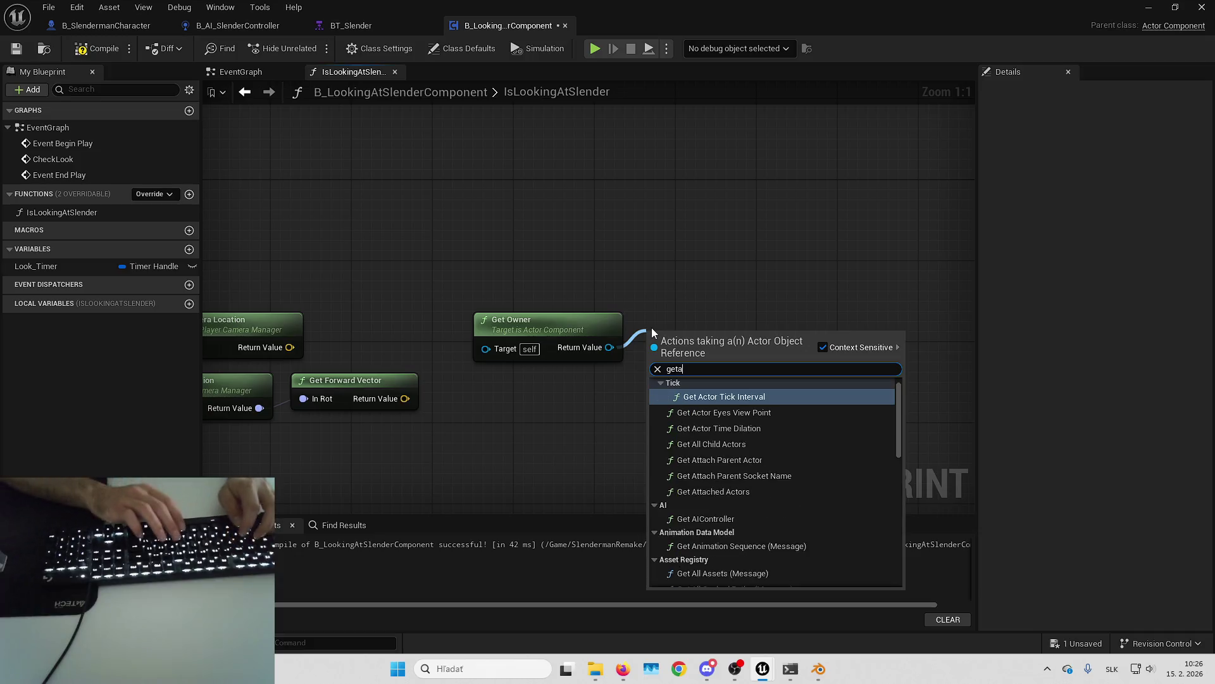
Step: Place Get Actor Location for the owner and subtract the camera location from it
key(Return)
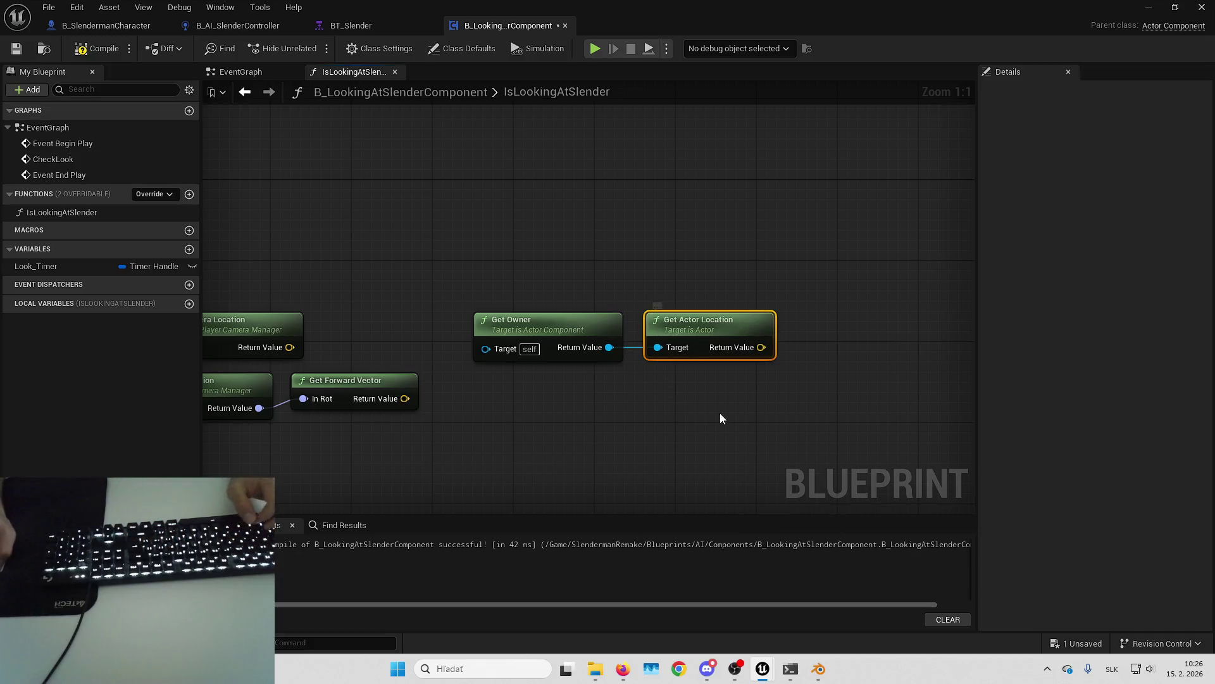
drag(734, 414, 683, 393)
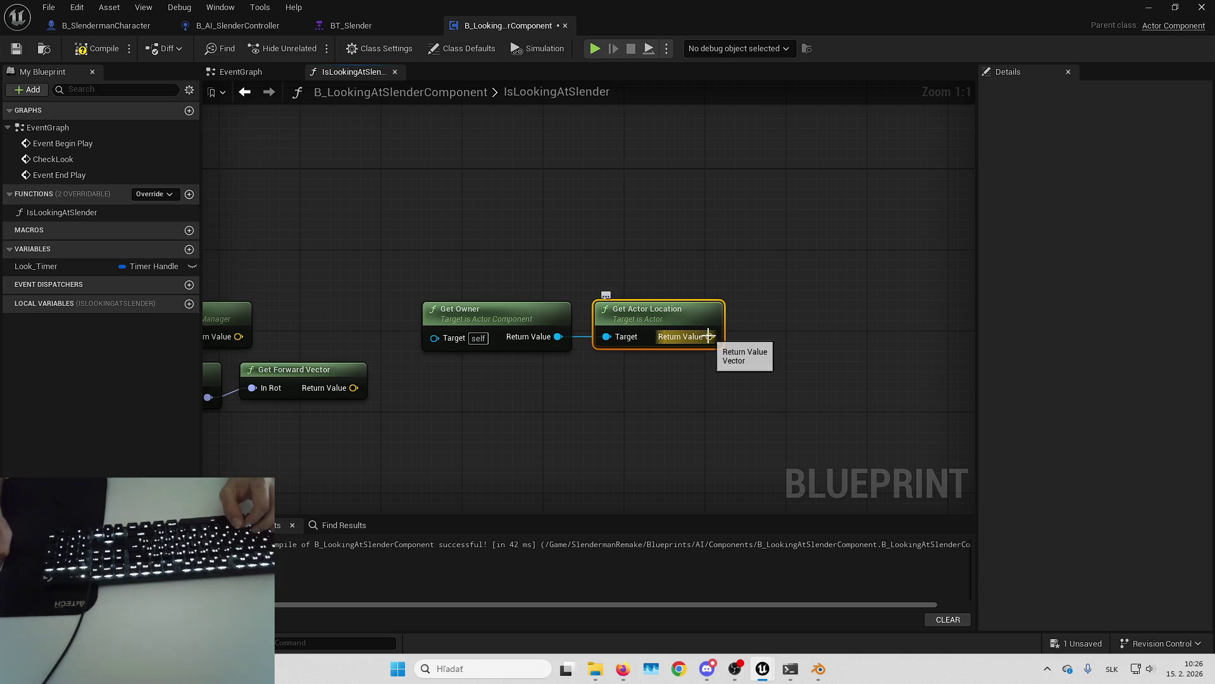
drag(708, 336, 755, 337)
text(+)
key(Return)
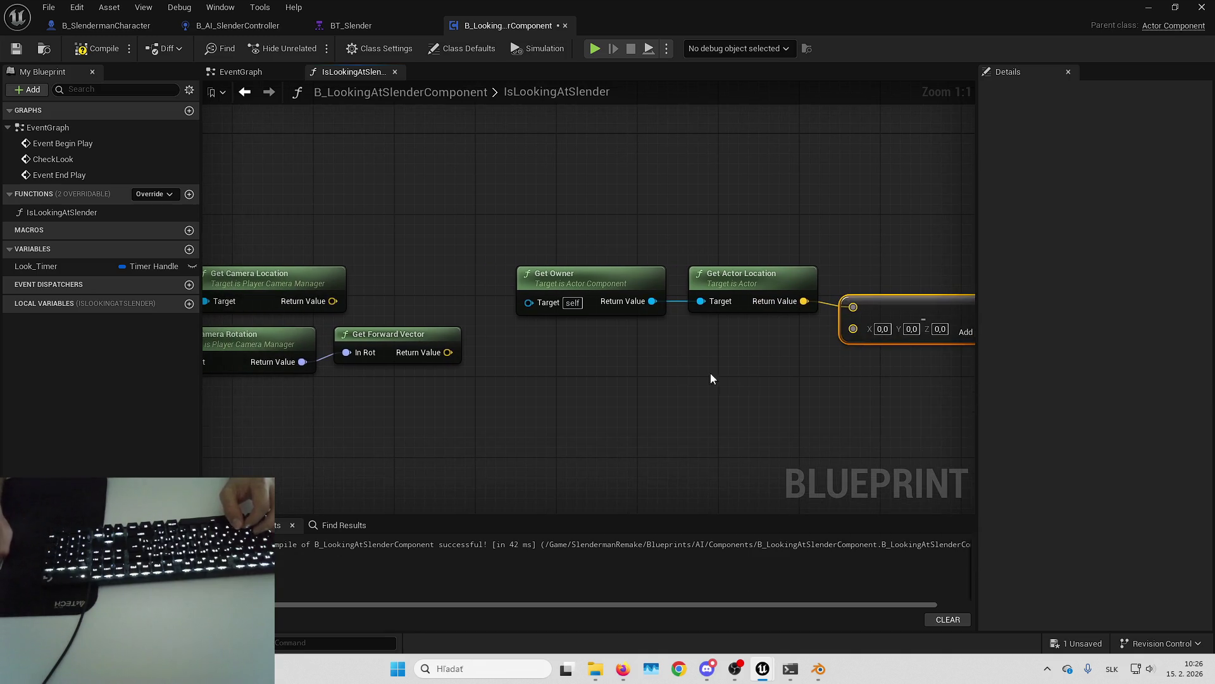
drag(385, 313, 455, 298)
drag(403, 286, 470, 286)
drag(936, 317, 924, 313)
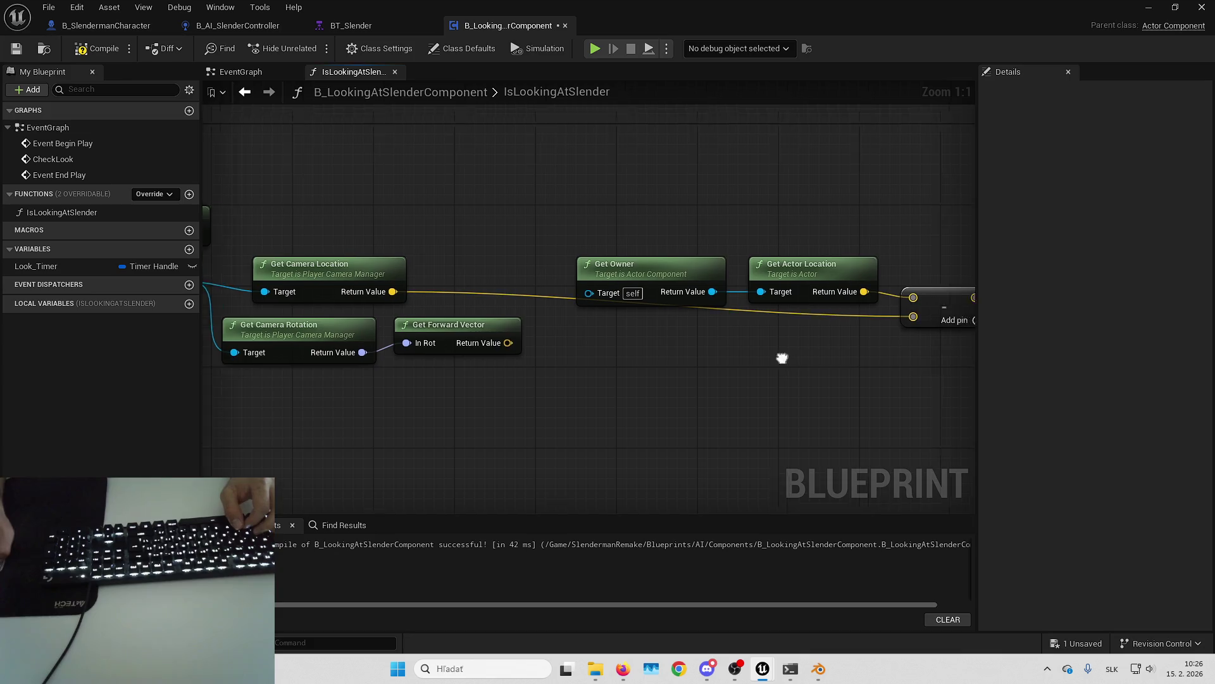
Step: Tidy the location nodes and add a Normalize node on the subtraction result
mouse_move(671, 281)
mouse_down()
mouse_move(748, 272)
mouse_move(540, 258)
mouse_up()
mouse_move(596, 341)
mouse_down()
mouse_move(716, 332)
mouse_move(489, 268)
mouse_up()
drag(876, 329, 591, 257)
ctrl+click(386, 223)
click(483, 200)
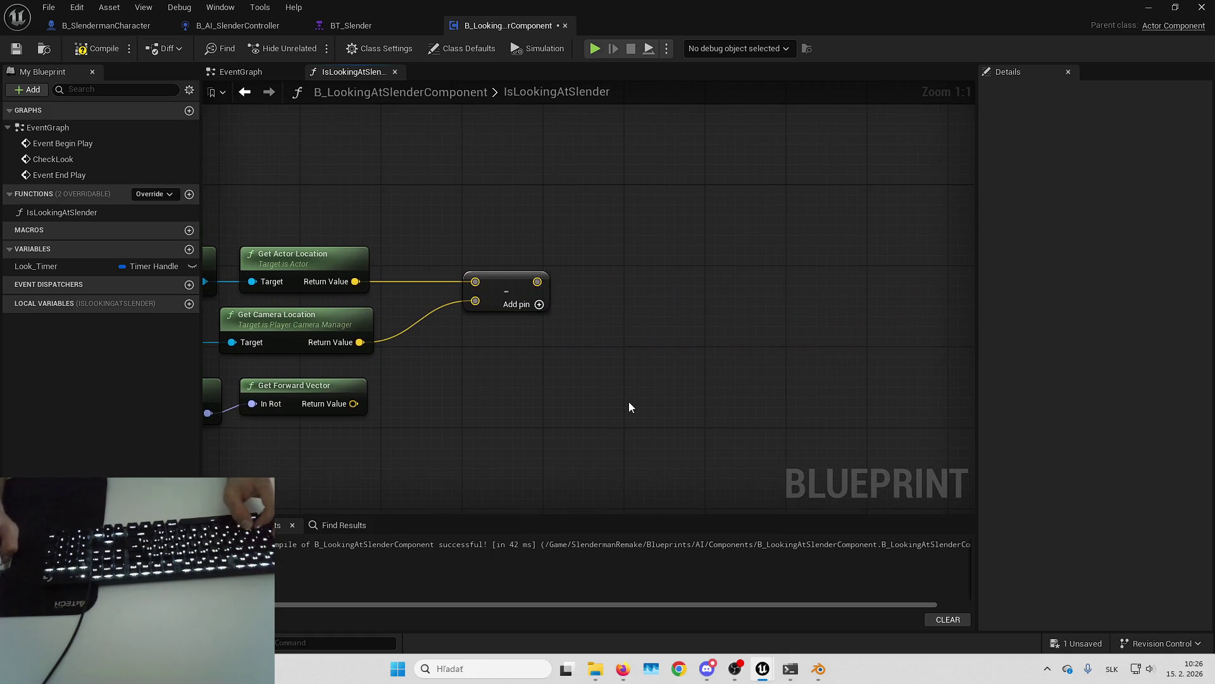
mouse_move(624, 380)
mouse_down()
mouse_move(602, 398)
mouse_move(607, 363)
mouse_up()
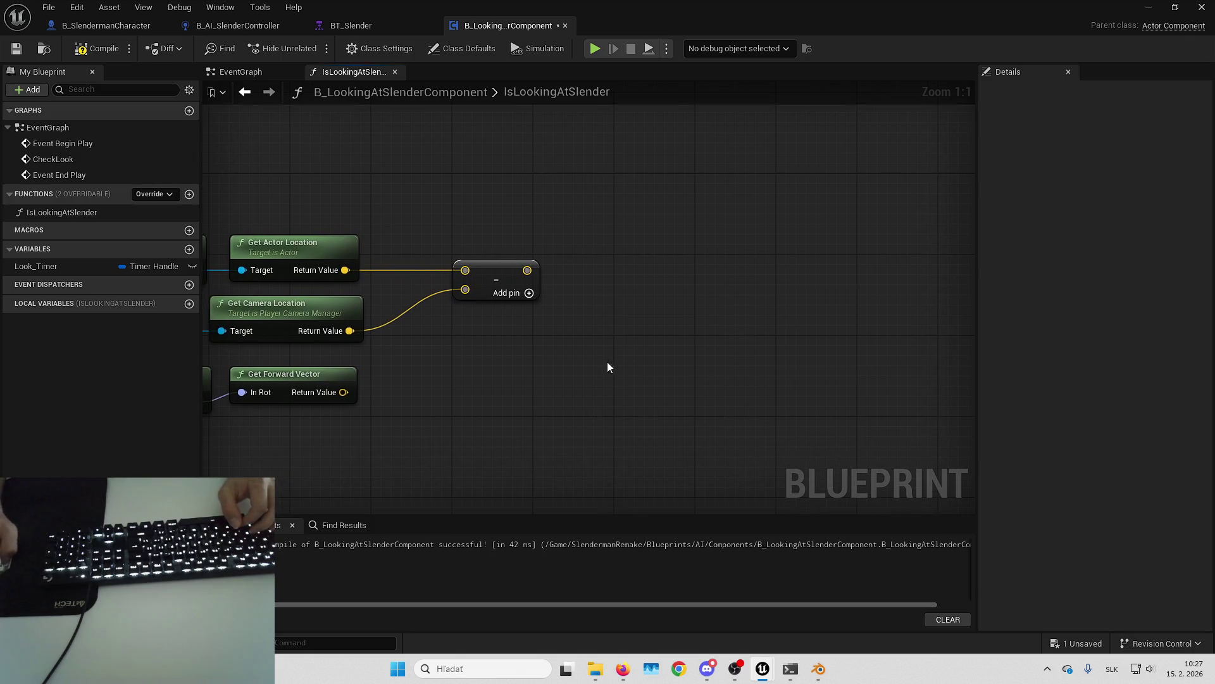
mouse_move(576, 268)
mouse_down()
mouse_move(662, 249)
mouse_move(539, 217)
mouse_up()
text(normalize)
key(Return)
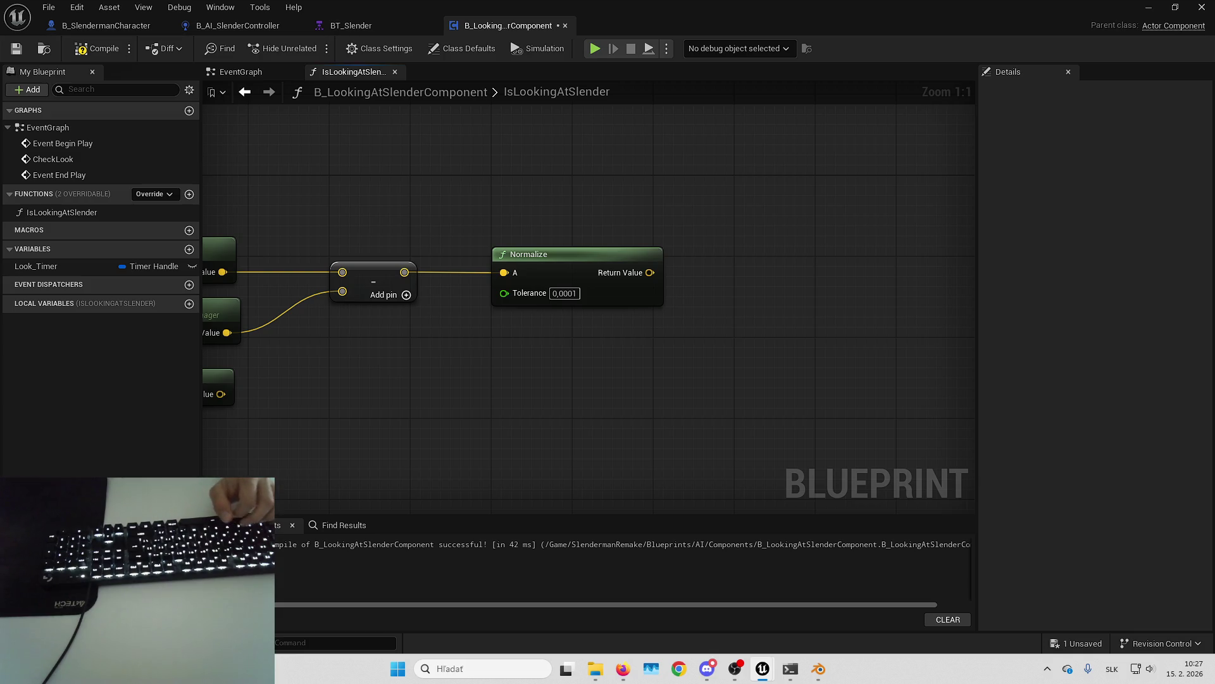
Step: Add a Dot Product of the normalized direction and the camera's forward vector
drag(650, 272, 712, 269)
text(dot product)
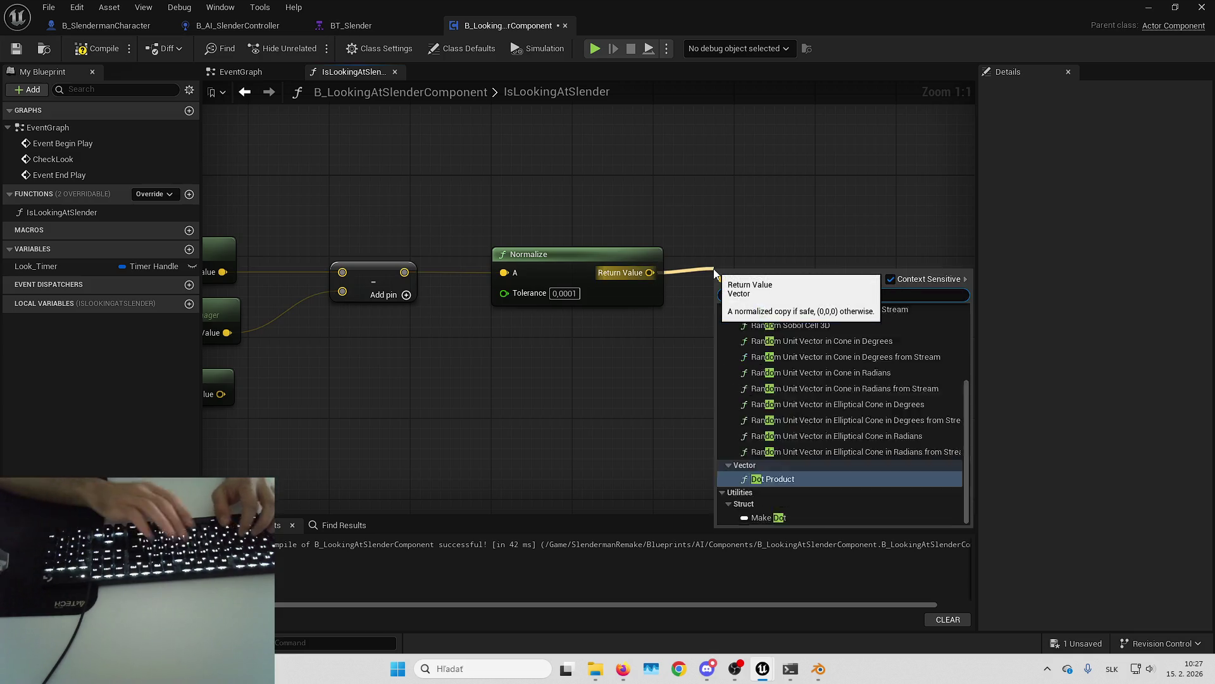
key(Return)
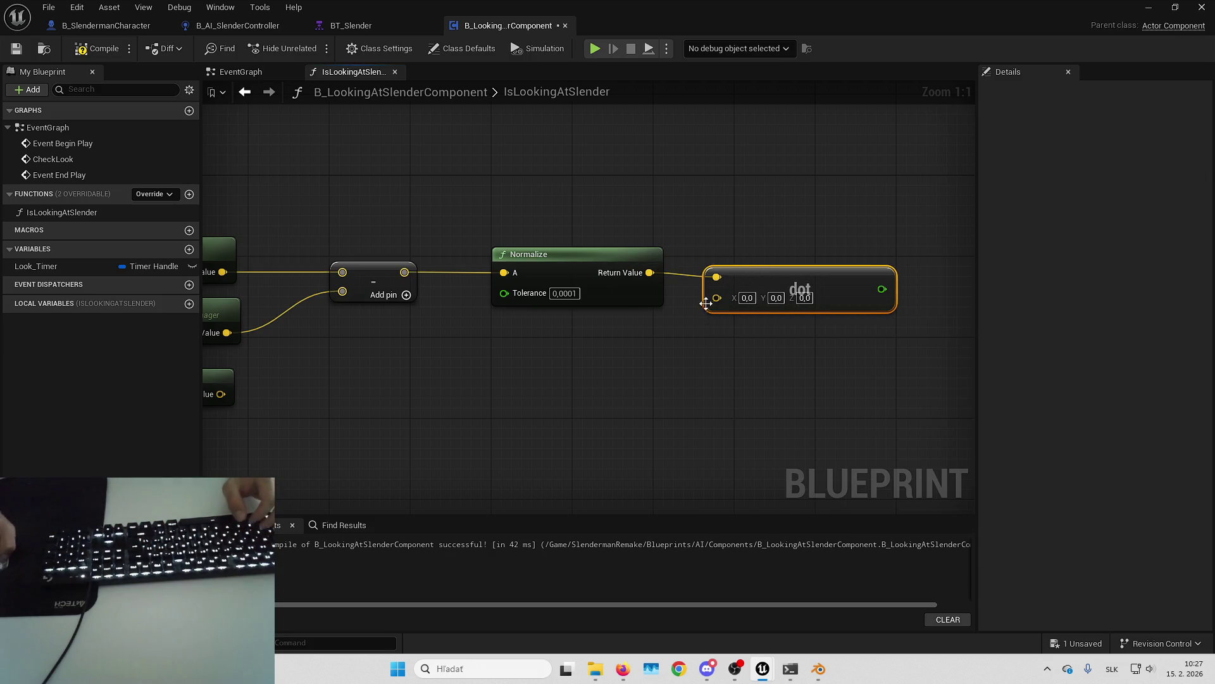
drag(651, 281, 717, 297)
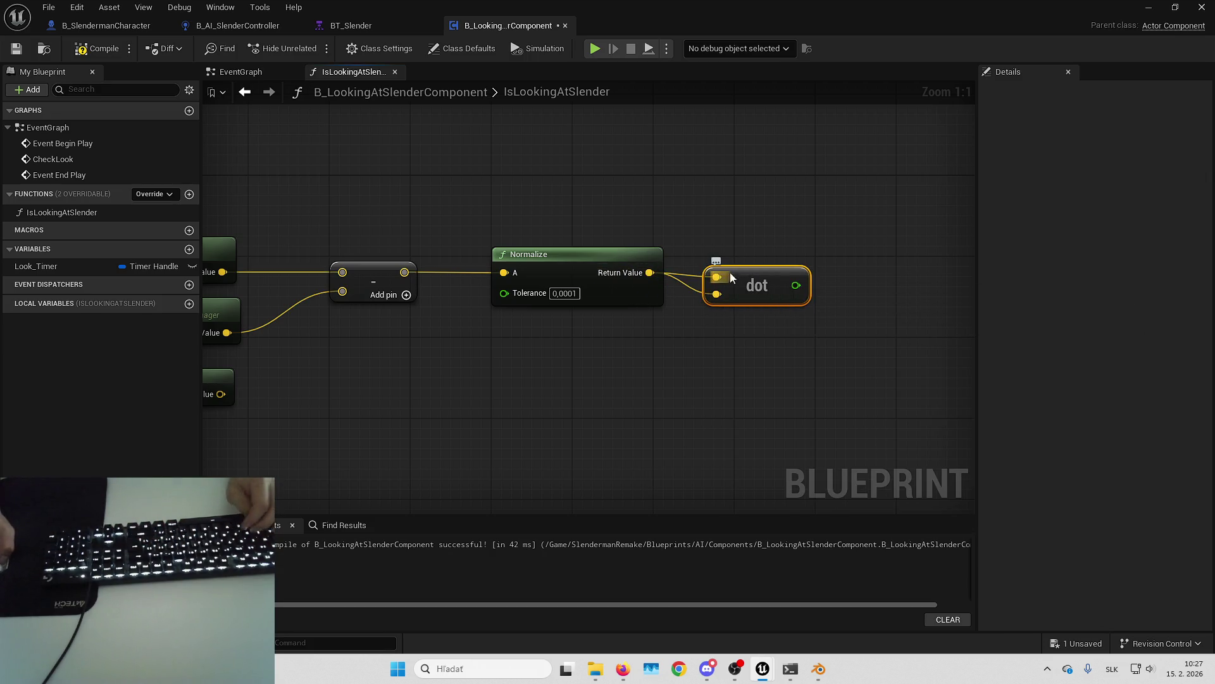
mouse_move(655, 342)
mouse_down()
mouse_move(858, 296)
mouse_move(917, 223)
mouse_up()
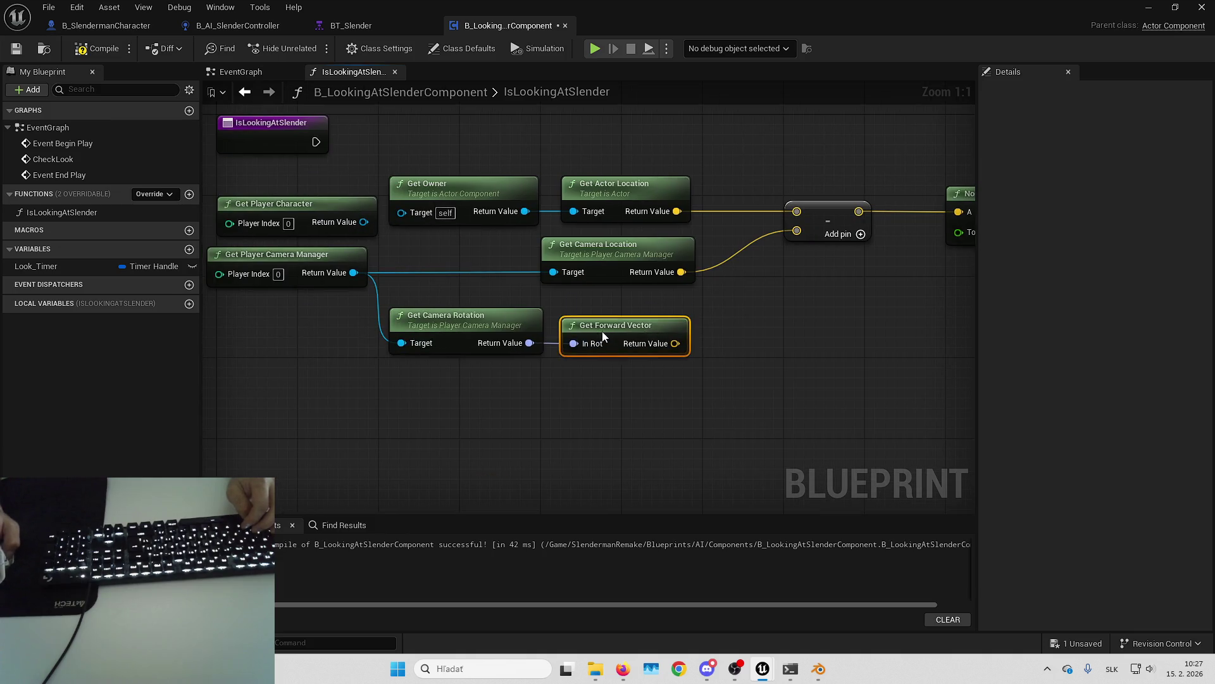
drag(602, 331, 470, 300)
drag(874, 237, 378, 360)
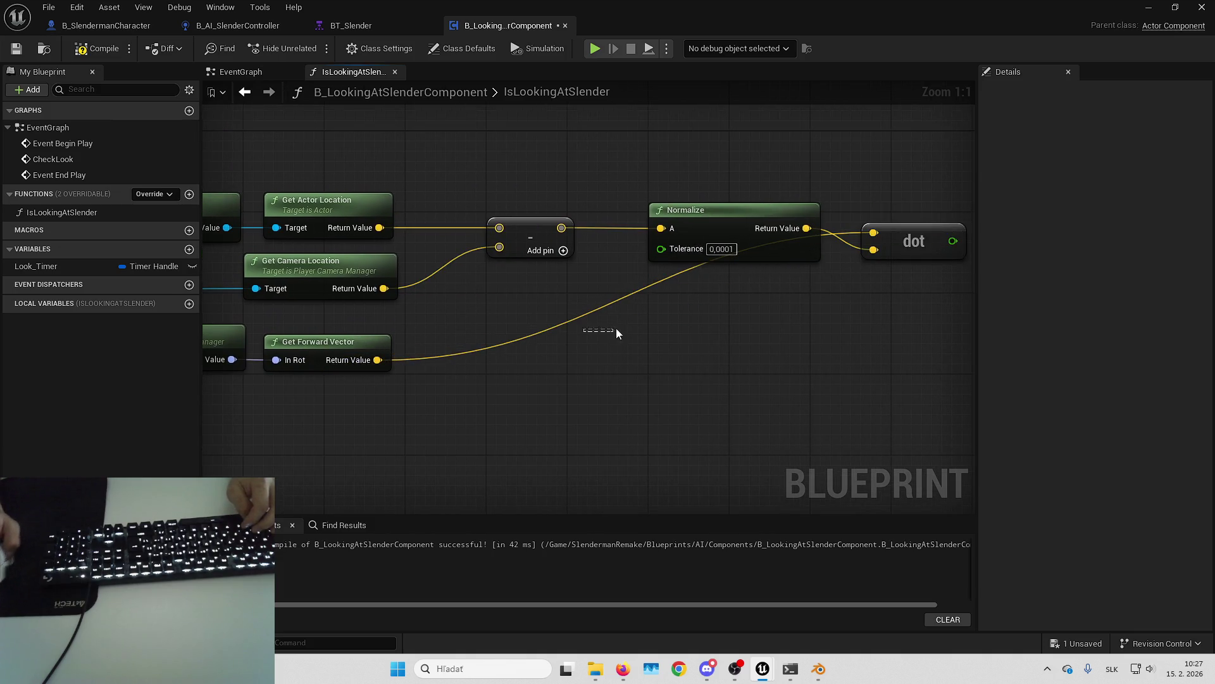
Step: Add a reroute on the camera manager wire and arrange the Normalize and dot nodes
drag(616, 328, 951, 315)
mouse_move(634, 389)
mouse_down()
mouse_move(445, 334)
mouse_move(355, 374)
mouse_move(819, 379)
mouse_up()
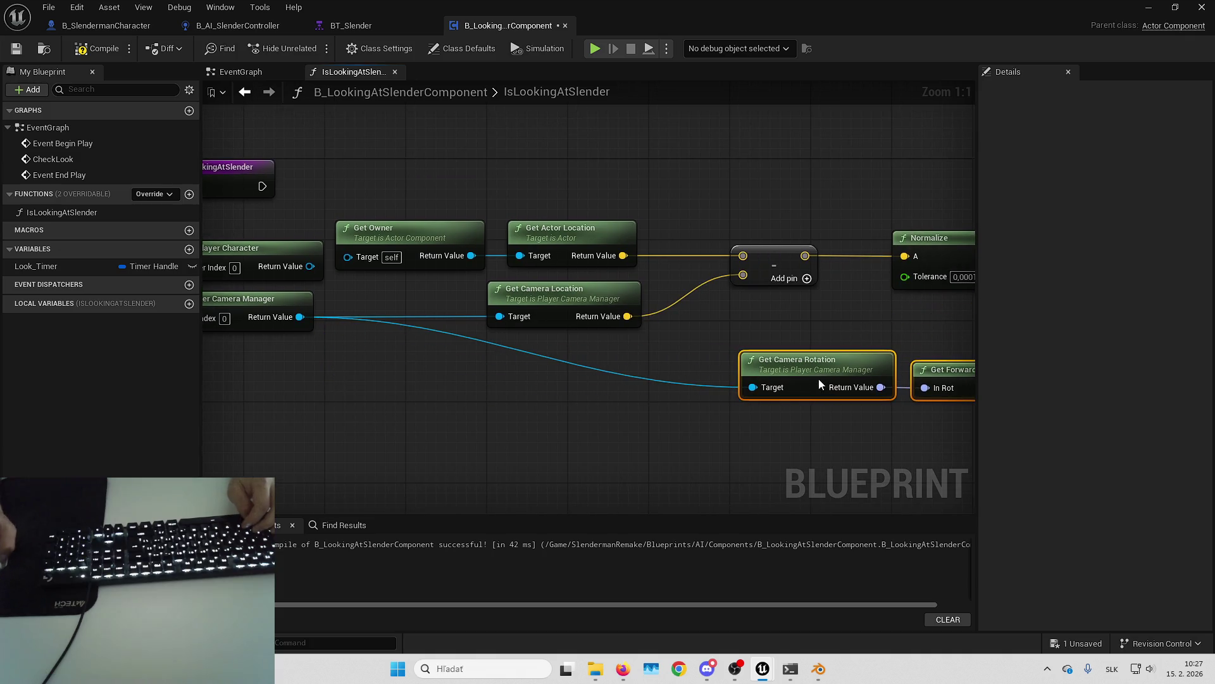
double_click(411, 328)
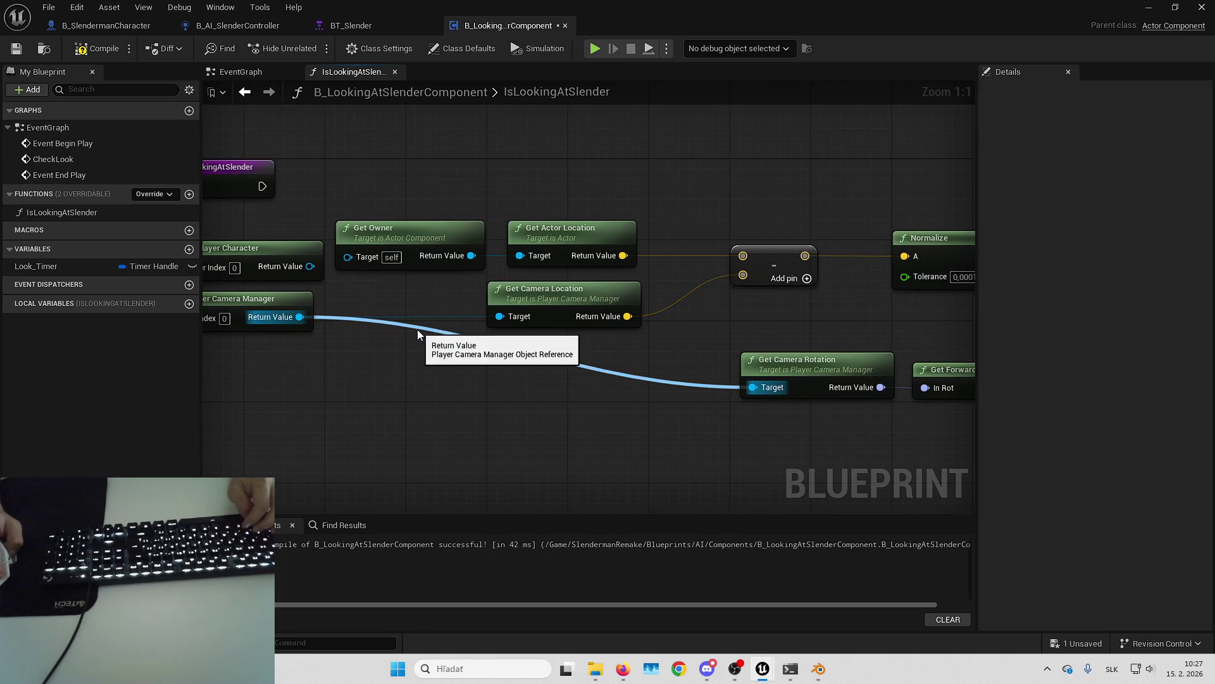
mouse_move(565, 392)
mouse_down()
mouse_move(408, 381)
mouse_move(481, 410)
mouse_move(681, 418)
mouse_move(643, 437)
mouse_up()
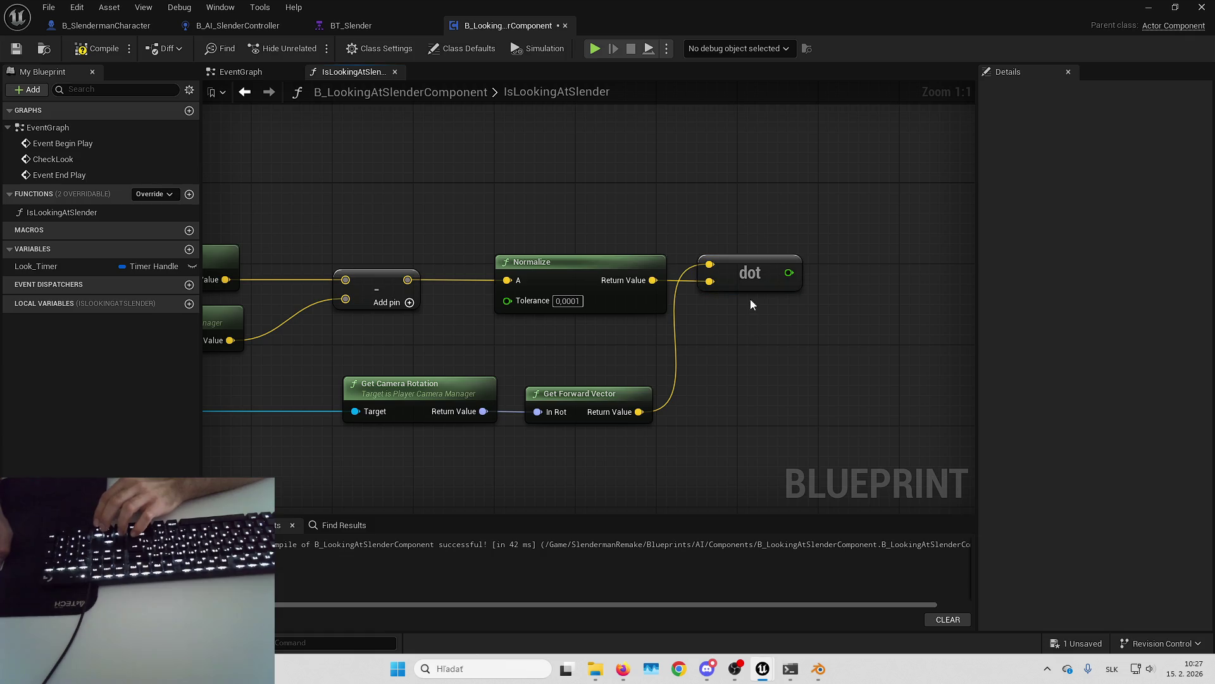
mouse_move(736, 278)
mouse_down()
mouse_move(747, 310)
mouse_move(734, 343)
mouse_move(803, 337)
mouse_move(782, 337)
mouse_up()
right_drag(742, 435, 874, 410)
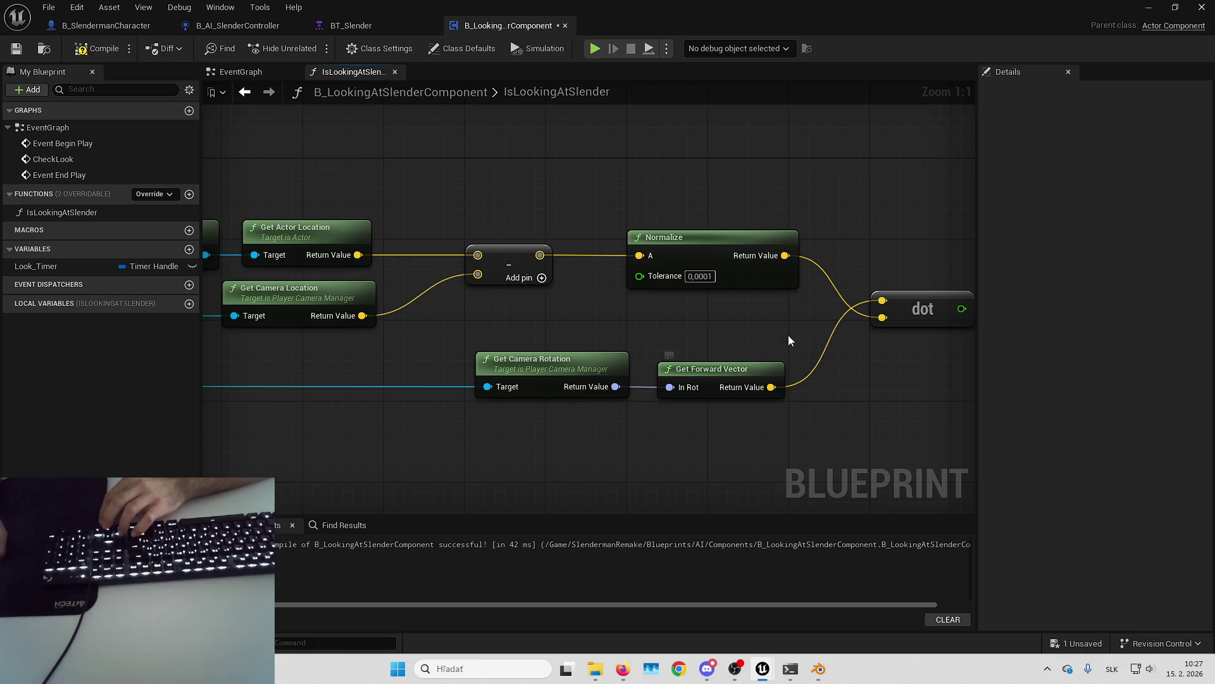
mouse_move(788, 341)
right_down()
mouse_move(689, 378)
mouse_move(692, 419)
right_up()
drag(650, 357, 730, 346)
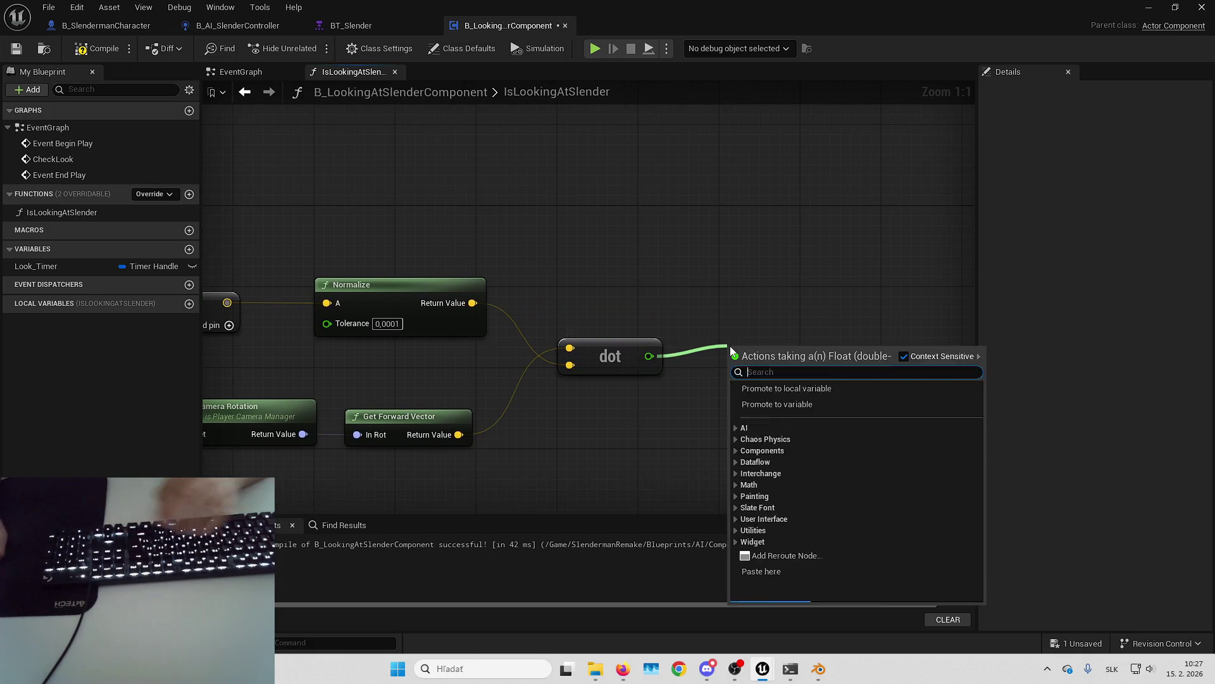
Step: Compare the dot result with >= against a new LookThreshold float variable
text(>=)
key(Return)
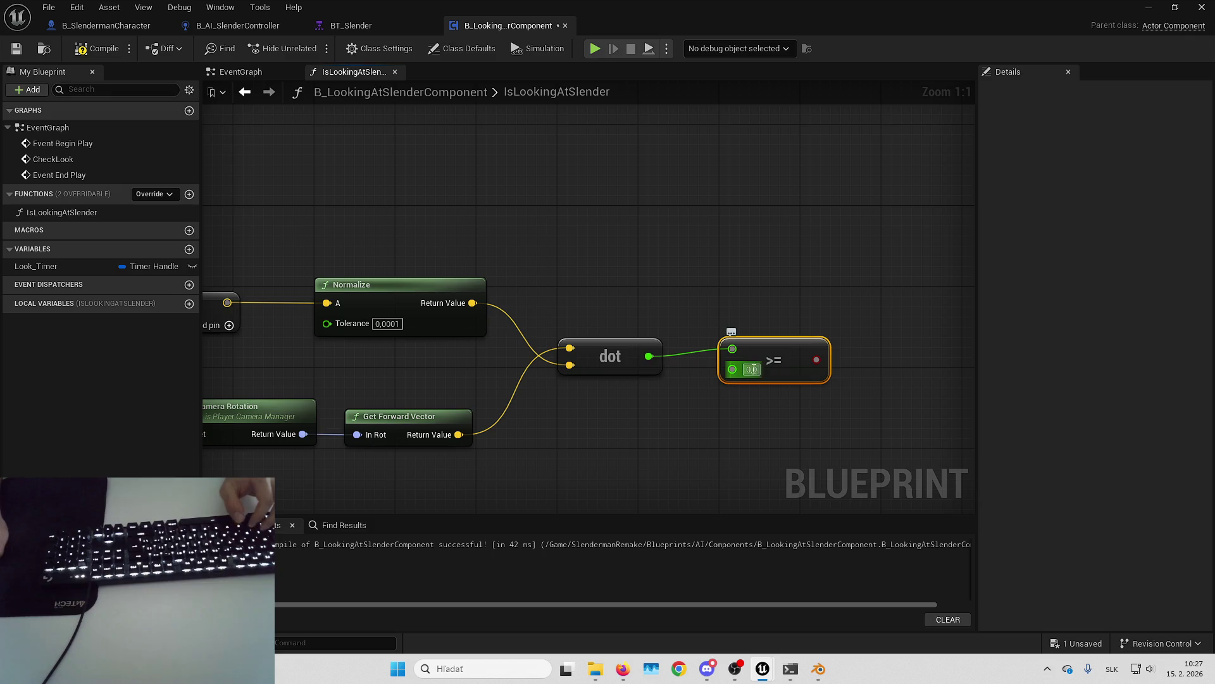
drag(734, 370, 659, 412)
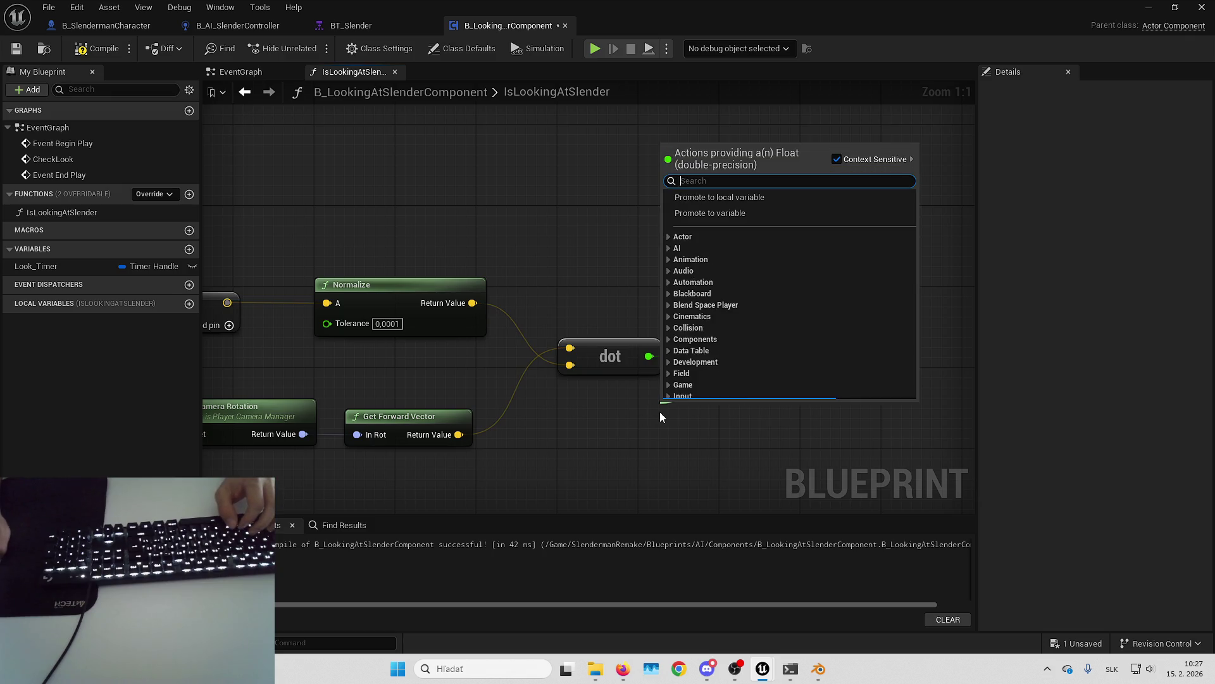
click(730, 214)
text(LookThreshol)
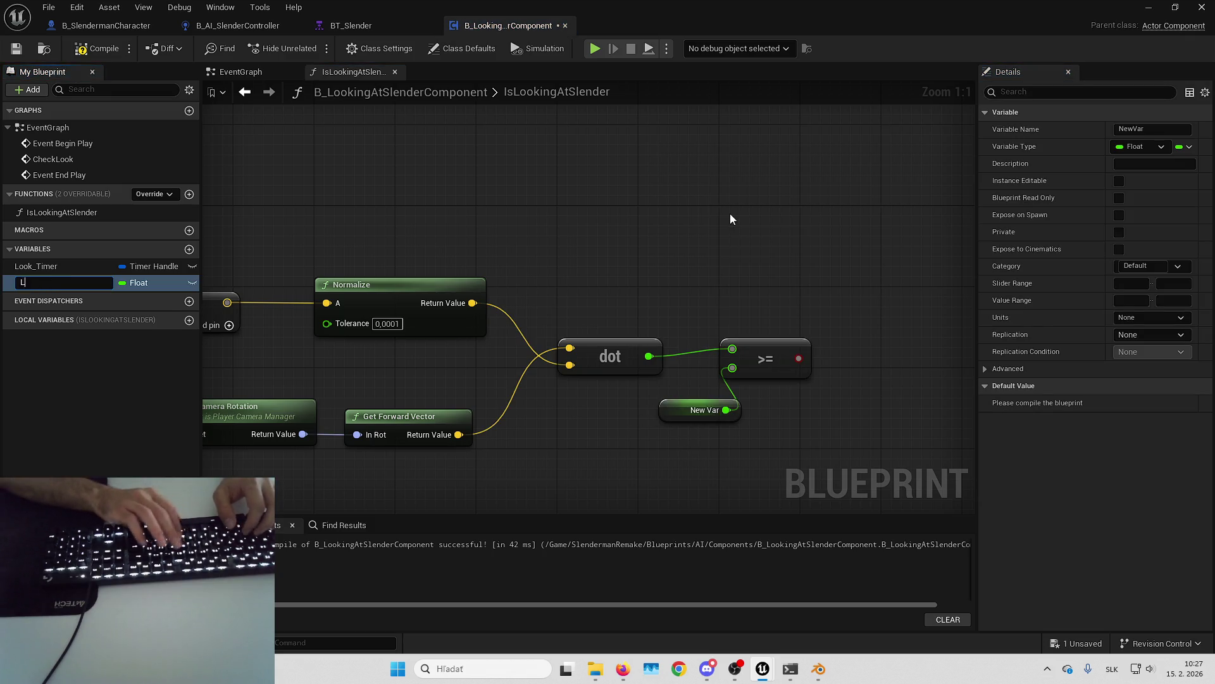
text(d)
key(Return)
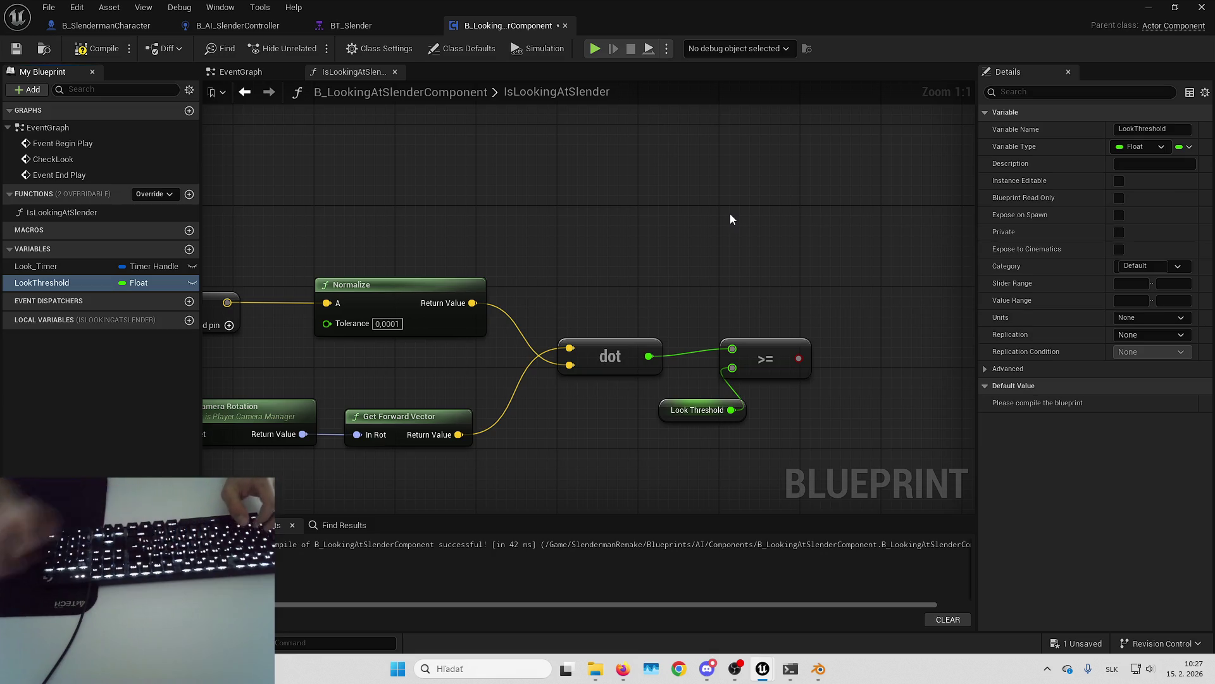
Step: Add a Return Node from the function entry and wire the comparison into its Return Value
mouse_move(798, 359)
mouse_down()
mouse_move(848, 279)
mouse_move(830, 237)
mouse_up()
text(branch)
key(Return)
scroll(799, 245, down, 5)
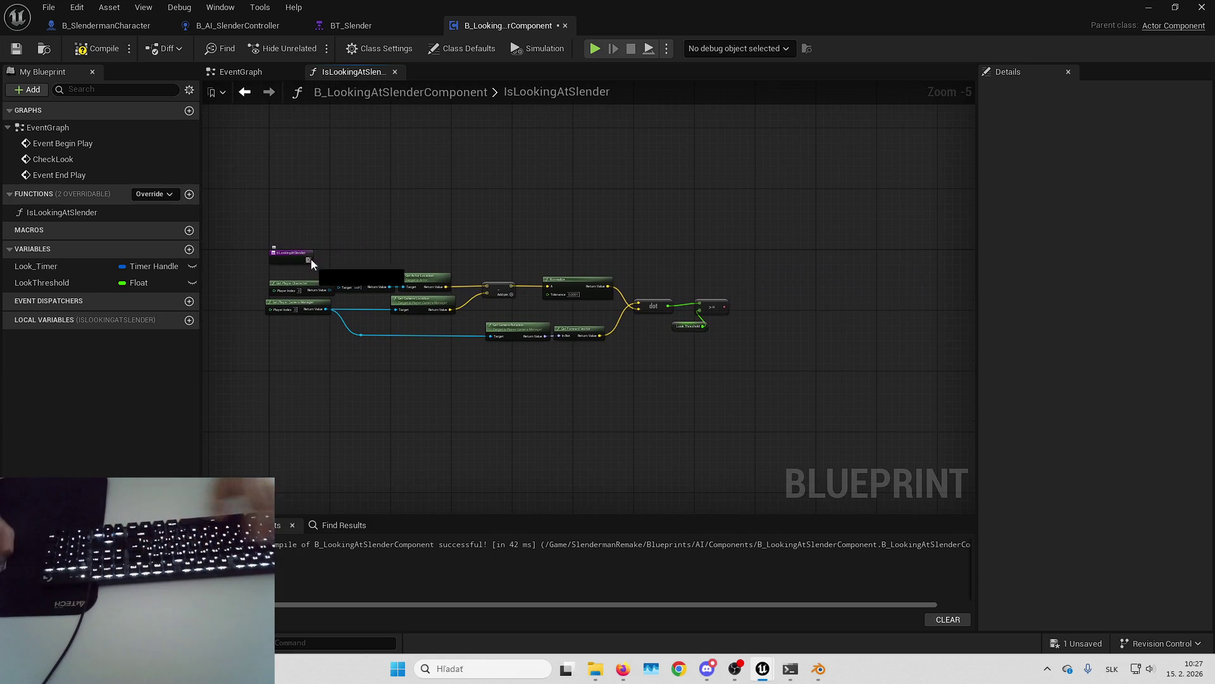
drag(310, 259, 748, 261)
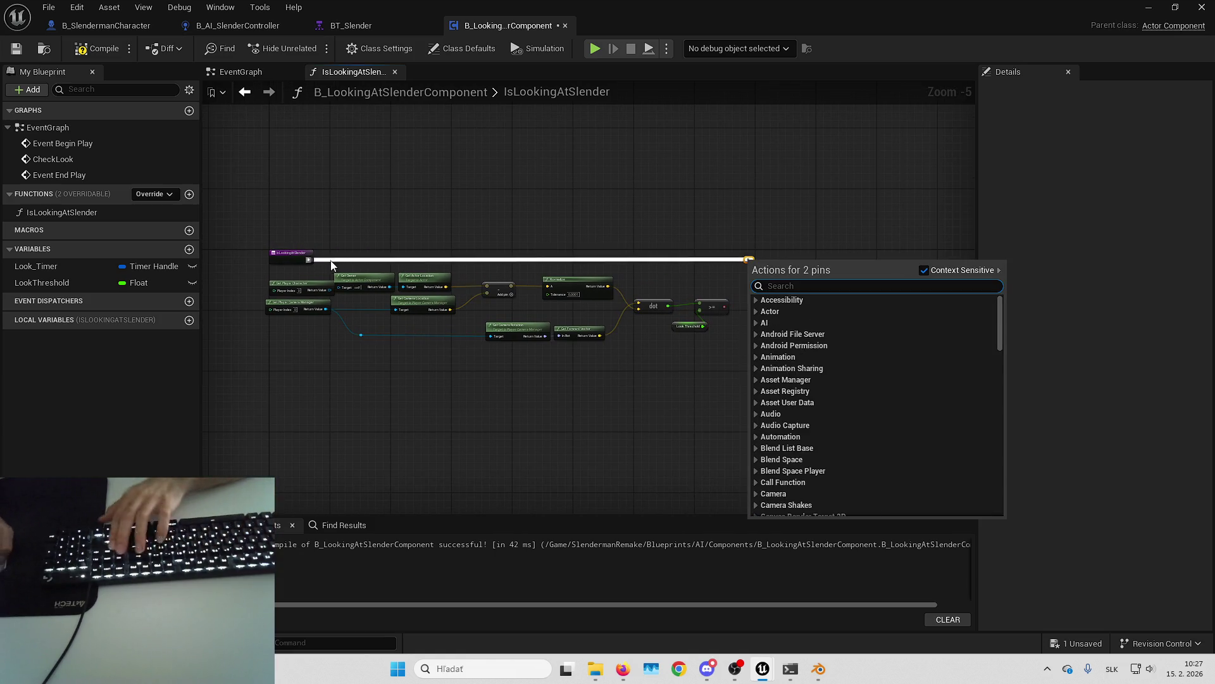
click(547, 221)
key(Delete)
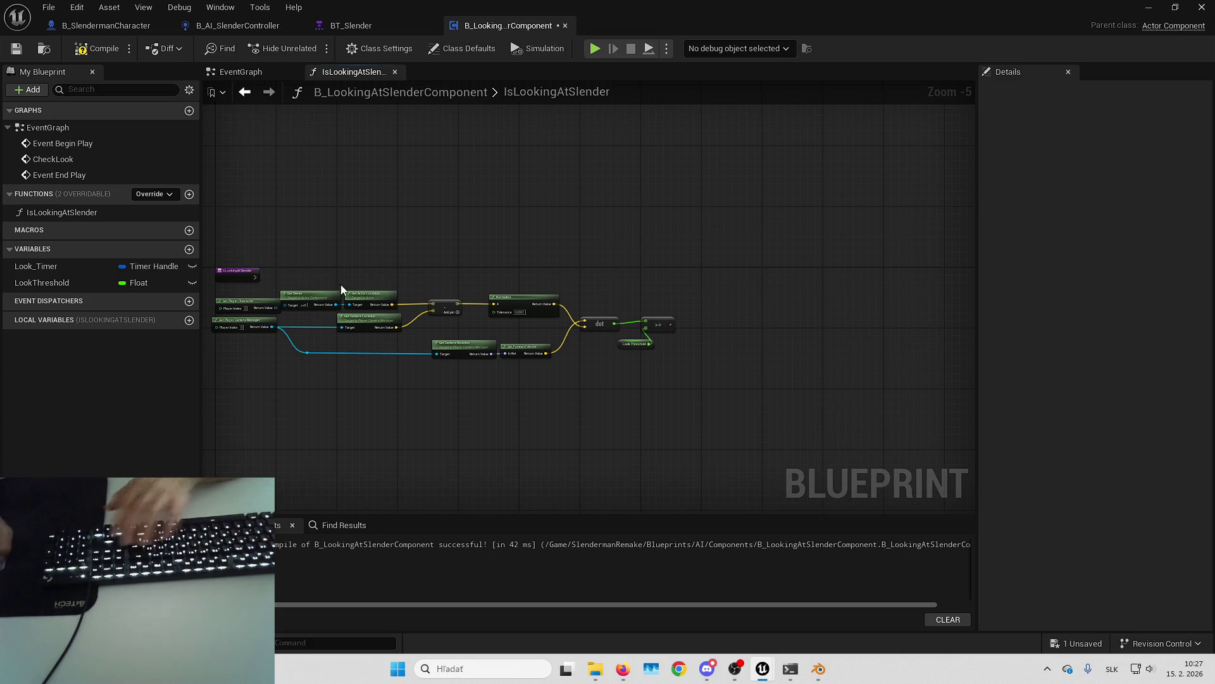
drag(457, 278, 659, 276)
click(684, 304)
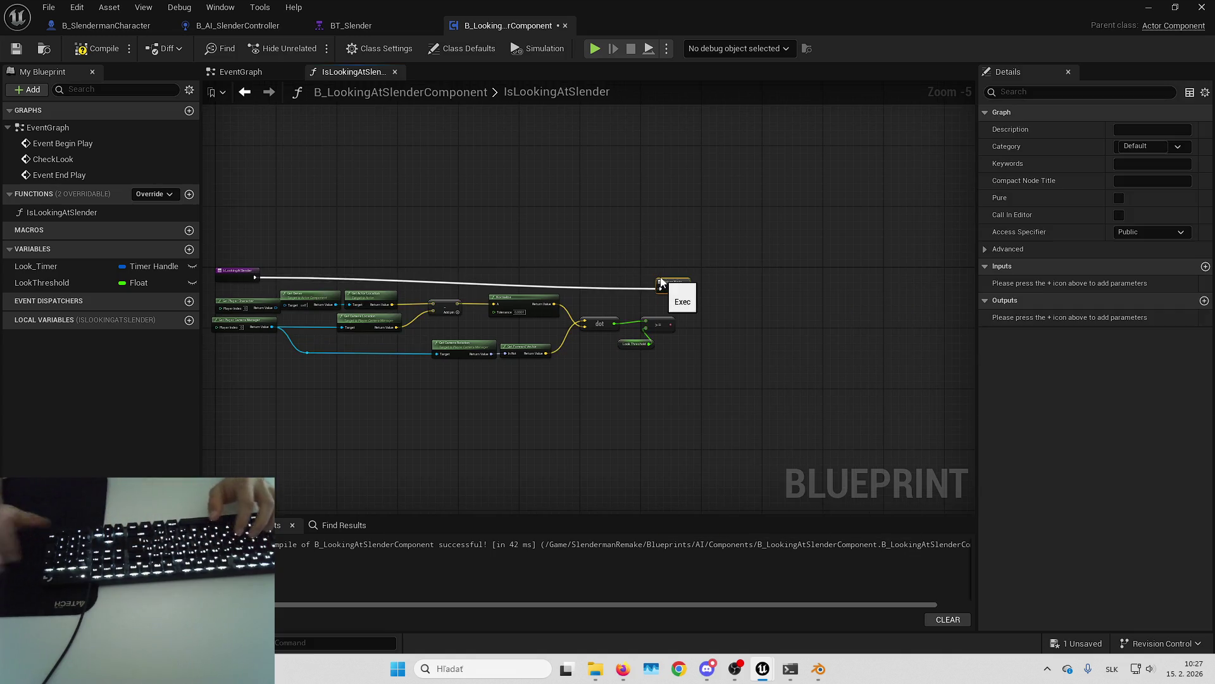
scroll(806, 272, up, 4)
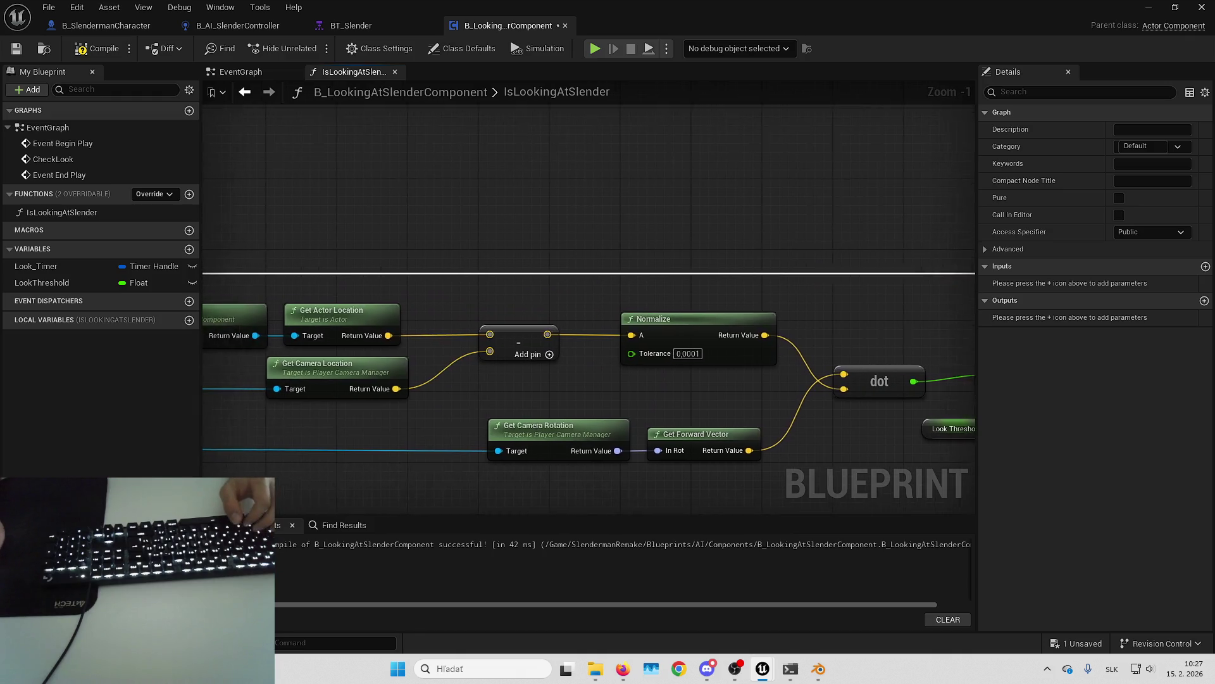
mouse_move(650, 367)
mouse_down()
mouse_move(724, 317)
mouse_move(759, 256)
mouse_up()
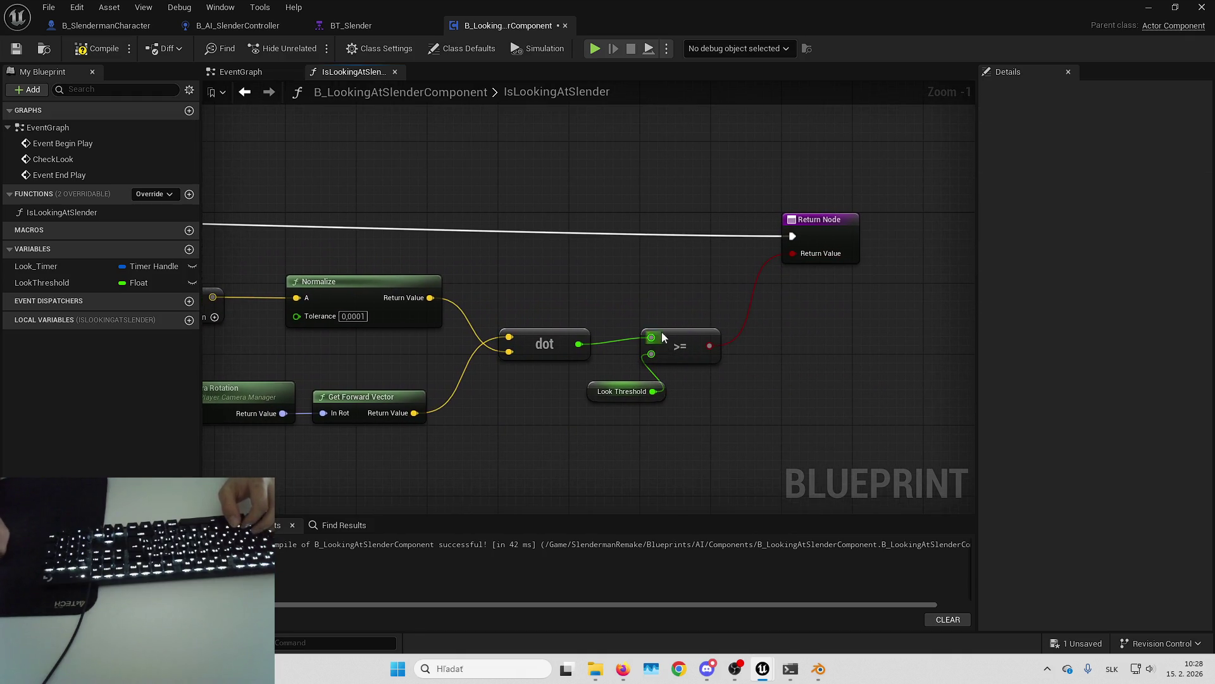
drag(599, 394, 590, 395)
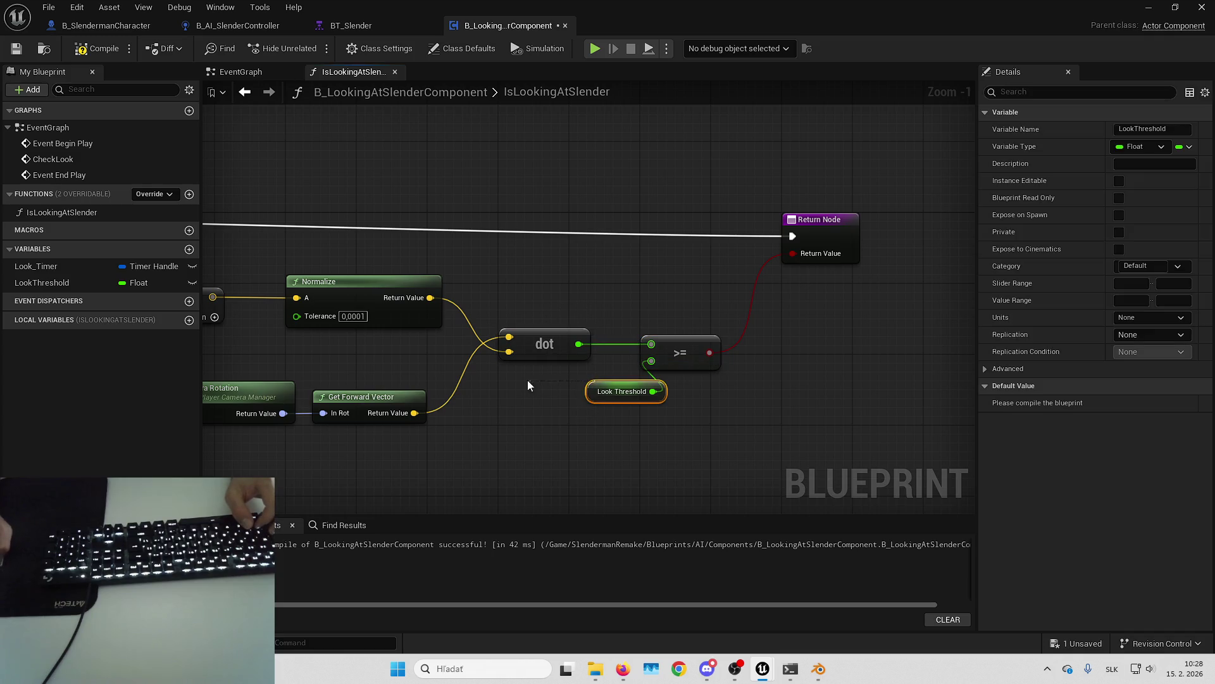
Step: Save the Blueprint and set the Look Threshold default to 0,5
click(11, 55)
click(588, 352)
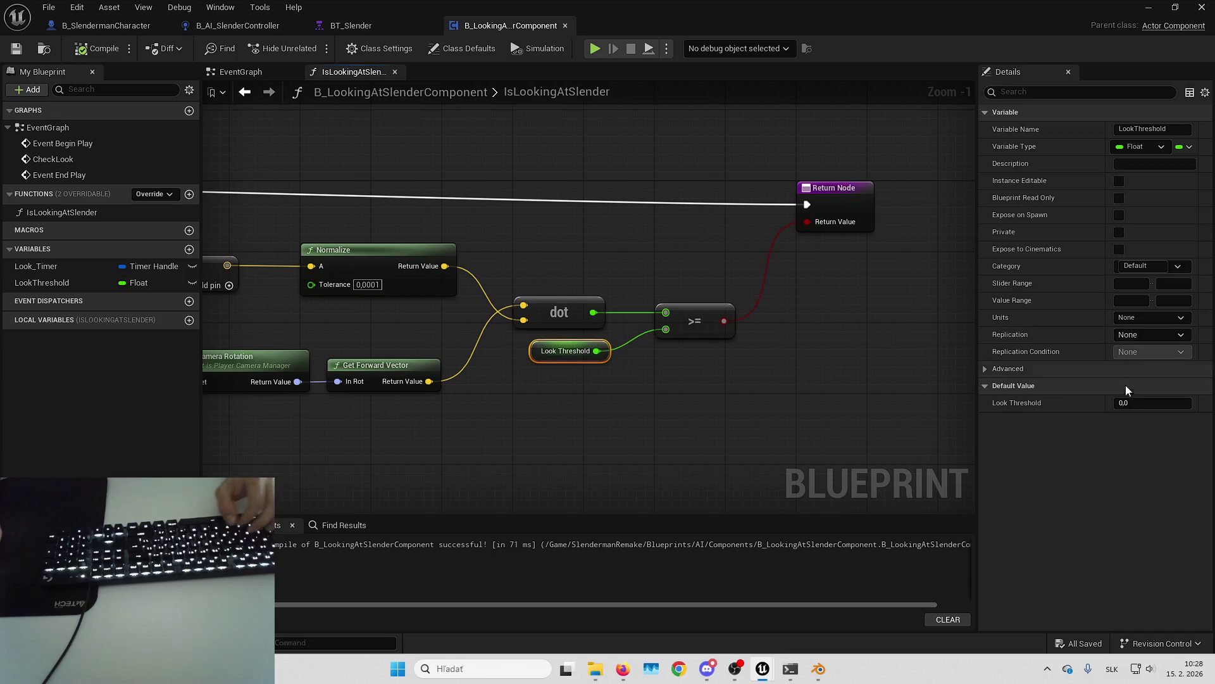
click(1136, 403)
text(0.5)
key(Return)
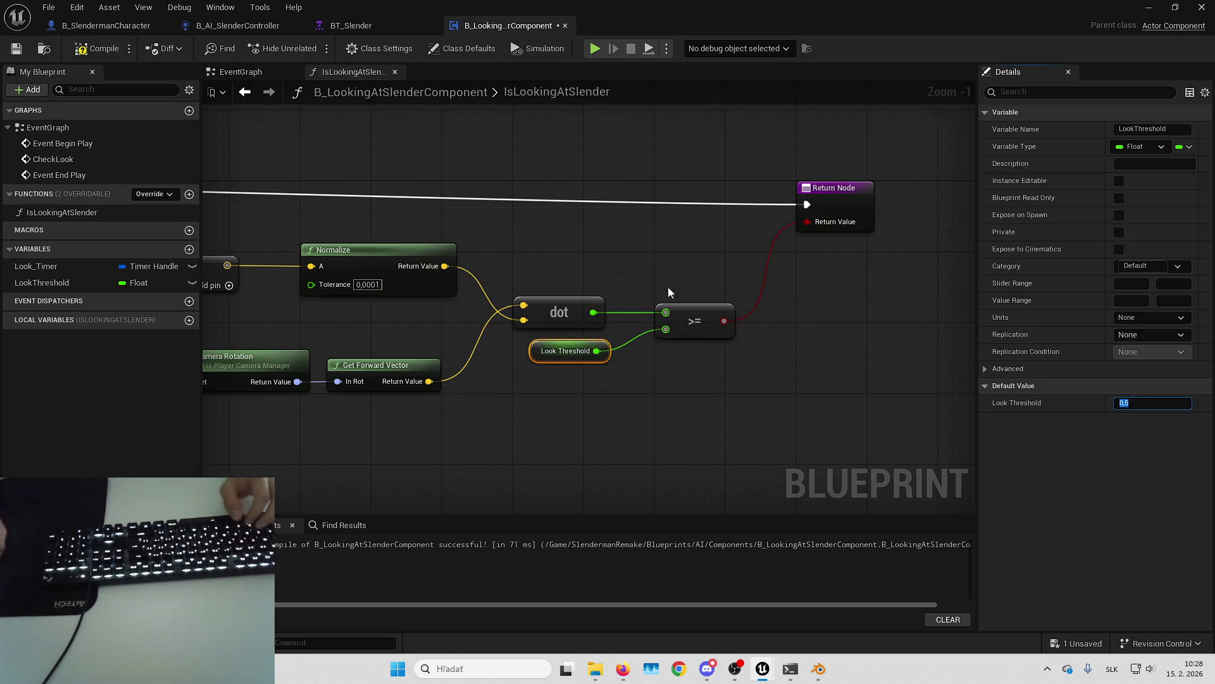
Step: Insert a Print String of the dot result before the Return Node, then compile and save
mouse_move(667, 286)
mouse_down()
mouse_move(614, 230)
mouse_move(786, 276)
mouse_move(531, 251)
mouse_up()
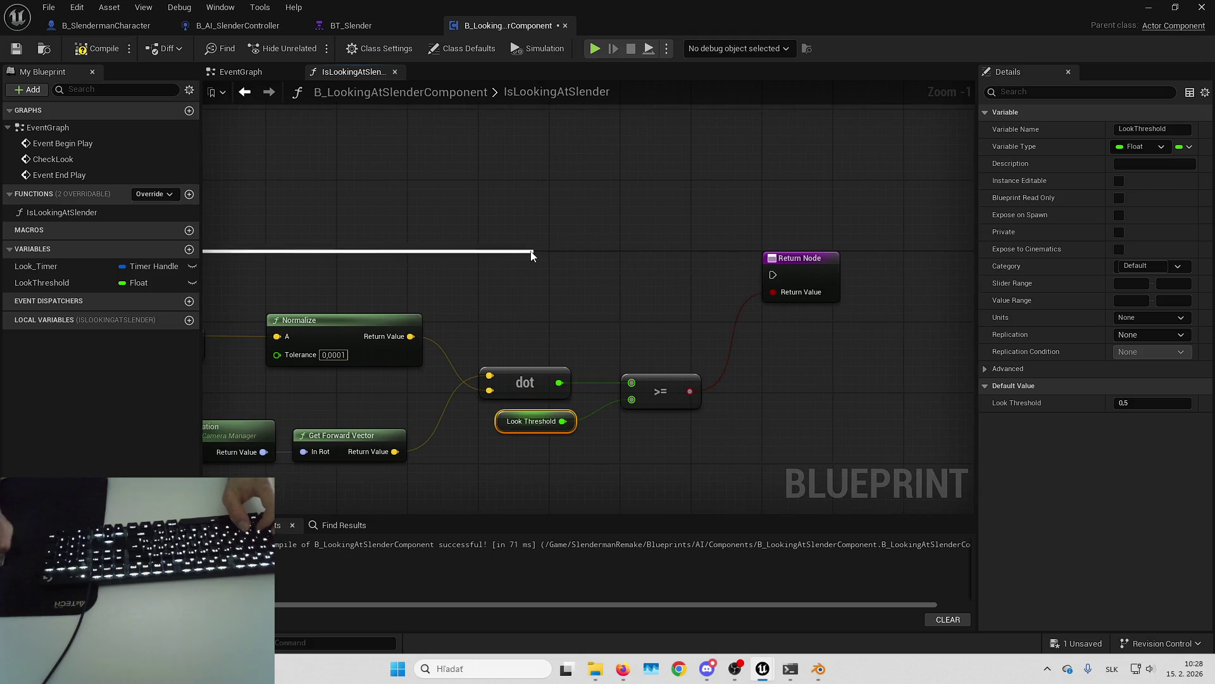
text(print)
key(Return)
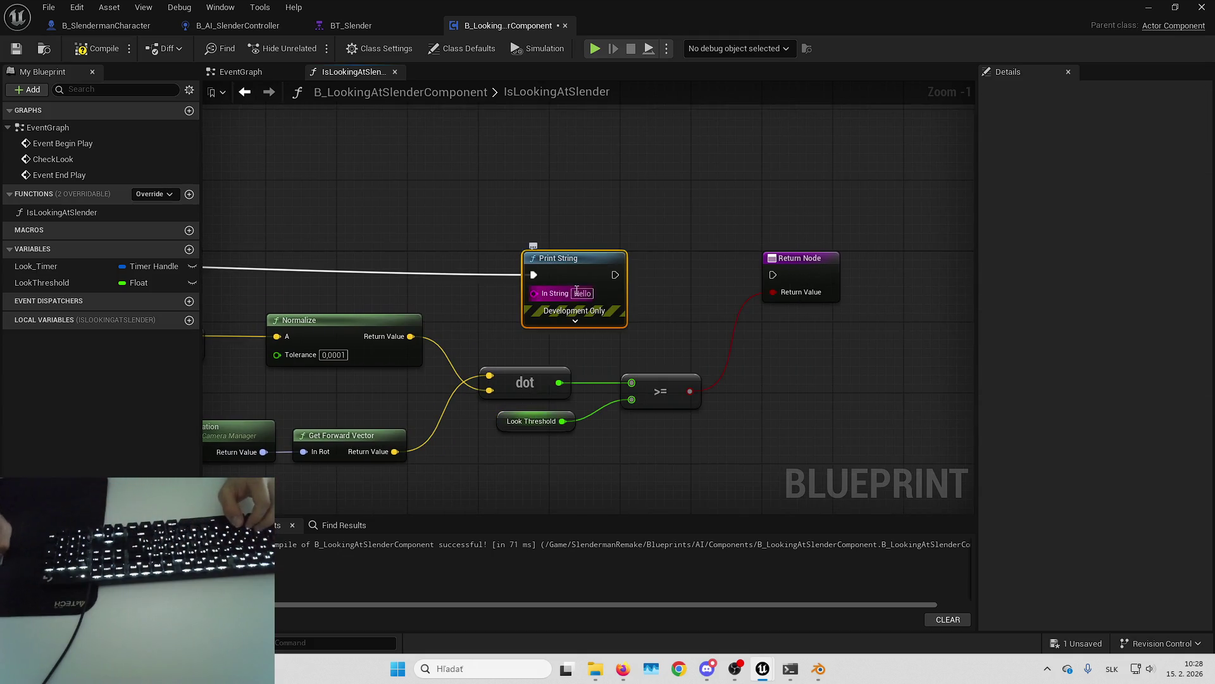
drag(620, 284, 628, 266)
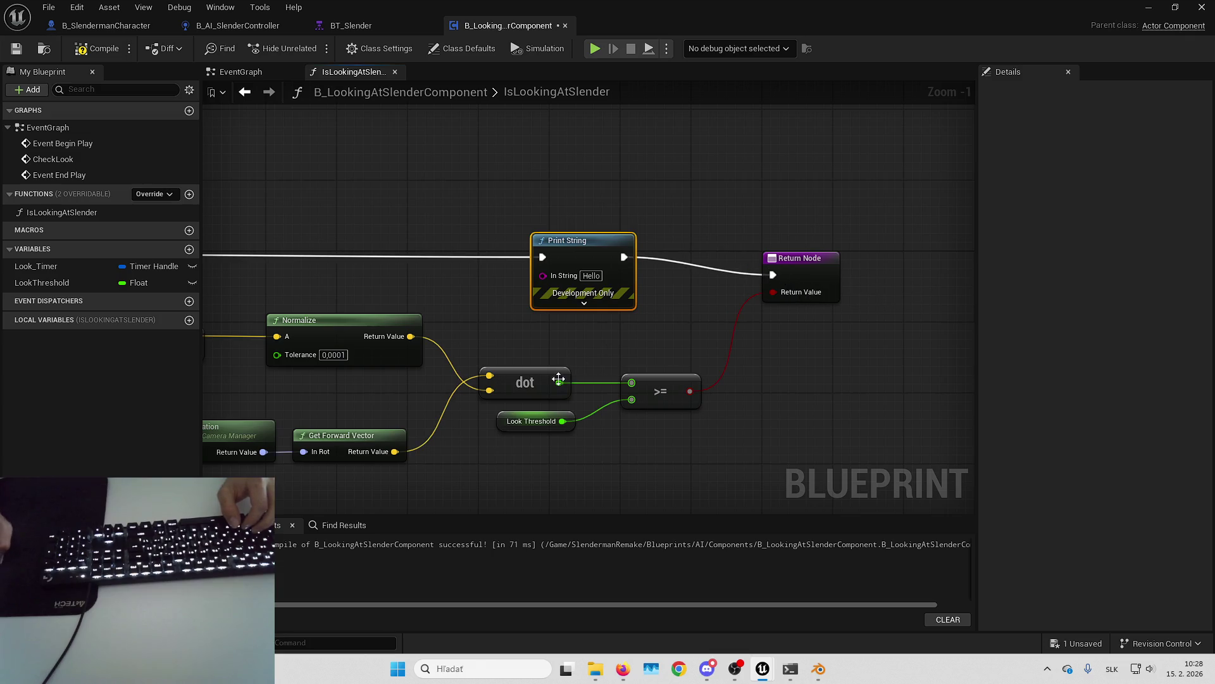
drag(560, 382, 543, 276)
click(100, 48)
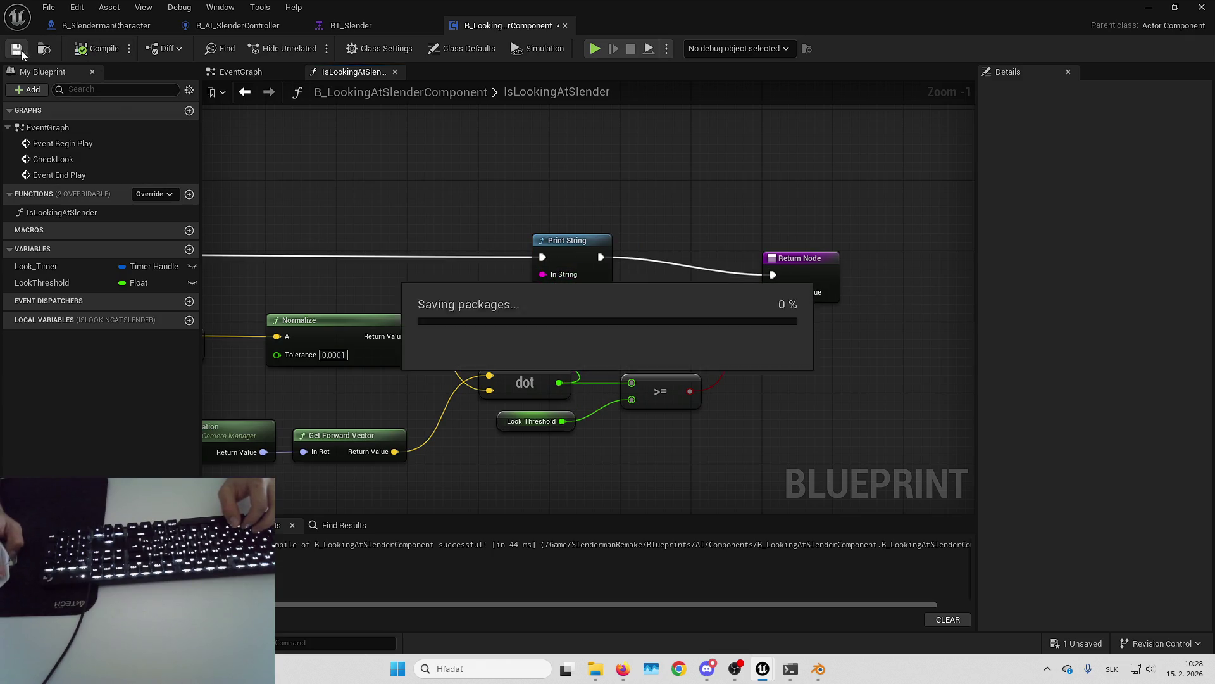
Step: In the level editor's Content Browser, go to Blueprints > Components and open B_StaminaComponent
key(alt+Tab)
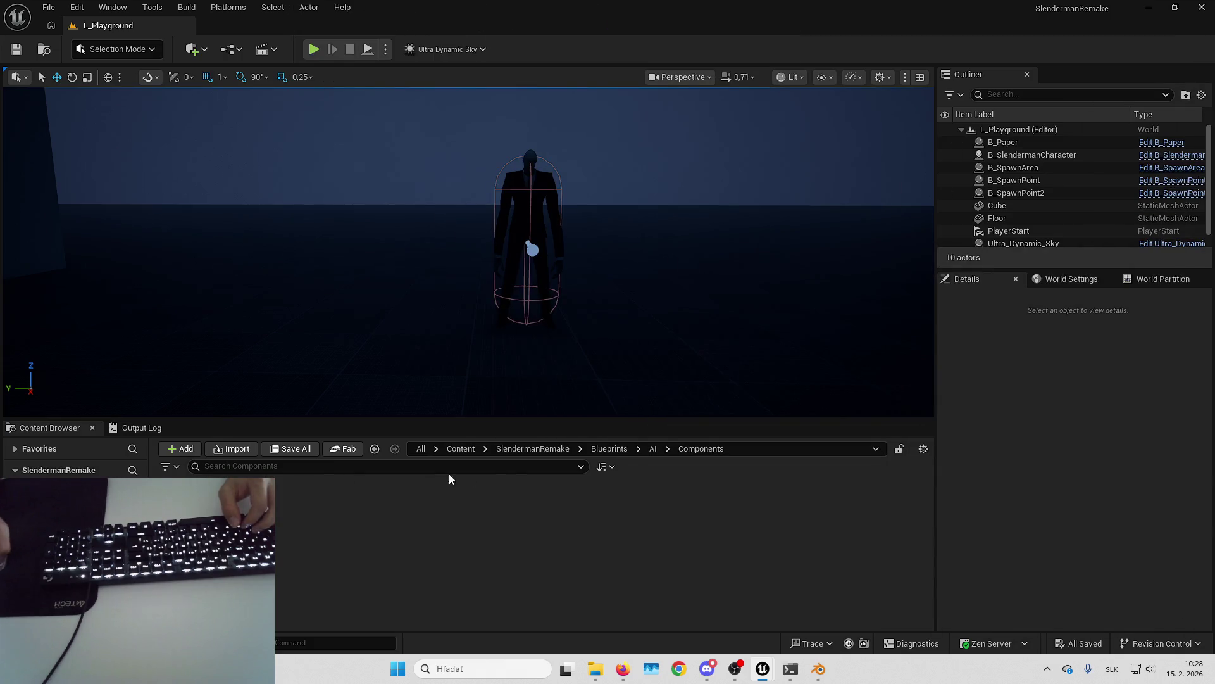
click(602, 448)
double_click(318, 509)
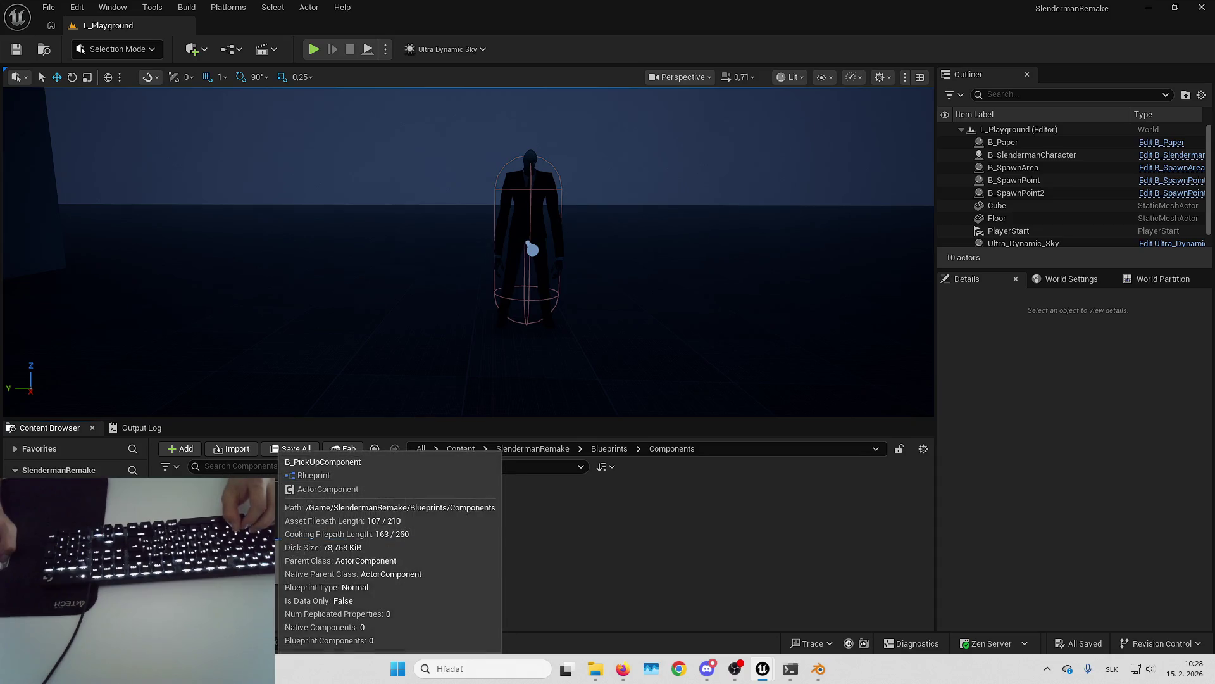
click(340, 520)
click(392, 527)
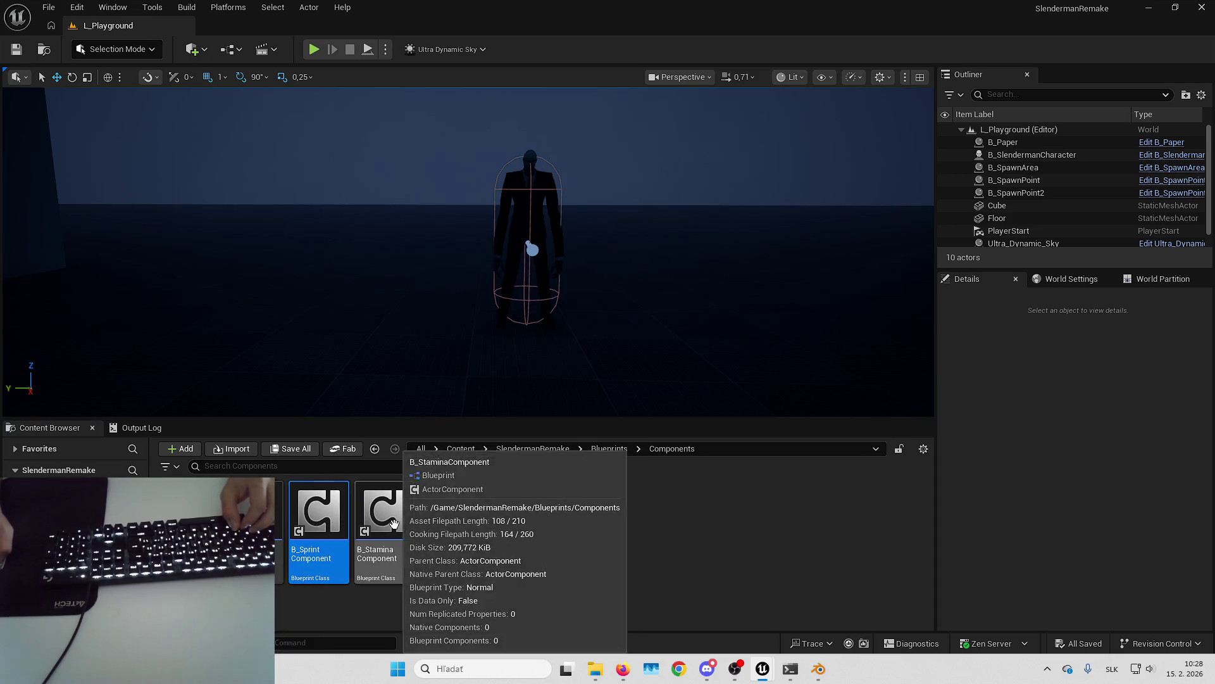
double_click(376, 537)
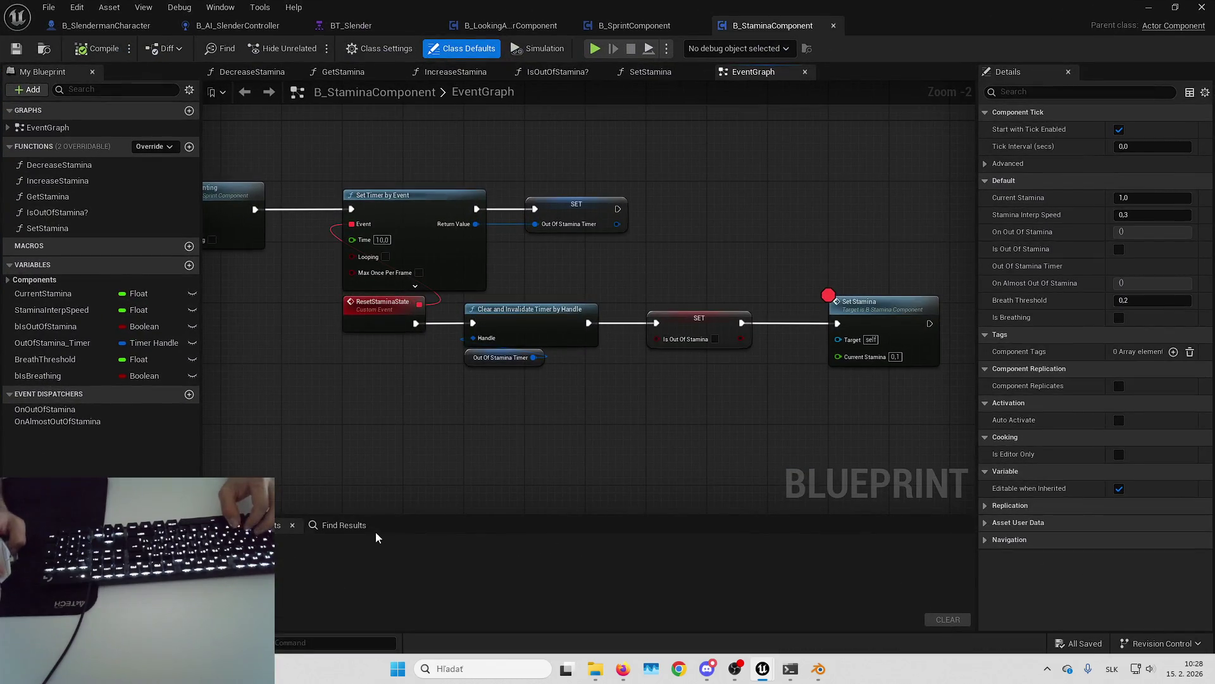
Step: Remove the Set Stamina breakpoint and delete the Breathing TRUE Print String, reconnecting Play to Set Volume Multiplier
right_click(879, 309)
click(924, 577)
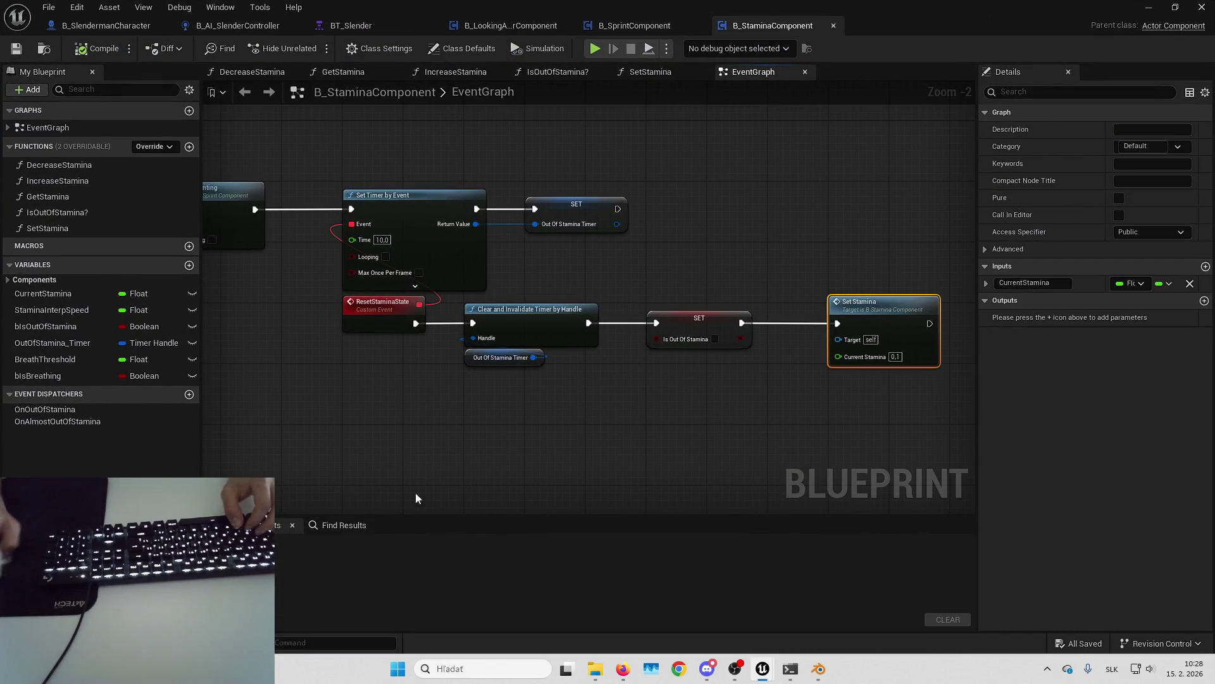
text(print)
key(Return)
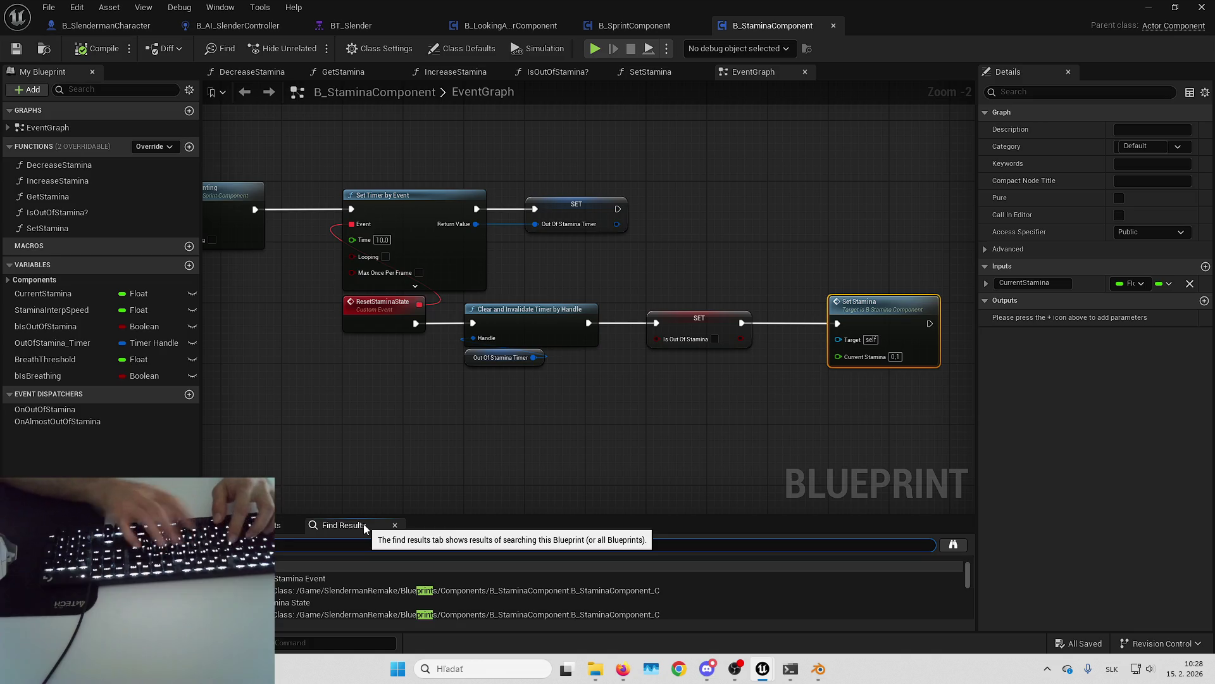
text(breath)
key(Return)
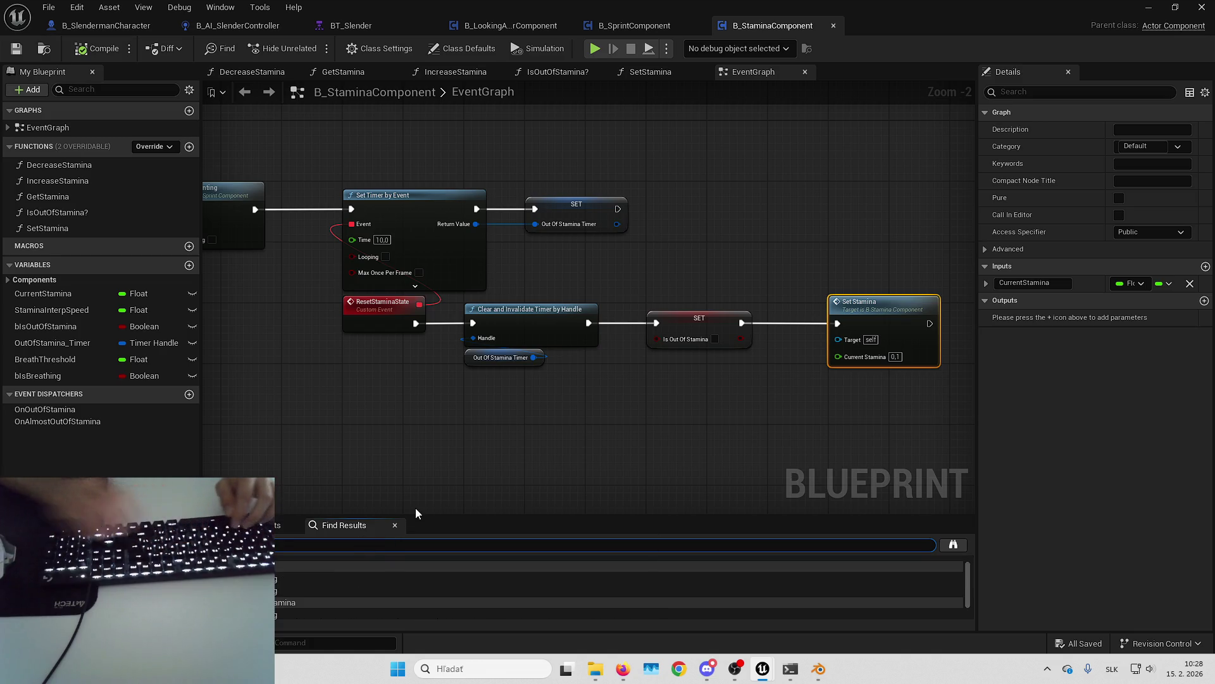
click(328, 577)
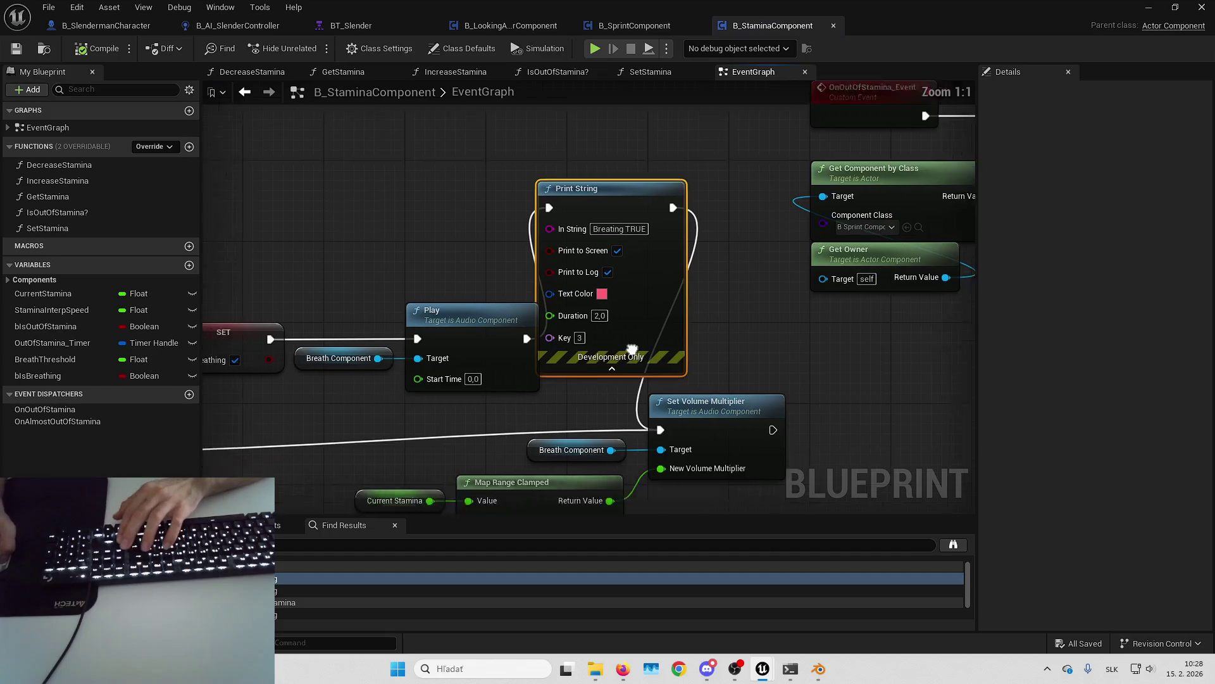
key(Delete)
drag(566, 248, 699, 340)
scroll(719, 313, down, 1)
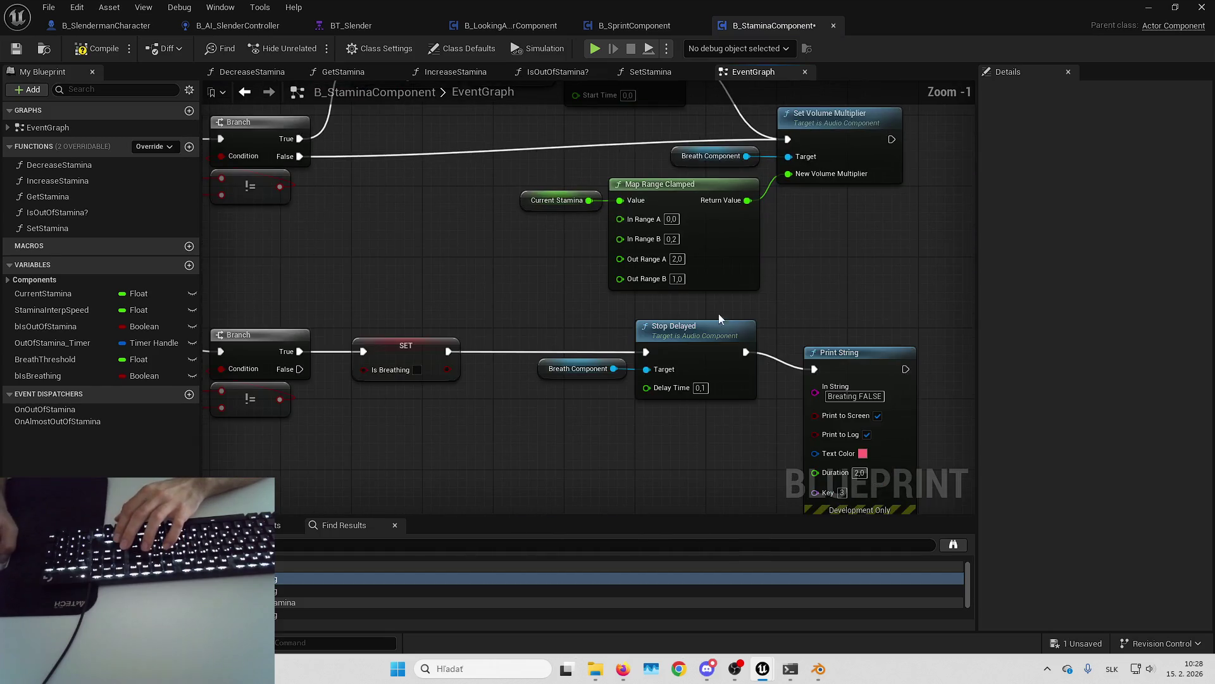
Step: Delete the debug print nodes in DecreaseStamina and IncreaseStamina, reconnecting SET to the Branch
key(Down)
key(Down)
key(Down)
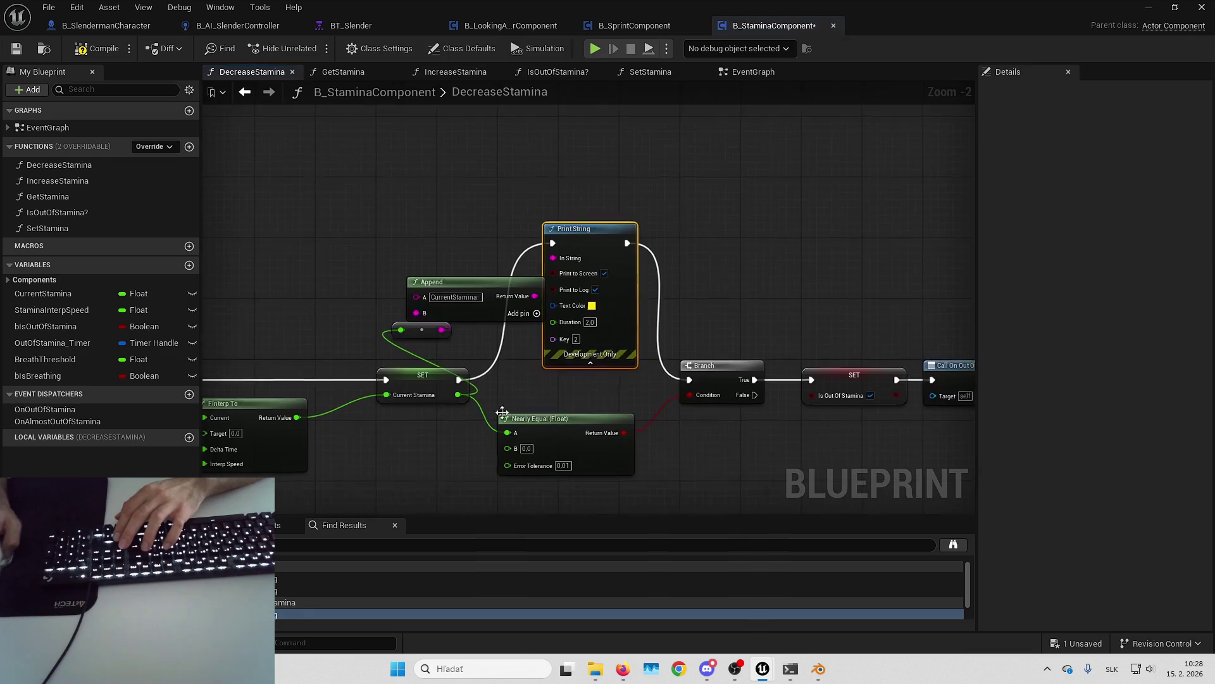
drag(332, 234, 606, 367)
key(Delete)
drag(420, 409, 720, 411)
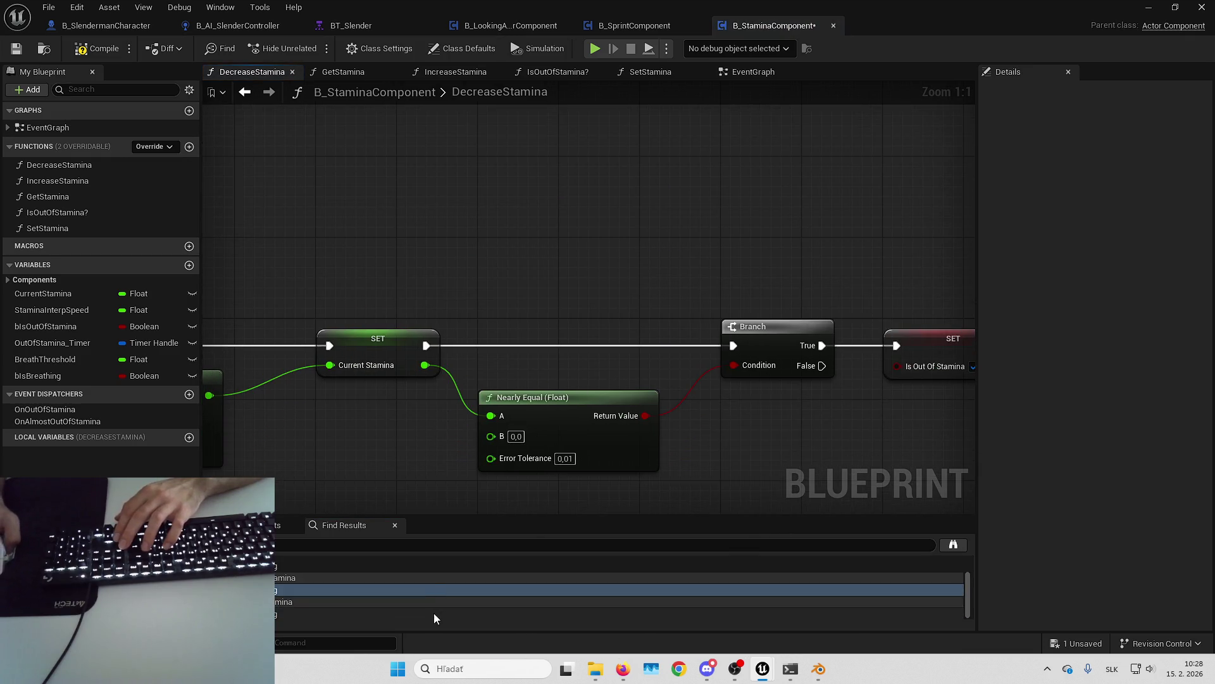
click(434, 613)
drag(355, 209, 538, 302)
key(Delete)
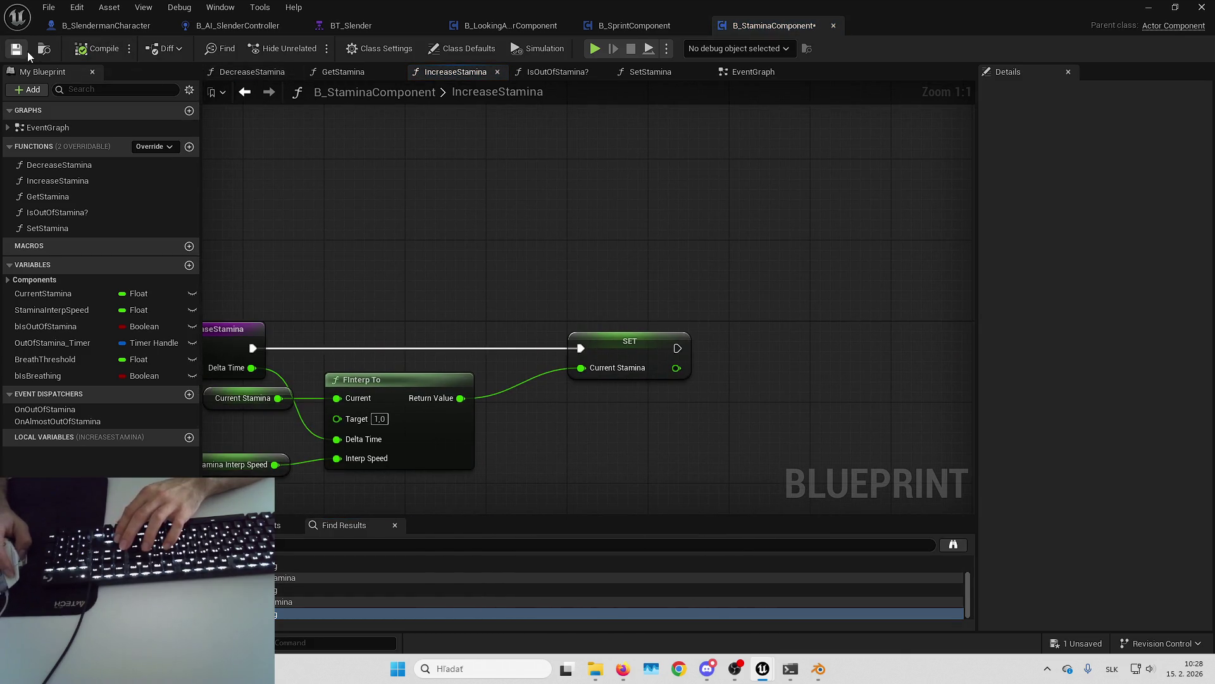
drag(756, 333, 721, 365)
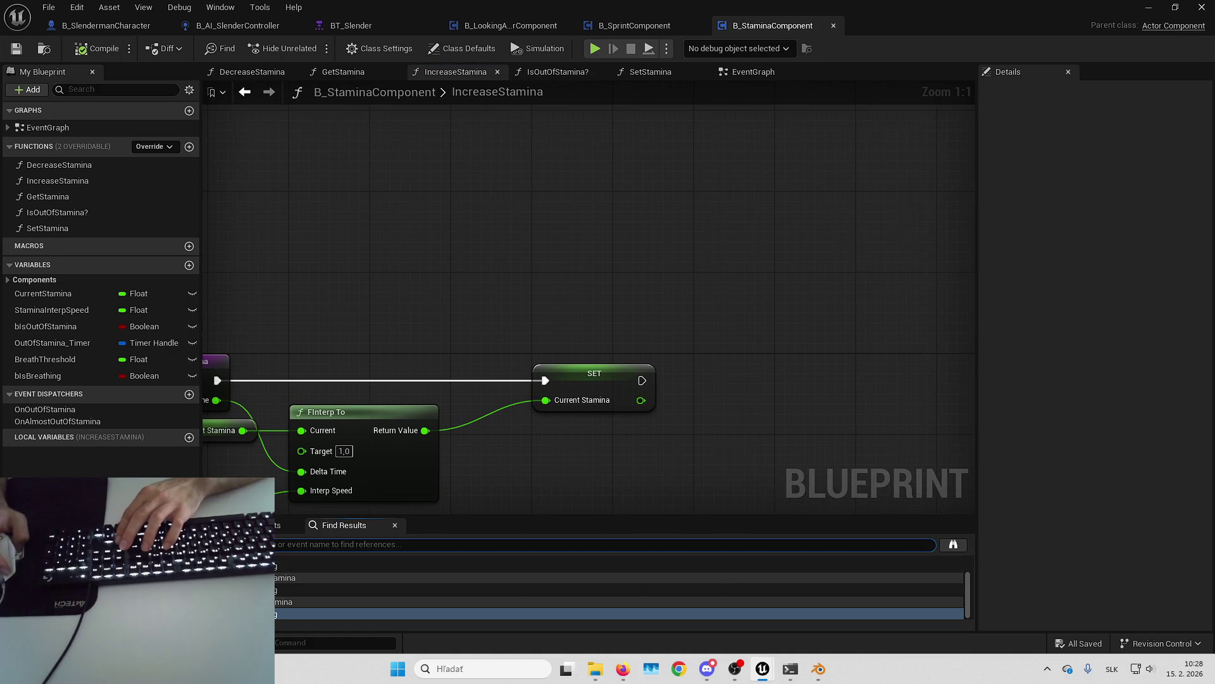
Step: Search B_SprintComponent for print nodes to confirm it has none
click(633, 26)
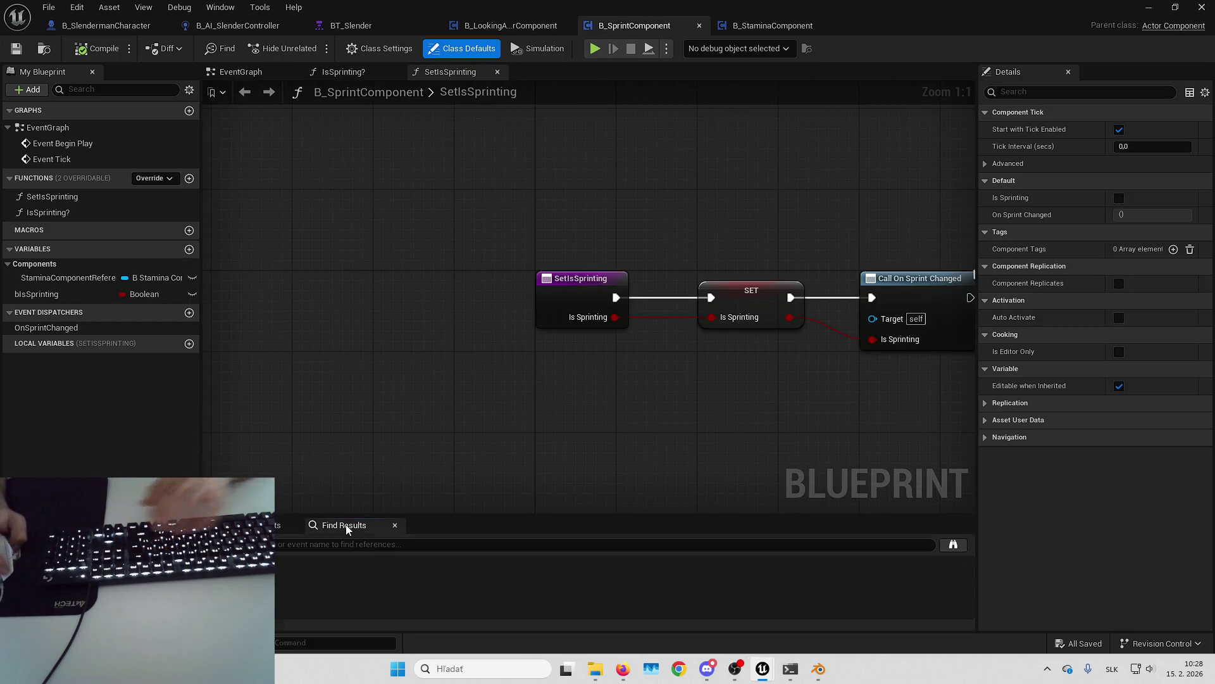
text(prints)
key(Return)
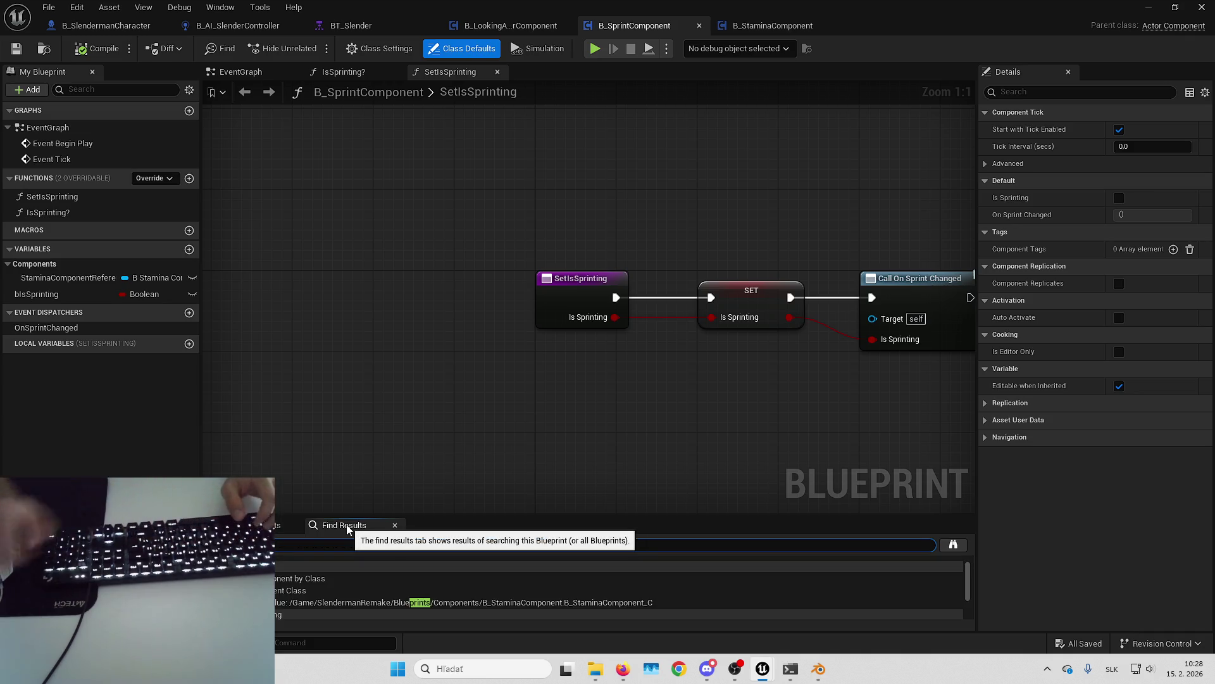
key(ctrl+a)
key(BackSpace)
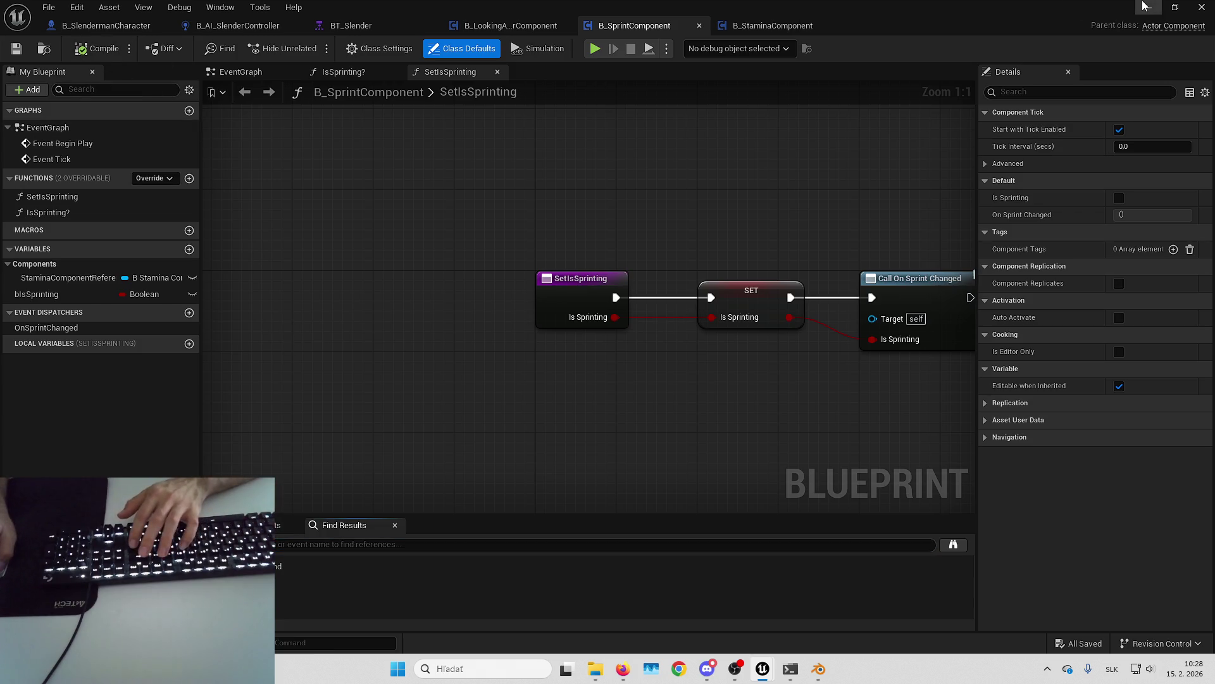
click(1152, 6)
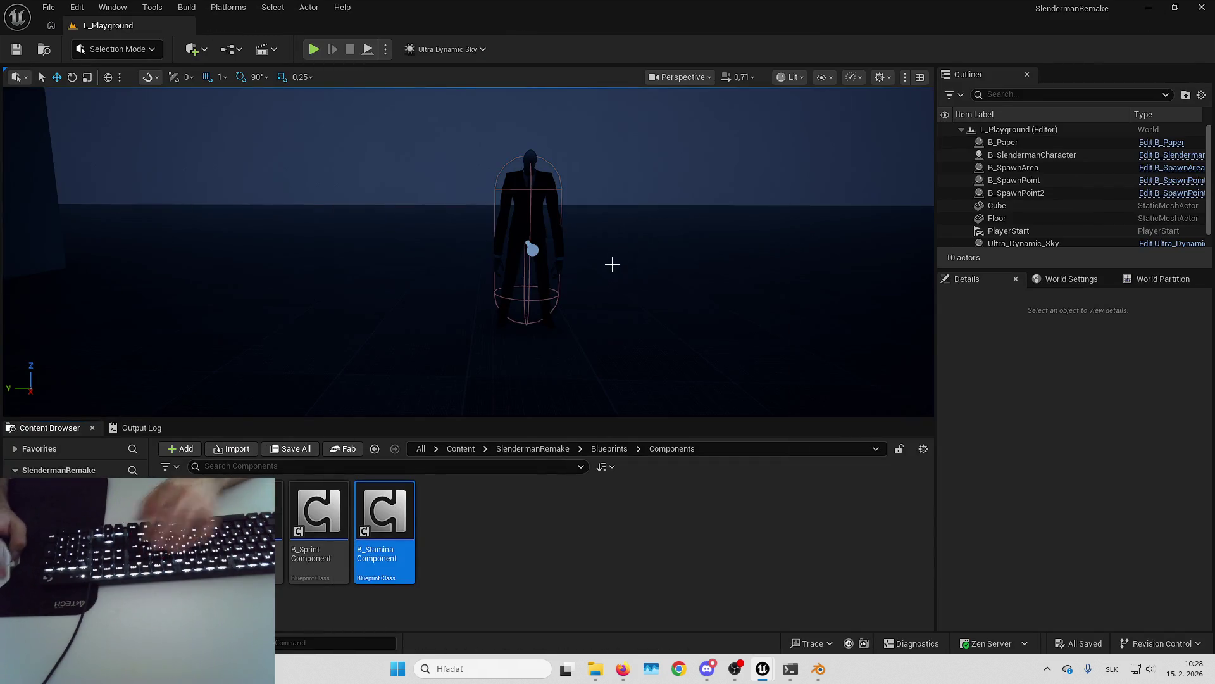
Step: Add B_LookingAtSlenderComponent to B_SlendermanCharacter by searching 'lookin', then check the running game
click(612, 259)
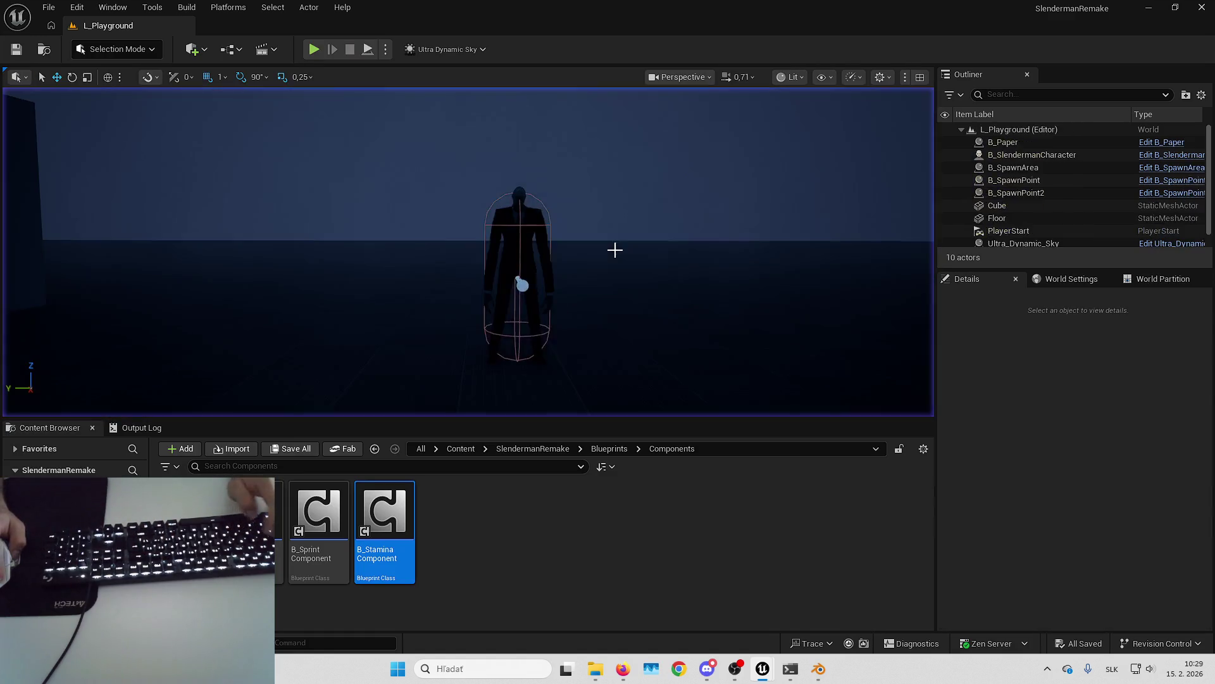
key(alt+Tab)
click(89, 25)
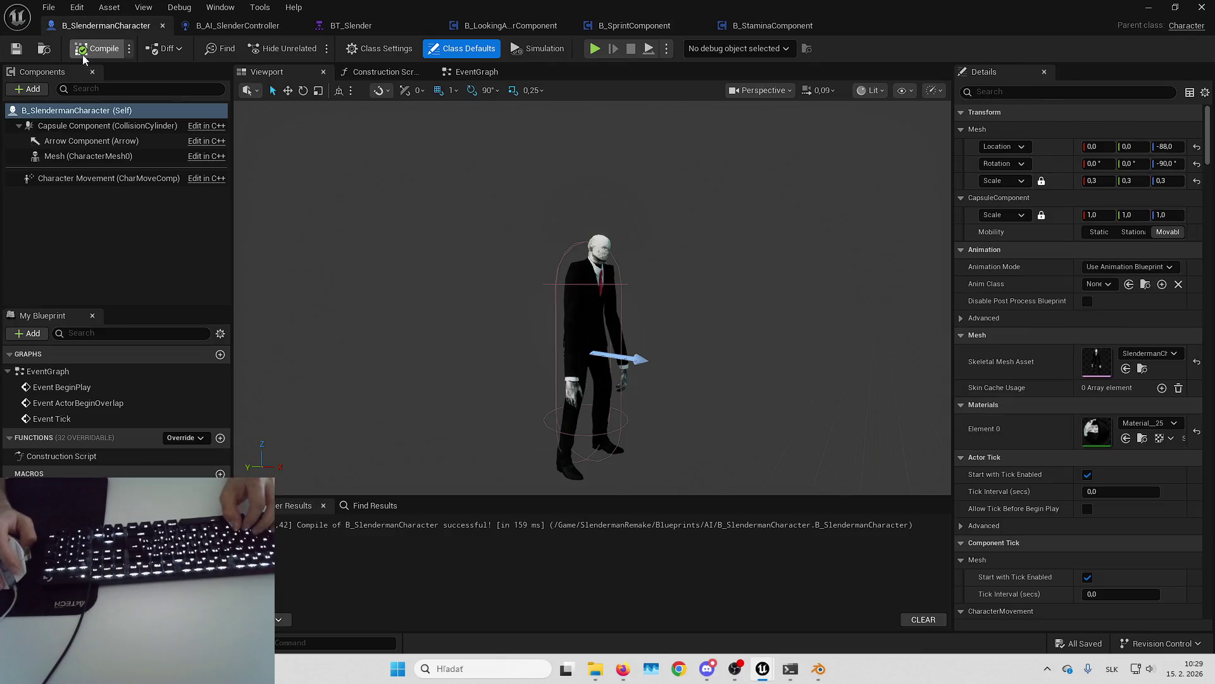
click(25, 92)
text(lookin)
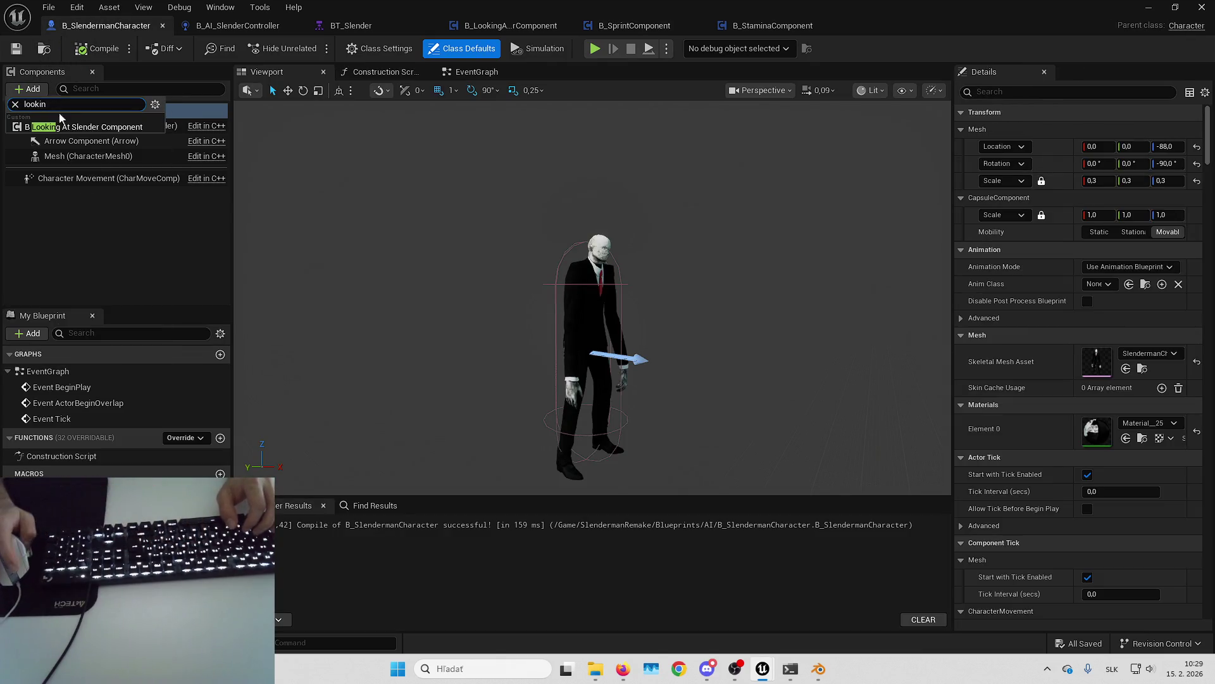
click(101, 129)
click(99, 49)
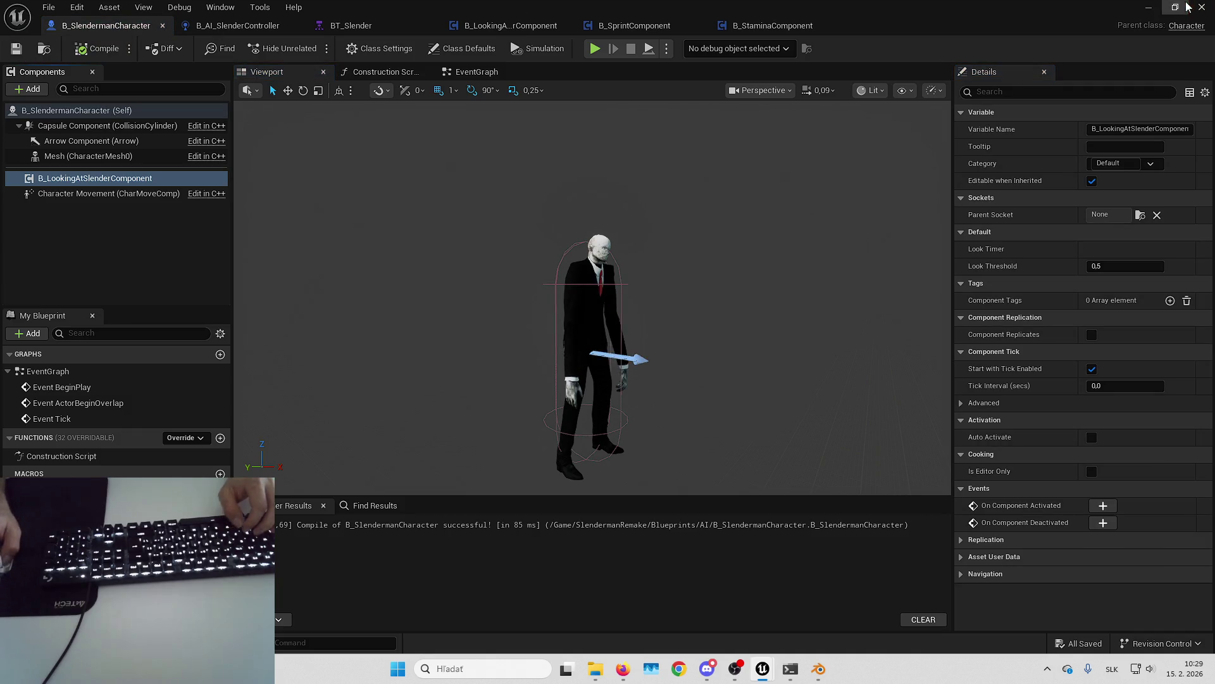
click(1200, 7)
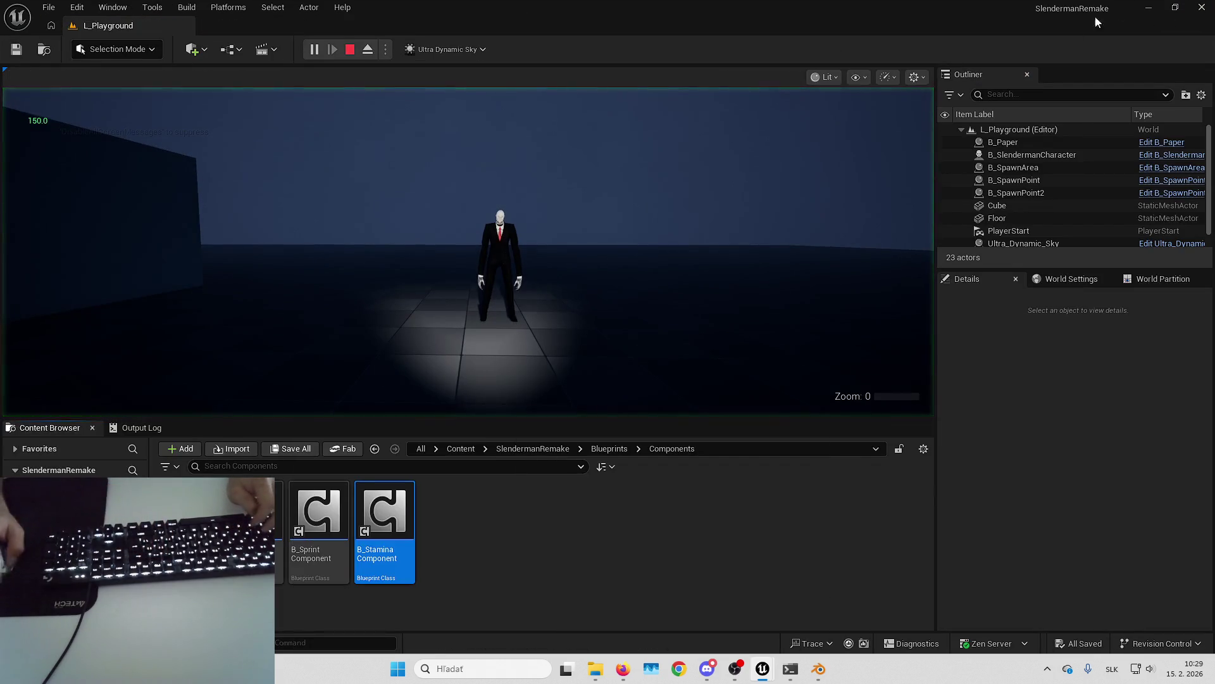
key(alt+Tab)
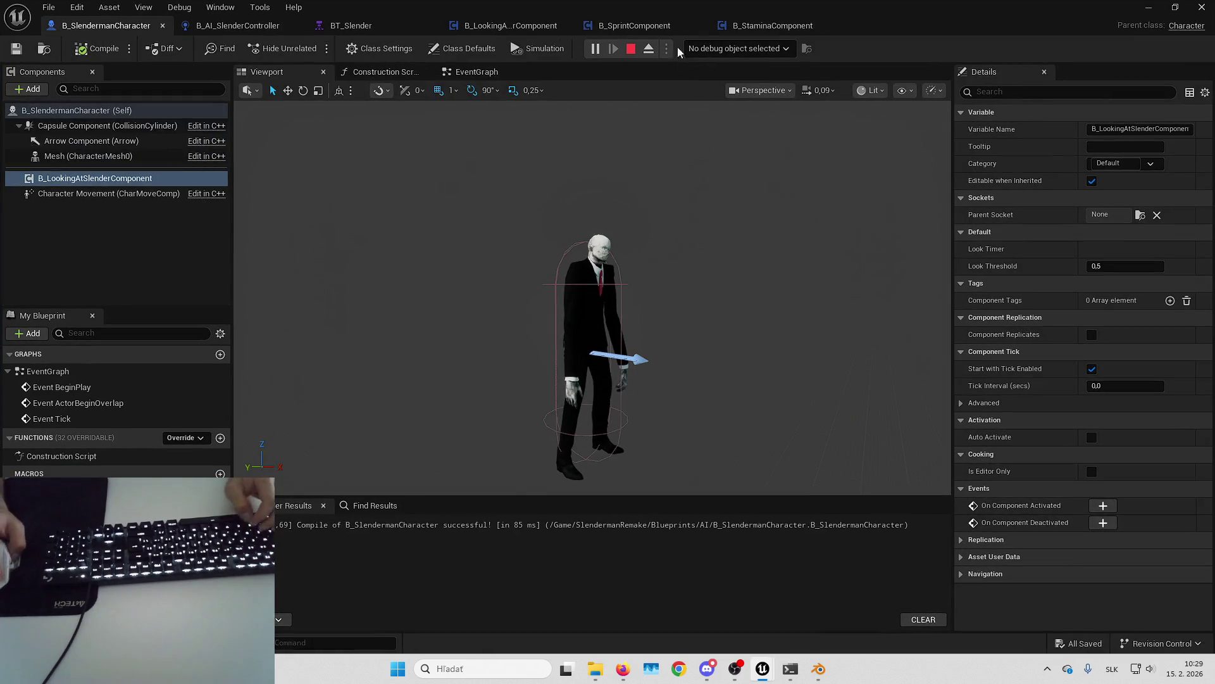
Step: Call IsLookingAtSlender in the component's EventGraph, then close the Blueprint to view the running game
click(461, 27)
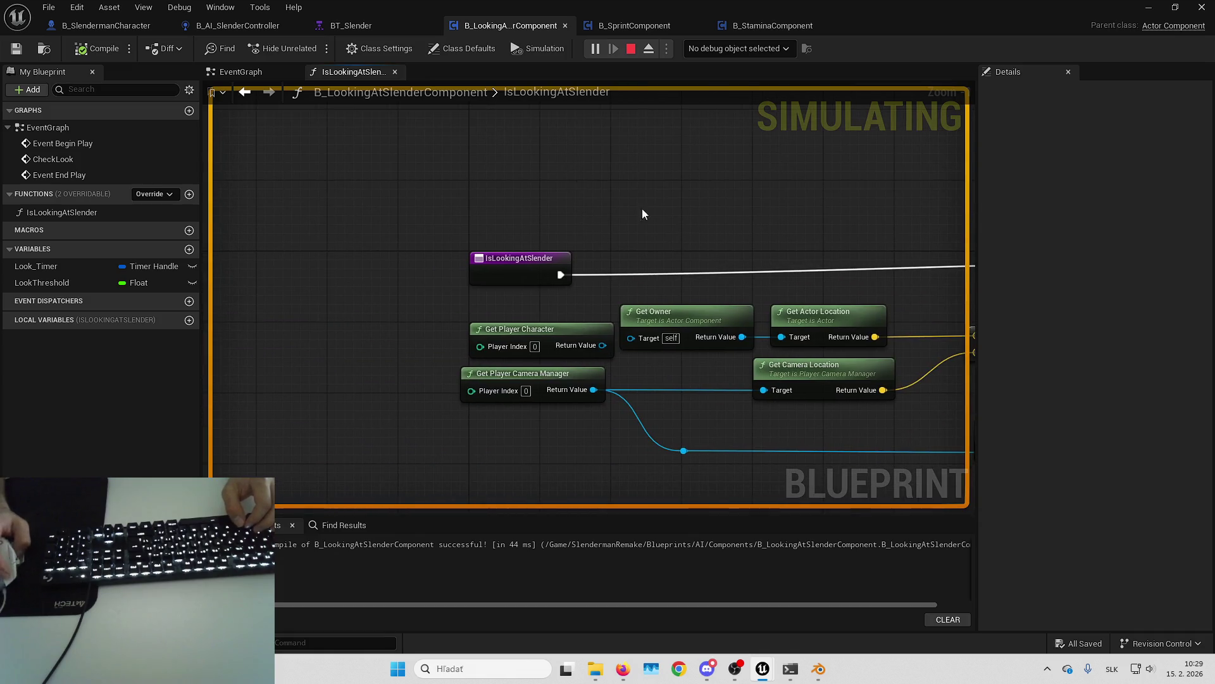
click(253, 75)
key(Escape)
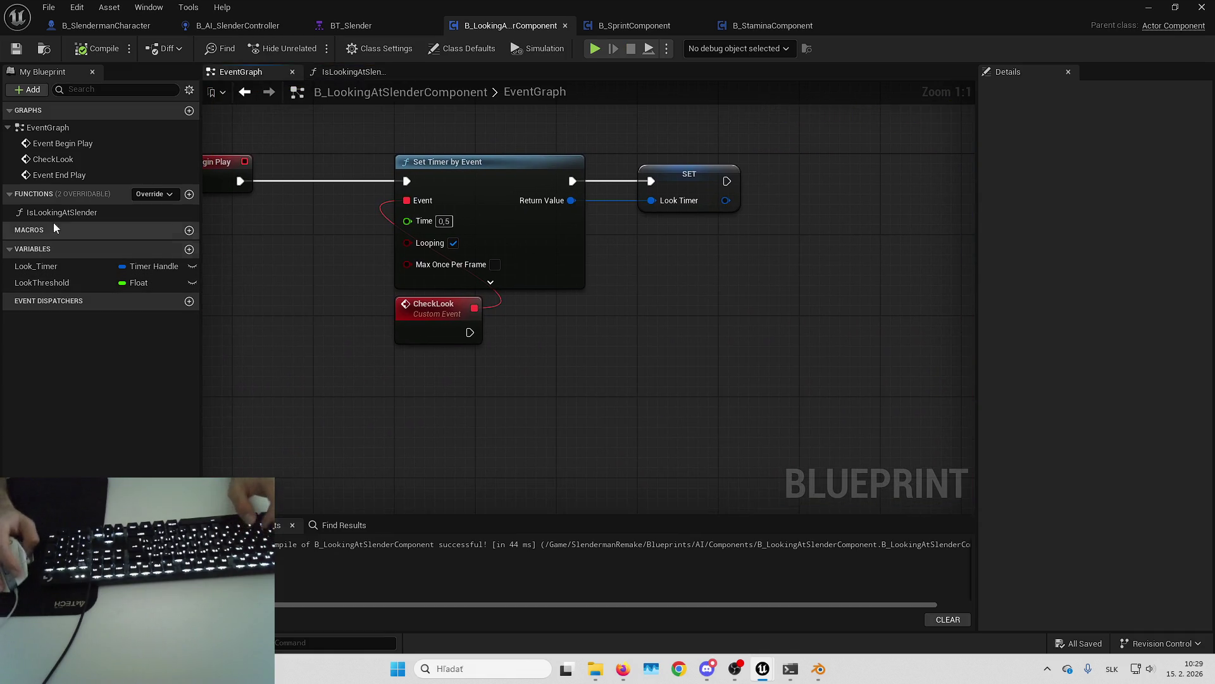
mouse_move(62, 212)
mouse_down()
mouse_move(522, 393)
mouse_move(535, 392)
mouse_move(544, 351)
mouse_move(610, 327)
mouse_up()
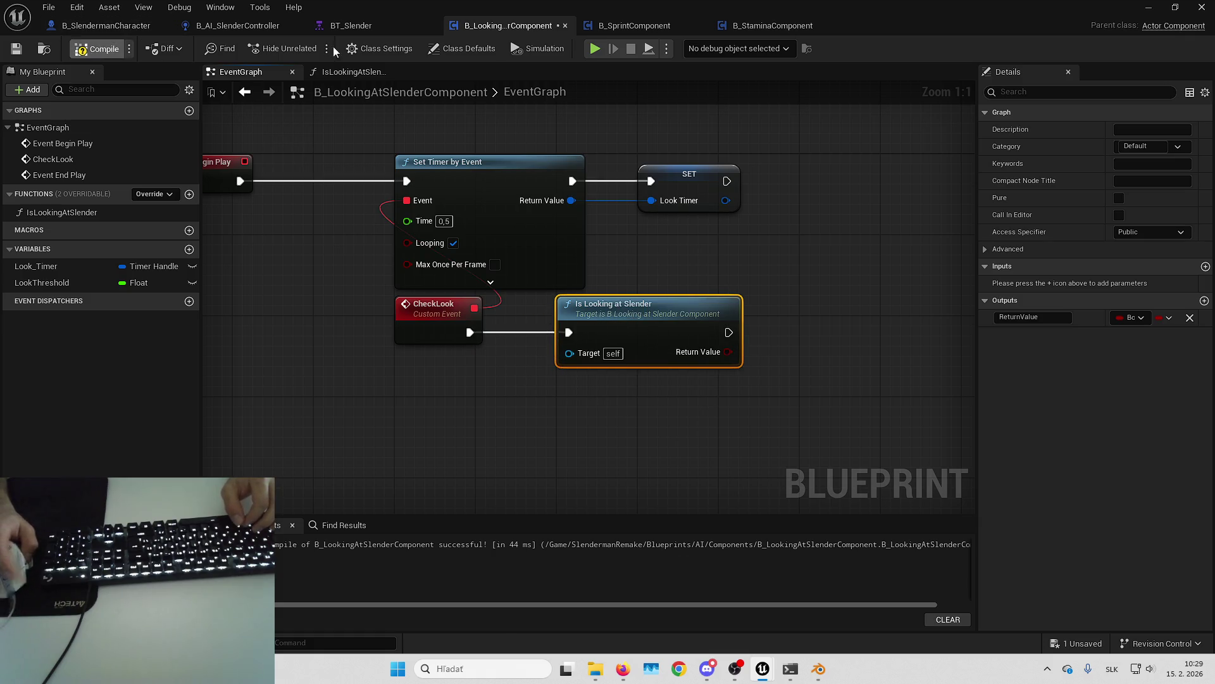
click(1200, 7)
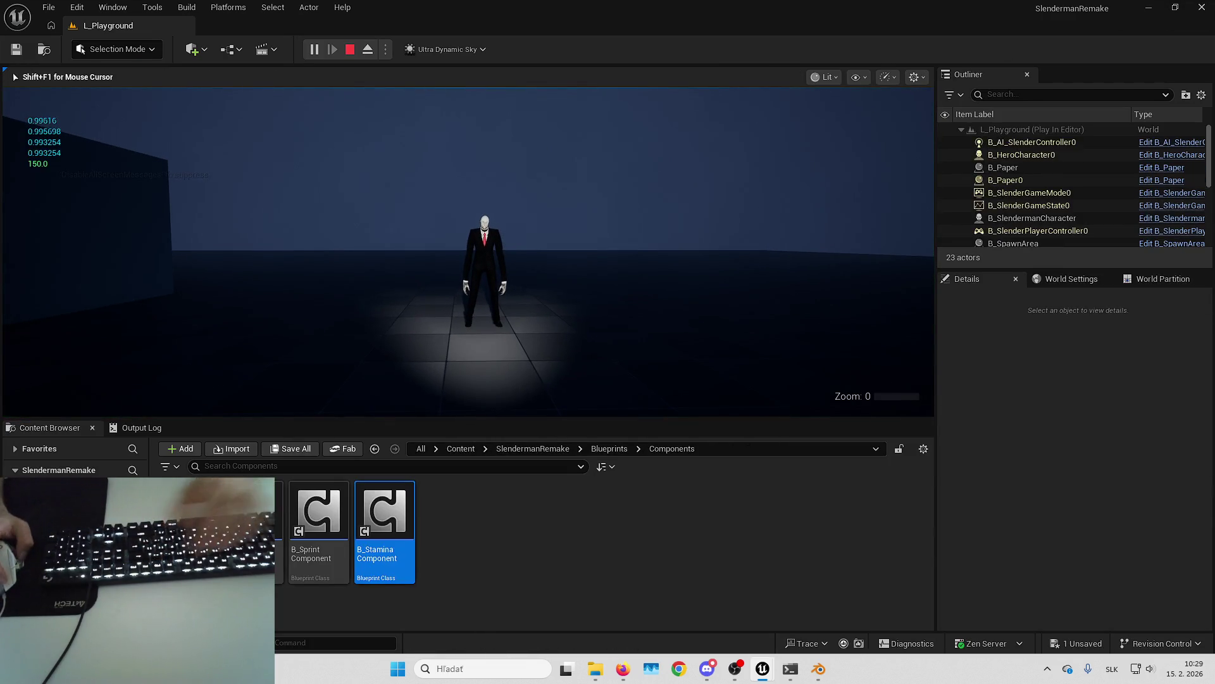
Step: Go fullscreen with F11 and look toward and away from Slenderman, seeing values drop to about 0.57
key(F11)
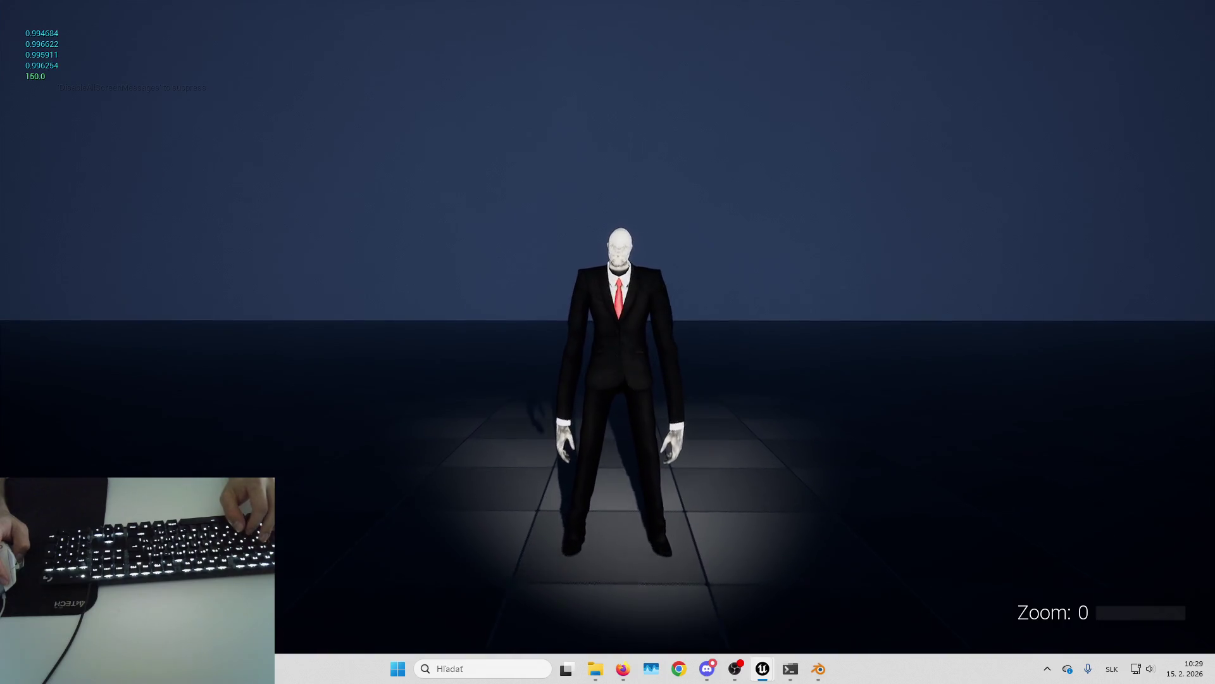
mouse_move(607, 342)
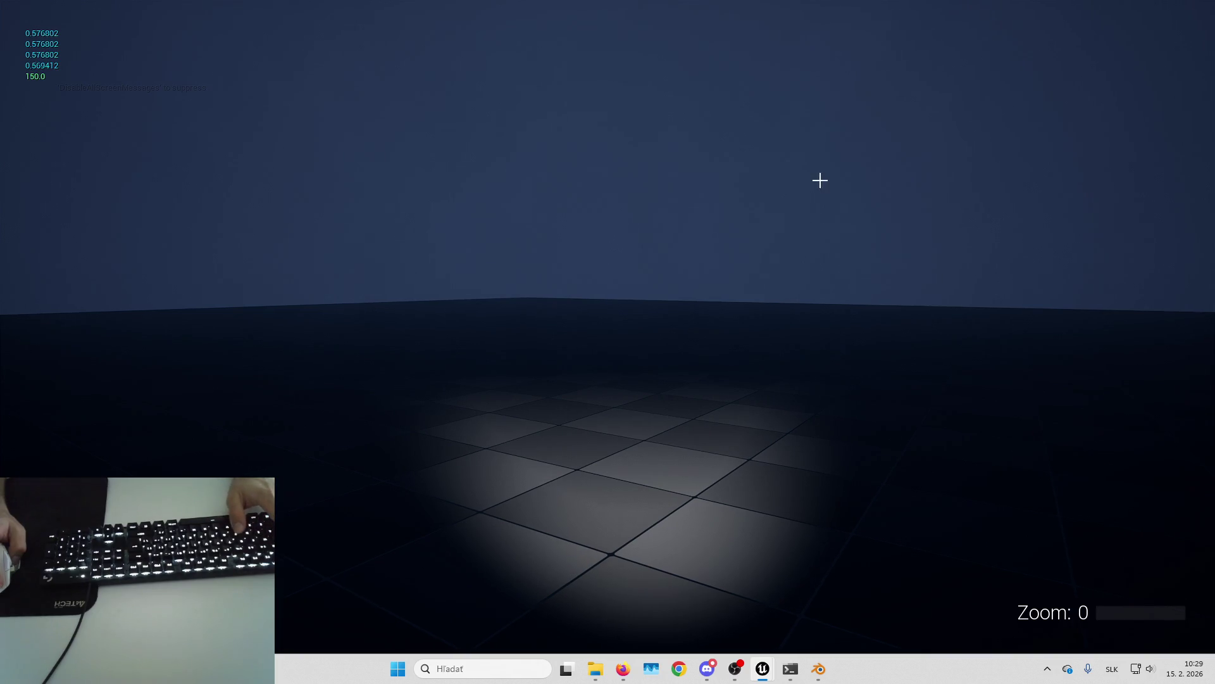
key(alt+Tab)
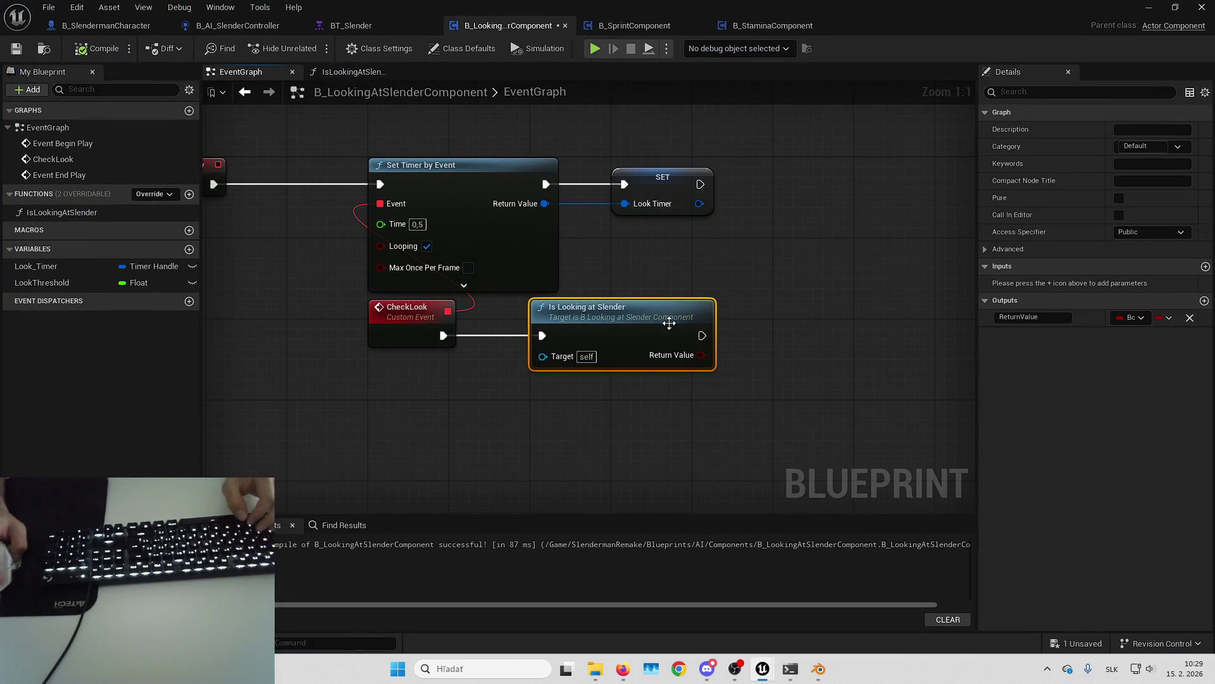
Step: Raise the LookThreshold default to 0,6 and make Is Looking at Slender a pure function
double_click(648, 322)
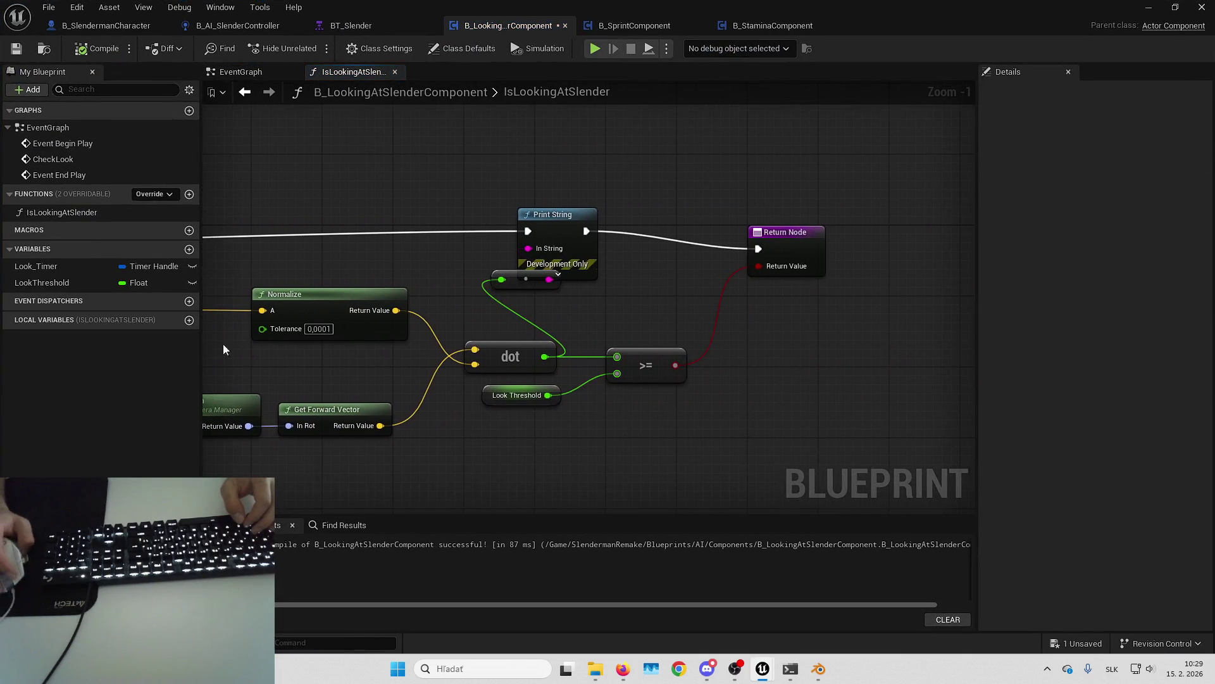
click(518, 395)
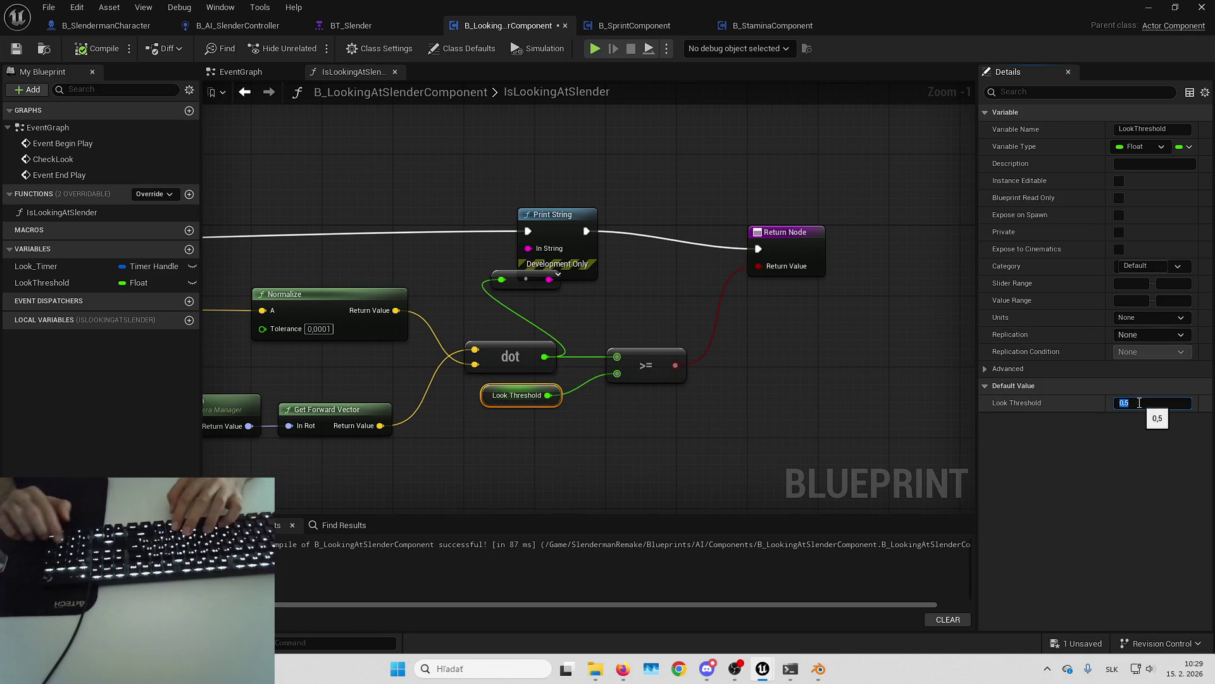
text(0.6)
key(Return)
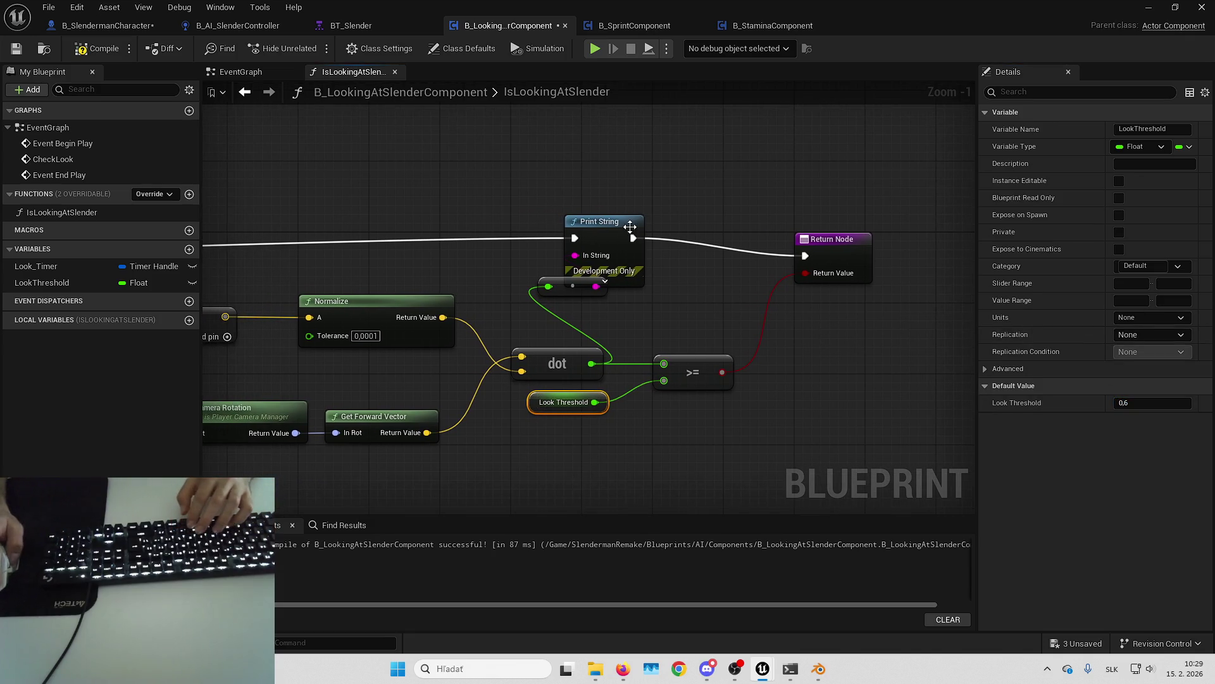
key(alt+Left)
click(580, 347)
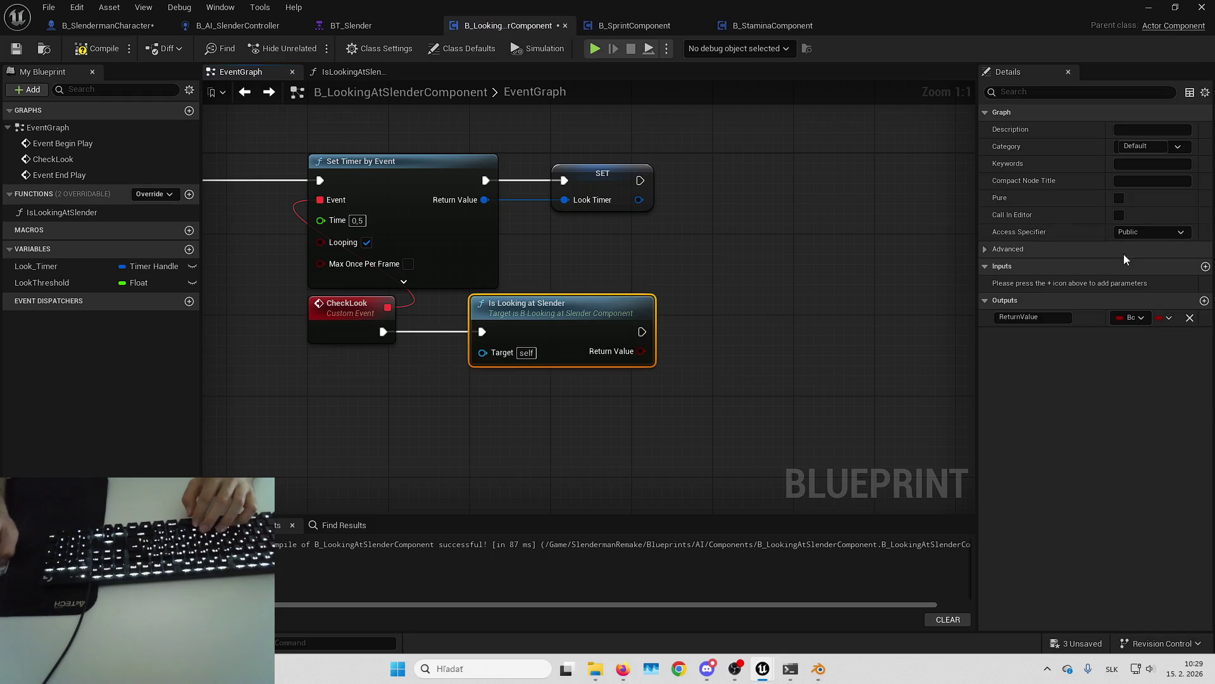
click(1119, 198)
Step: Add a Branch after CheckLook driven by Is Looking at Slender, then save all assets
drag(492, 314, 353, 386)
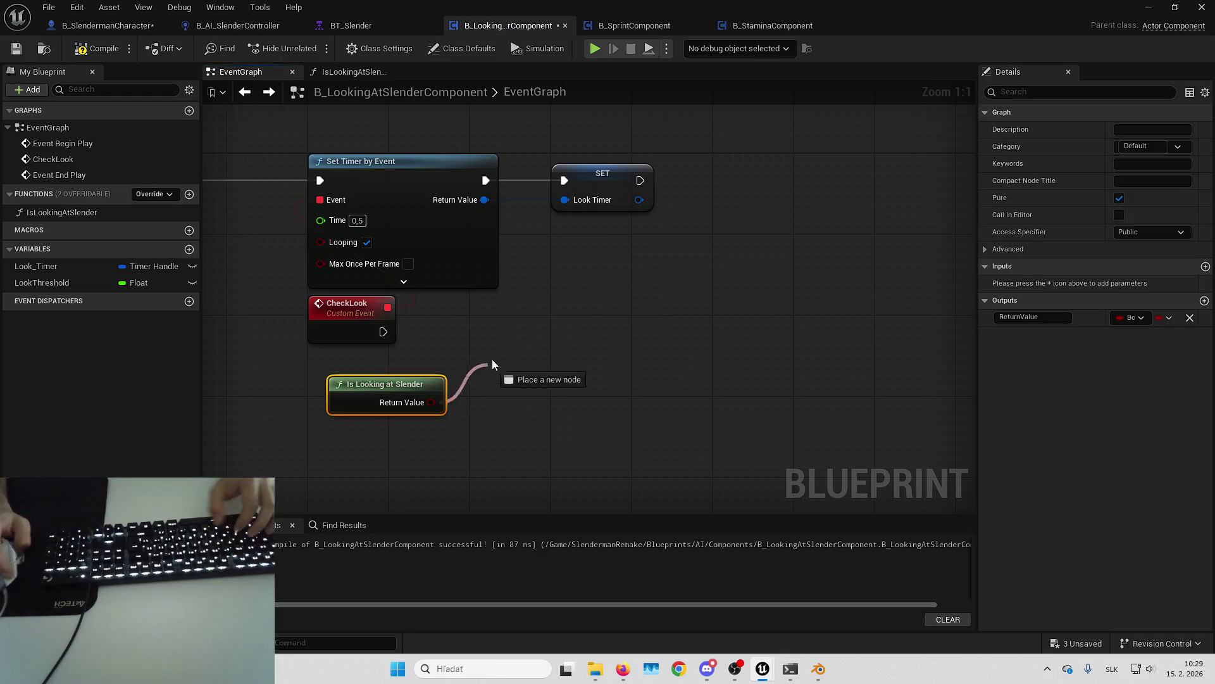
key(b)
drag(493, 342, 397, 343)
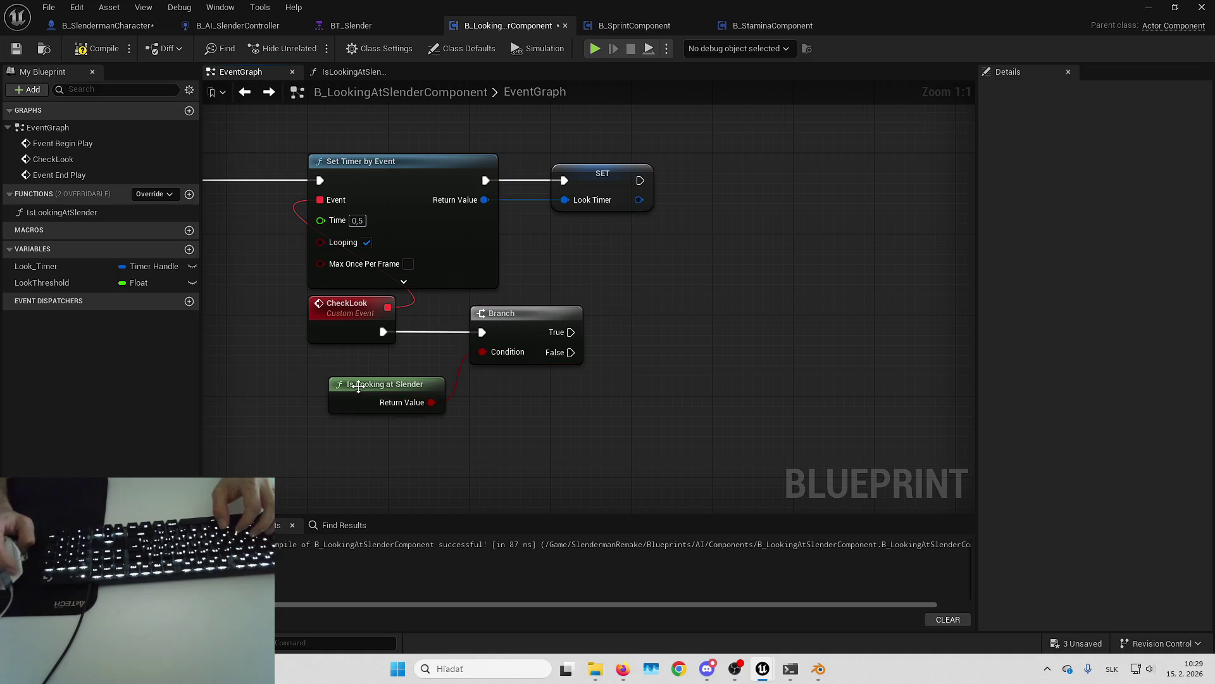
drag(358, 386, 506, 384)
click(689, 364)
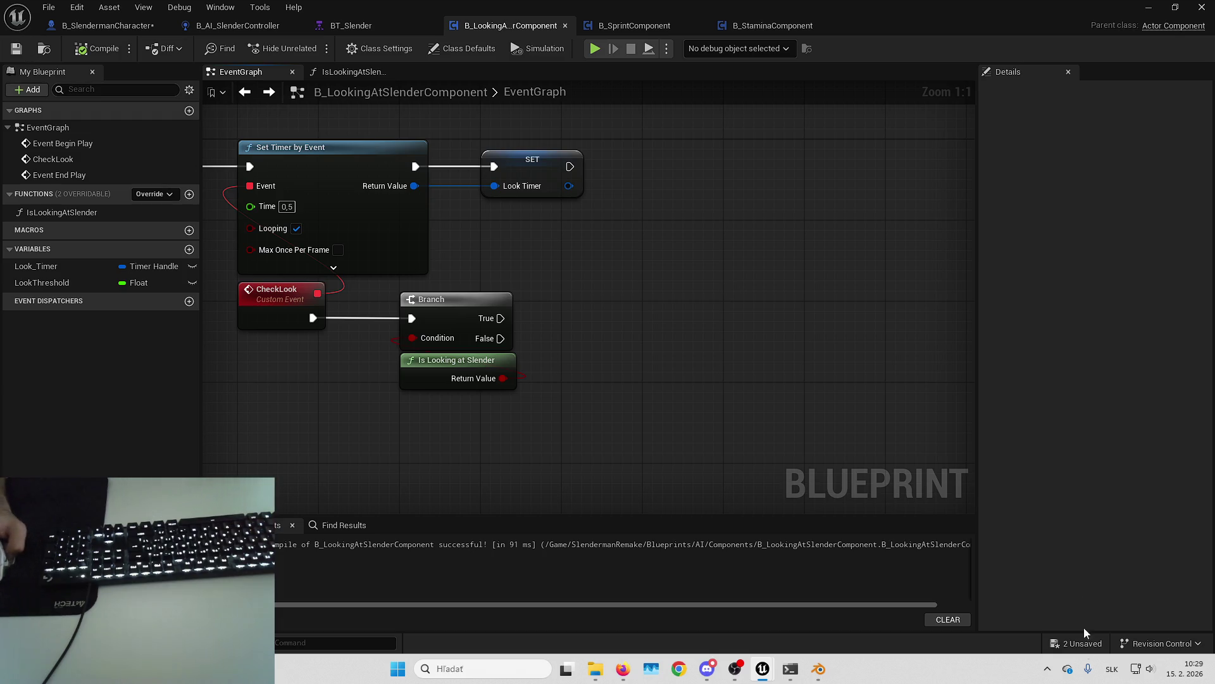
click(1082, 644)
click(709, 475)
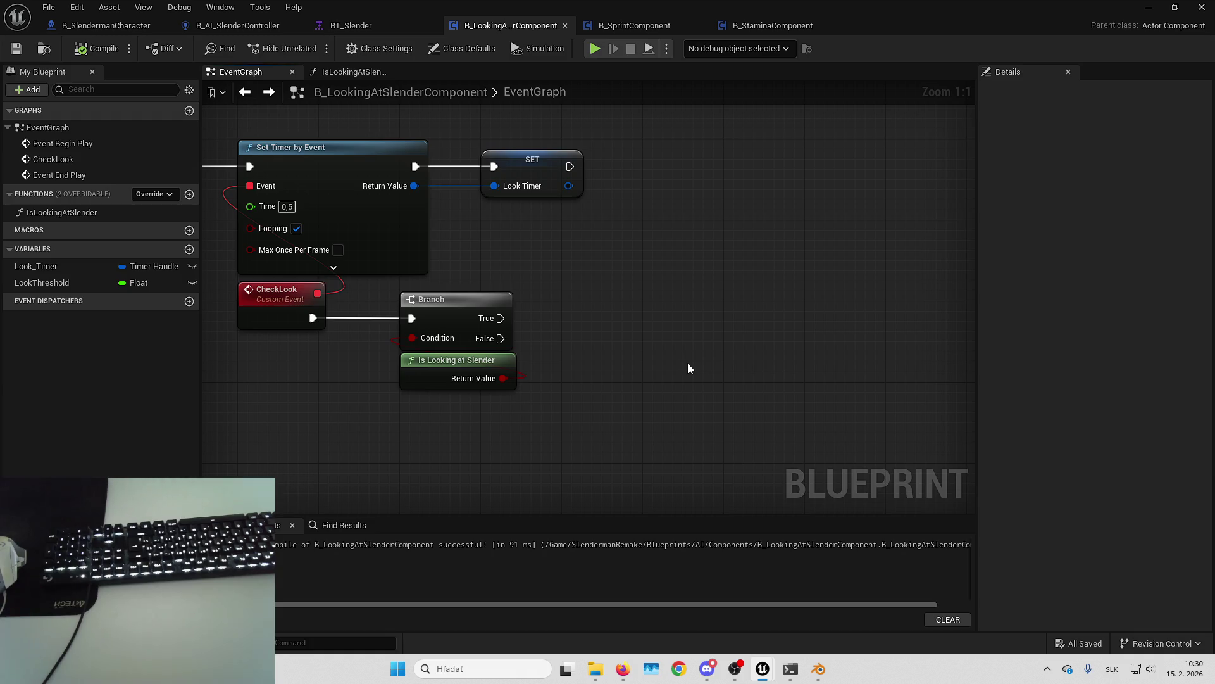
drag(687, 362, 843, 335)
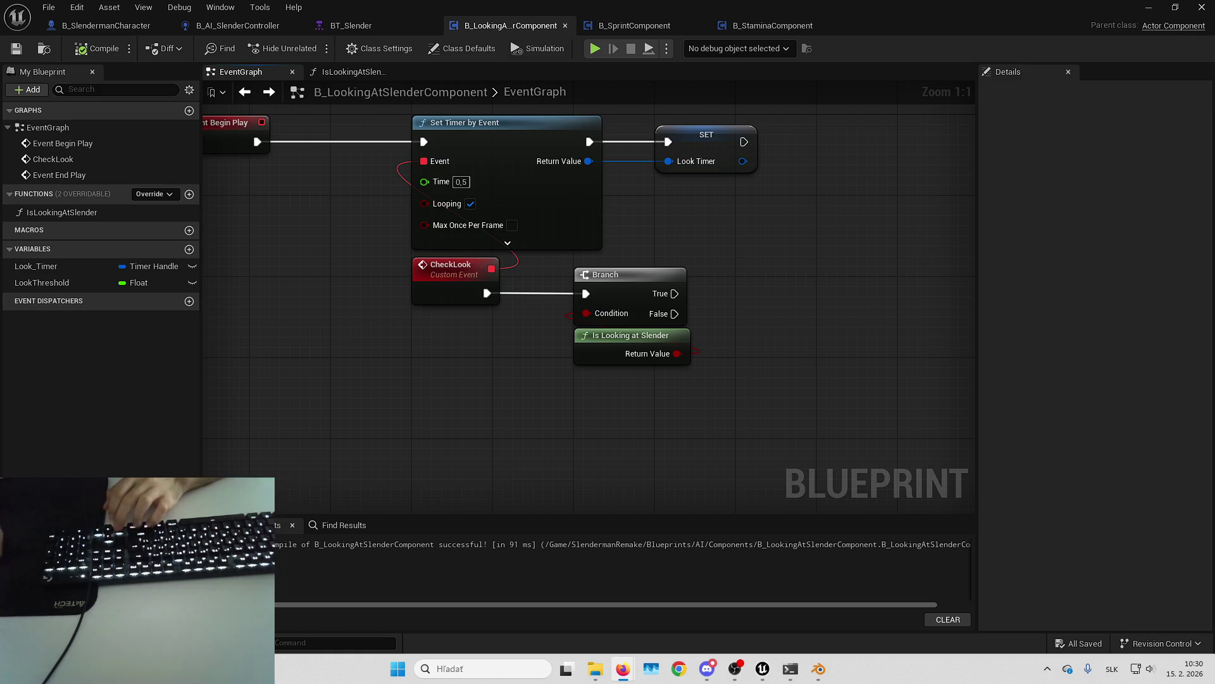
drag(783, 307, 702, 316)
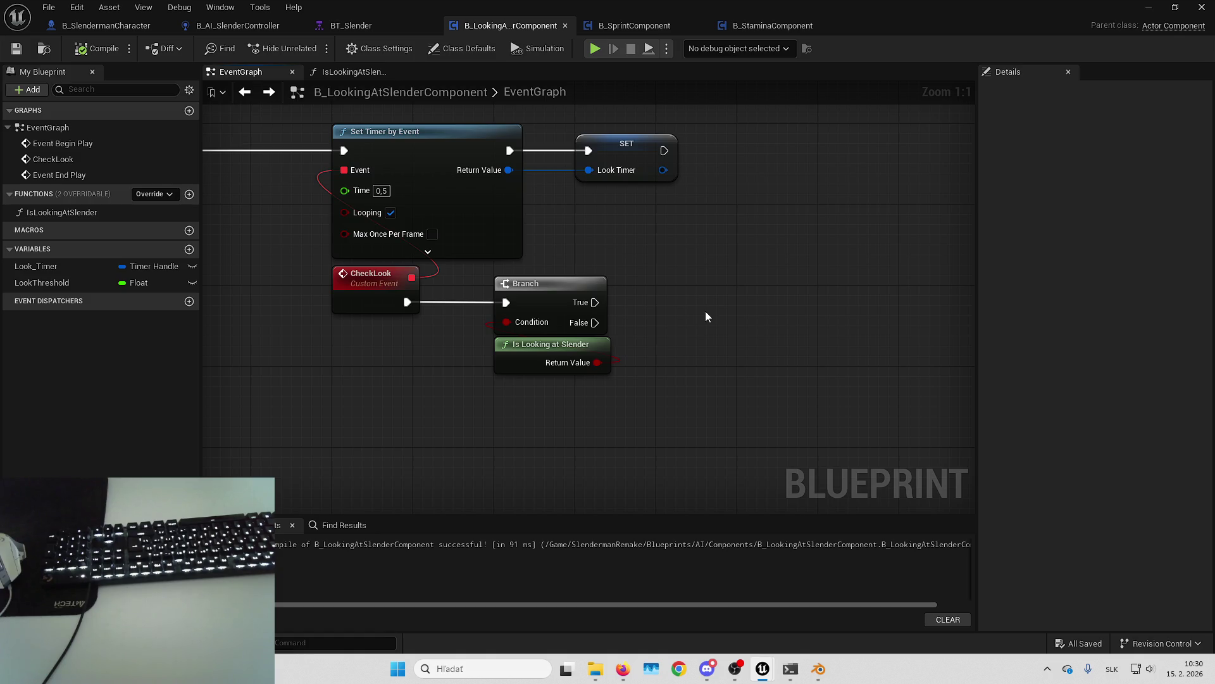
click(733, 670)
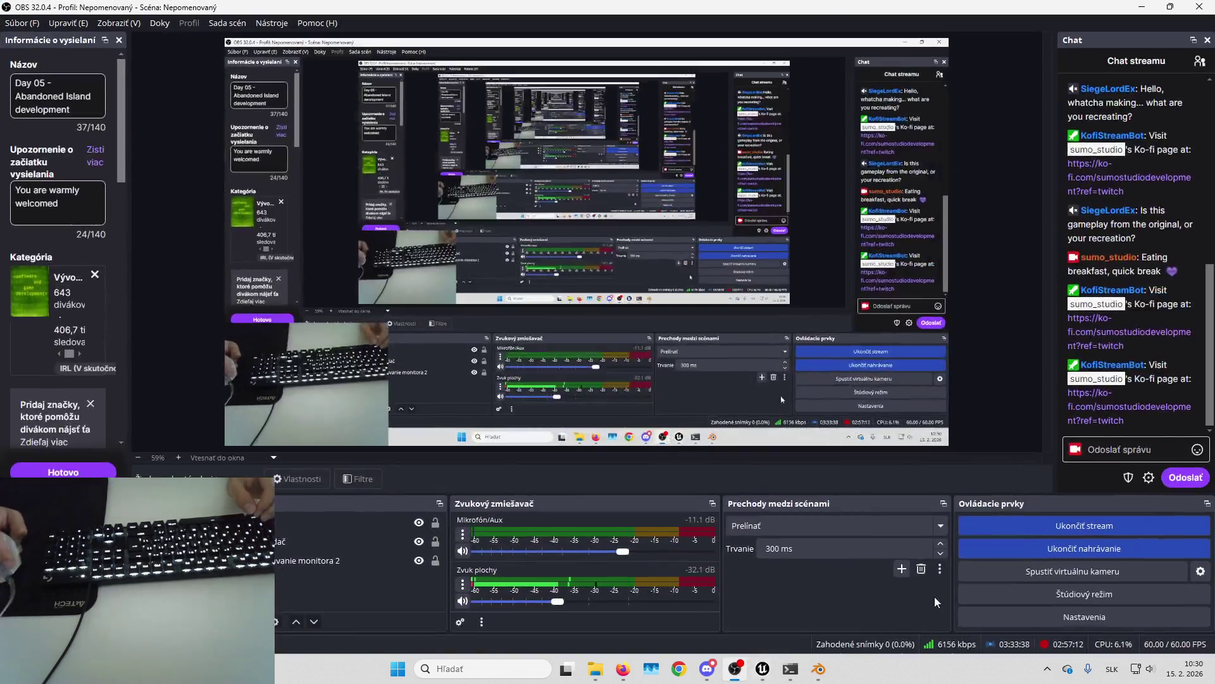
click(733, 669)
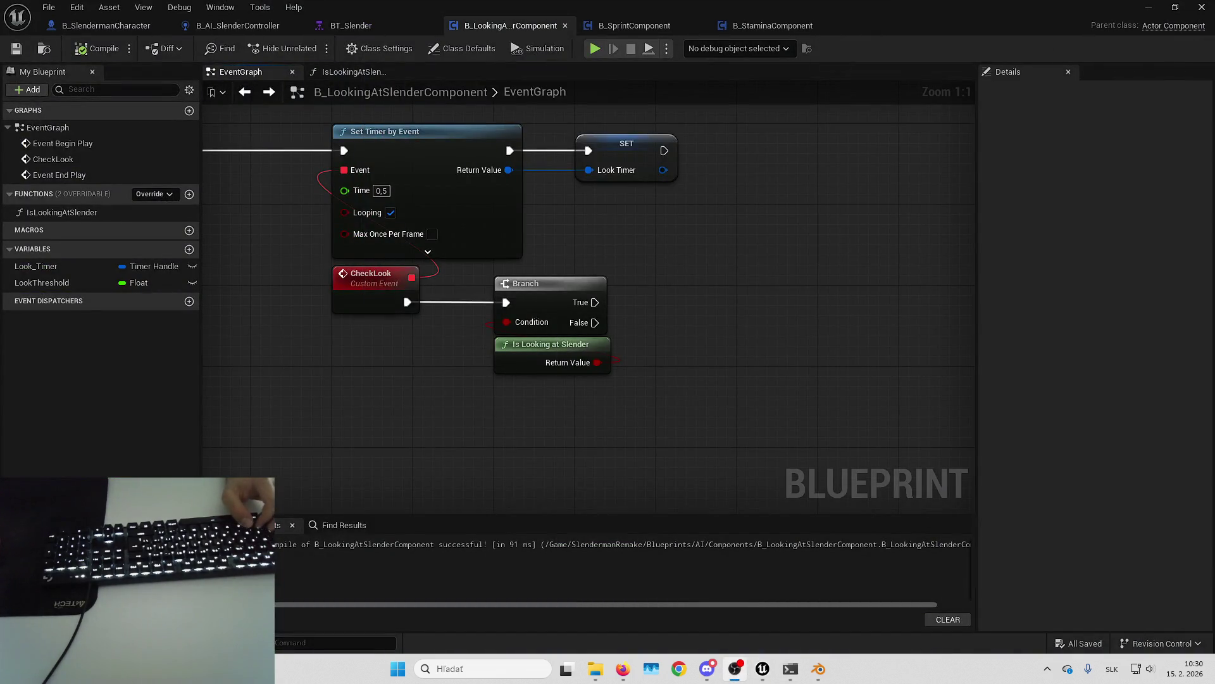
Step: Move the Event End Play, Clear and Invalidate Timer by Handle and Look Timer nodes lower in the graph
mouse_move(838, 342)
mouse_down()
mouse_move(705, 355)
mouse_move(740, 290)
mouse_up()
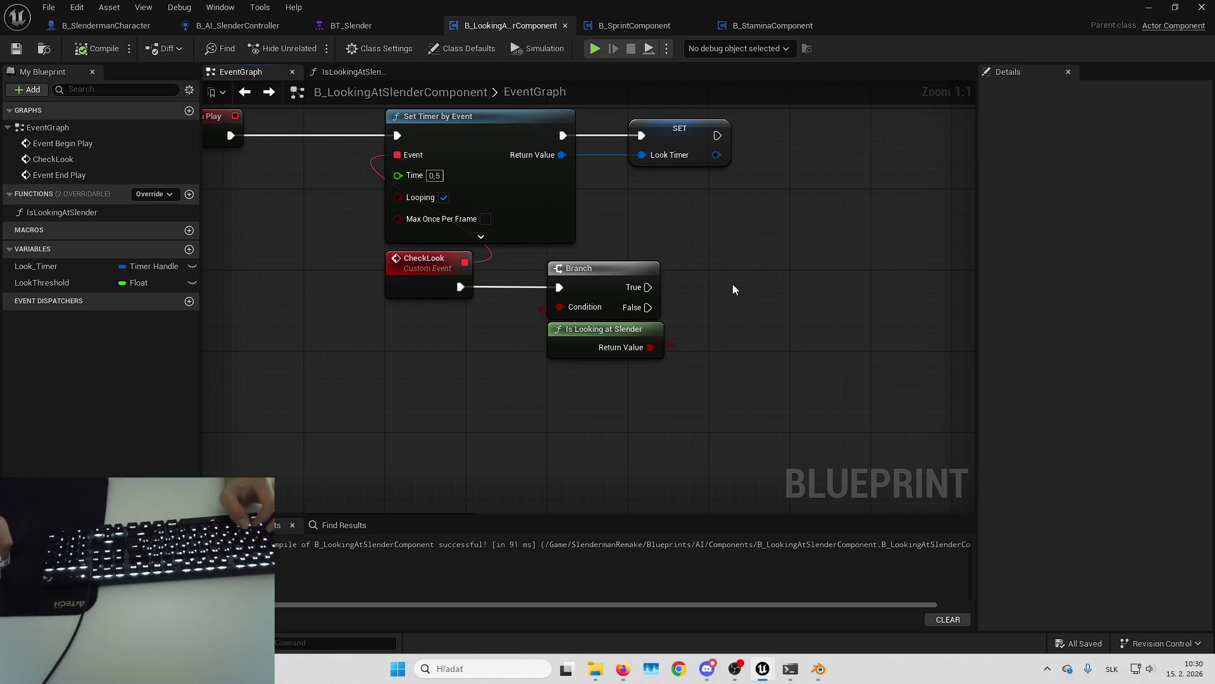
mouse_move(732, 284)
mouse_down()
mouse_move(613, 268)
mouse_move(727, 214)
mouse_up()
scroll(726, 220, down, 3)
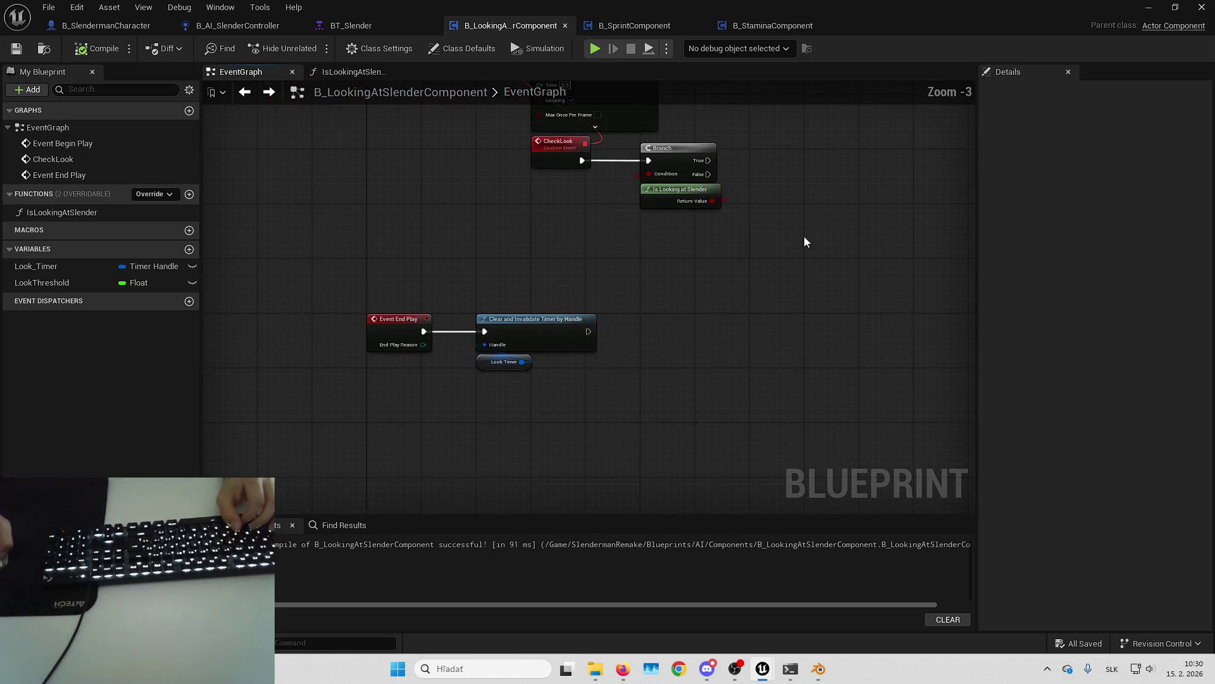
mouse_move(367, 297)
mouse_down()
mouse_move(676, 442)
mouse_move(716, 347)
mouse_up()
mouse_move(439, 244)
mouse_down()
mouse_move(422, 436)
mouse_move(472, 347)
mouse_move(485, 367)
mouse_up()
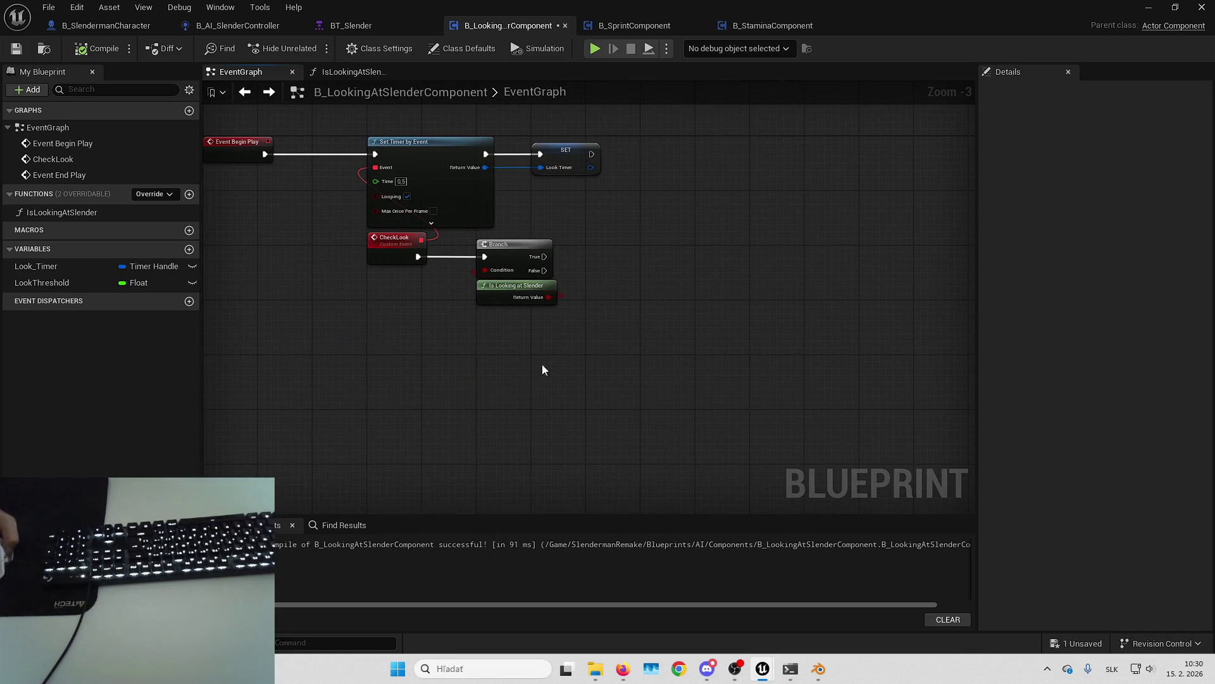
Step: Add a Play Sound 2D node to the component's EventGraph
right_click(638, 290)
text(playsound)
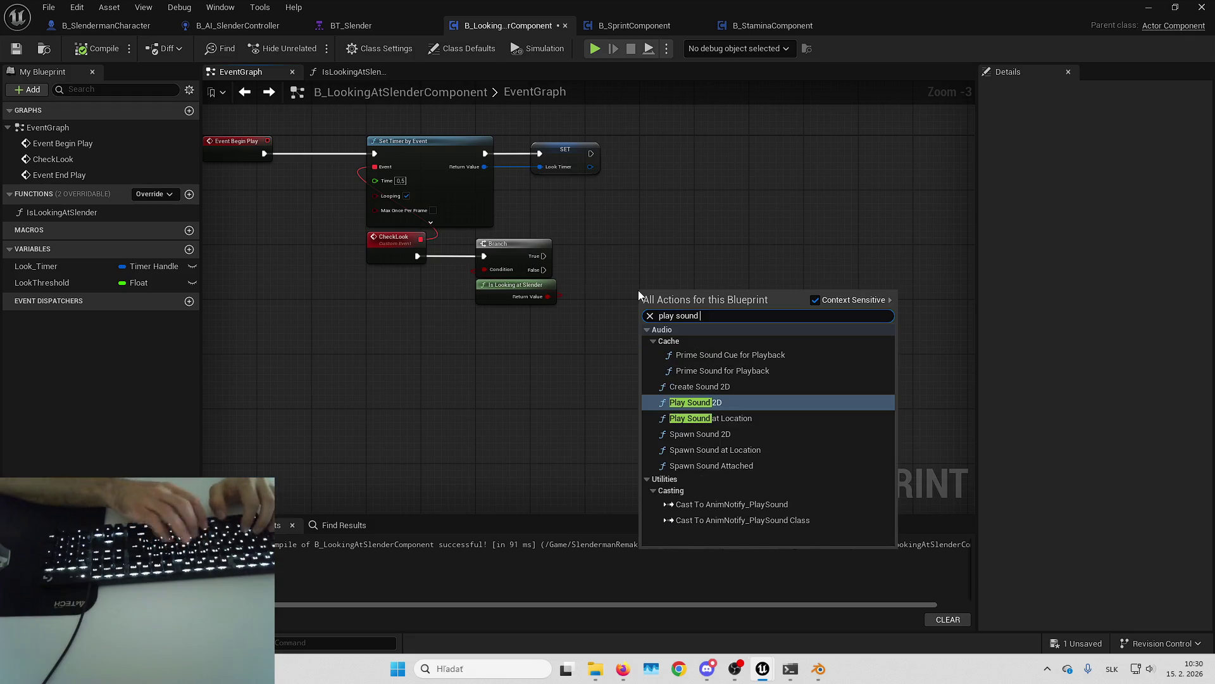
key(Return)
click(665, 324)
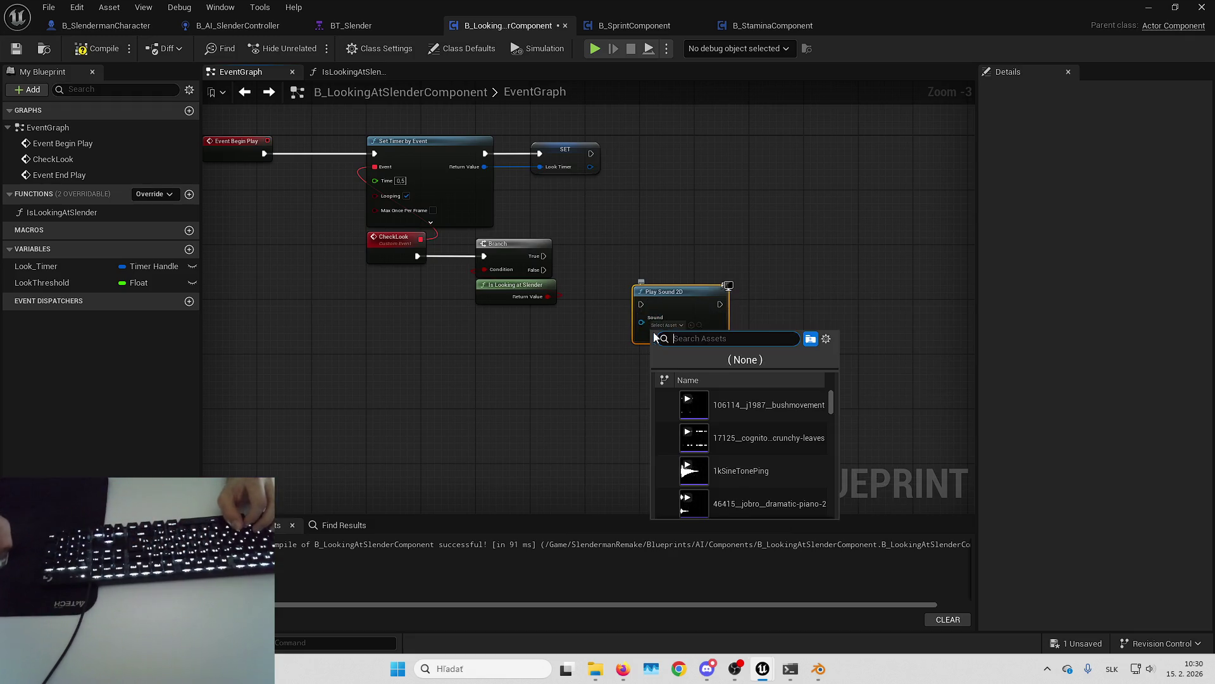
drag(617, 353, 644, 301)
mouse_move(728, 274)
mouse_down()
mouse_move(564, 414)
mouse_move(813, 338)
mouse_move(735, 338)
mouse_up()
Step: Create a PlayJumpscareSound custom event wired into Play Sound 2D, then return to the level editor
right_click(451, 326)
text(custom)
key(Return)
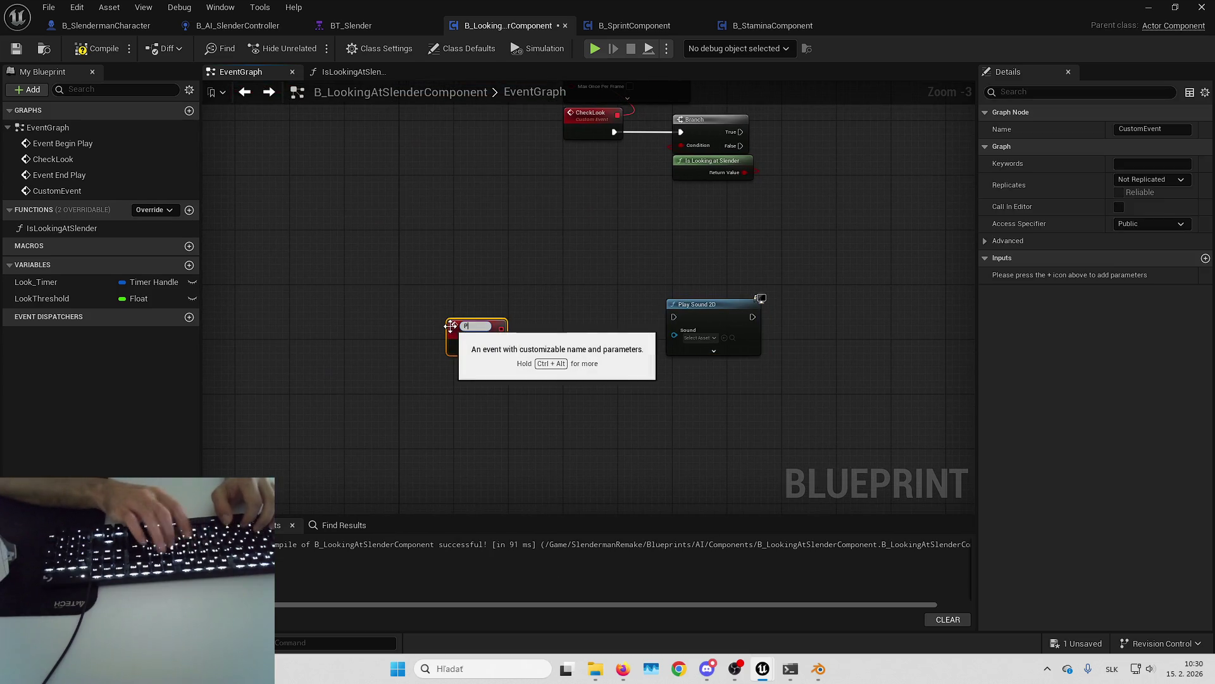
text(Play)
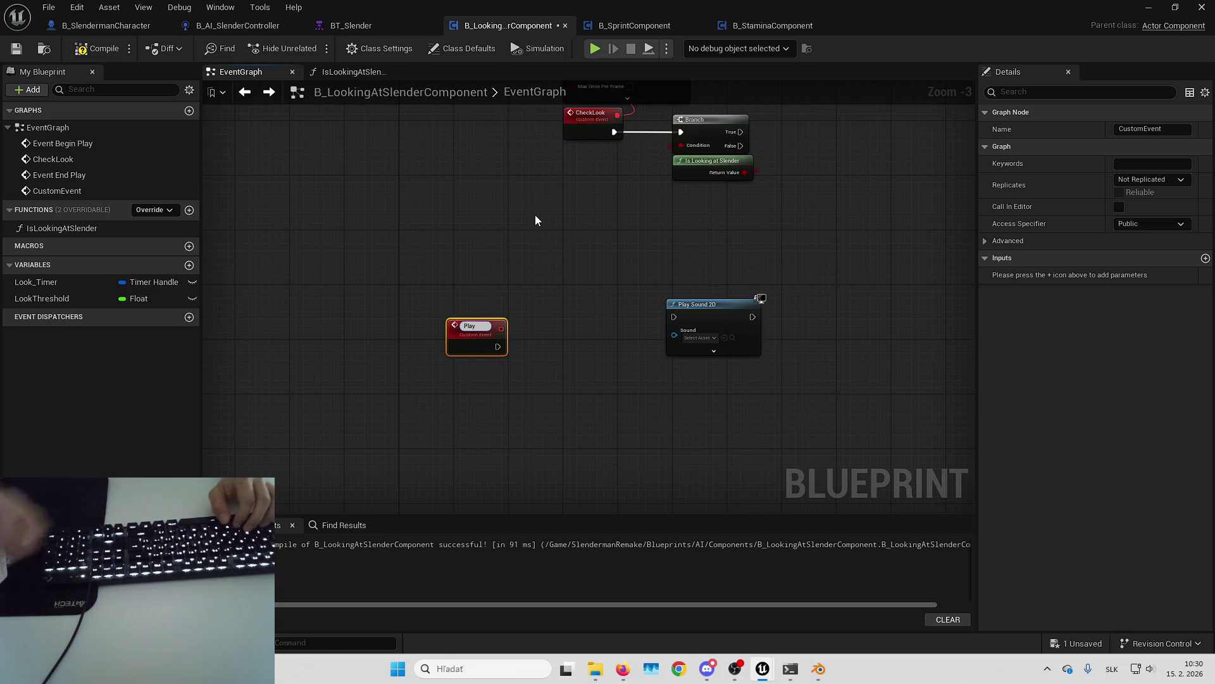
text(JumpscareSound)
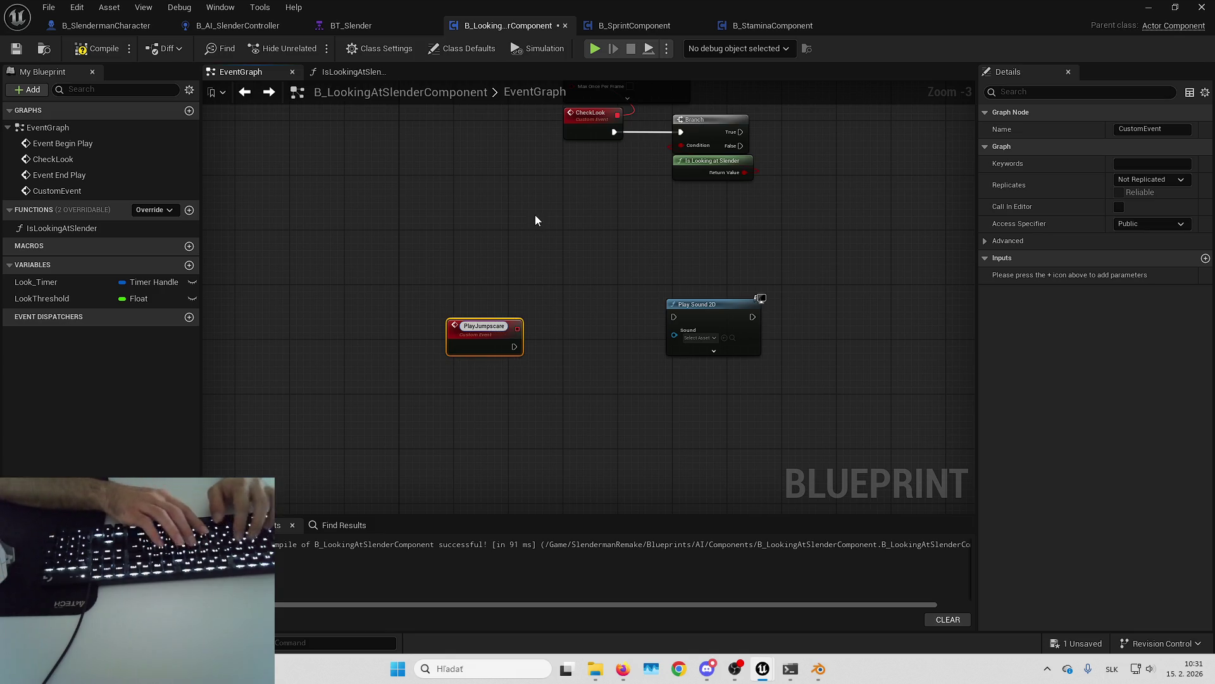
key(Return)
drag(500, 319, 452, 286)
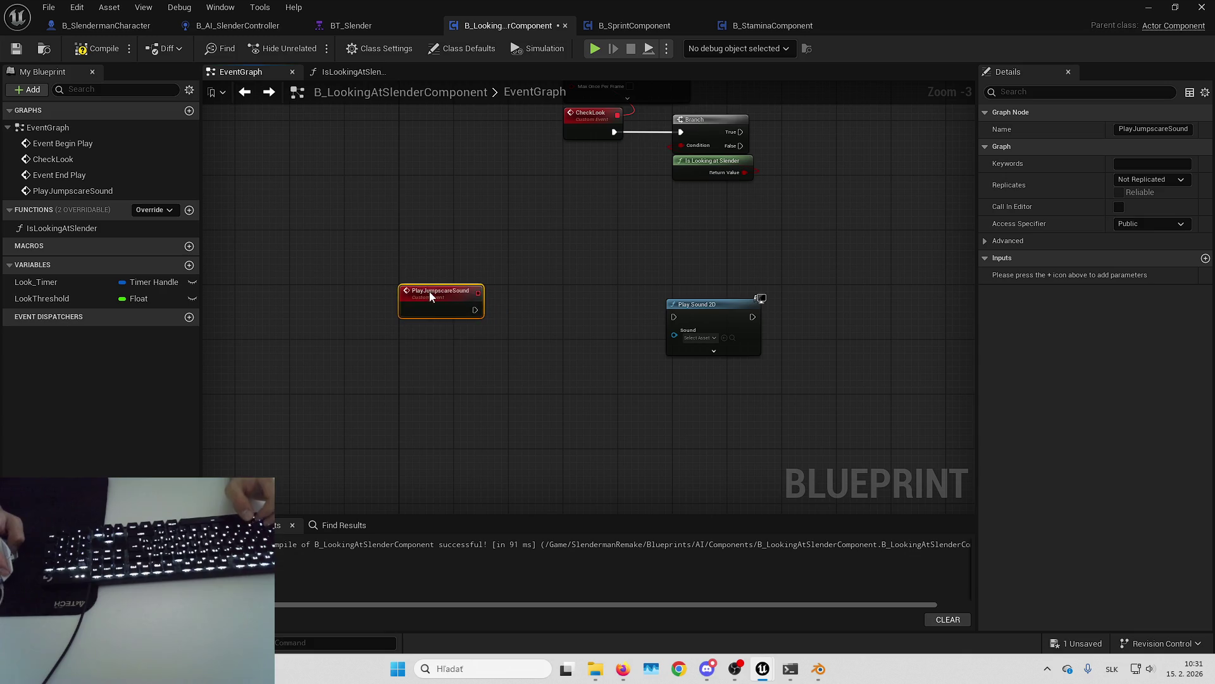
click(587, 310)
drag(673, 316, 576, 320)
drag(725, 316, 572, 306)
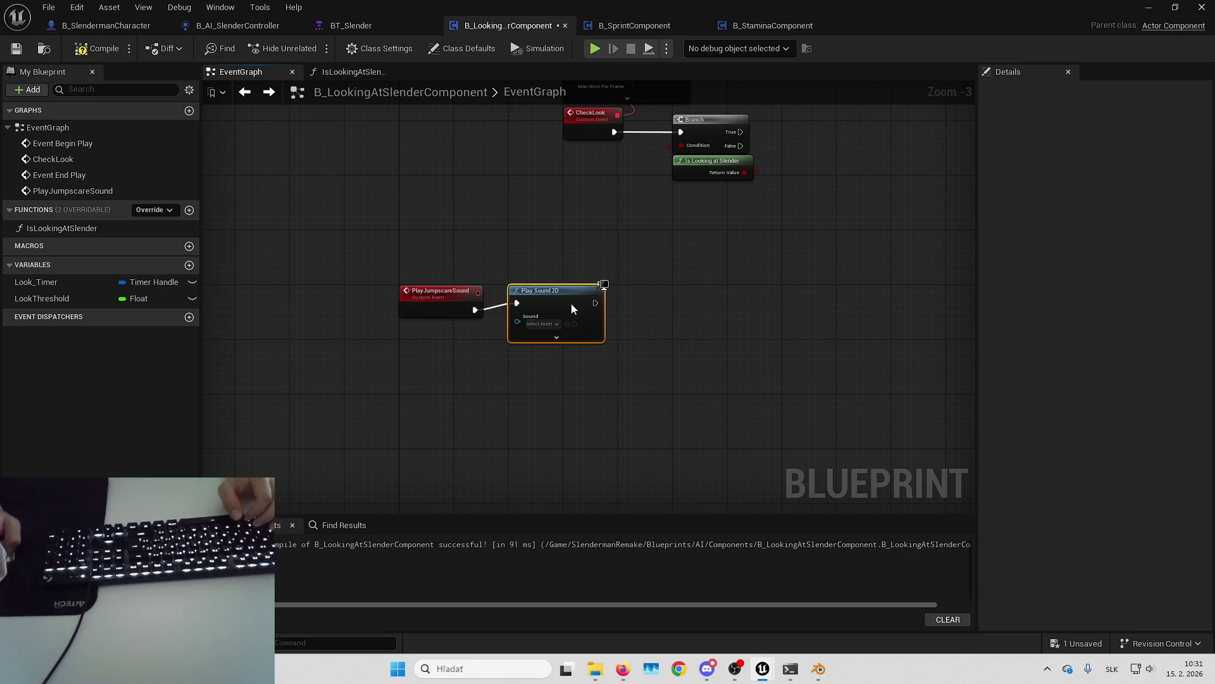
key(alt+Tab)
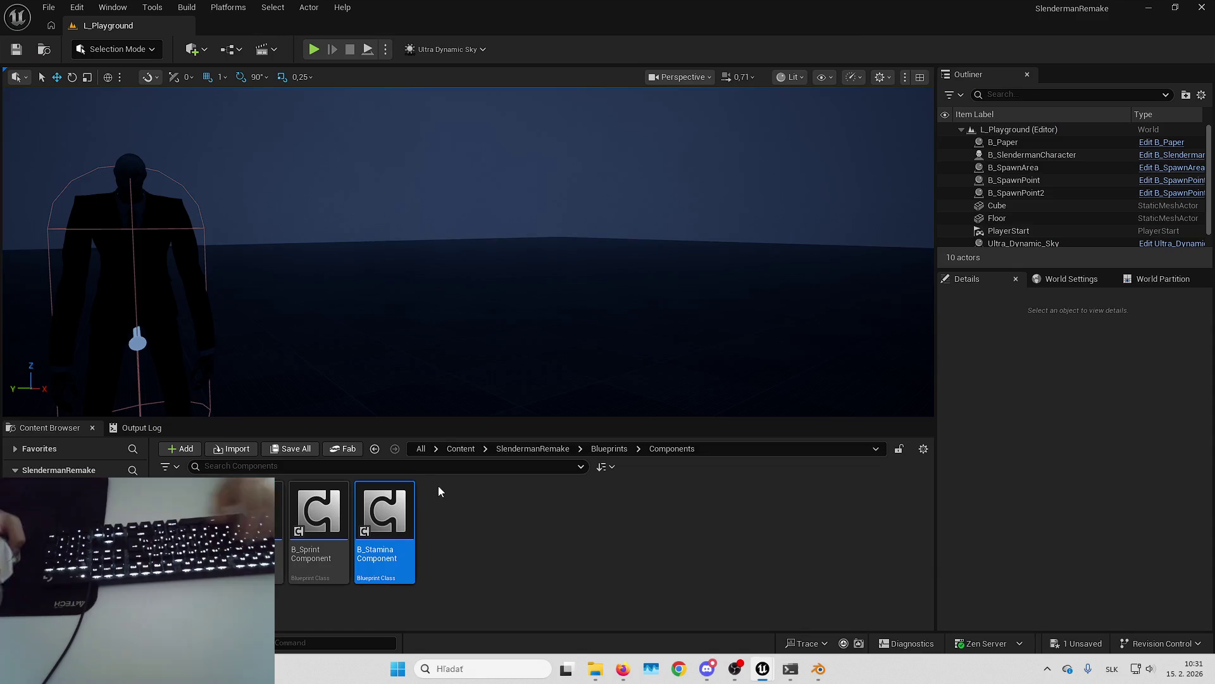
Step: Assign the jobro jumpscare sound from Audio/Slender_Man to Play Sound 2D and save the blueprint
click(533, 448)
double_click(318, 519)
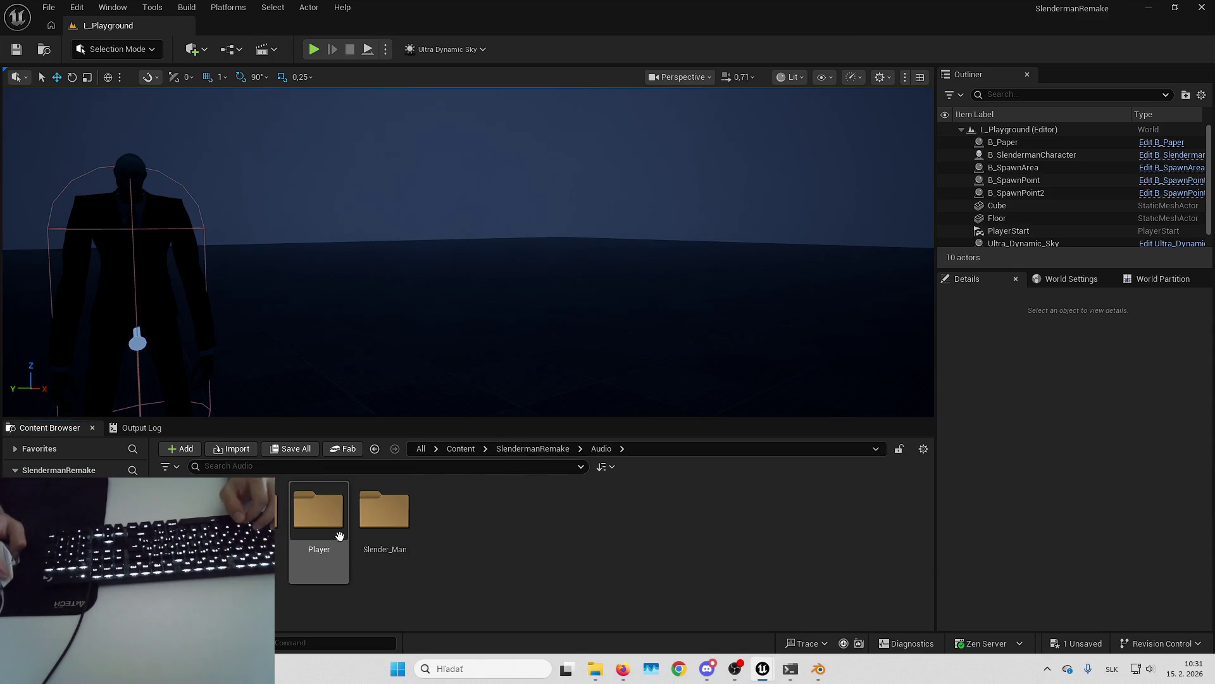
double_click(384, 531)
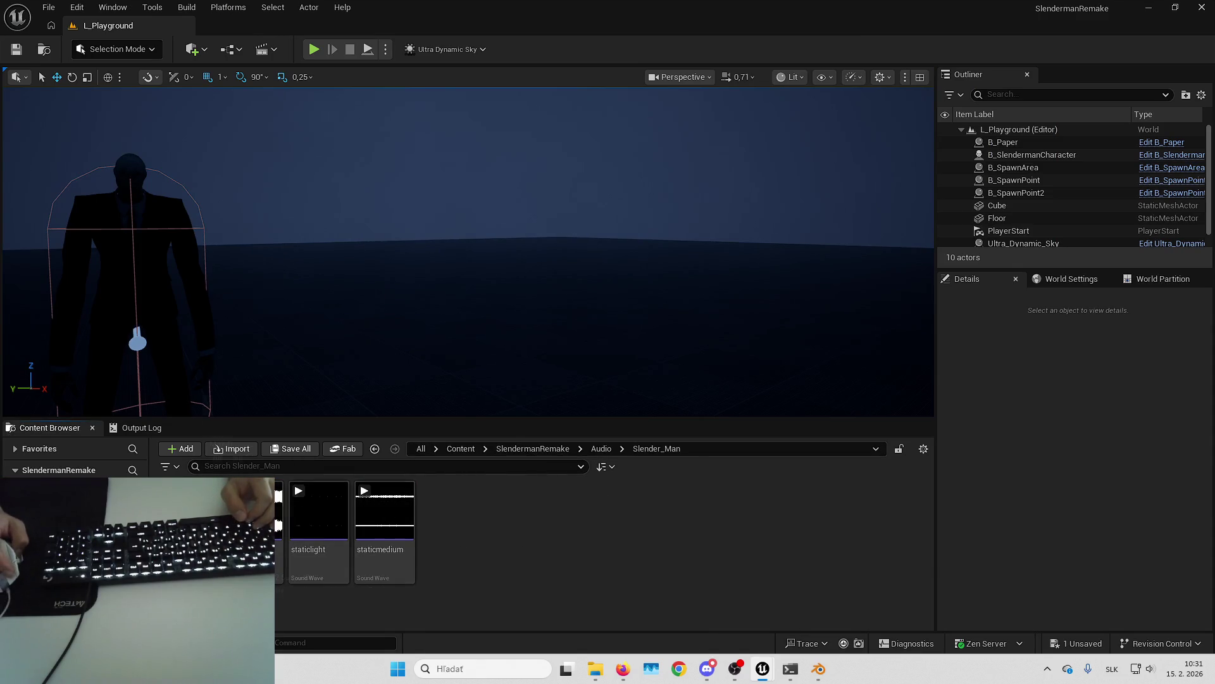
drag(531, 190, 532, 6)
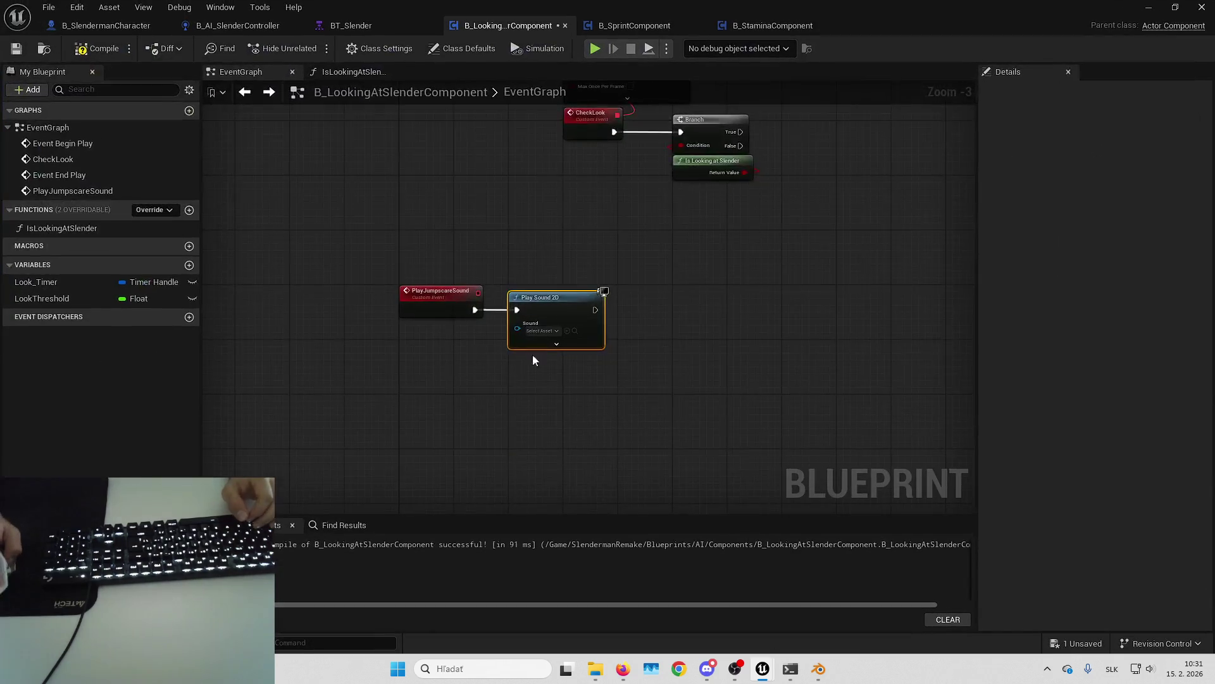
click(567, 331)
click(555, 206)
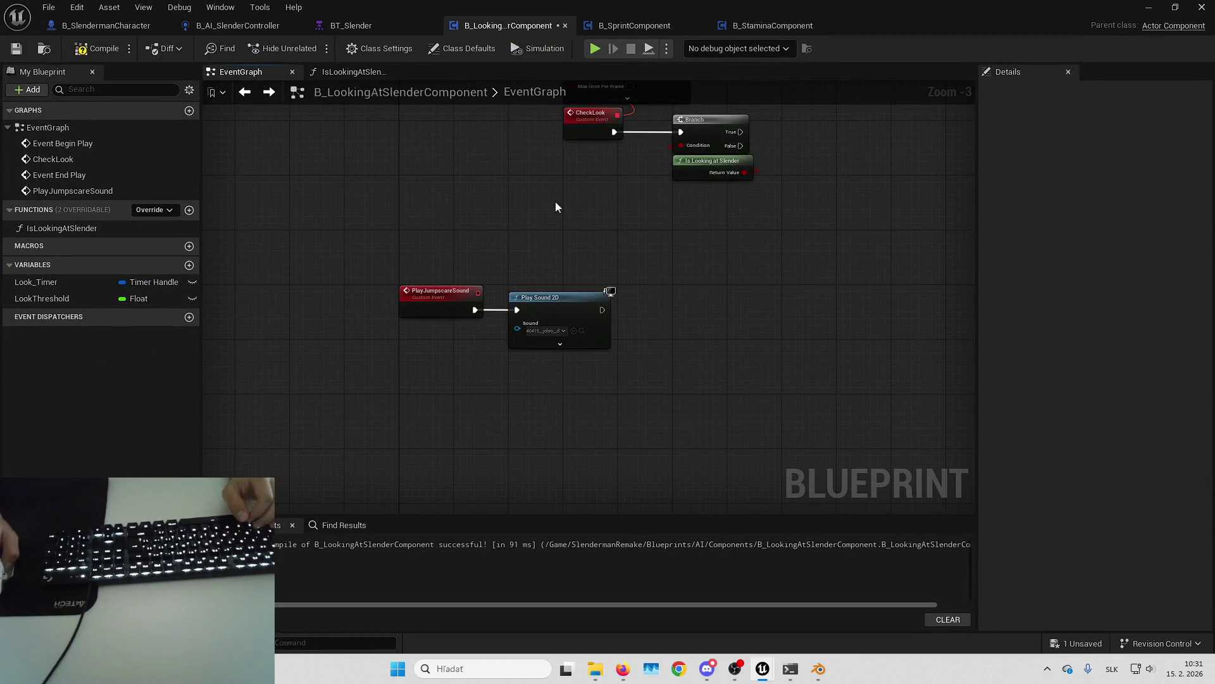
click(17, 49)
Step: Move Play Sound 2D further right to leave room after the PlayJumpscareSound event
scroll(612, 214, up, 3)
click(569, 374)
drag(463, 370, 734, 353)
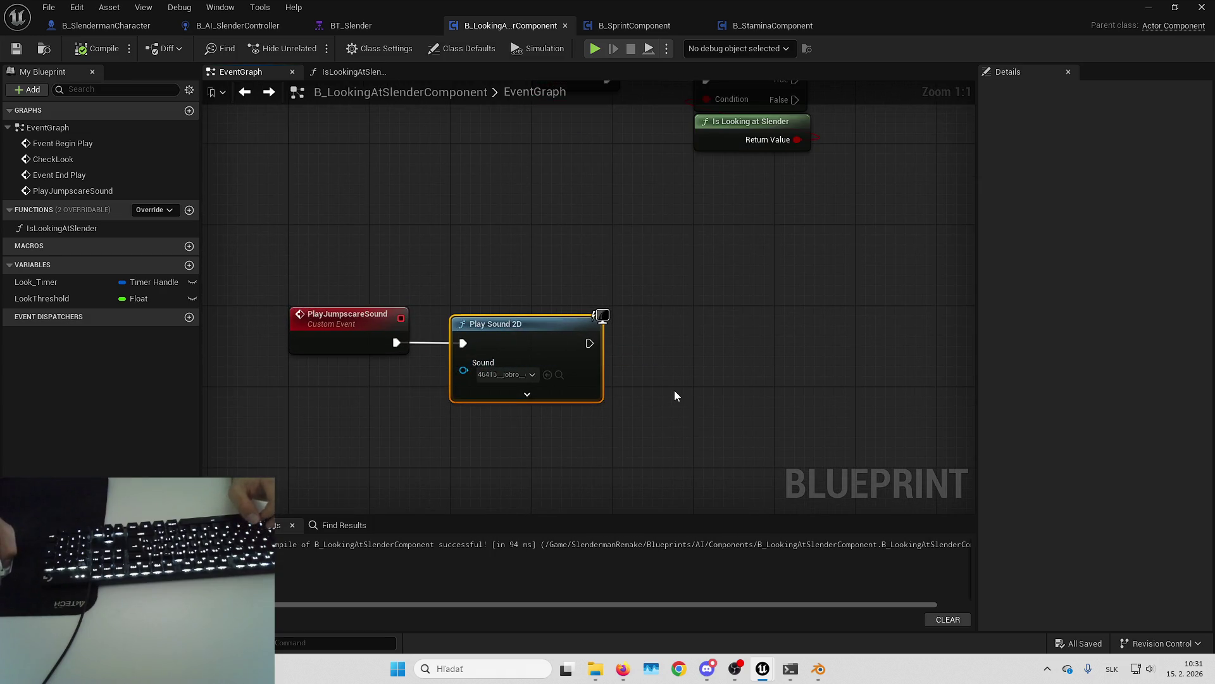
mouse_move(674, 389)
mouse_down()
mouse_move(619, 362)
mouse_move(719, 337)
mouse_move(633, 334)
mouse_up()
click(628, 288)
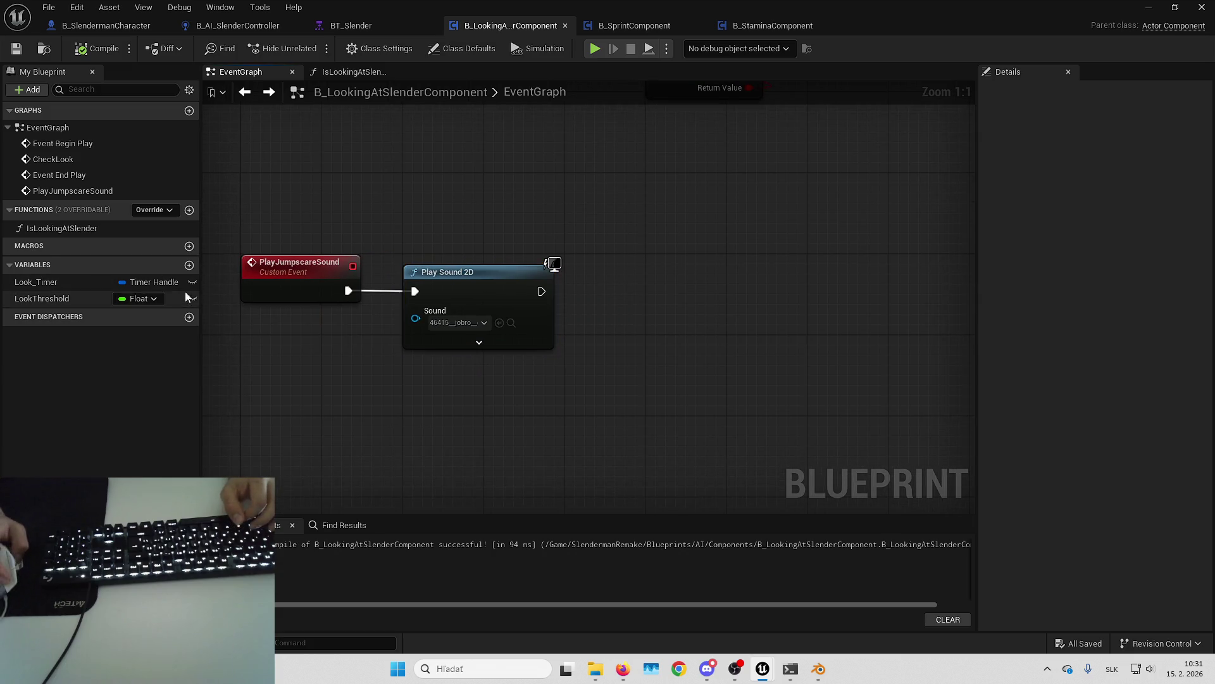
drag(466, 286, 709, 287)
drag(489, 350, 446, 369)
Step: Add Boolean bIsJumpscareSoundOnCooldown and branch on it, with False playing the sound
click(189, 265)
text(b)
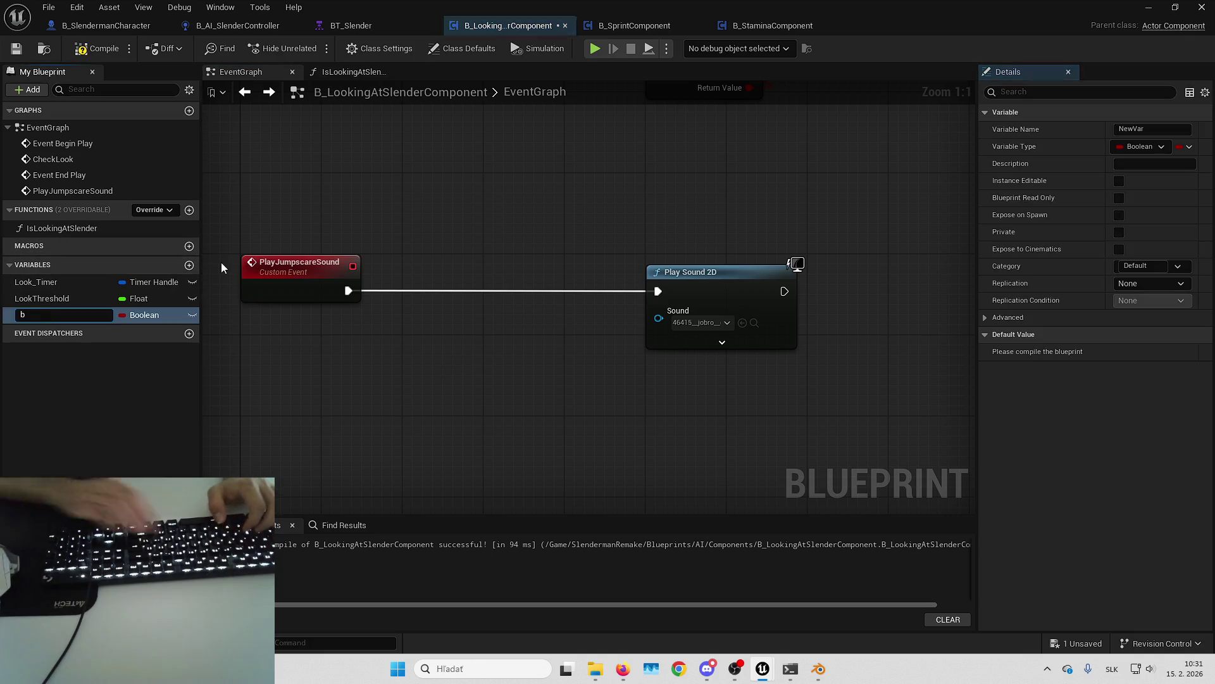
text(IsJumpscareSou)
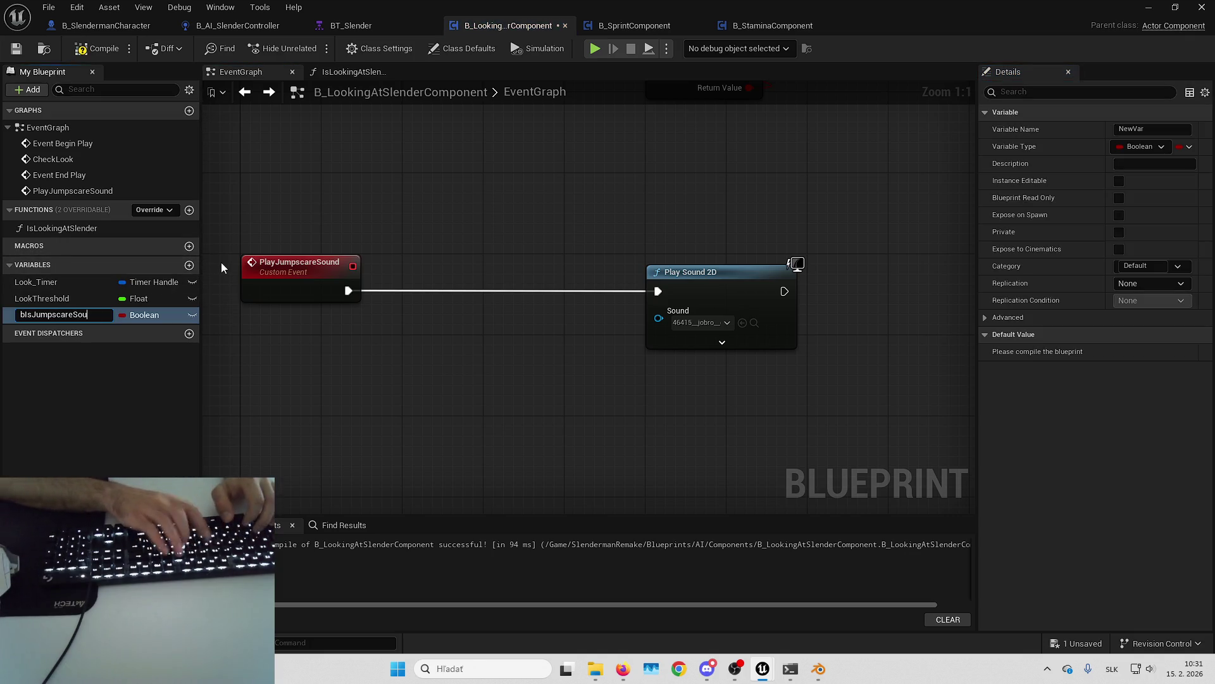
text(ndOnCooldown)
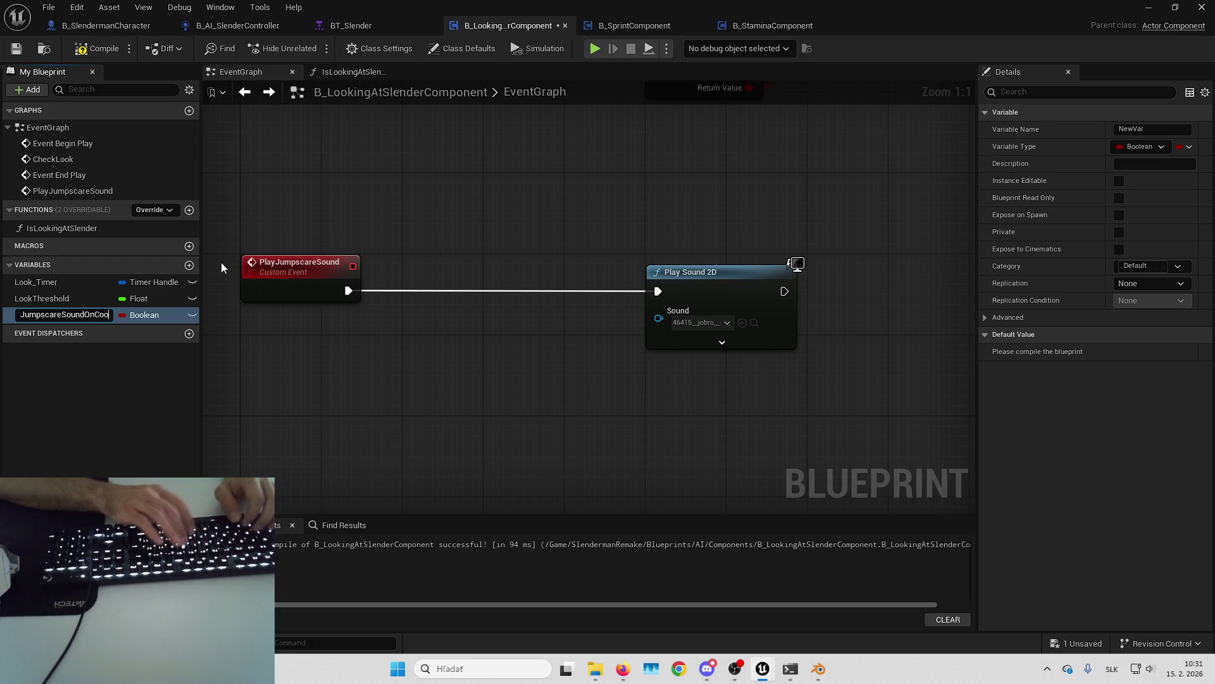
key(Return)
mouse_move(63, 314)
mouse_down()
mouse_move(362, 329)
mouse_move(380, 356)
mouse_up()
click(459, 288)
drag(435, 291, 348, 291)
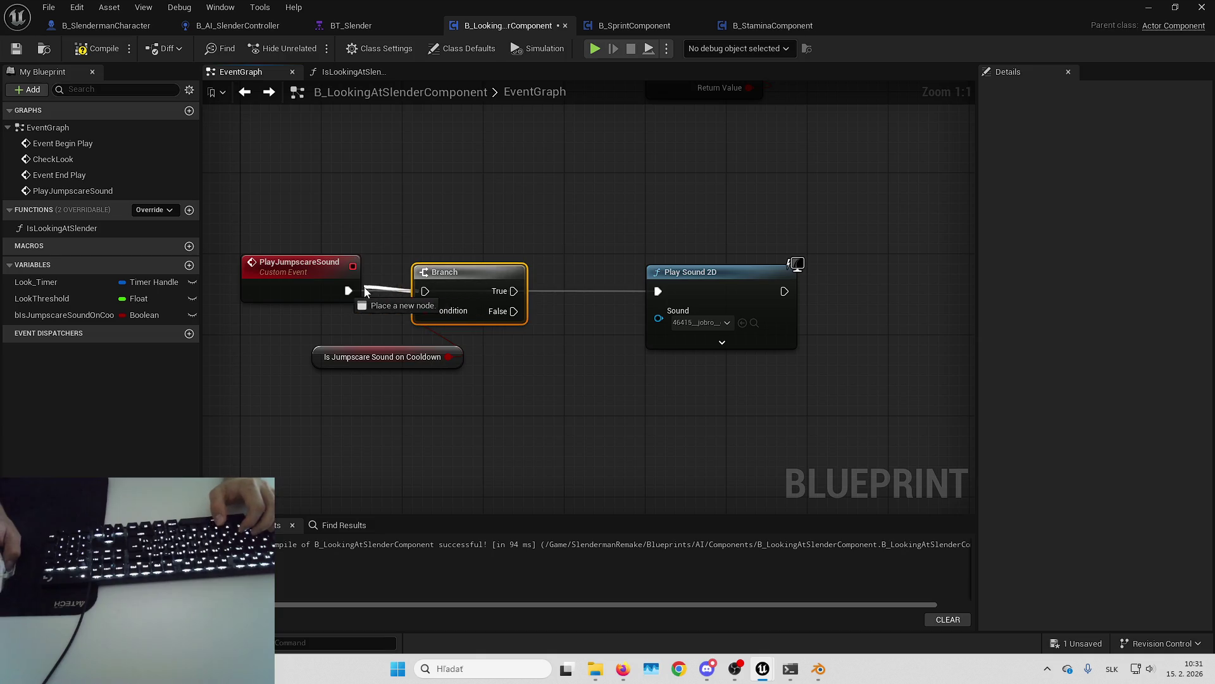
drag(462, 287, 441, 287)
drag(657, 300, 658, 291)
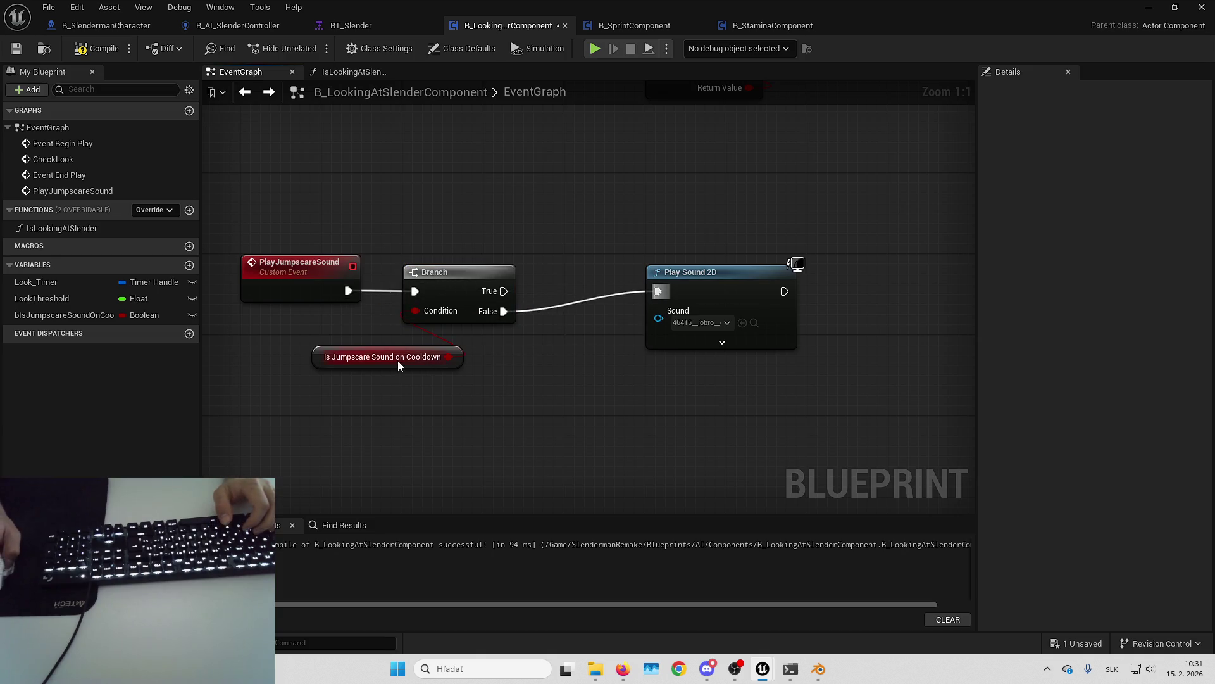
Step: After Play Sound 2D, set bIsJumpscareSoundOnCooldown to true
click(397, 359)
click(533, 314)
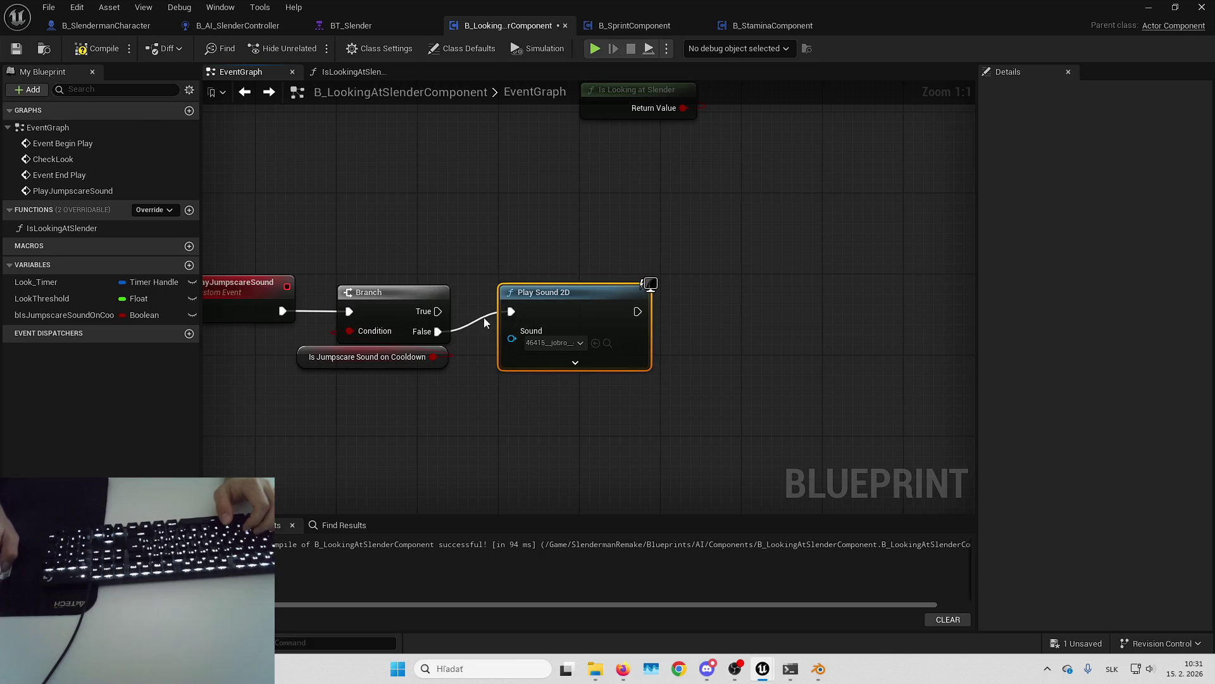
mouse_move(85, 319)
mouse_down()
mouse_move(498, 294)
mouse_move(475, 288)
mouse_up()
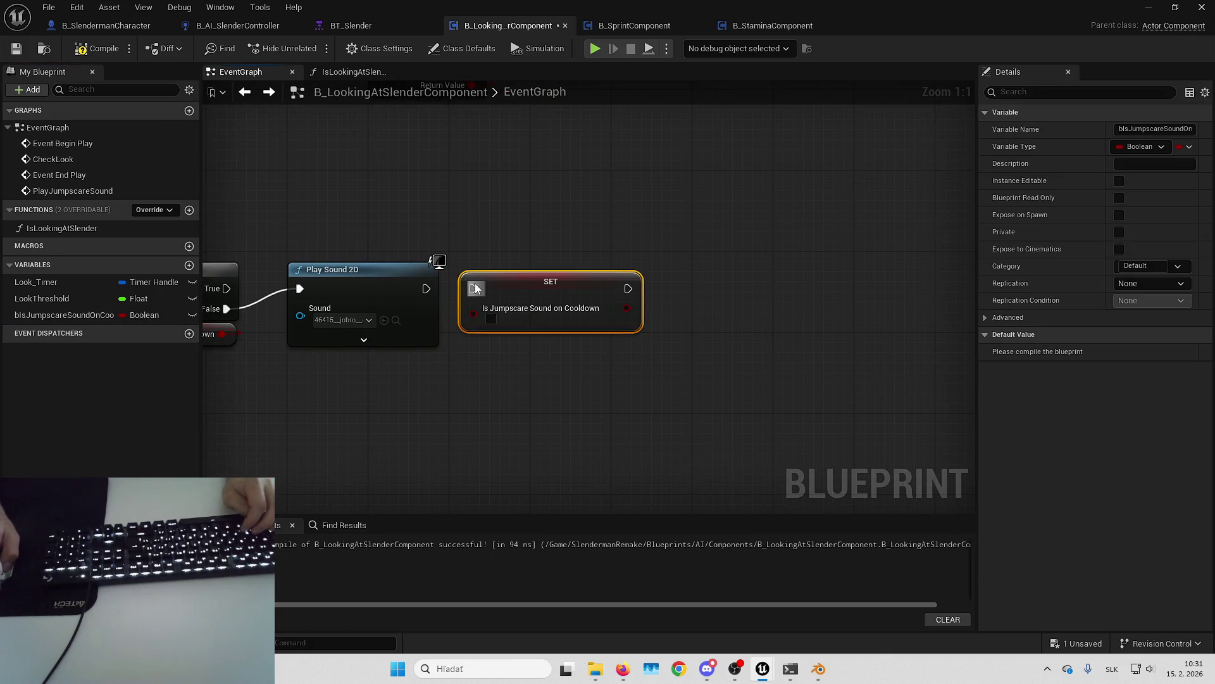
click(493, 319)
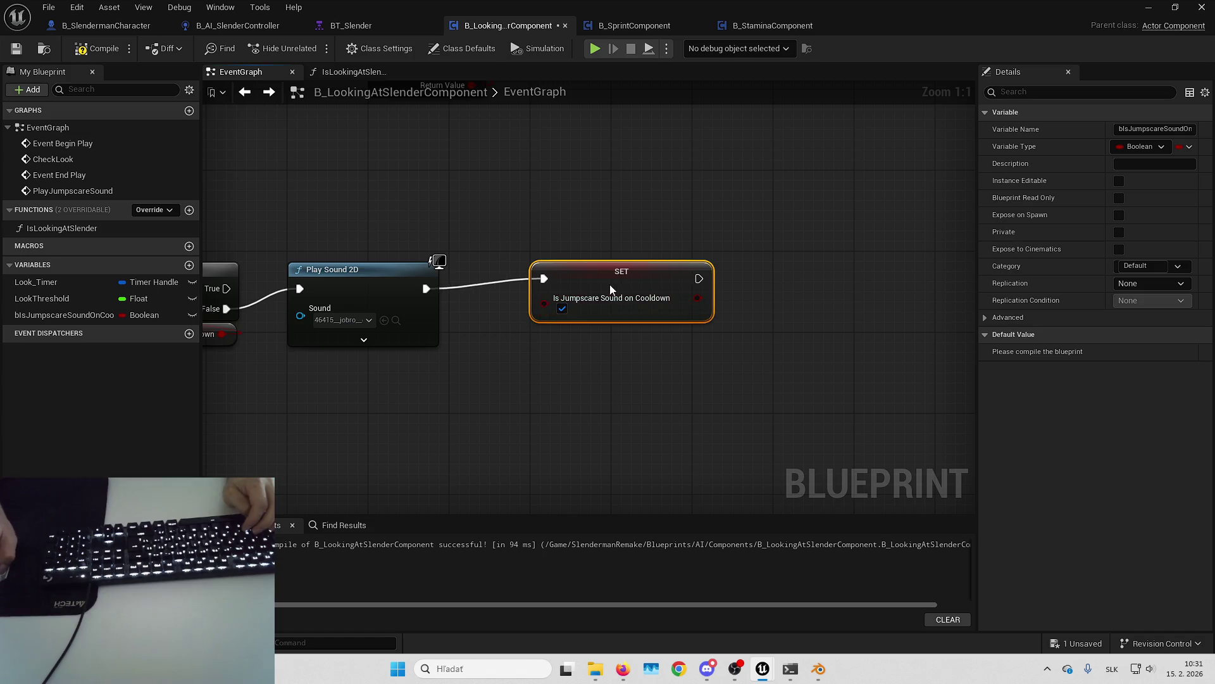
mouse_move(634, 335)
mouse_down()
mouse_move(504, 291)
mouse_move(576, 276)
mouse_up()
Step: Add a Set Timer by Event node after the flag setter with Time 15
text(settimer by ev)
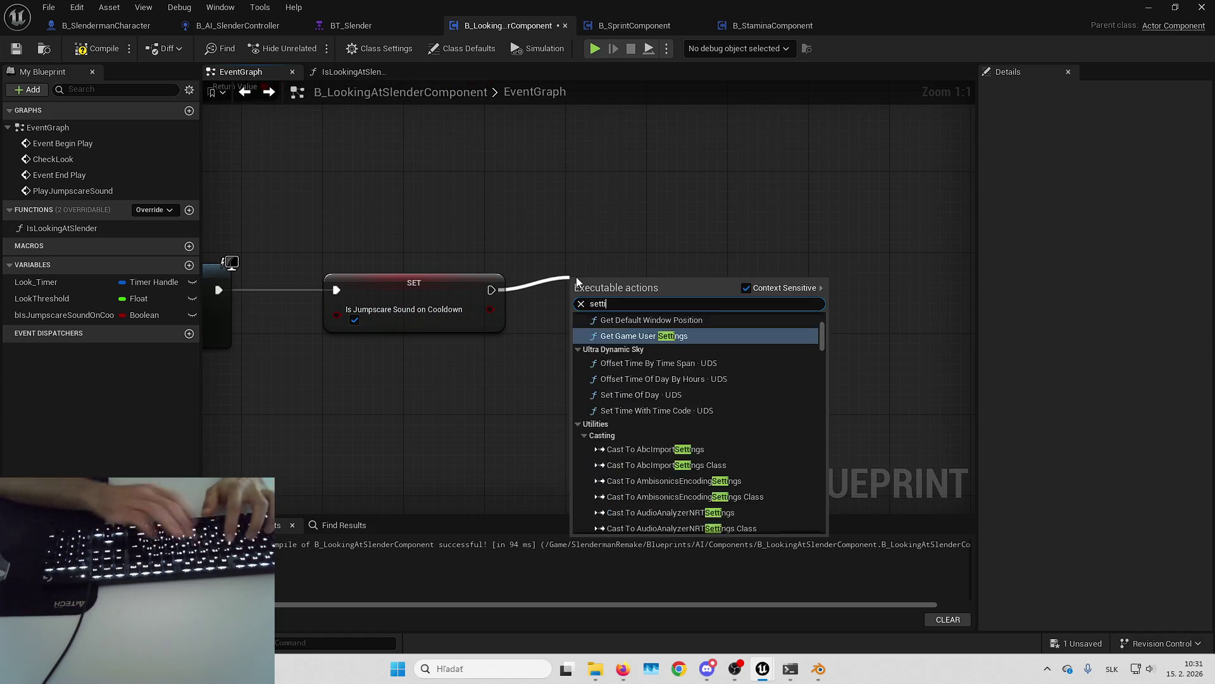
key(Return)
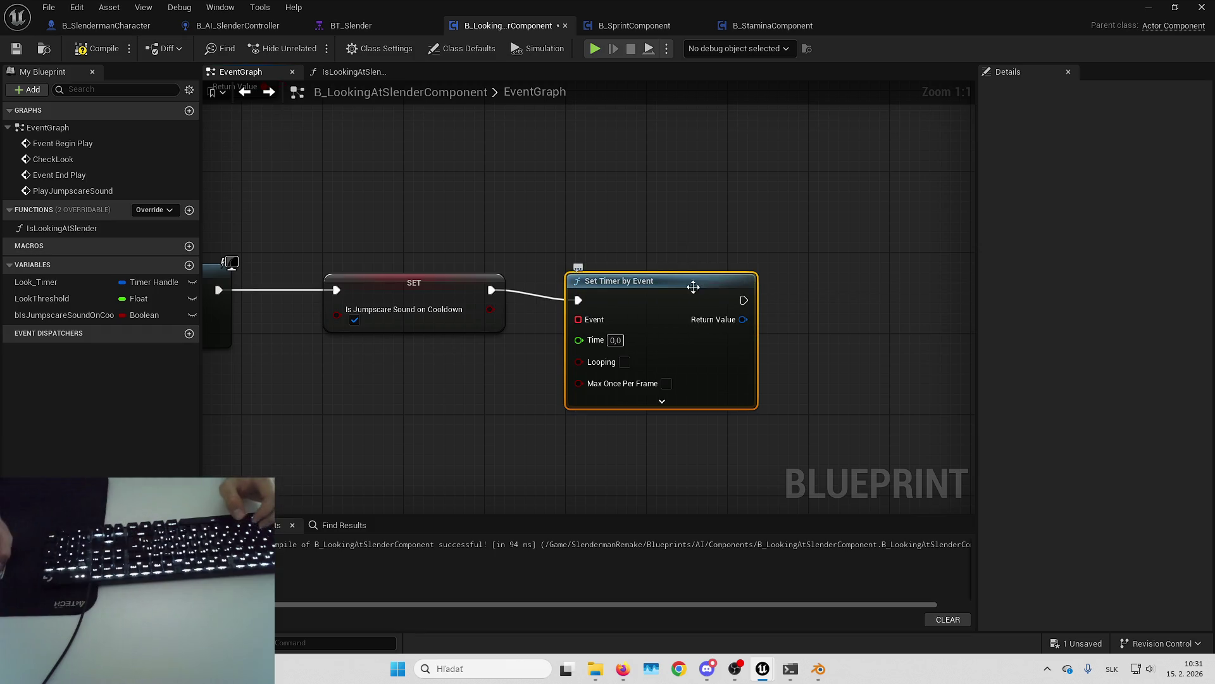
text(15)
key(Return)
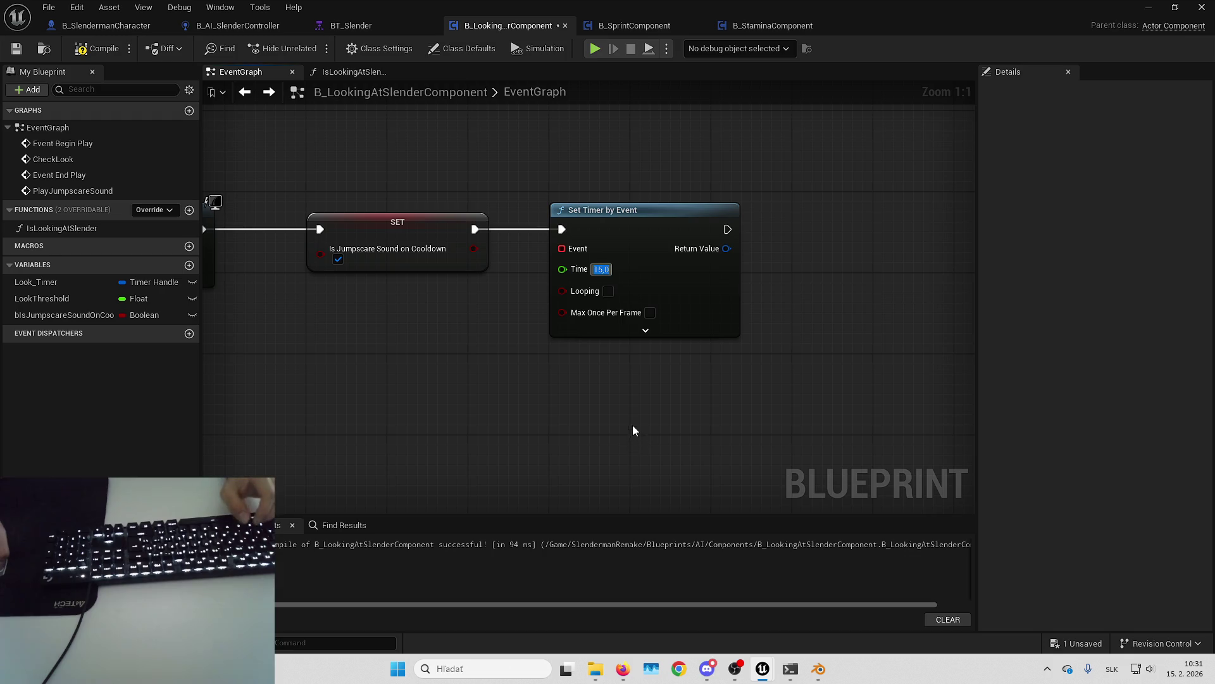
Step: Bind the timer to a new custom event named ResetJumpscareSoundCooldown
drag(601, 218, 617, 341)
text(custom)
key(Return)
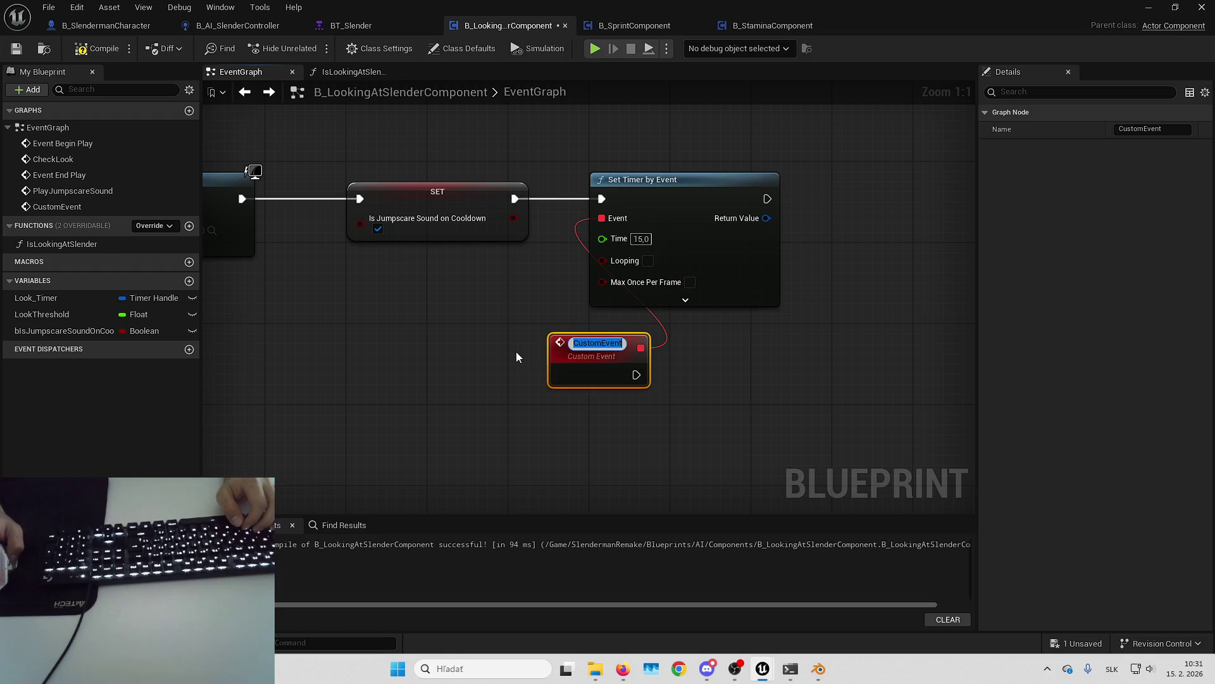
key(Return)
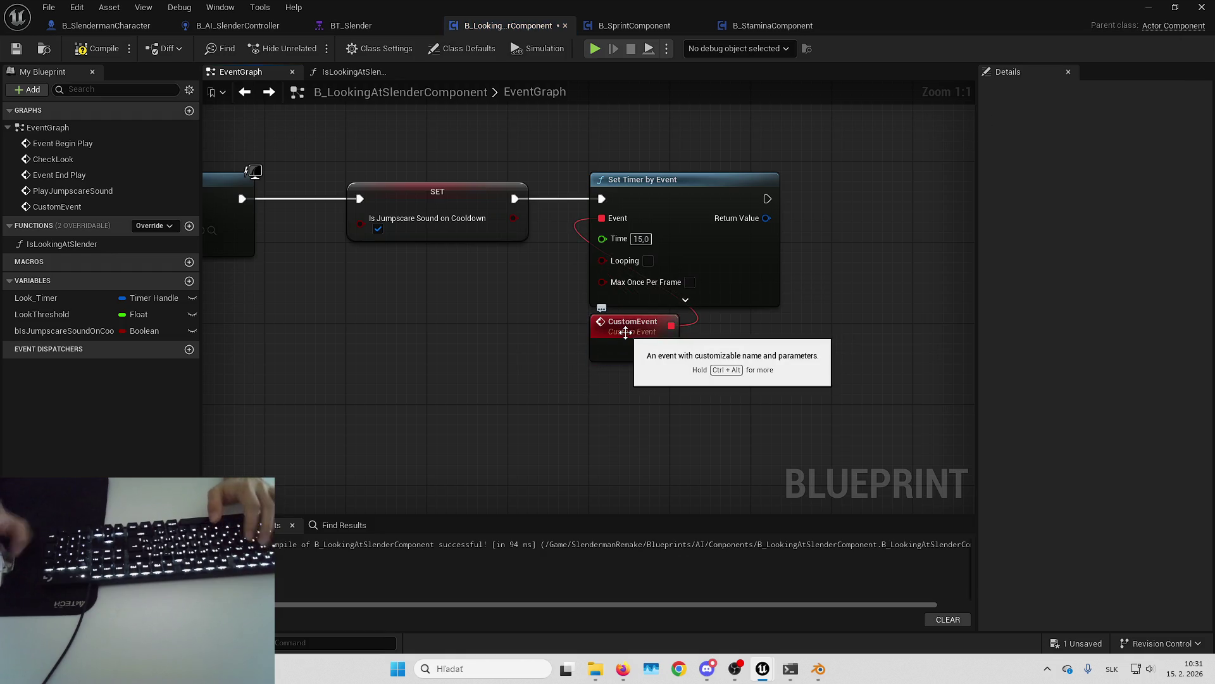
double_click(624, 332)
text(ResetJ)
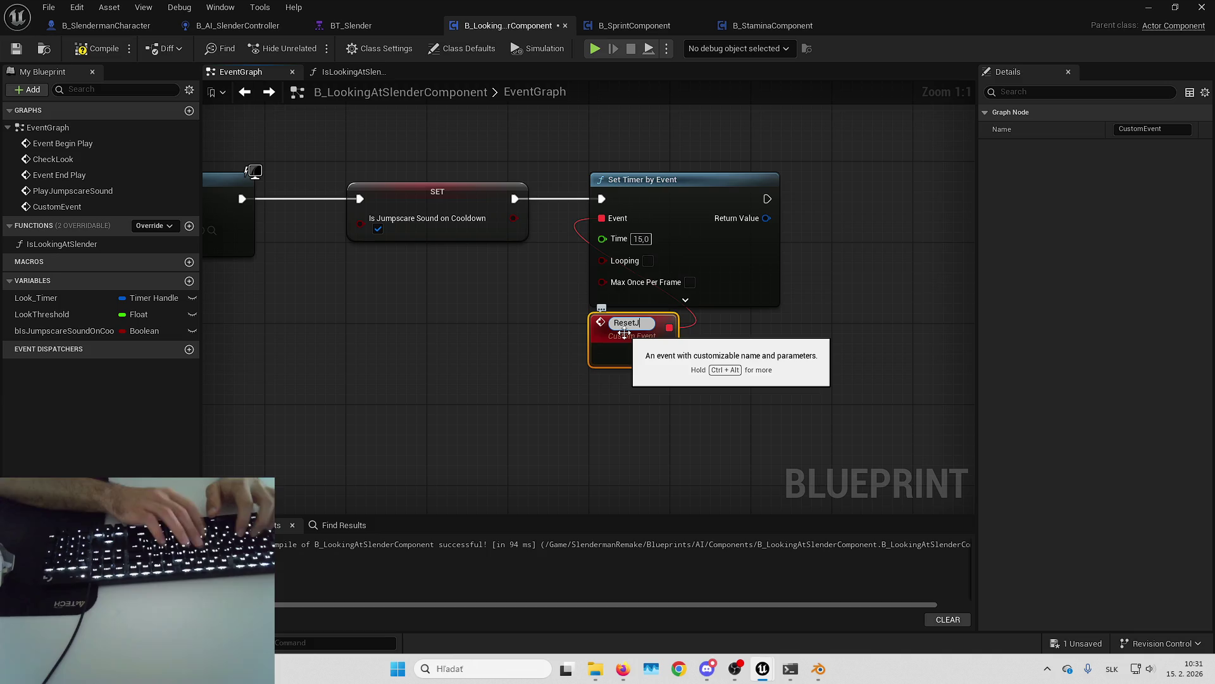
text(umpscareSoundCooldown)
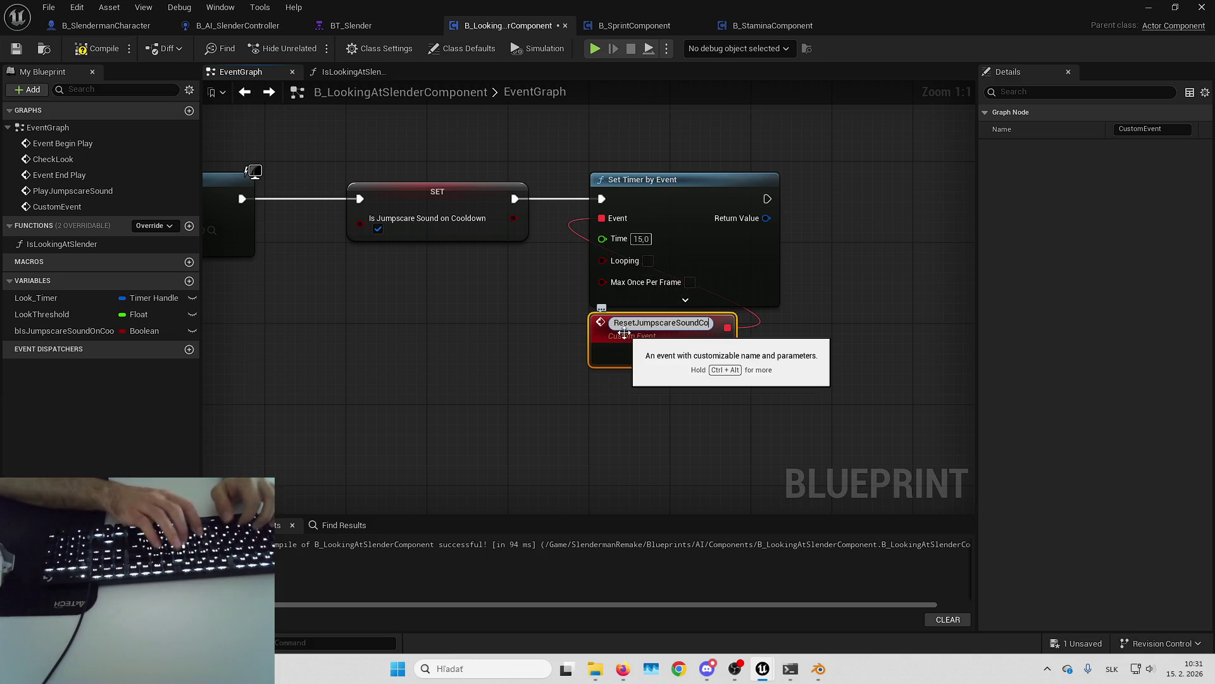
key(Return)
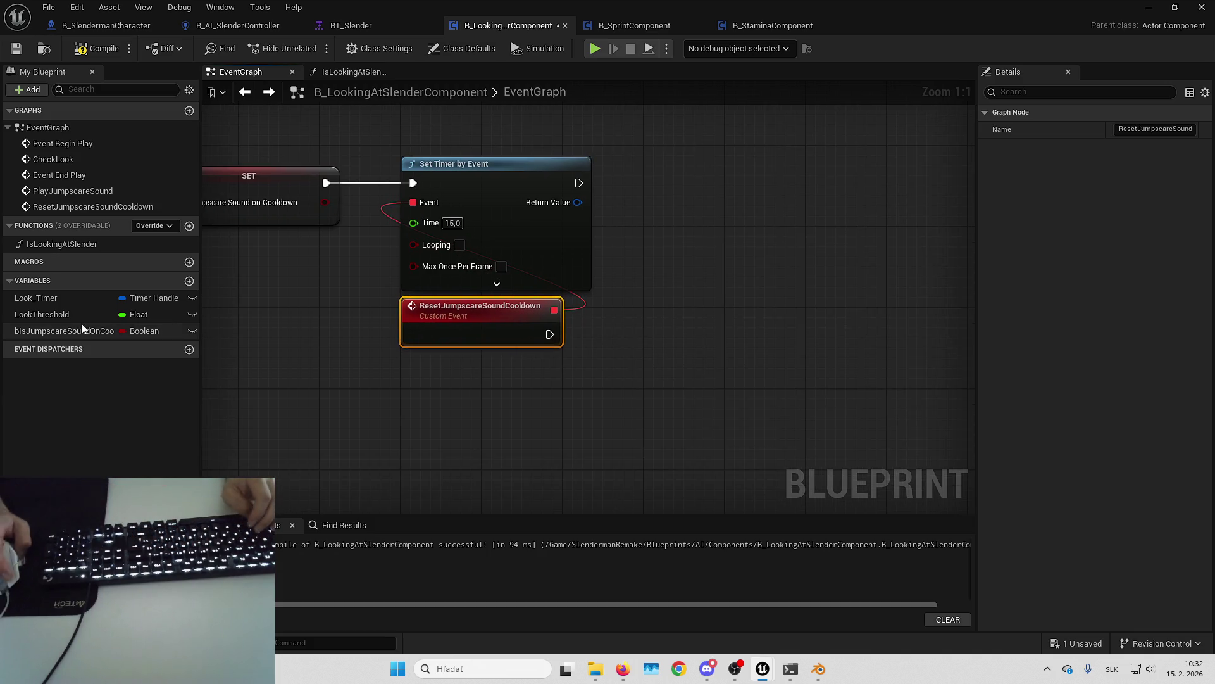
Step: Have ResetJumpscareSoundCooldown set bIsJumpscareSoundOnCooldown to false
drag(63, 330, 586, 324)
drag(549, 335, 549, 335)
drag(672, 327, 712, 329)
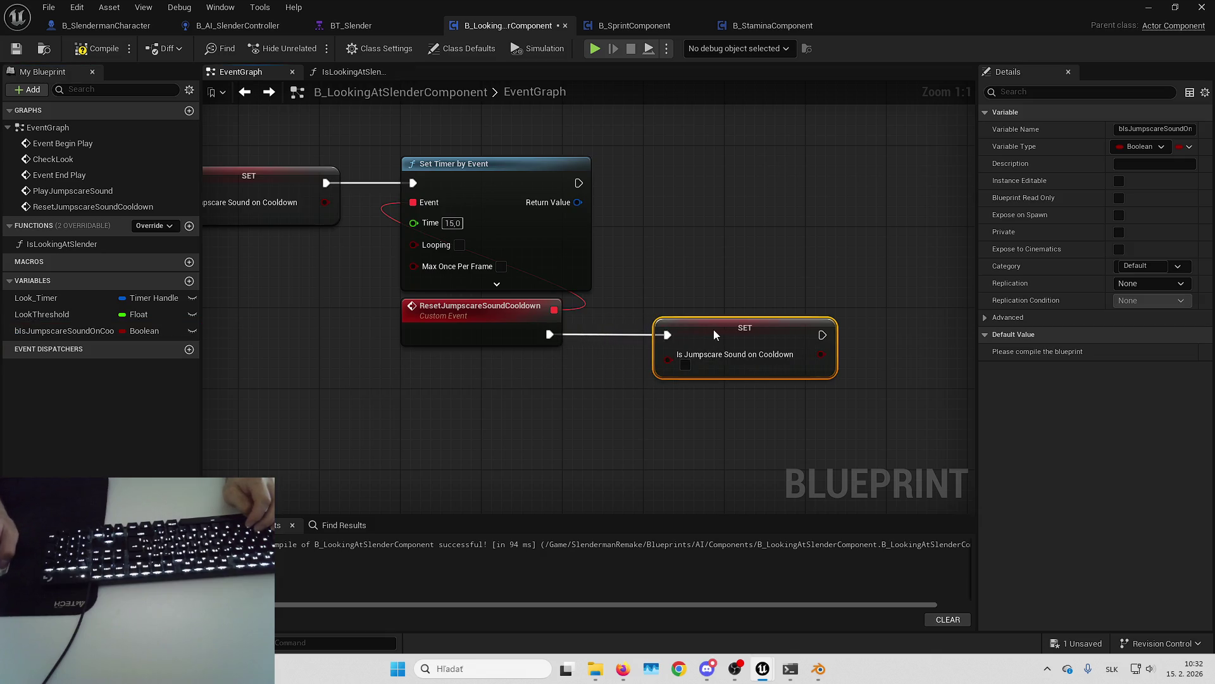
click(685, 265)
drag(685, 265, 523, 268)
drag(551, 330, 713, 329)
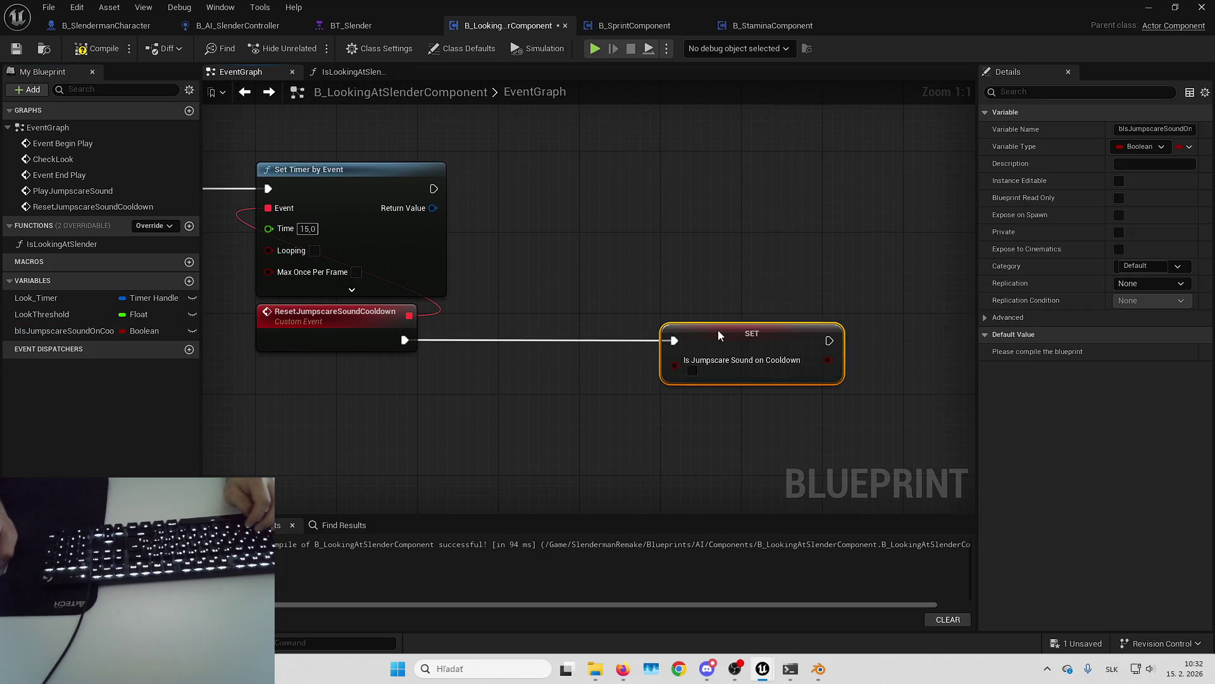
click(639, 276)
Step: Promote the timer's Return Value to a new JumpscareSoundCooldown handle variable
drag(433, 208, 463, 214)
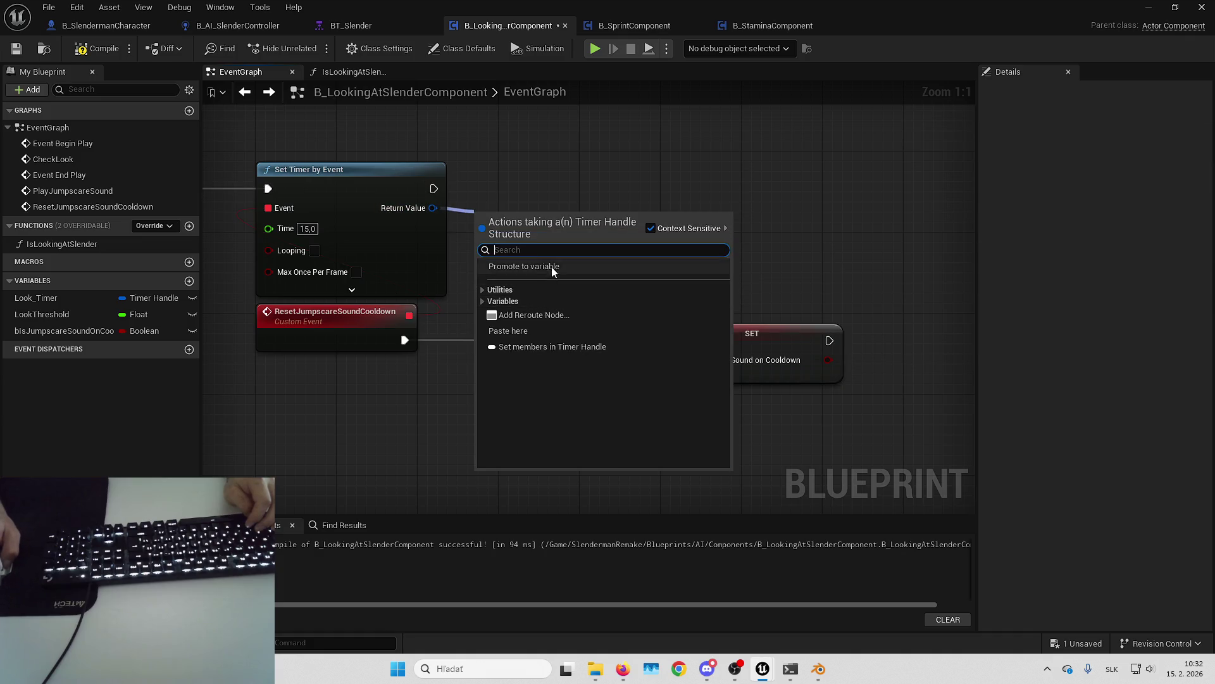
click(552, 267)
text(Jump)
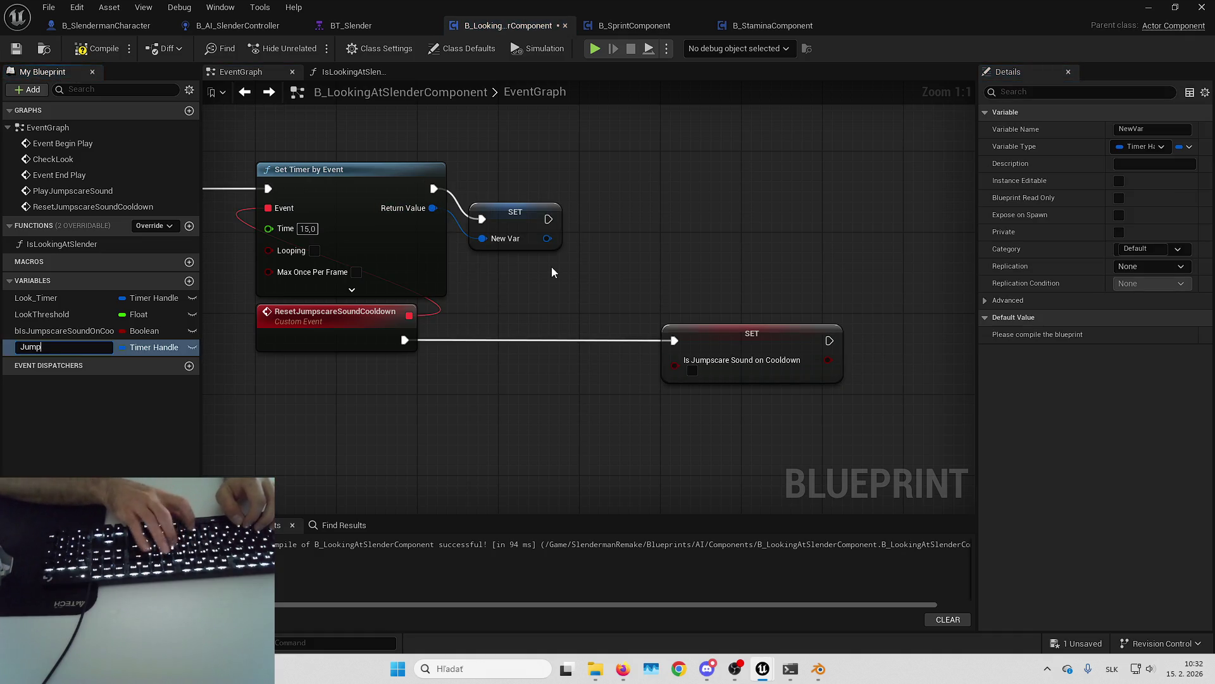
text(scareSou)
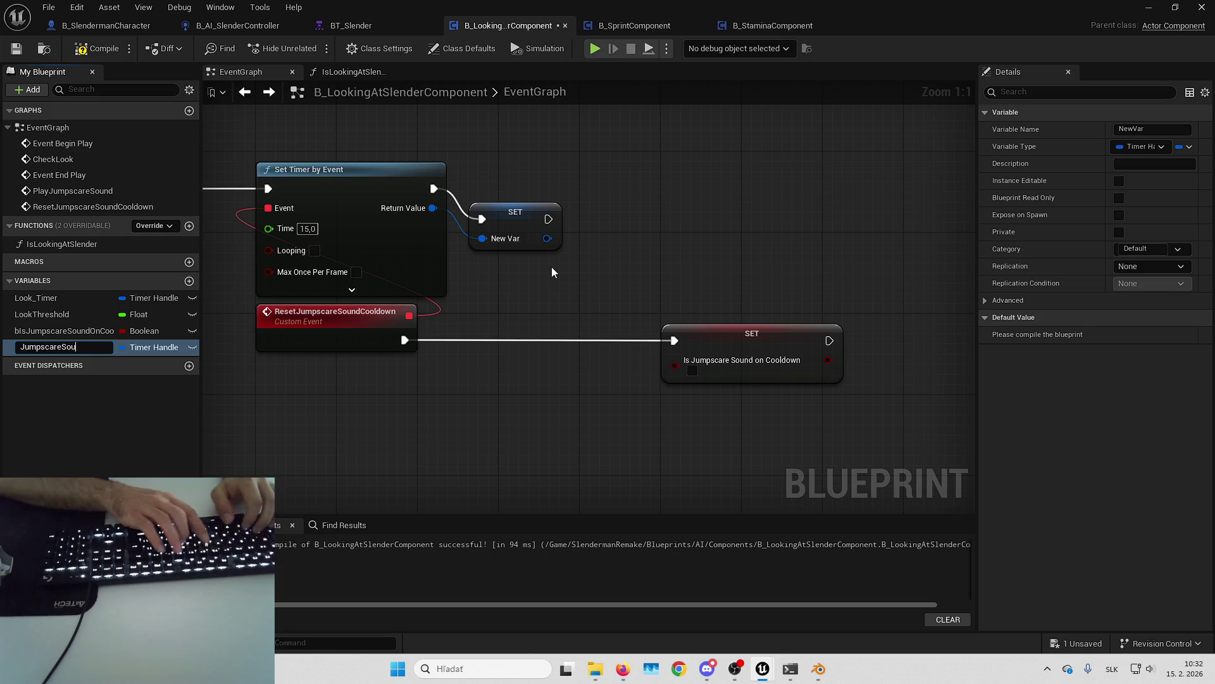
text(ndCooldown_T)
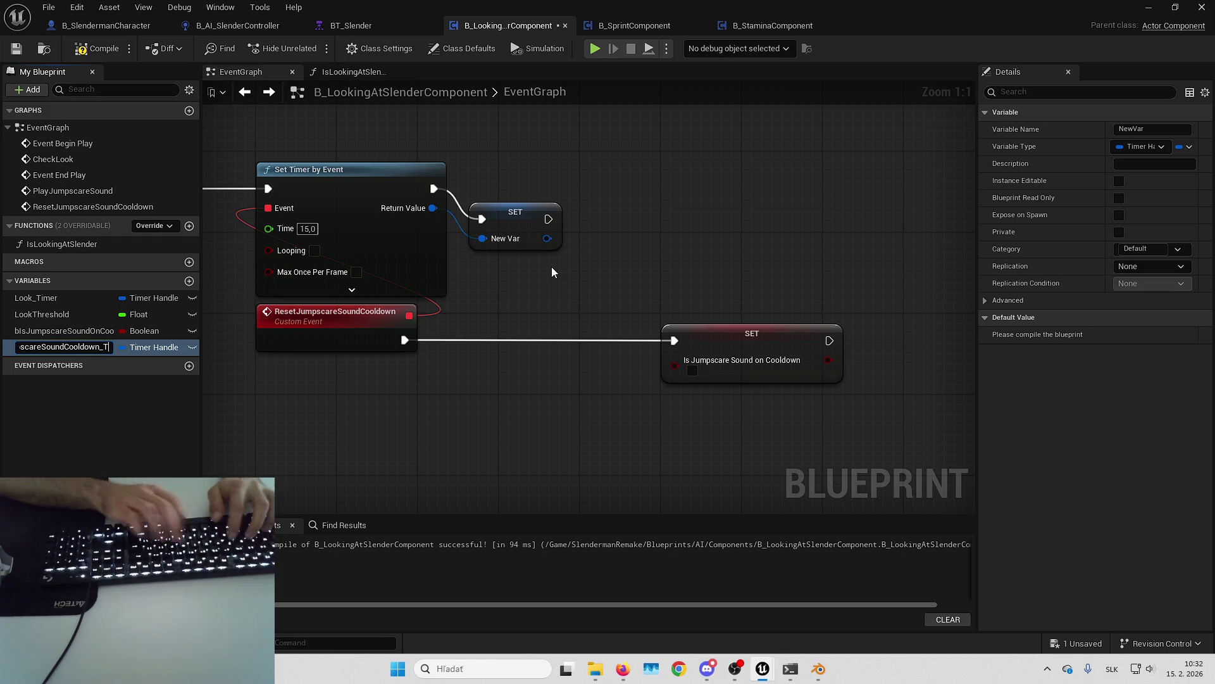
key(Return)
drag(526, 210, 556, 179)
Step: Clear and invalidate the JumpscareSoundCooldown handle before resetting the flag, then compile and save
mouse_move(71, 347)
mouse_down()
mouse_move(445, 390)
mouse_move(548, 324)
mouse_up()
click(544, 396)
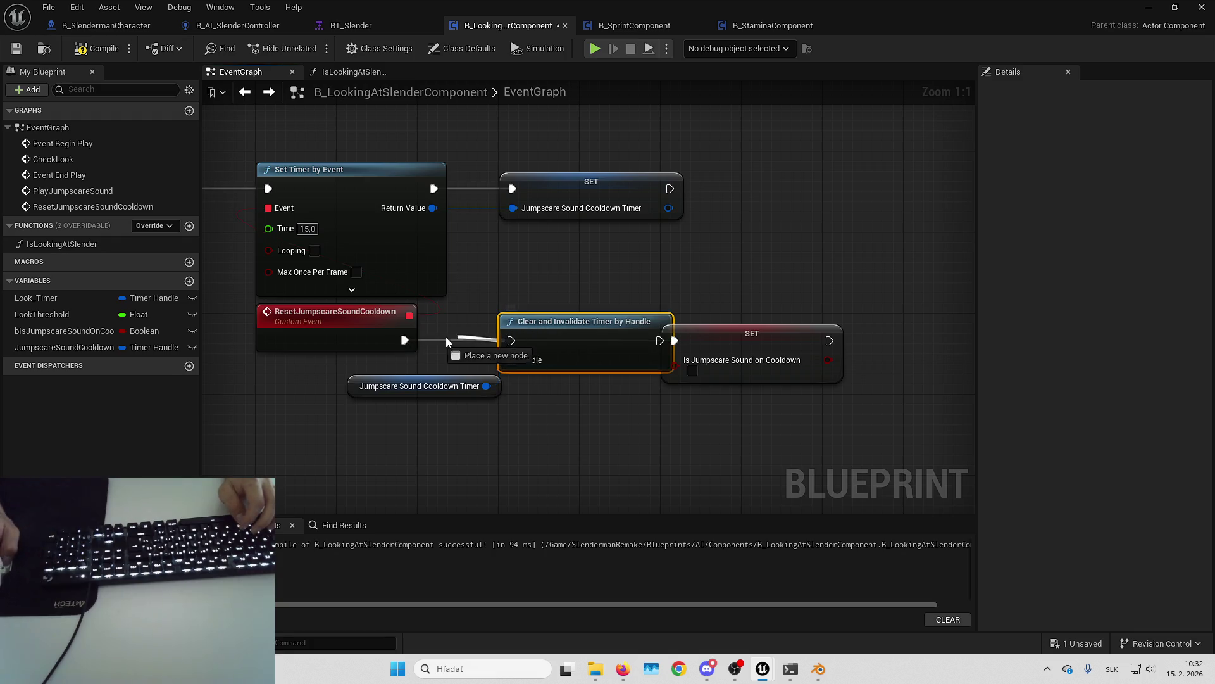
click(462, 386)
drag(518, 390, 581, 389)
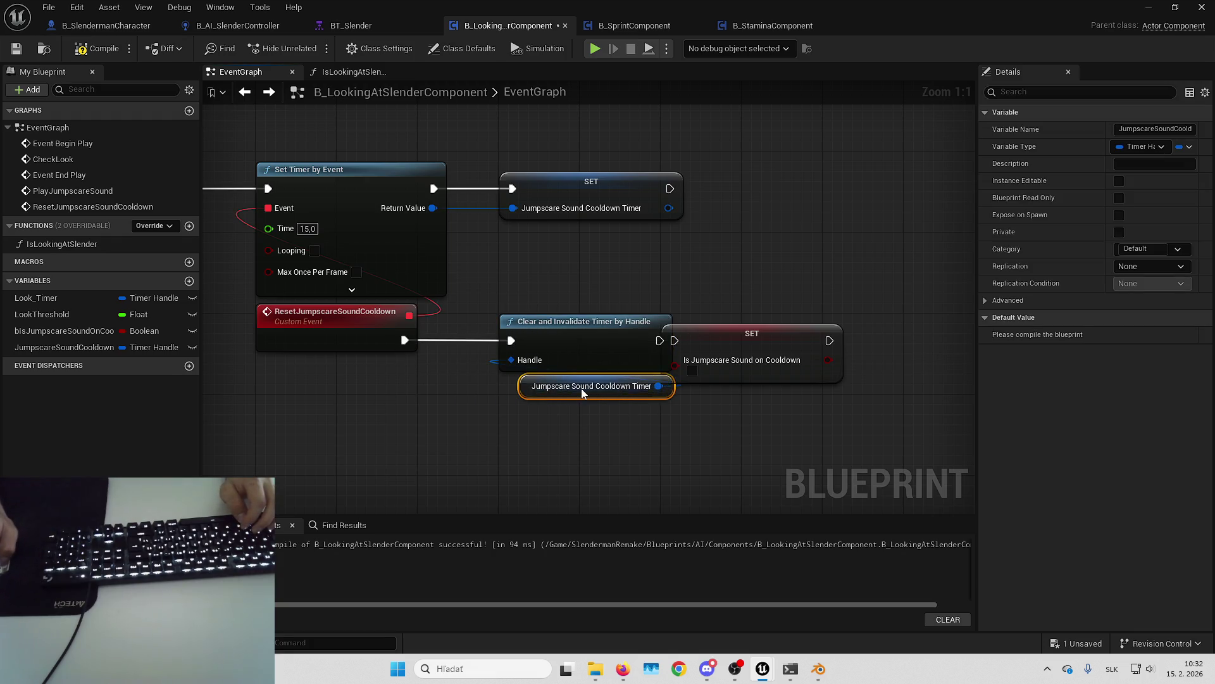
drag(633, 342, 714, 346)
click(95, 49)
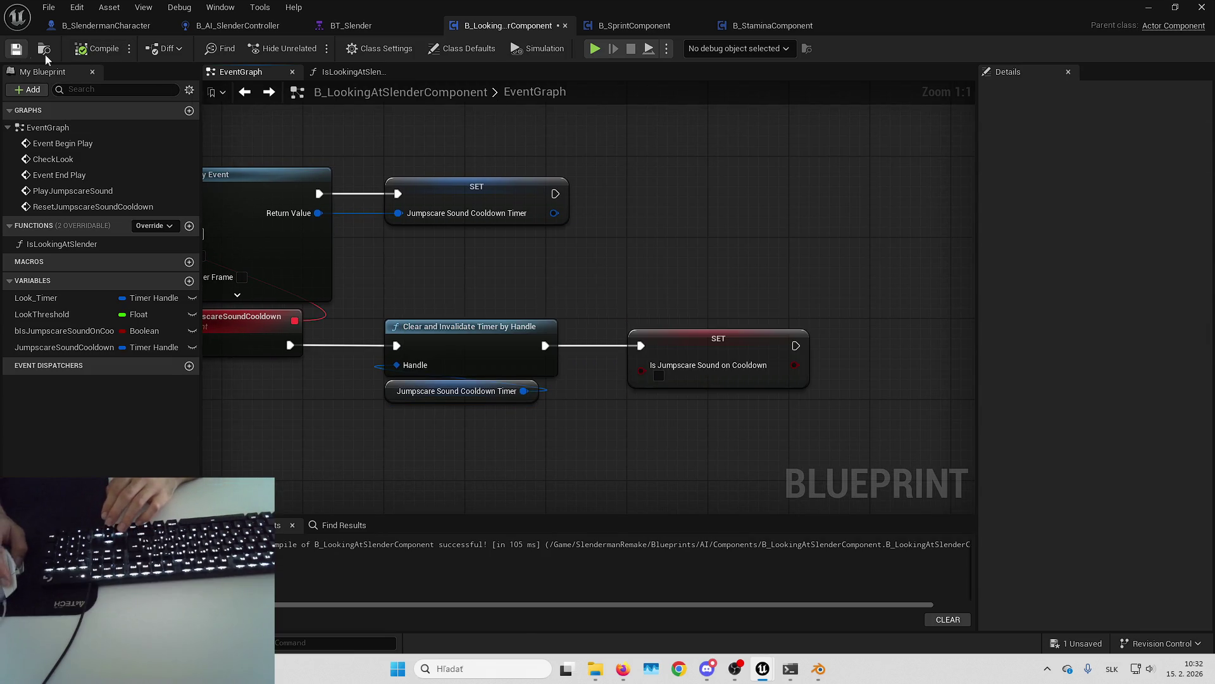
click(17, 48)
scroll(940, 279, down, 2)
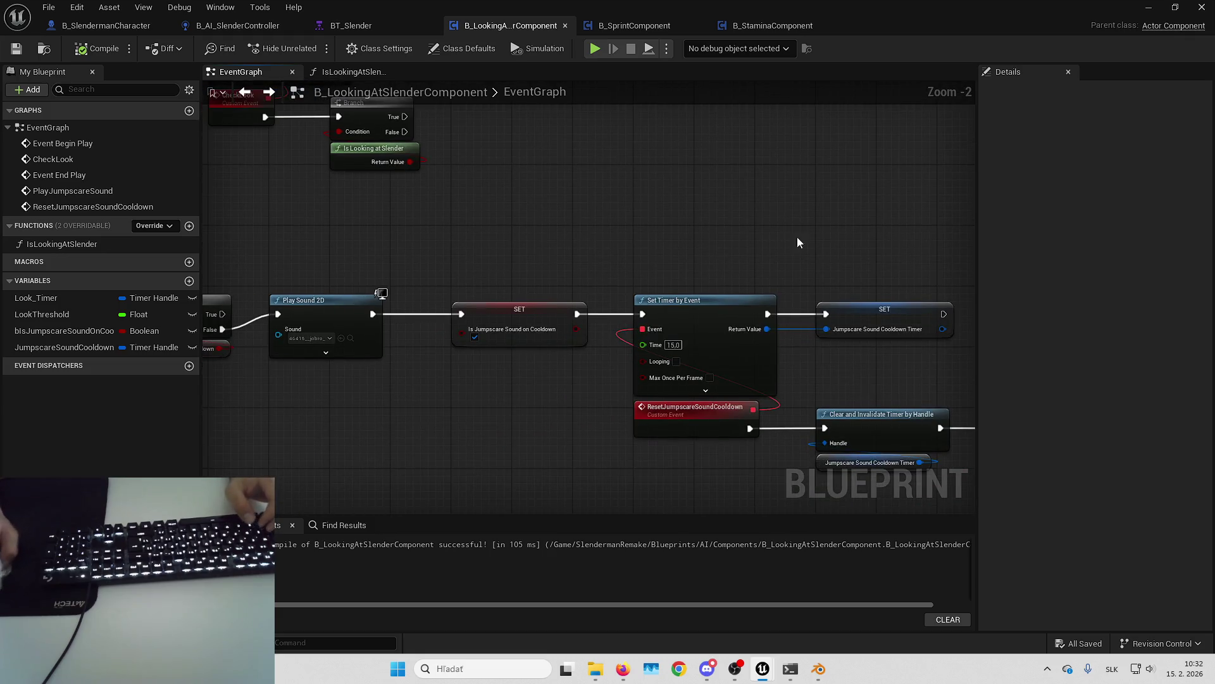
Step: Call Play Jumpscare Sound from CheckLook's Branch True output and recompile
drag(554, 240, 660, 226)
text(play jump)
key(Return)
click(87, 51)
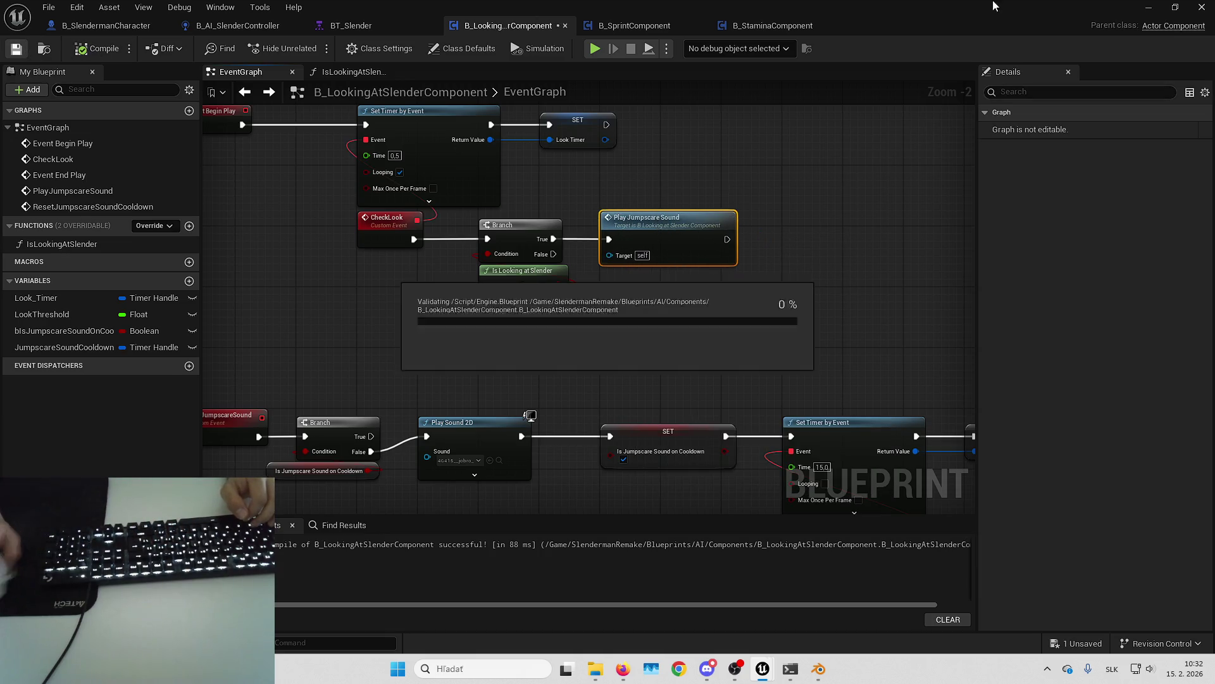
Step: Playtest fullscreen by looking at Slenderman, then return to the component blueprint editor
click(1147, 7)
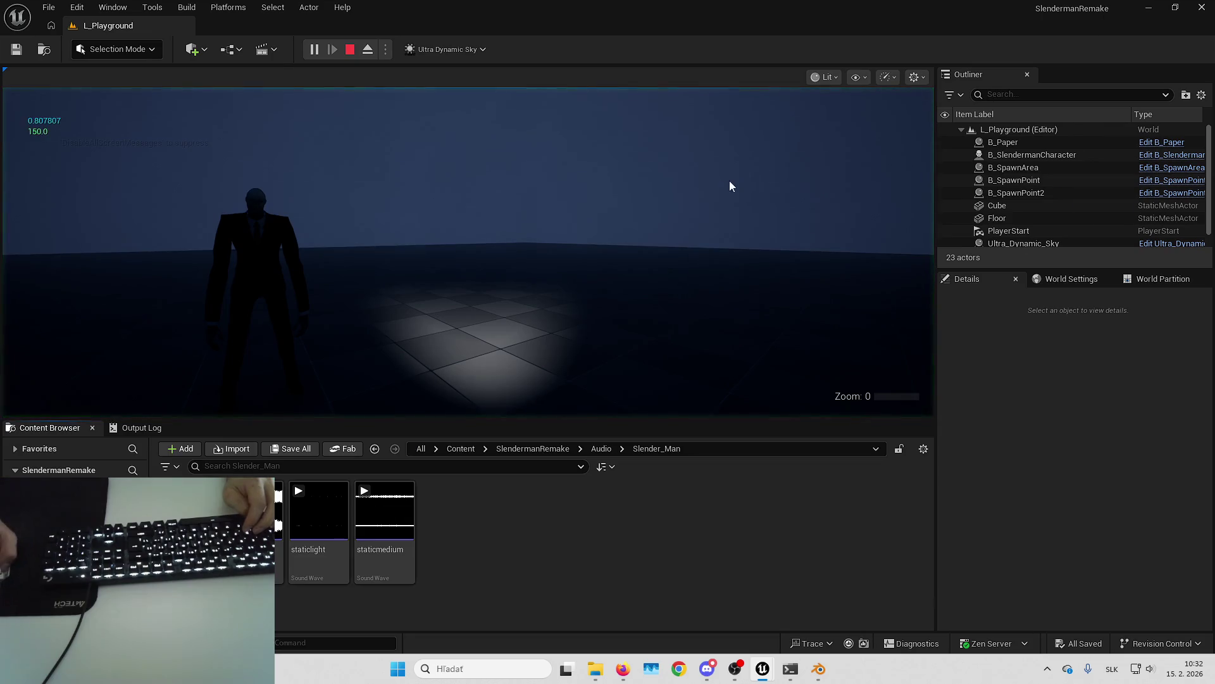
click(729, 180)
key(F11)
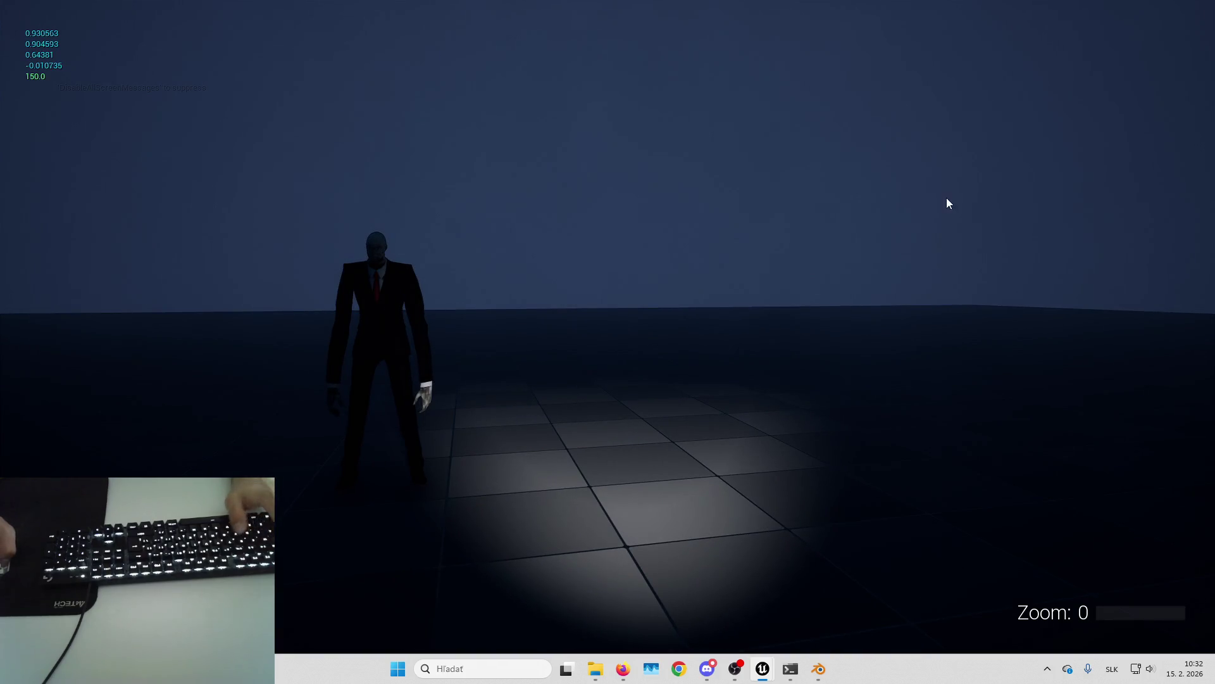
key(Escape)
mouse_move(762, 668)
click(796, 605)
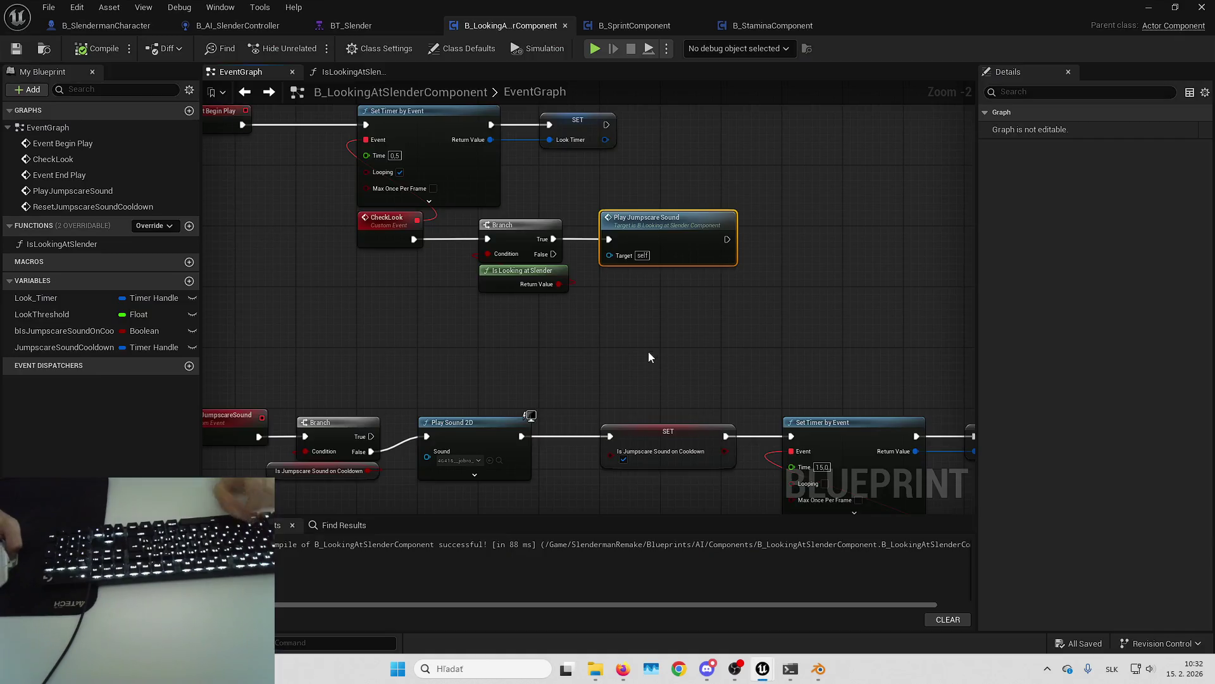
Step: Save B_LookingAtSlenderComponent with Ctrl+S and switch to the B_SlendermanCharacter blueprint tab
mouse_move(571, 294)
mouse_down()
mouse_move(531, 331)
mouse_move(489, 332)
mouse_up()
click(497, 312)
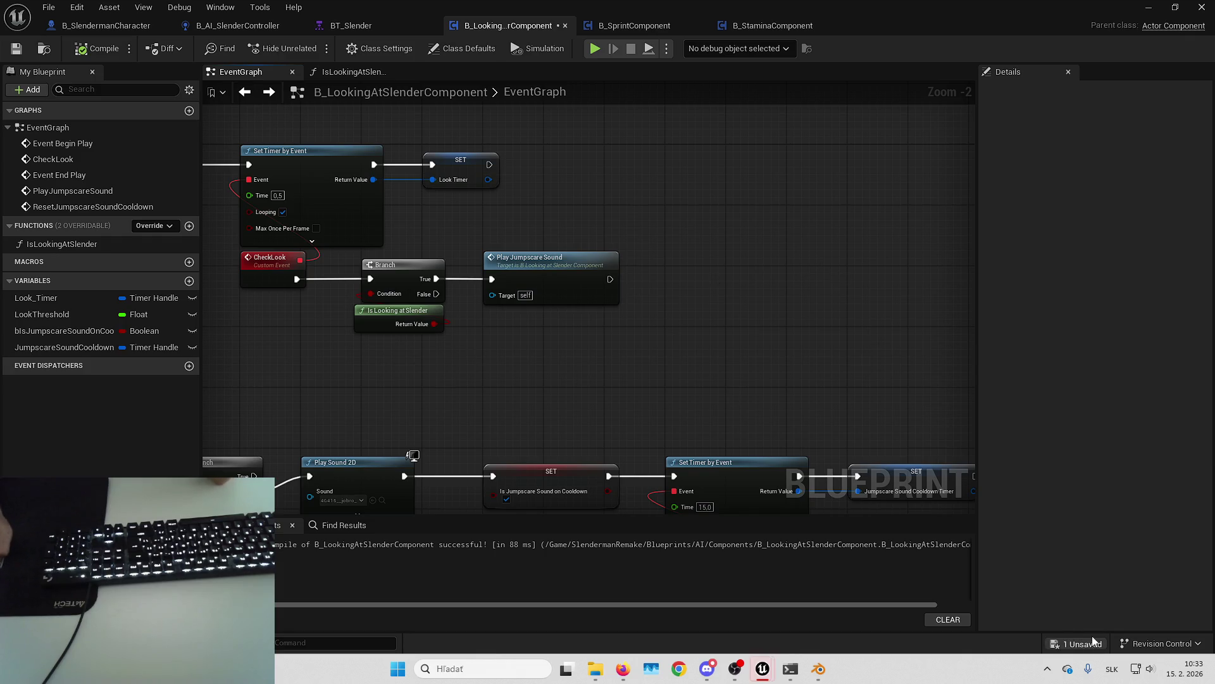
key(ctrl+s)
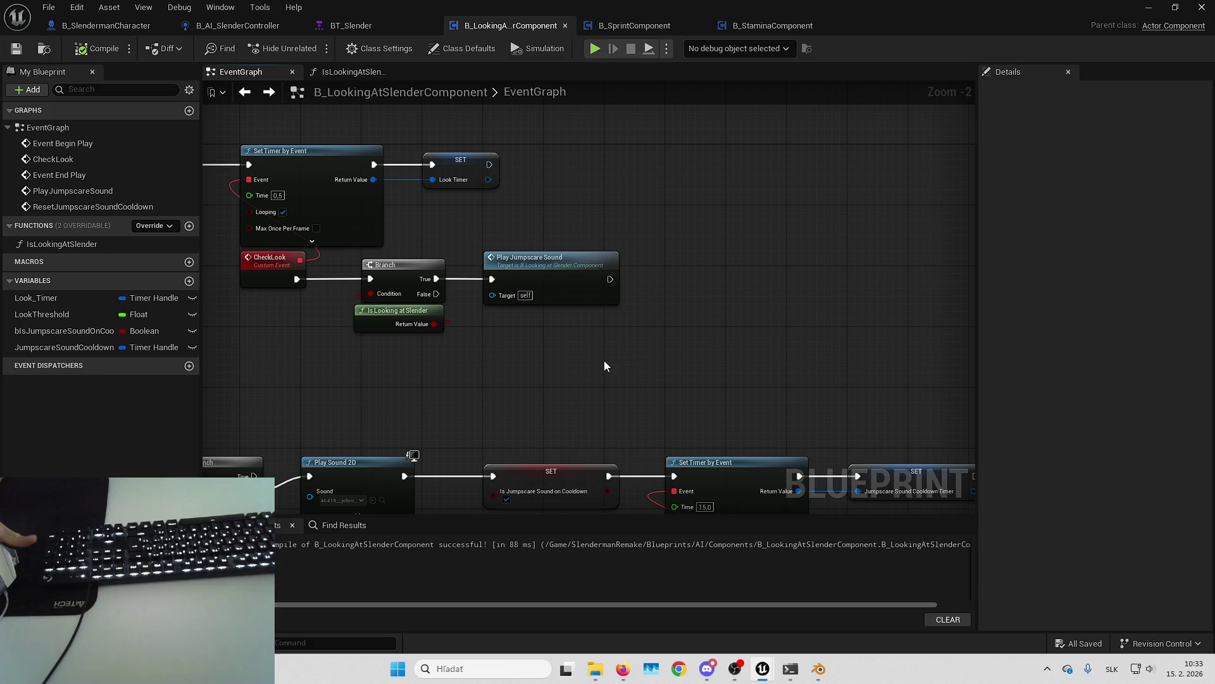
mouse_move(626, 353)
mouse_down()
mouse_move(621, 369)
mouse_move(610, 358)
mouse_move(640, 341)
mouse_up()
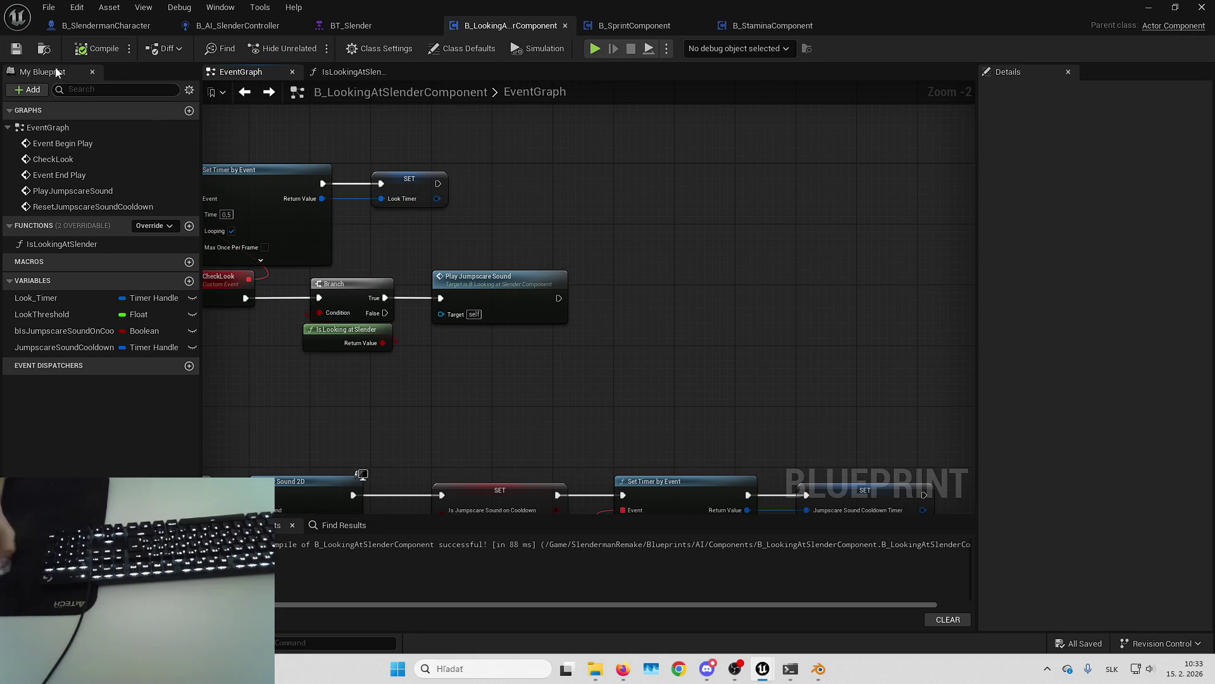
click(71, 27)
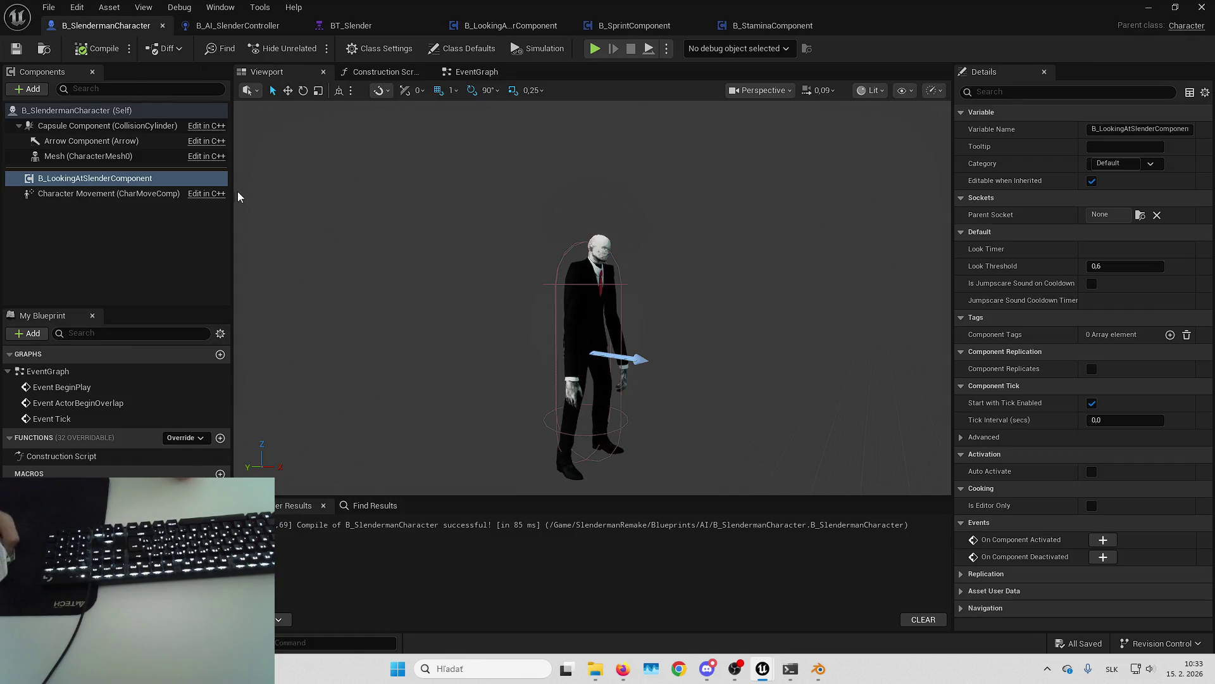
Step: Restore the normal L_Playground editor layout and open the Blueprints content folder
click(595, 48)
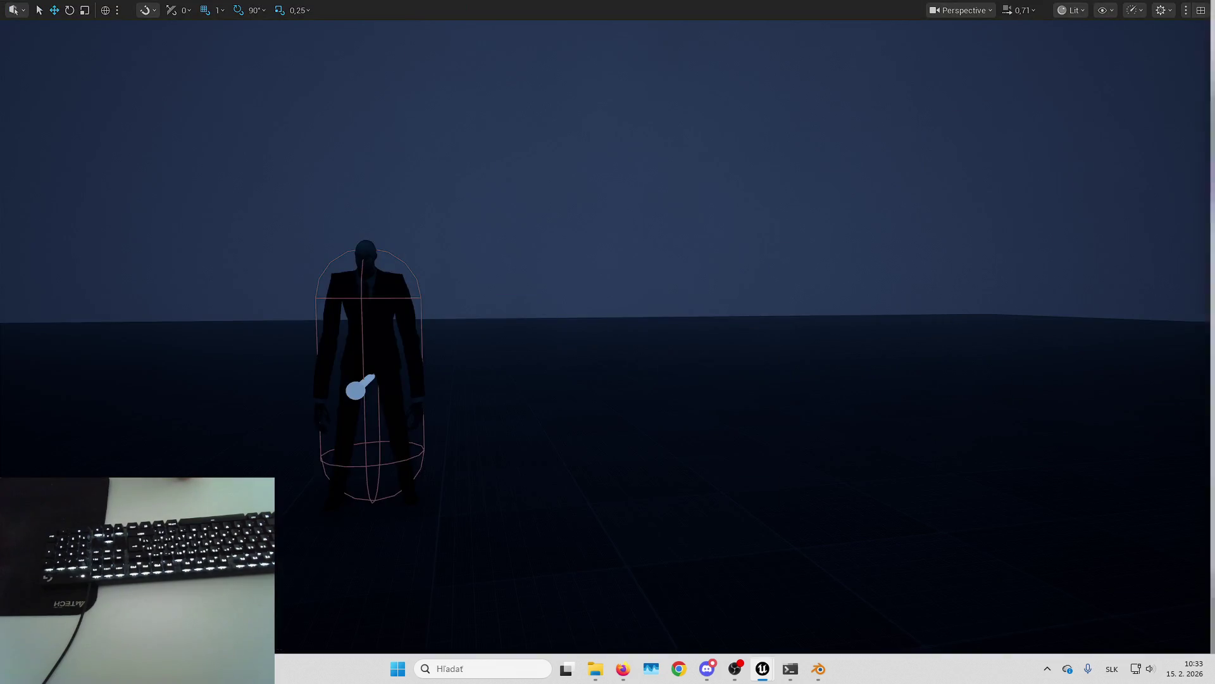
key(F11)
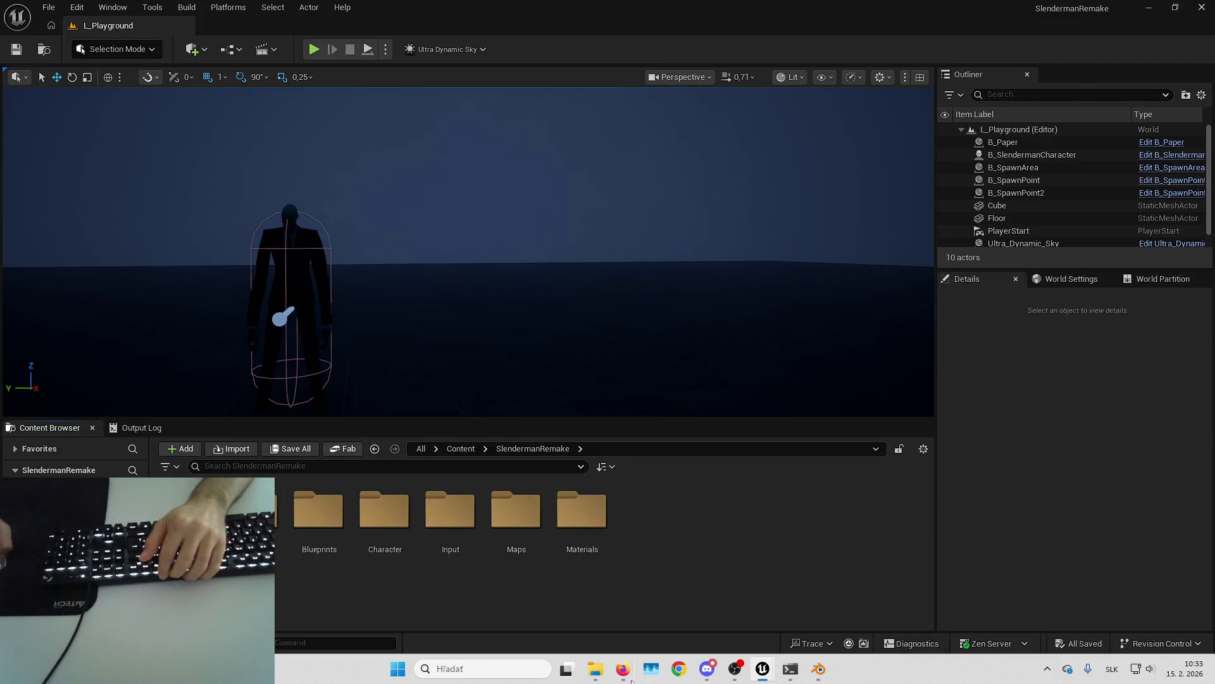
mouse_move(617, 677)
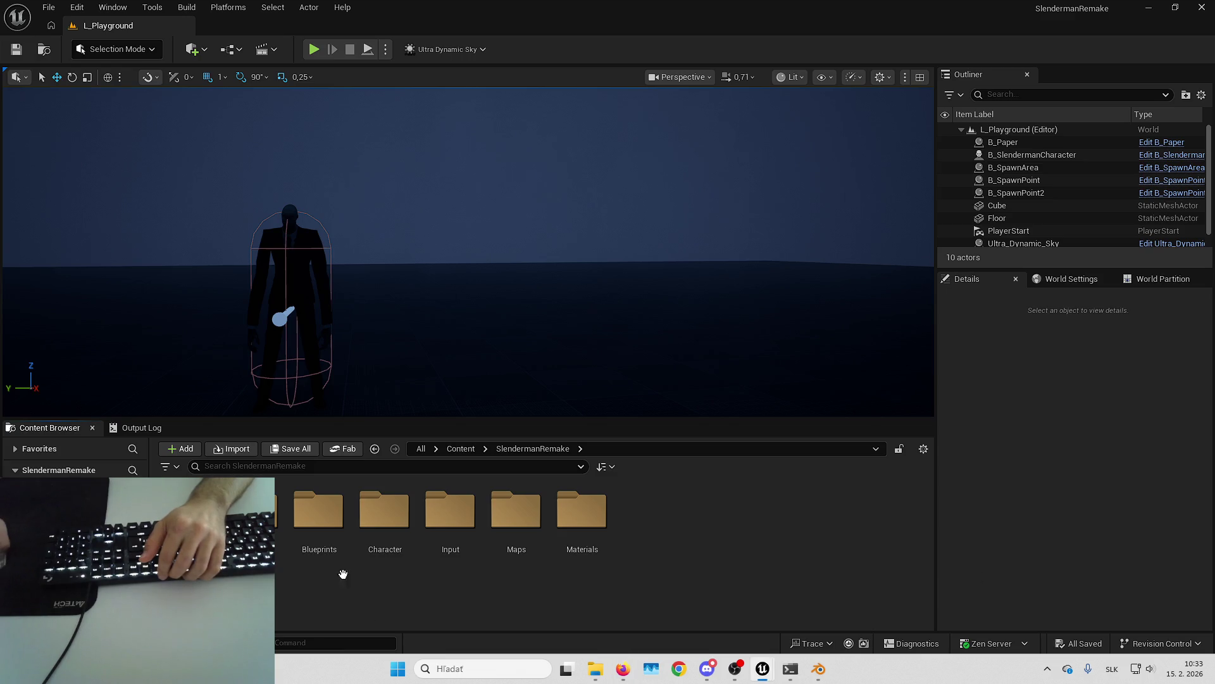
double_click(319, 513)
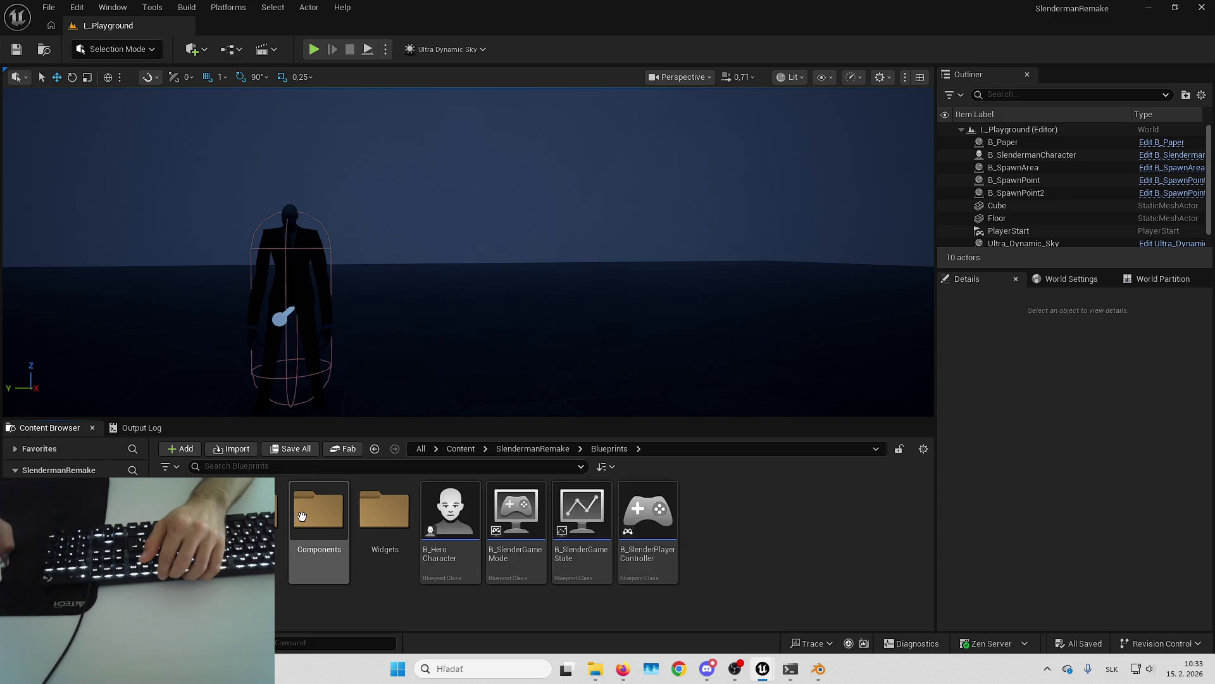
Step: Open the B_HeroCharacter blueprint and save it
click(474, 523)
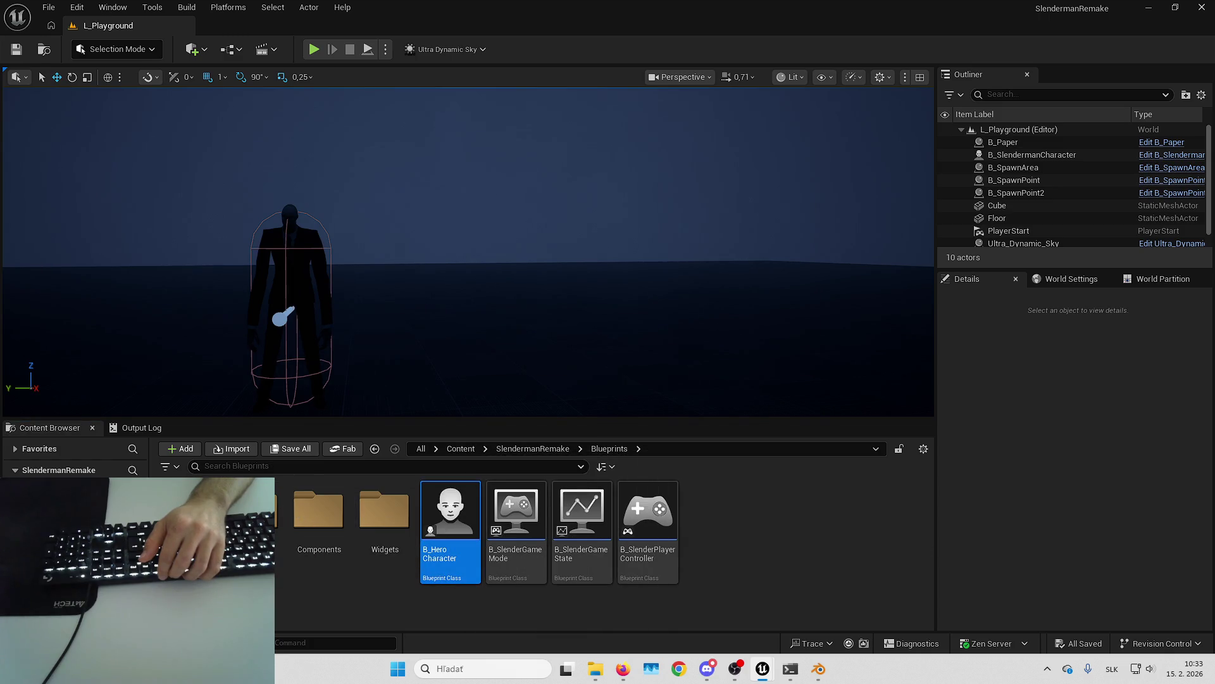
key(Return)
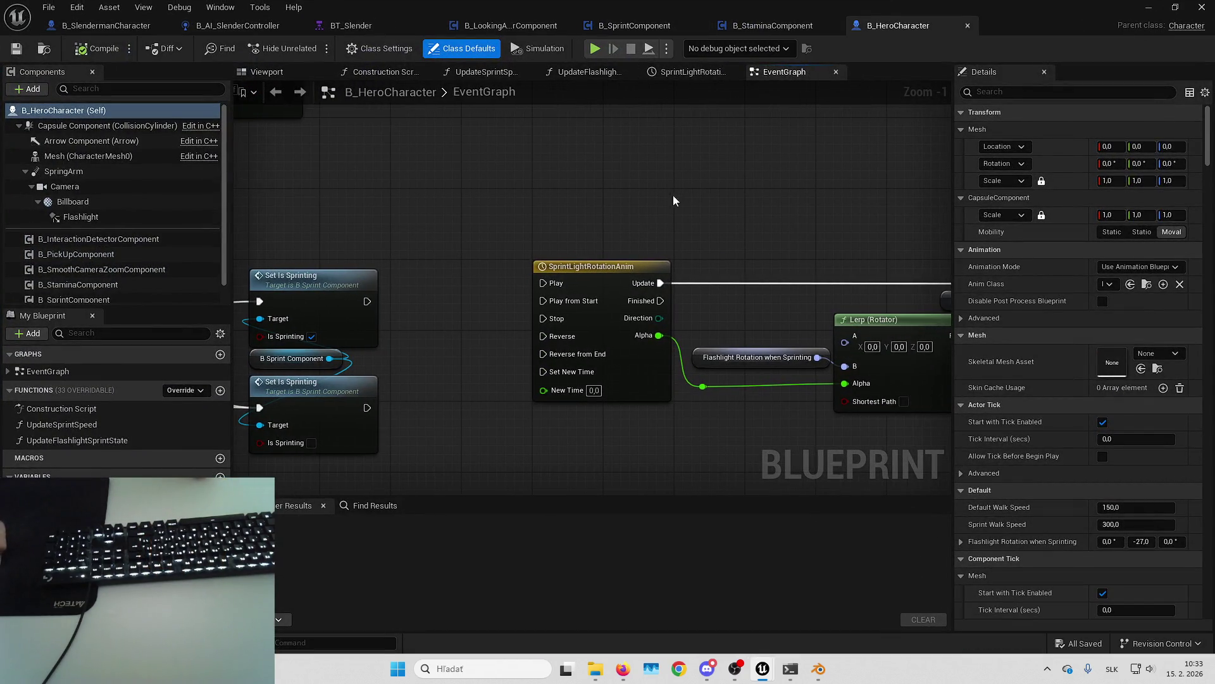
drag(598, 335, 598, 343)
click(528, 373)
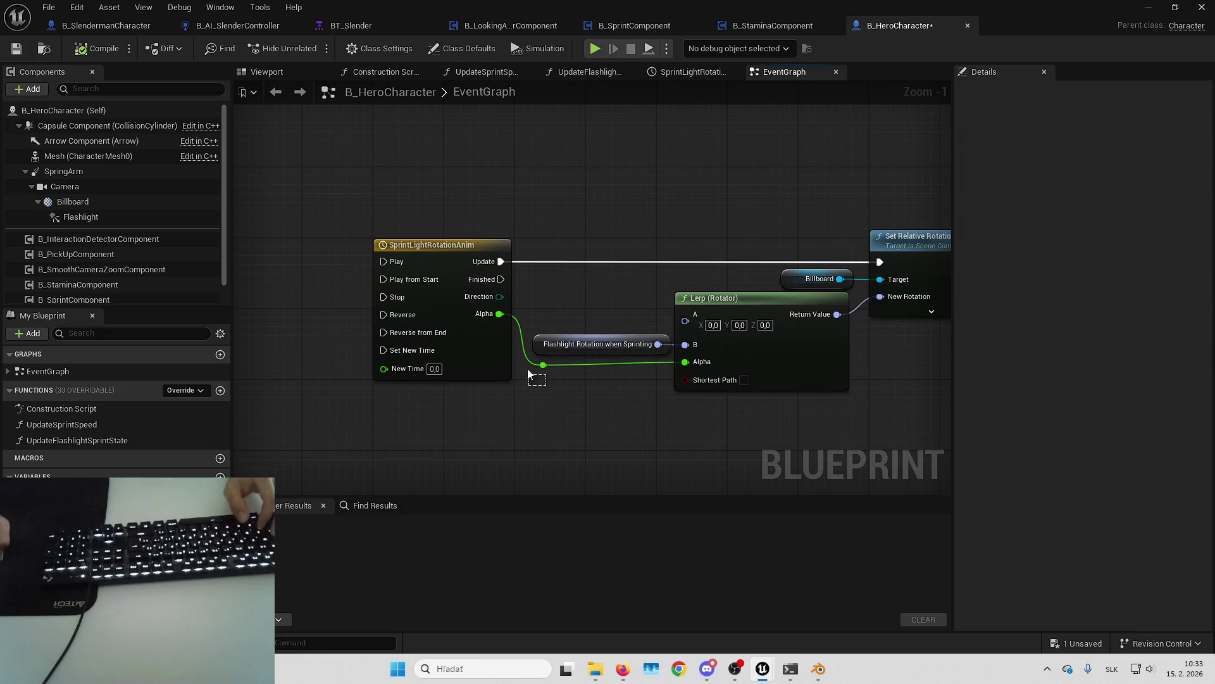
scroll(633, 370, down, 5)
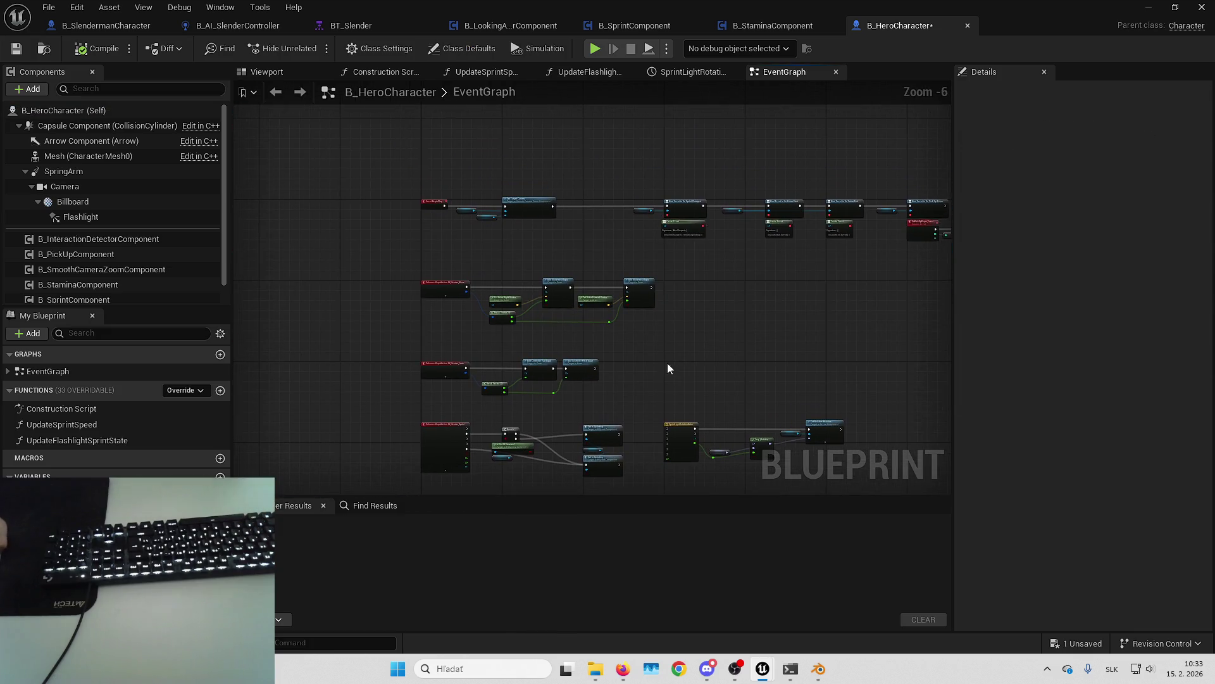
scroll(667, 369, up, 6)
mouse_move(723, 395)
mouse_down()
mouse_move(545, 173)
mouse_move(594, 252)
mouse_move(738, 363)
mouse_move(810, 349)
mouse_up()
scroll(595, 252, down, 4)
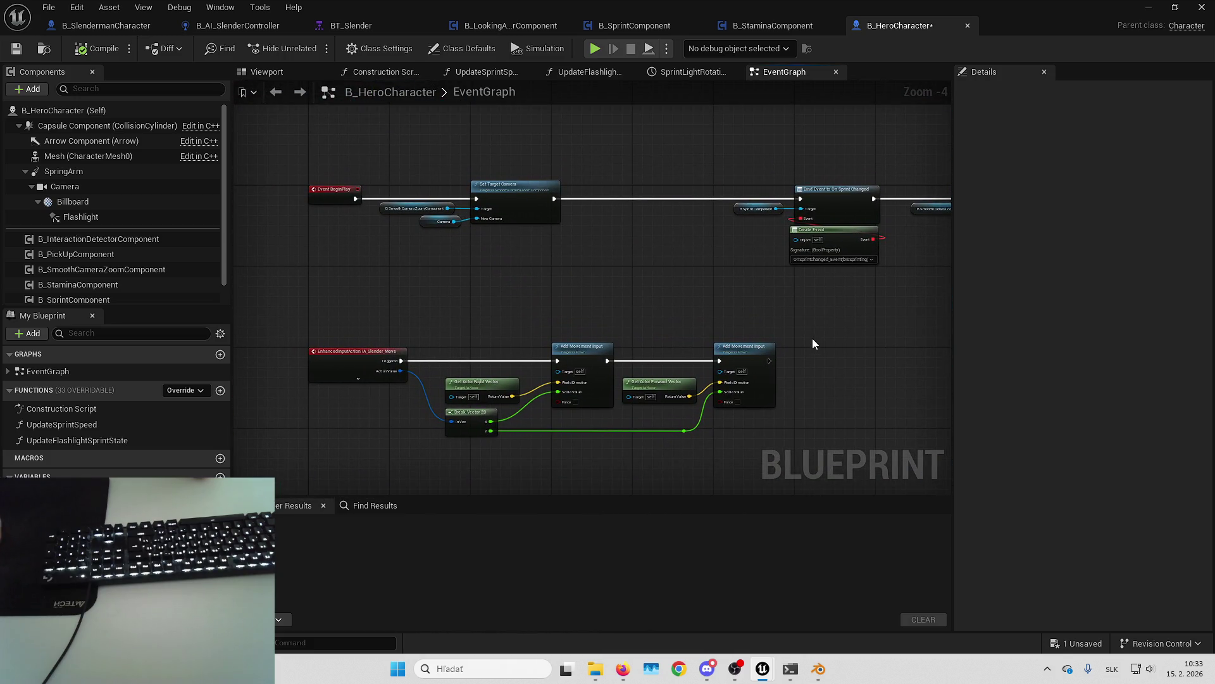
click(1074, 644)
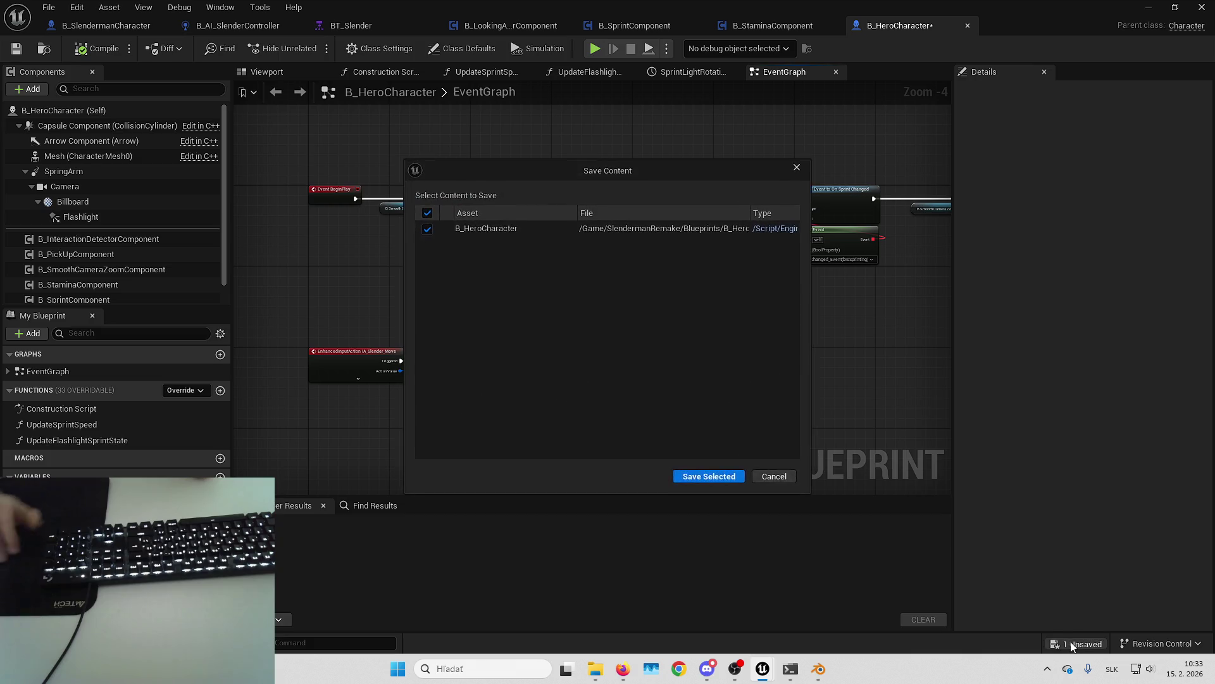
key(Return)
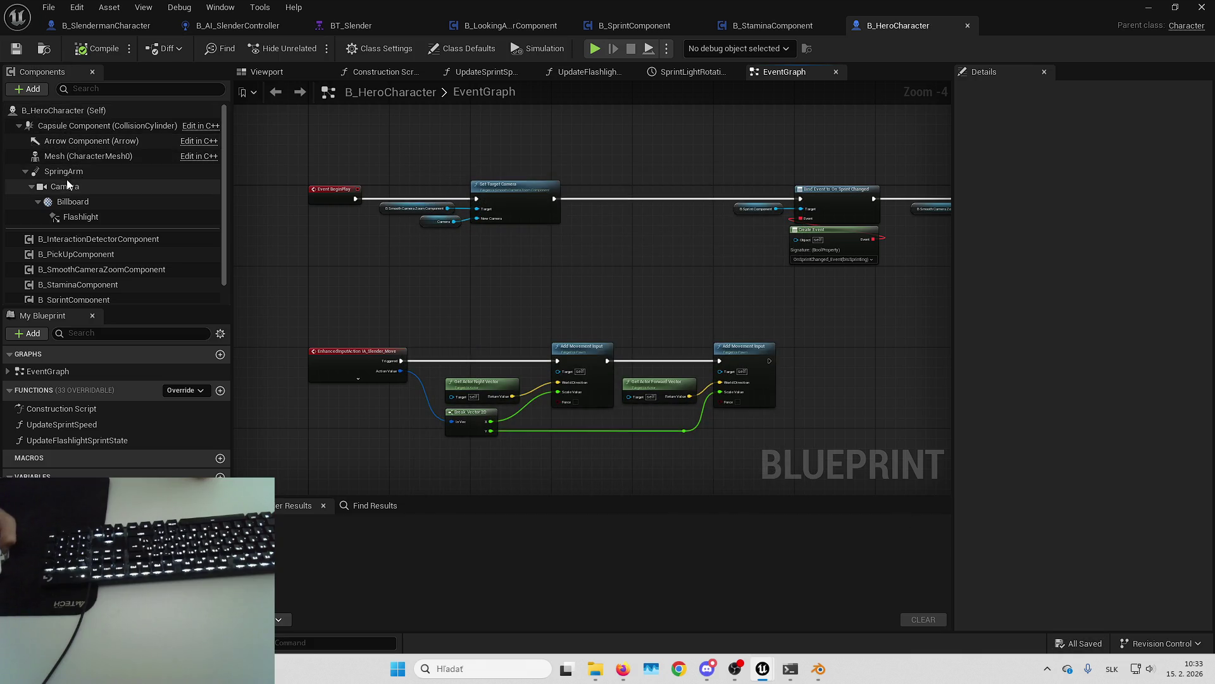
Step: Add an empty Asset Reference element to the Camera's Post Process Materials, then return to the level editor
click(64, 186)
click(1055, 92)
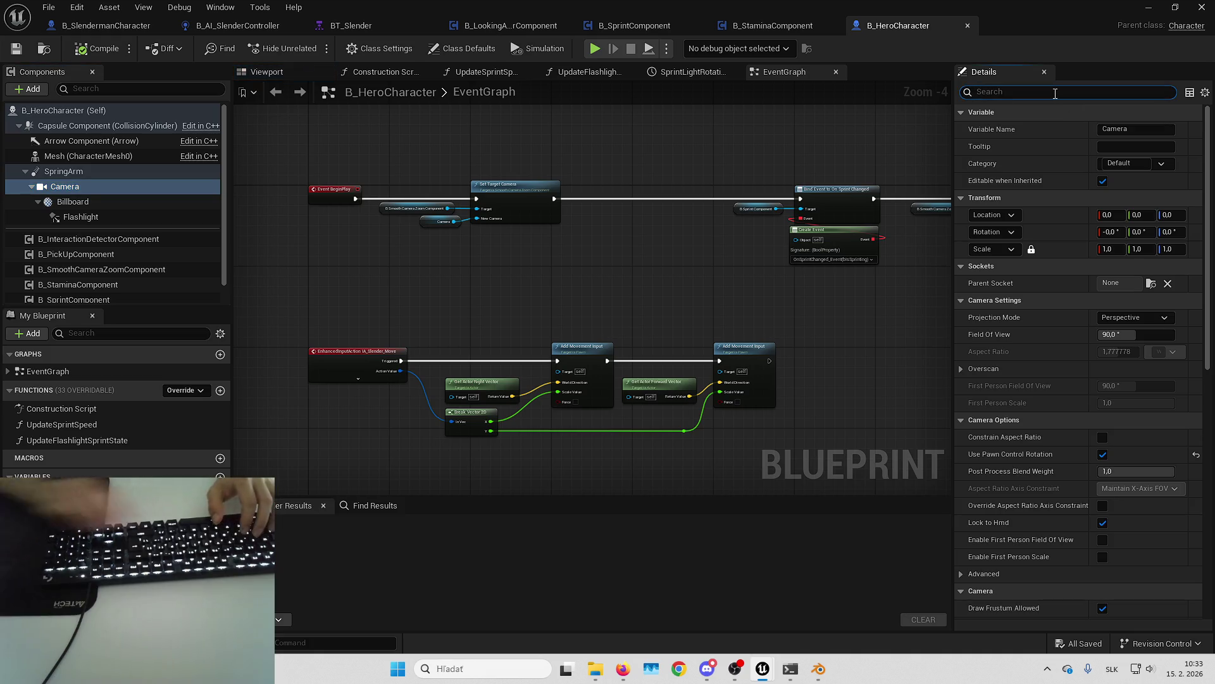
text(mater)
click(989, 144)
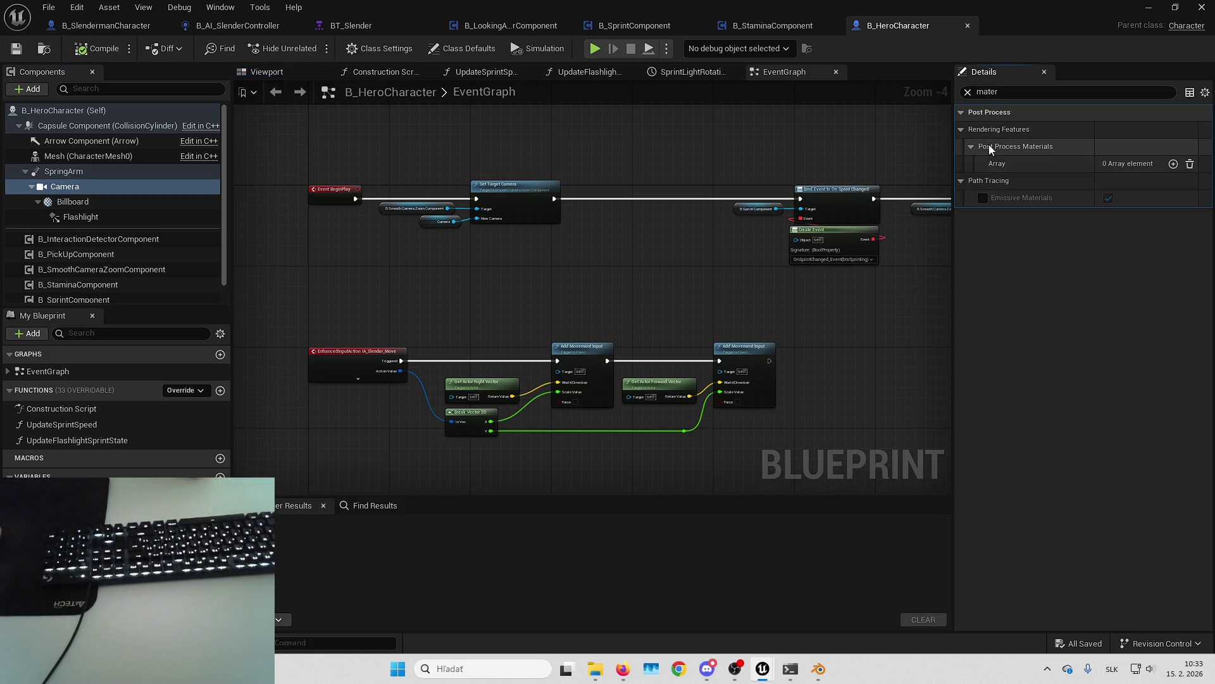
click(1168, 164)
click(1130, 181)
click(1134, 193)
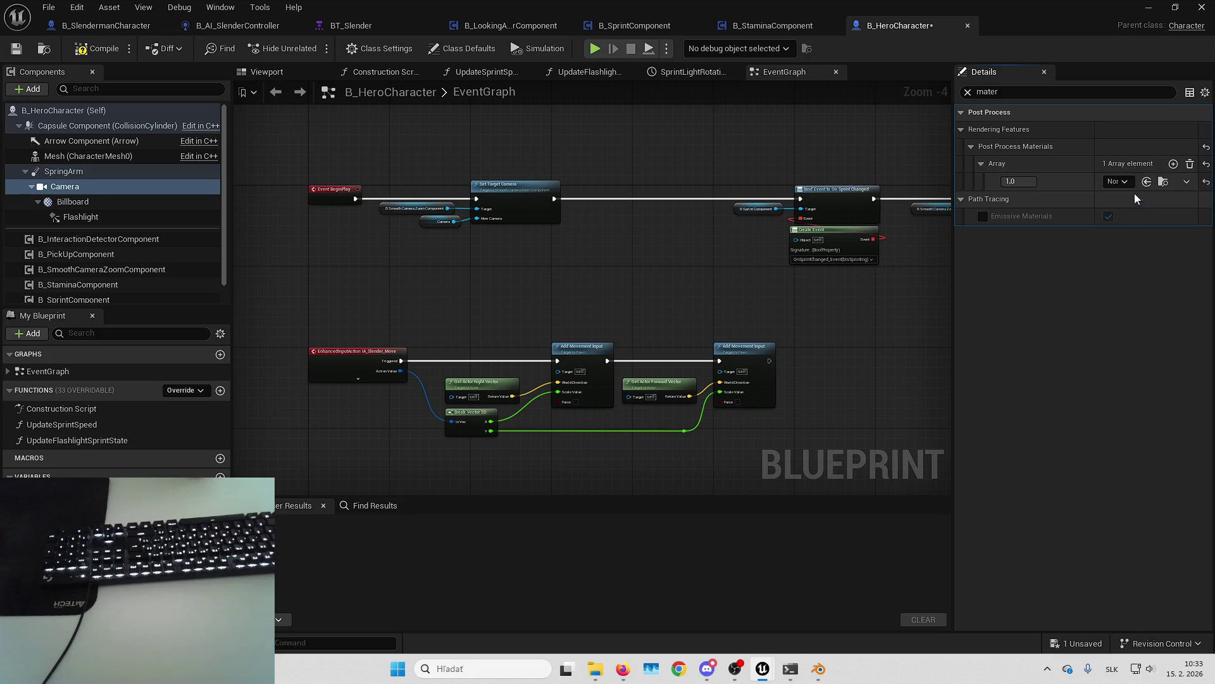
click(1129, 179)
click(1127, 180)
key(alt+Tab)
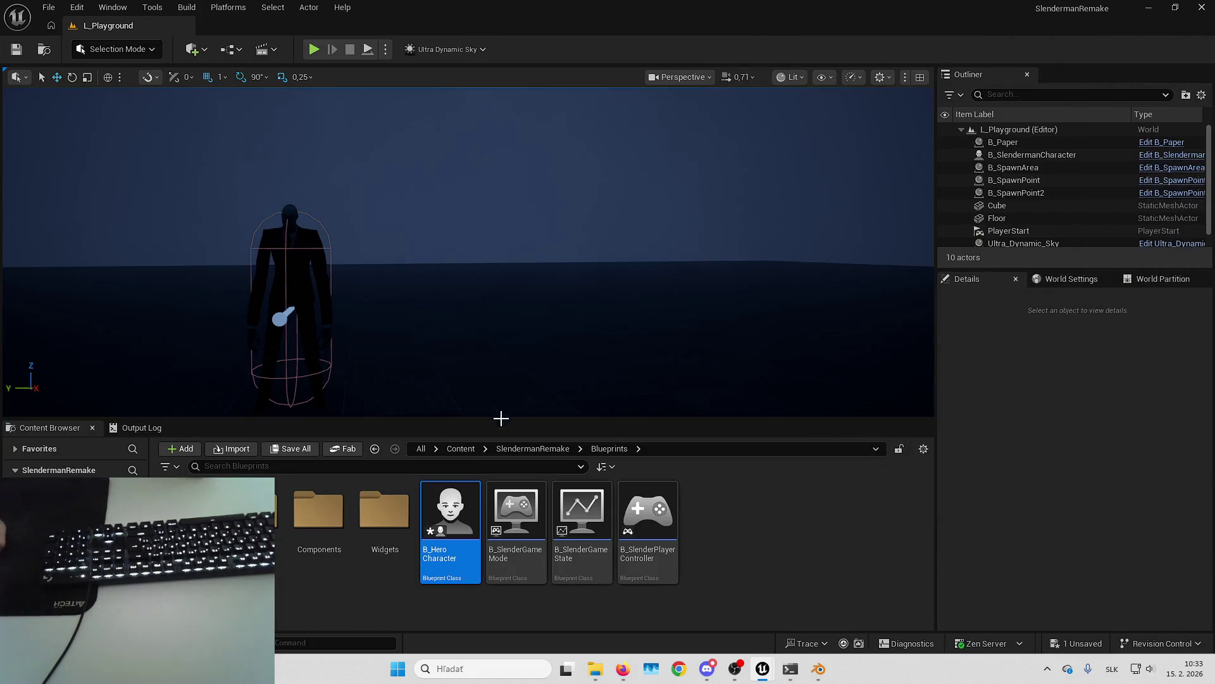
Step: Open B_SecurityCamsCharacter from the SecurityCameraFramework plugin's Blueprints folder
click(420, 448)
double_click(320, 512)
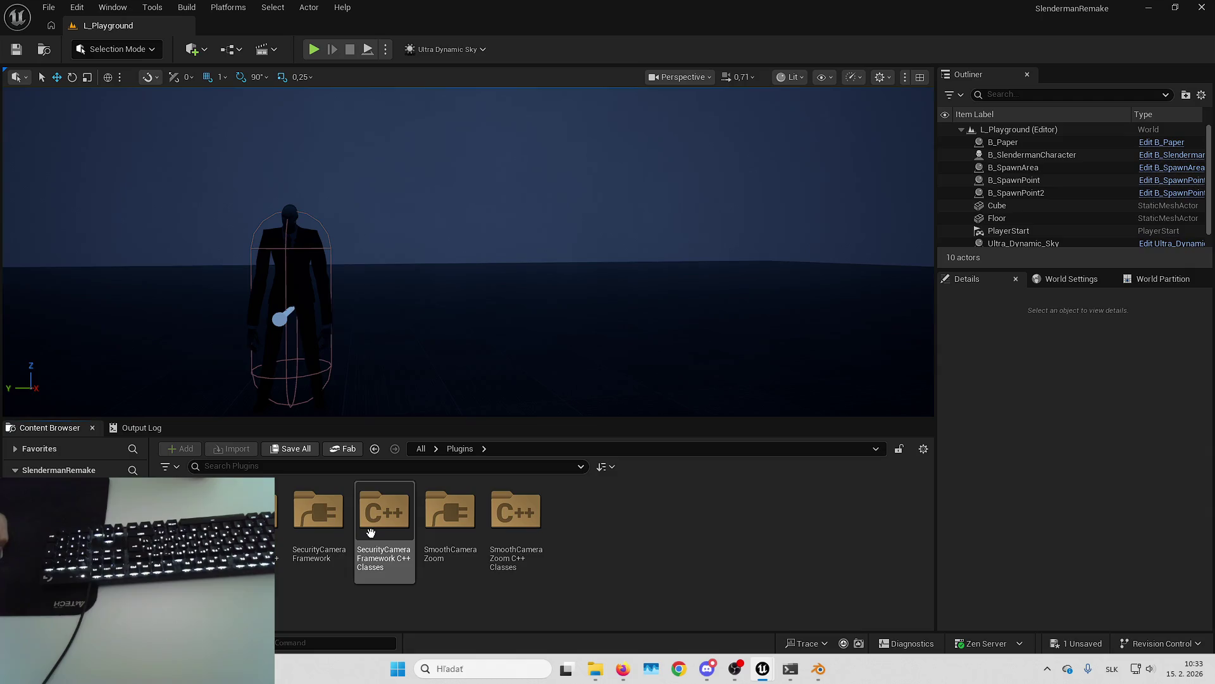
click(327, 530)
double_click(327, 531)
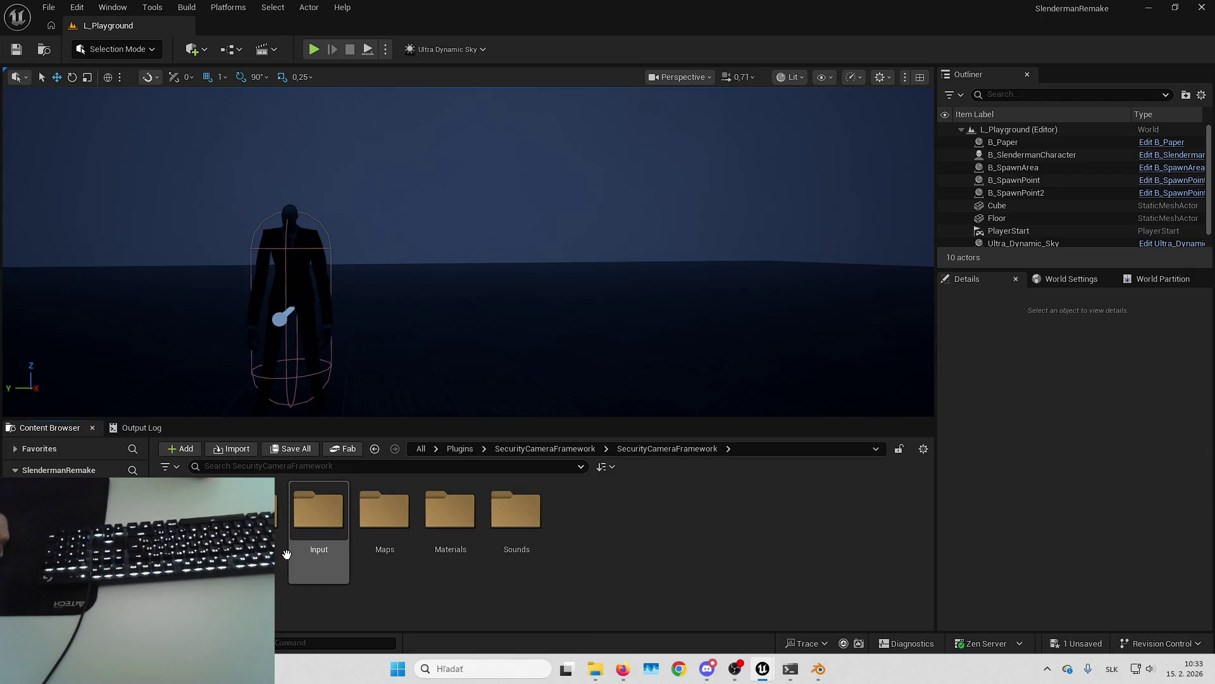
double_click(320, 516)
click(581, 519)
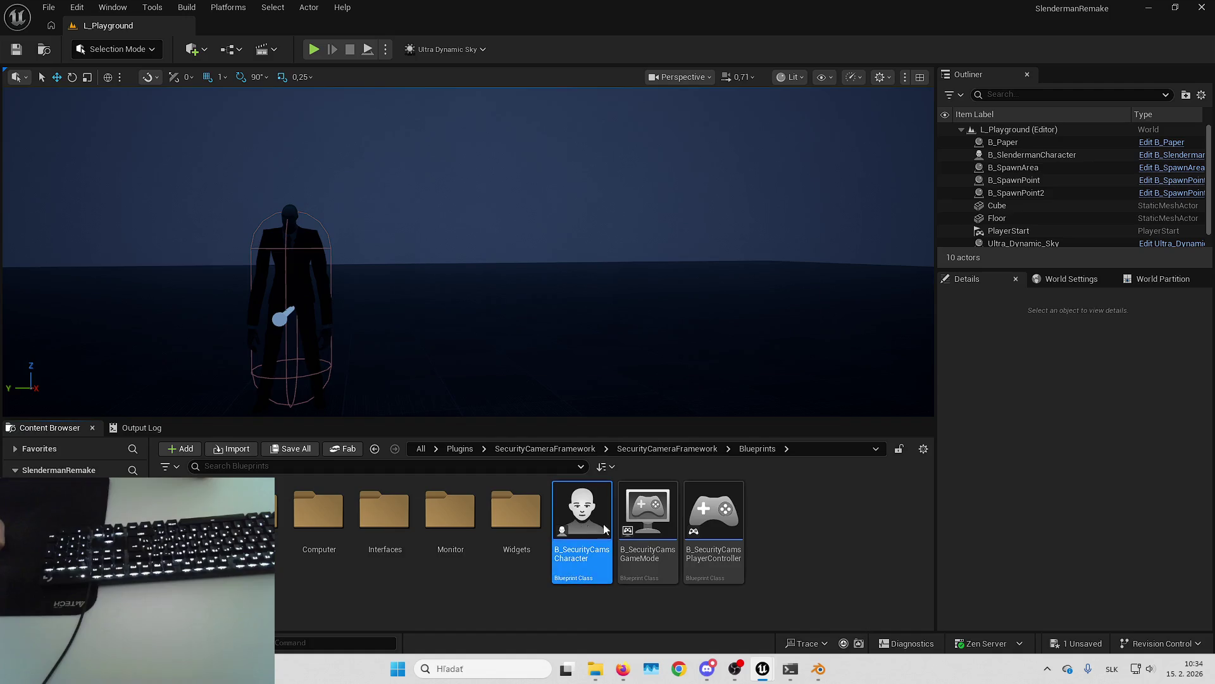
double_click(581, 519)
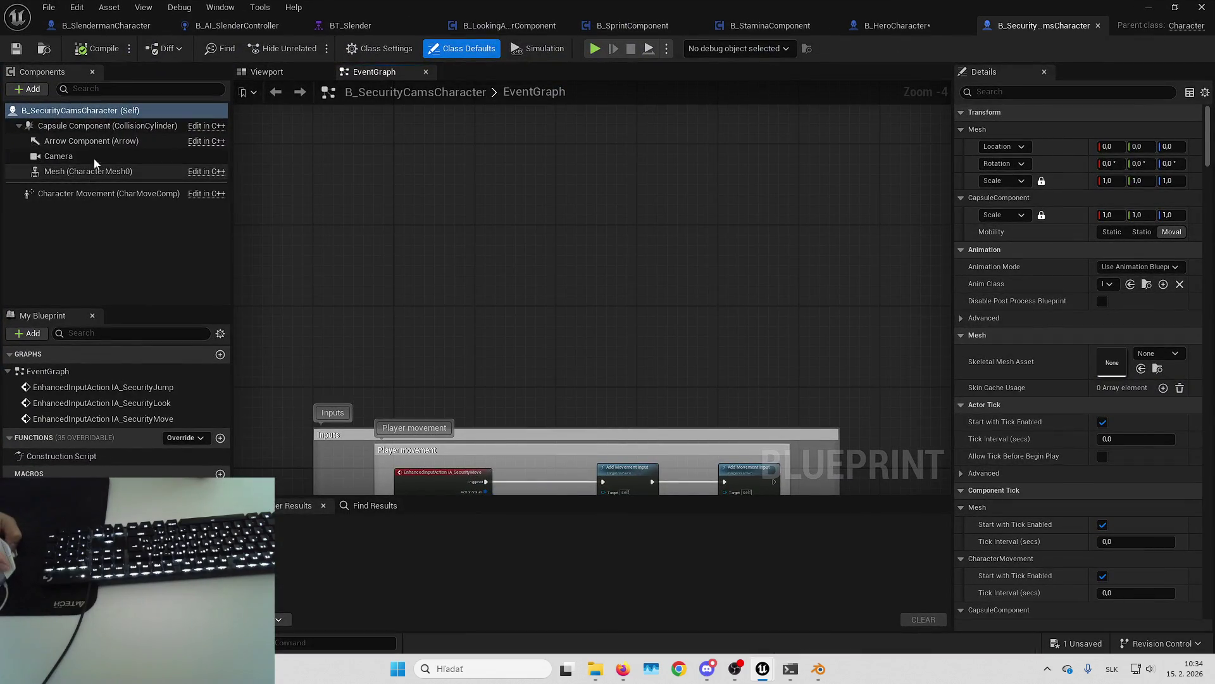
Step: Filter the Camera component's Details for 'mater', then close the blueprint and enter the Cameras folder
click(59, 155)
click(1014, 92)
text(m)
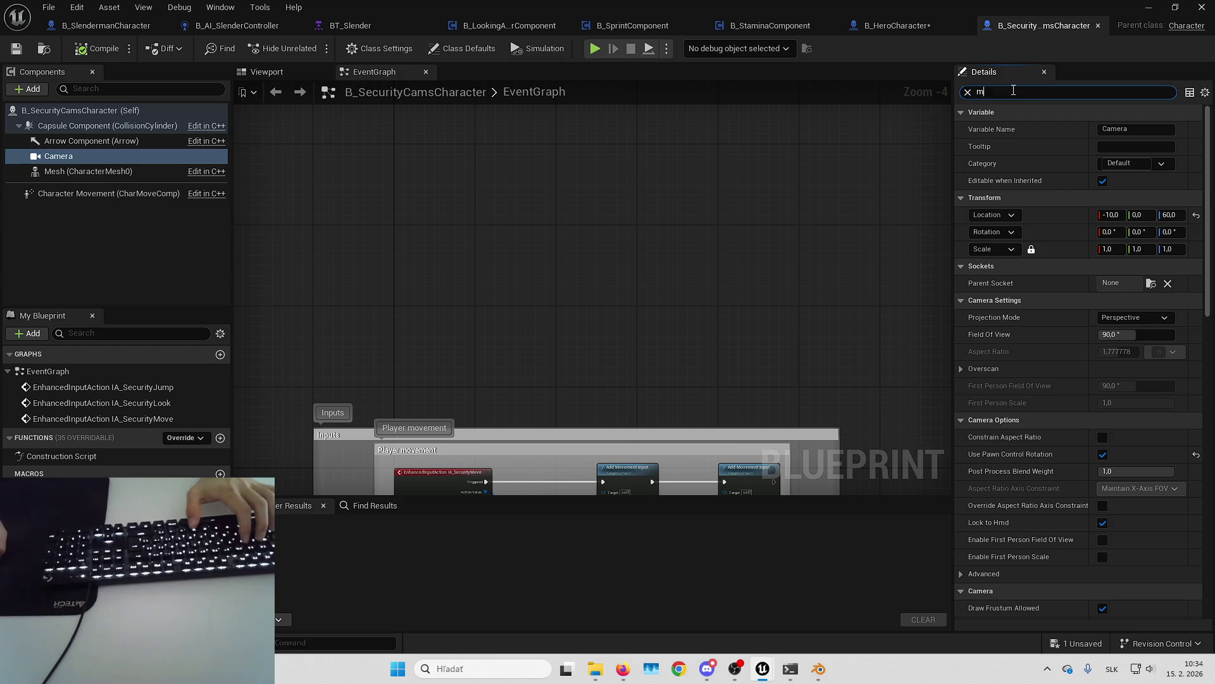
text(ater)
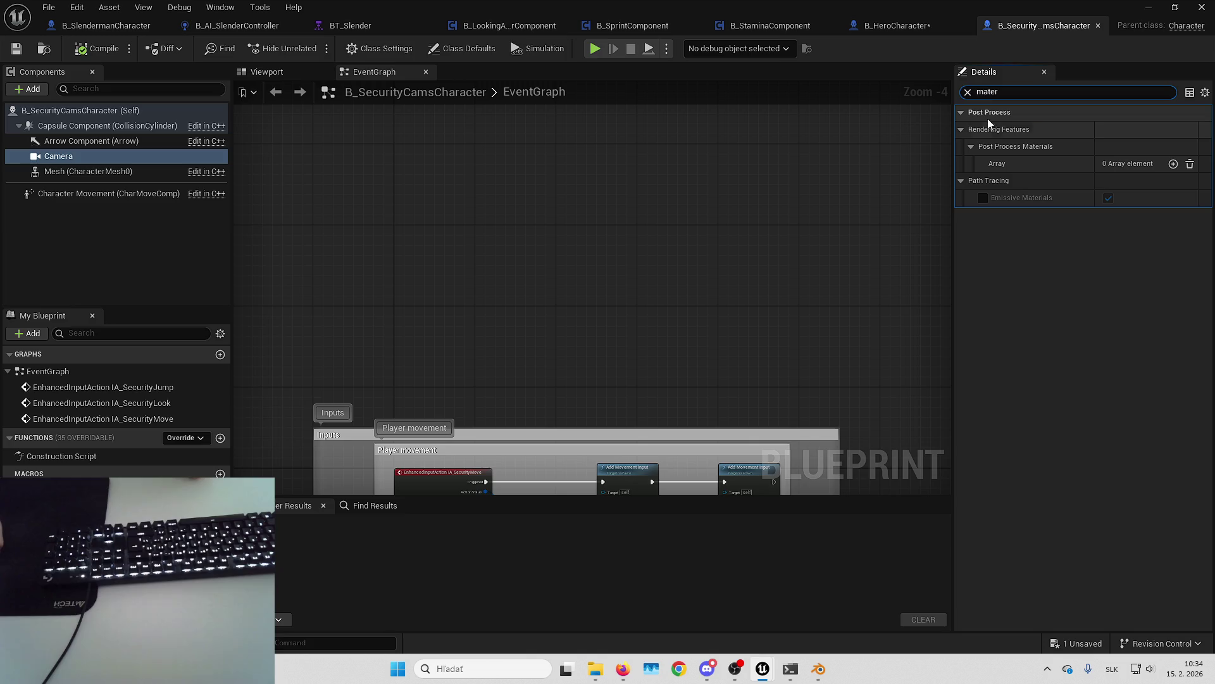
click(967, 91)
click(1147, 7)
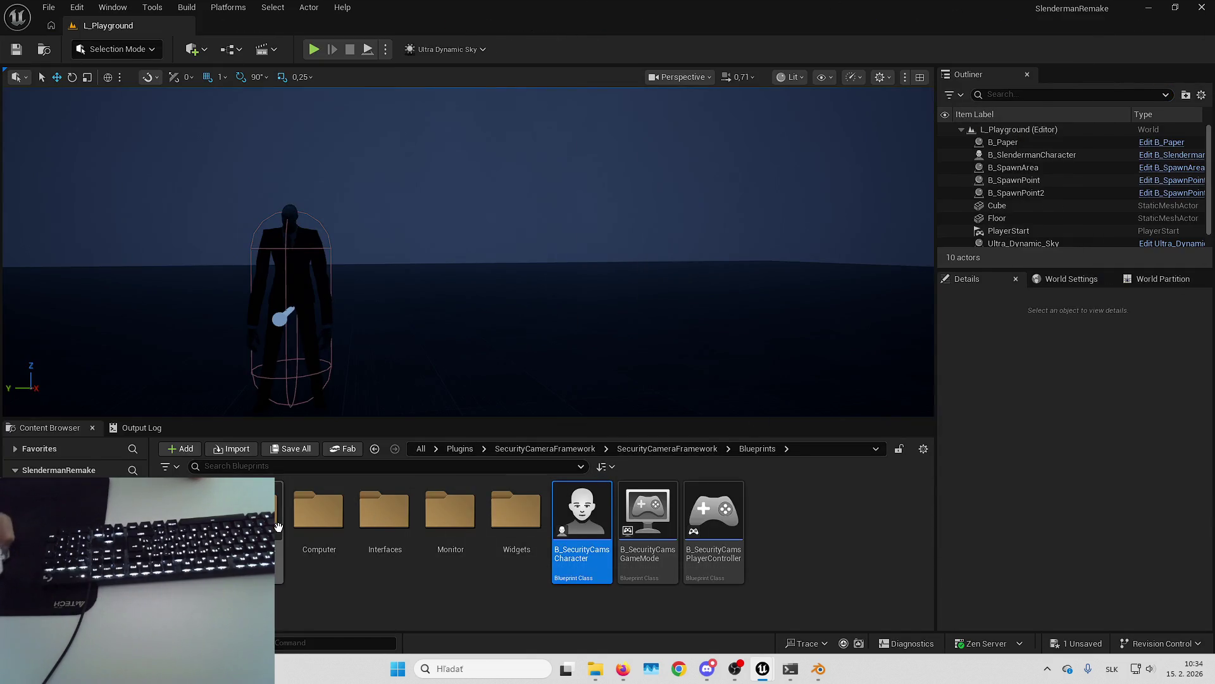
double_click(253, 509)
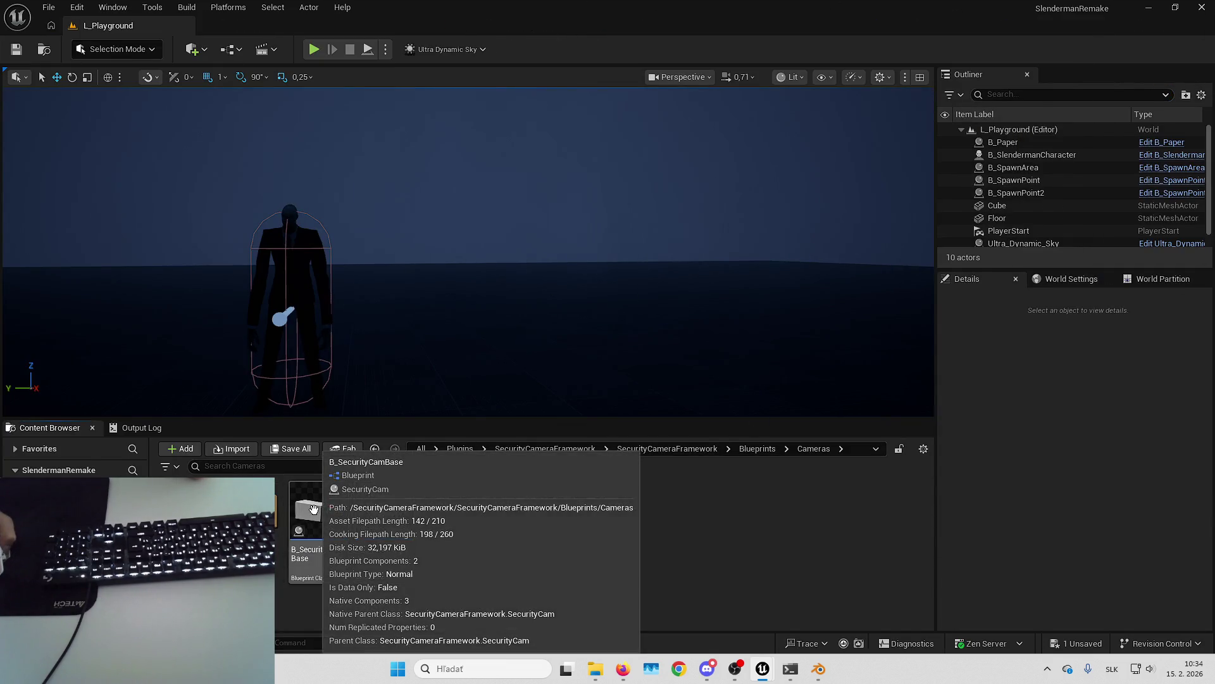
Step: Open B_SecurityCamBase, filter Details for 'mater', and open its PP_SecurityCameraPreset post-process material
click(336, 510)
double_click(318, 512)
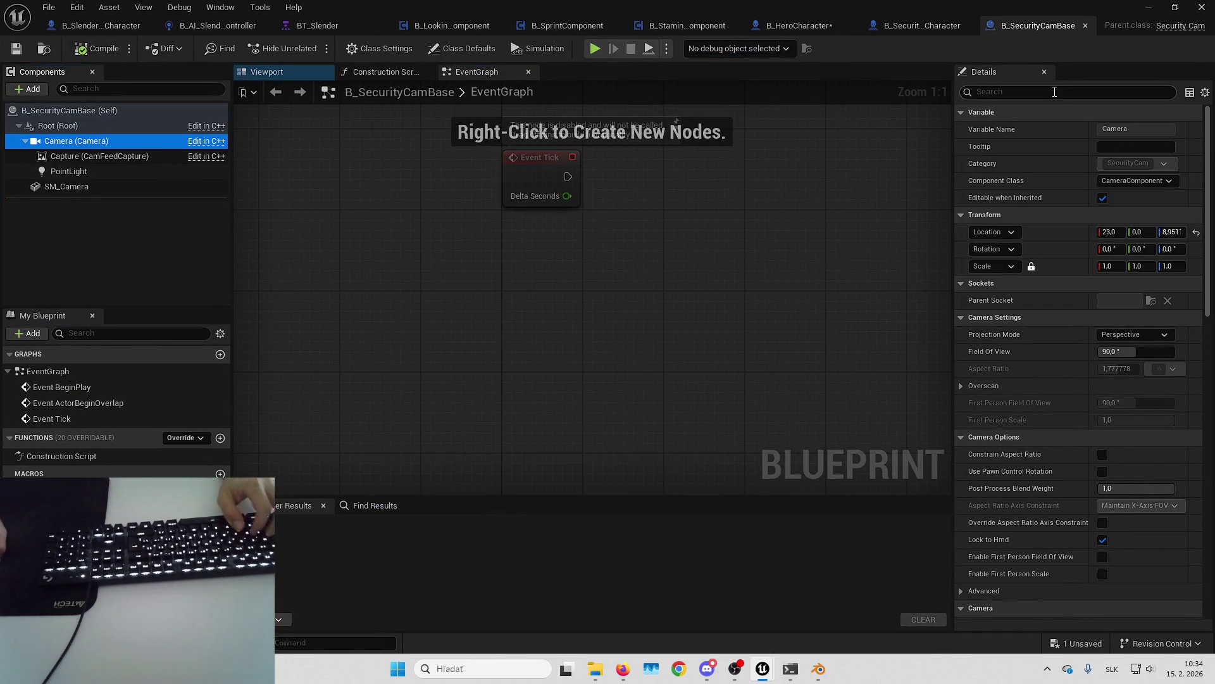
click(1044, 92)
text(mater)
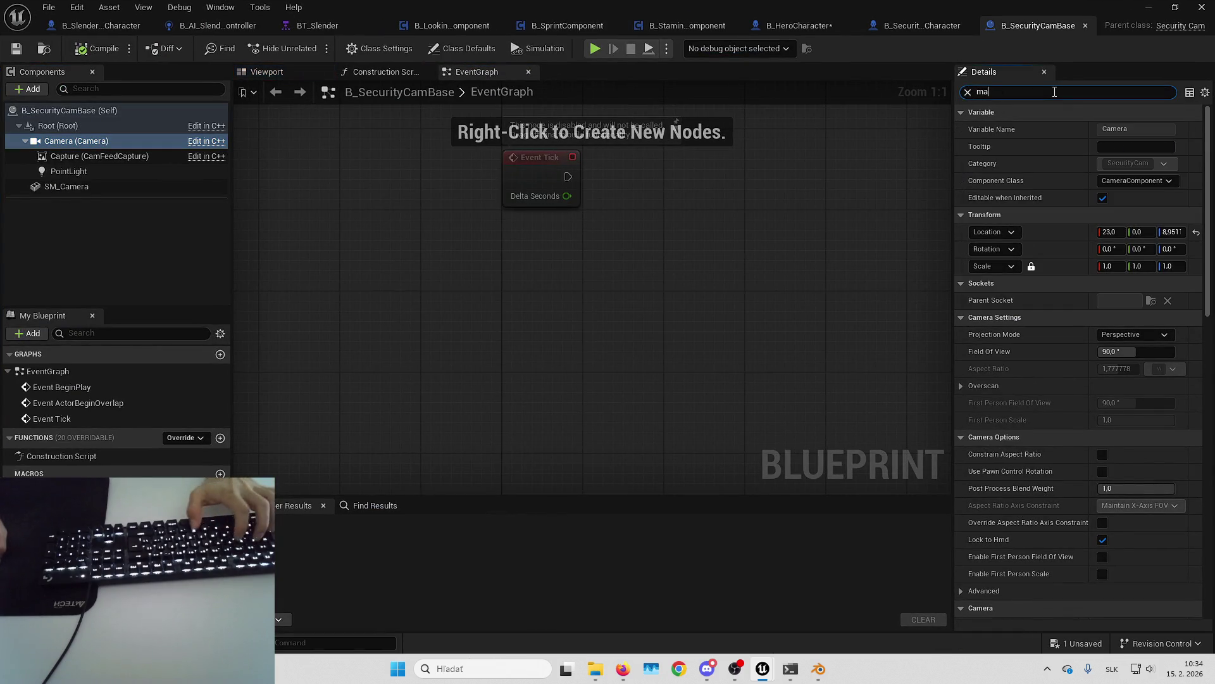
click(971, 146)
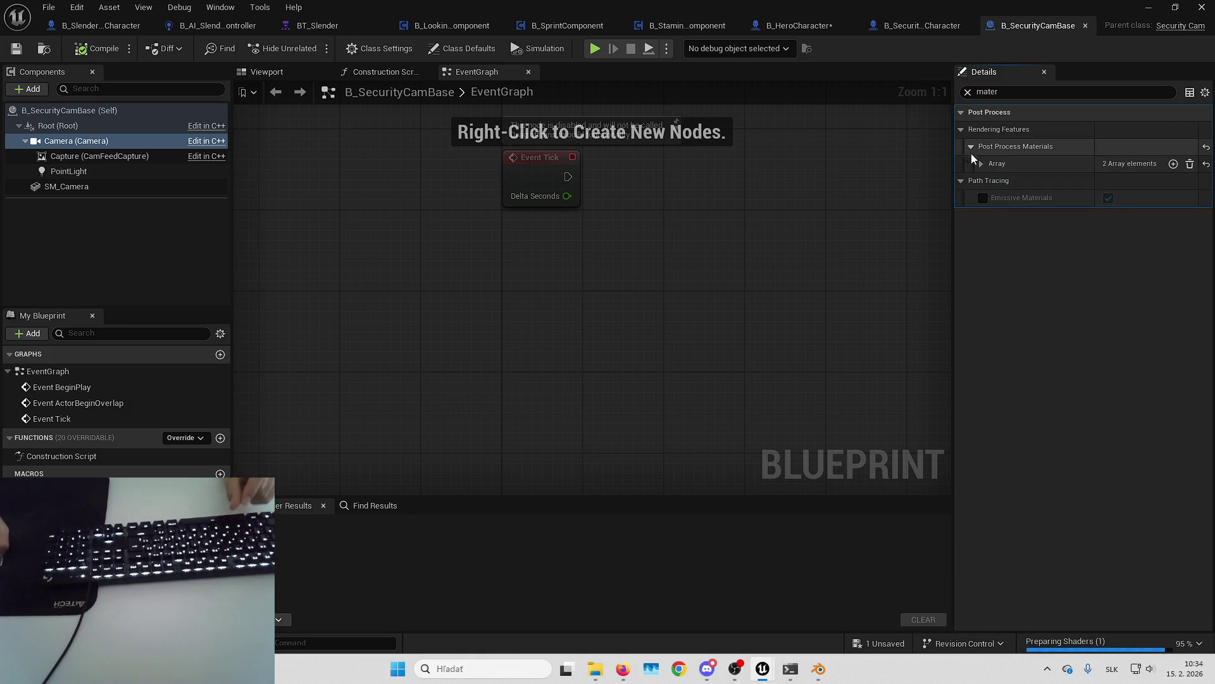
click(981, 163)
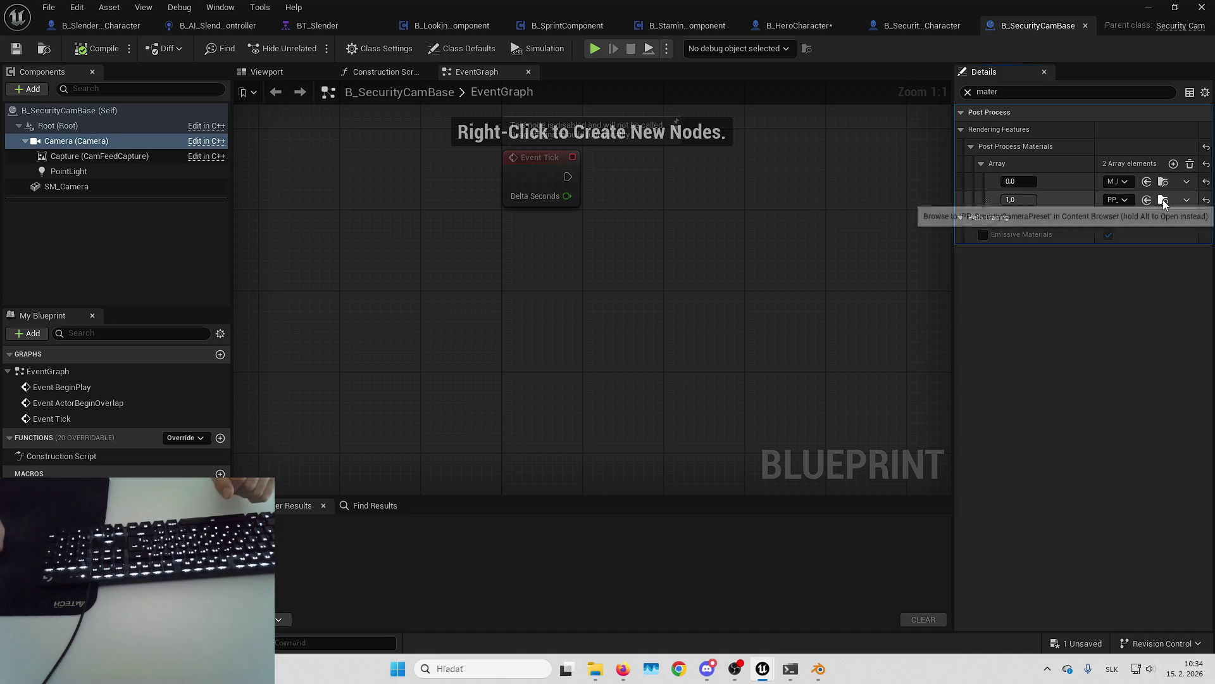
click(1163, 201)
double_click(190, 526)
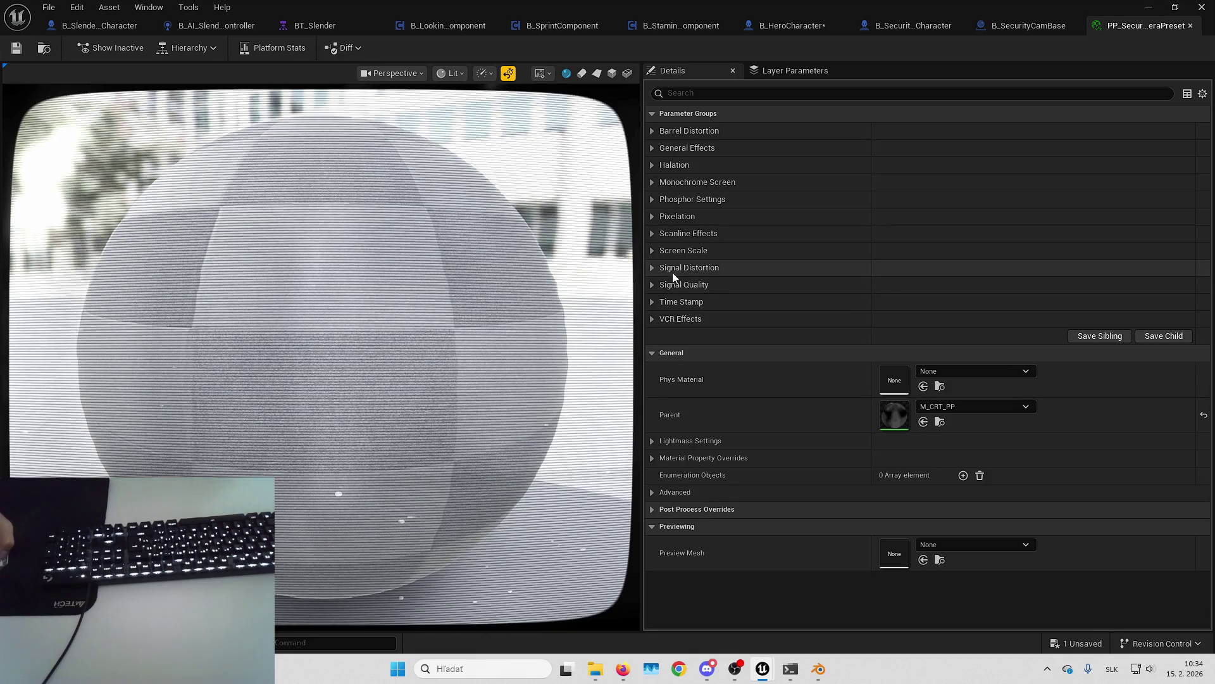
Step: Glance at the VCR Effects and Time Stamp parameters, then confirm the new preset name and save
click(652, 318)
click(655, 317)
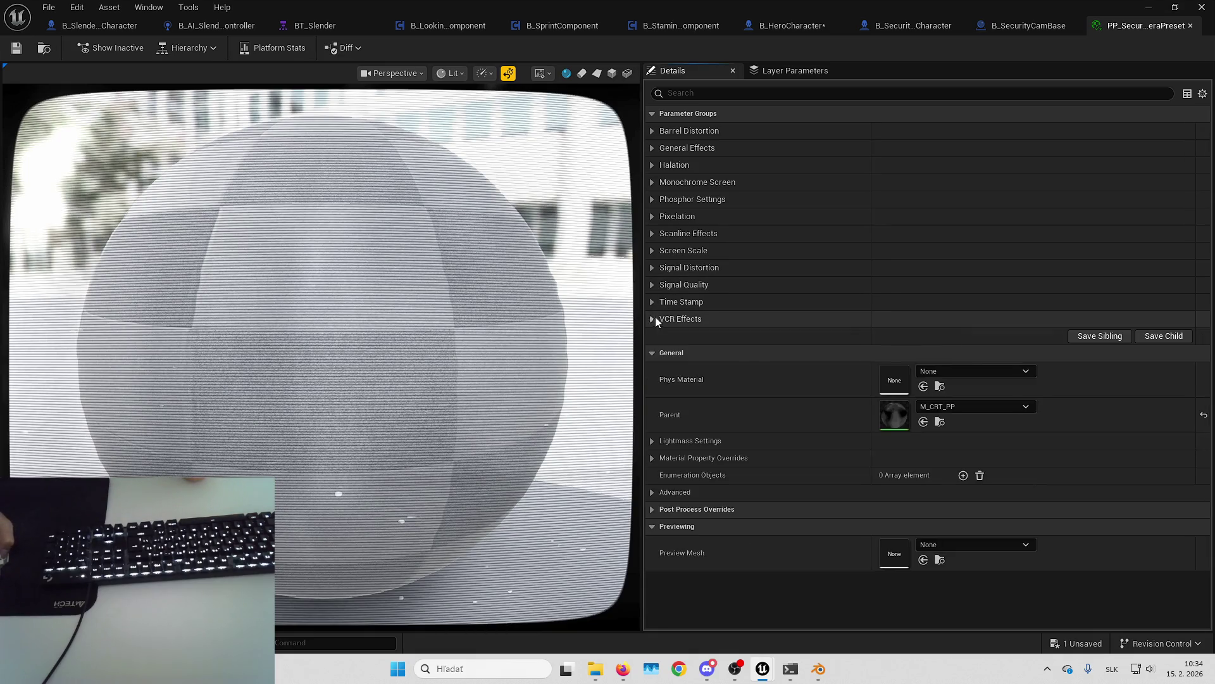
click(655, 305)
click(655, 305)
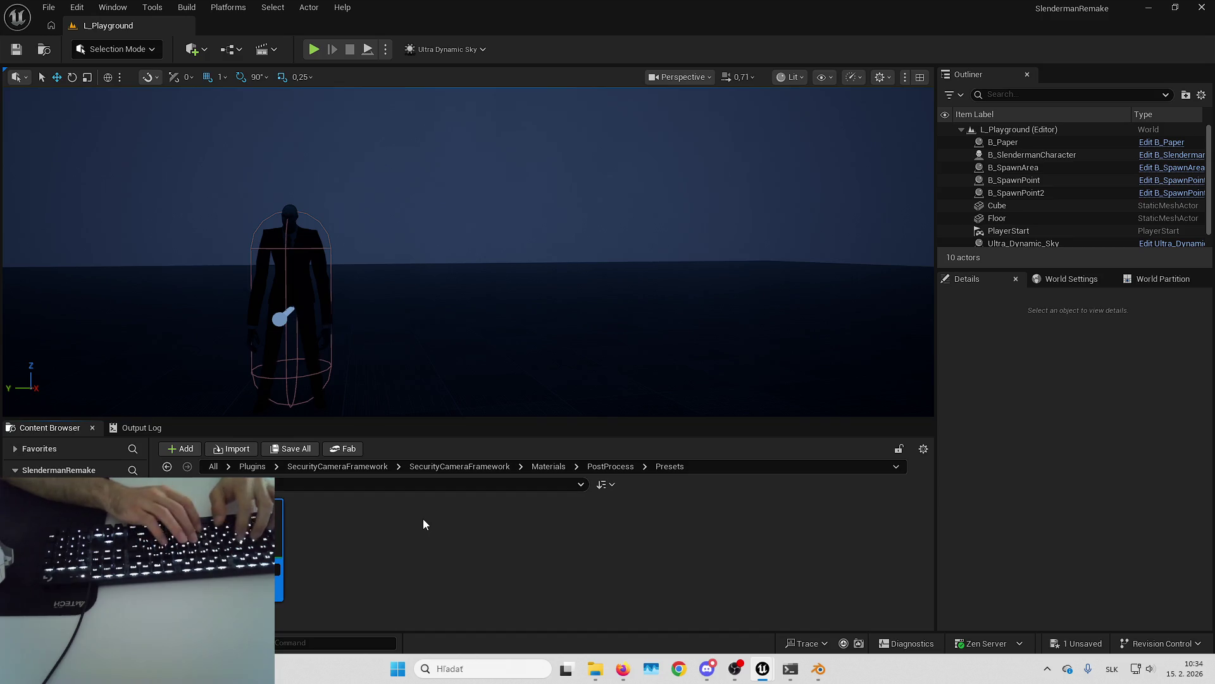
key(Return)
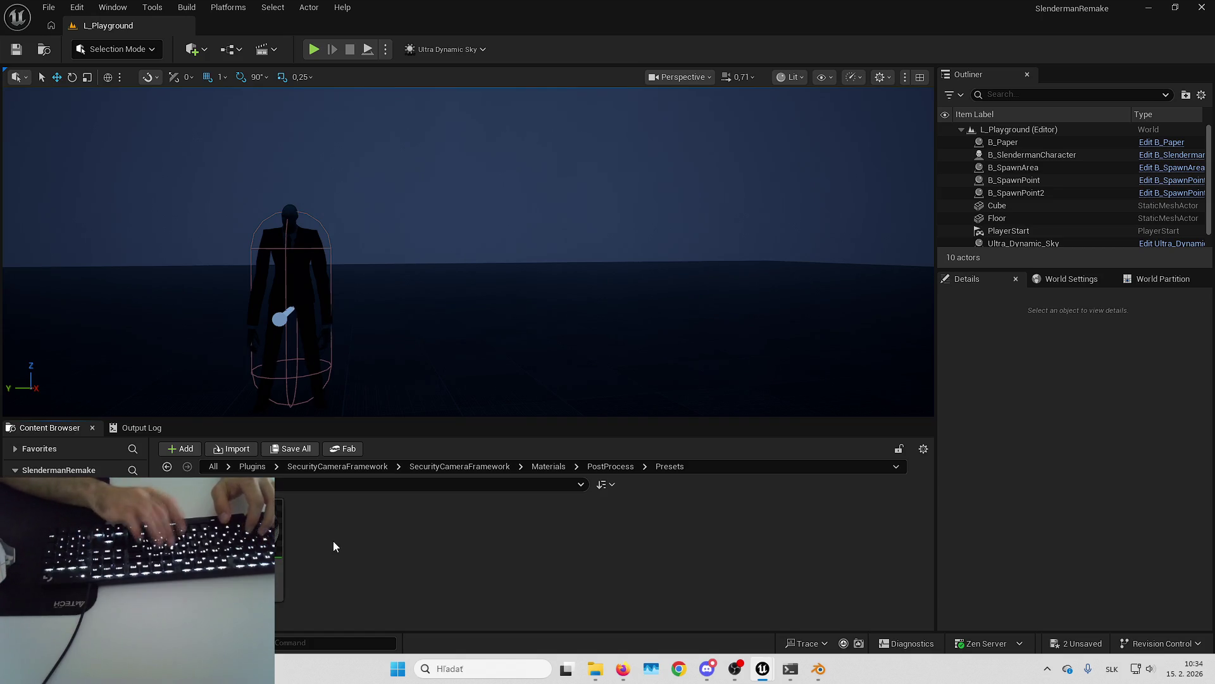
key(ctrl+s)
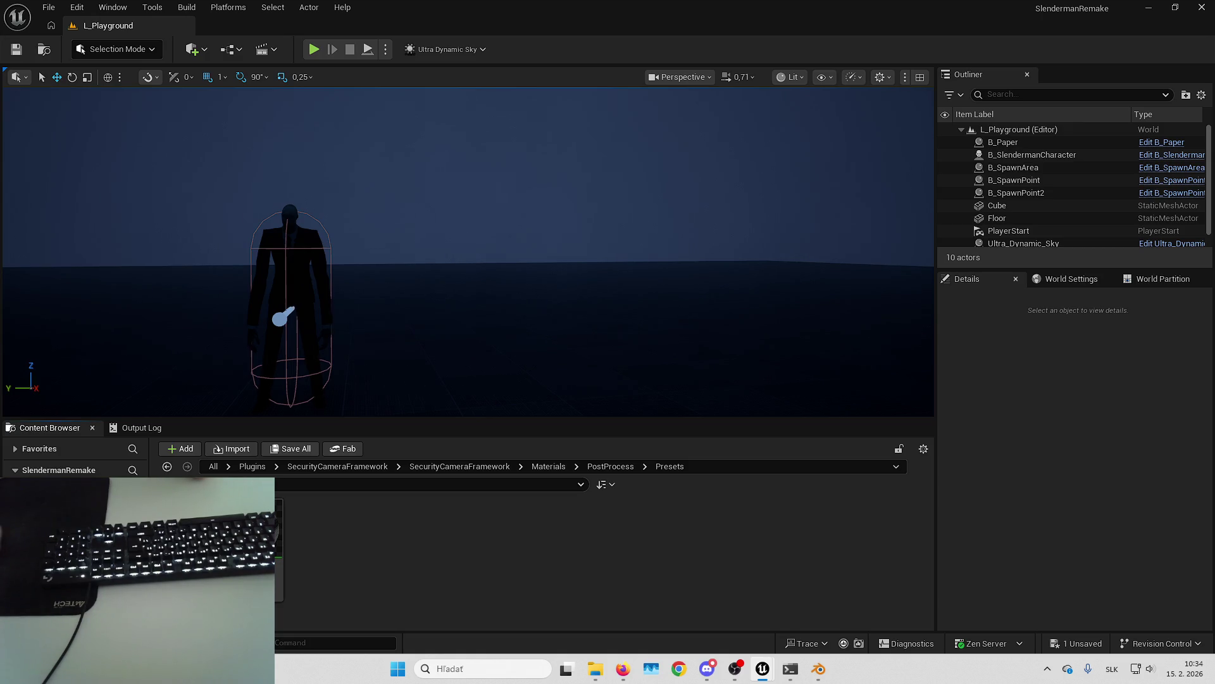
Step: Close B_SecurityCamsCharacter, compile B_HeroCharacter, and return to the L_Playground level
key(alt+Tab)
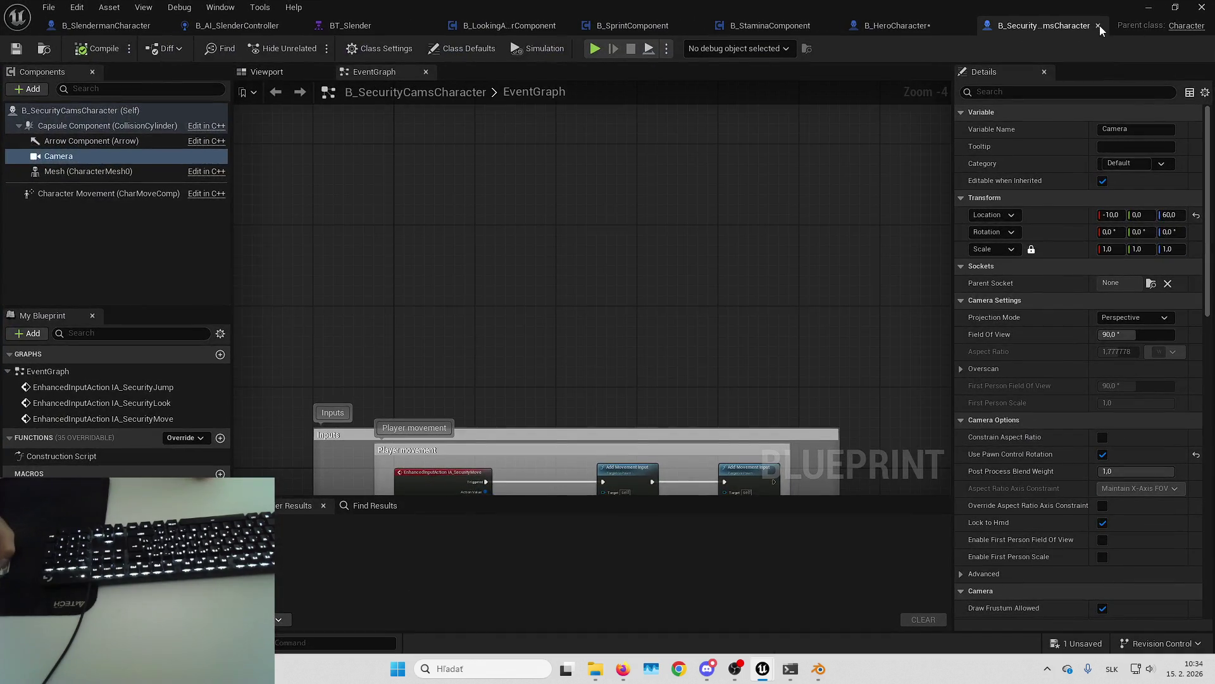
click(1098, 26)
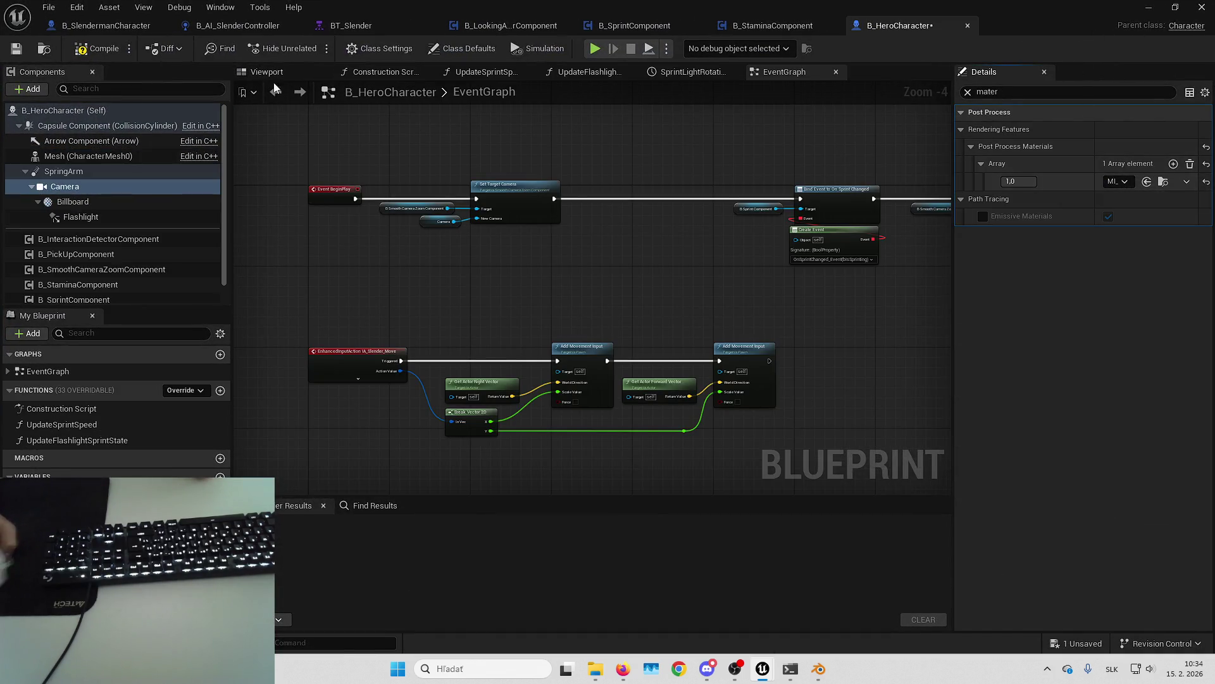
click(95, 48)
key(alt+Tab)
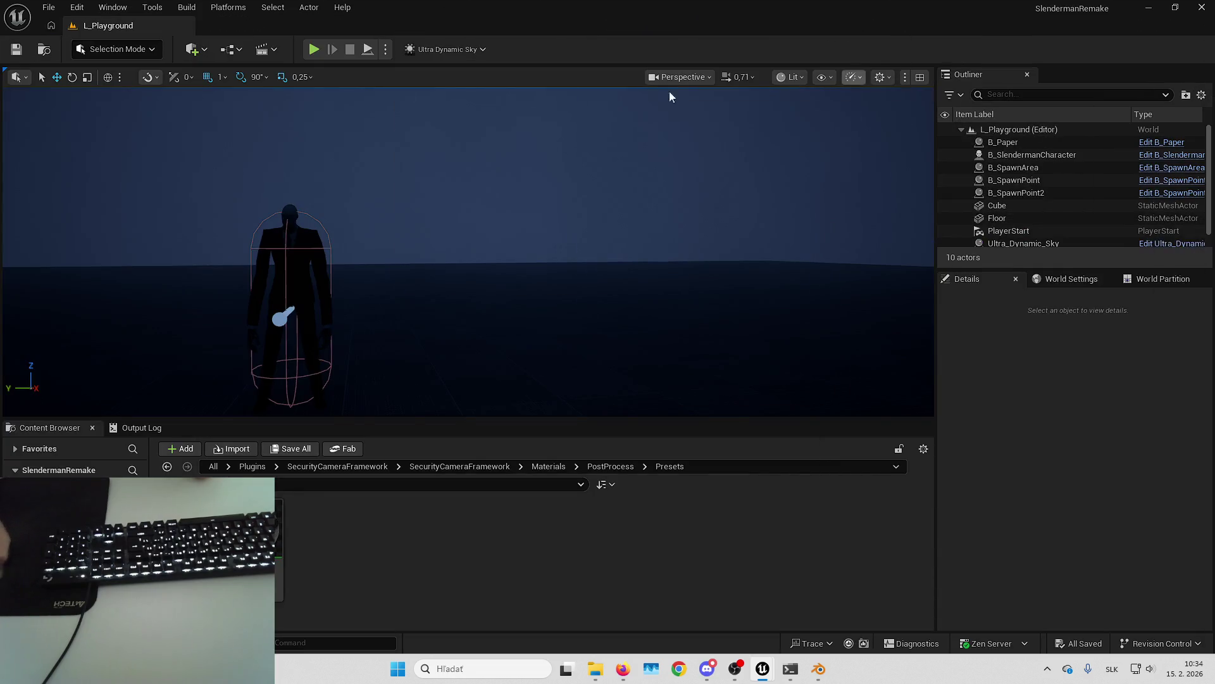
key(alt+p)
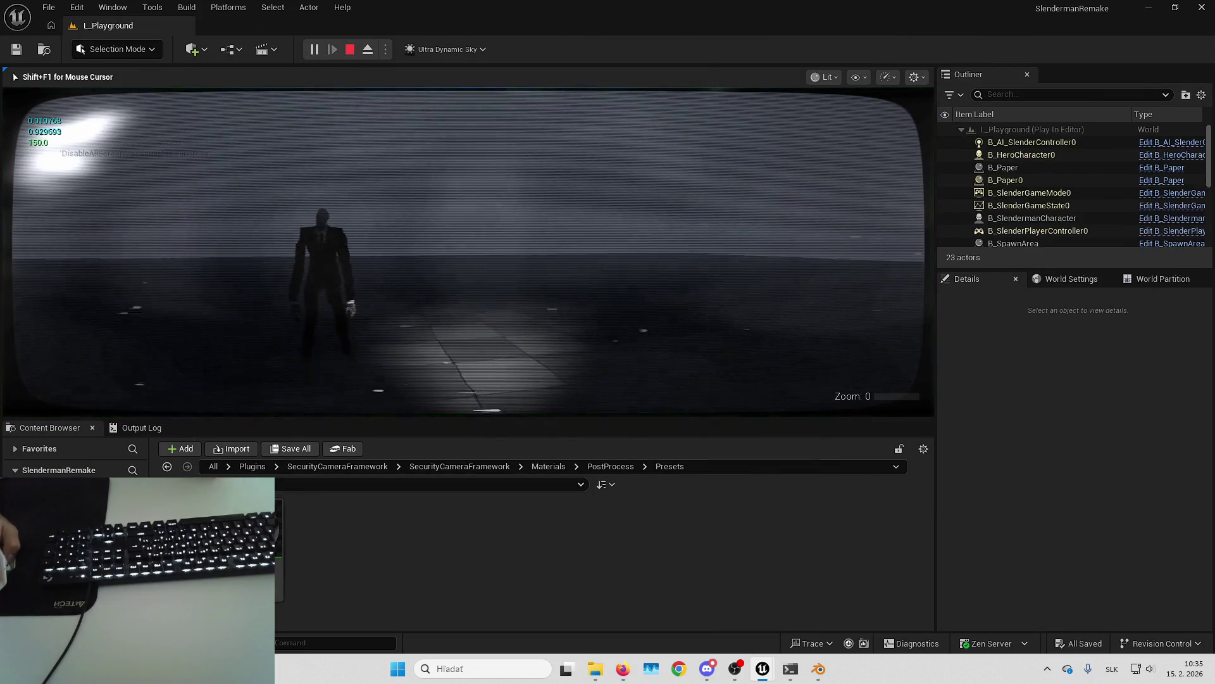
key(F11)
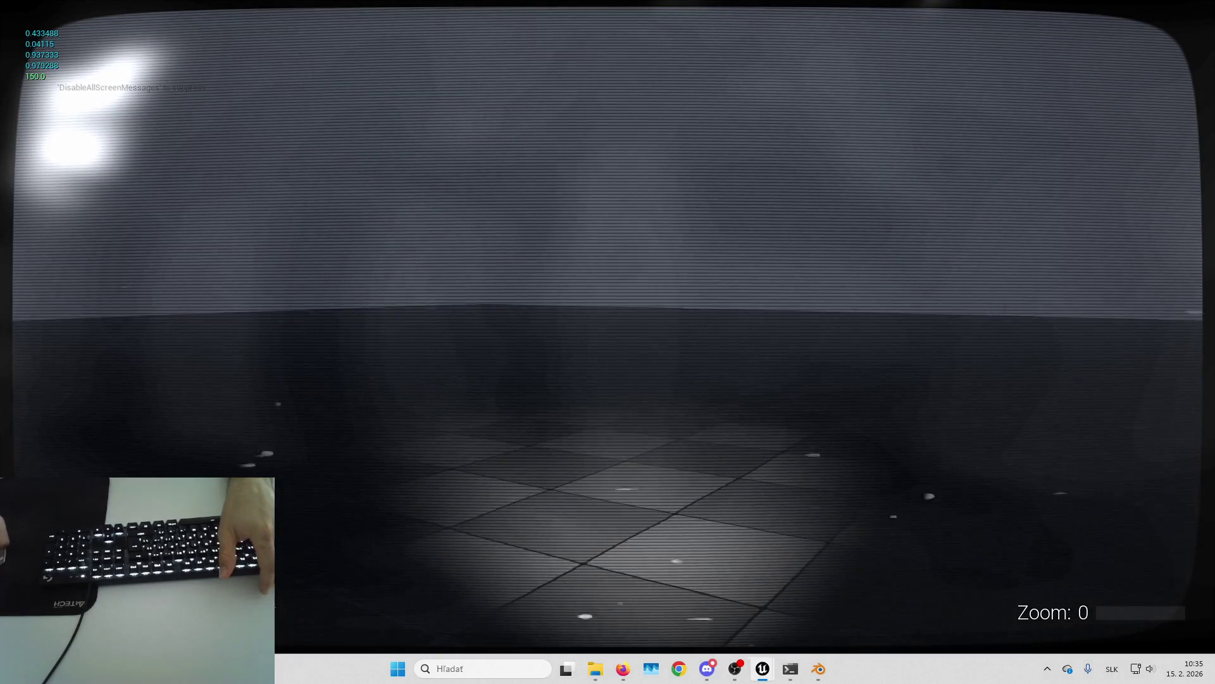
key(Escape)
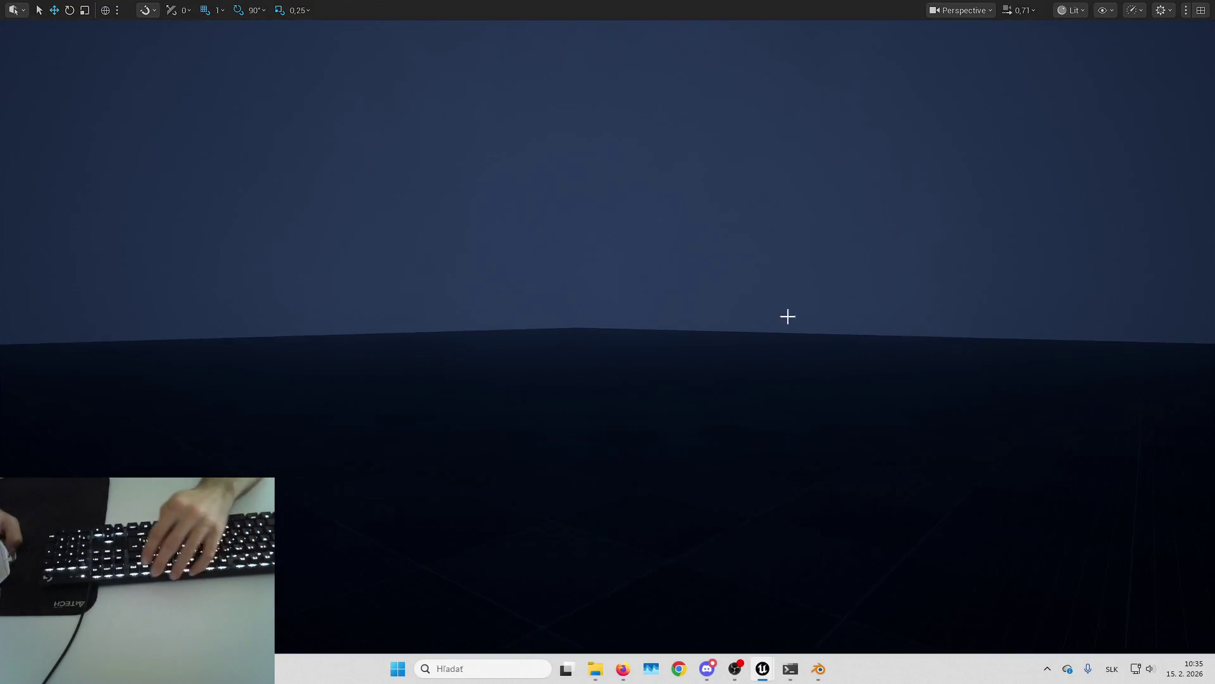
key(F11)
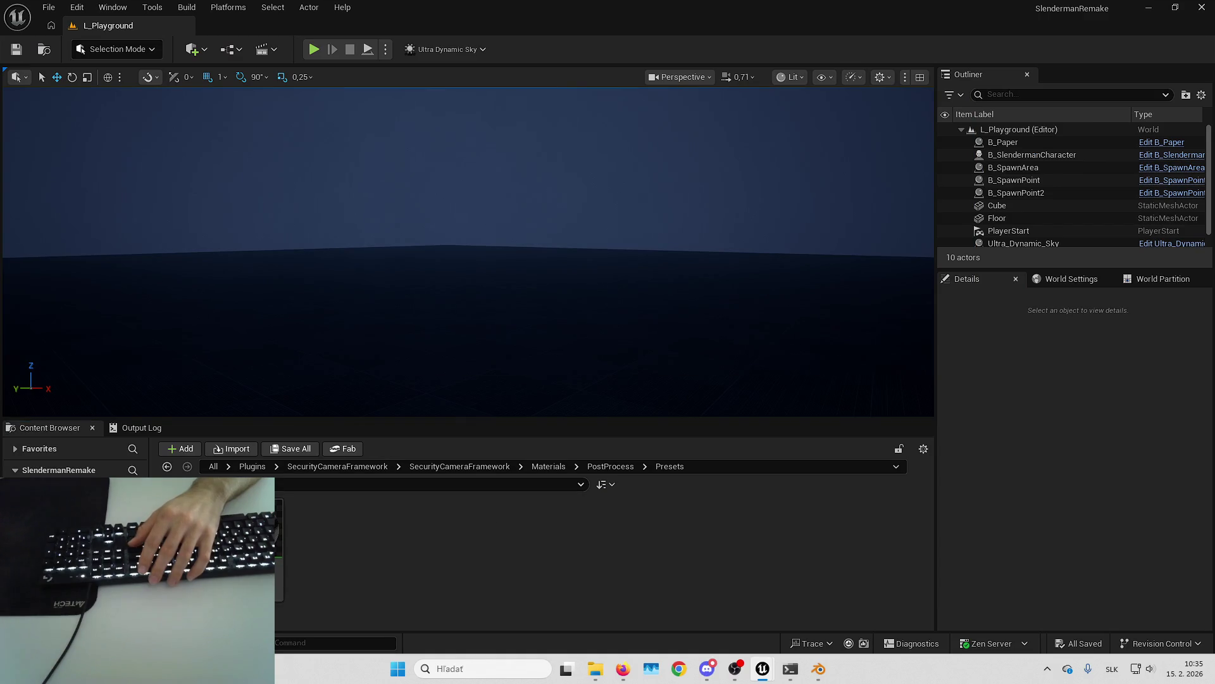
key(alt+Tab)
Step: Test VCR Color Tornado Intensity at 0 and 50, then set it to 1,5
click(652, 319)
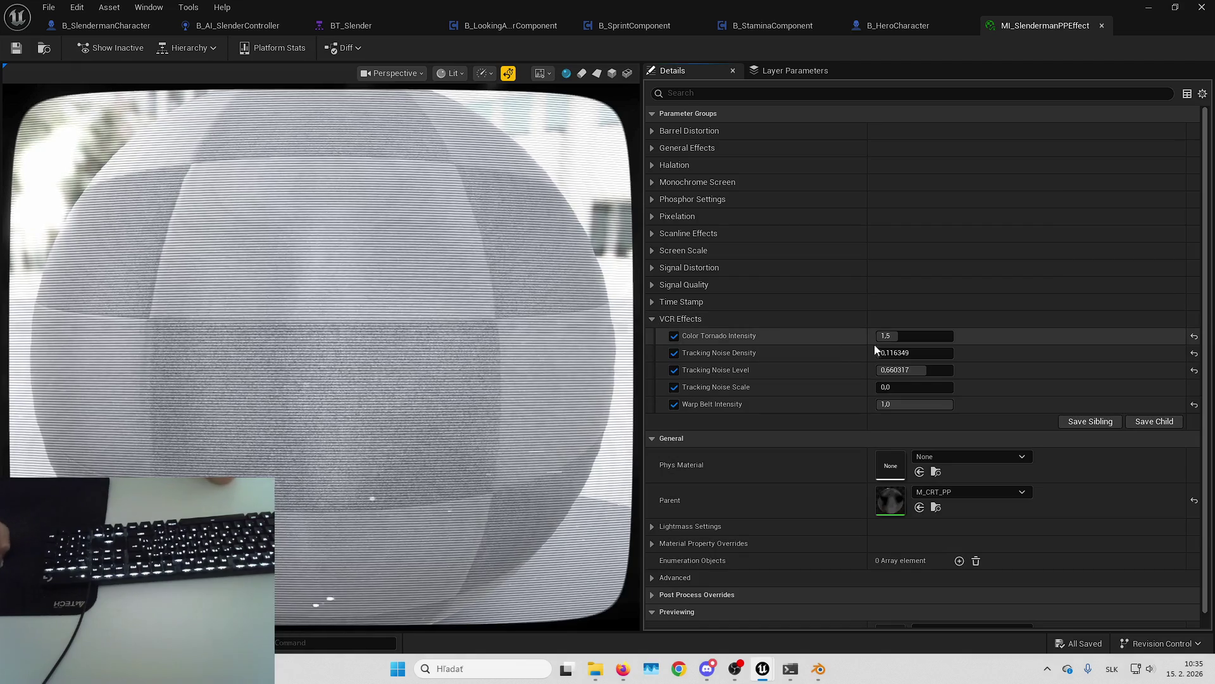
click(898, 335)
text(0)
key(Return)
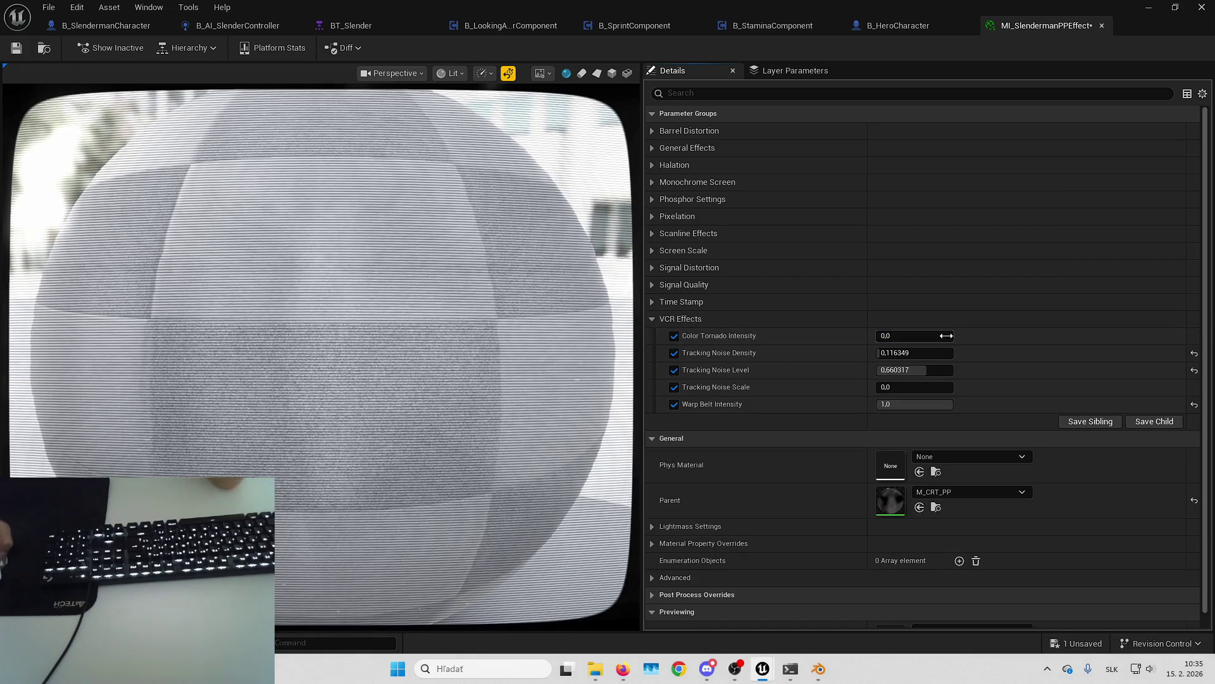
click(944, 335)
text(50)
key(Return)
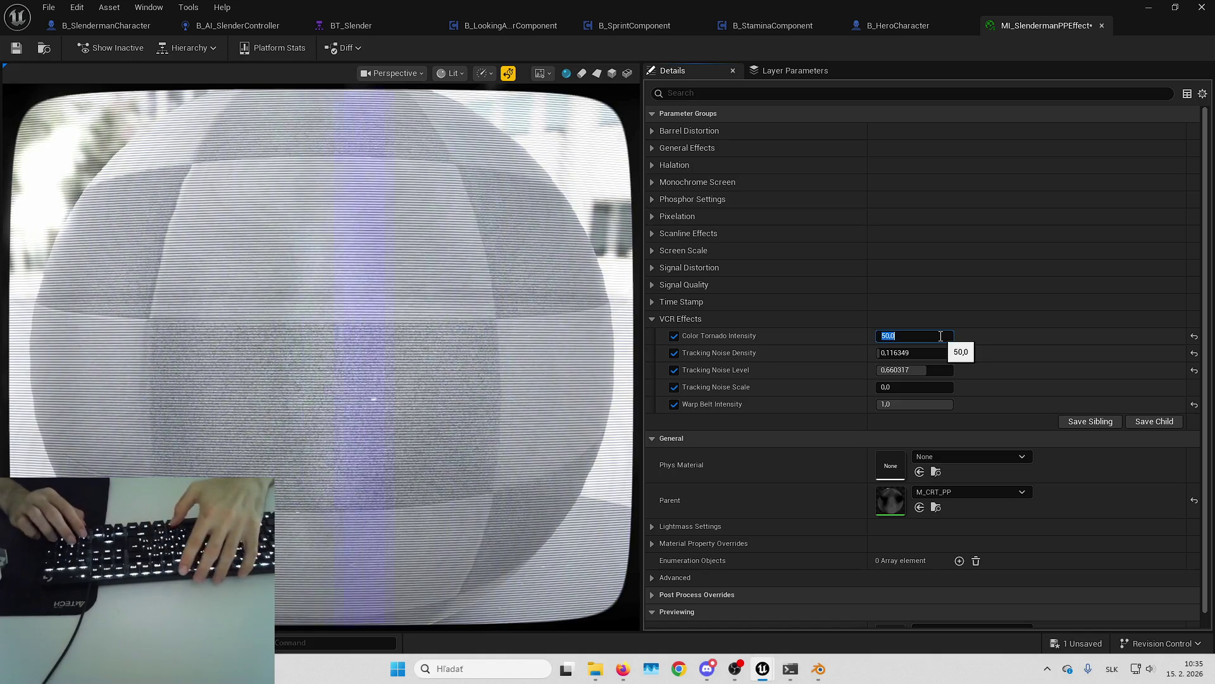
text(1,5)
key(Return)
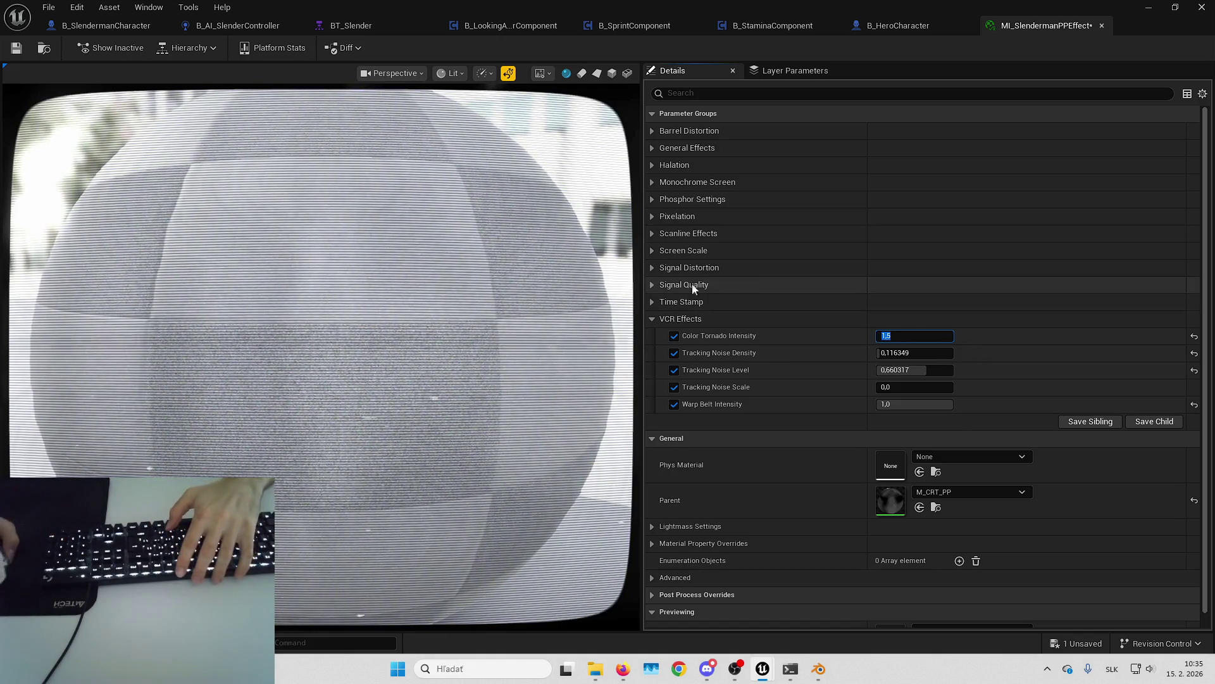
Step: Try Tracking Noise Density 0 and undo it, then switch from VCR Effects to the Time Stamp parameters
key(Tab)
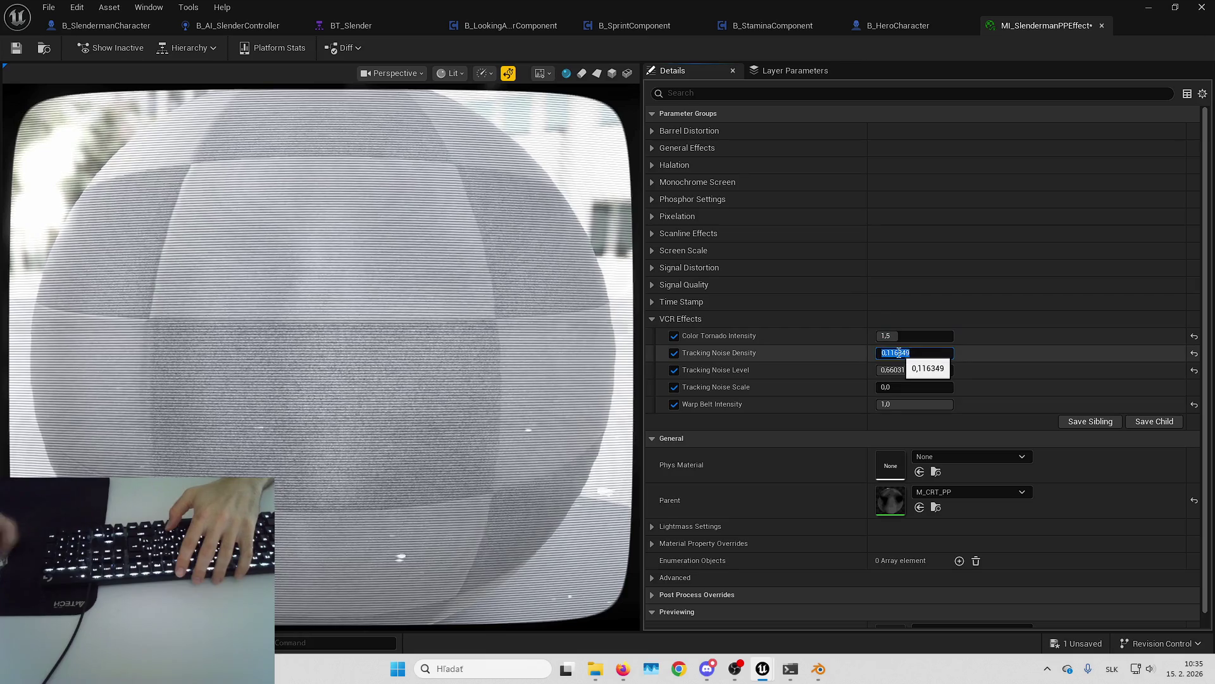
text(0)
key(Return)
scroll(857, 294, down, 1)
key(ctrl+z)
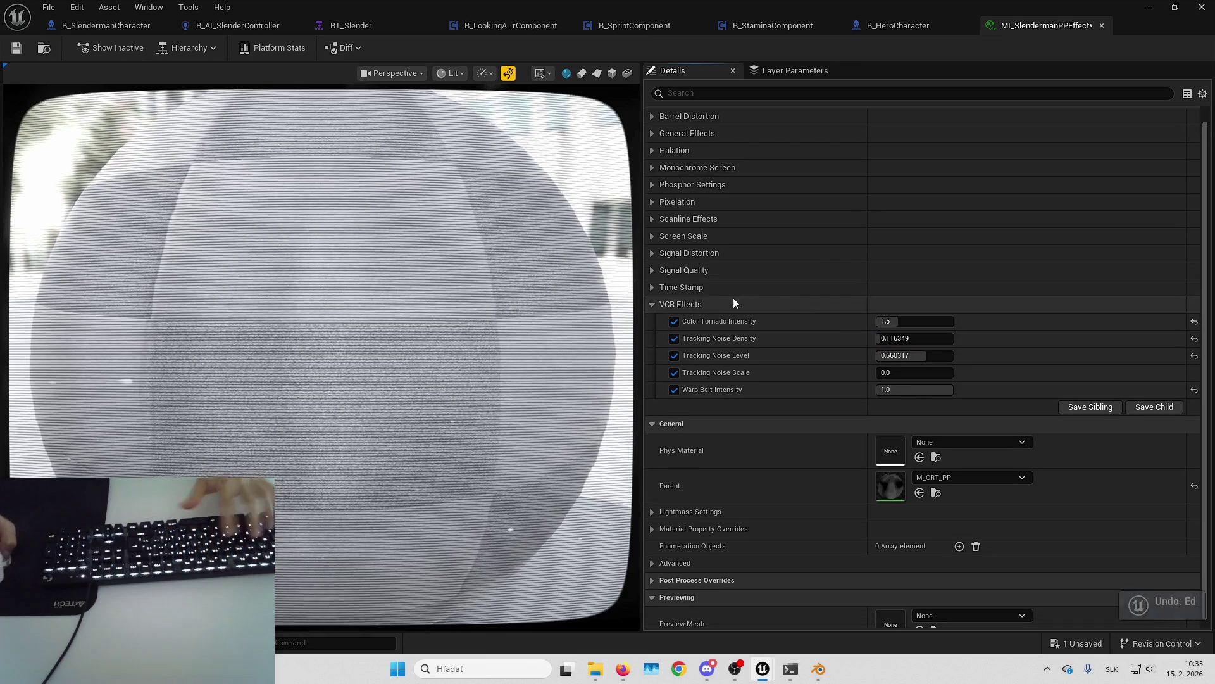
click(922, 389)
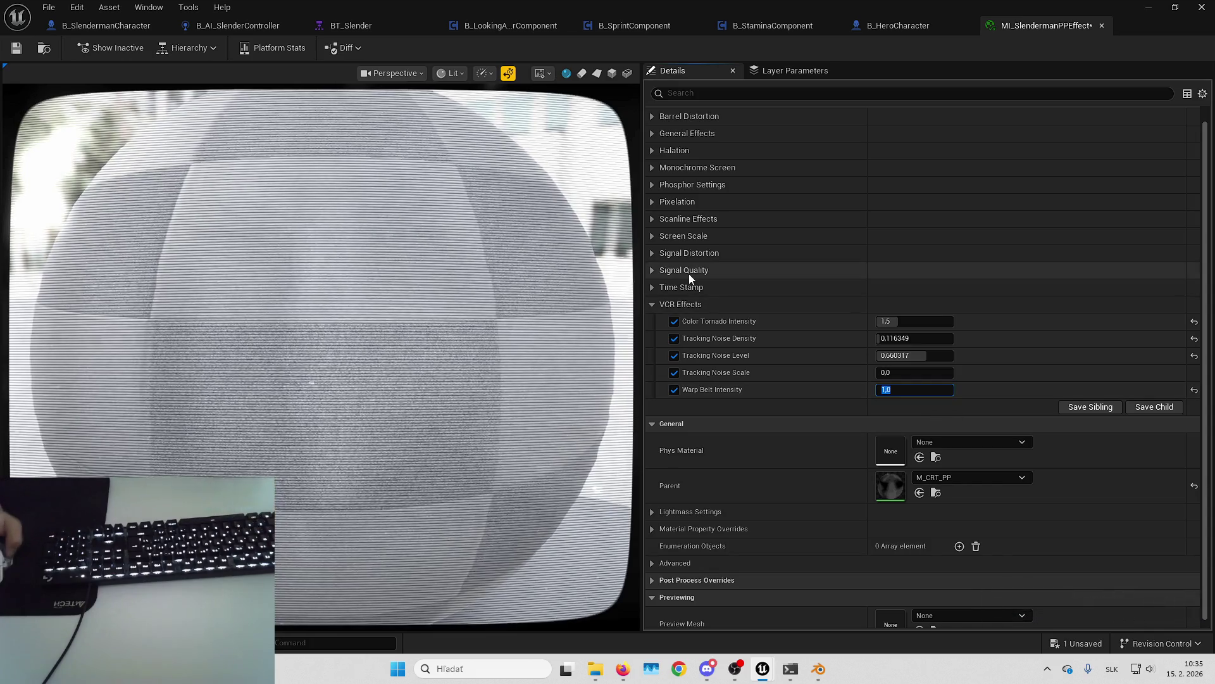
click(651, 304)
click(654, 300)
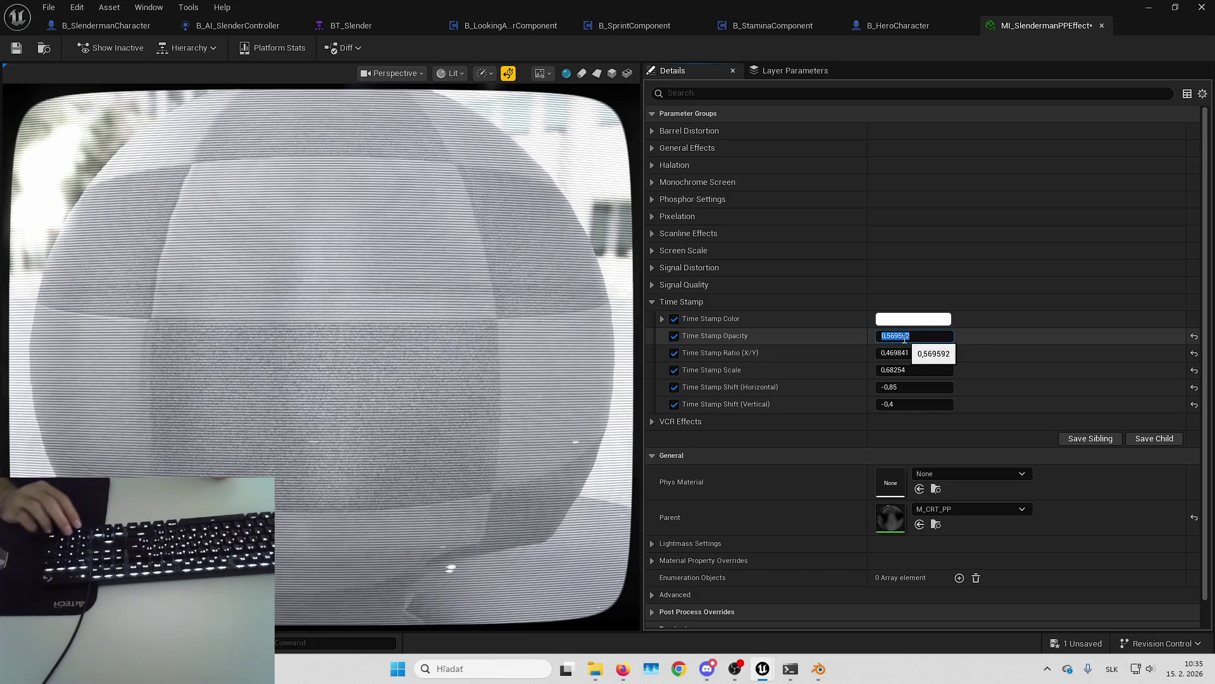
Step: Set Time Stamp Opacity to 0 and try Signal Quality White Noise Scale at 0 and 50
text(0)
key(Return)
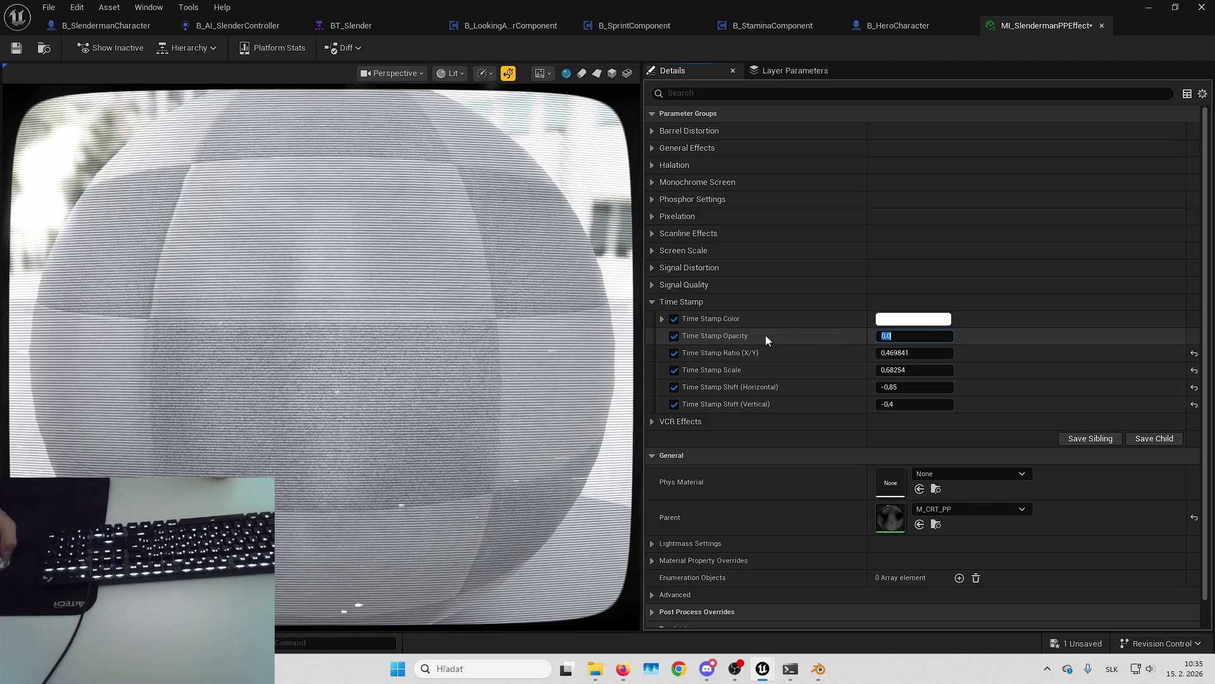
click(654, 302)
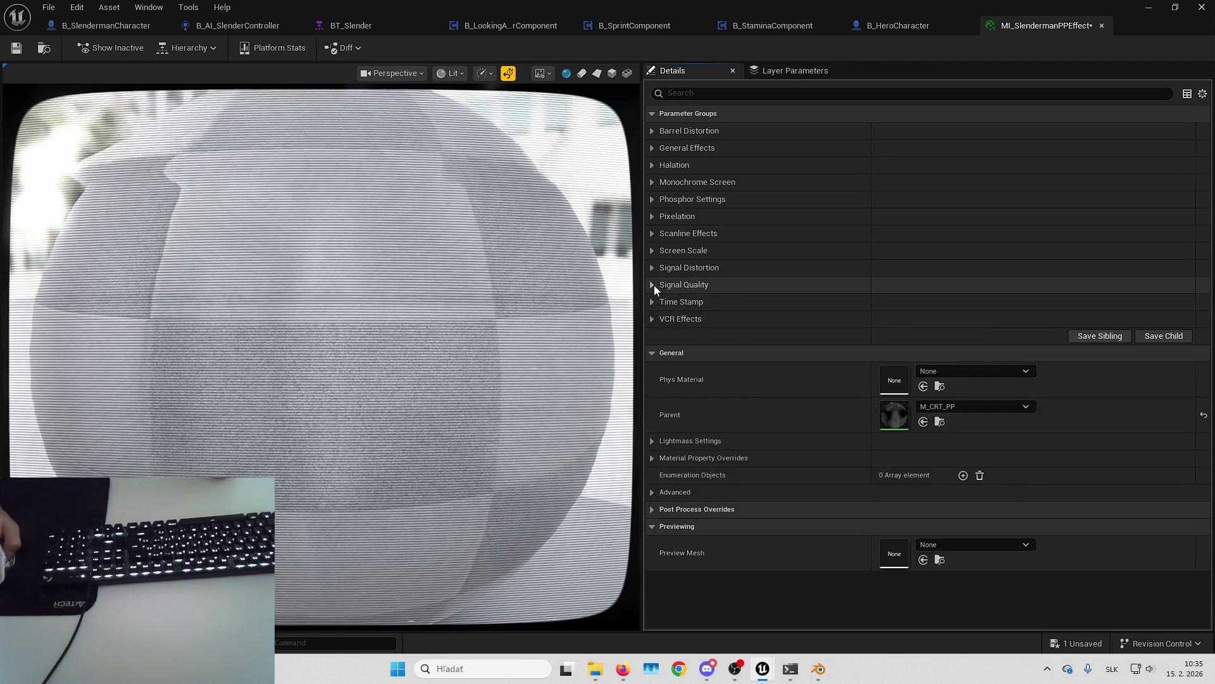
click(655, 285)
click(928, 303)
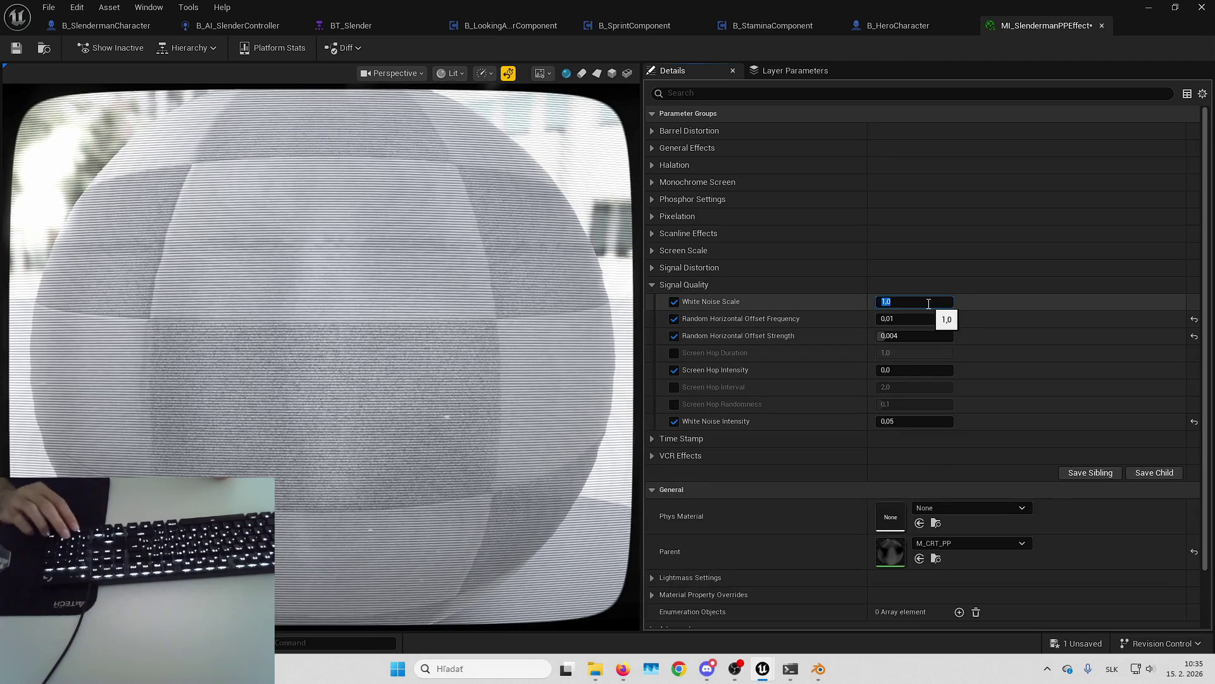
text(0)
key(Return)
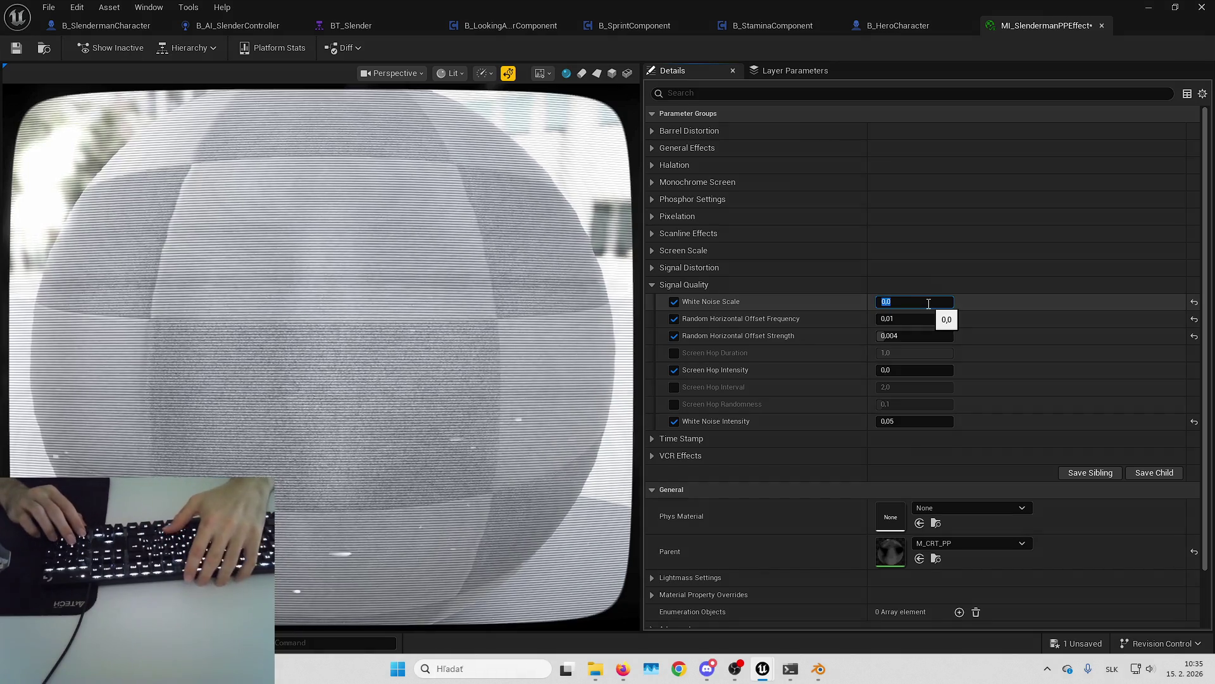
text(50)
key(Return)
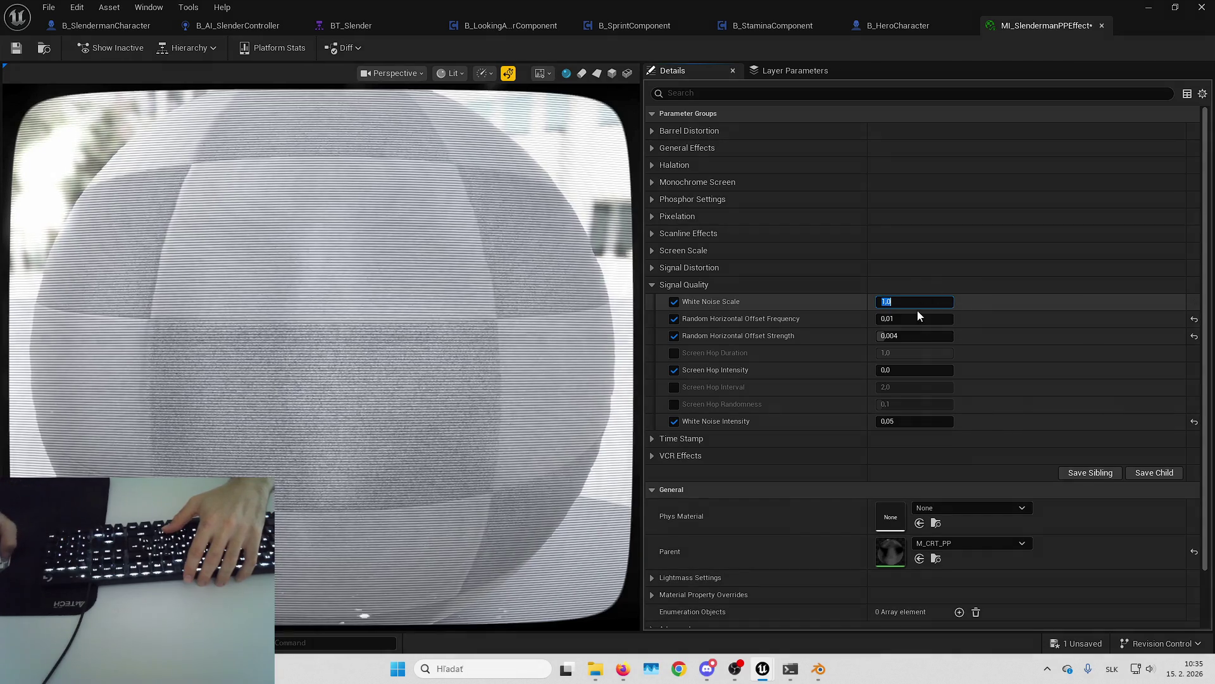
Step: Try Random Horizontal Offset Strength values of 50 and 1
click(914, 314)
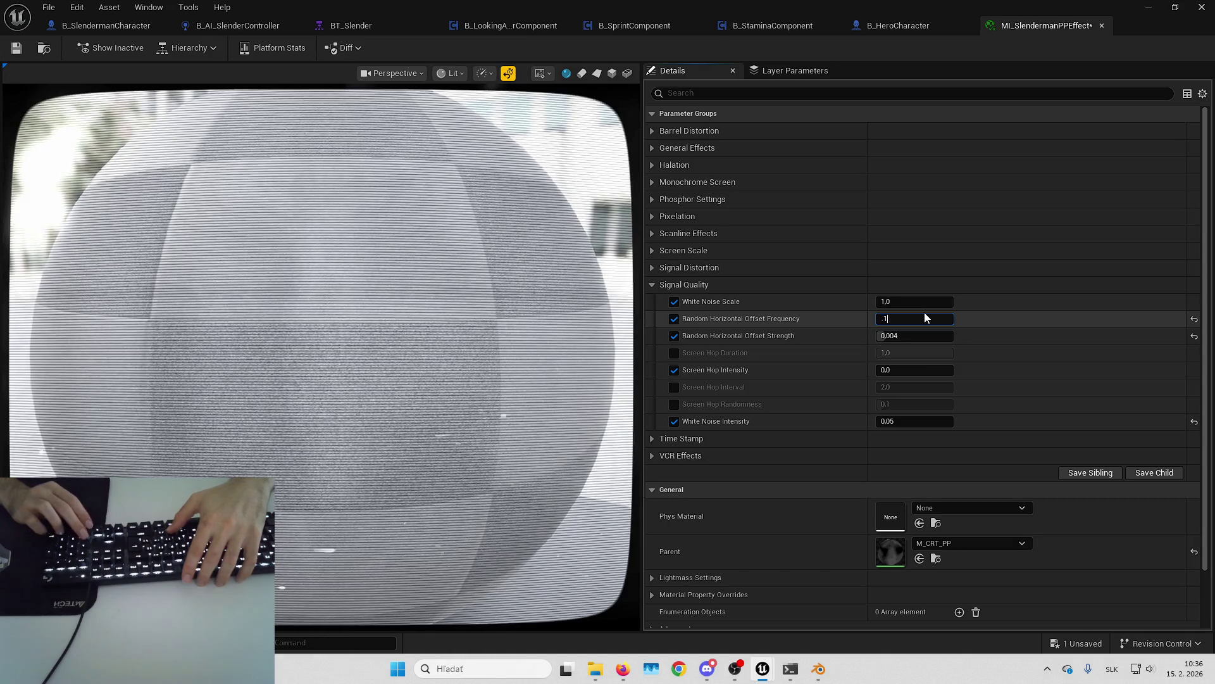
text(0,1)
click(918, 336)
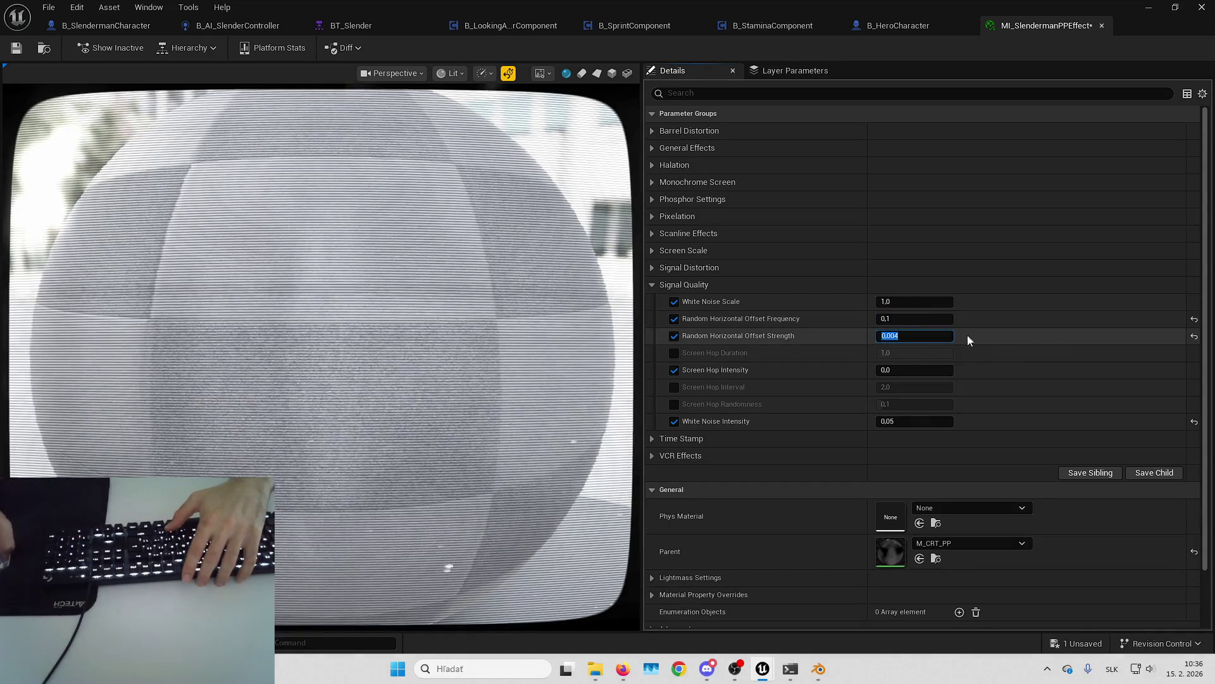
text(50)
key(Return)
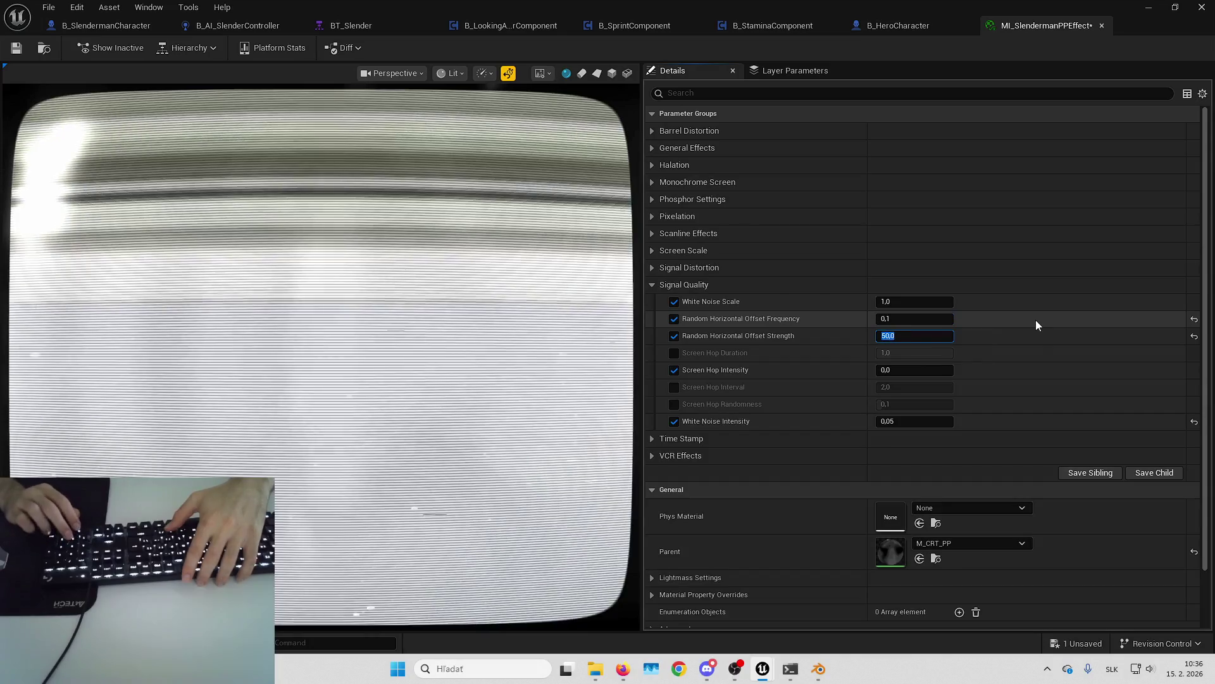
key(BackSpace)
text(1)
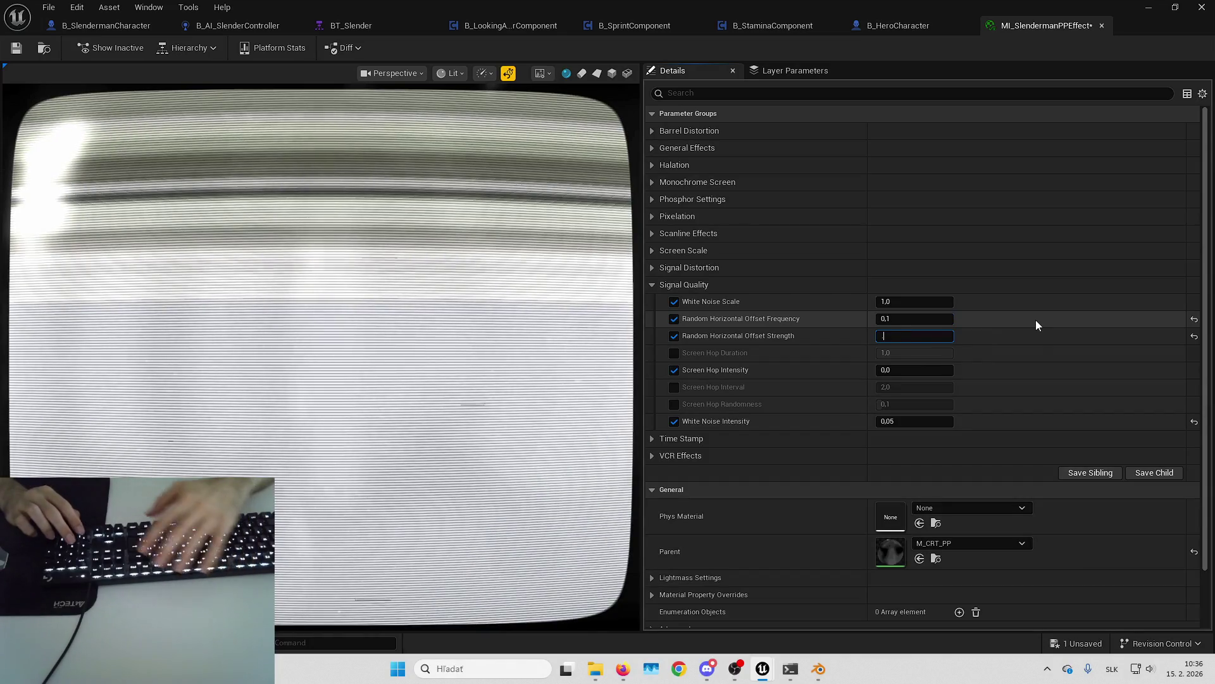
key(Return)
Step: After testing 0,01, 0,5 and 0,1, settle on offset Frequency 0,1 and Strength 0,004
text(0,01)
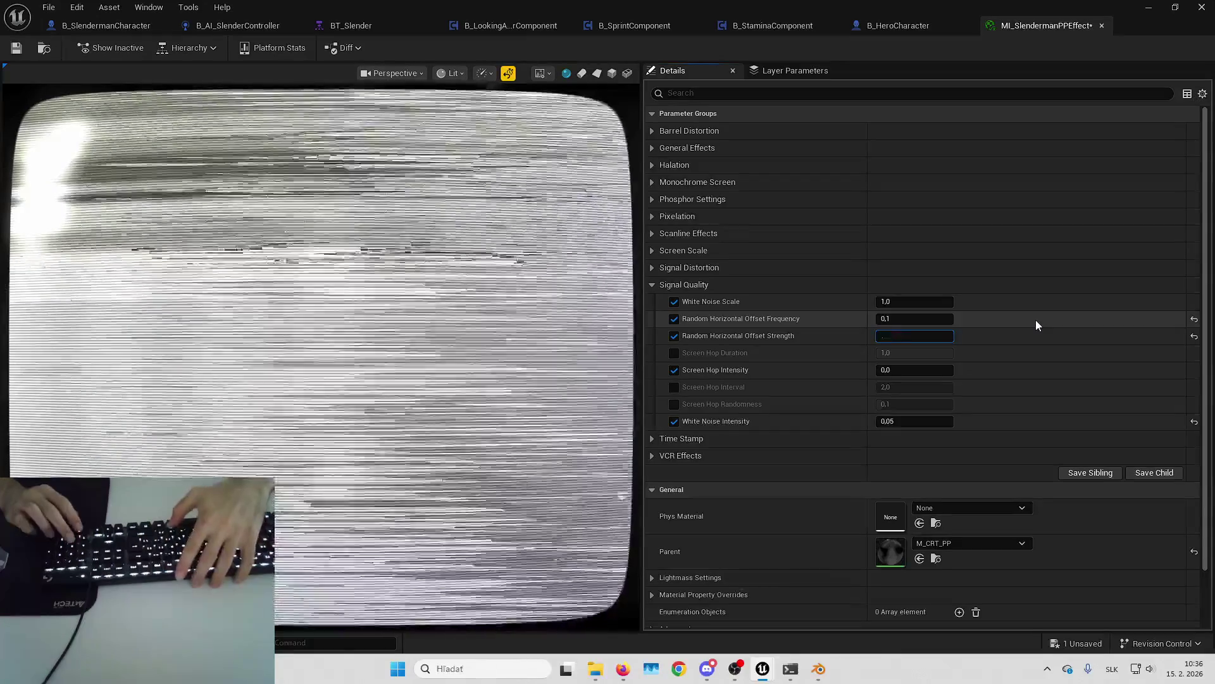
key(Return)
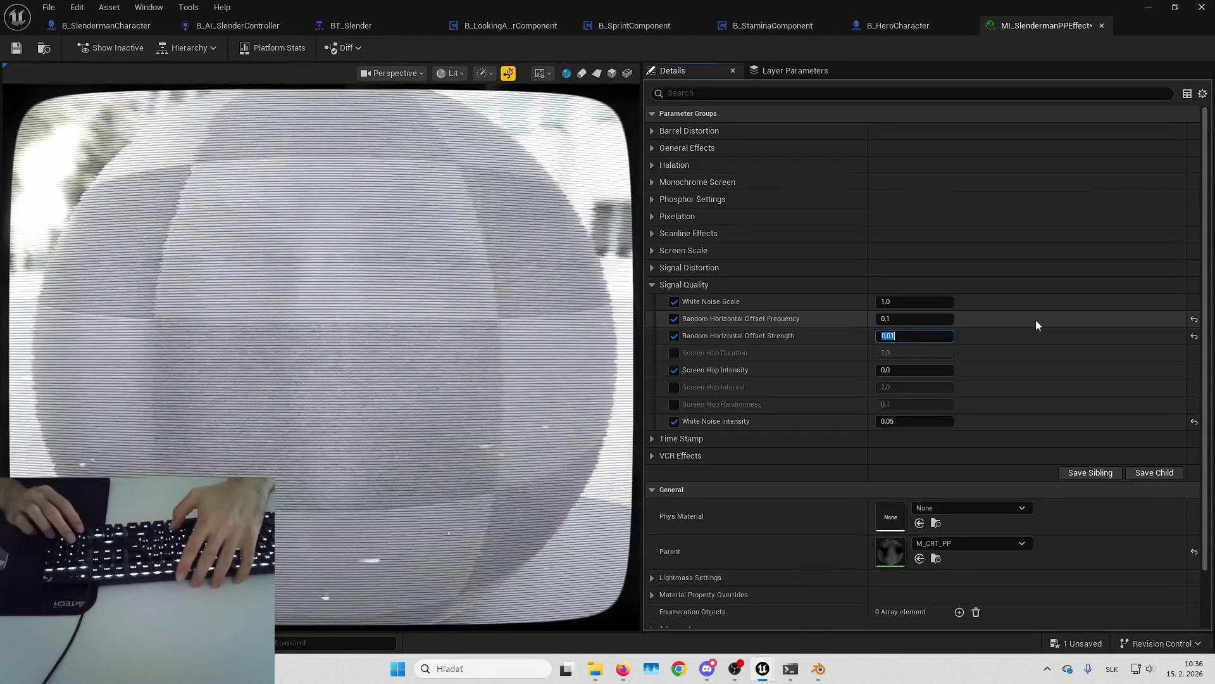
text(0,5)
key(Return)
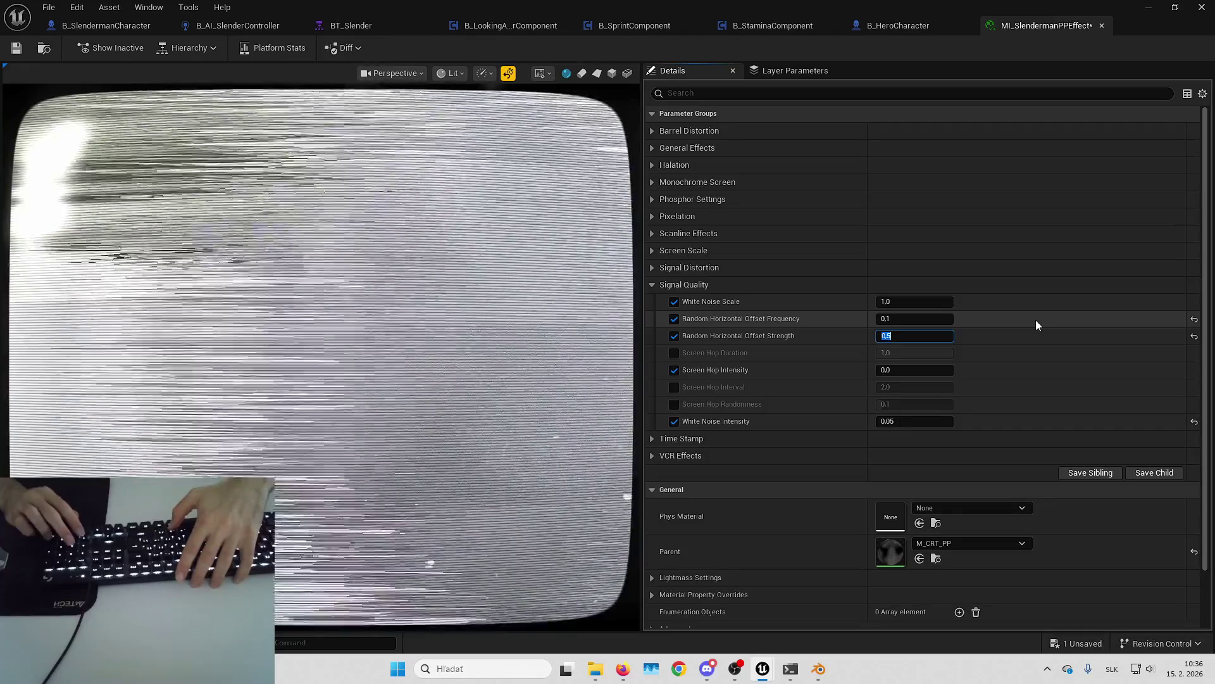
key(BackSpace)
text(0,1)
key(Return)
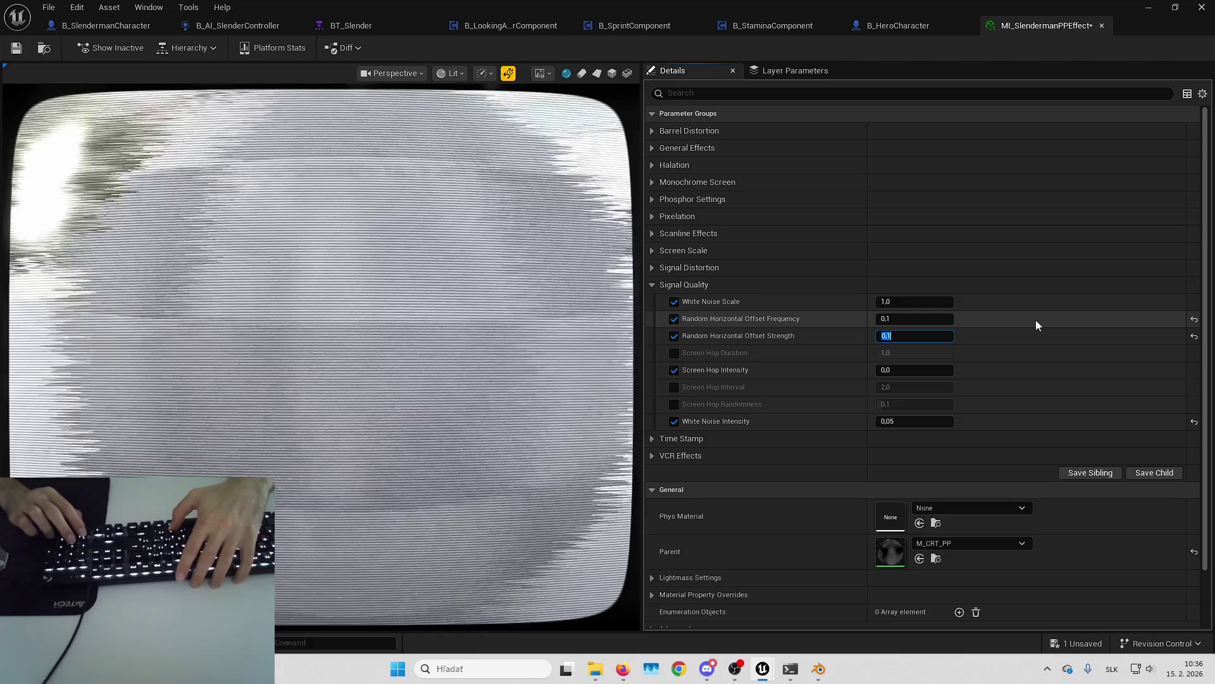
key(BackSpace)
text(0,004)
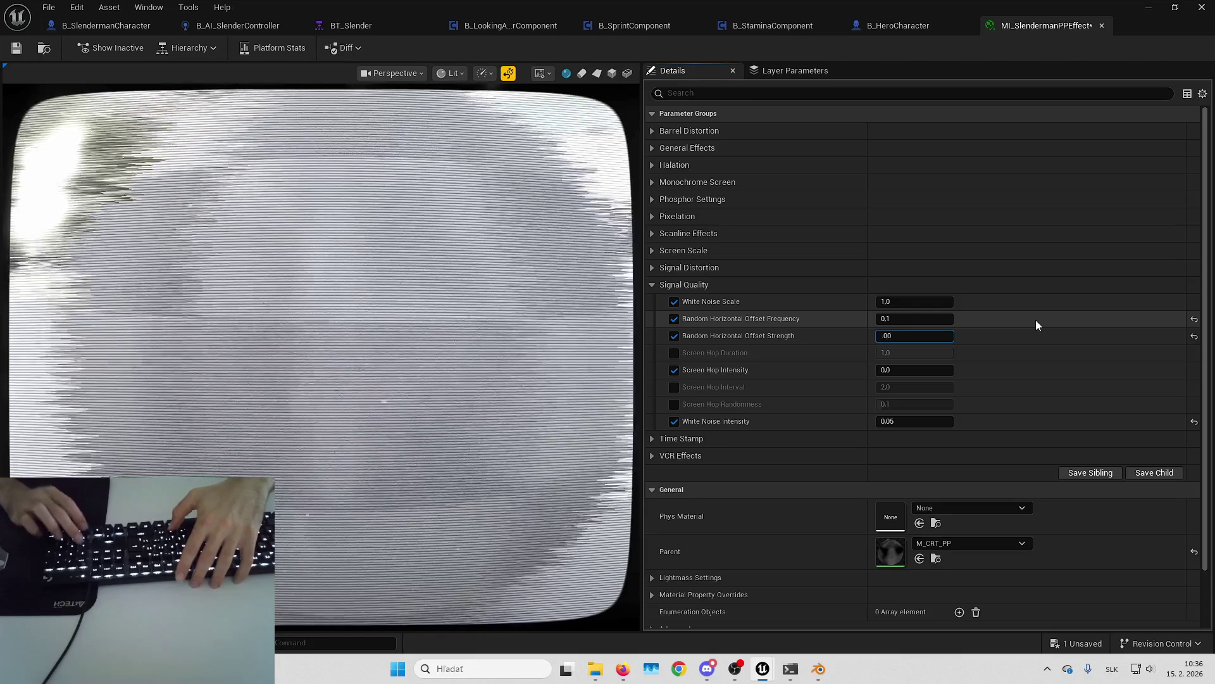
key(Return)
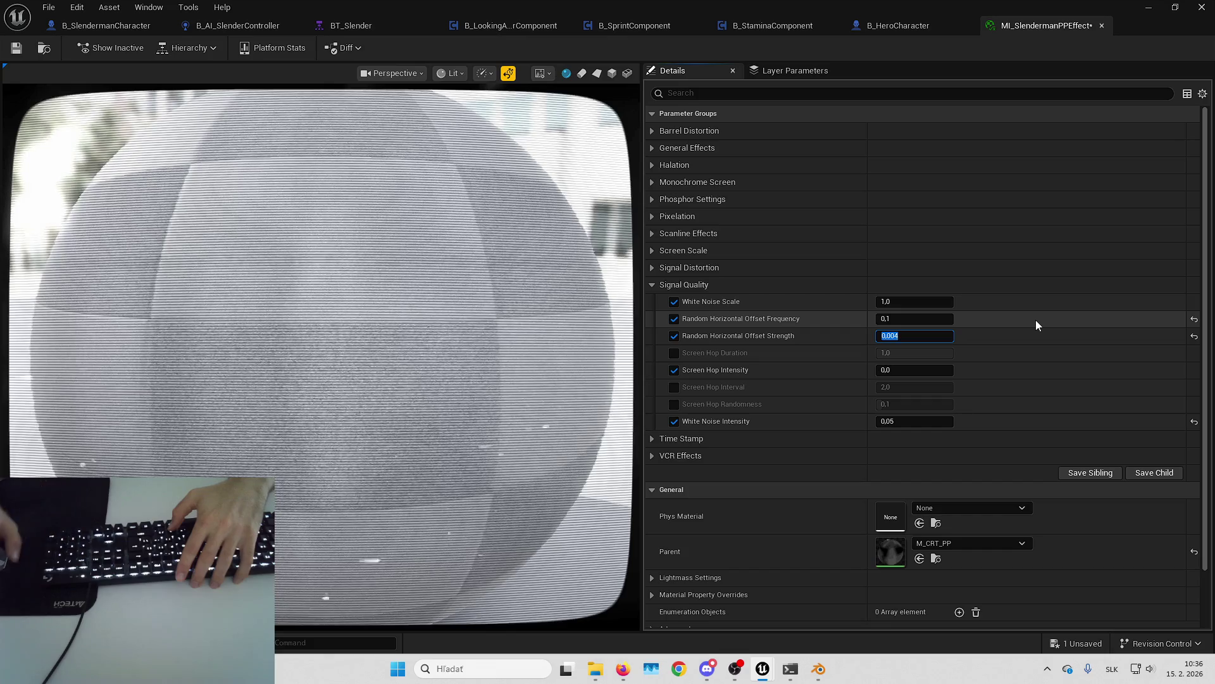
Step: Test Screen Hop Intensity at 1, return it to 0, and leave Screen Hop Duration and Interval disabled
click(666, 351)
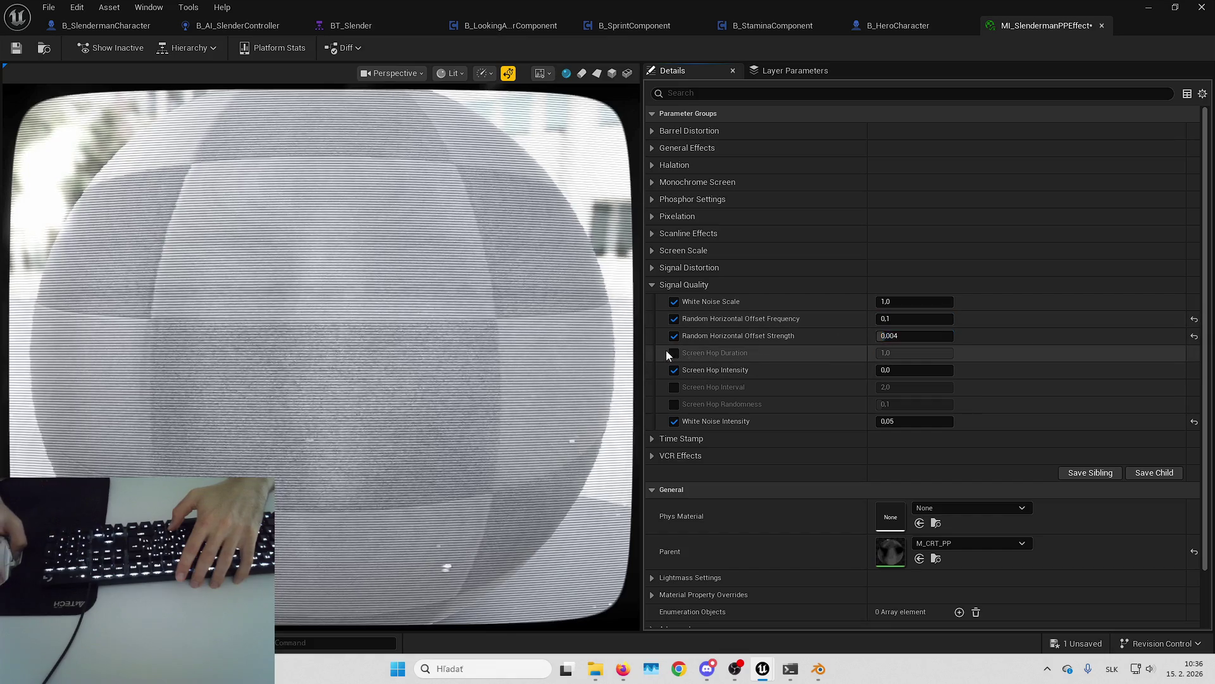
click(674, 352)
click(674, 352)
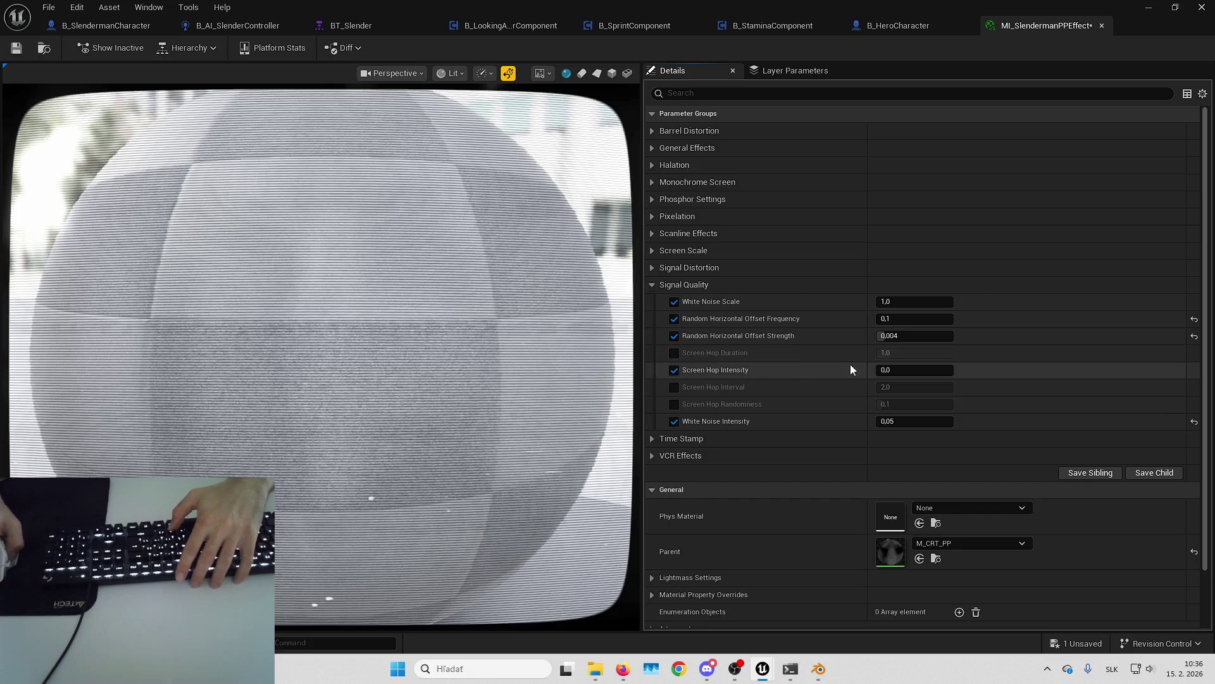
text(1)
key(Return)
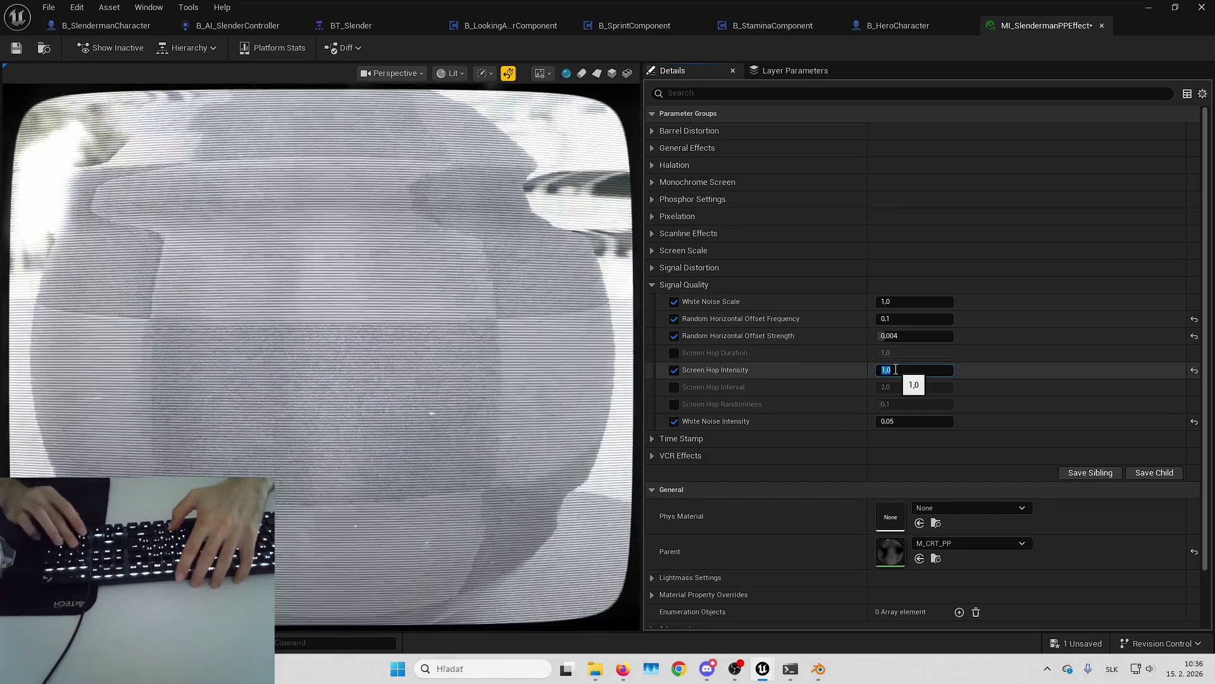
text(0)
key(Return)
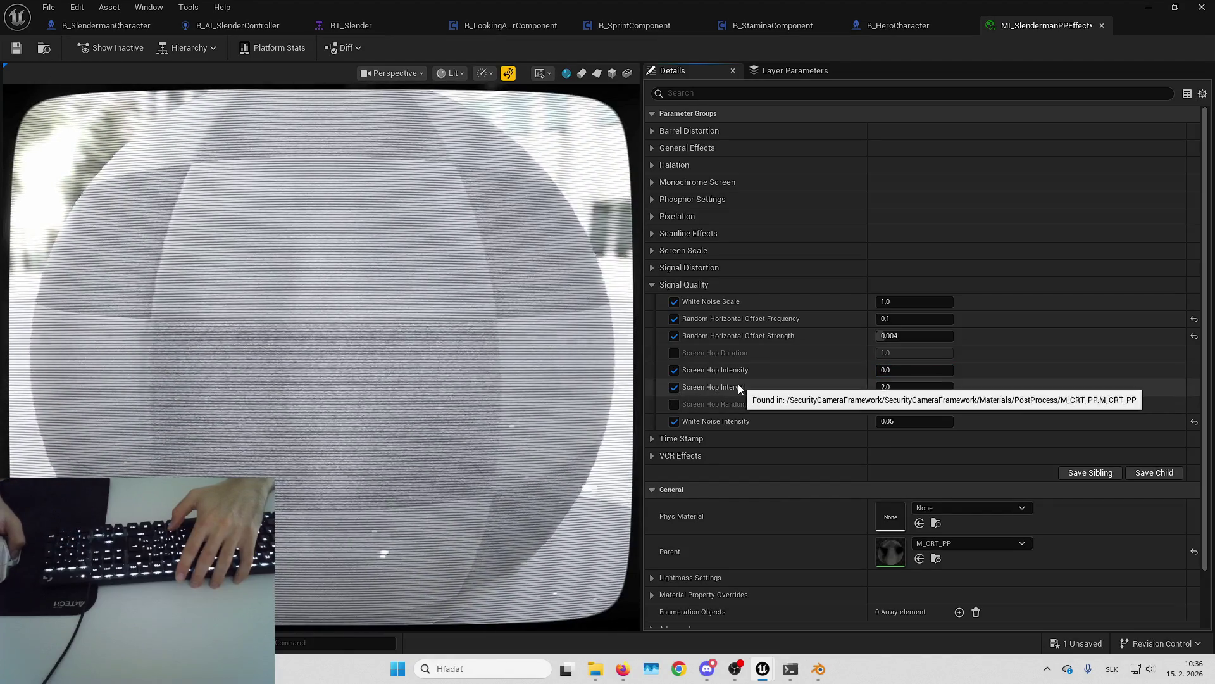
click(673, 388)
text(0)
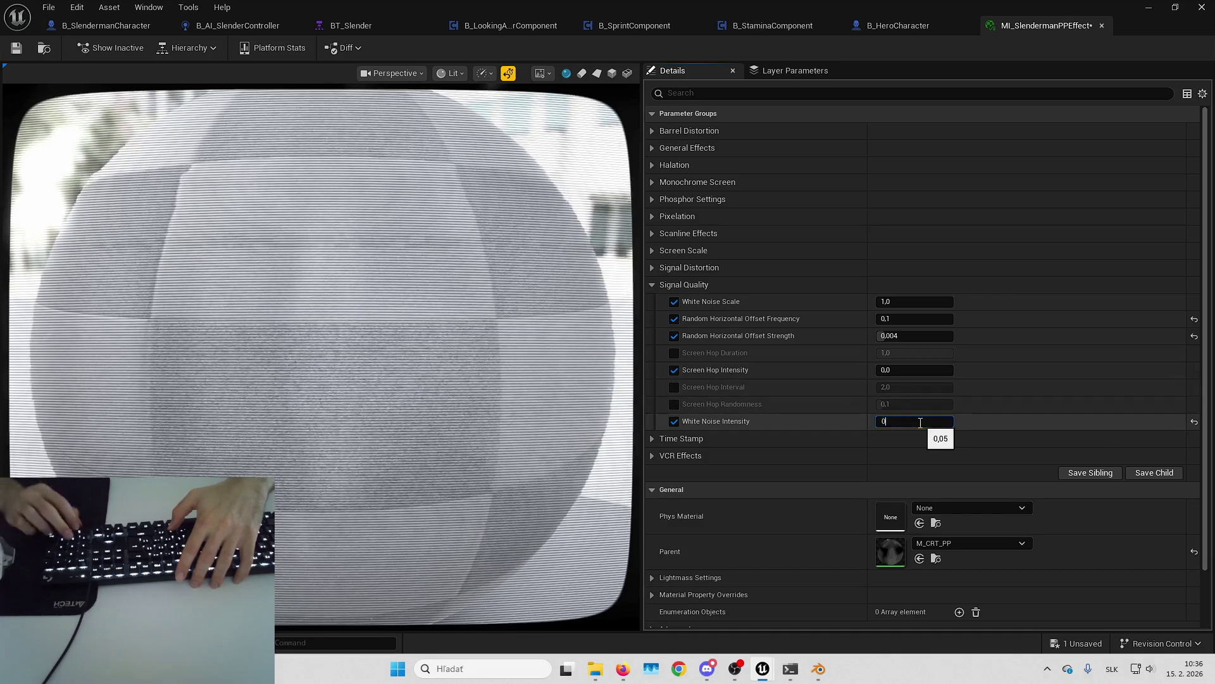
Step: Test White Noise Intensity at 50, 1, 0,6, 0,9 and 0,1, keep 0,05, then Play in Editor
text(50)
key(Return)
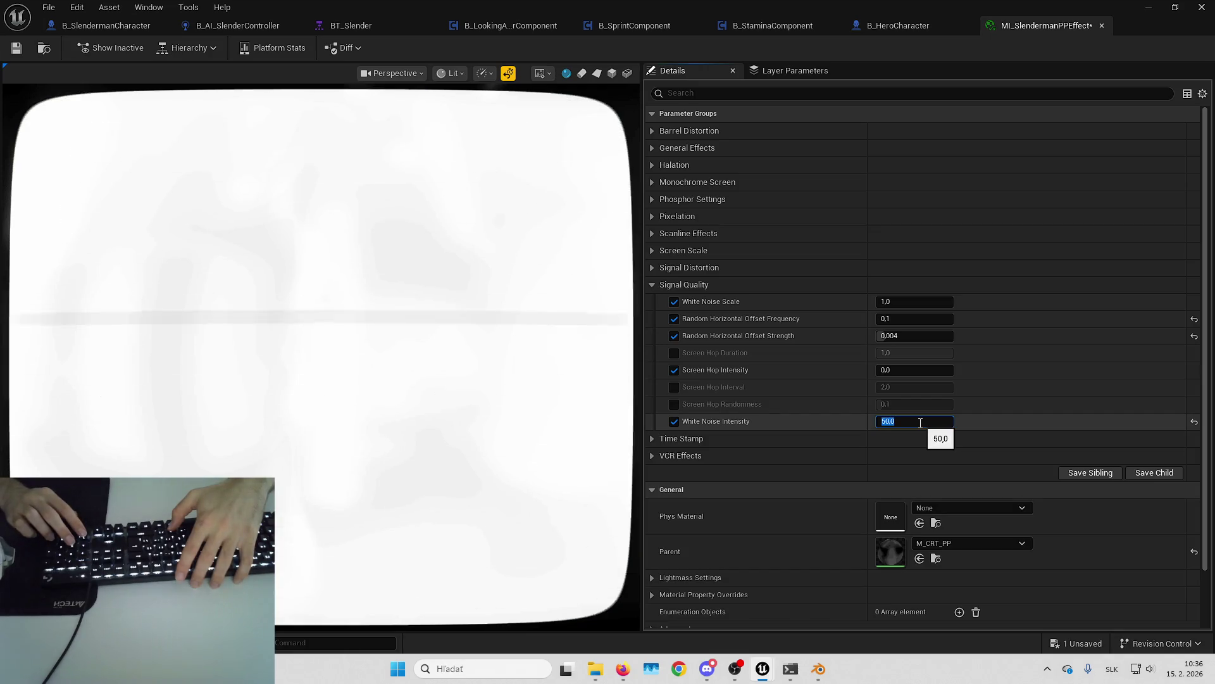
key(Return)
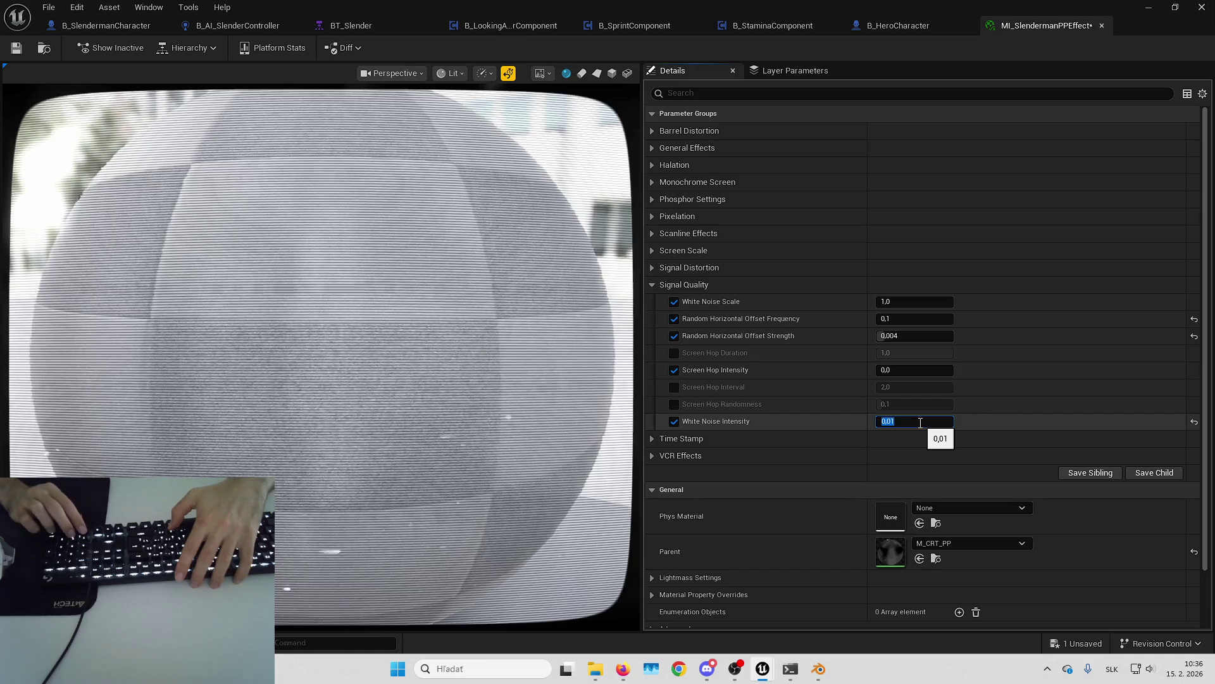
text(0,6)
key(Return)
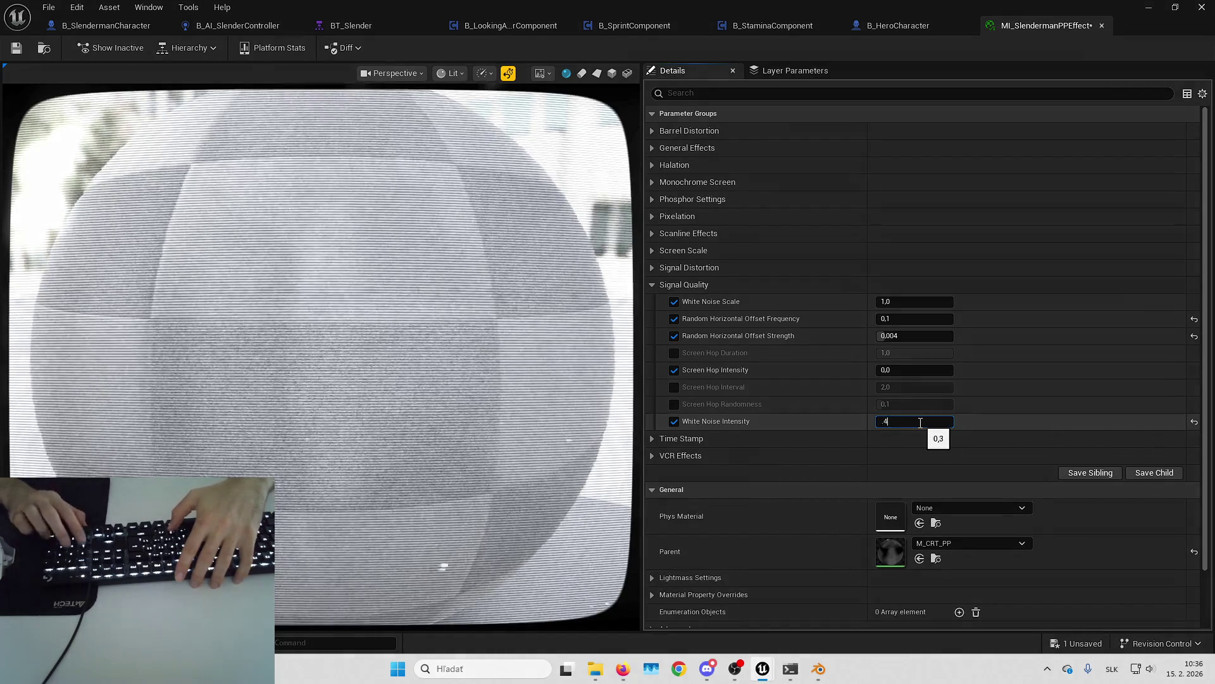
text(0,9)
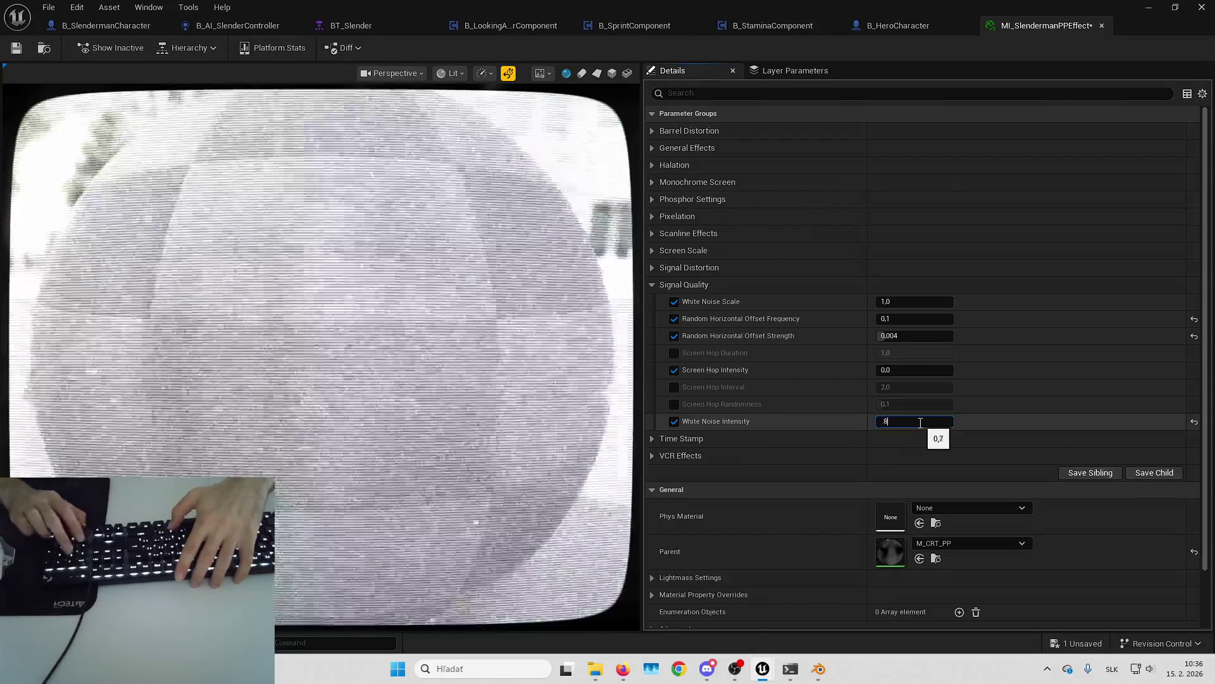
key(Return)
text(0,1)
key(Return)
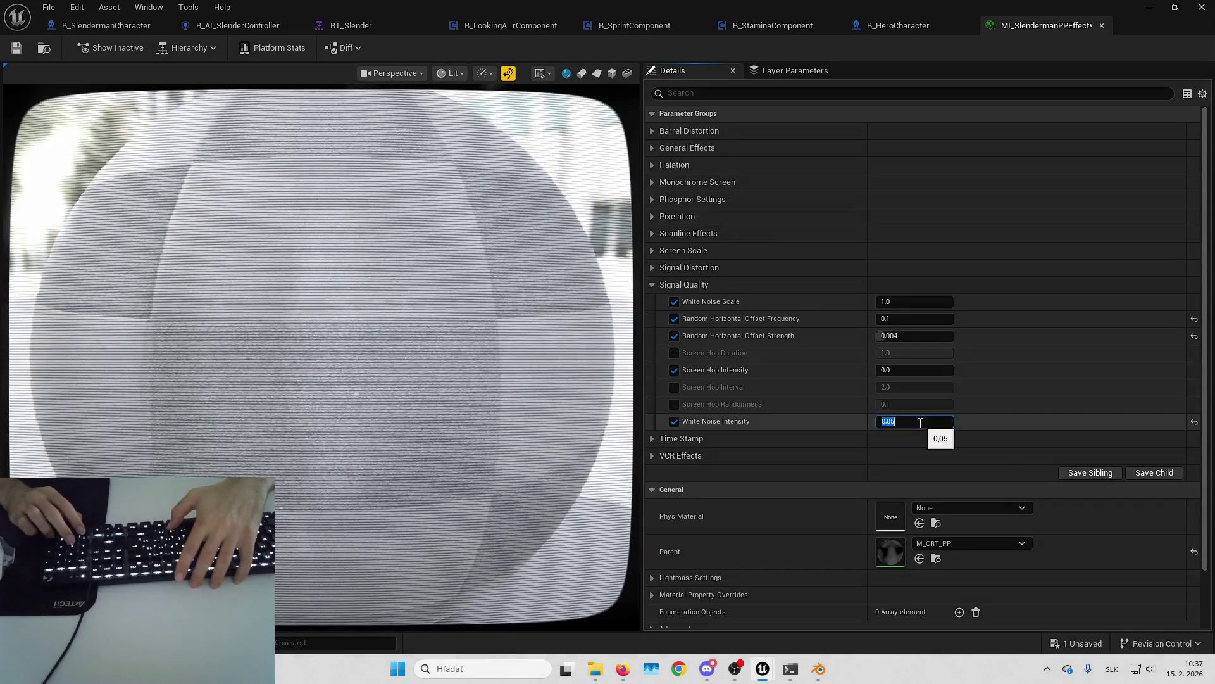
key(alt+p)
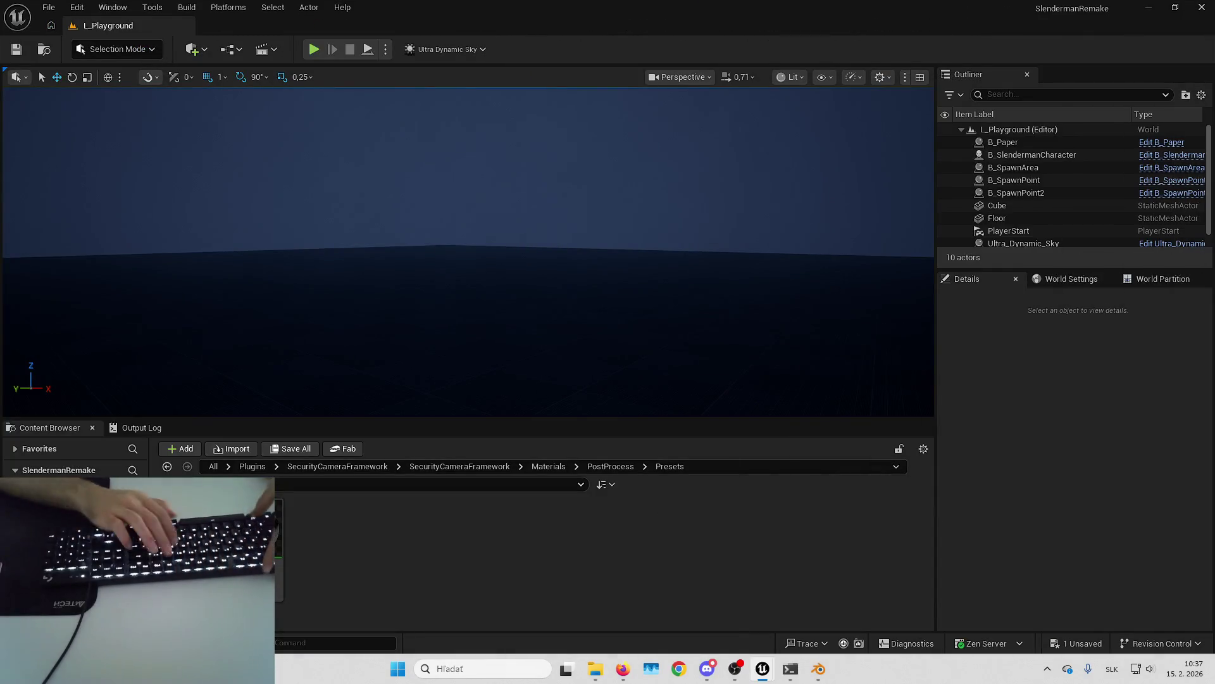
Step: Preview the CRT effect on Slenderman fullscreen, then stop play and return to MI_SlendermanPPEffect
key(F11)
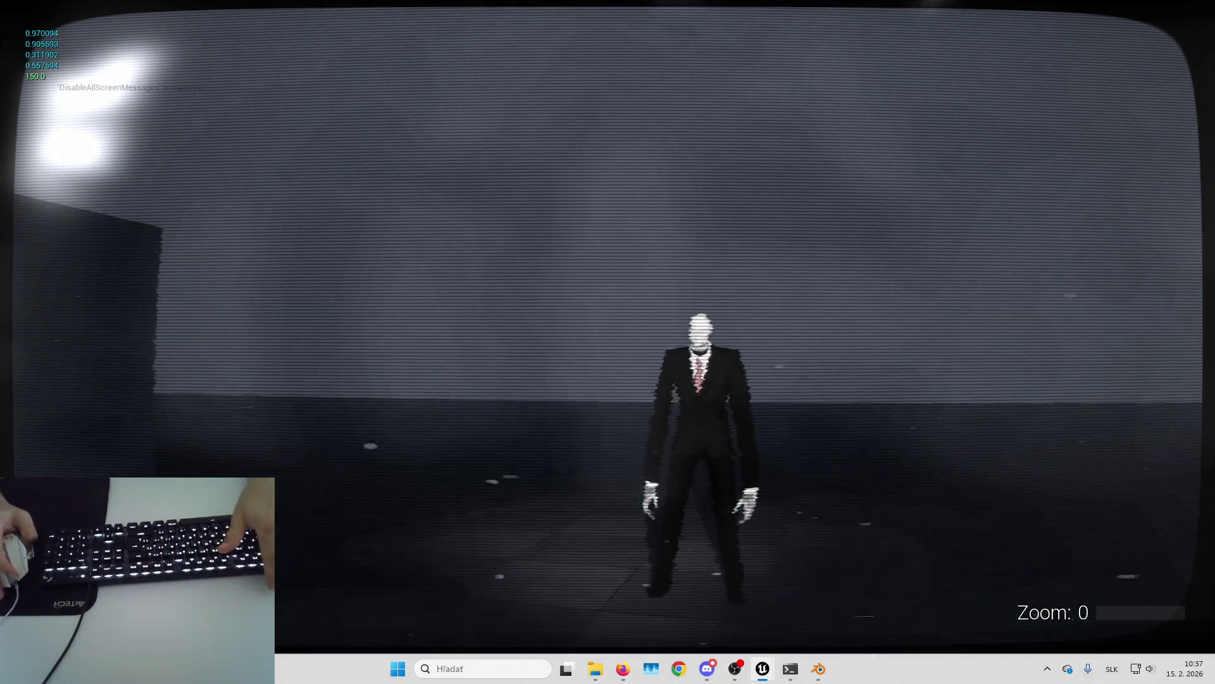
key(Escape)
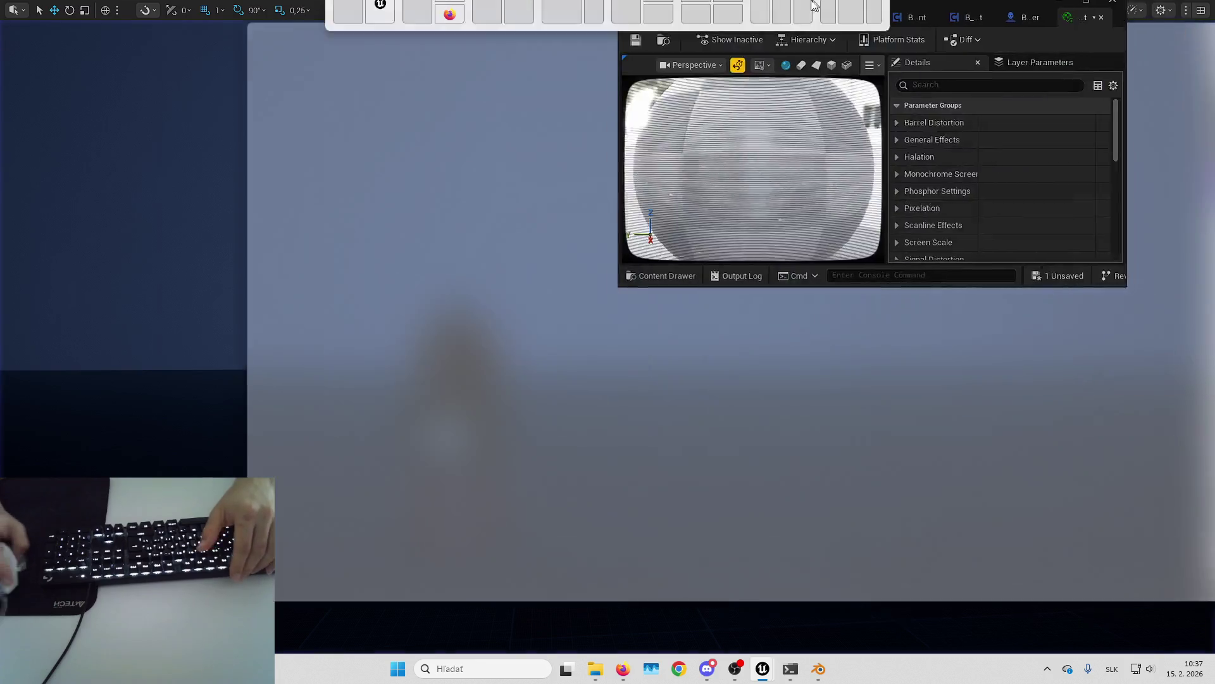
scroll(921, 379, down, 1)
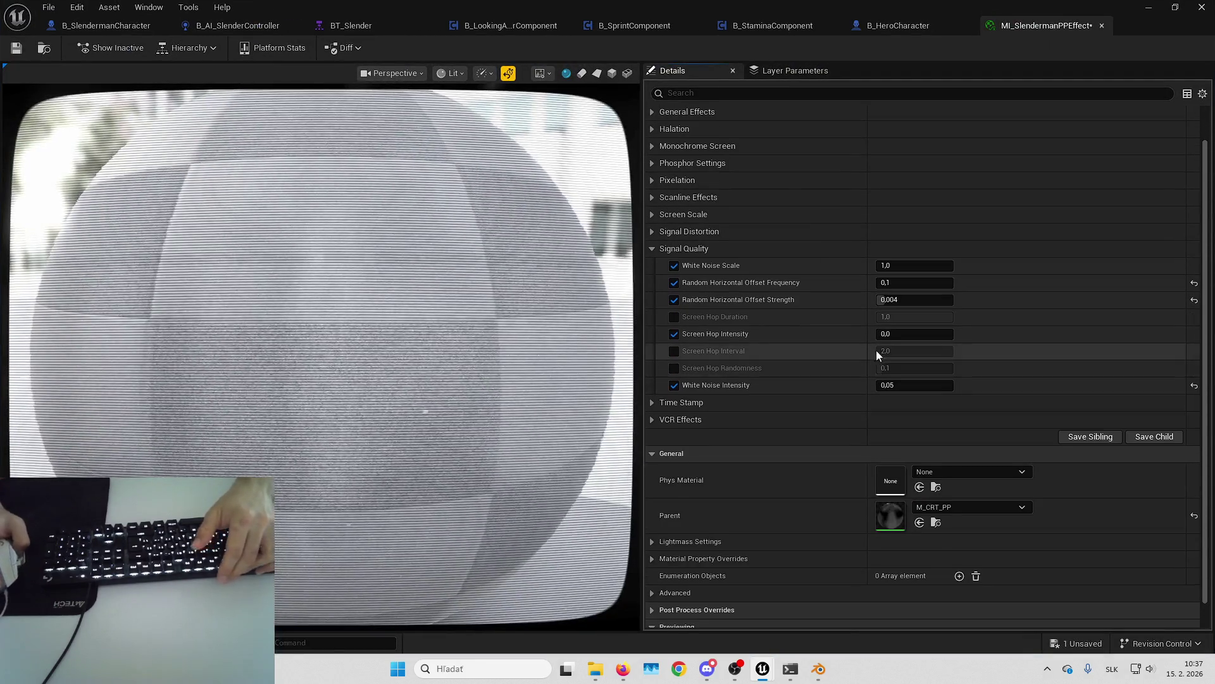
scroll(801, 300, up, 1)
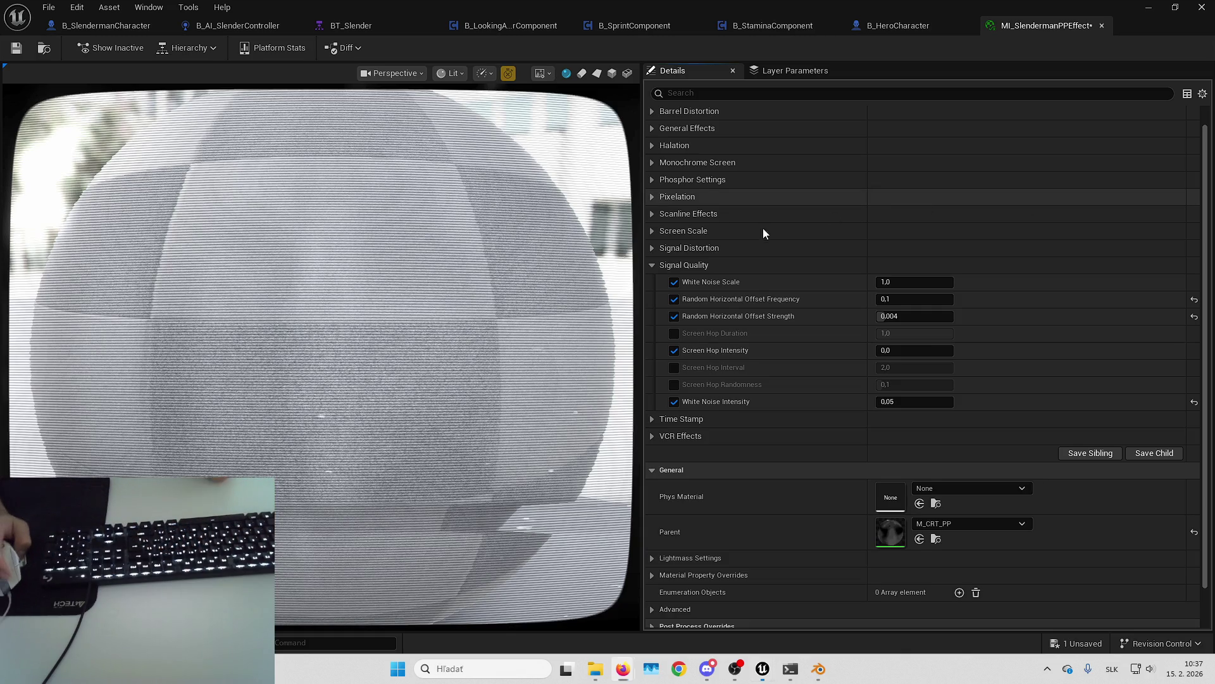
Step: Open Signal Distortion and test its intensity at 50, then set it back to 0
scroll(762, 228, up, 1)
click(653, 283)
click(650, 268)
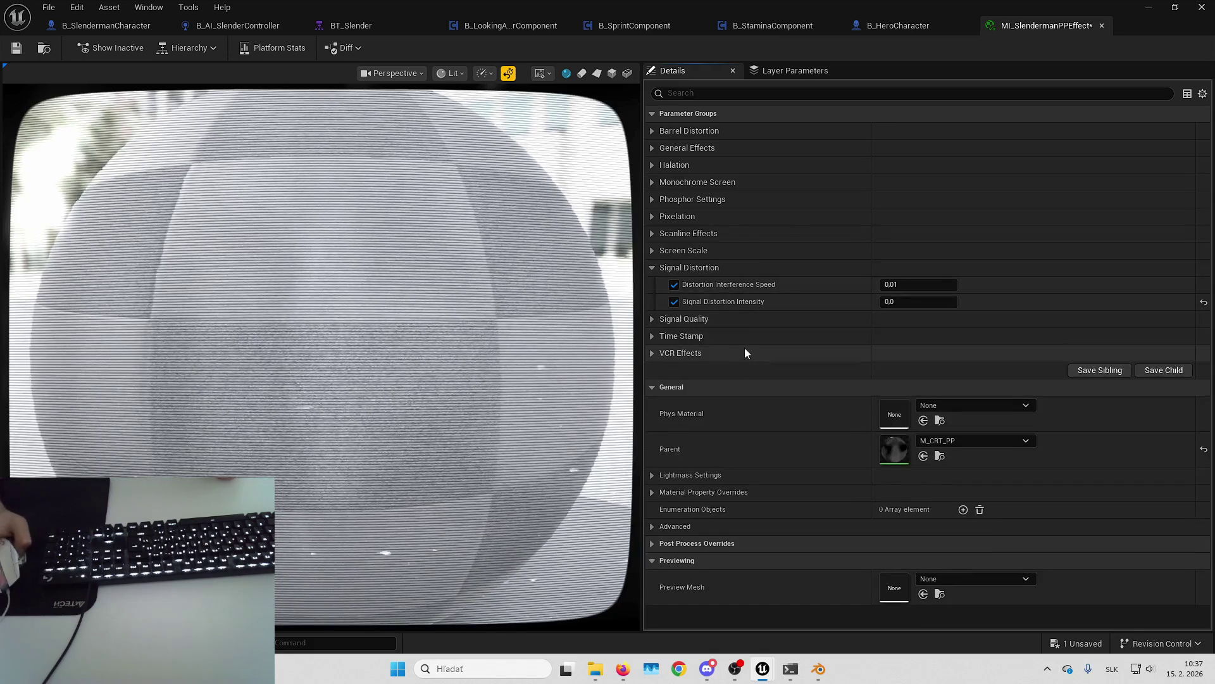
click(918, 301)
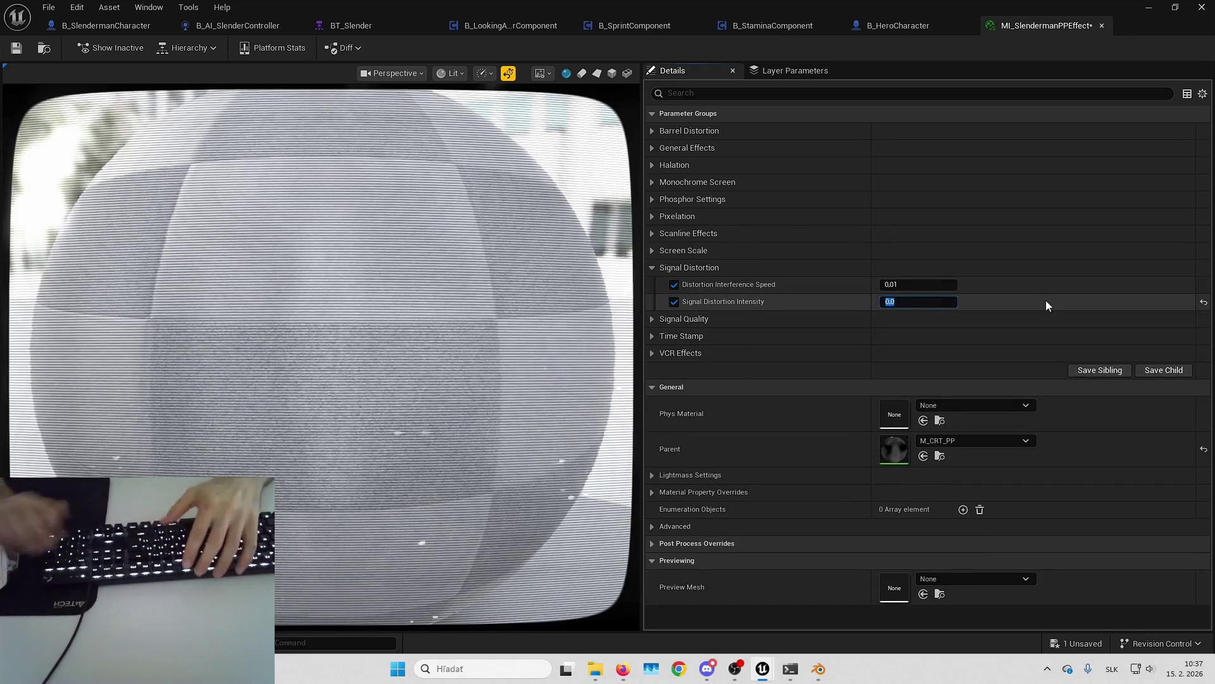
text(50)
key(Return)
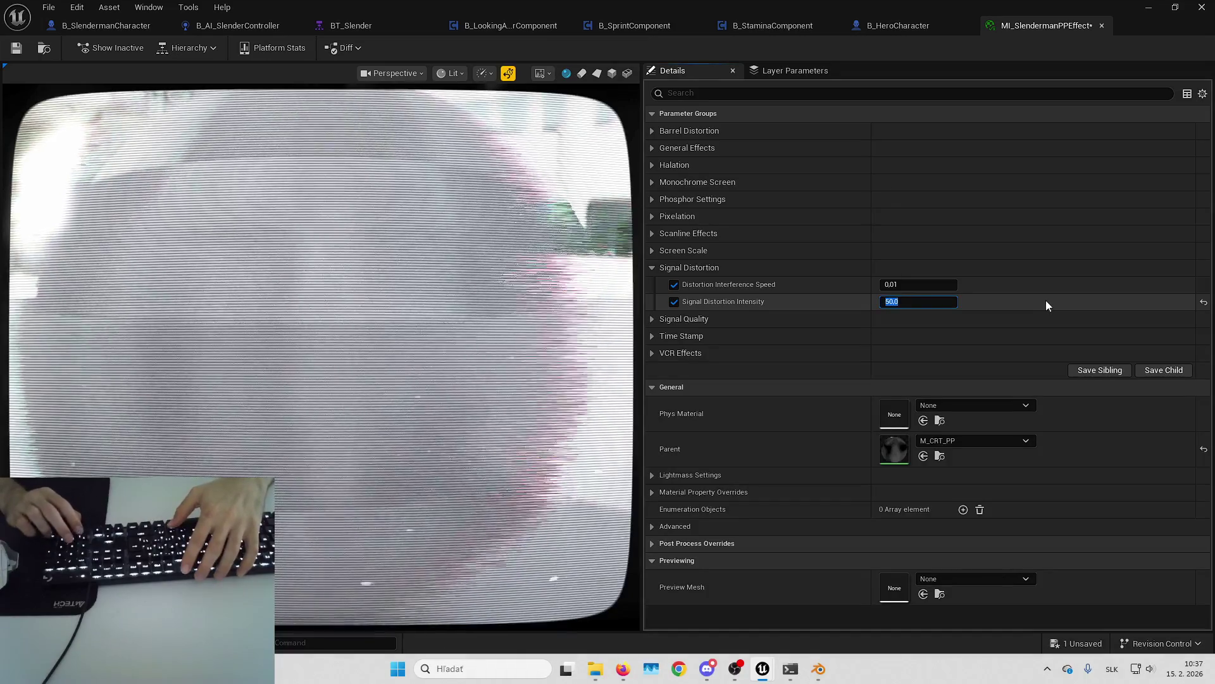
text(0)
key(Return)
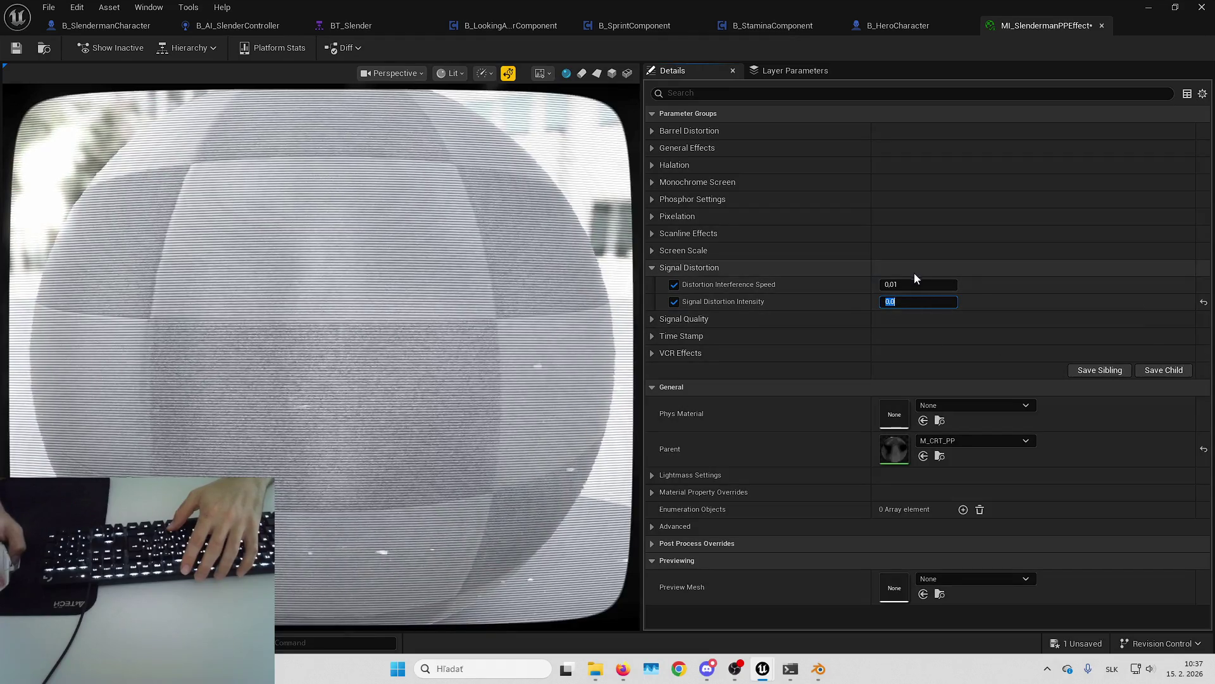
Step: Preview intensity 50 again, then undo to keep Interference Speed 0,01 and intensity 0,0
click(931, 283)
text(50)
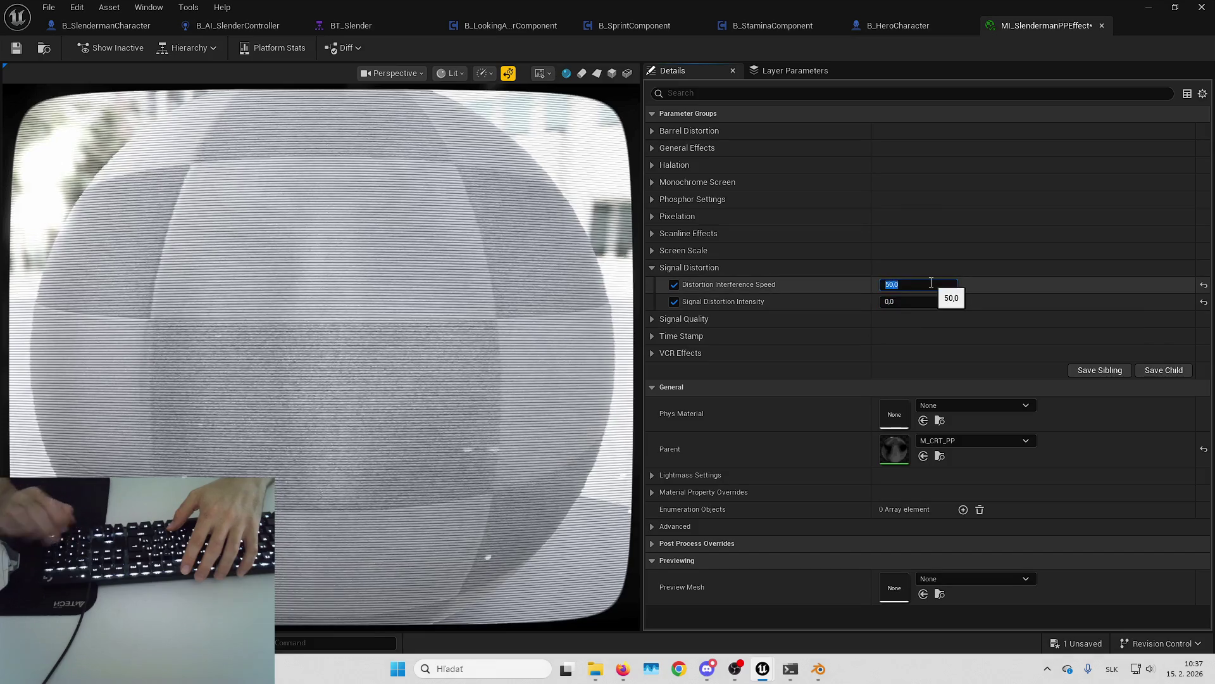
click(923, 302)
text(50)
key(Return)
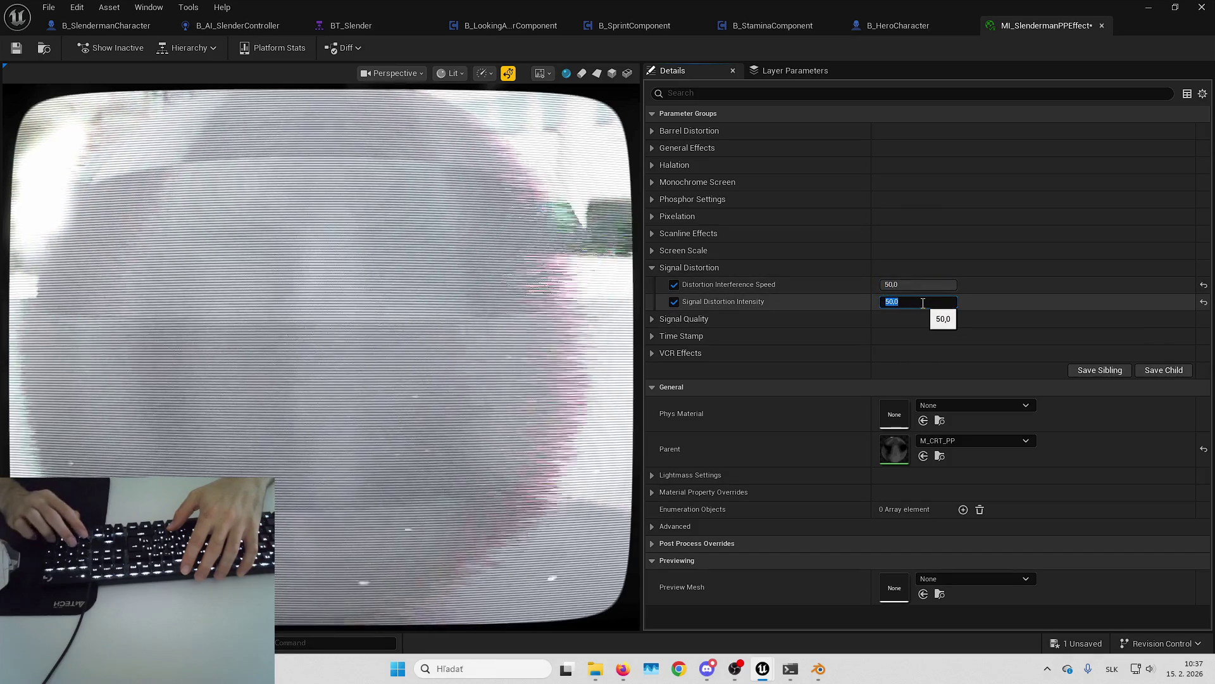
click(798, 319)
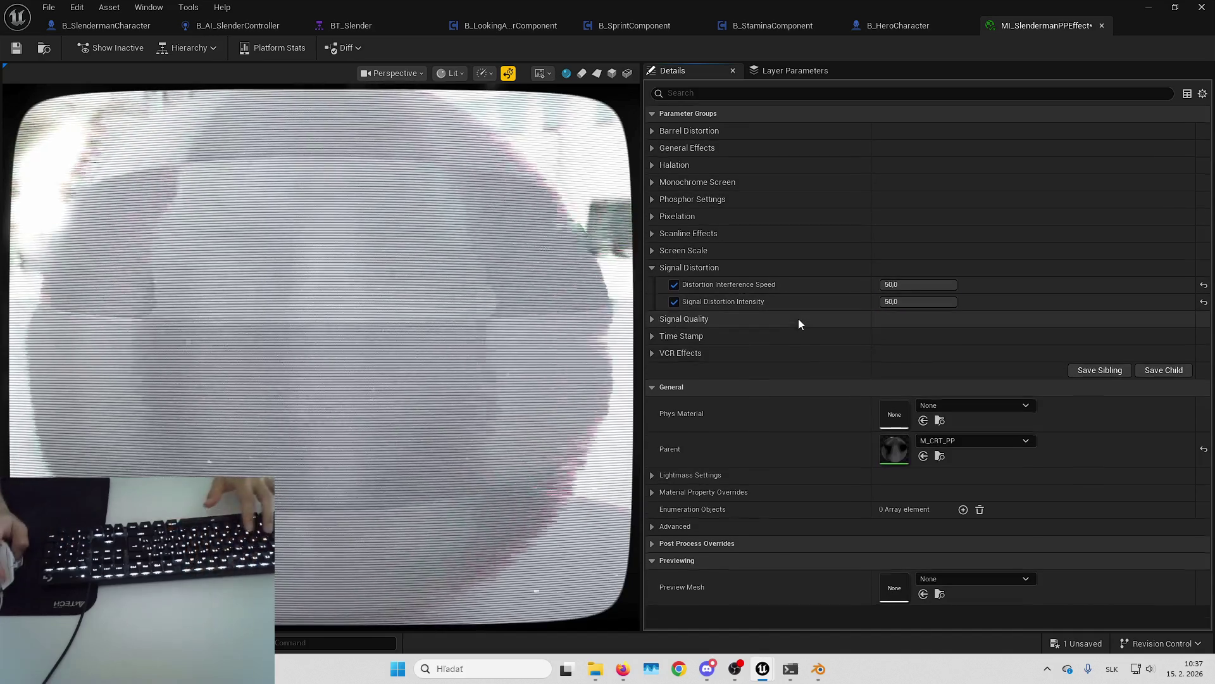
key(ctrl+z)
key(ctrl+z)
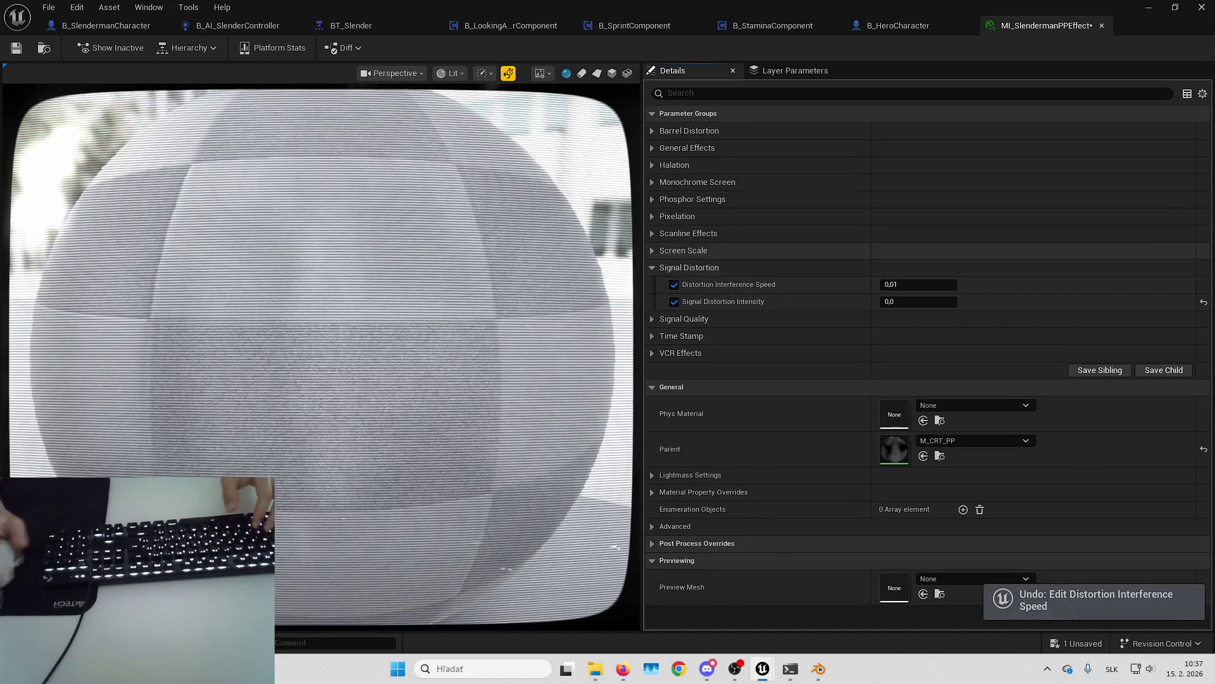
key(alt+Tab)
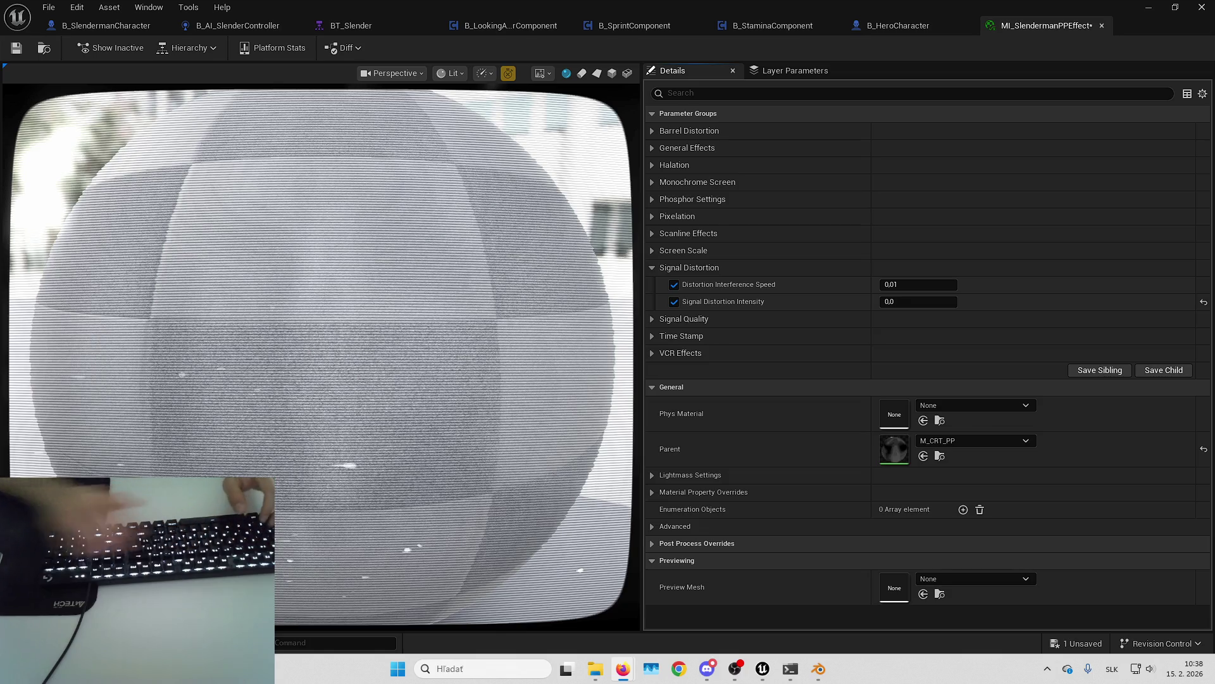
click(658, 268)
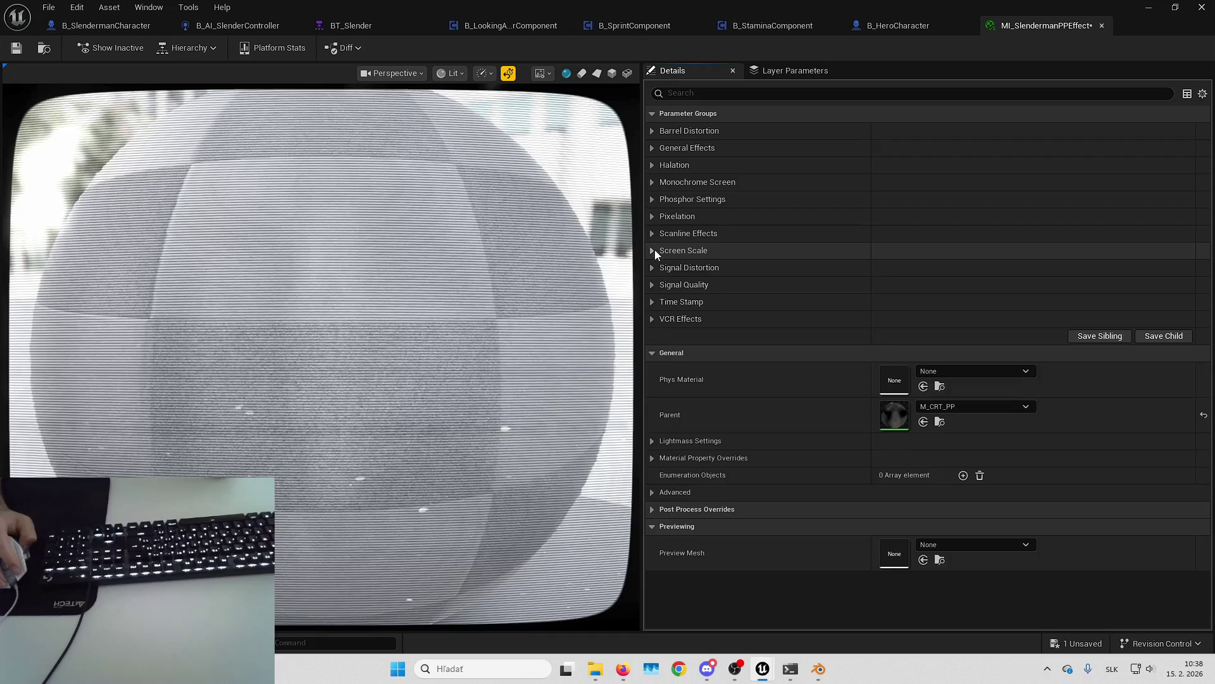
Step: Preview a horizontal Screen Scale of 0,5, then restore it to 1
click(654, 249)
click(912, 269)
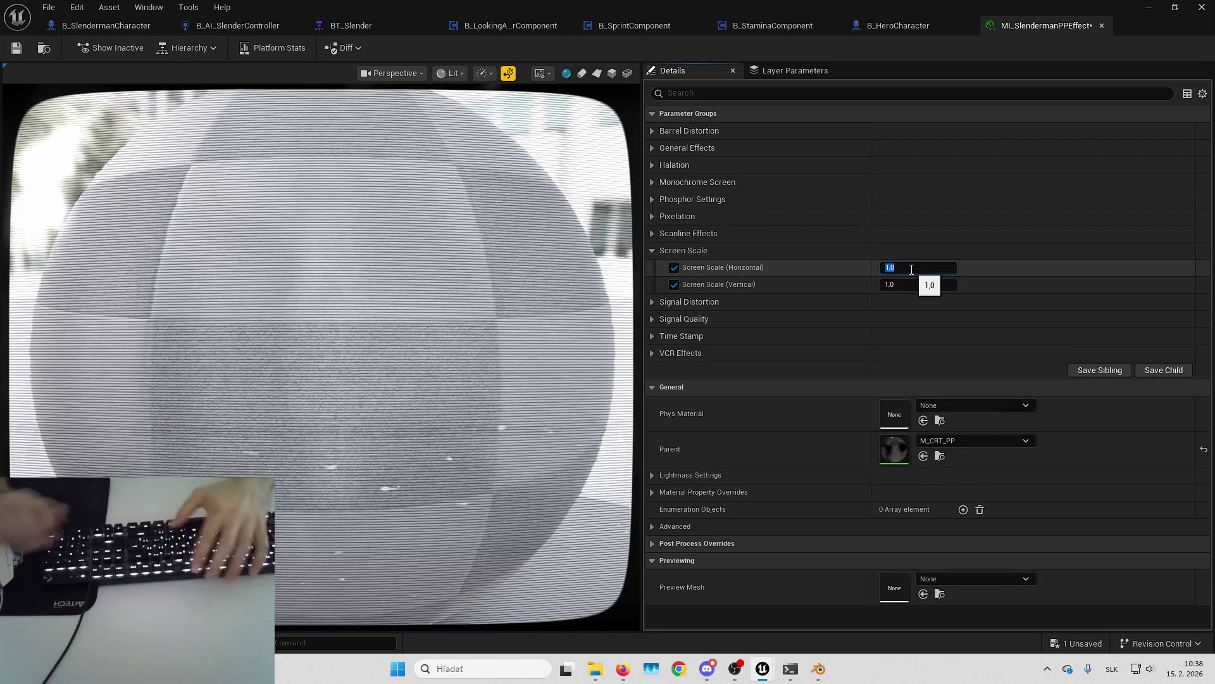
text(0,5)
key(Return)
text(1)
key(Return)
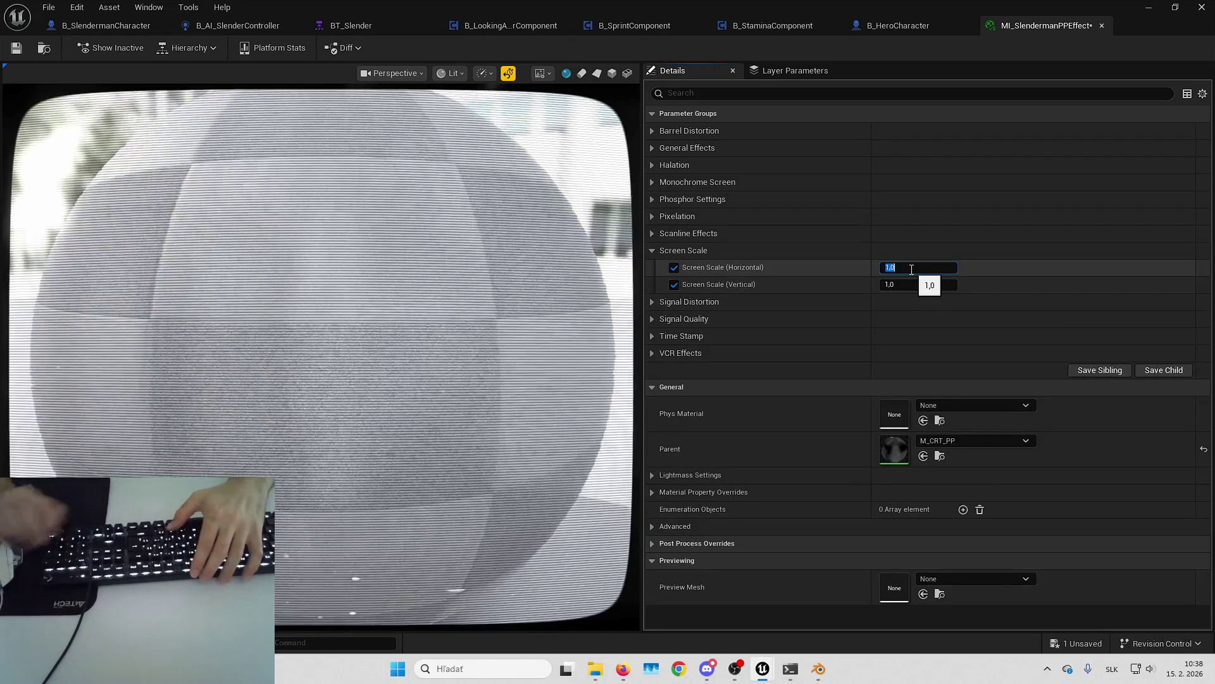
click(652, 249)
Step: Try Oddline Clarity values 1, 2 and 6, then set it back to 0
click(652, 234)
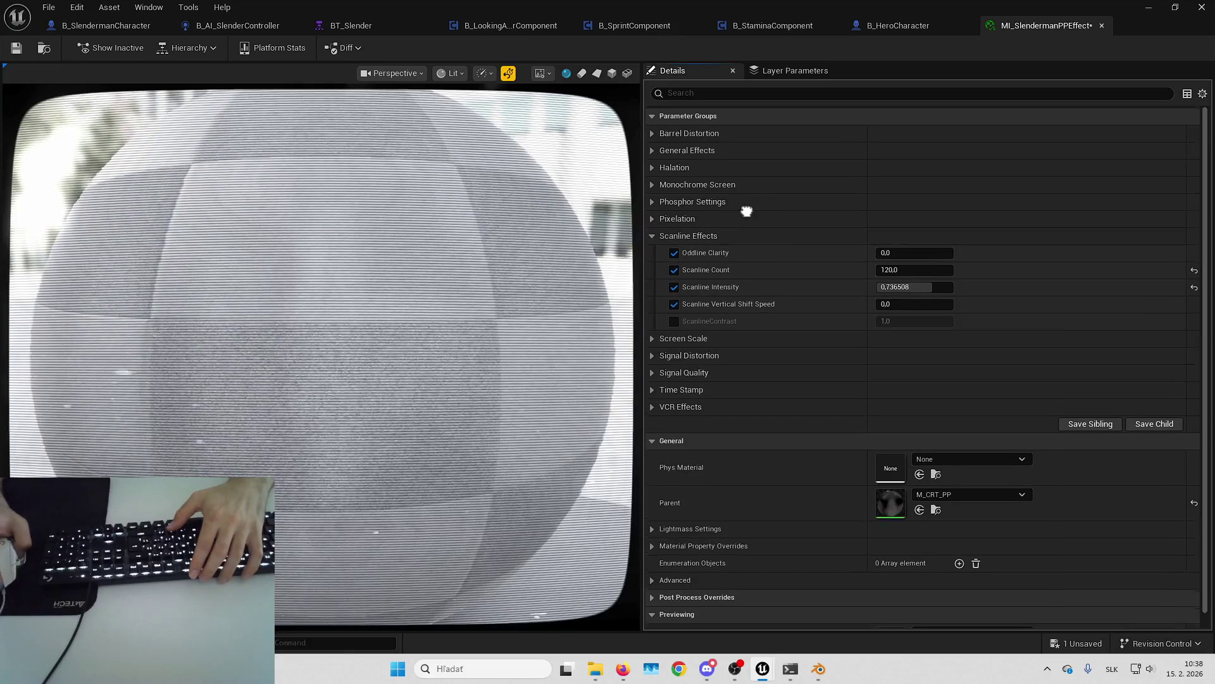
click(902, 249)
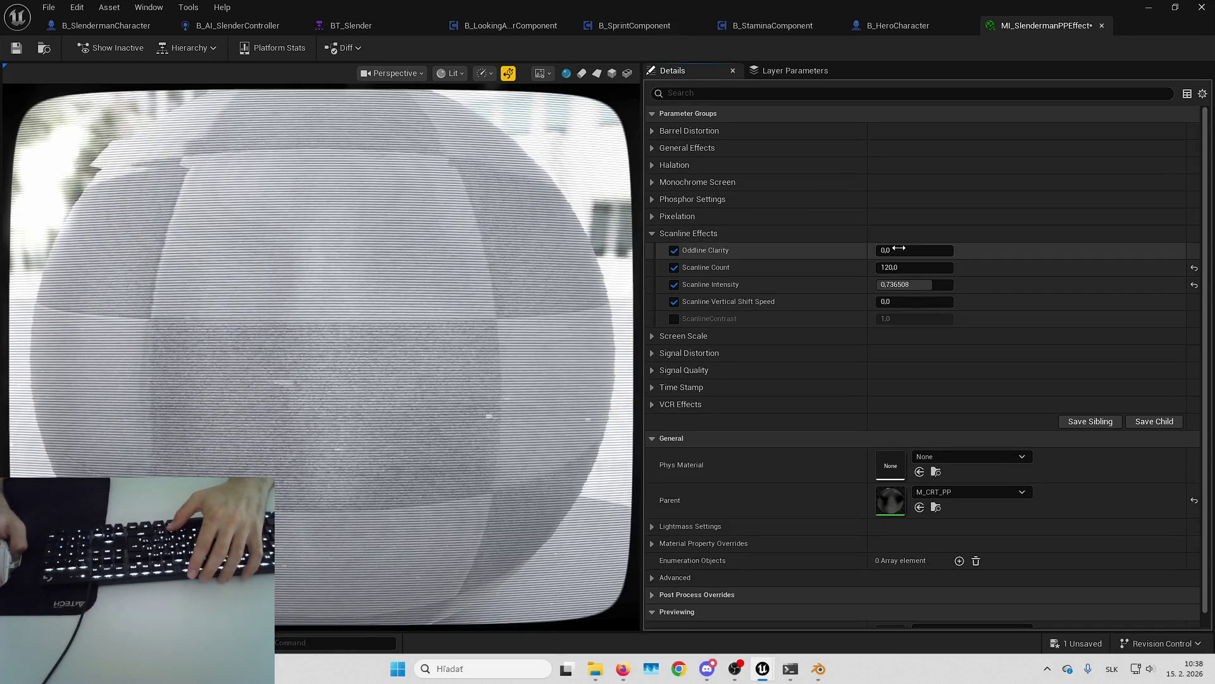
text(1)
key(Return)
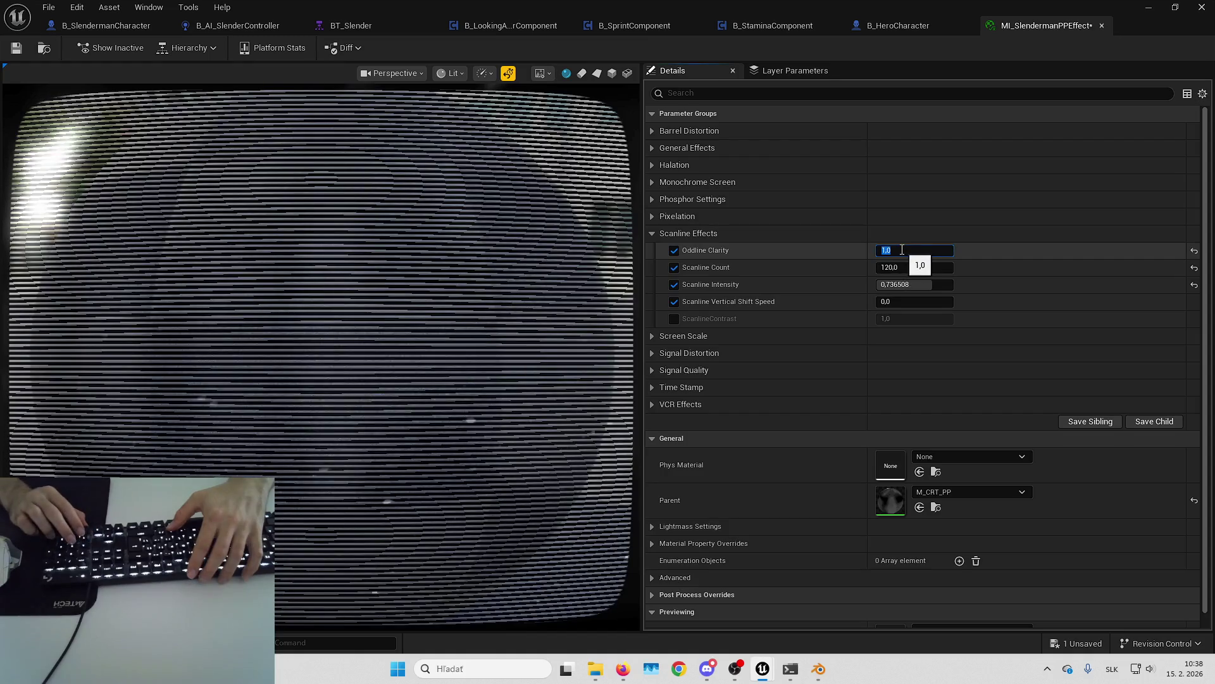
text(2)
key(Return)
text(6)
key(Return)
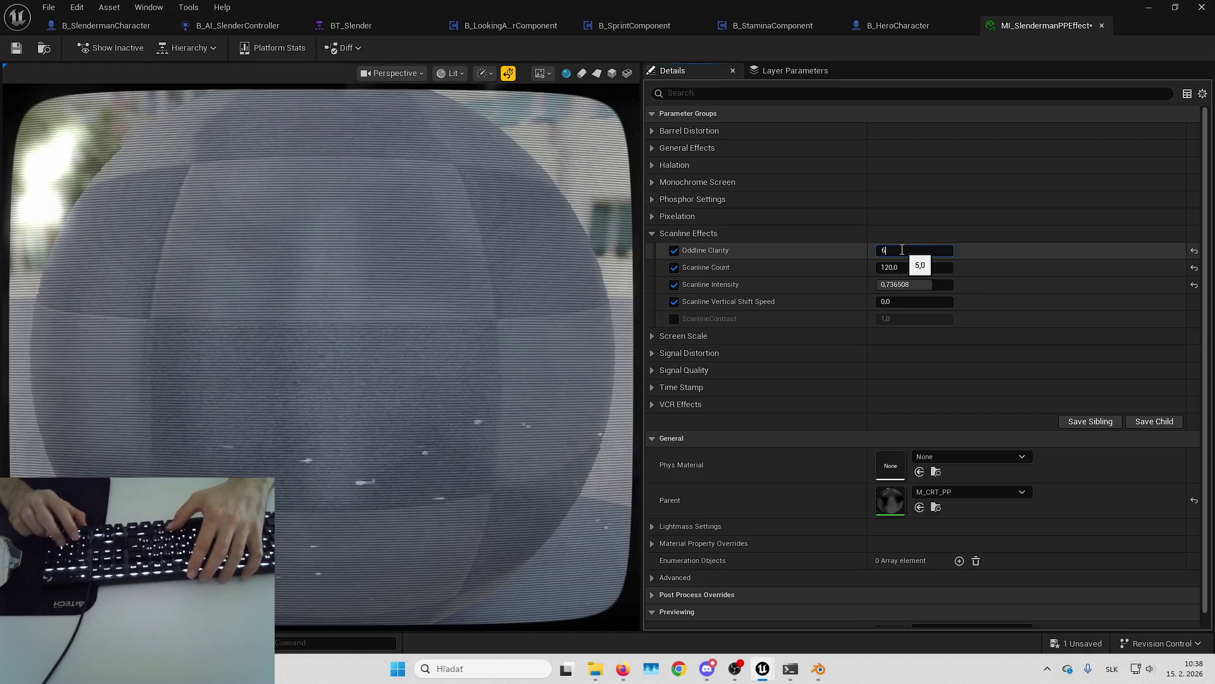
text(0)
key(Return)
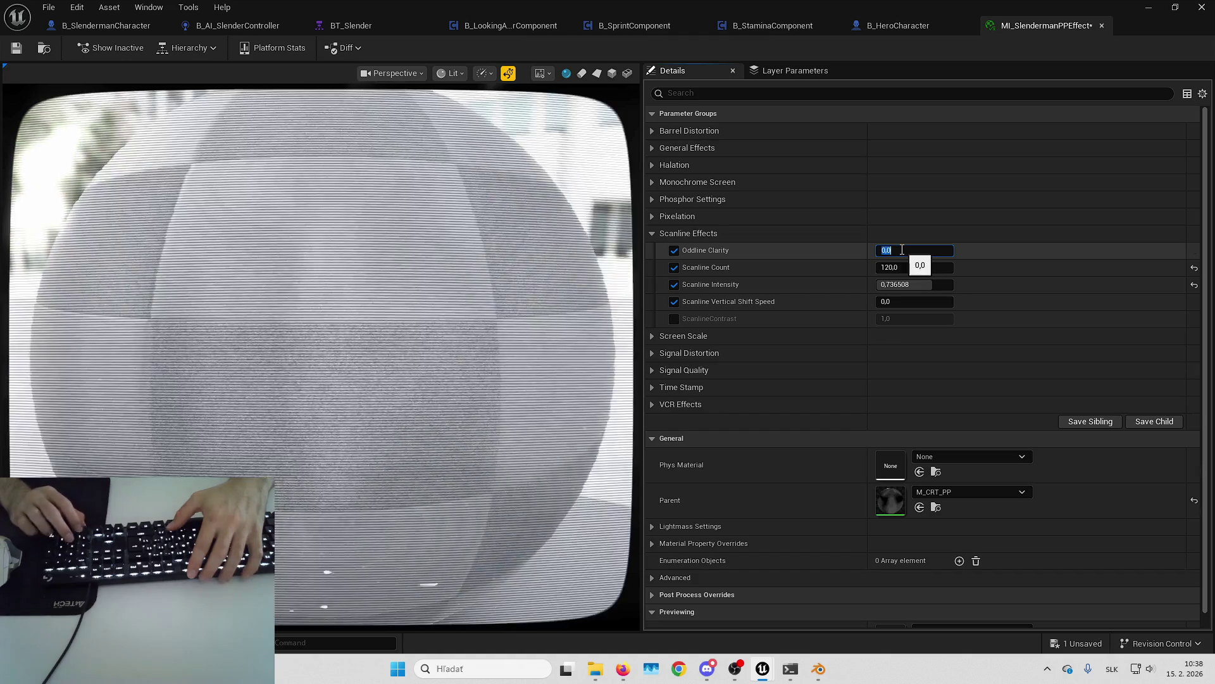
key(Return)
key(Return)
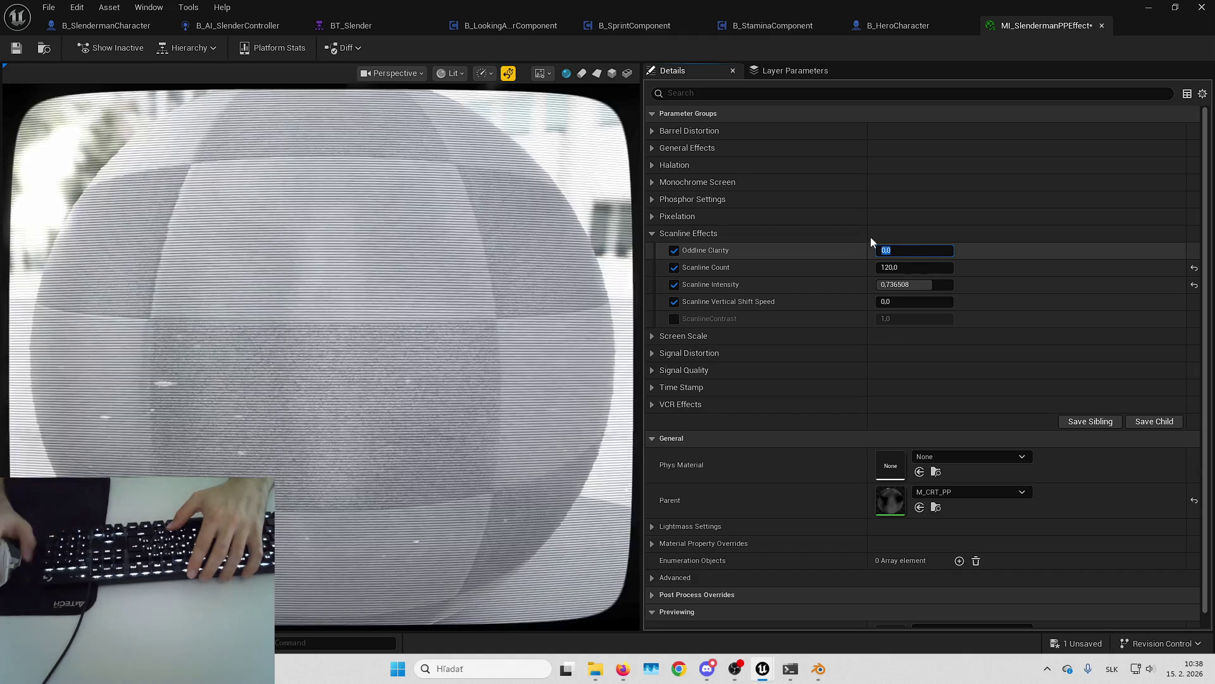
click(653, 234)
Step: Try Pixelation Scale values 0 and 500, then restore it to 160
click(652, 217)
click(906, 234)
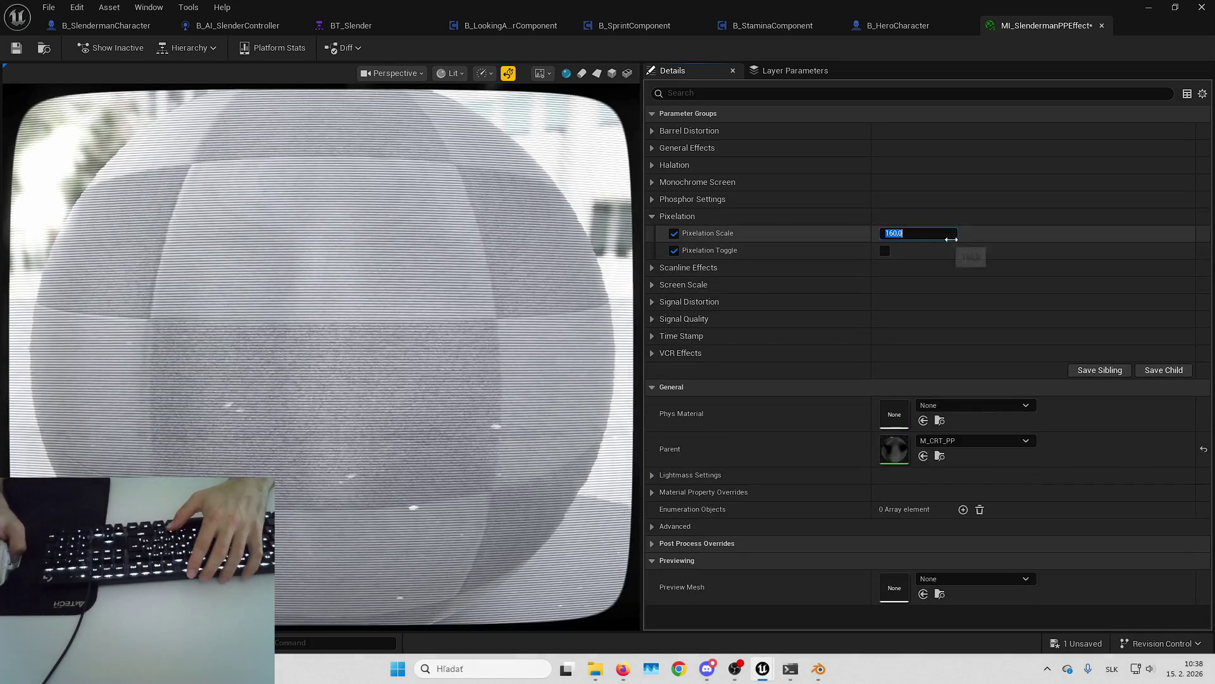
text(0)
key(Return)
text(500)
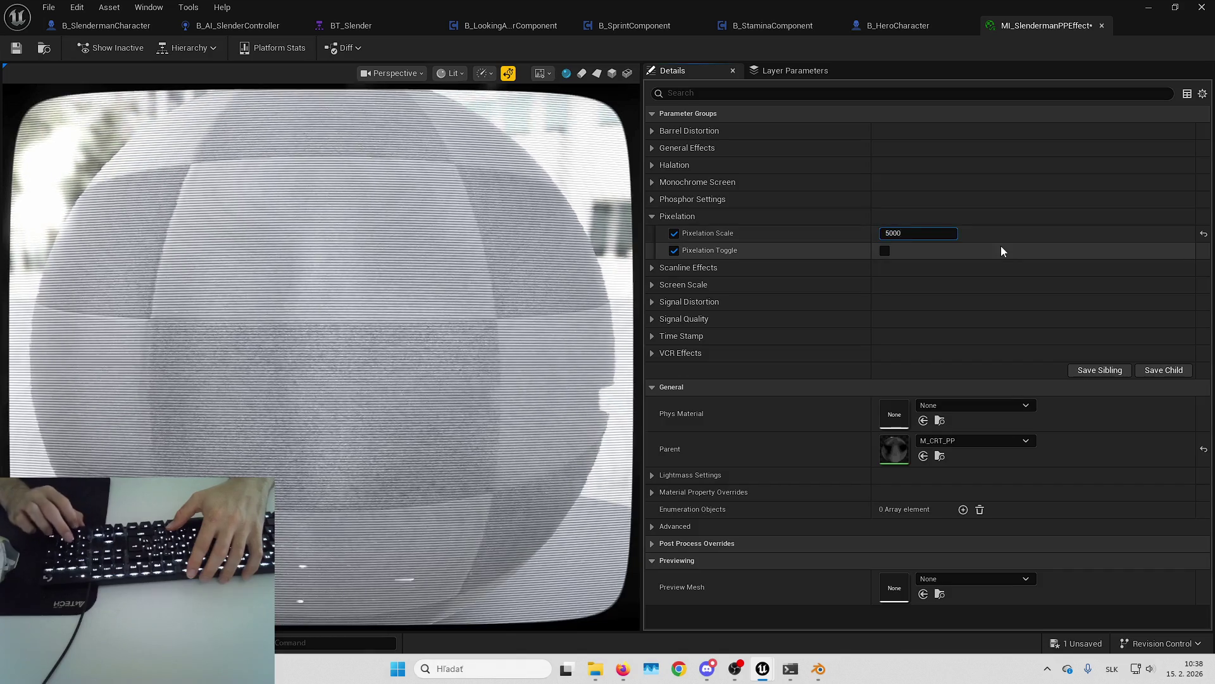
key(Return)
text(160)
key(Return)
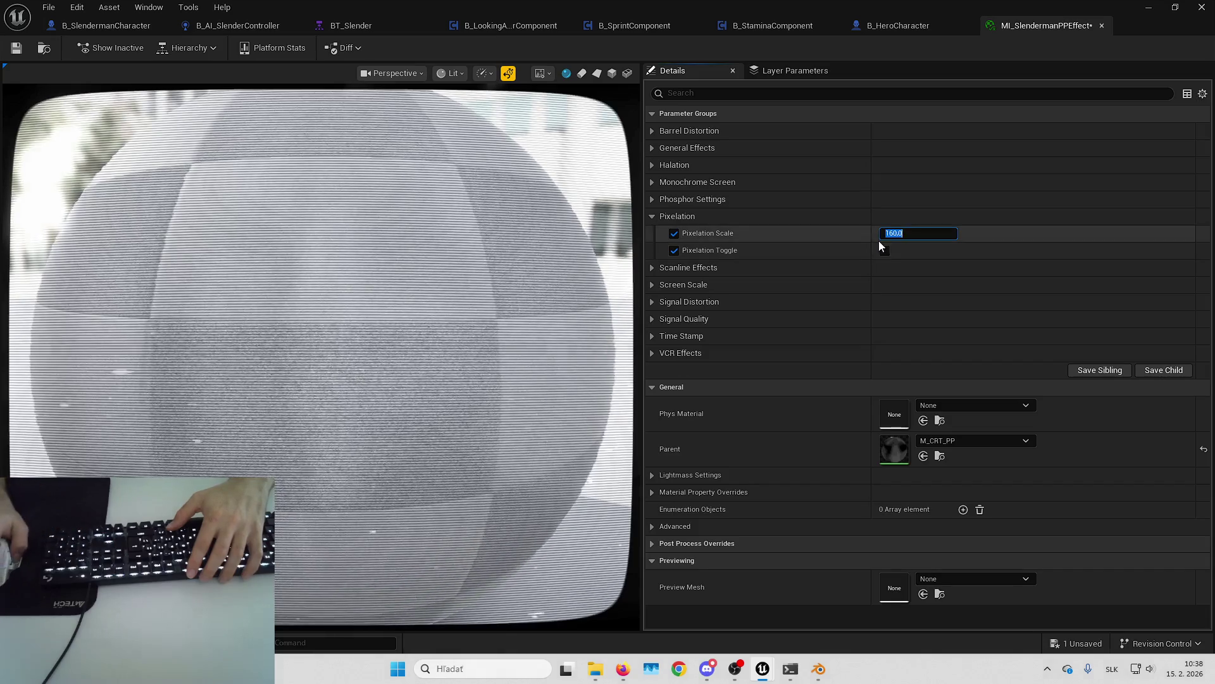
Step: With pixelation on, preview Pixelation Scale 1, 5, 50 and 15000, then restore 160 and turn it off
click(885, 252)
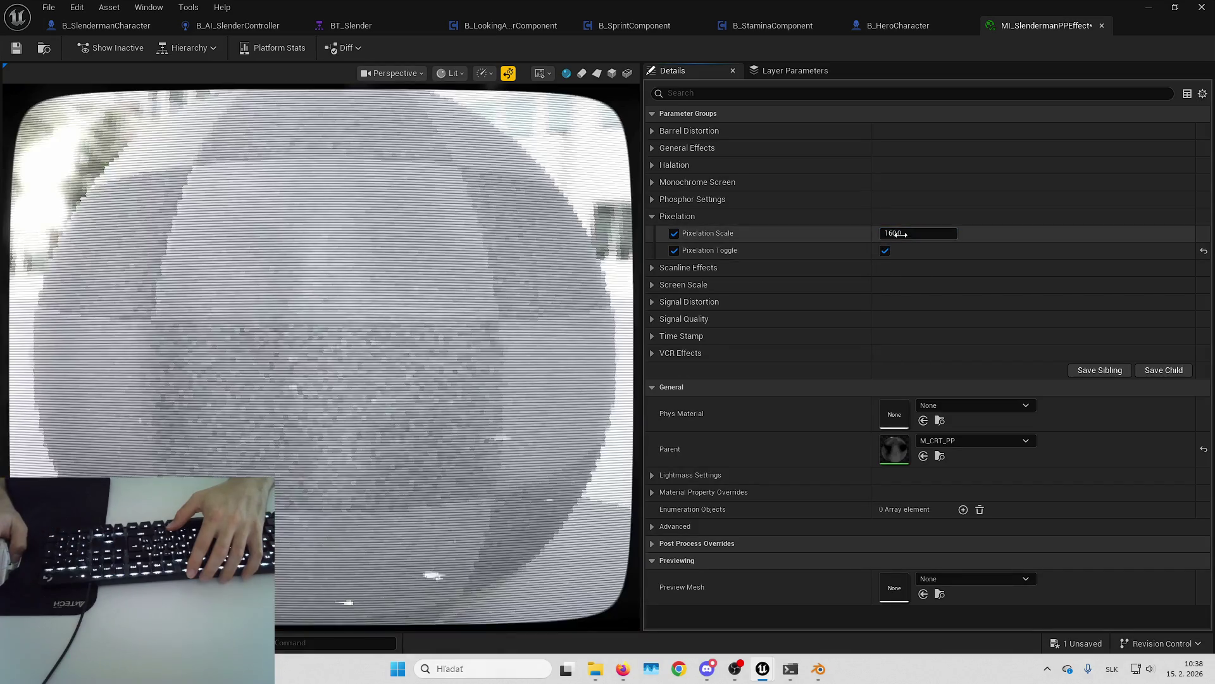
click(906, 238)
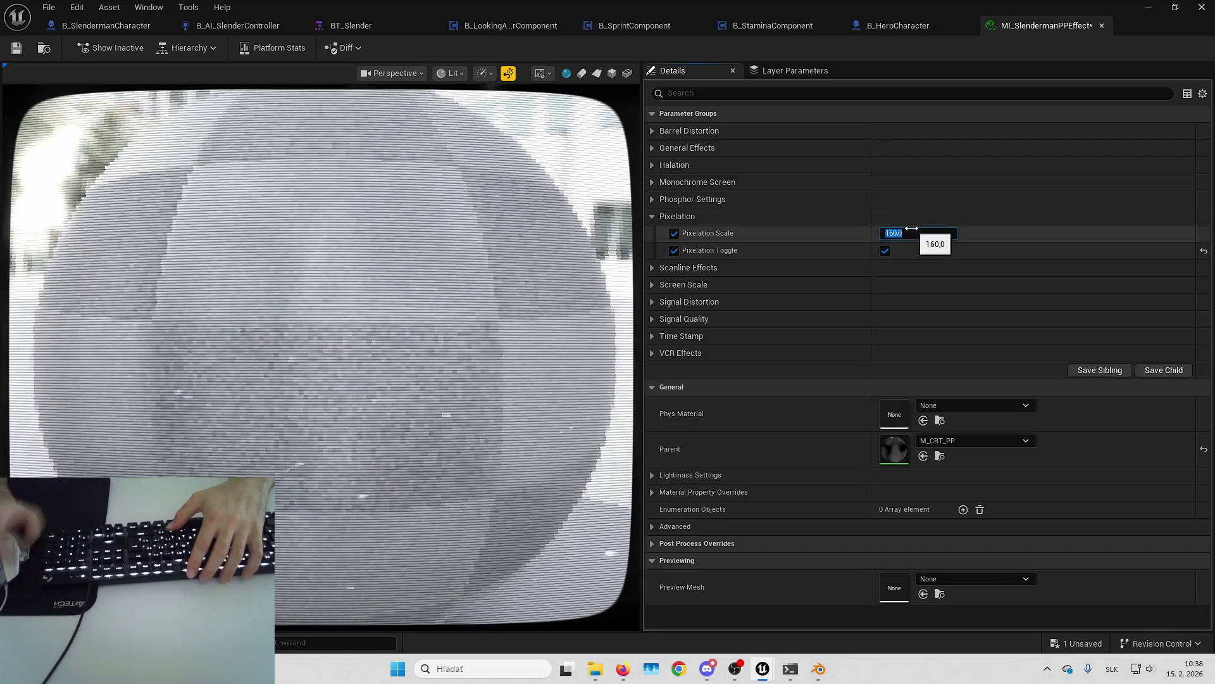
text(1)
key(Return)
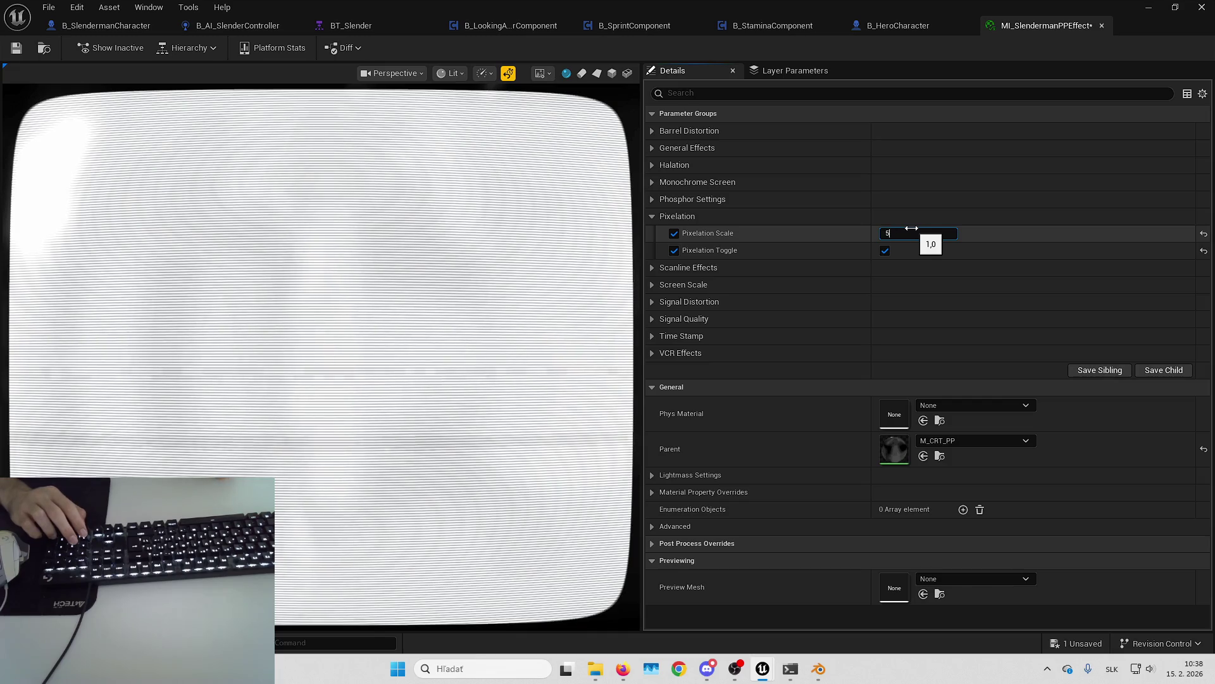
key(Return)
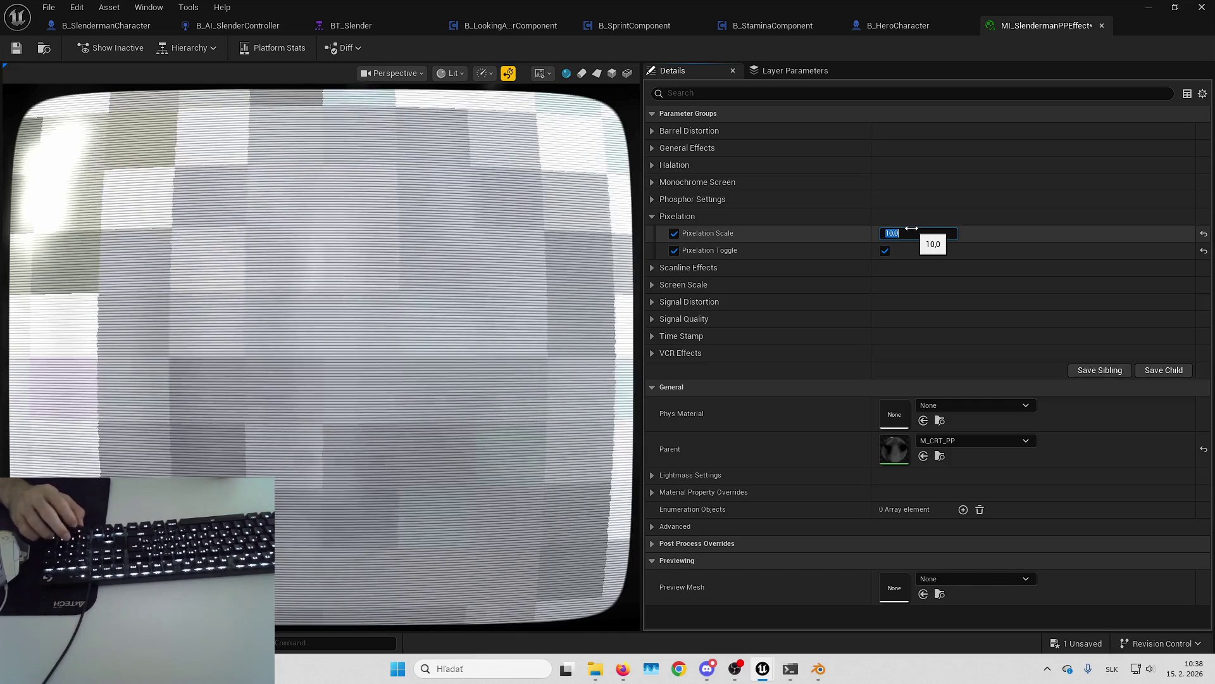
text(50)
key(Return)
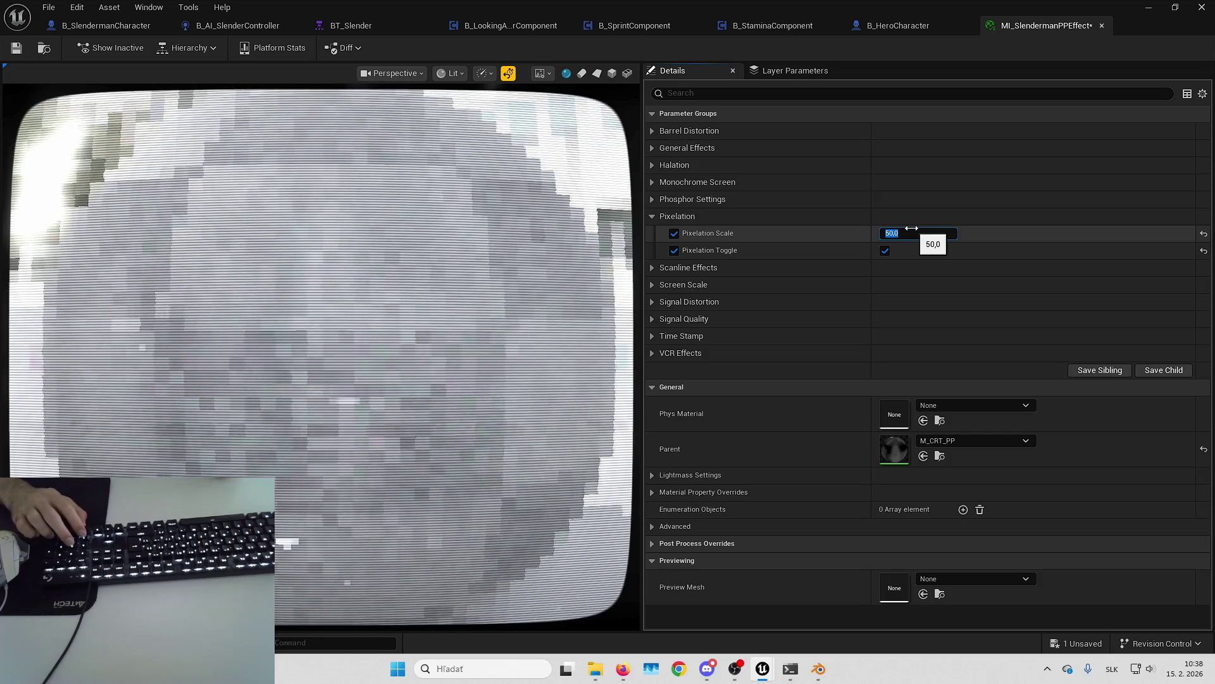
key(Return)
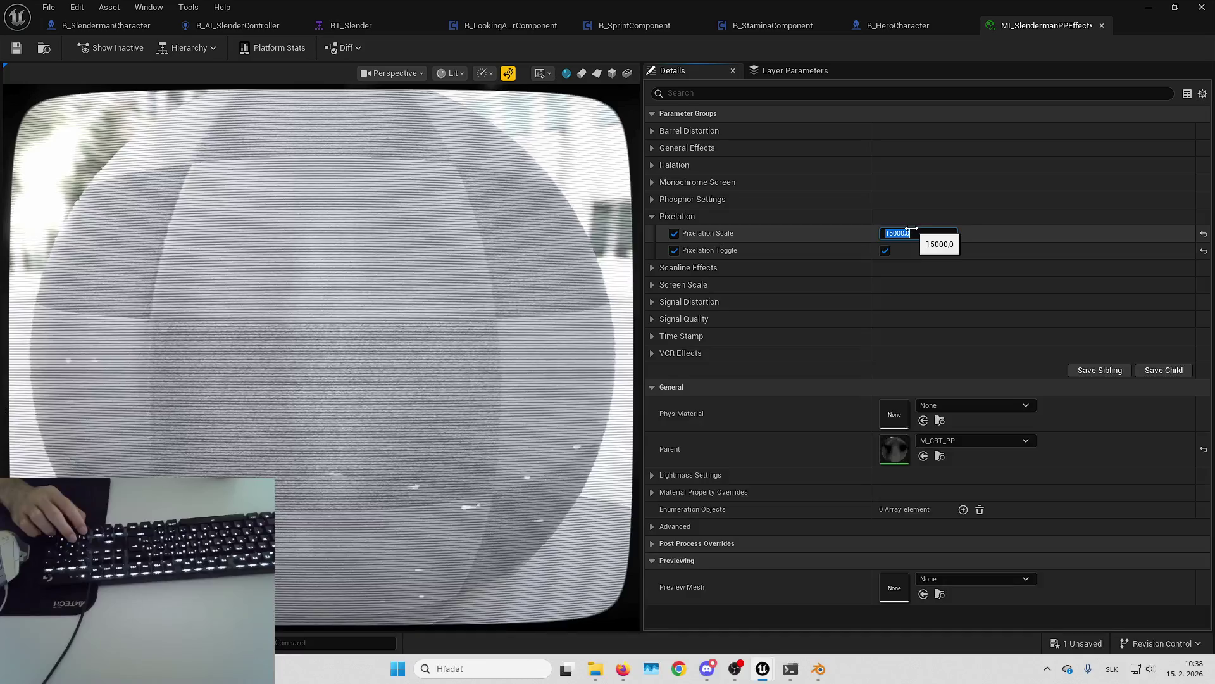
drag(912, 228, 886, 228)
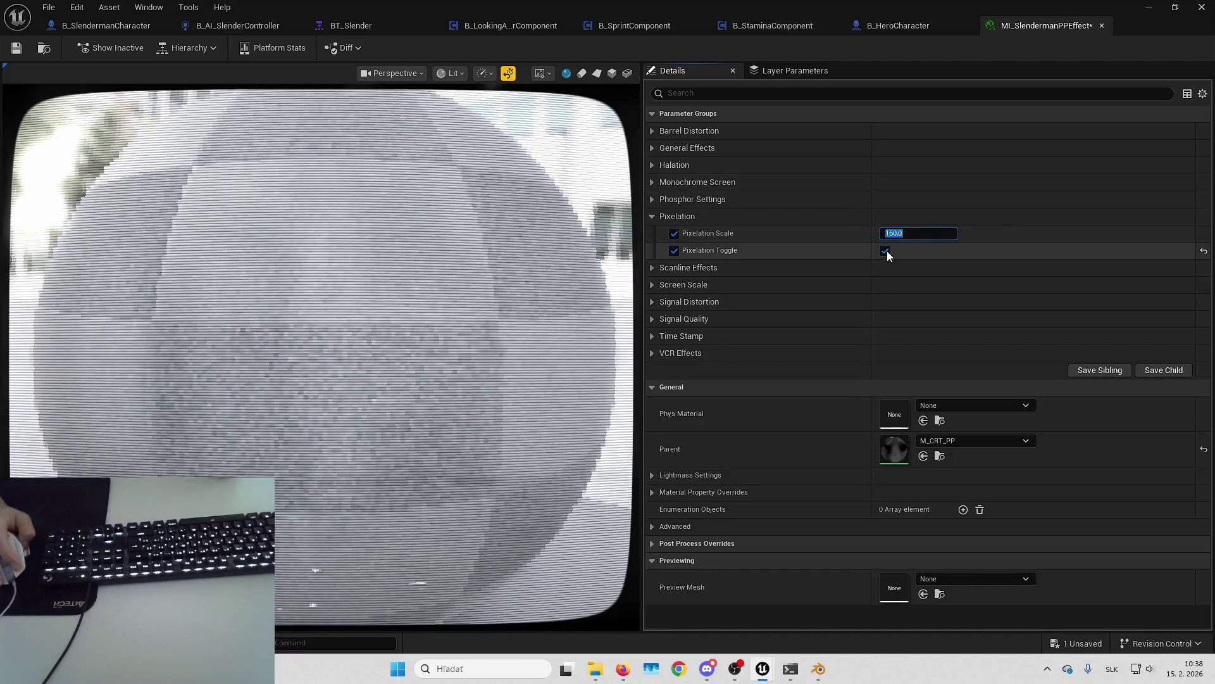
click(883, 251)
click(652, 215)
click(652, 198)
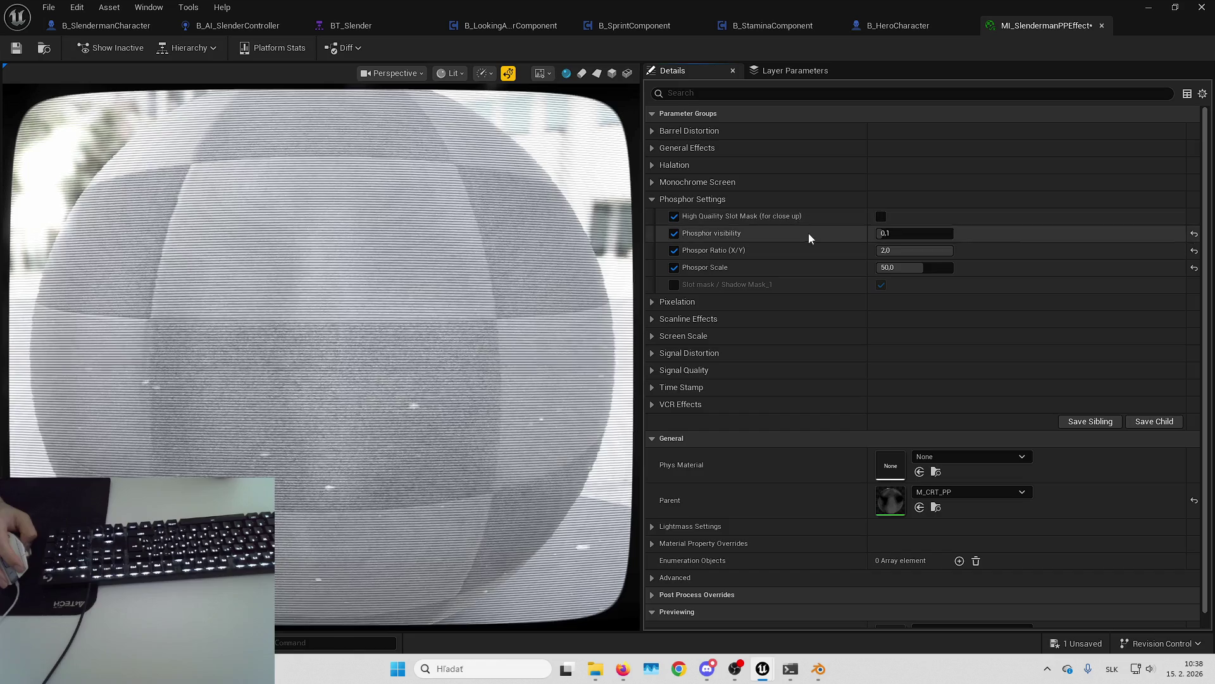
Step: Preview Phosphor Visibility at 1,0 and 50, restore 0,1, then show the Monochrome Screen group
click(895, 234)
text(1,0)
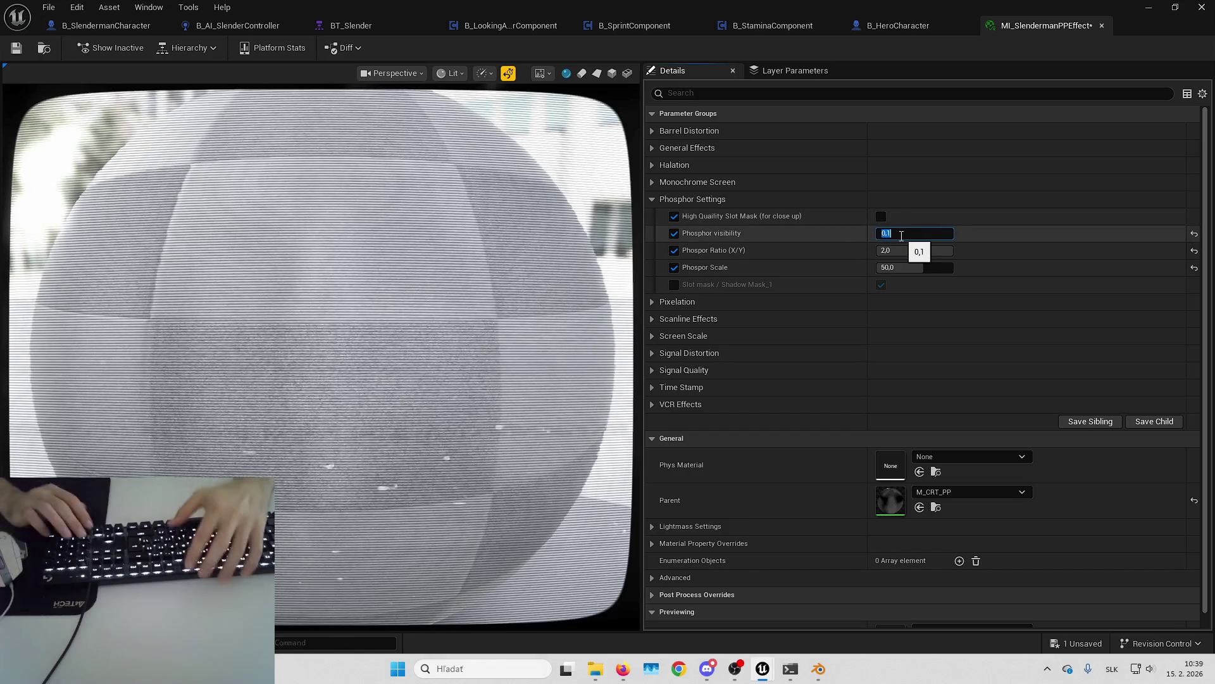
key(Return)
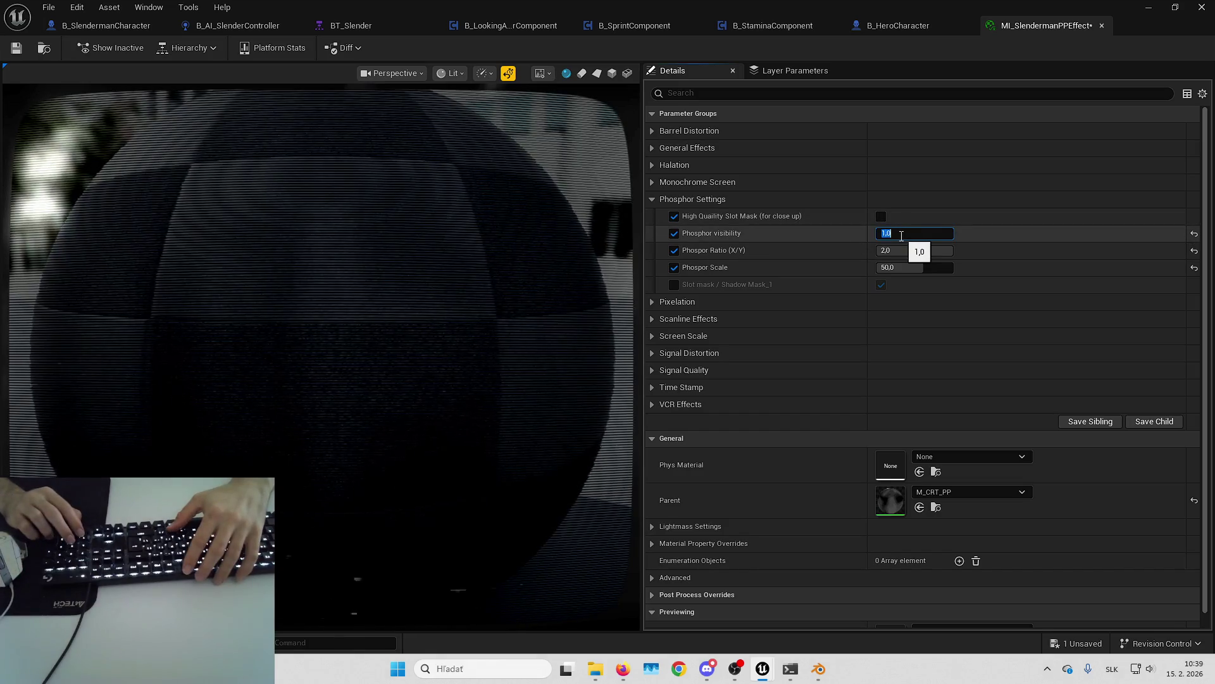
key(Return)
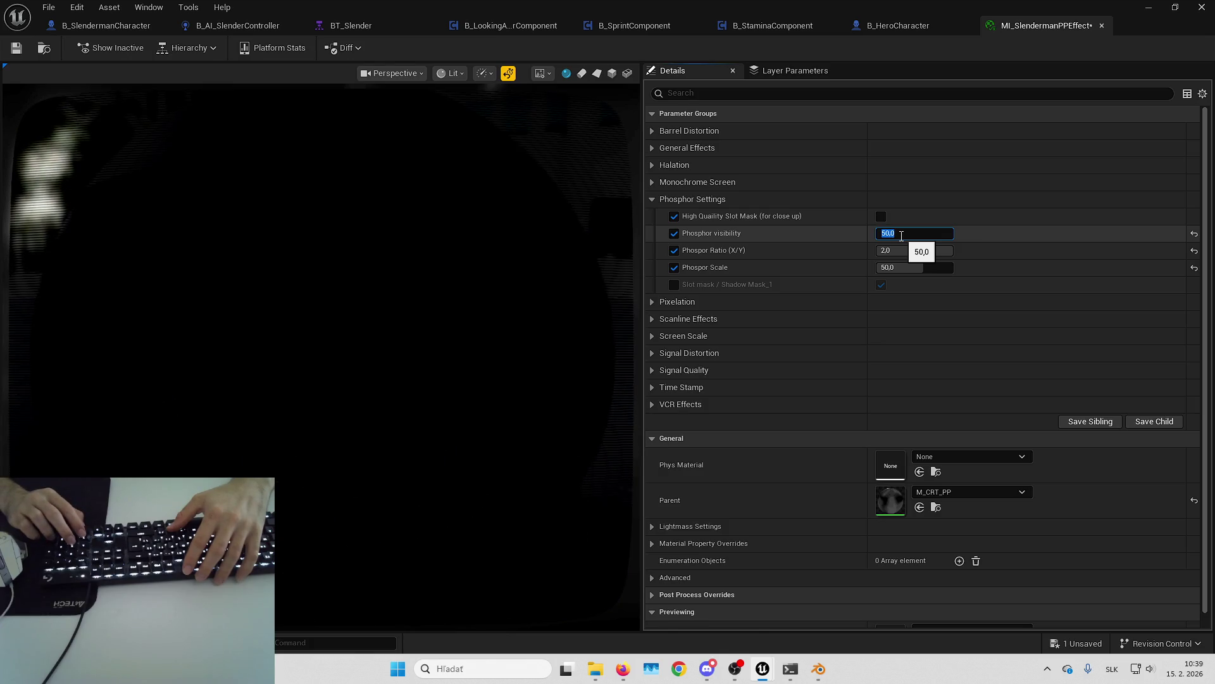
key(BackSpace)
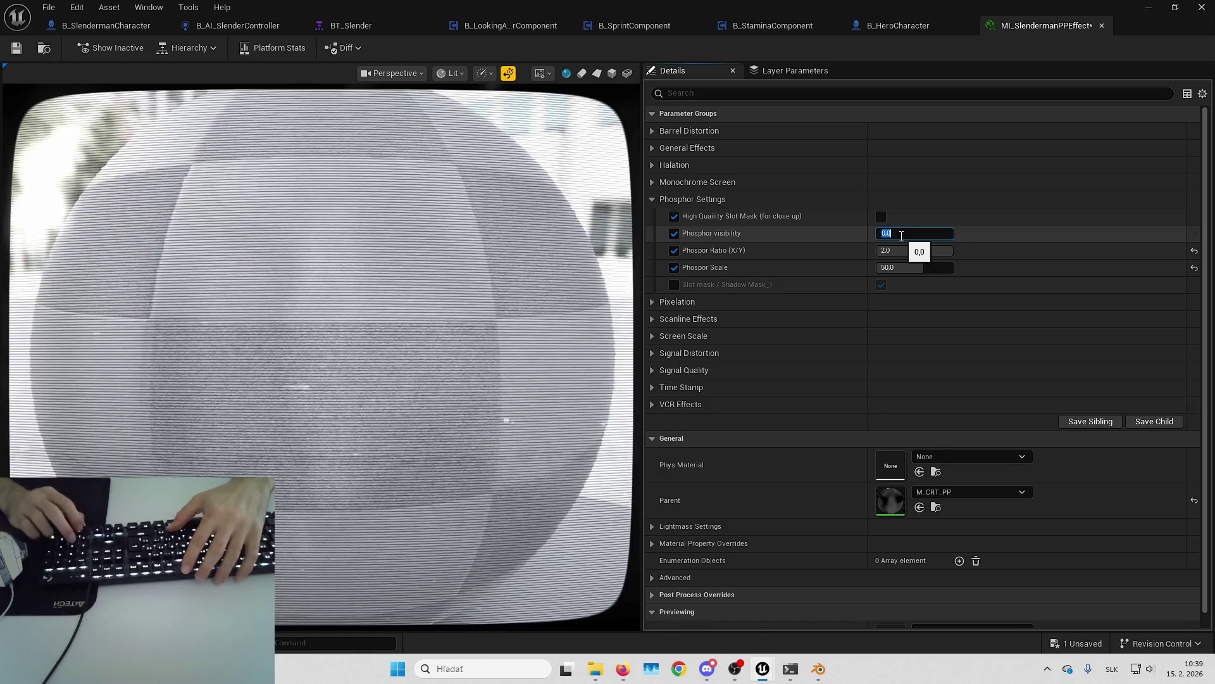
text(10,1)
key(Return)
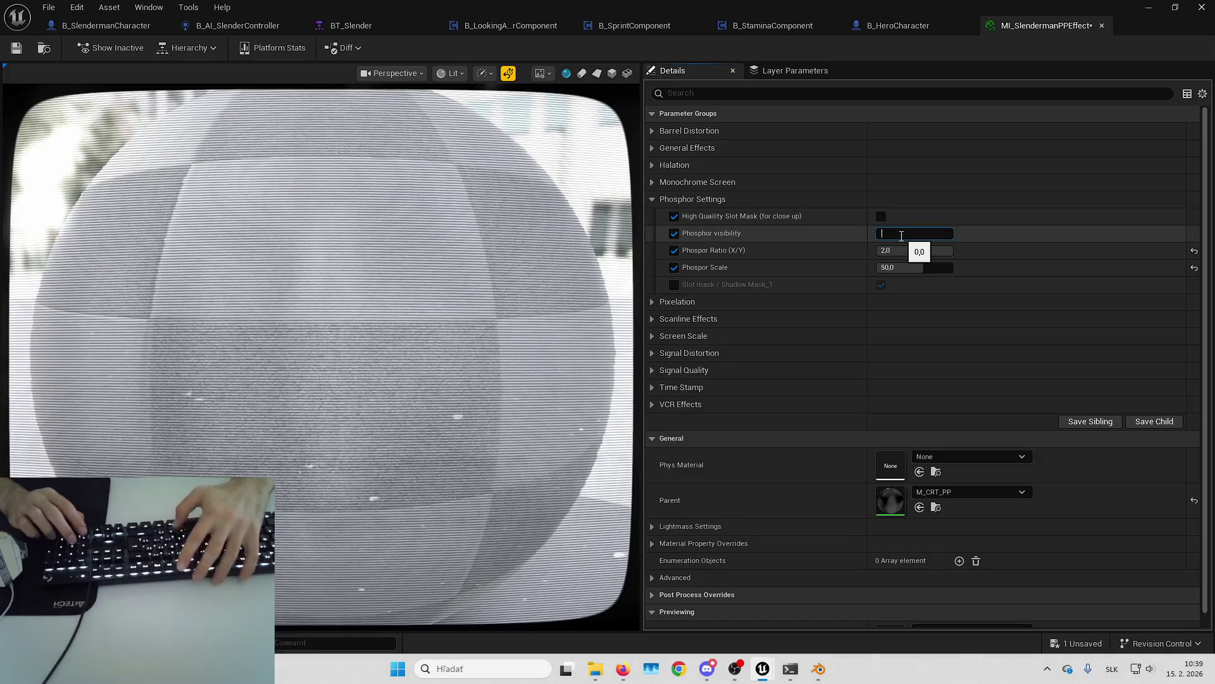
click(658, 198)
click(655, 183)
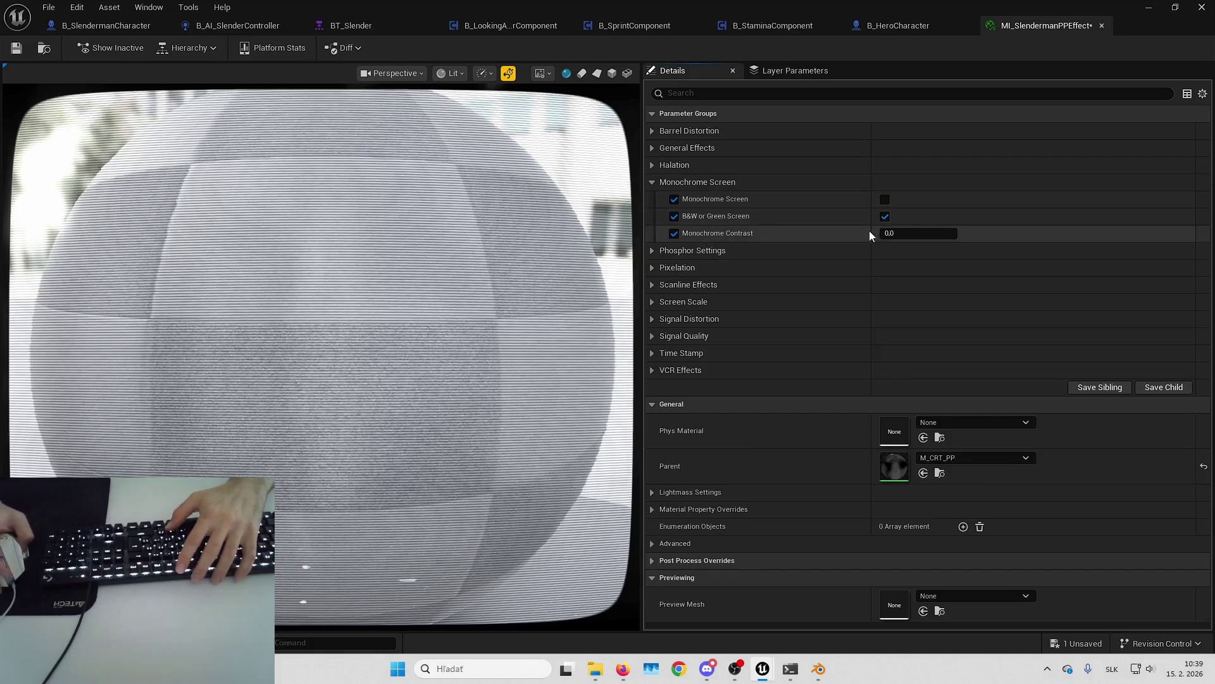
Step: Try Chromatic Distance values 50, 1 and 0,1, then restore it to 0,0004
click(921, 231)
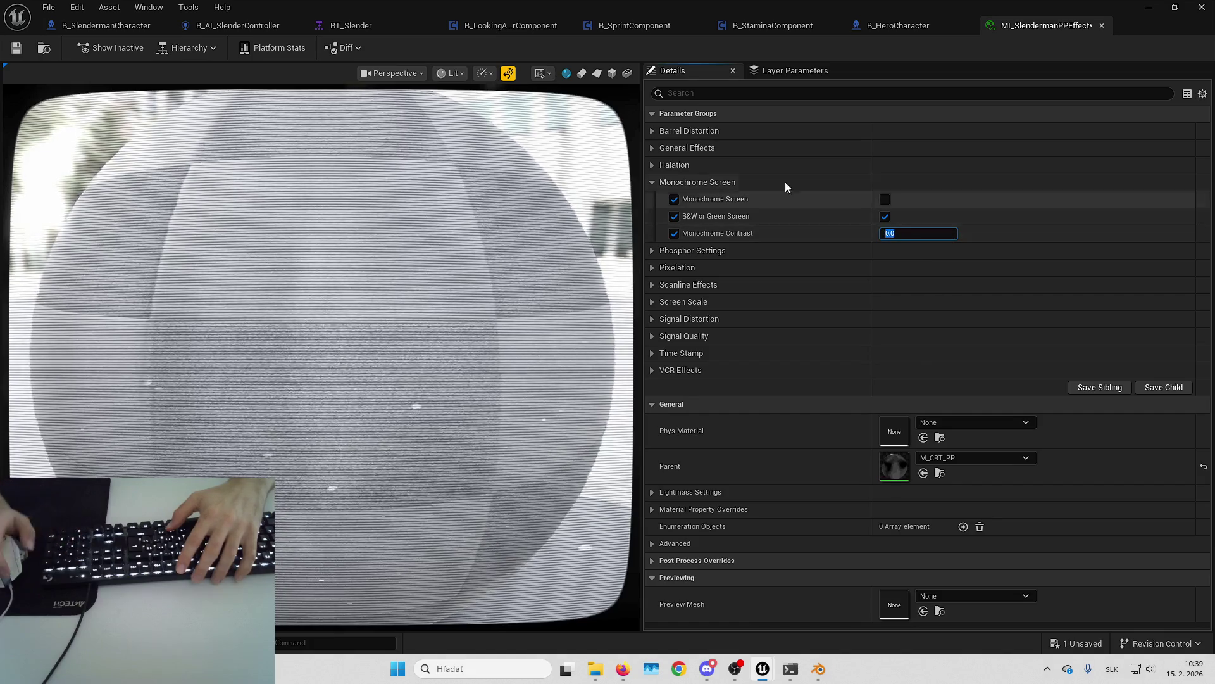
click(653, 181)
click(658, 166)
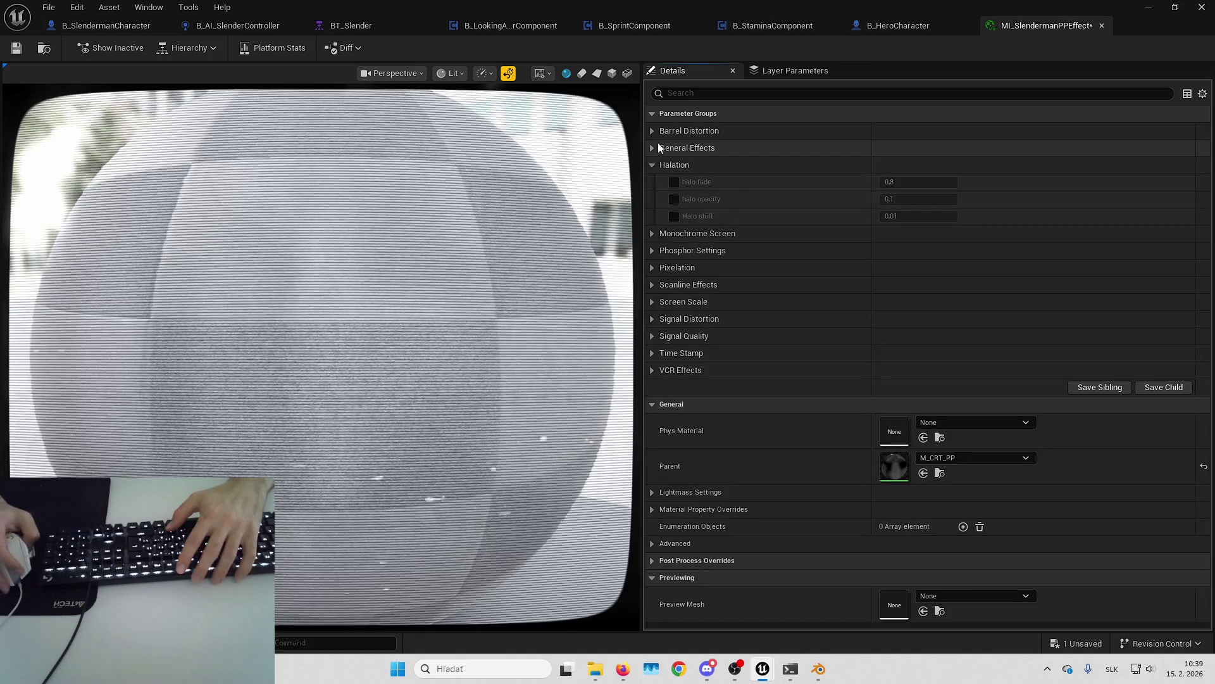
click(655, 148)
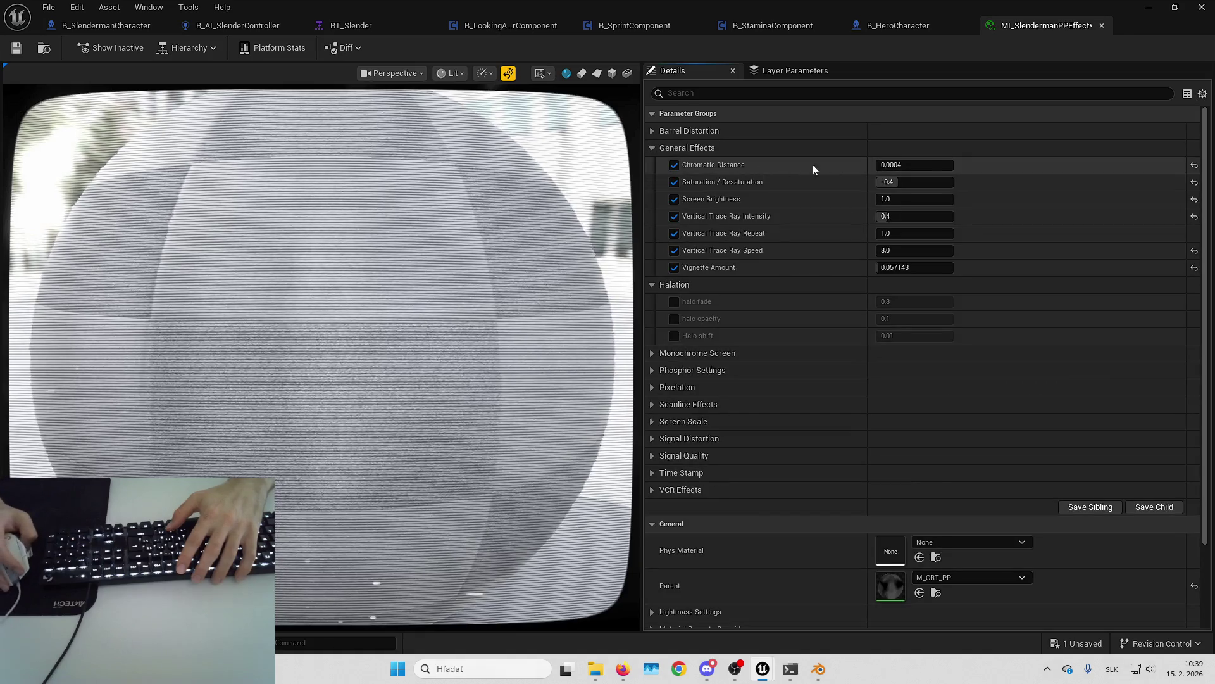
click(925, 165)
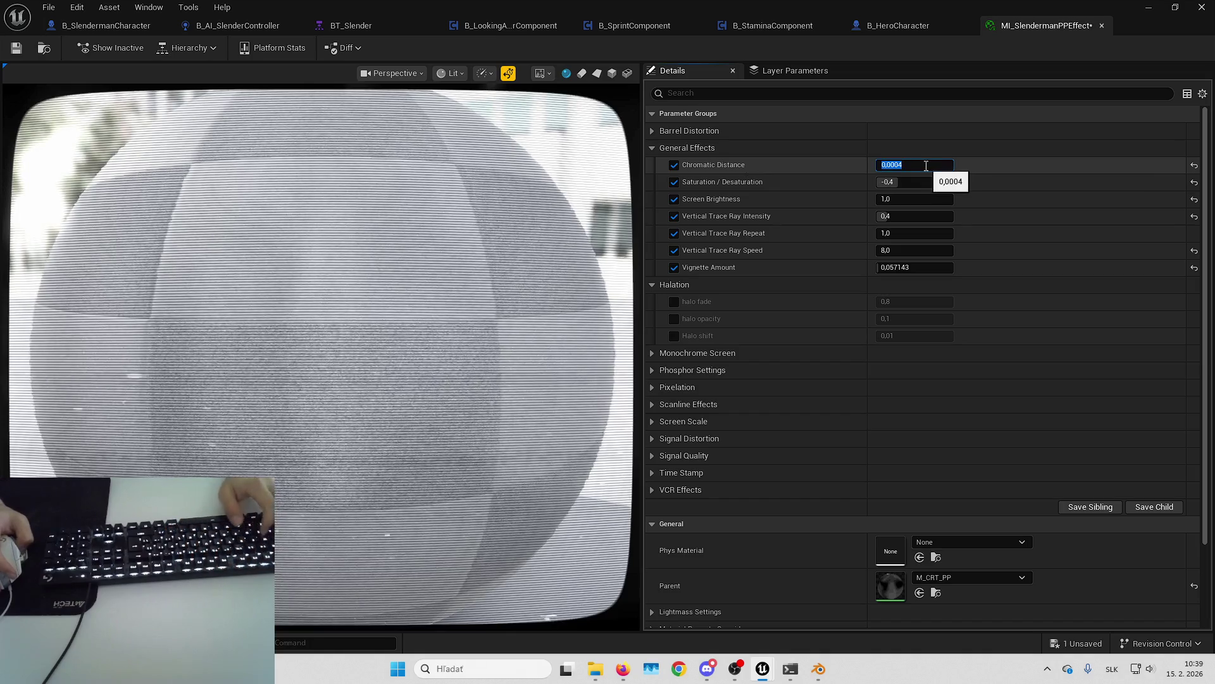
text(50)
key(Return)
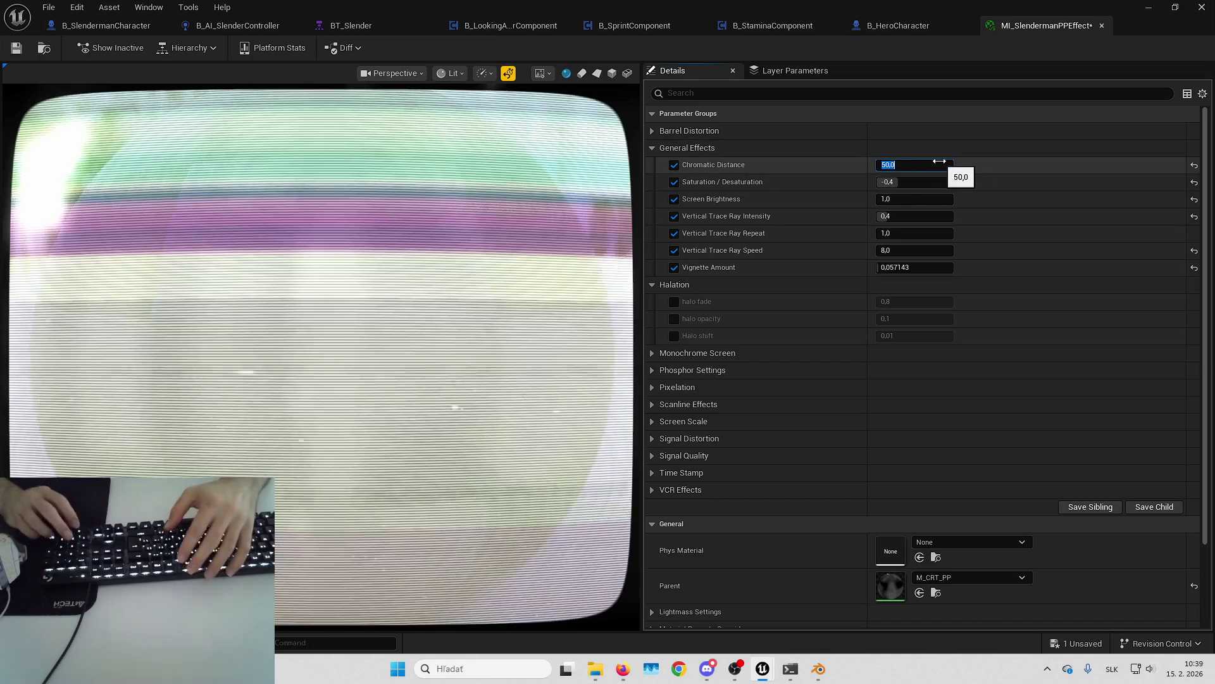
text(1)
key(Return)
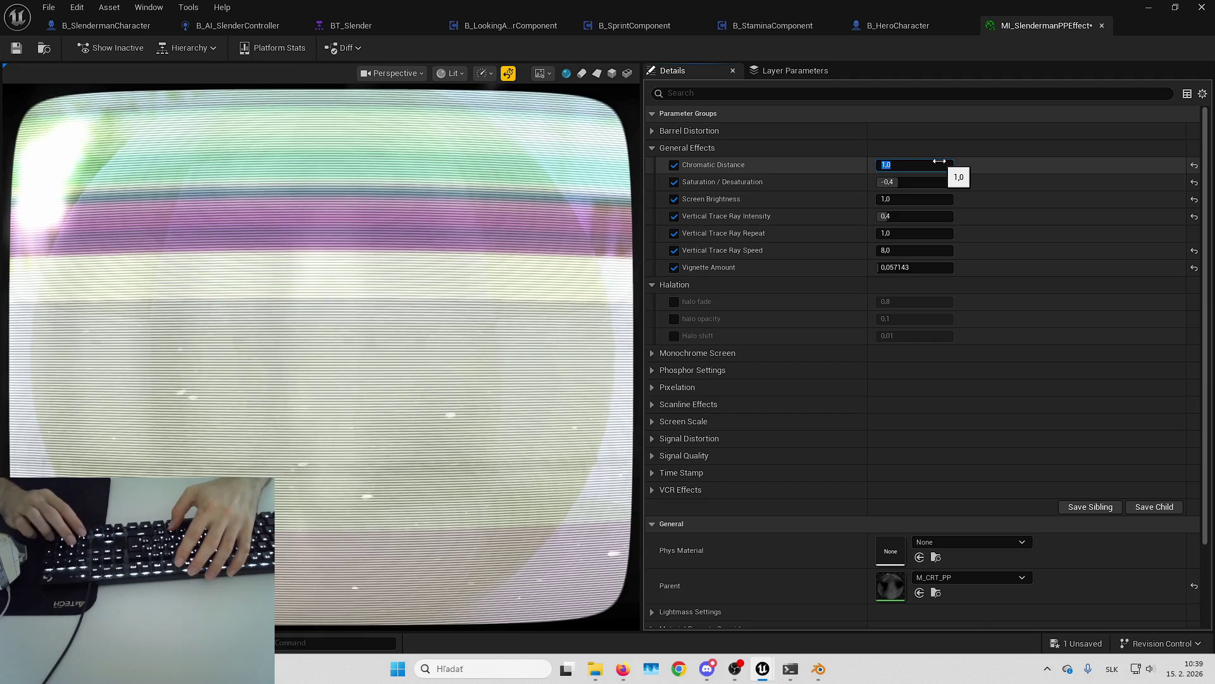
text(0,1)
key(Return)
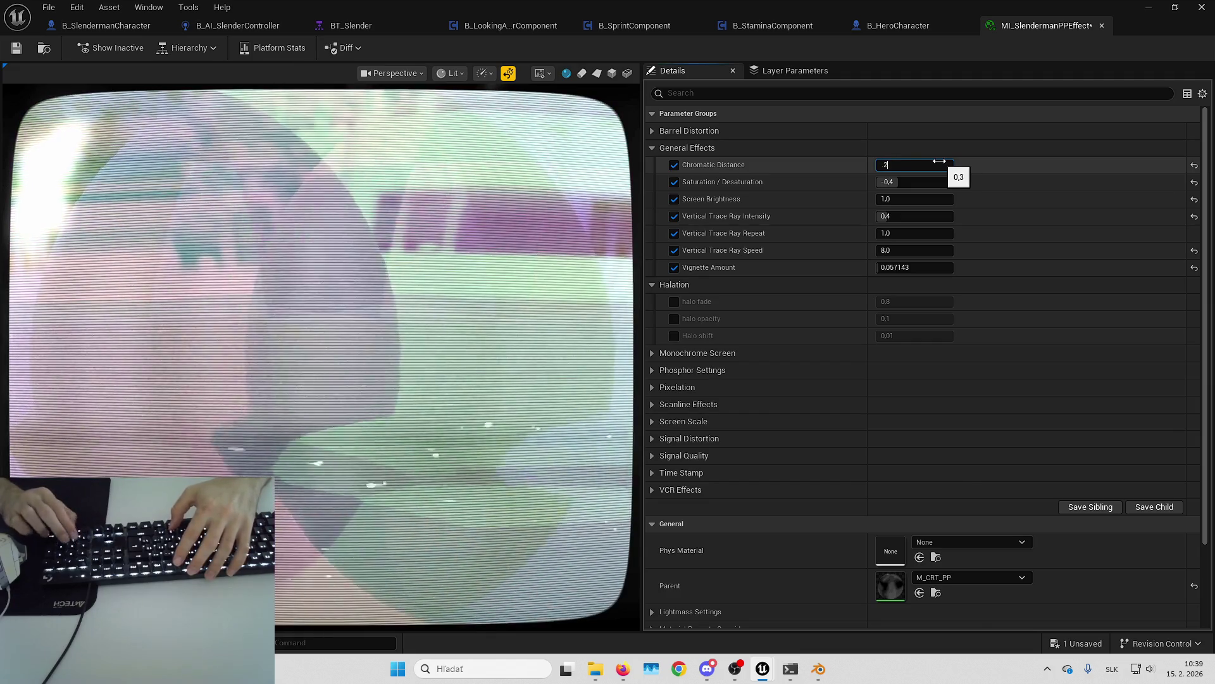
text(0,0004)
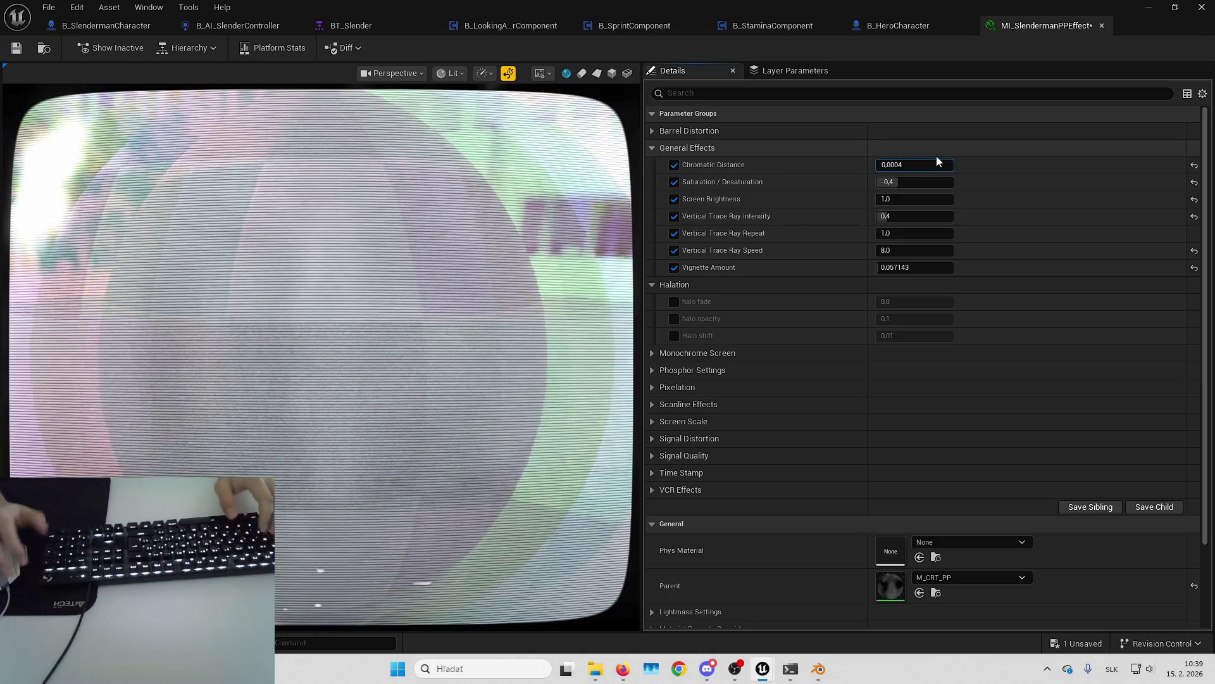
key(Return)
Step: Try Saturation / Desaturation values 5, 0,5 and 1, then return it to -0,4
click(919, 182)
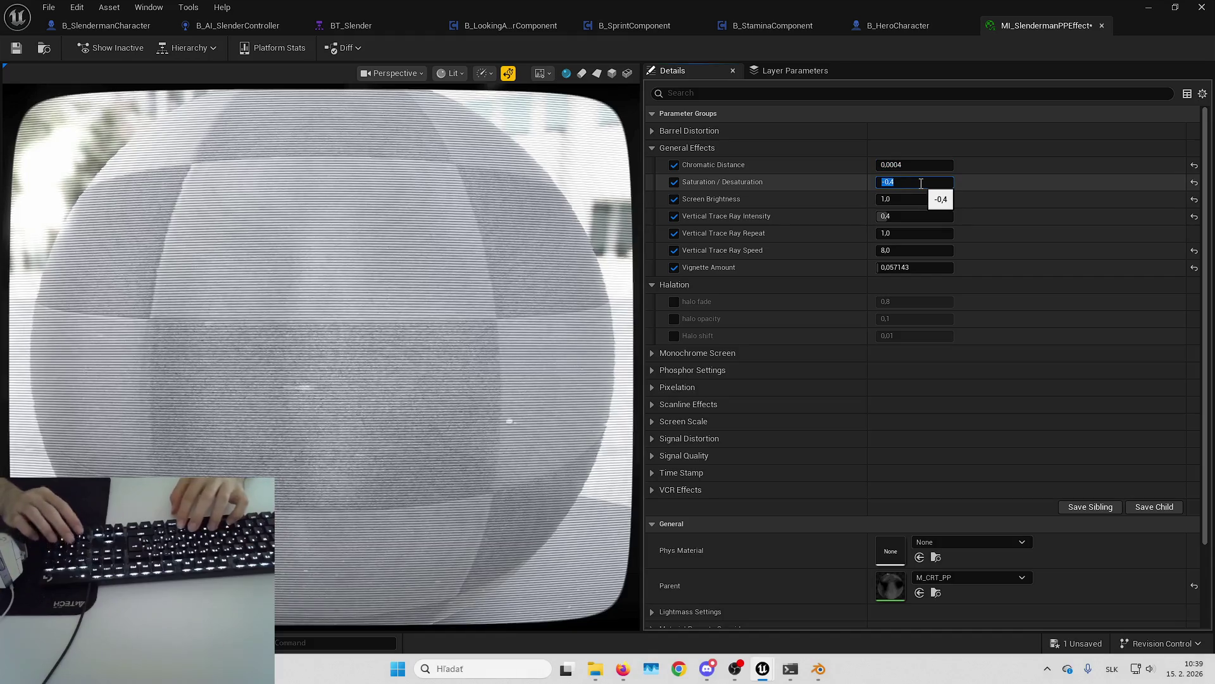
text(5)
key(Return)
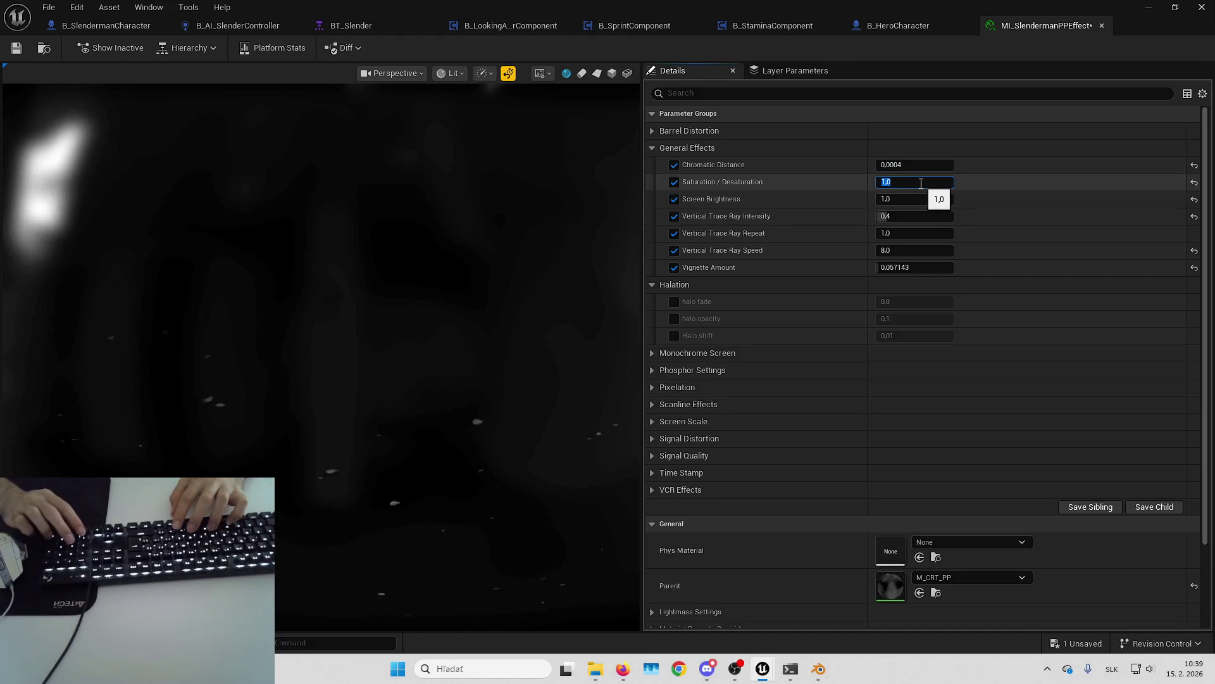
text(0,5)
key(Return)
key(Return)
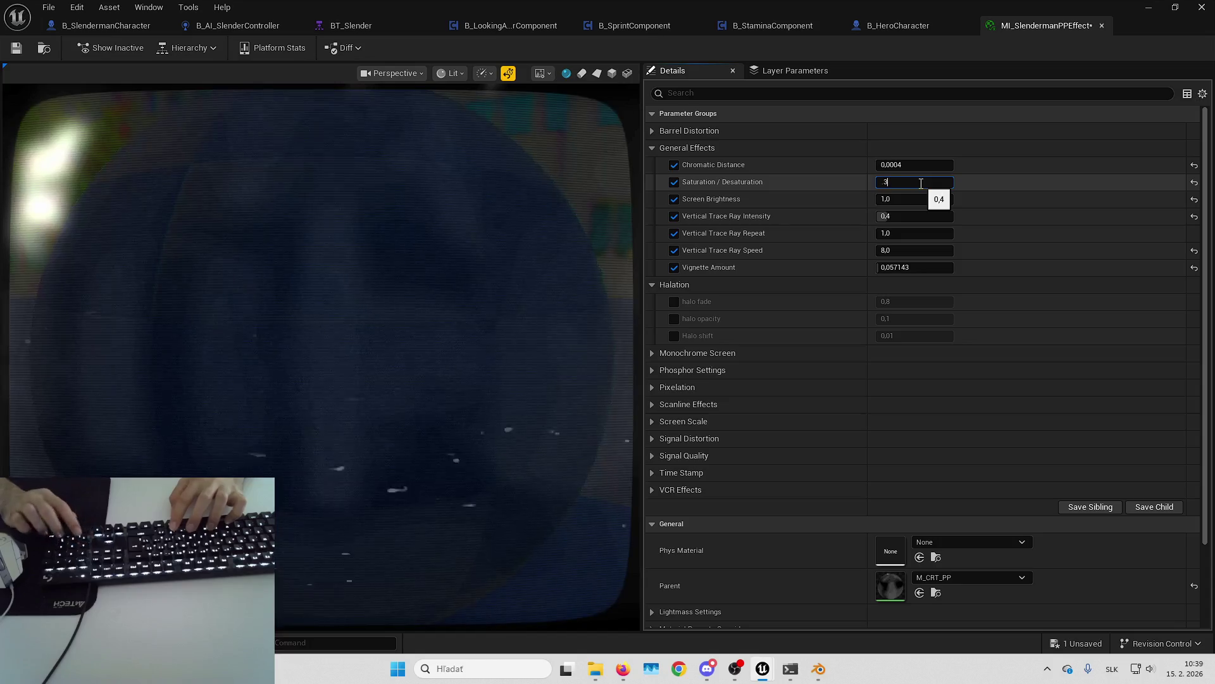
text(1)
key(Return)
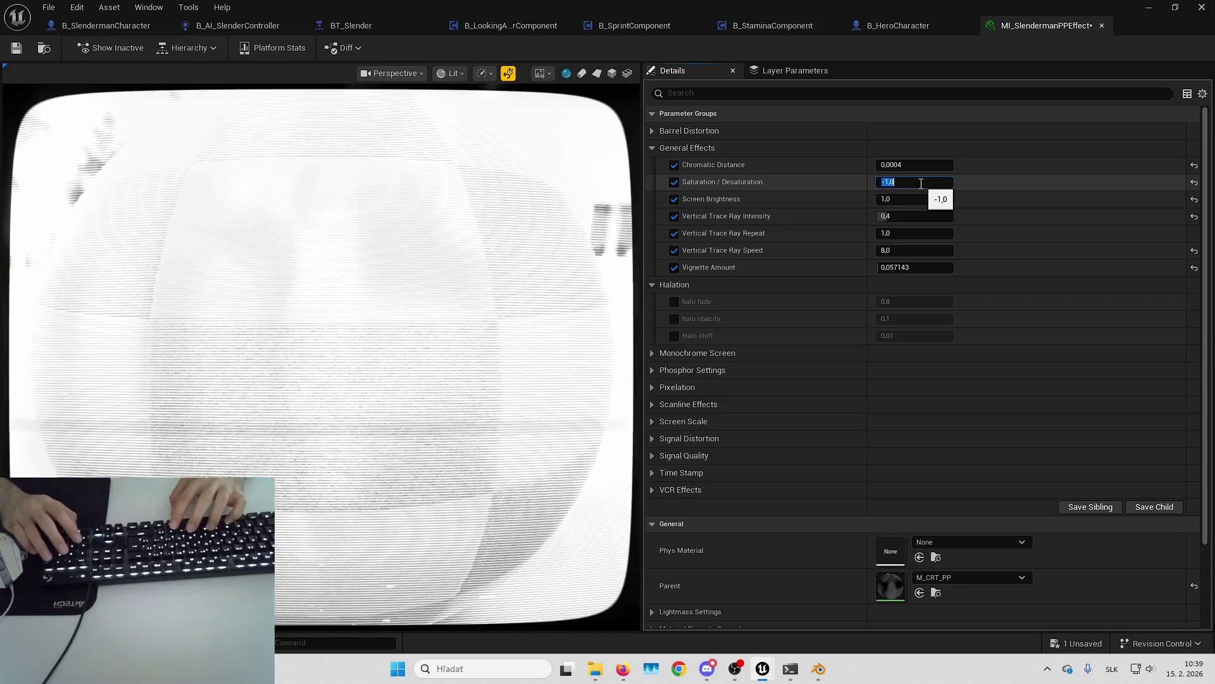
text(0,4)
key(Return)
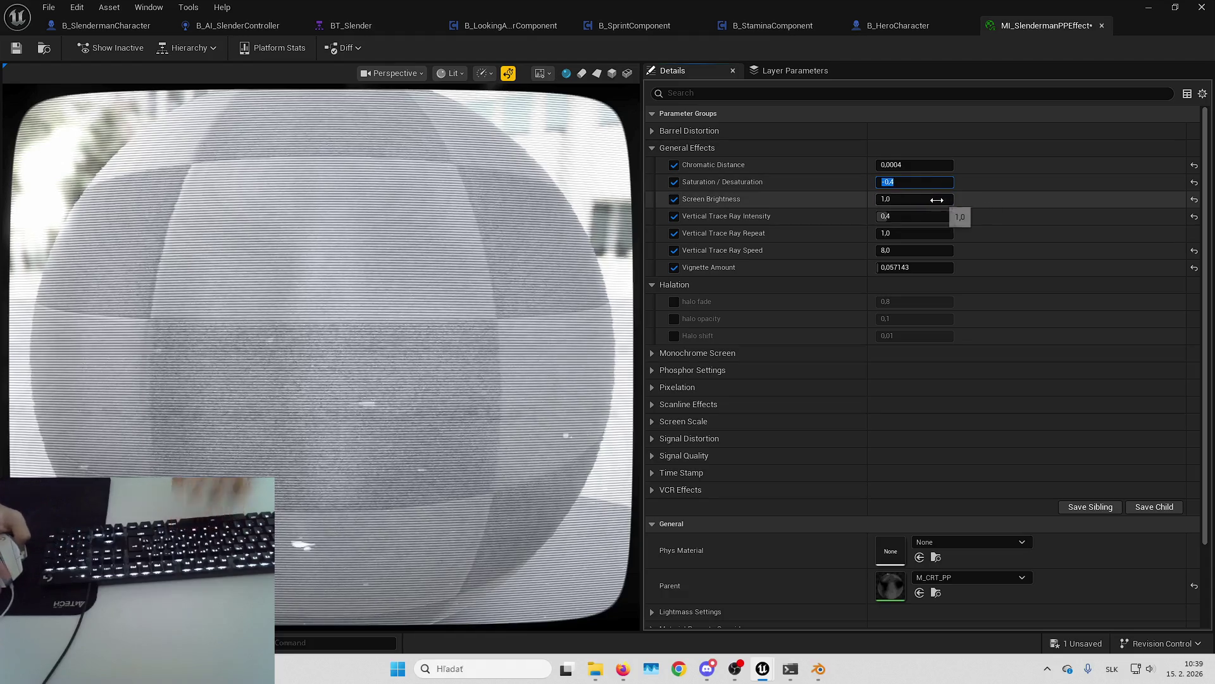
Step: Try Screen Brightness values 3, 1, 0,1 and 0,5
click(937, 200)
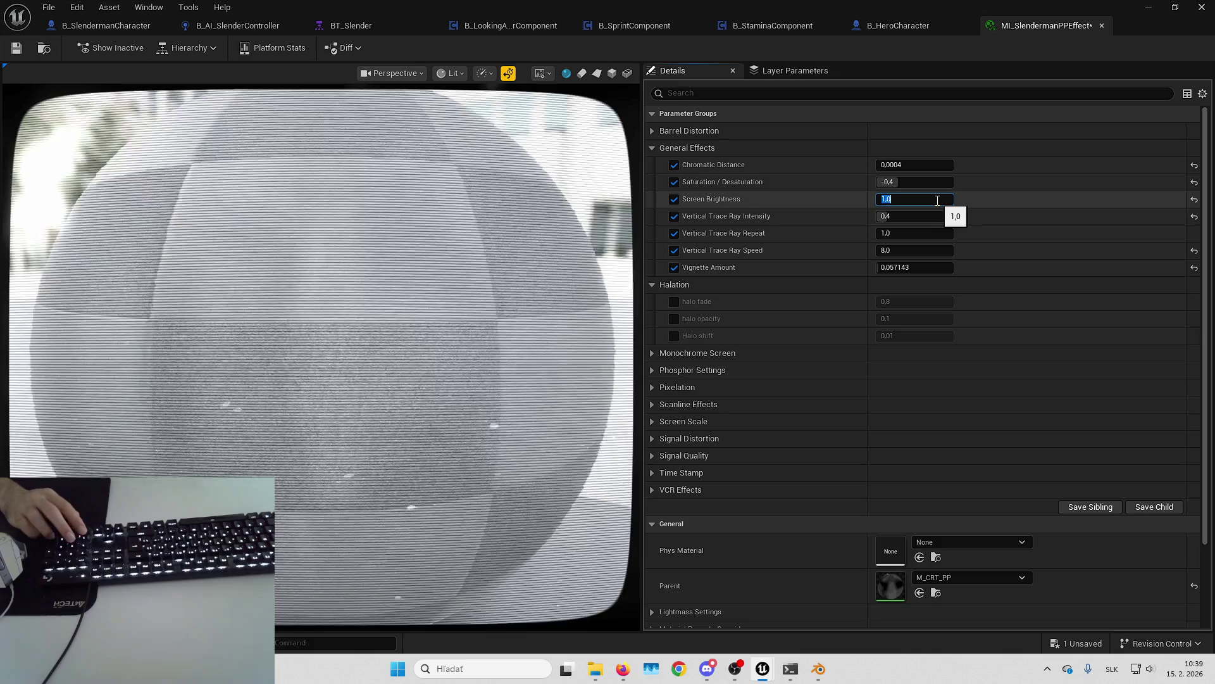
text(3)
key(Return)
text(1)
key(Return)
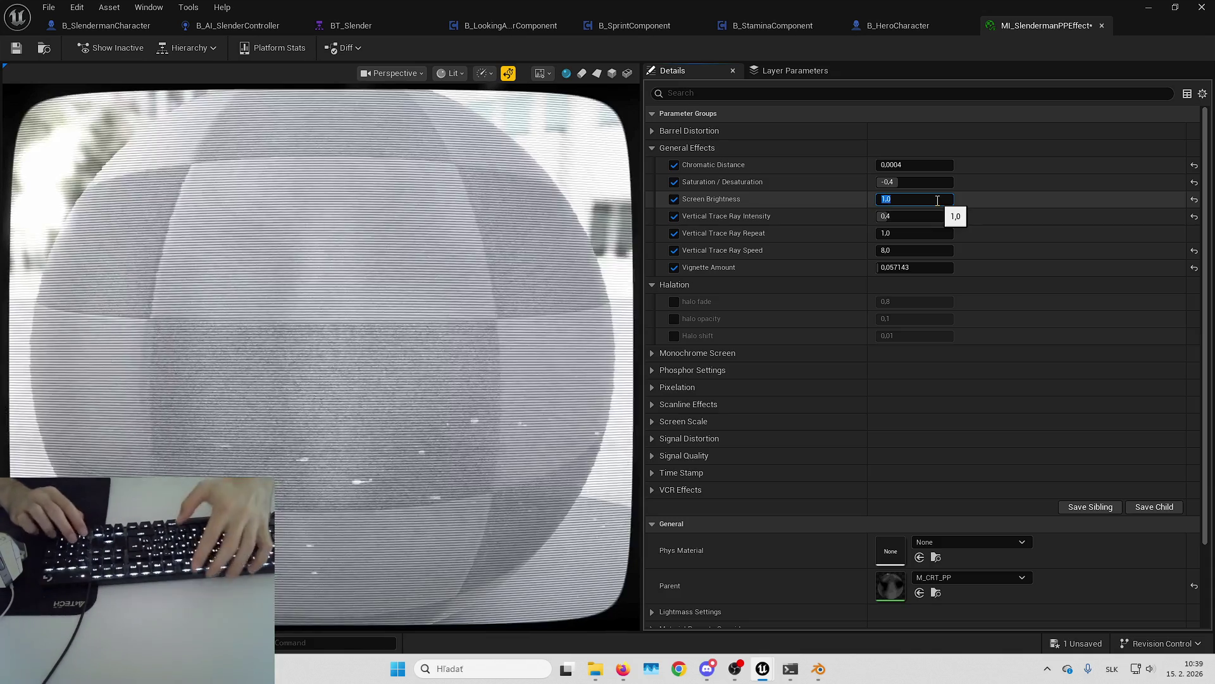
text(0,1)
key(Return)
key(BackSpace)
text(0,5)
key(Return)
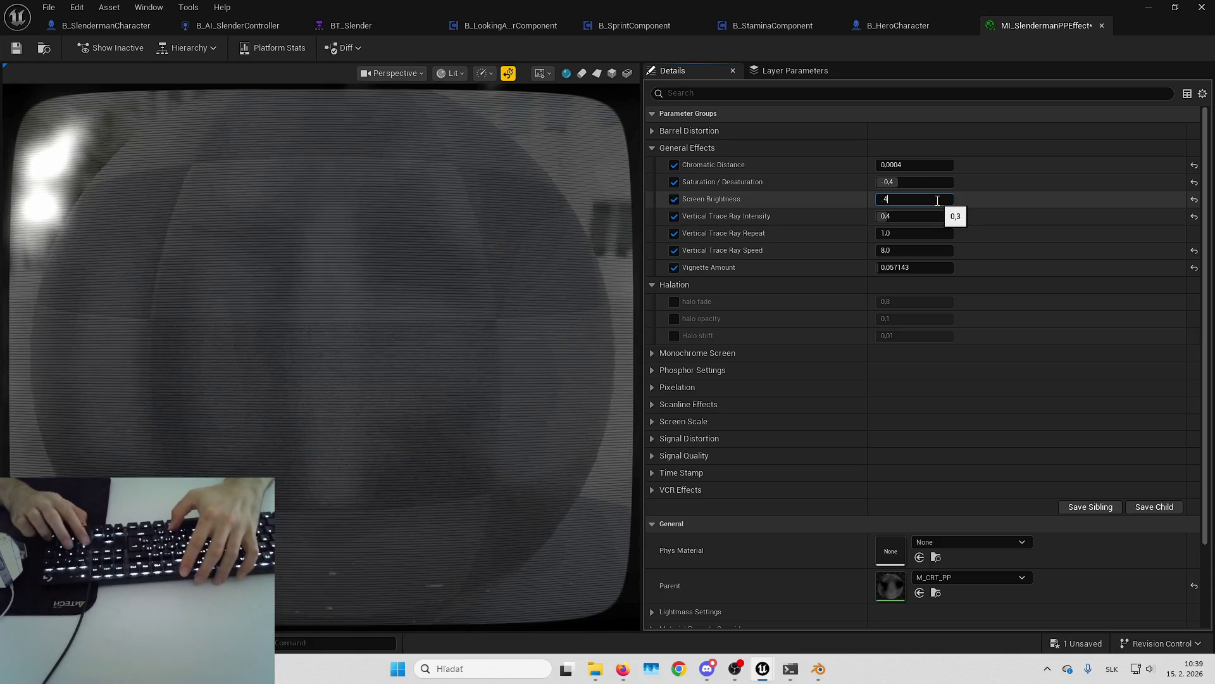
Step: Try Screen Brightness 0,6, 0,9 and 1,0, settling on 0,1
text(0,6)
key(Return)
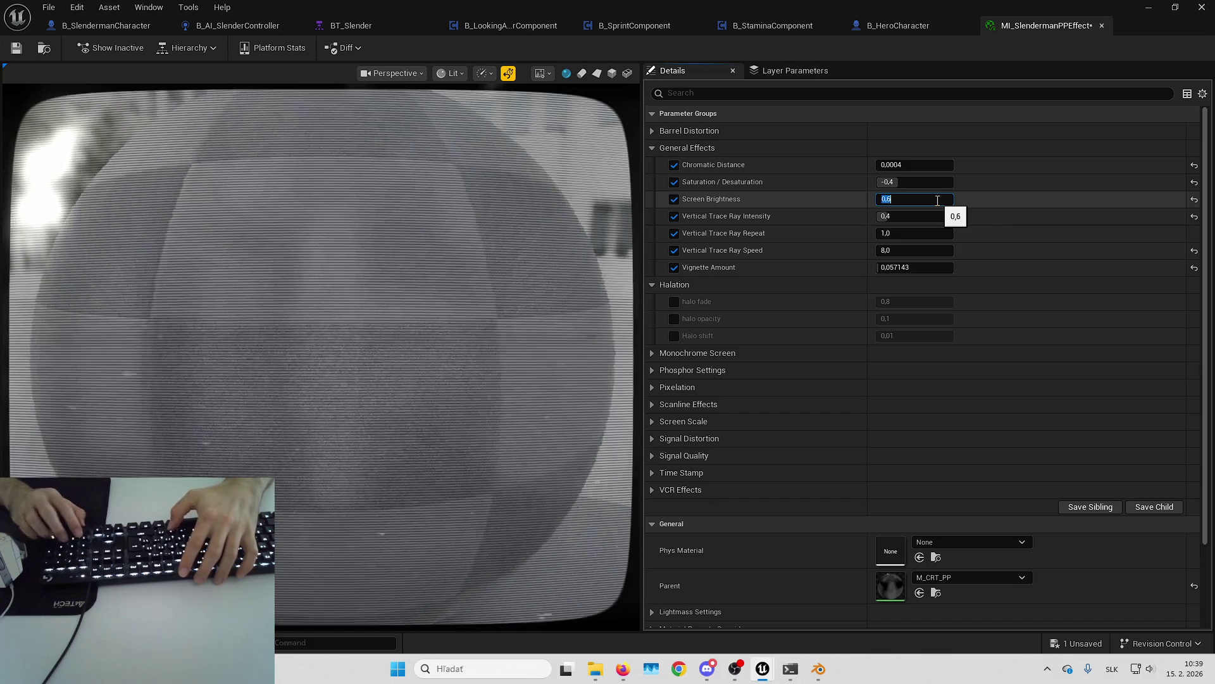
key(BackSpace)
text(9)
key(Return)
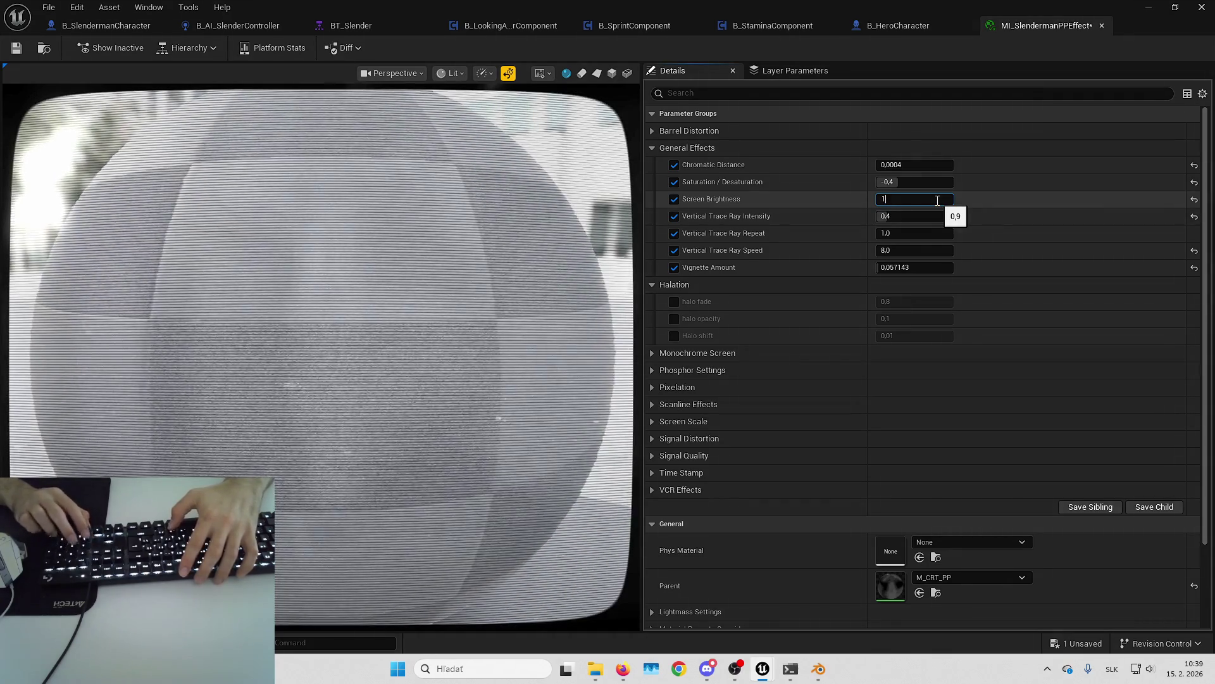
key(Return)
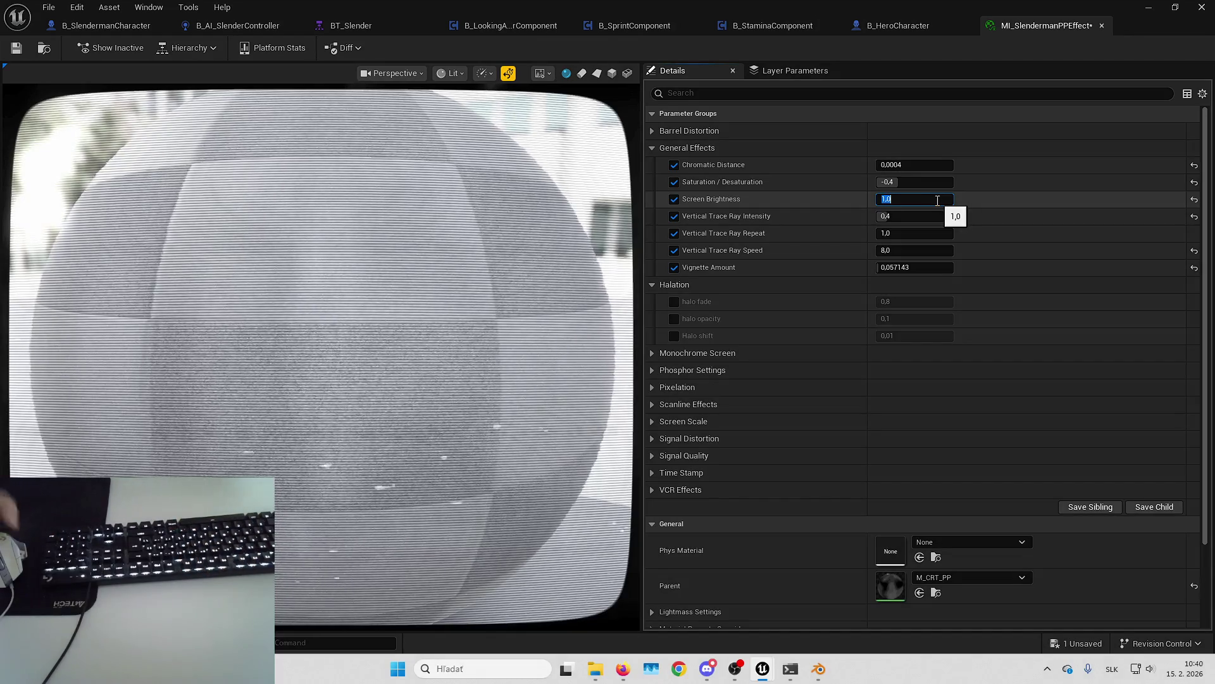
text(0,1)
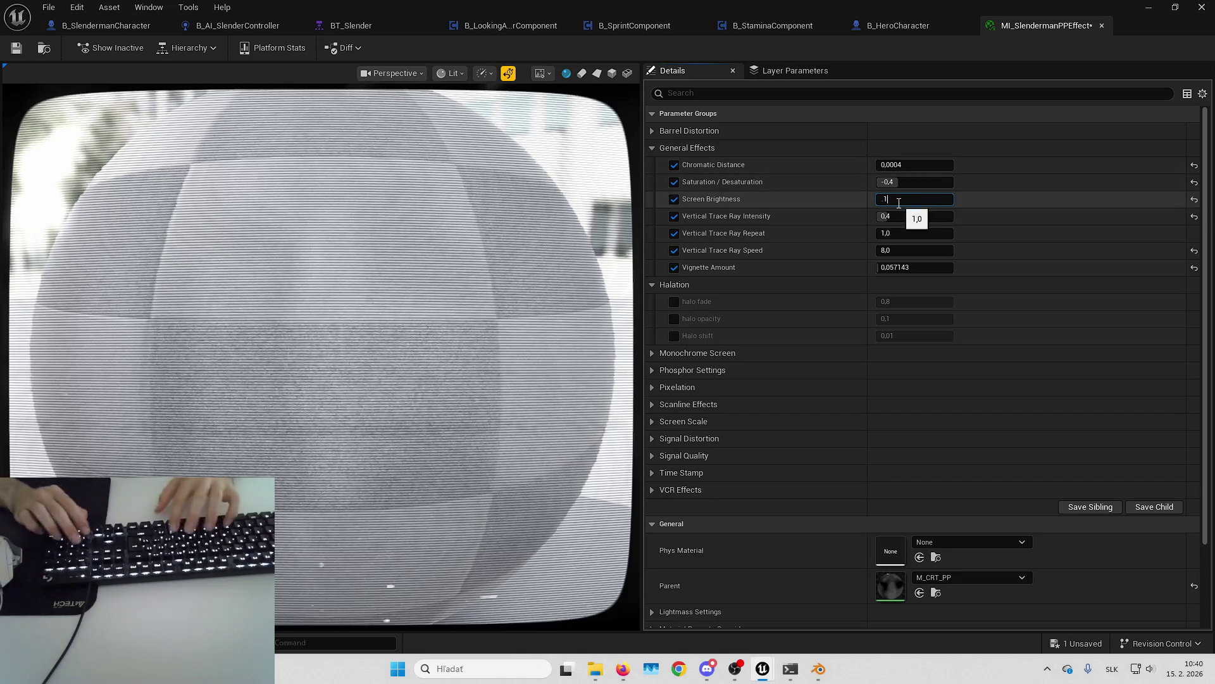
key(Return)
click(652, 131)
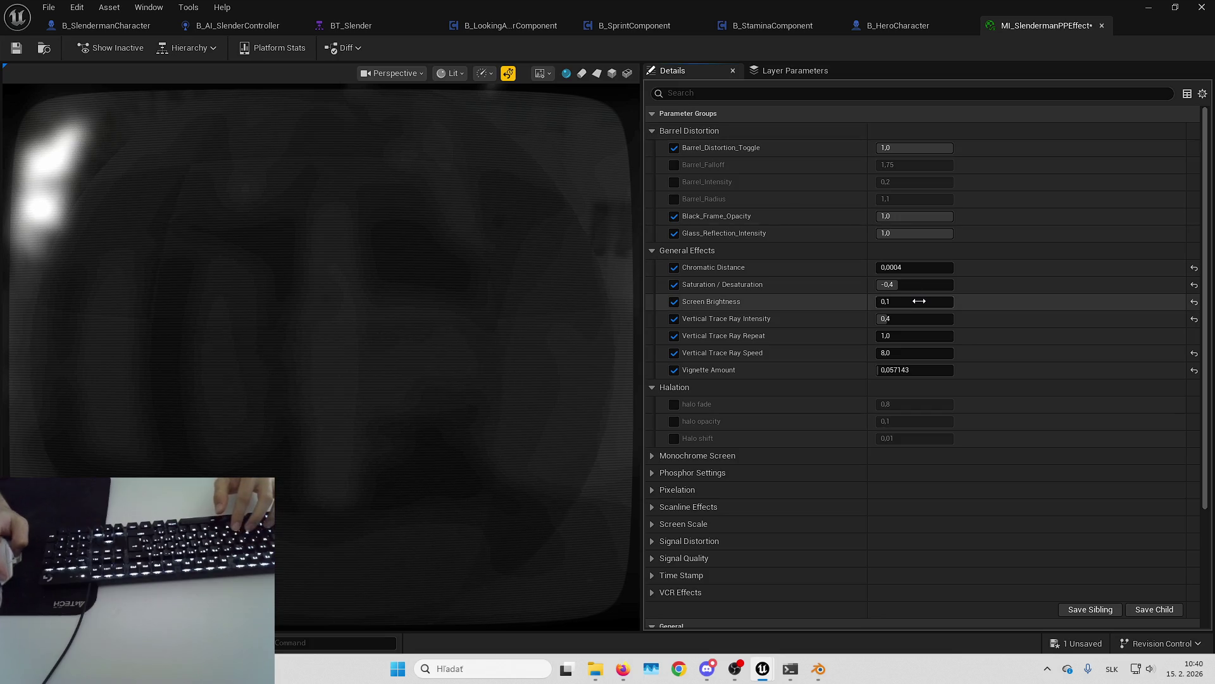
Step: Restore Screen Brightness to 1,0, zero Black Frame Opacity and Glass Reflection Intensity, and close the instance editor
text(1,0)
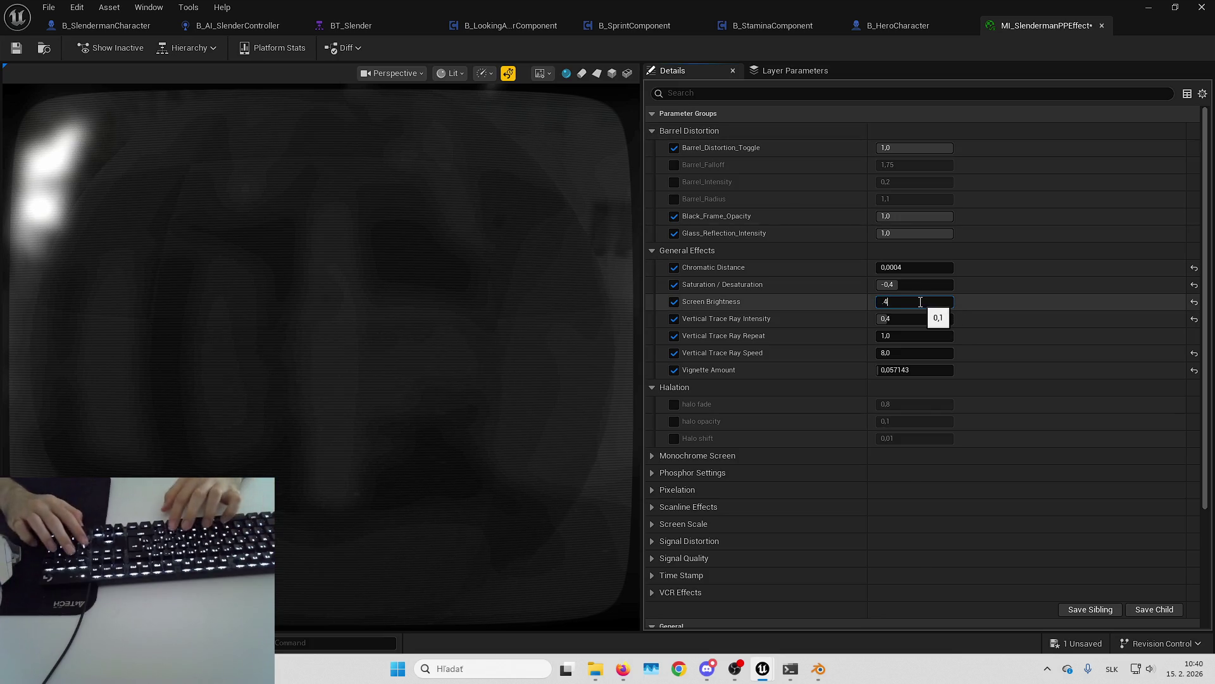
key(Return)
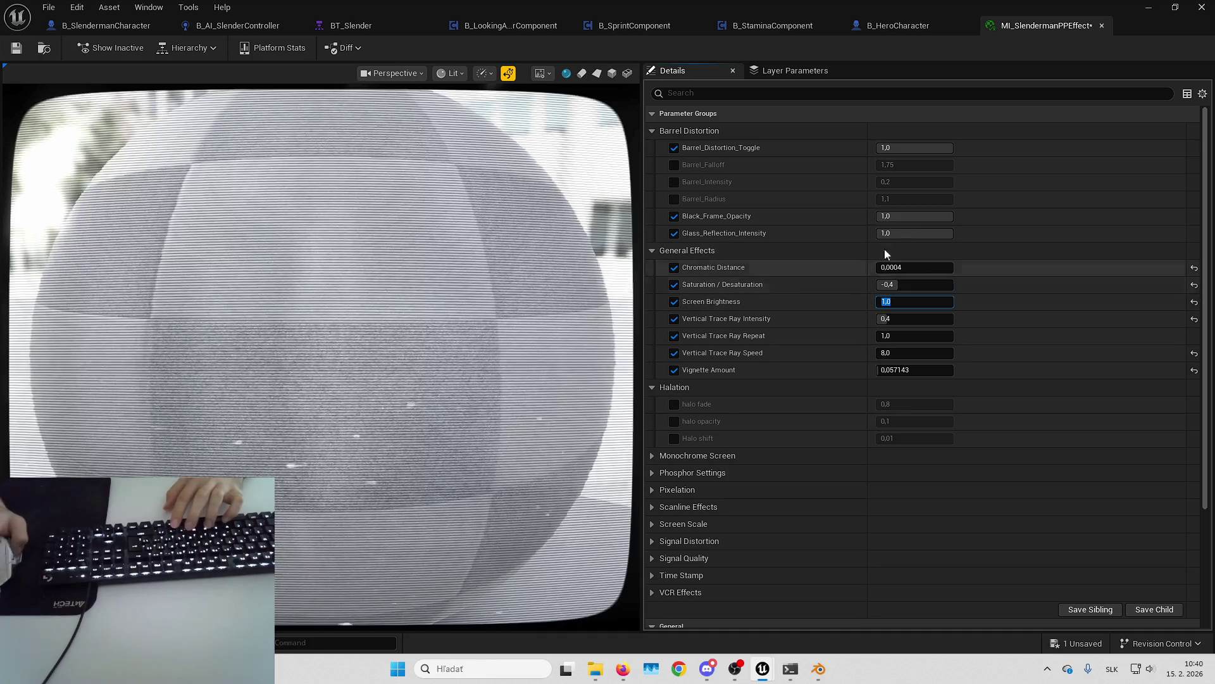
mouse_move(952, 216)
mouse_down()
mouse_move(877, 215)
mouse_move(915, 236)
mouse_move(879, 235)
mouse_up()
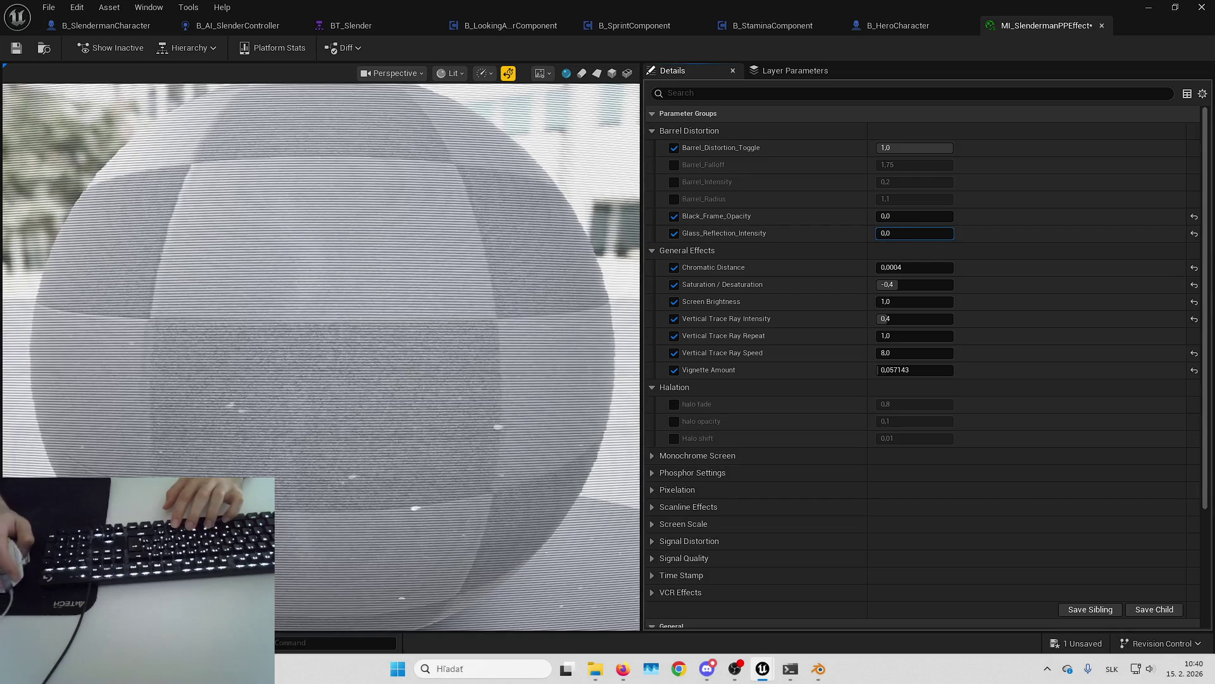
click(1147, 7)
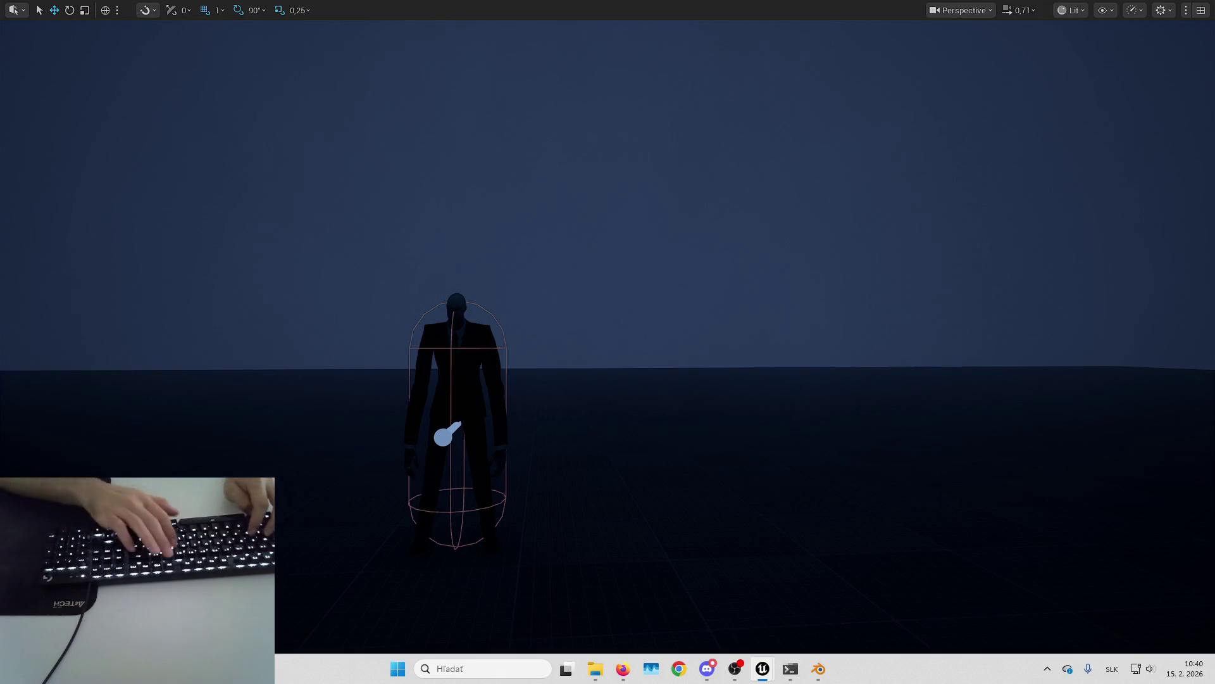
Step: Play in editor and walk the hero toward and away from Slenderman to preview the CRT filter
key(alt+p)
key(w)
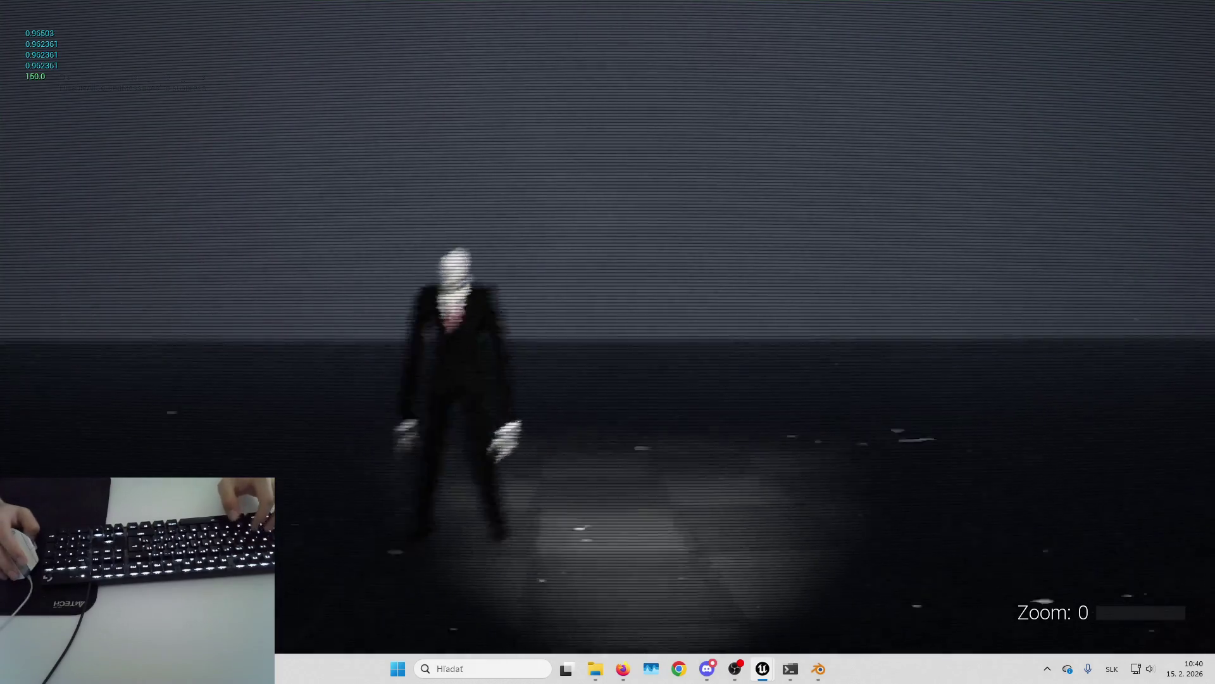
key(s)
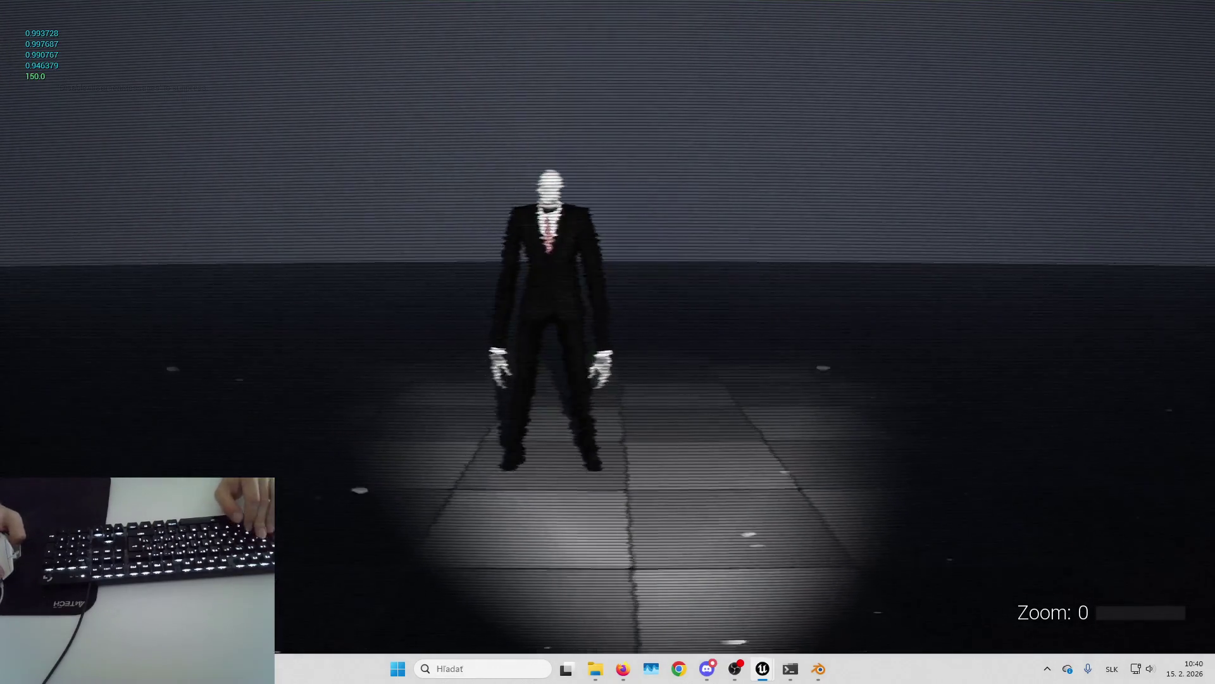
key(F11)
key(F11)
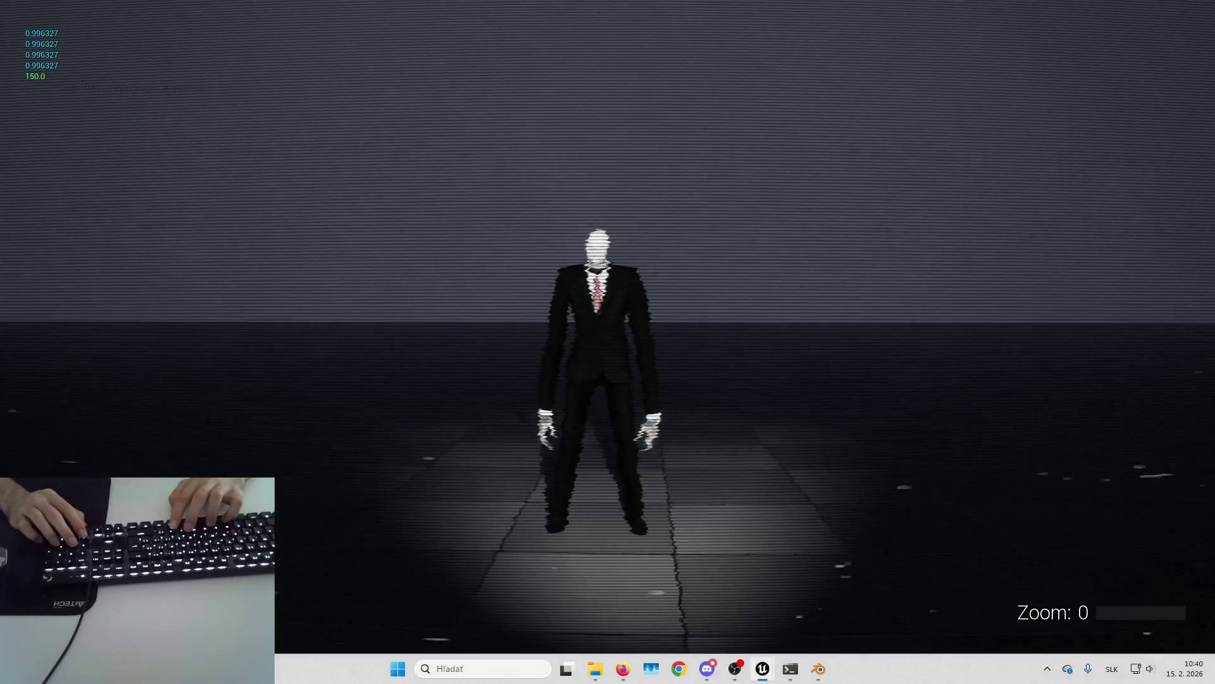
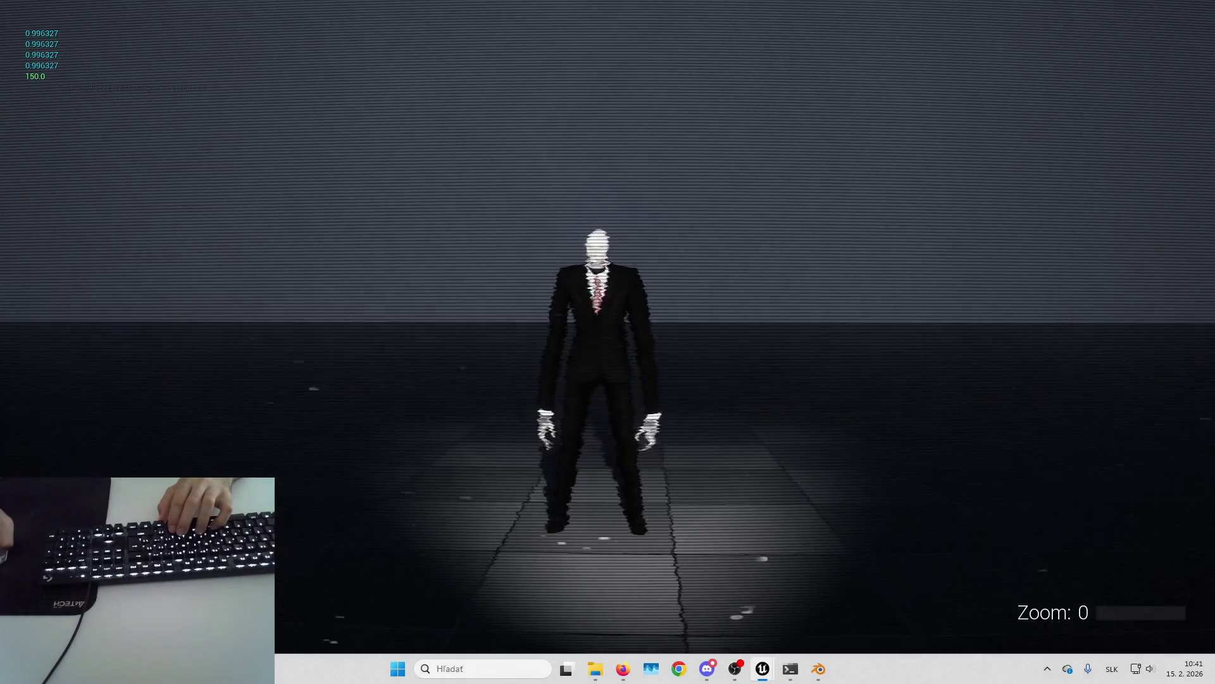
Step: Leave fullscreen play and shrink the material editor so the game and Details panel are visible
key(Escape)
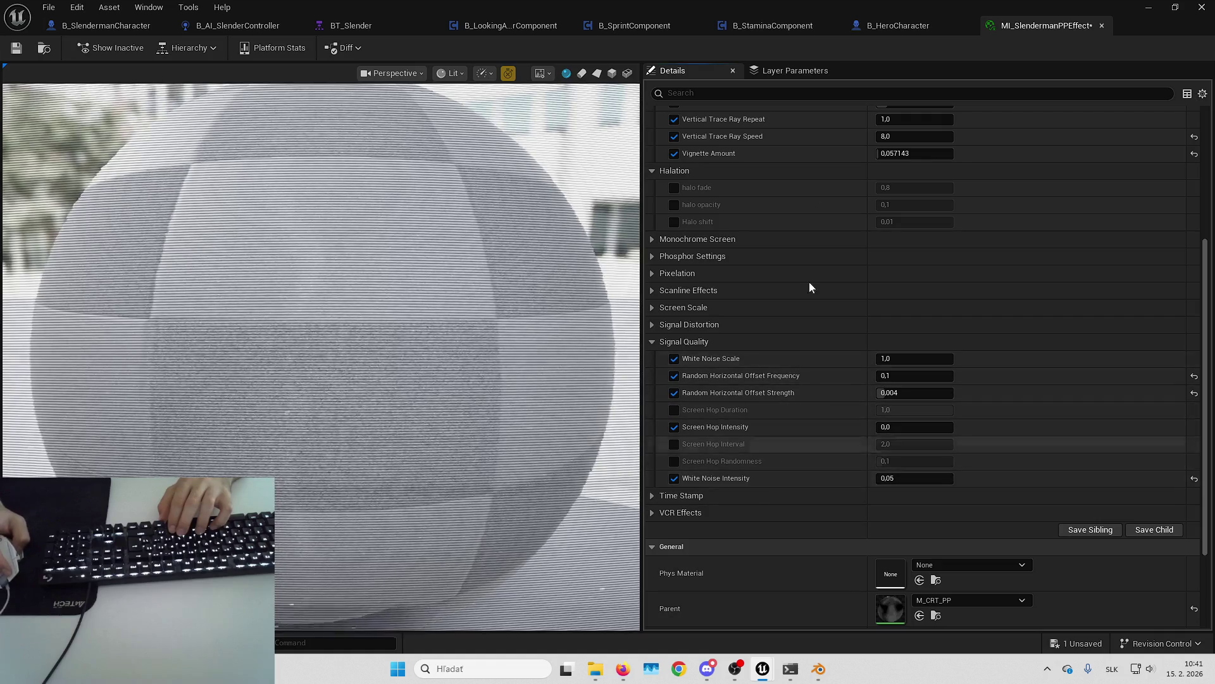
mouse_move(848, 8)
mouse_down()
mouse_move(849, 76)
mouse_move(943, 98)
mouse_move(367, 146)
mouse_move(249, 118)
mouse_up()
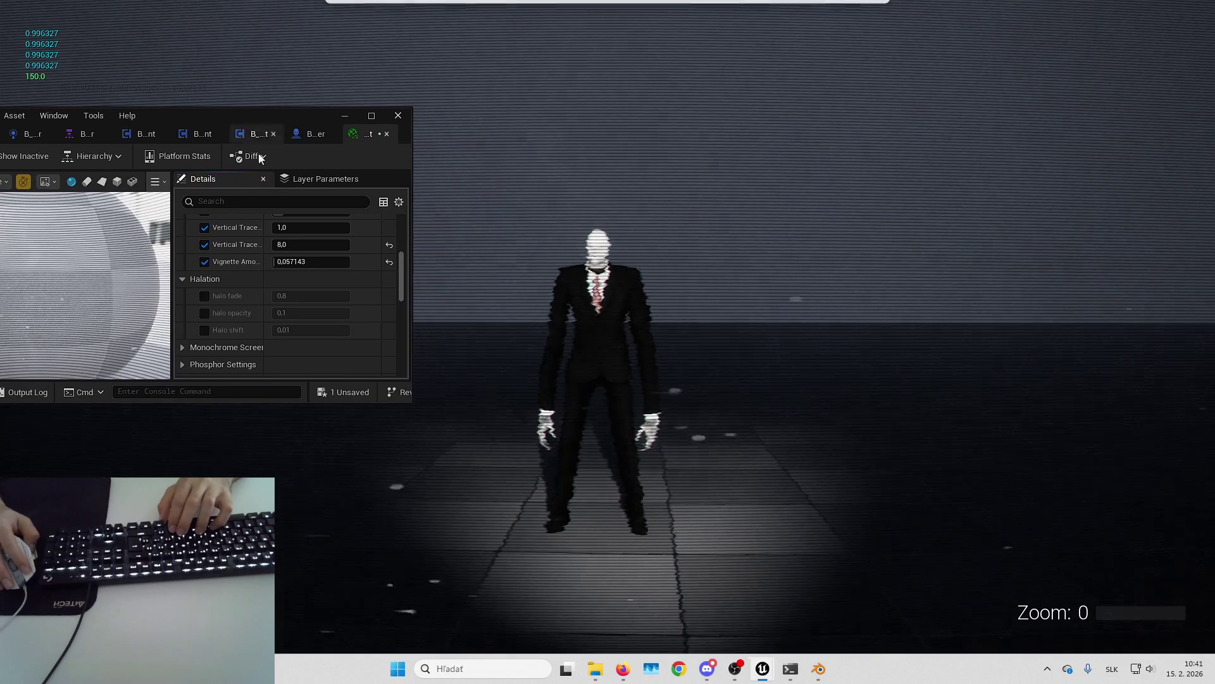
scroll(288, 316, down, 3)
scroll(287, 317, up, 6)
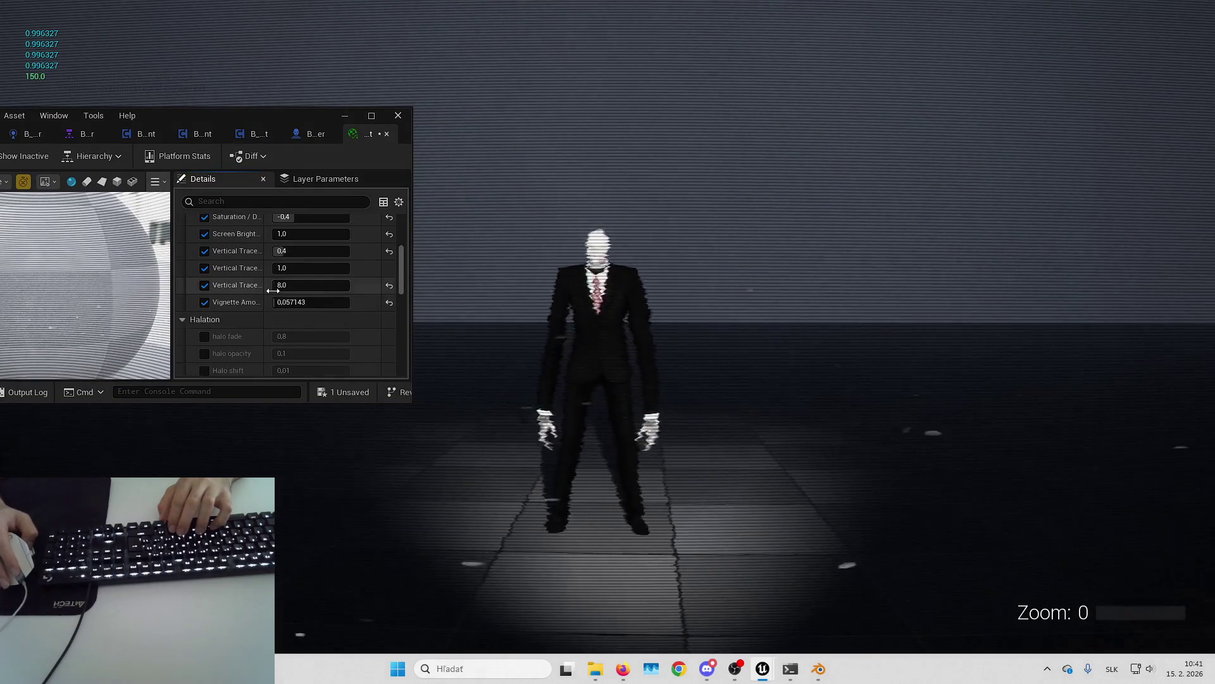
scroll(262, 274, up, 1)
drag(263, 274, 274, 274)
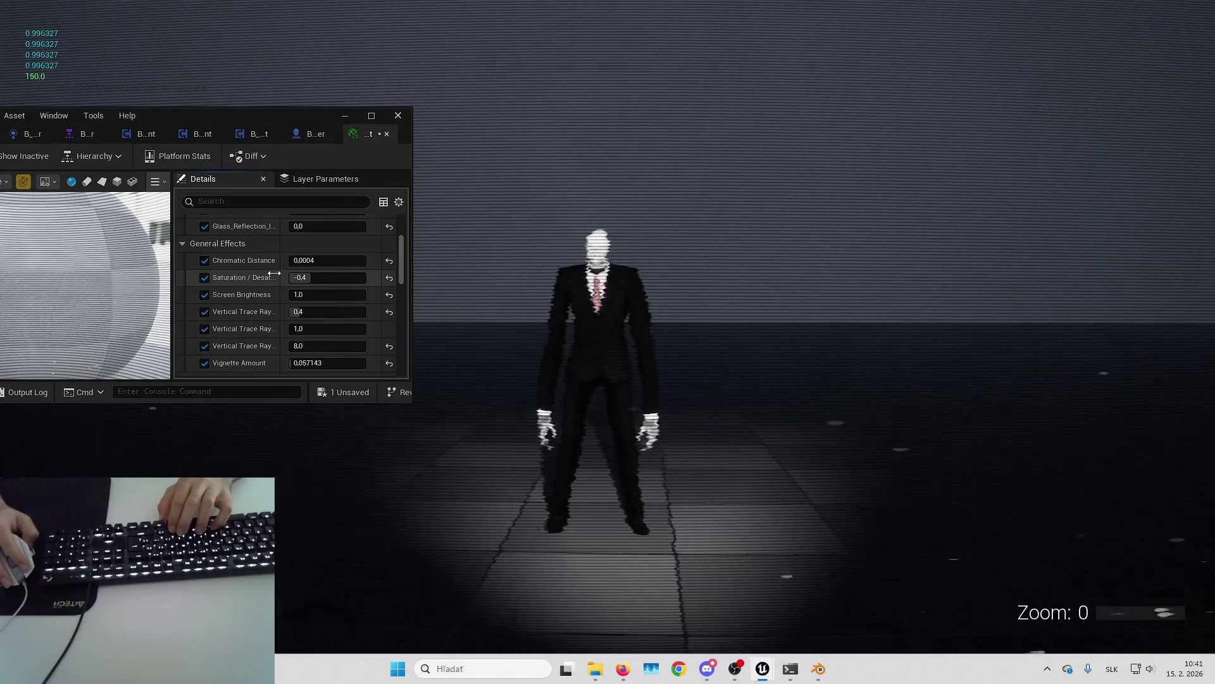
scroll(269, 274, down, 5)
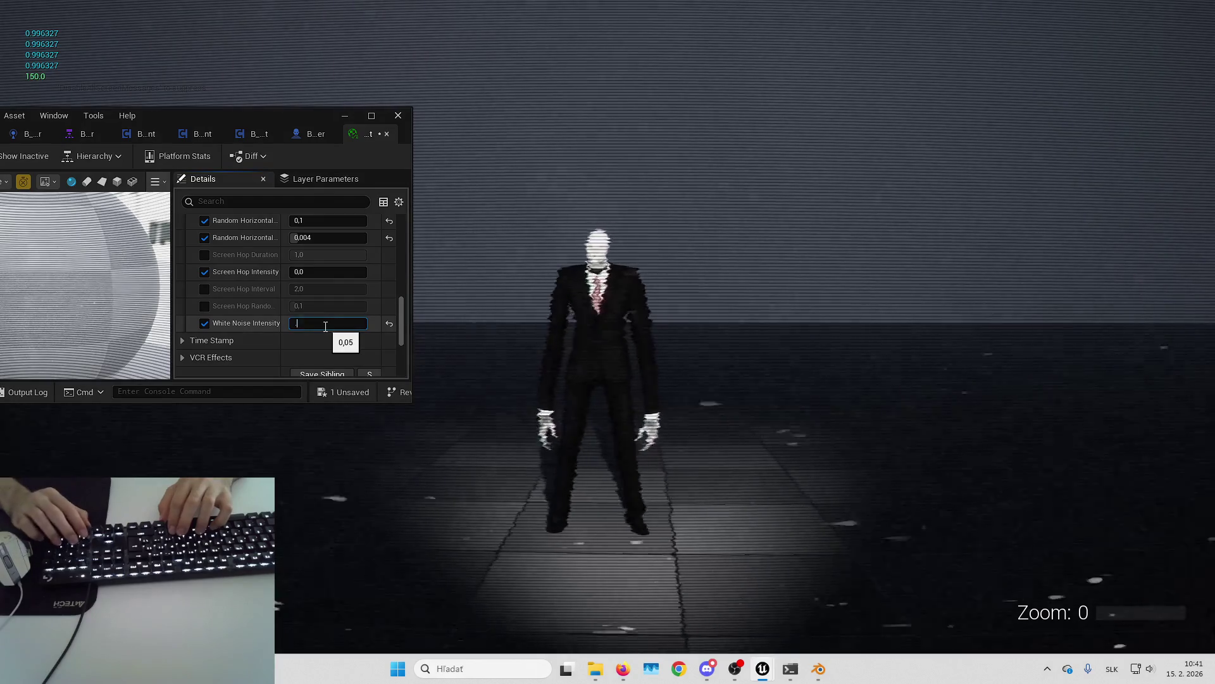
Step: Try White Noise Intensity values 0,2, 0,5, 0,9, 2, 3 and finally 1
text(0,10,2)
key(Return)
text(0,5)
key(Return)
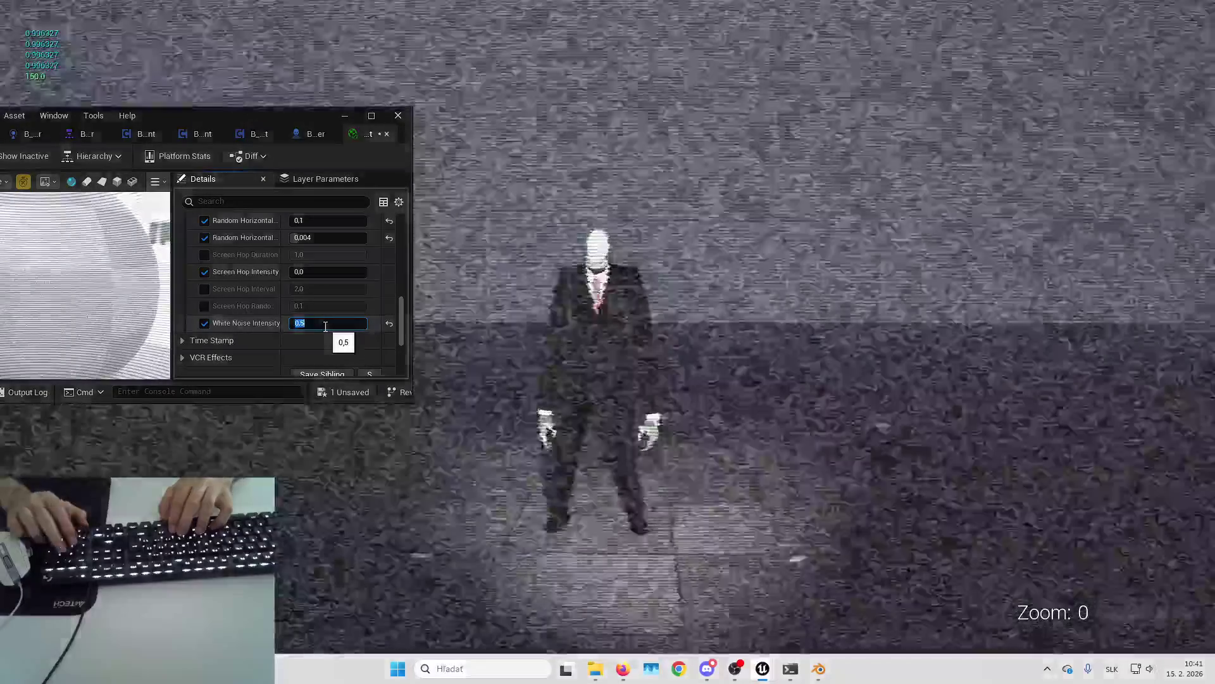
text(0,9)
key(Return)
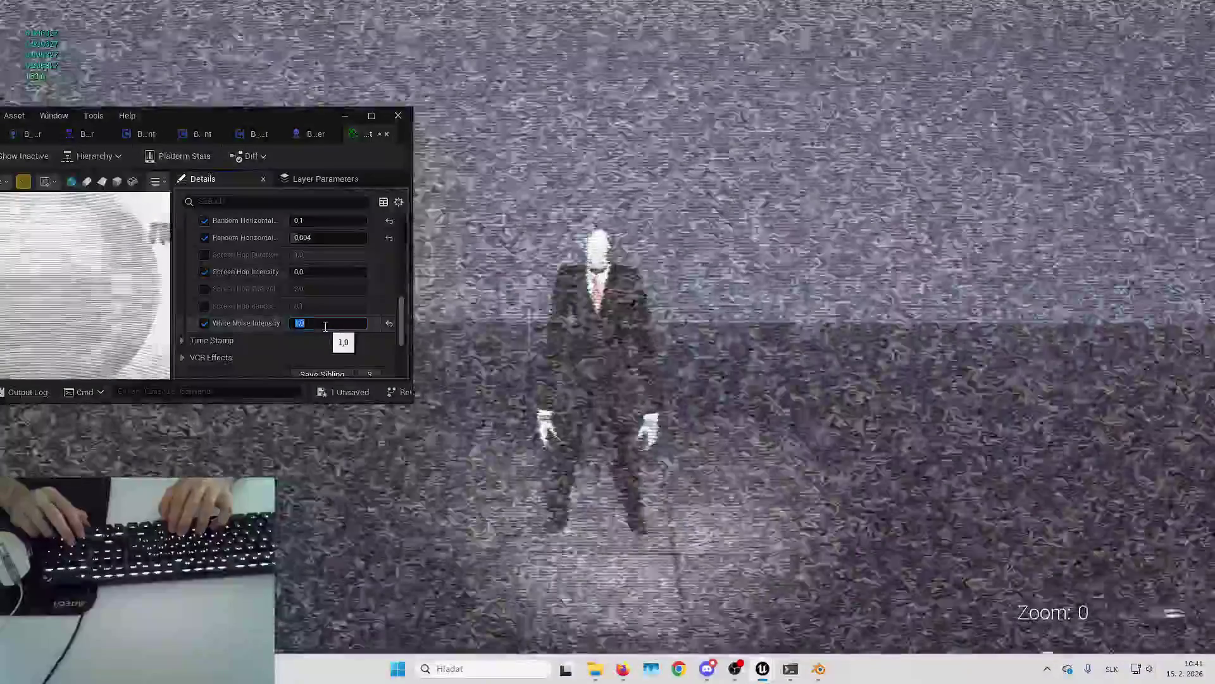
text(2)
key(Return)
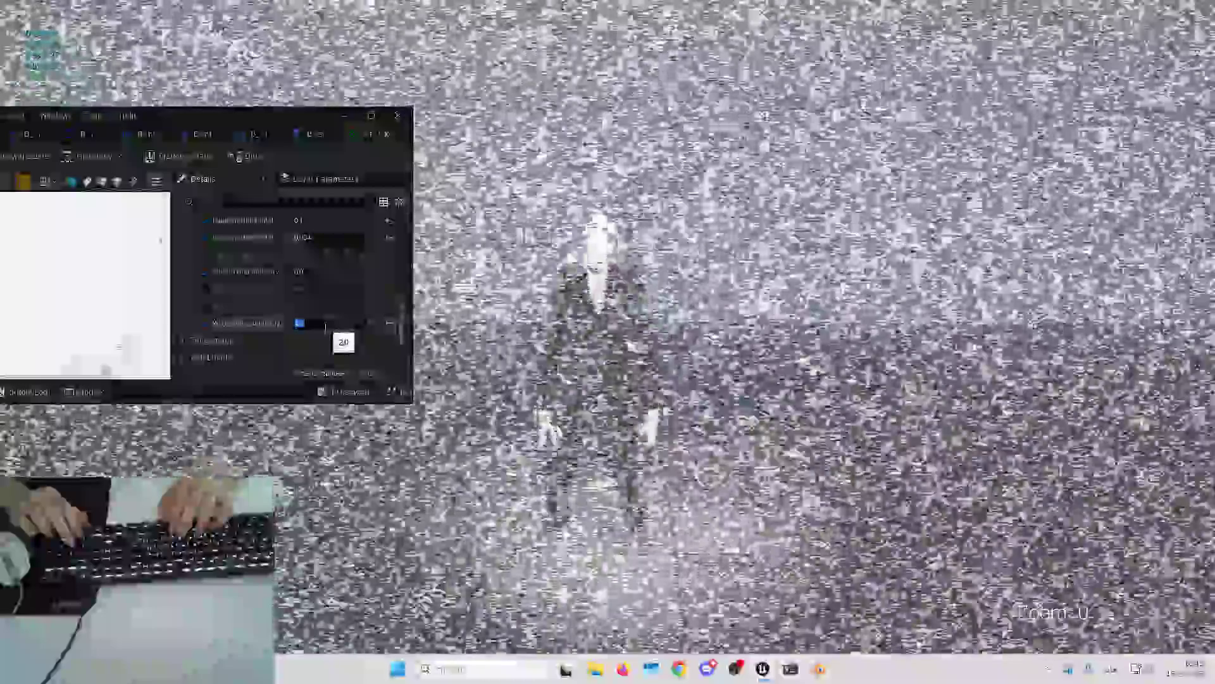
text(3)
key(Return)
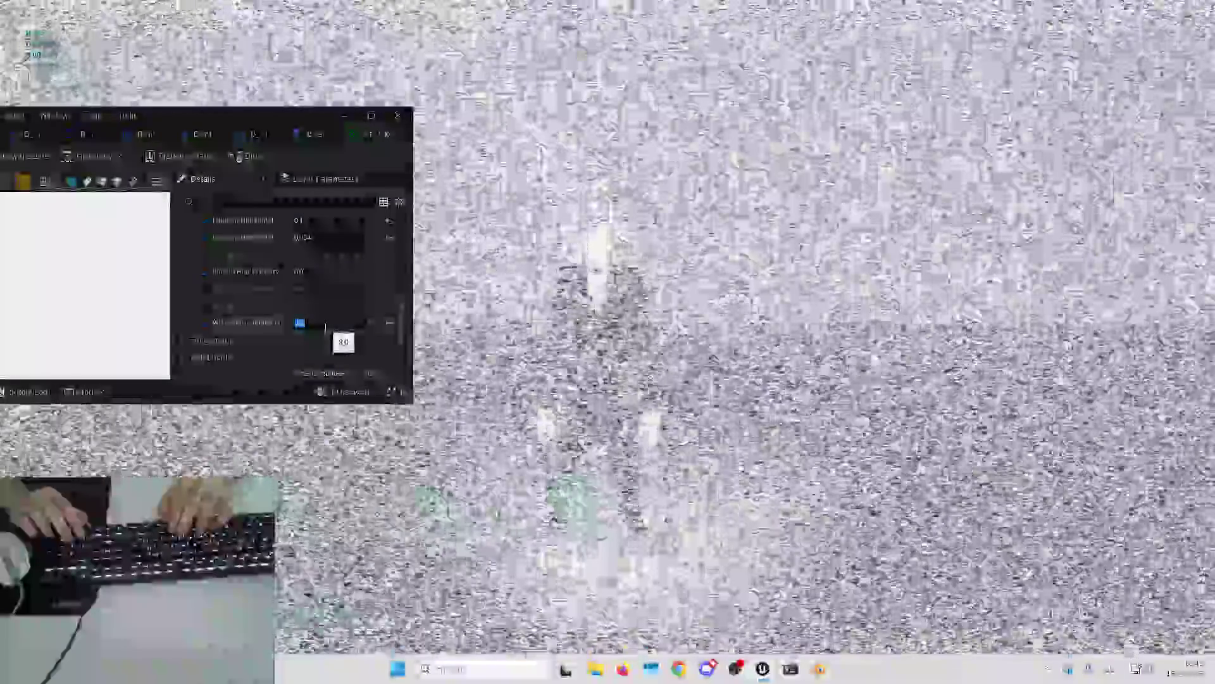
text(1)
key(Return)
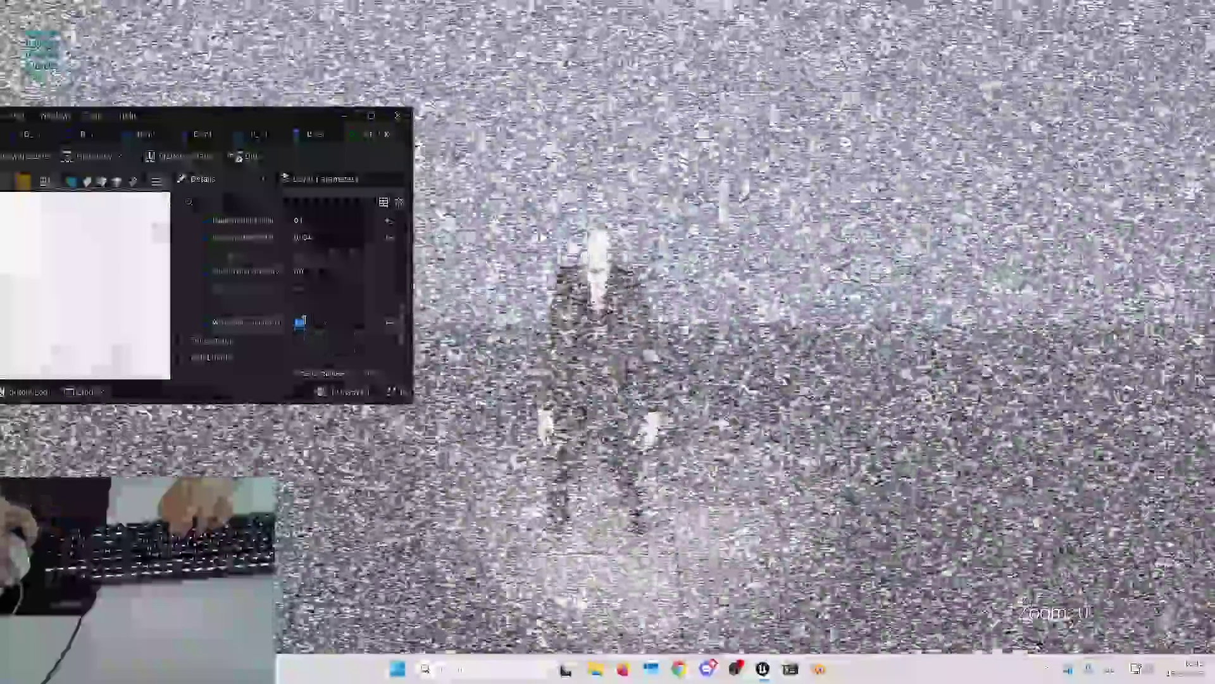
Step: Set Screen Brightness to 2, then switch over to the Slenderman Remake board
scroll(230, 358, down, 5)
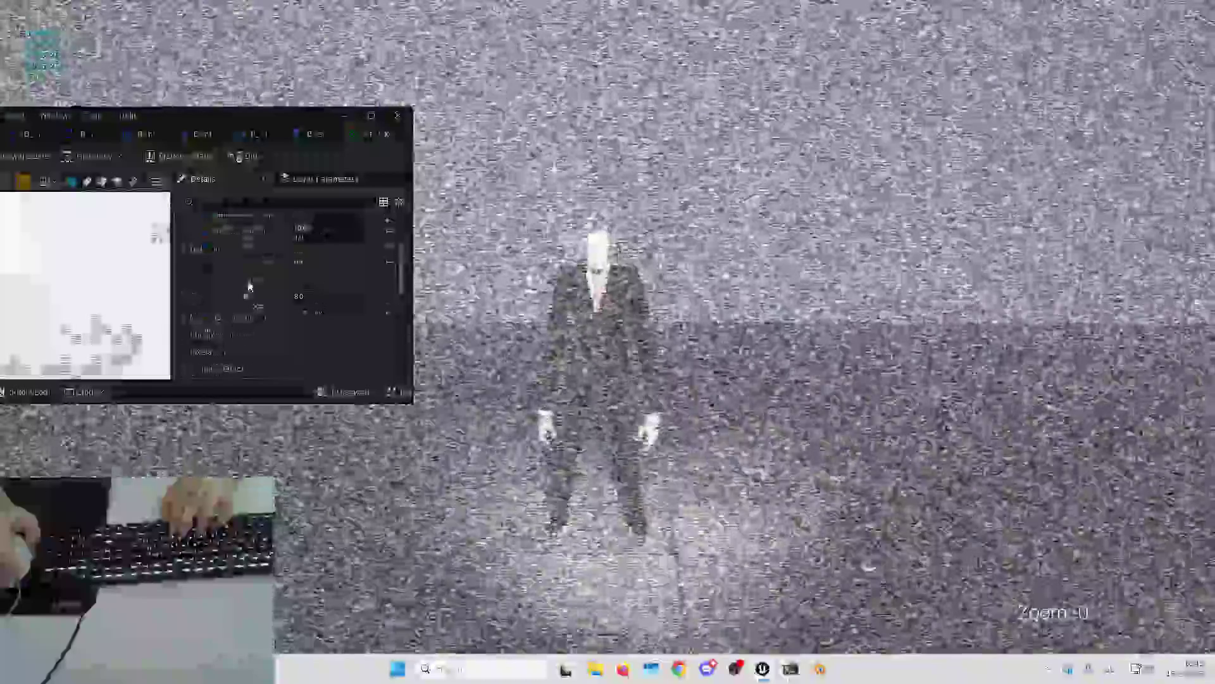
scroll(230, 354, down, 5)
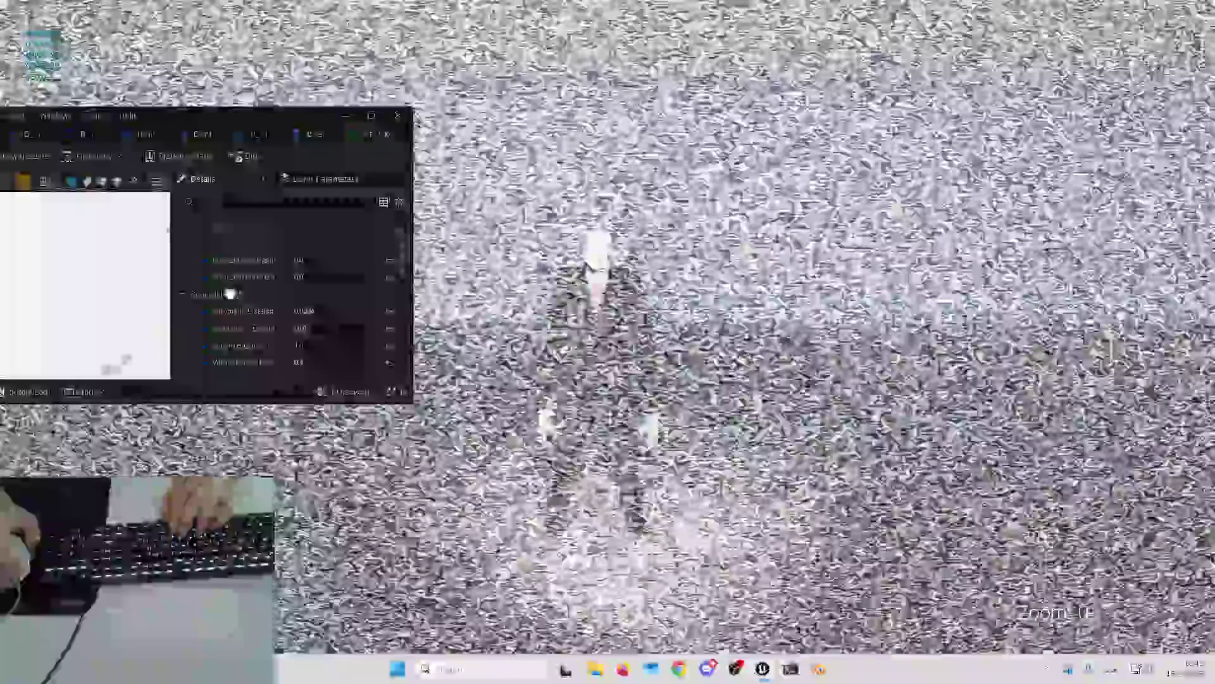
drag(298, 328, 294, 342)
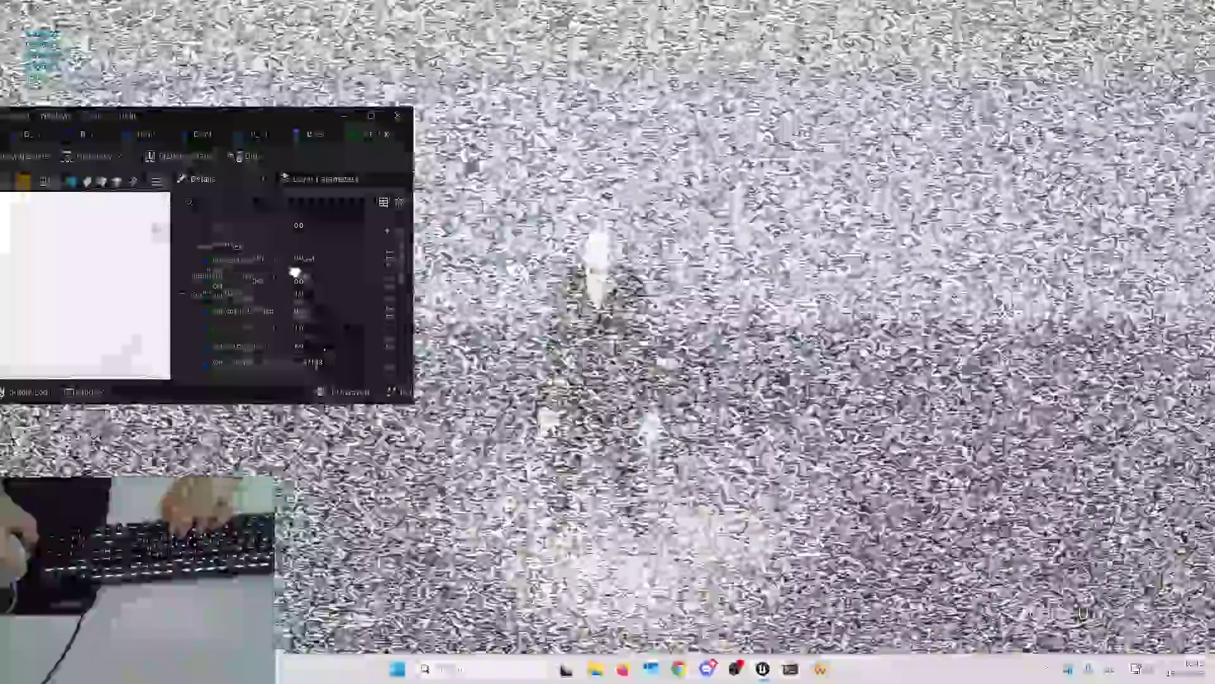
click(332, 292)
text(2)
key(Return)
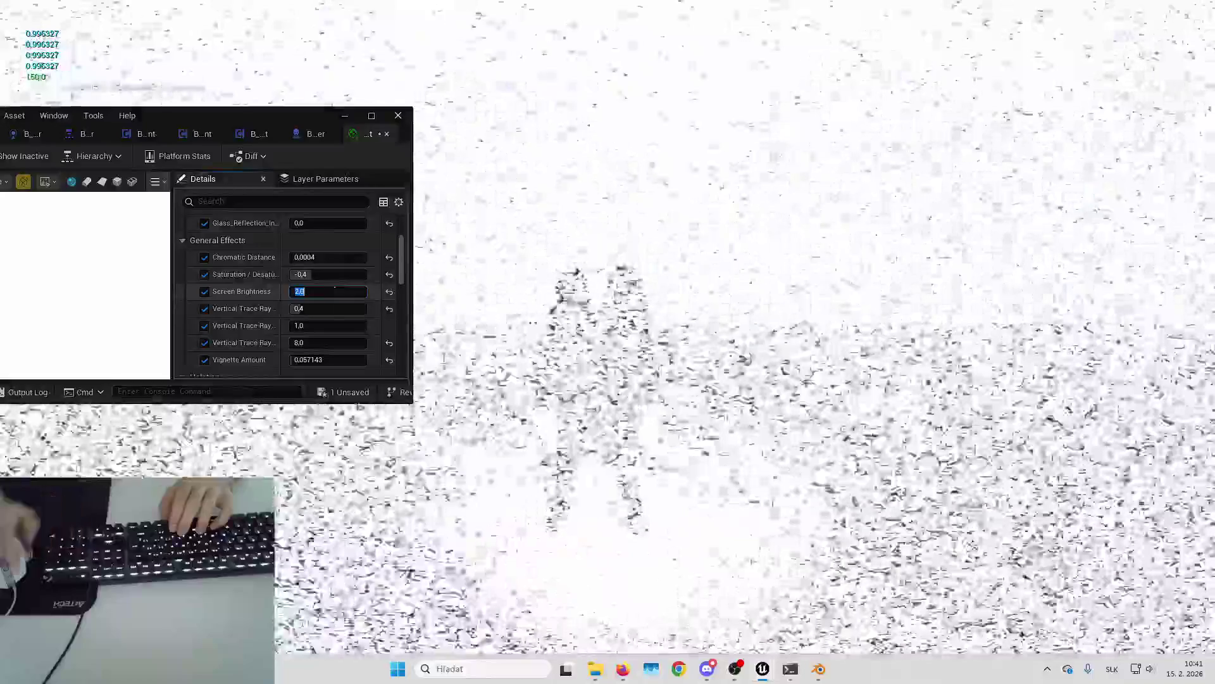
key(alt+Tab)
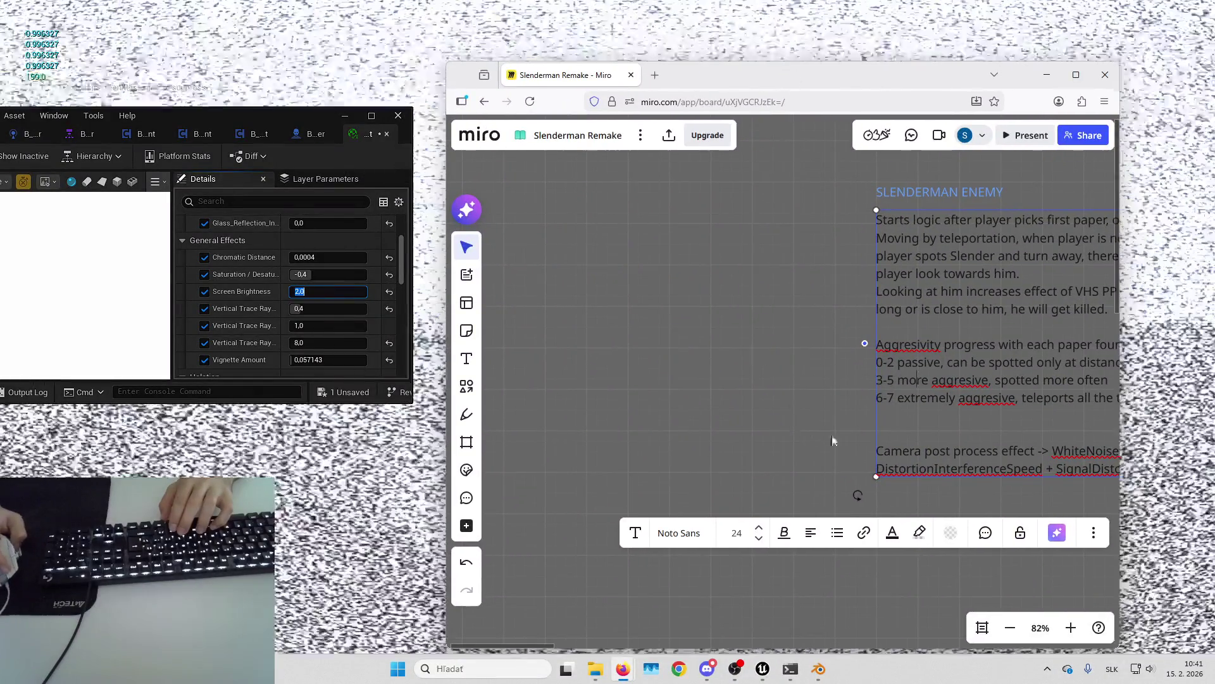
Step: Add 'ScreenBrightness 1->2' on a new line below the Slenderman Enemy note's camera effects
key(Escape)
scroll(834, 433, down, 3)
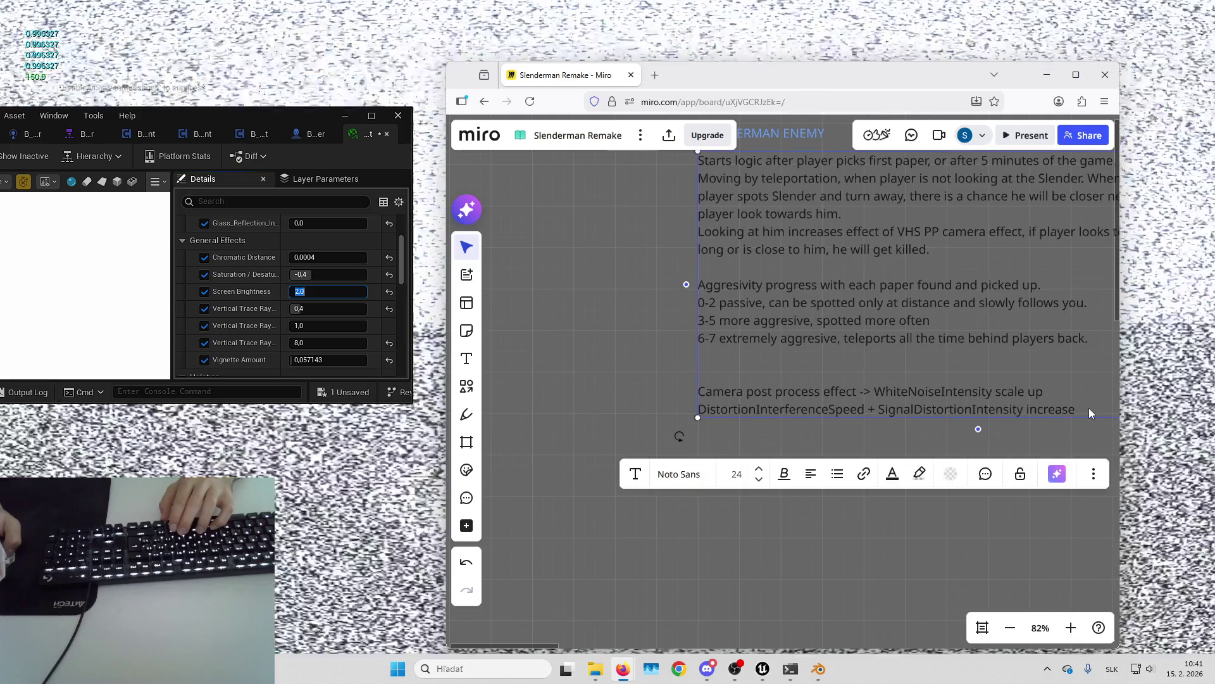
double_click(1089, 412)
click(1087, 411)
key(Return)
text(ScreenBrightness 1->2)
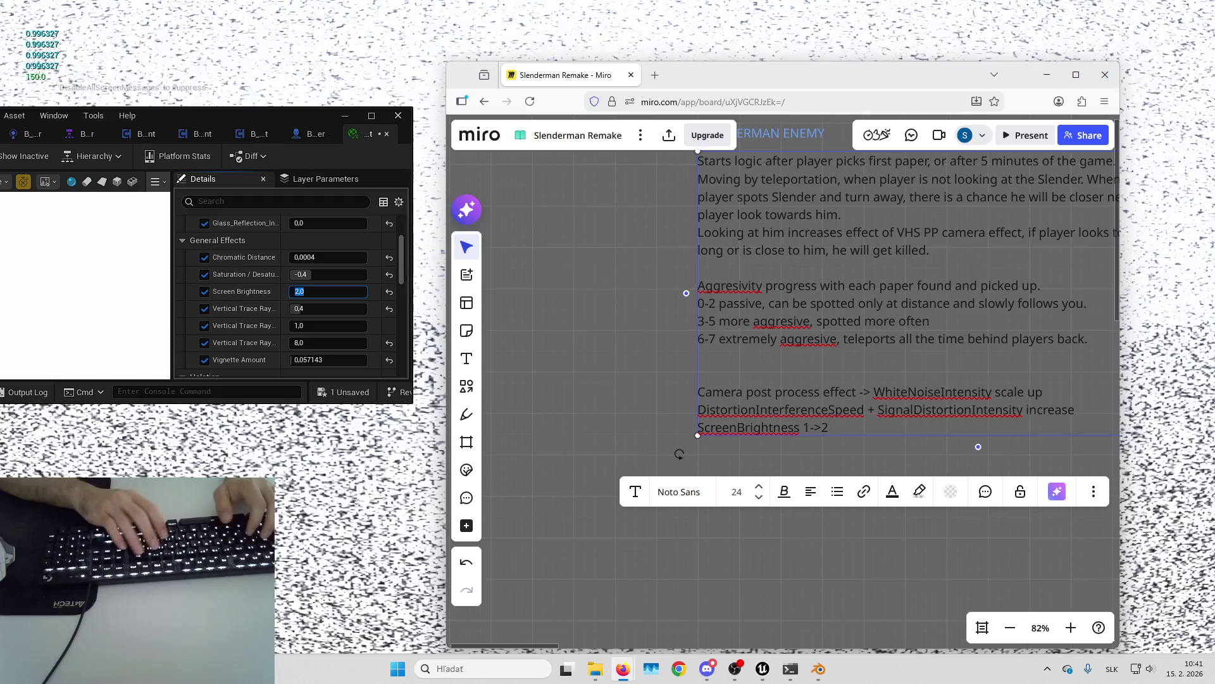
key(Return)
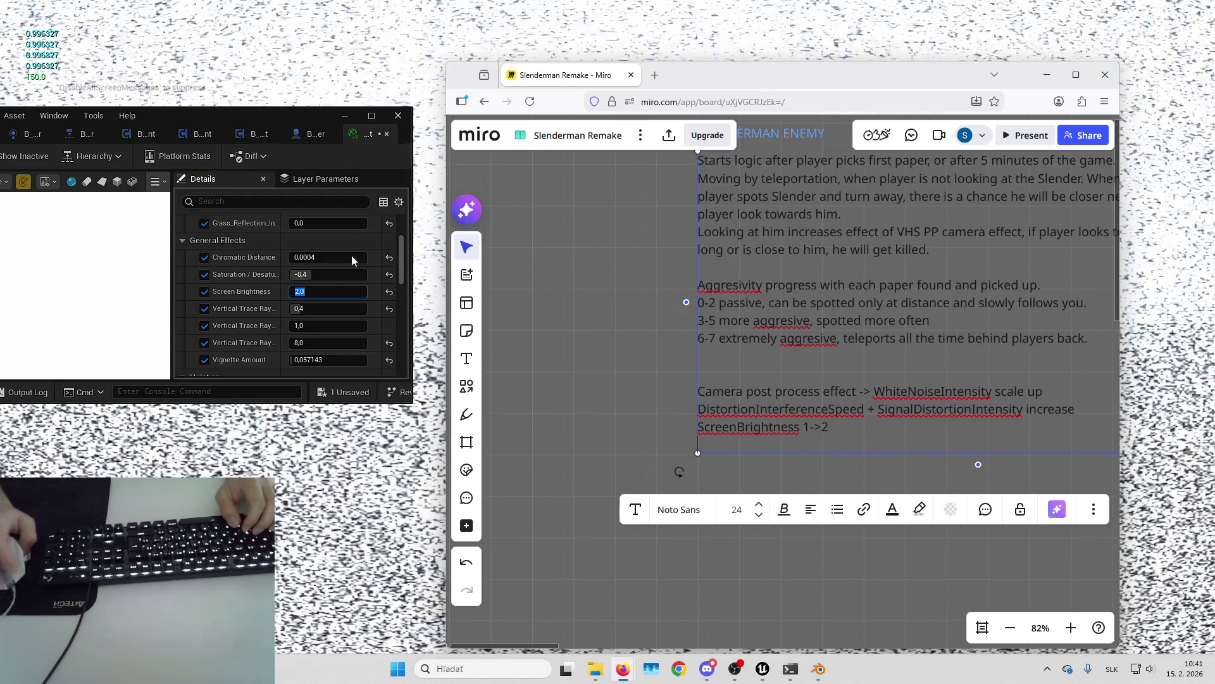
click(316, 294)
Step: Return Screen Brightness to 1 and step White Noise Intensity through 1 and 0,1 to 0,05
text(1)
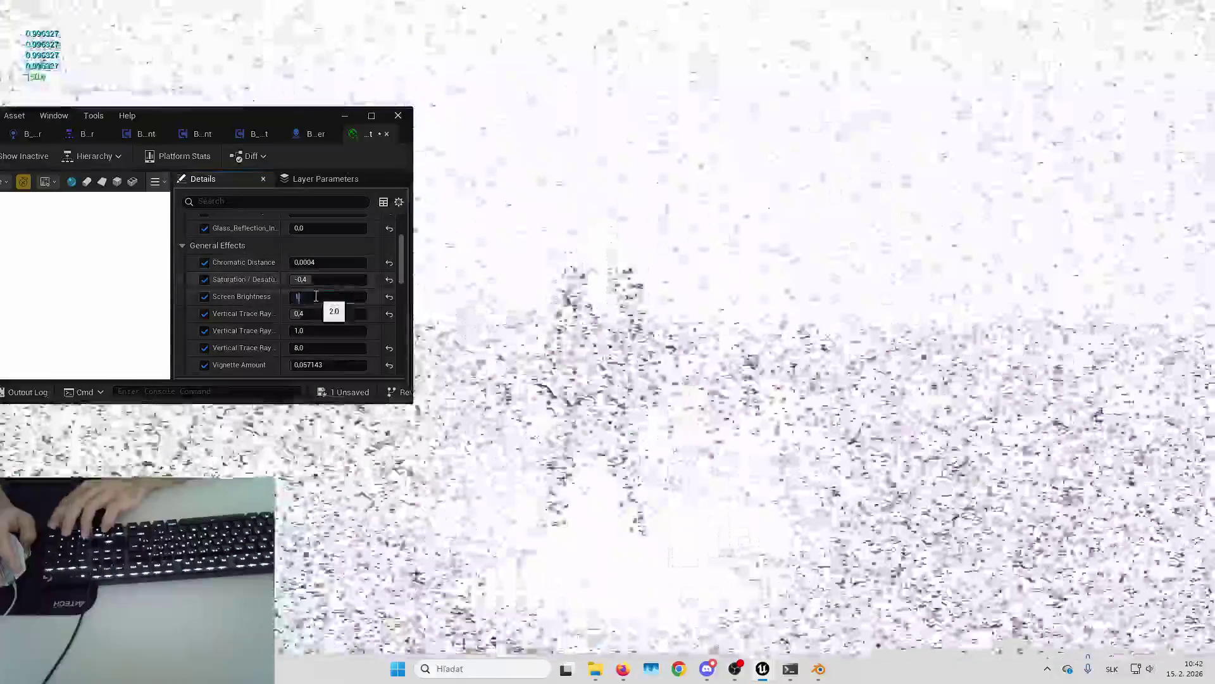
key(Return)
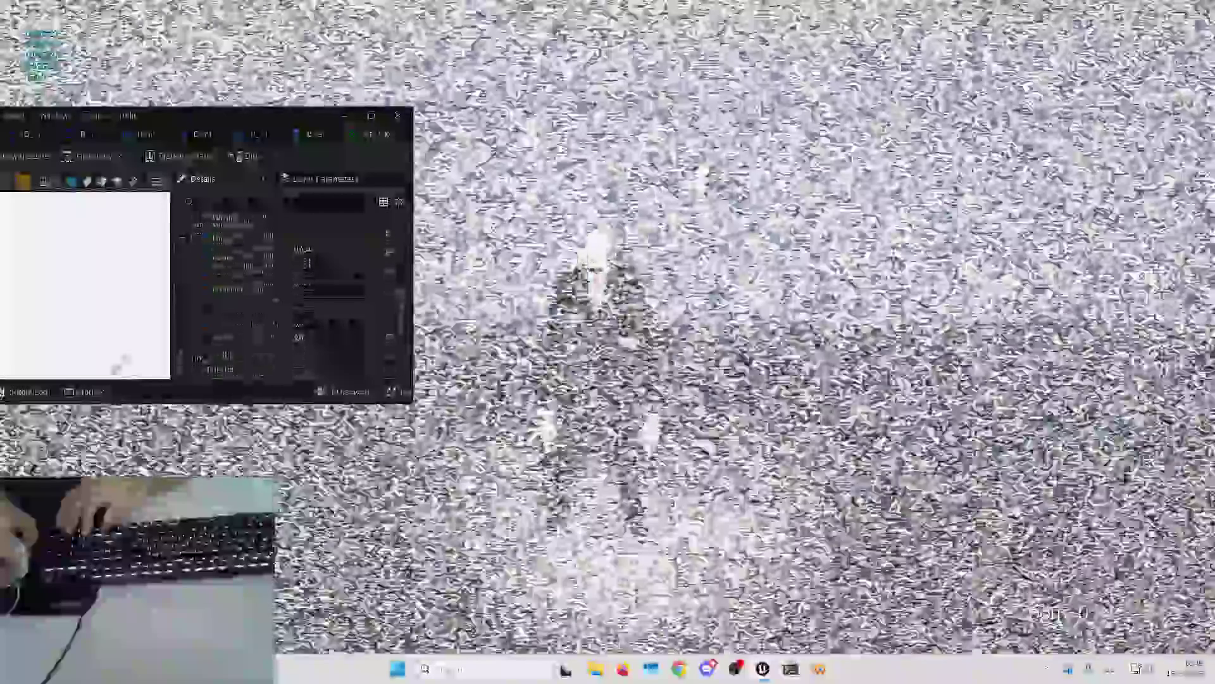
click(302, 336)
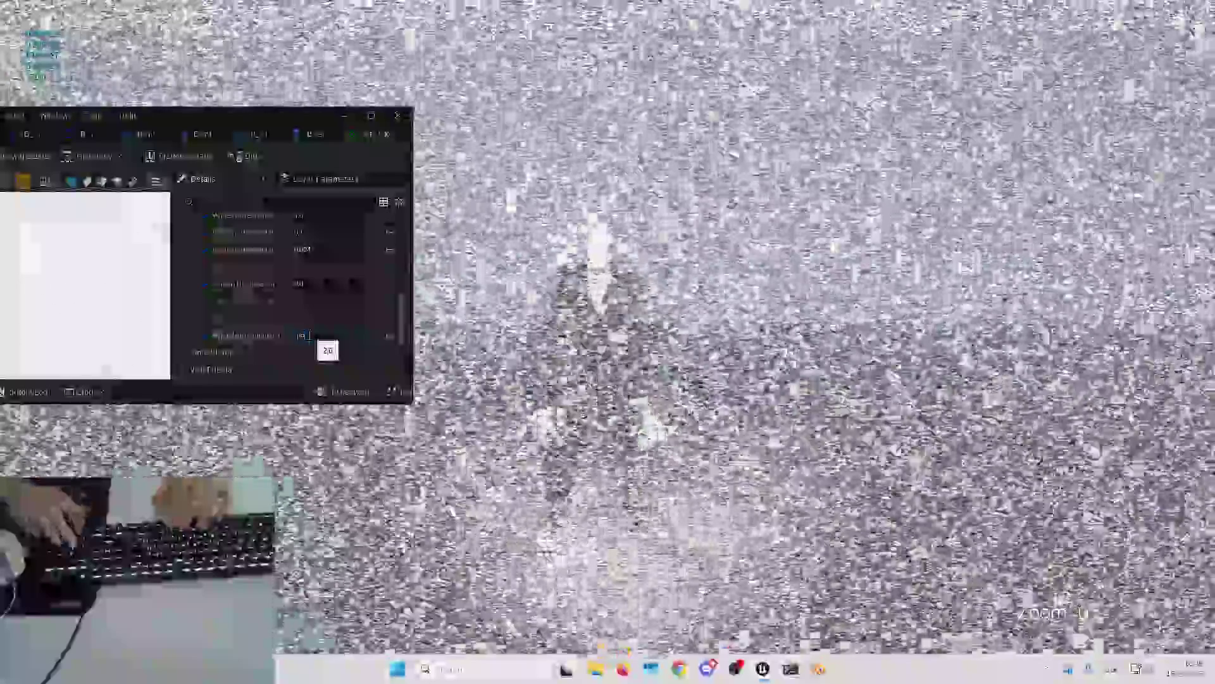
text(1)
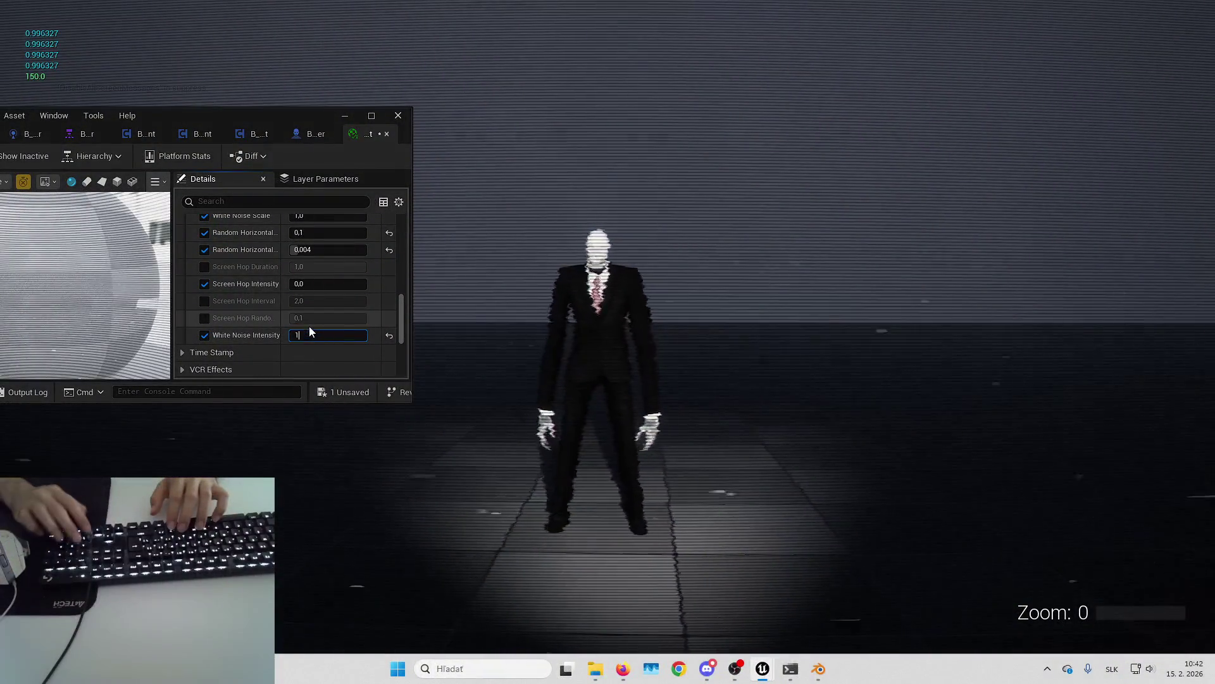
key(Return)
text(0,1)
key(Return)
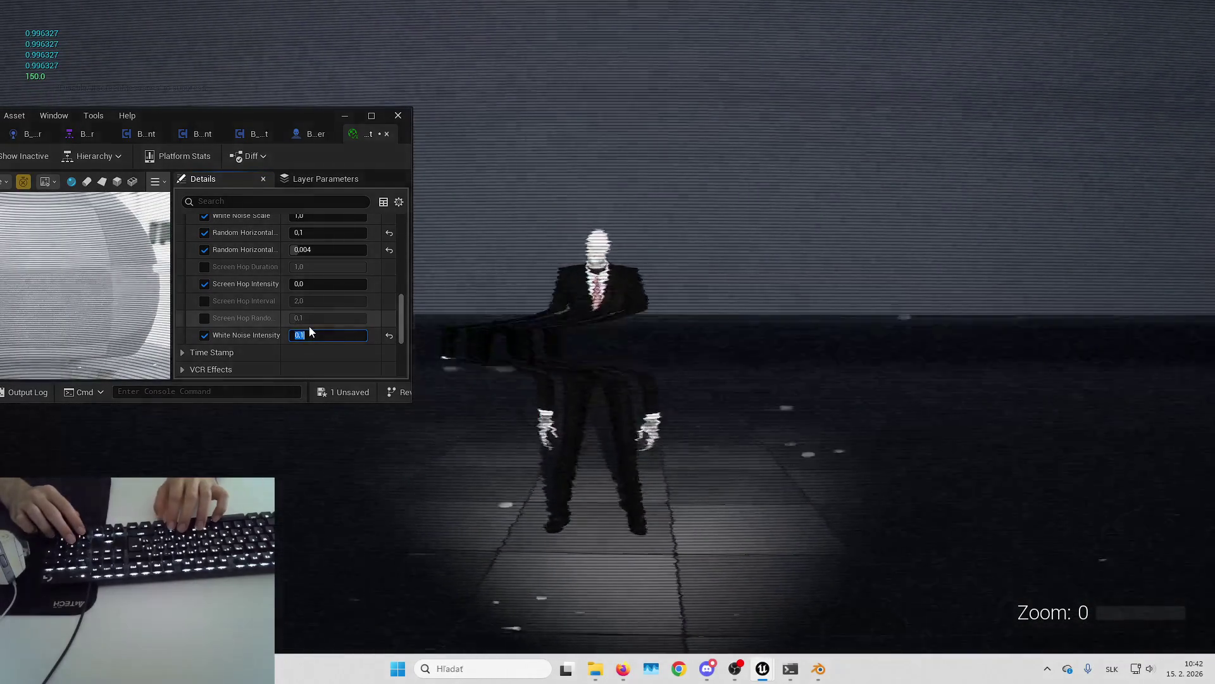
text(0,05)
key(Return)
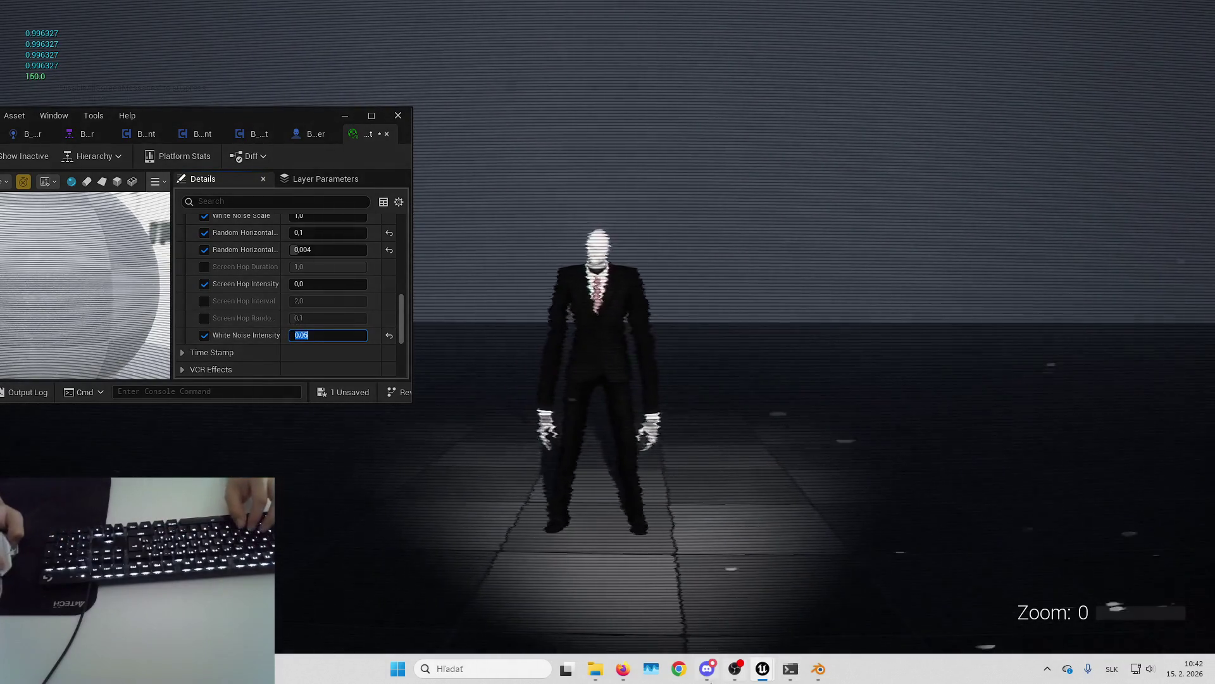
Step: Note 'WhiteNoiseIntensity 0.05->2' on the Miro board, then set White Noise Intensity to 2
mouse_move(623, 674)
click(654, 604)
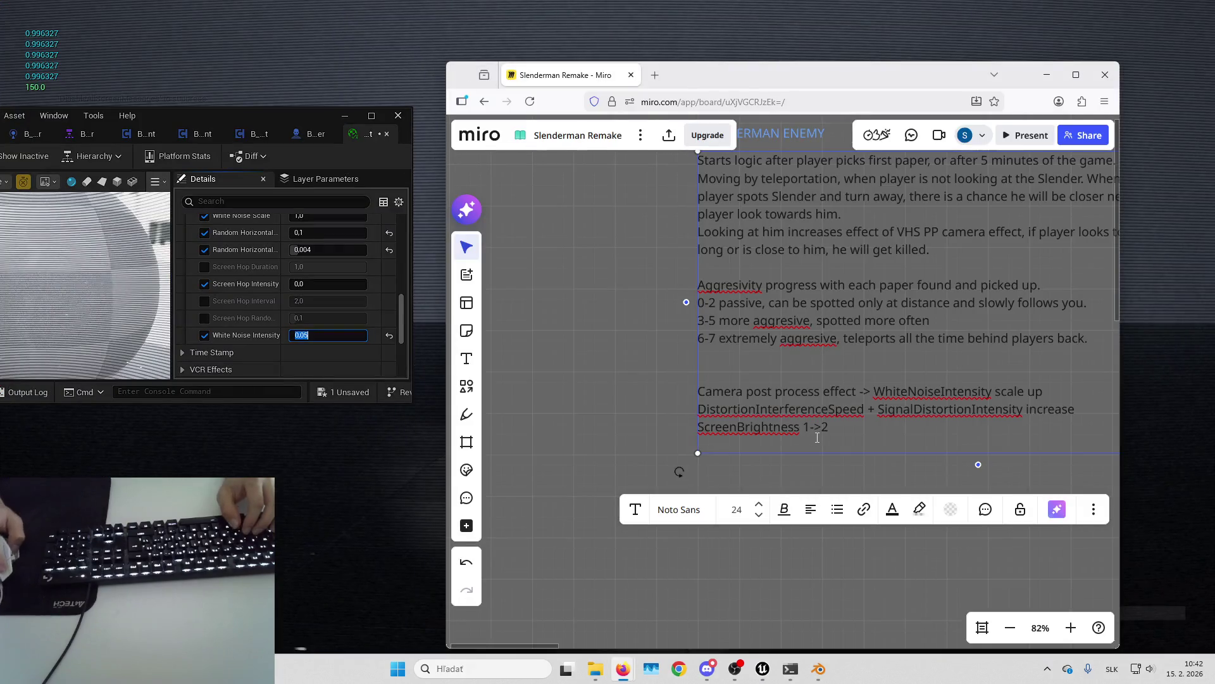
text(WhiteNoiseInten)
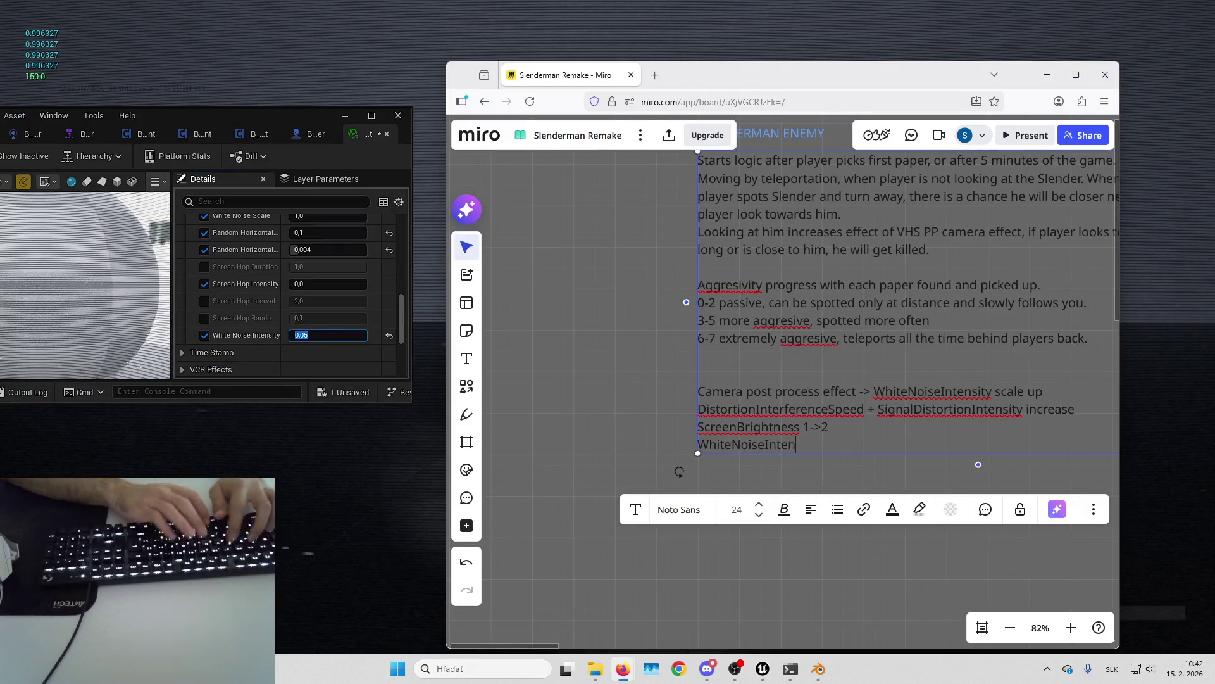
text(sity )
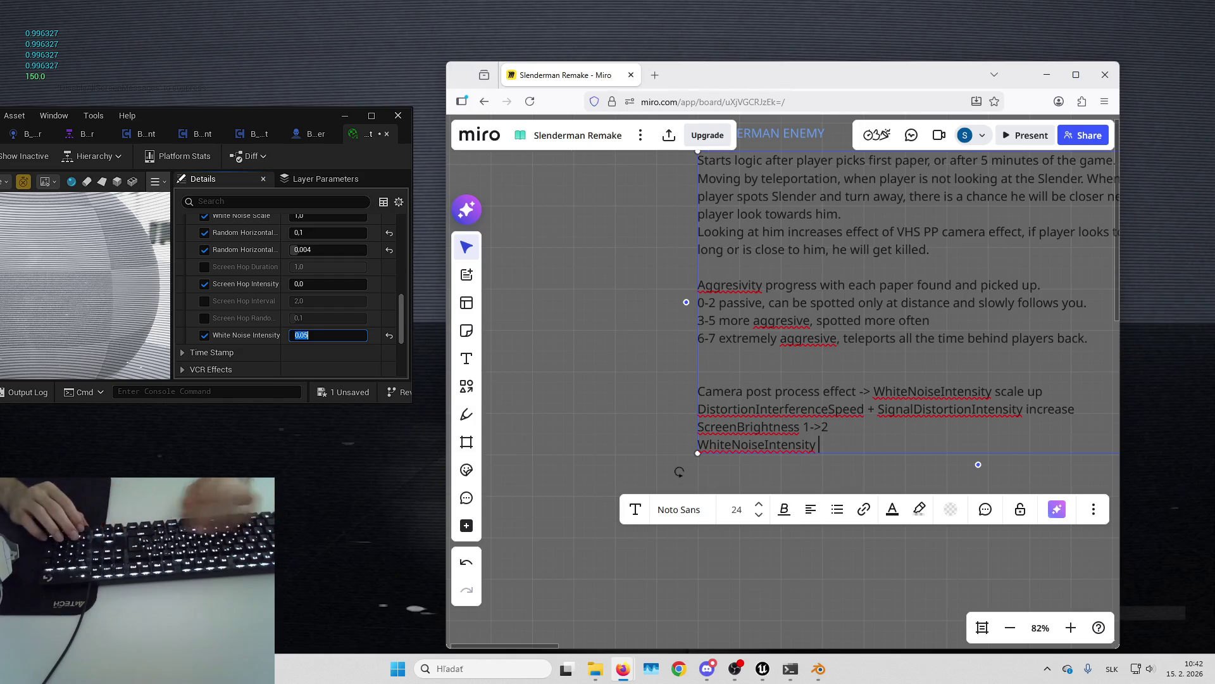
text(->2)
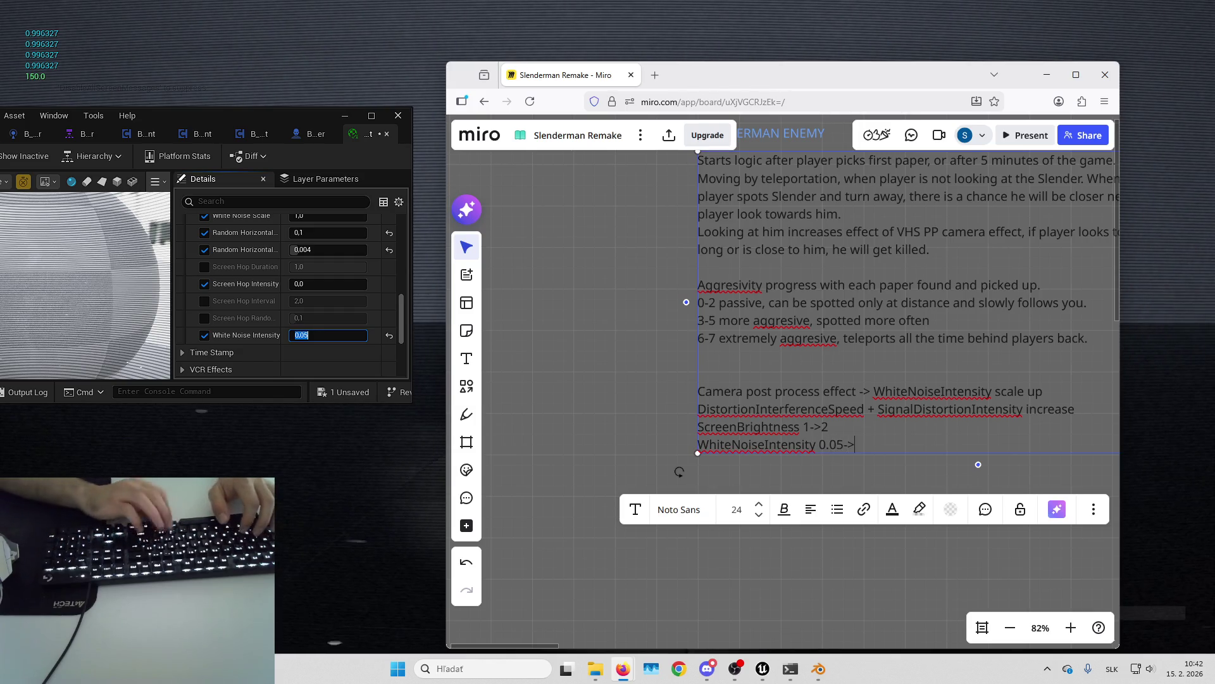
click(1044, 75)
text(2)
key(Return)
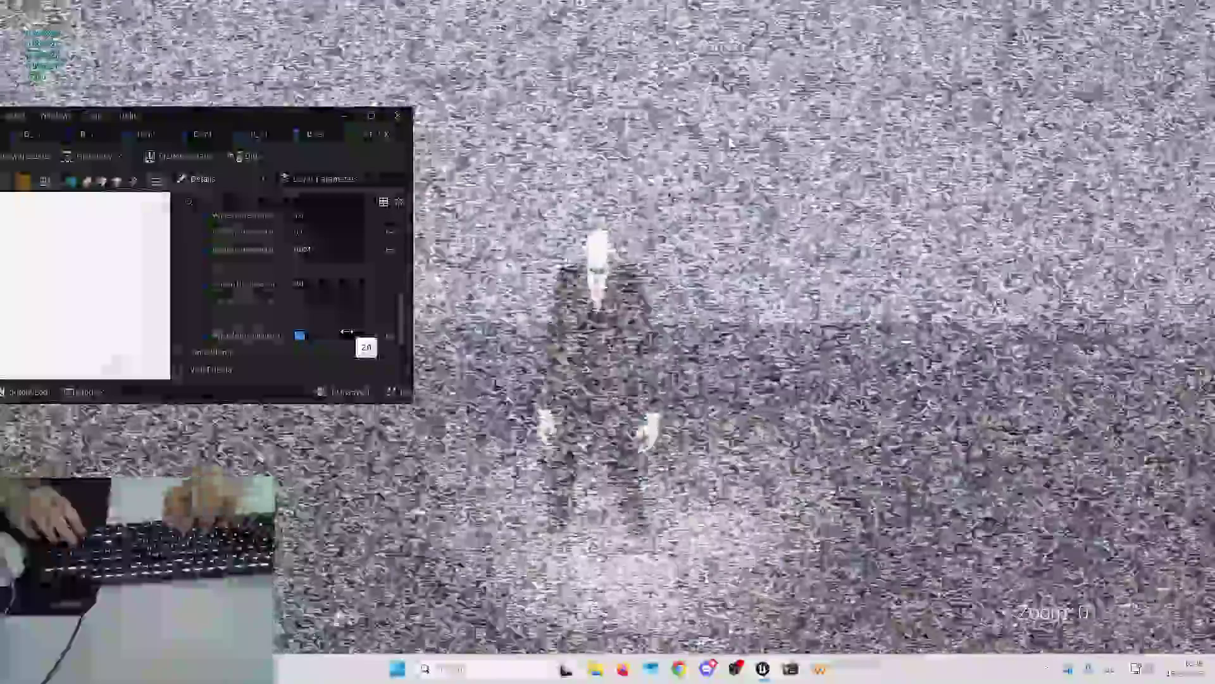
Step: Revert White Noise Intensity to 0,05, end the play session, and switch to B_LookingAtSlenderComponent
key(ctrl+z)
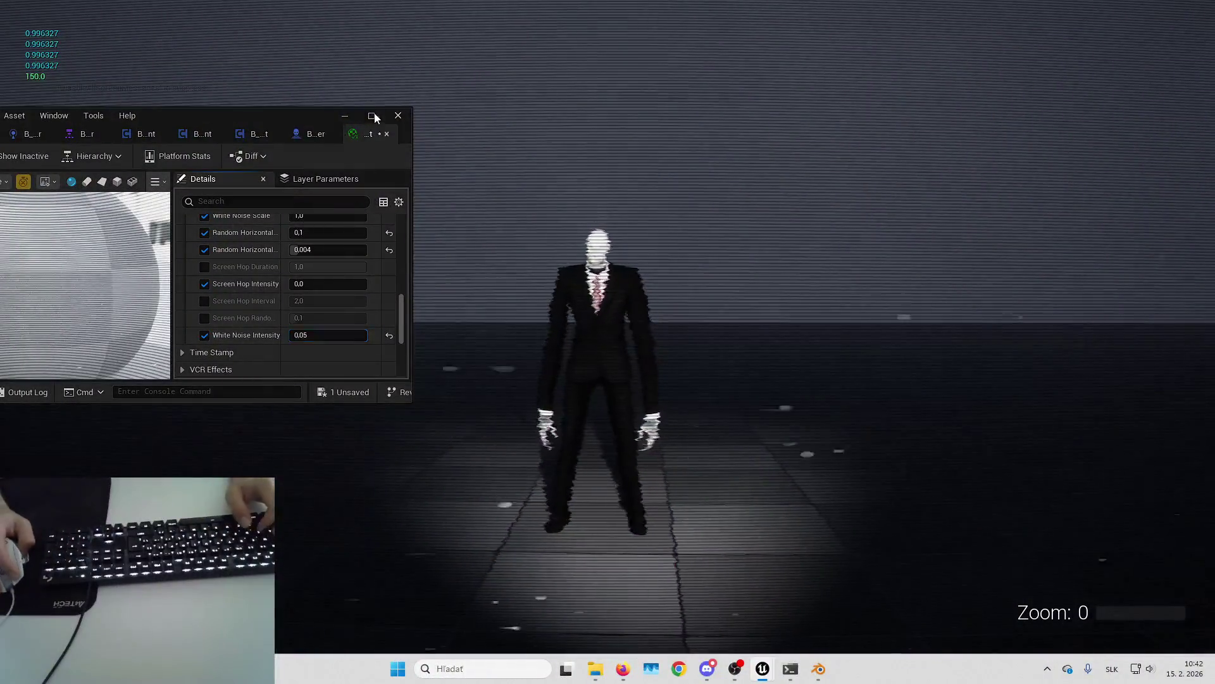
click(374, 117)
key(Escape)
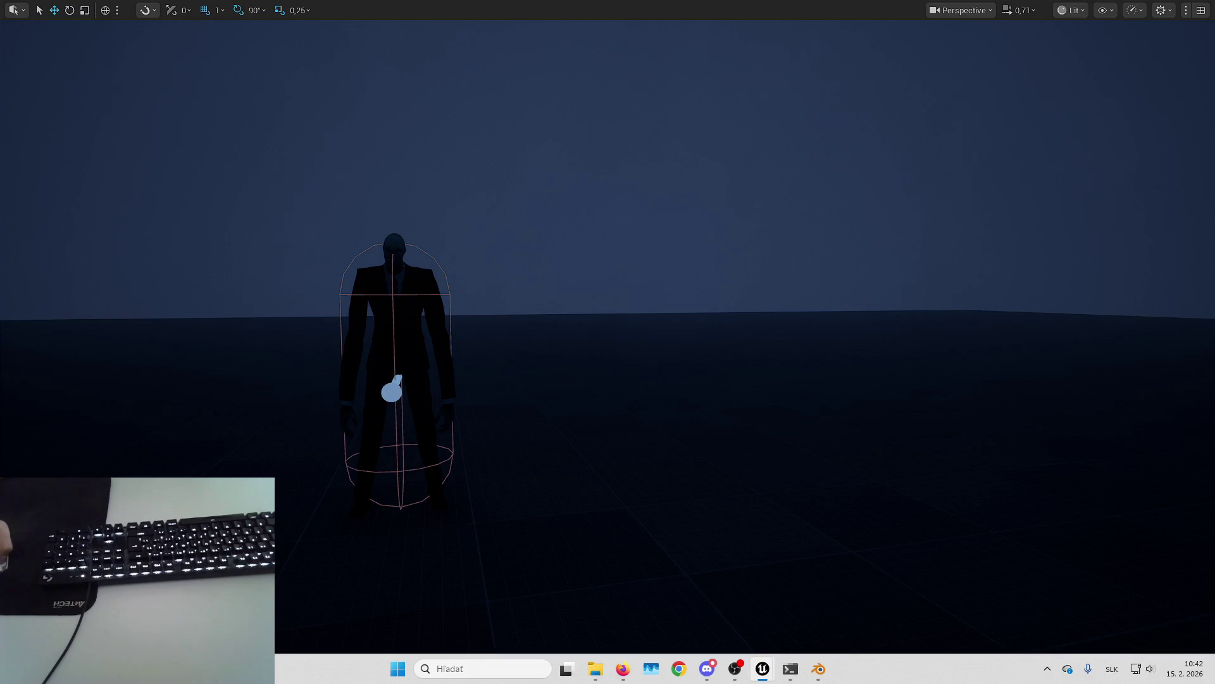
key(alt+Tab)
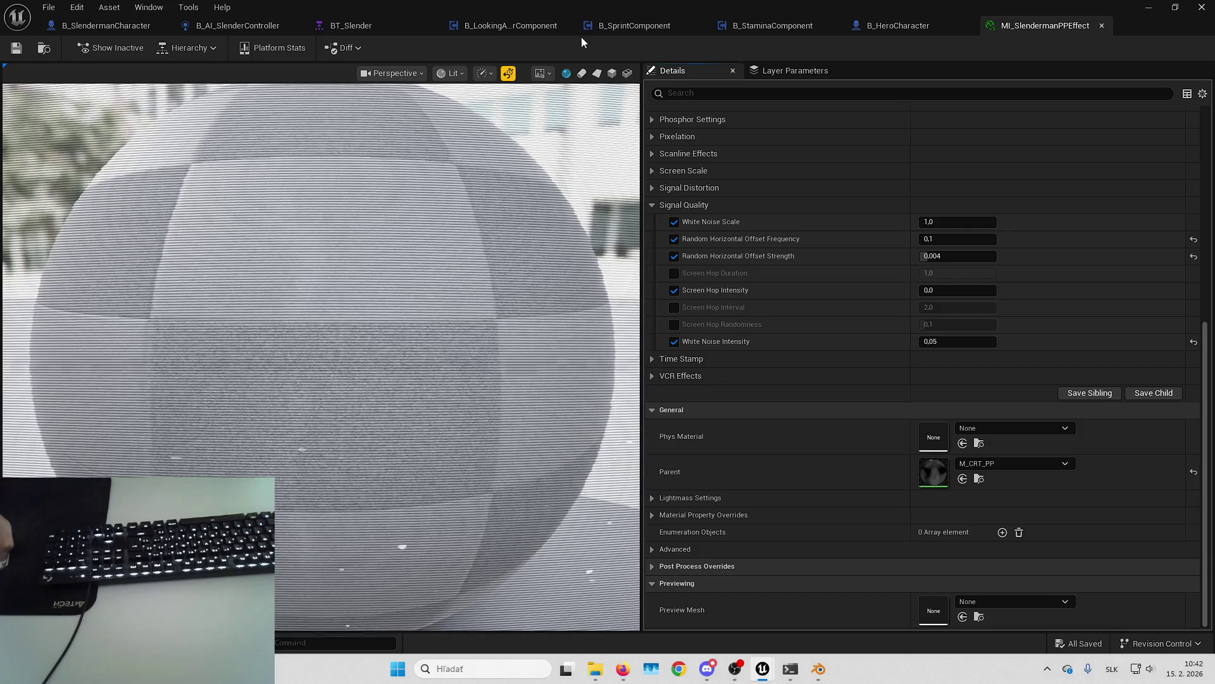
click(471, 30)
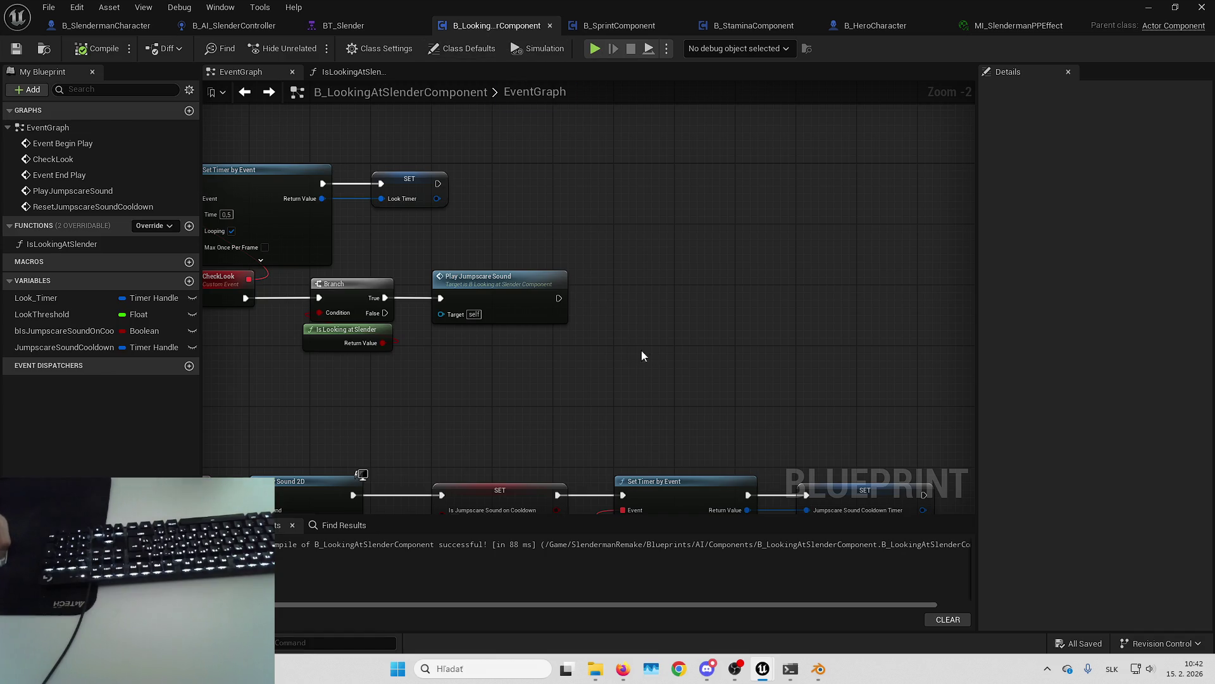
Step: Pan the EventGraph to review the CheckLook, PlayJumpscareSound and cooldown timer nodes
mouse_move(653, 359)
mouse_down()
mouse_move(726, 329)
mouse_move(811, 248)
mouse_move(593, 231)
mouse_move(545, 187)
mouse_move(457, 142)
mouse_up()
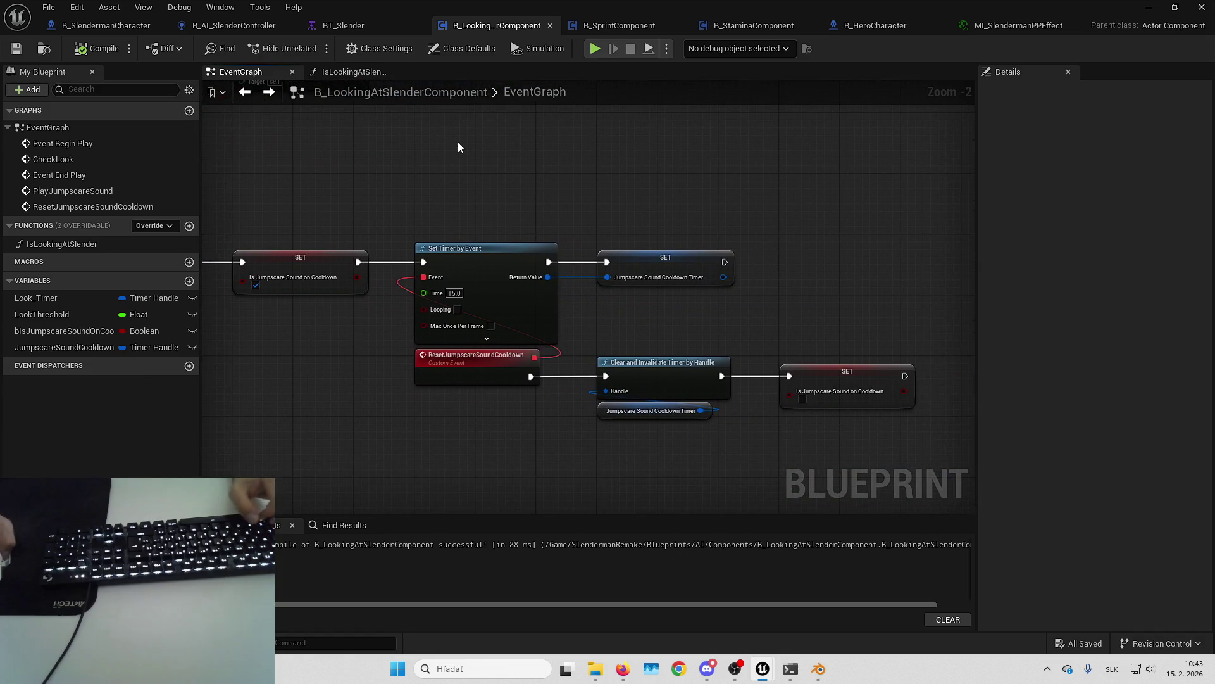
mouse_move(839, 234)
mouse_down()
mouse_move(790, 181)
mouse_move(692, 169)
mouse_move(703, 172)
mouse_move(695, 194)
mouse_up()
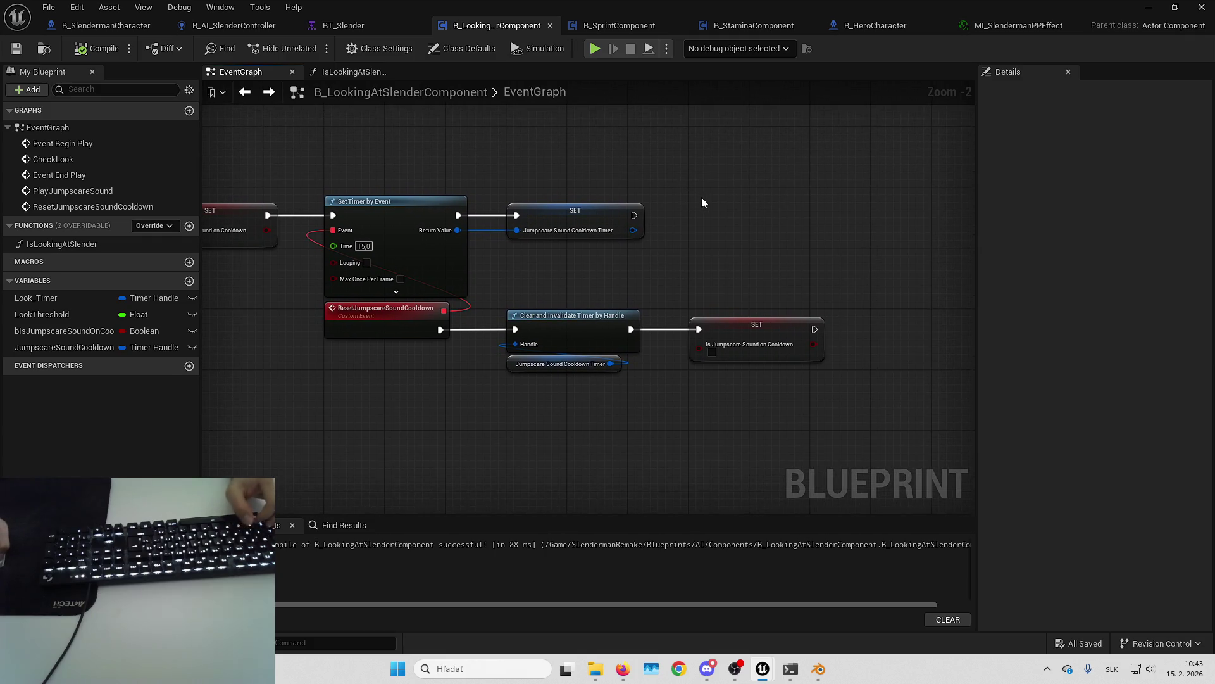
mouse_move(90, 193)
mouse_down()
mouse_move(273, 193)
mouse_move(614, 351)
mouse_move(633, 380)
mouse_move(580, 198)
mouse_move(1017, 202)
mouse_move(1052, 389)
mouse_up()
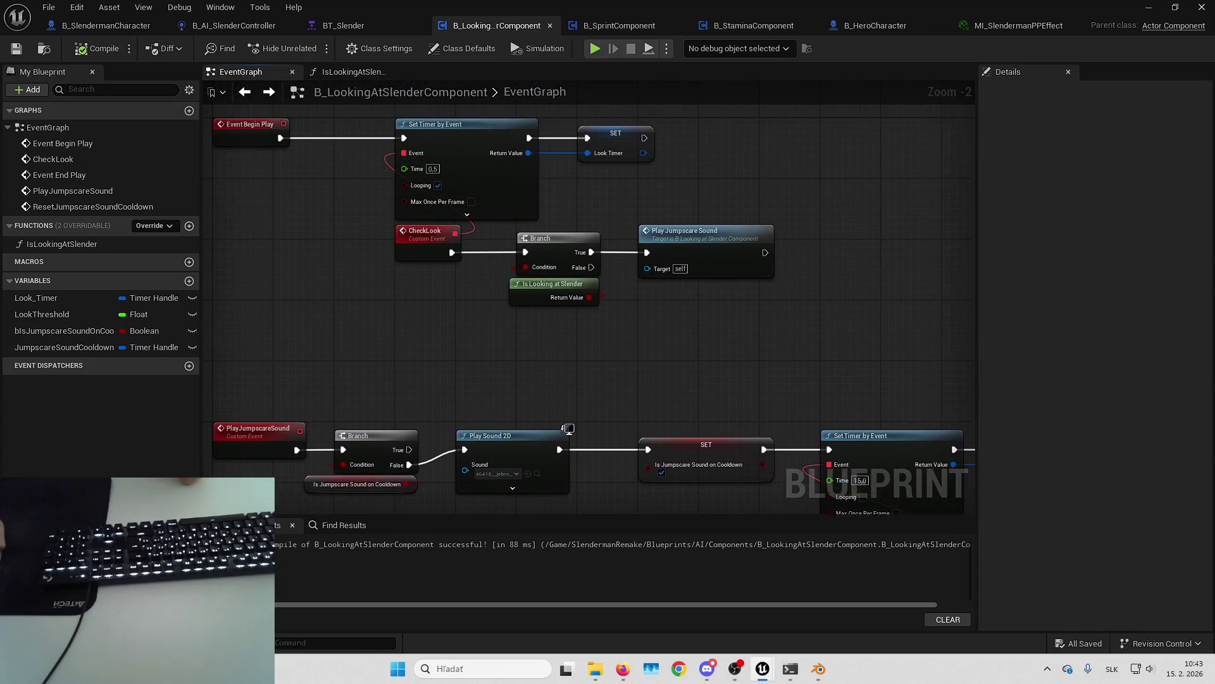
drag(937, 391, 927, 436)
mouse_move(698, 341)
mouse_down()
mouse_move(613, 342)
mouse_move(552, 322)
mouse_move(730, 320)
mouse_move(836, 347)
mouse_move(806, 367)
mouse_move(762, 369)
mouse_move(793, 371)
mouse_up()
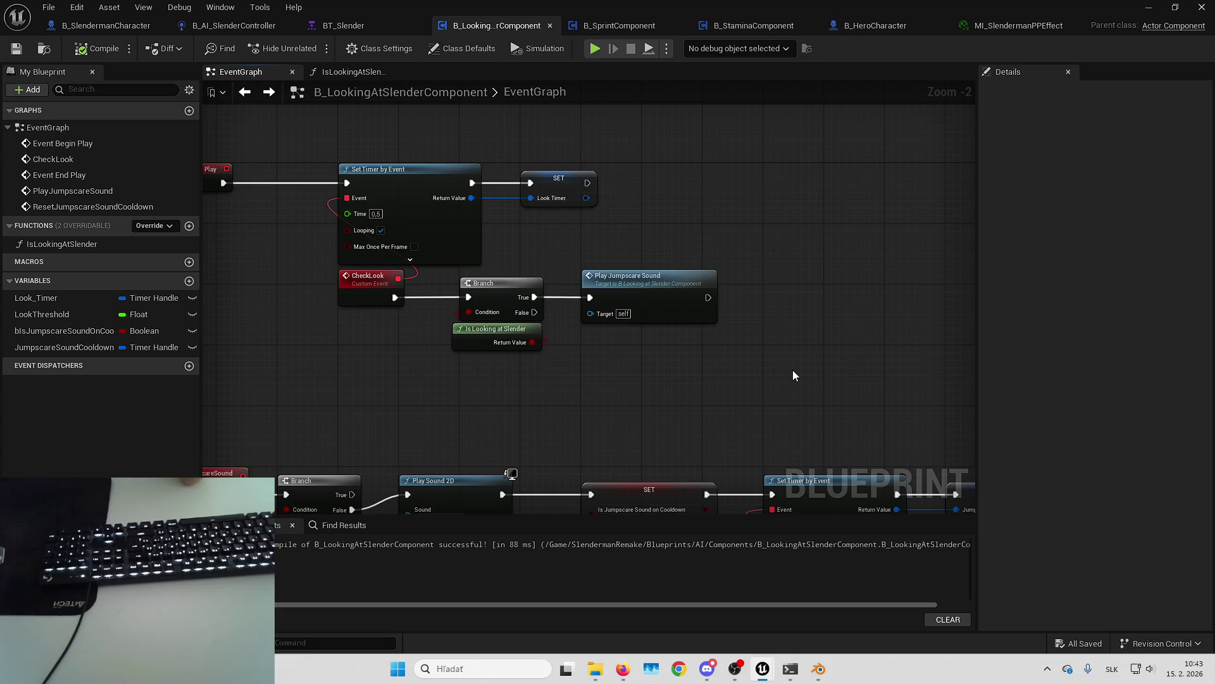
Step: Add IncreaseDeathValue, then duplicate it twice into DecreaseDeathValue and GetDeathValue
click(189, 225)
text(I)
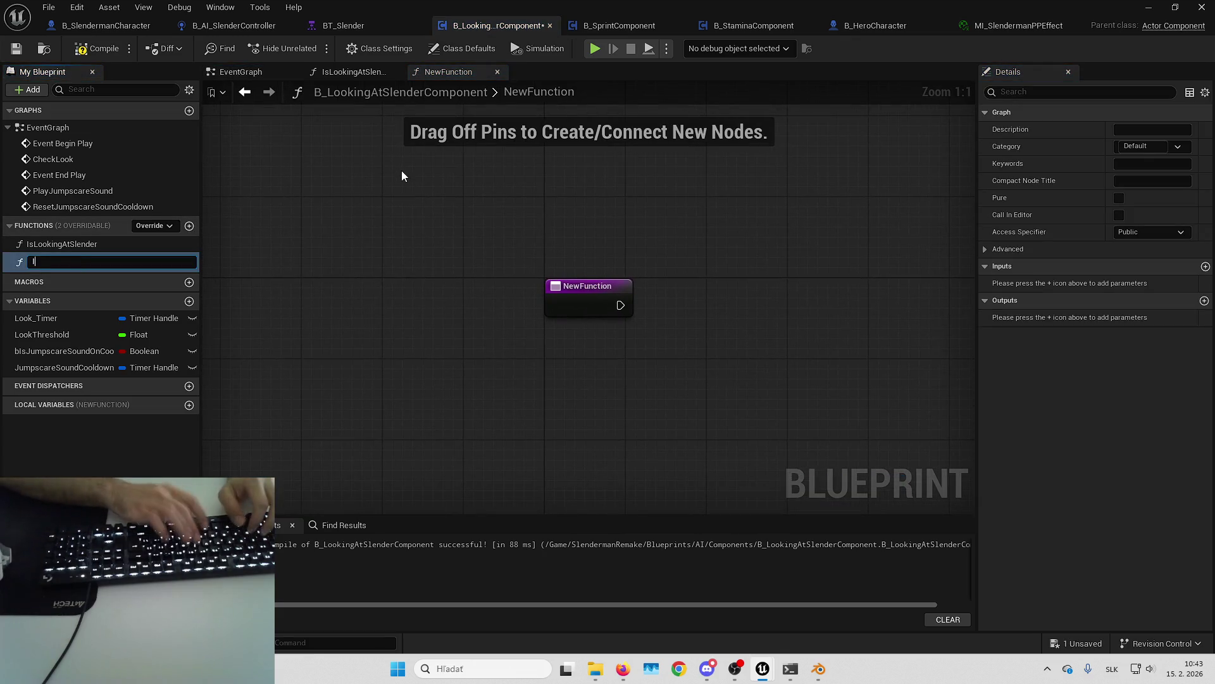
text(ncrease)
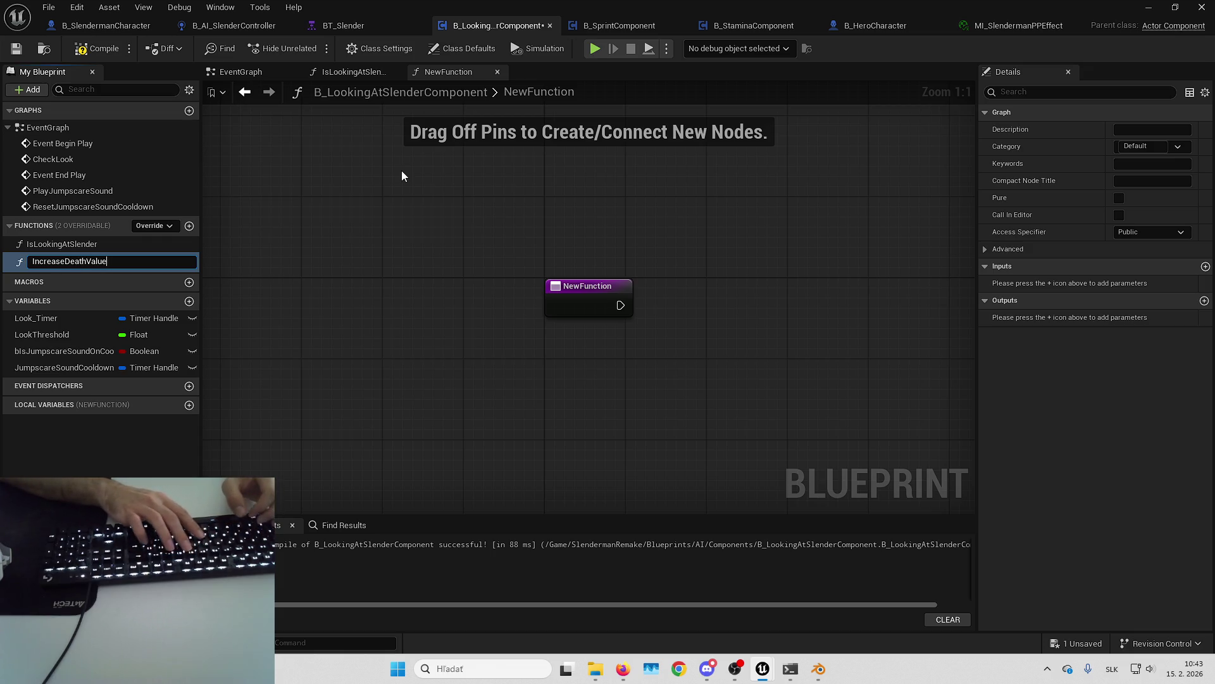
key(Return)
key(ctrl+d)
text(Decrea)
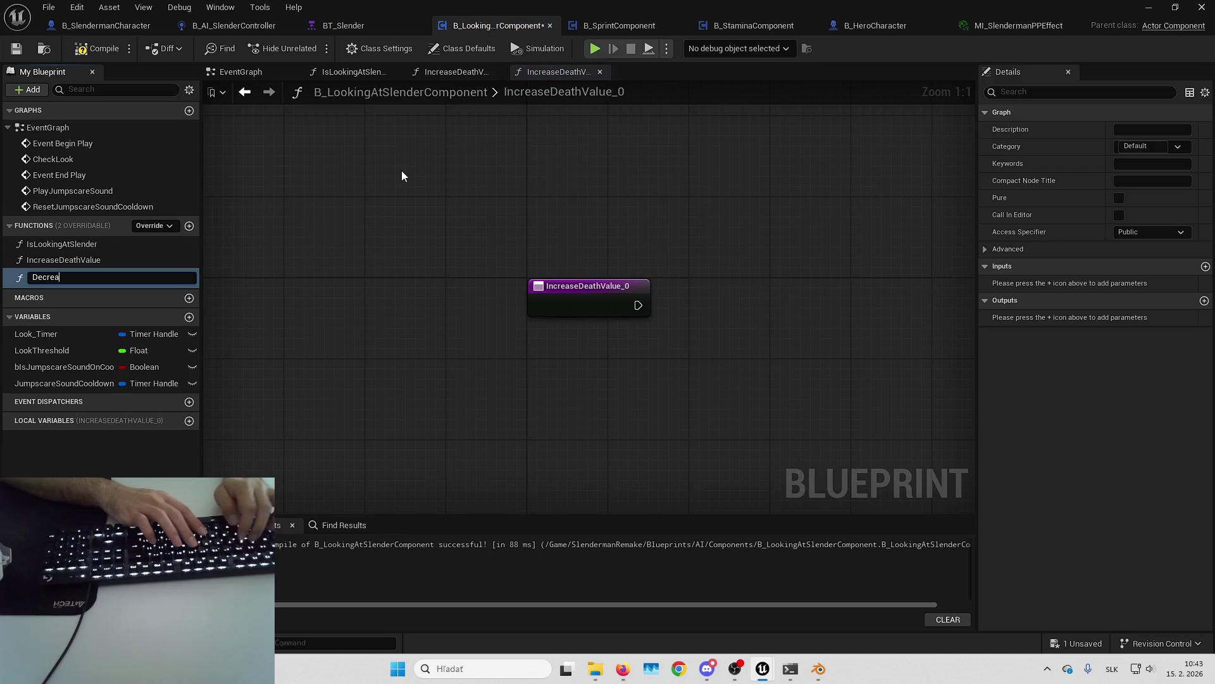
text(ue)
key(Return)
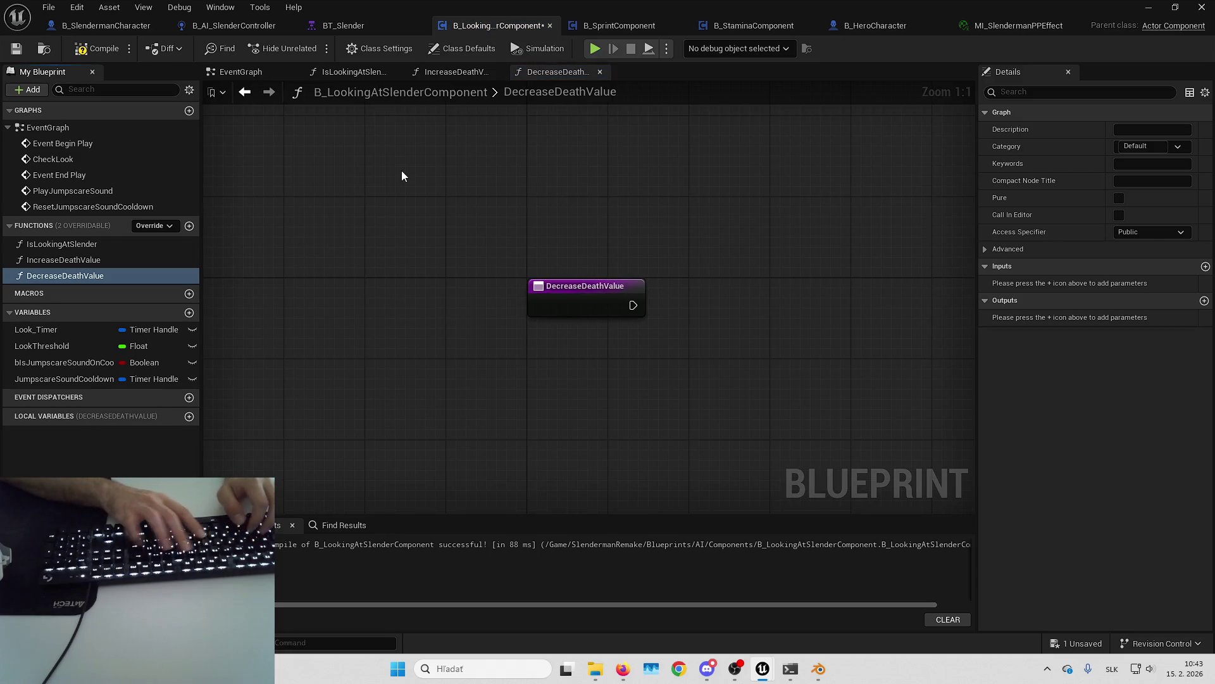
key(ctrl+d)
text(GetDeath)
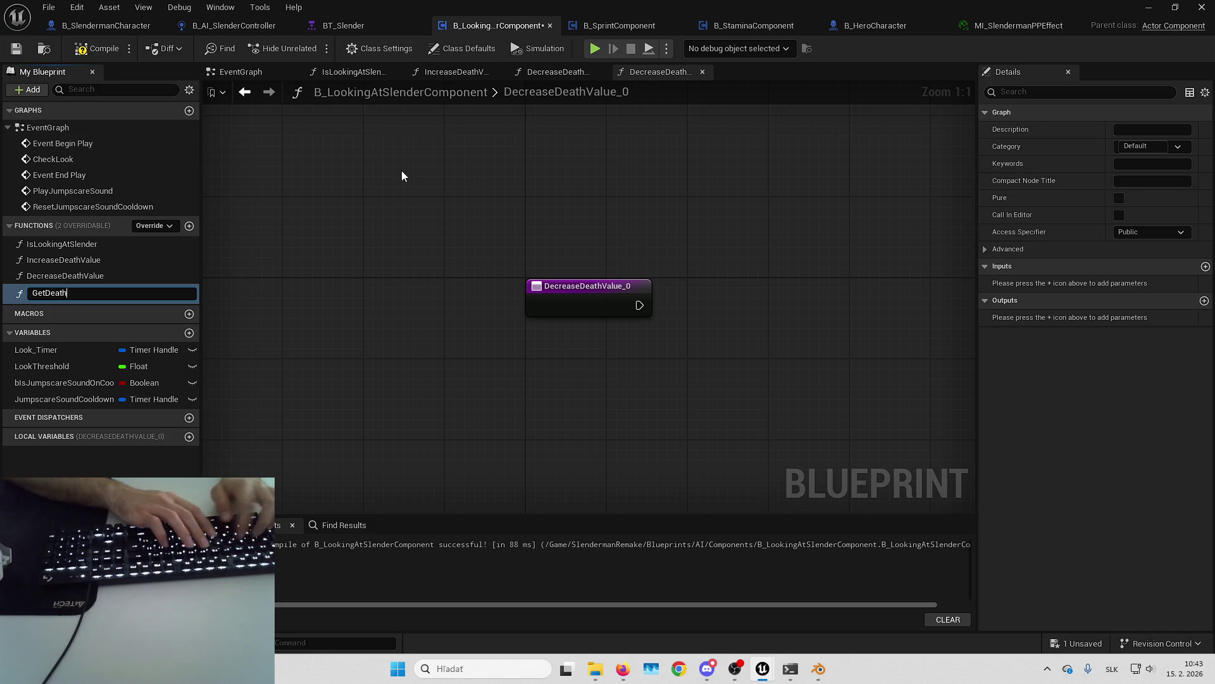
text(Value)
key(Return)
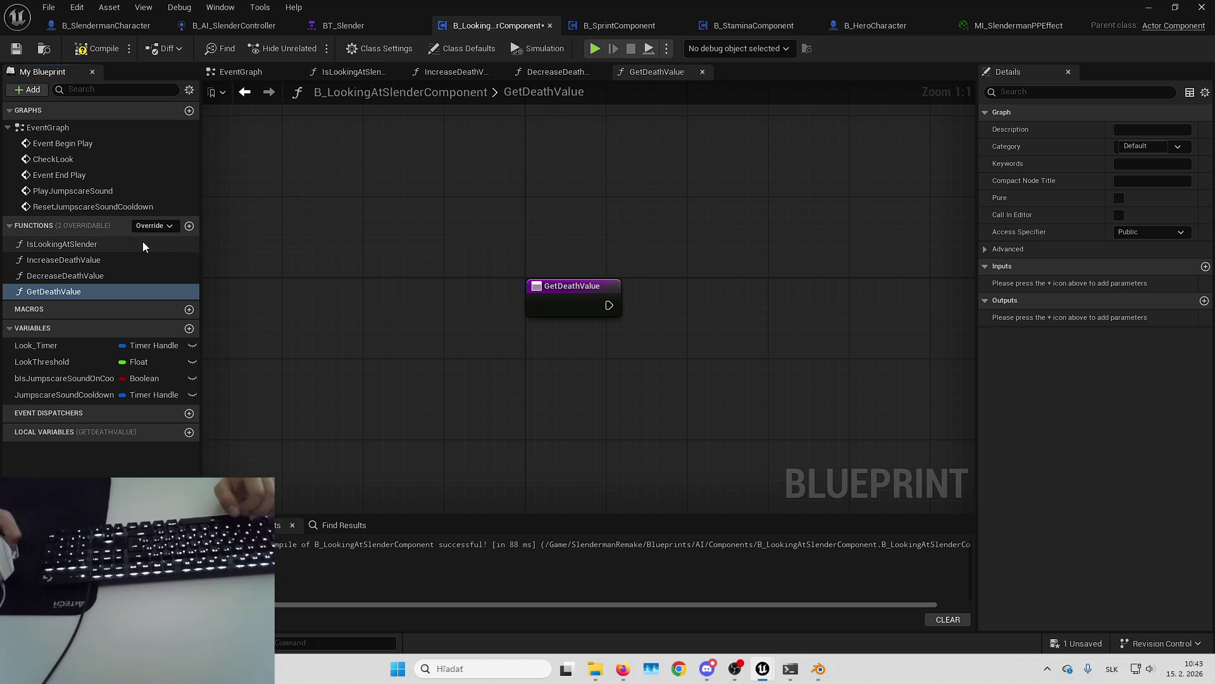
drag(306, 260, 220, 281)
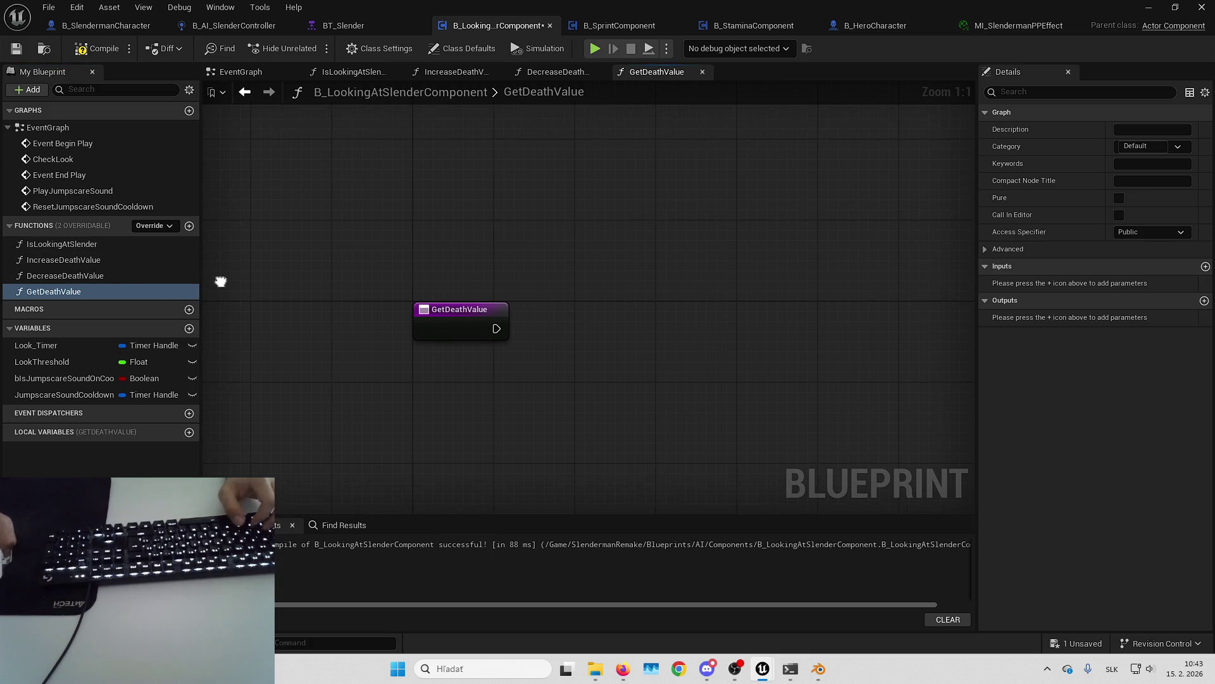
Step: Open IncreaseDeathValue and create a Float variable named DeathValue
mouse_move(325, 277)
mouse_down()
mouse_move(336, 233)
mouse_move(310, 225)
mouse_move(303, 249)
mouse_move(313, 222)
mouse_up()
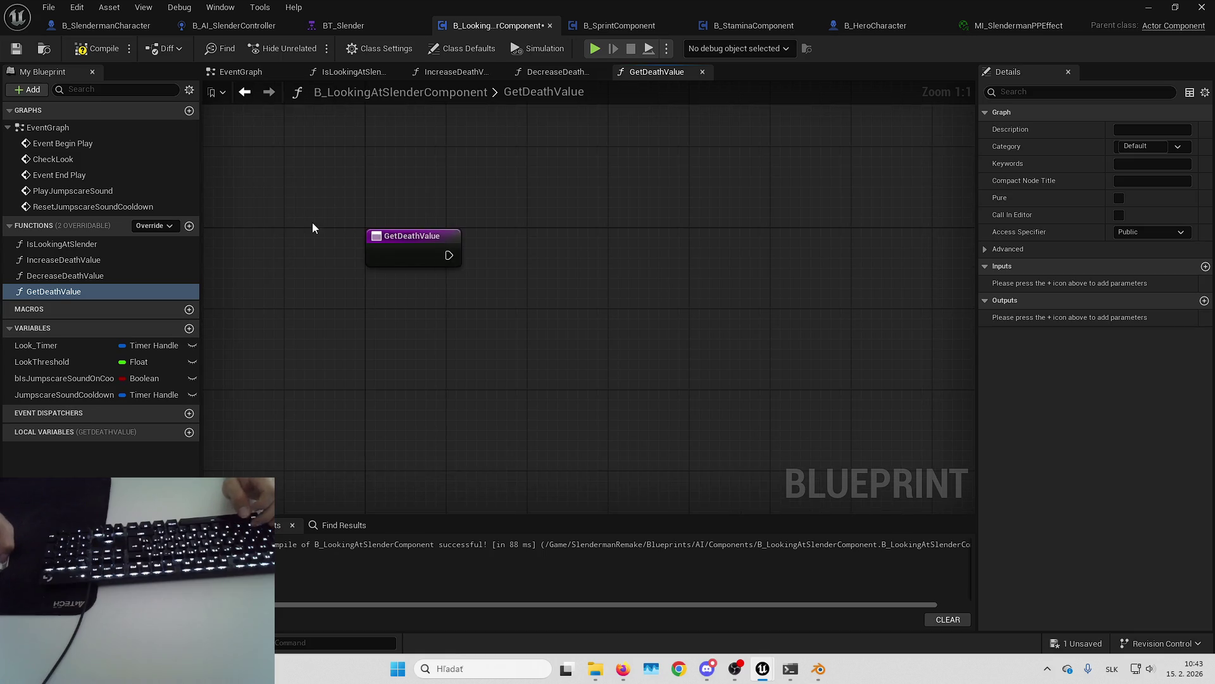
double_click(89, 259)
click(189, 328)
text(De)
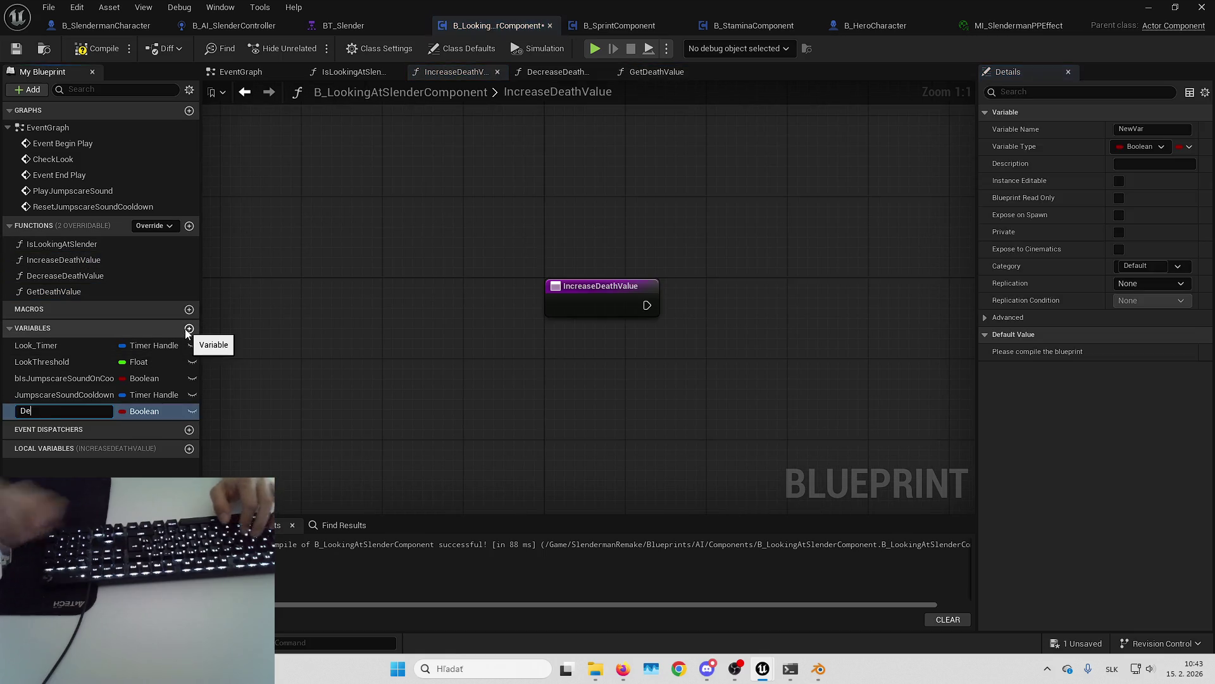
text(athValue)
key(Return)
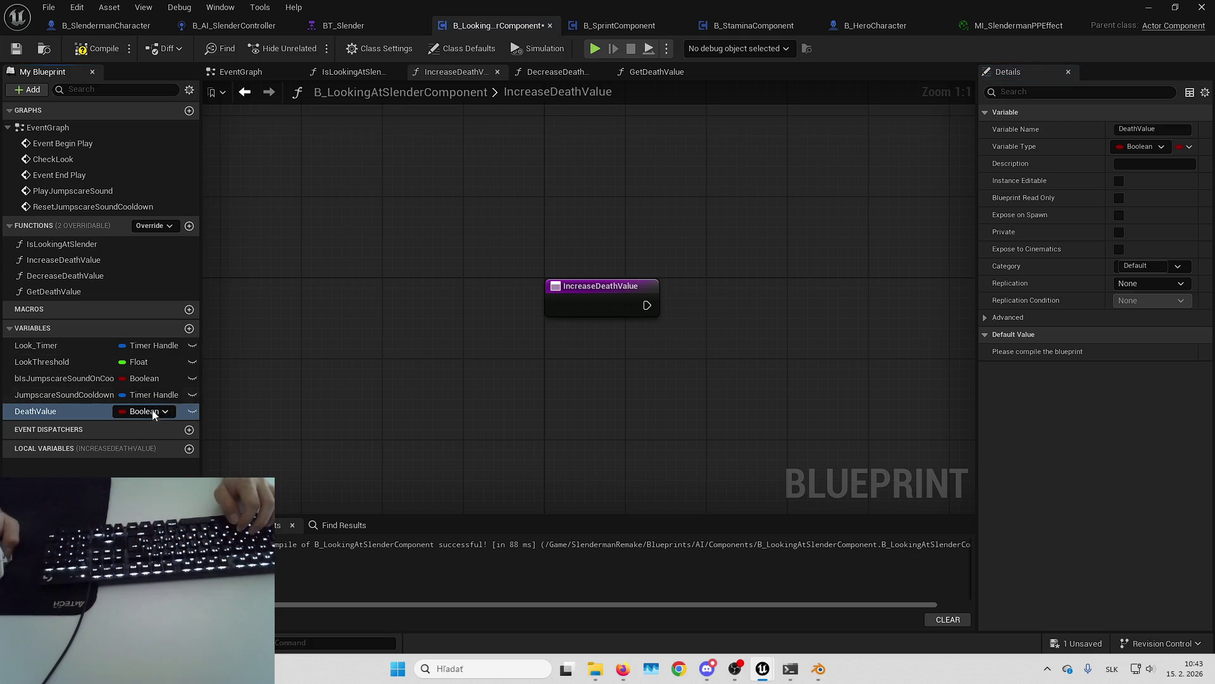
click(154, 414)
click(184, 221)
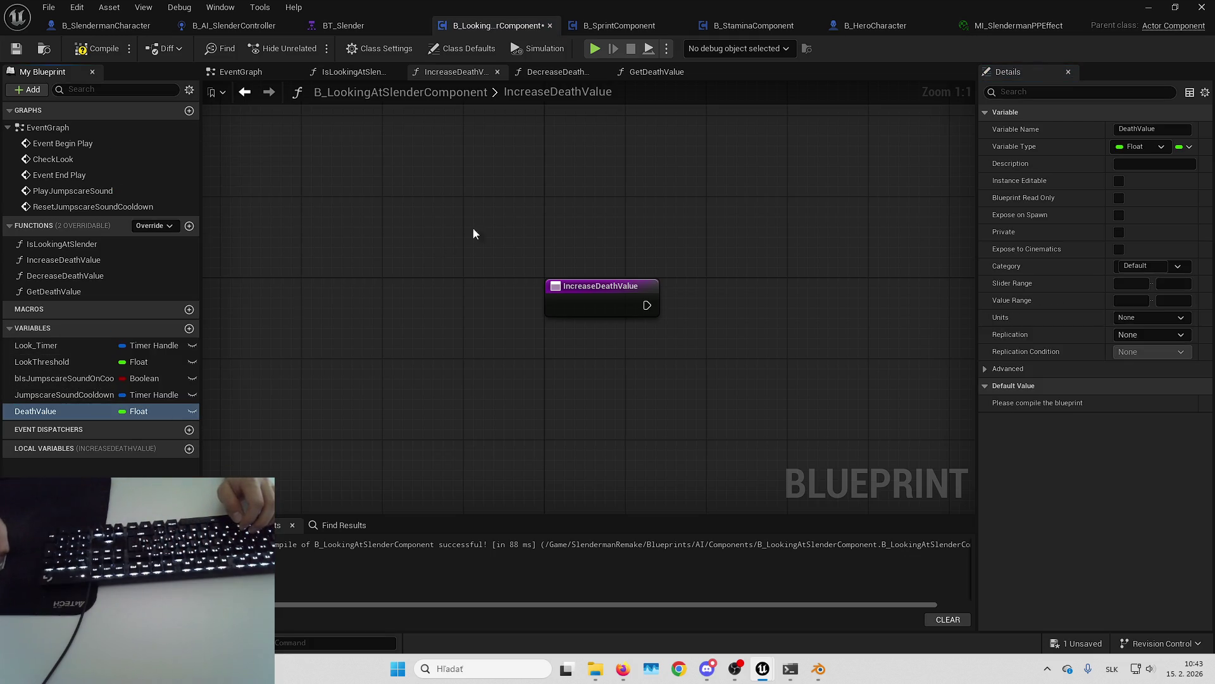
Step: Place a DeathValue getter in the graph, deleting an Add node added by mistake
drag(474, 233, 345, 211)
drag(589, 259, 579, 262)
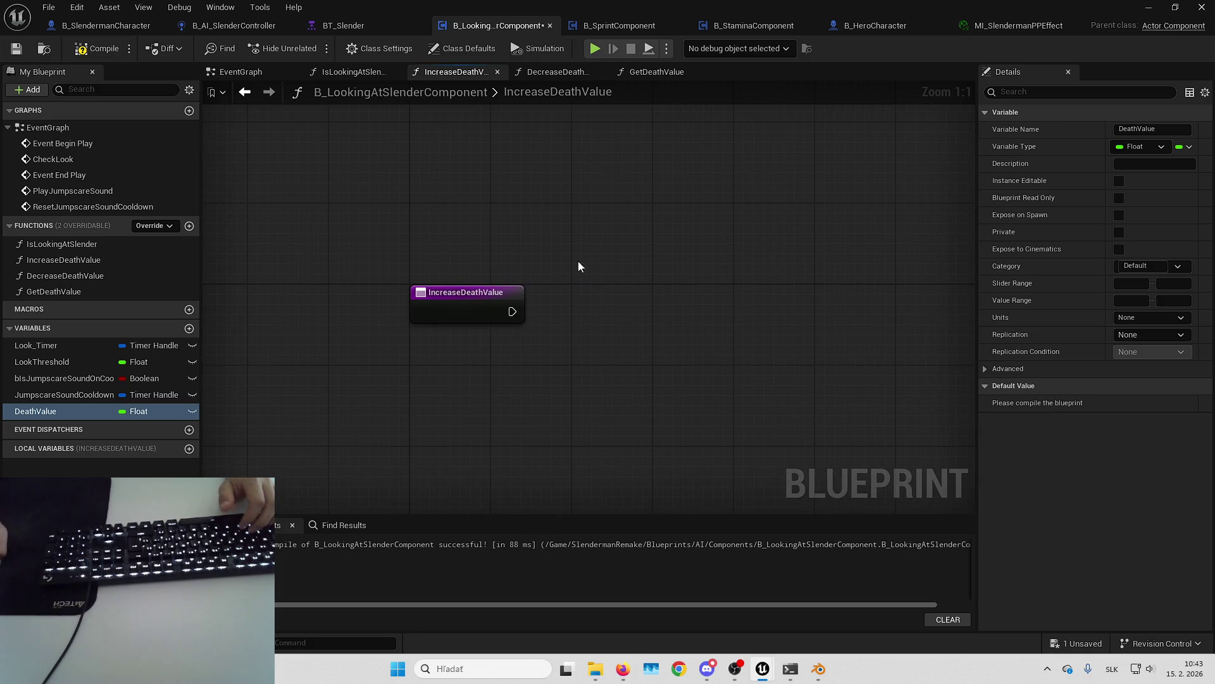
mouse_move(73, 413)
mouse_down()
mouse_move(483, 393)
mouse_move(447, 366)
mouse_move(548, 359)
mouse_up()
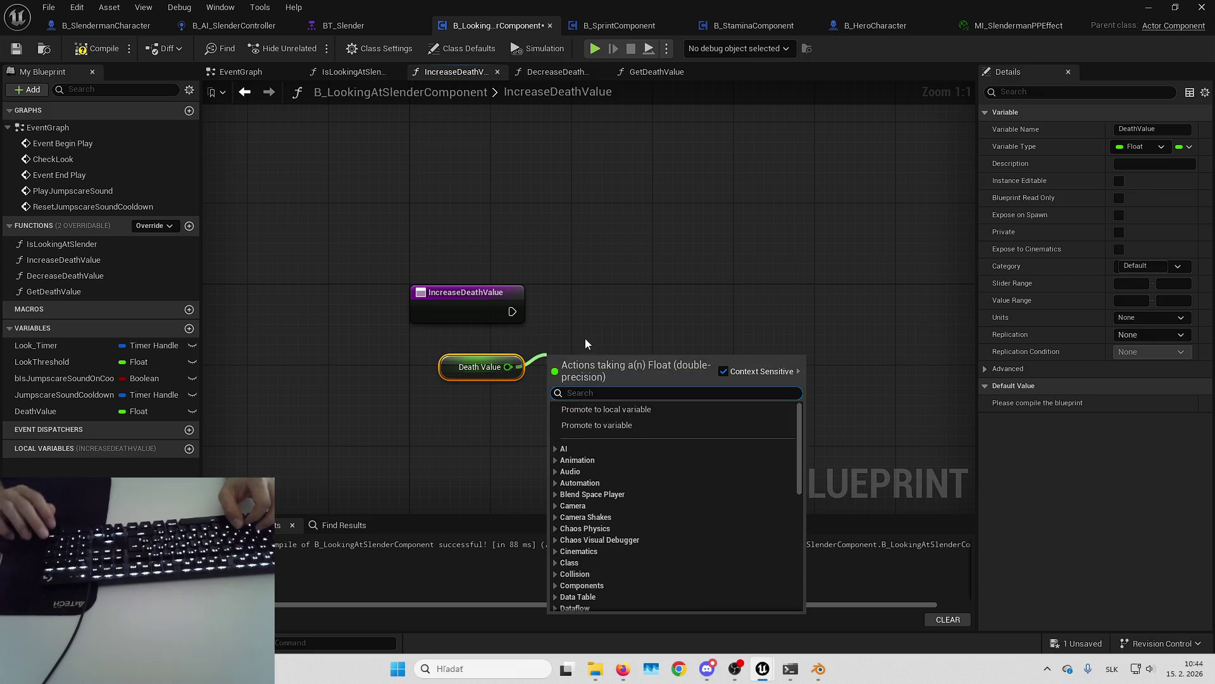
text(+)
key(Return)
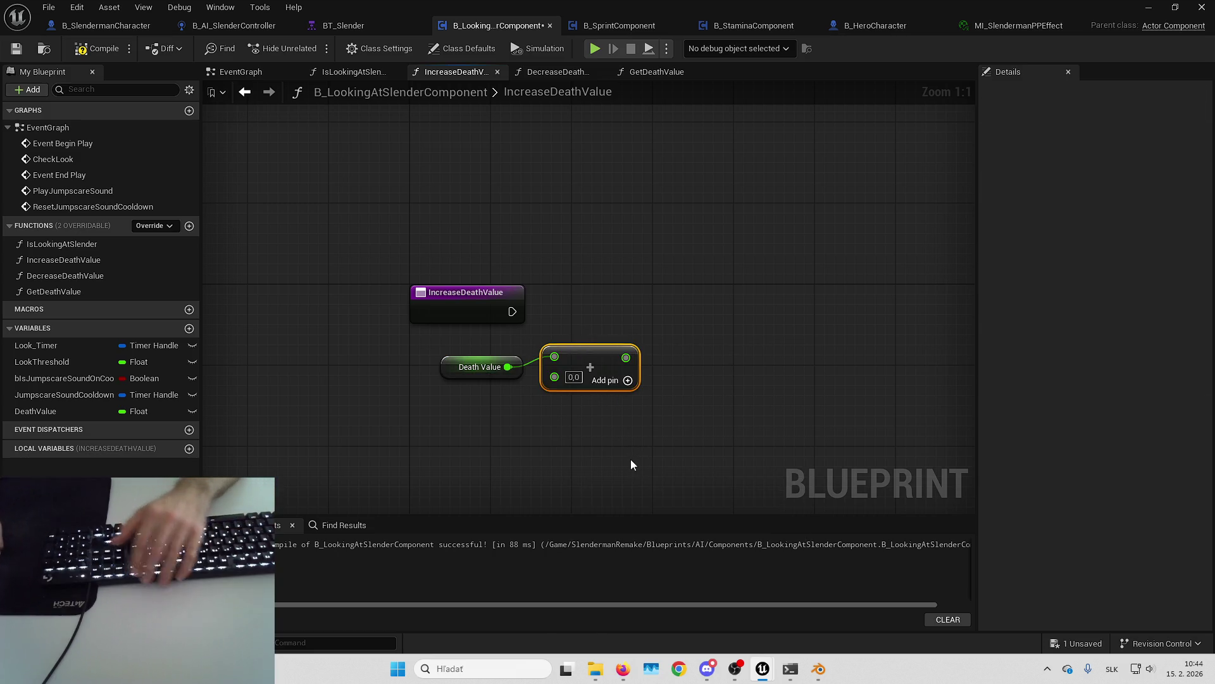
drag(614, 464, 566, 460)
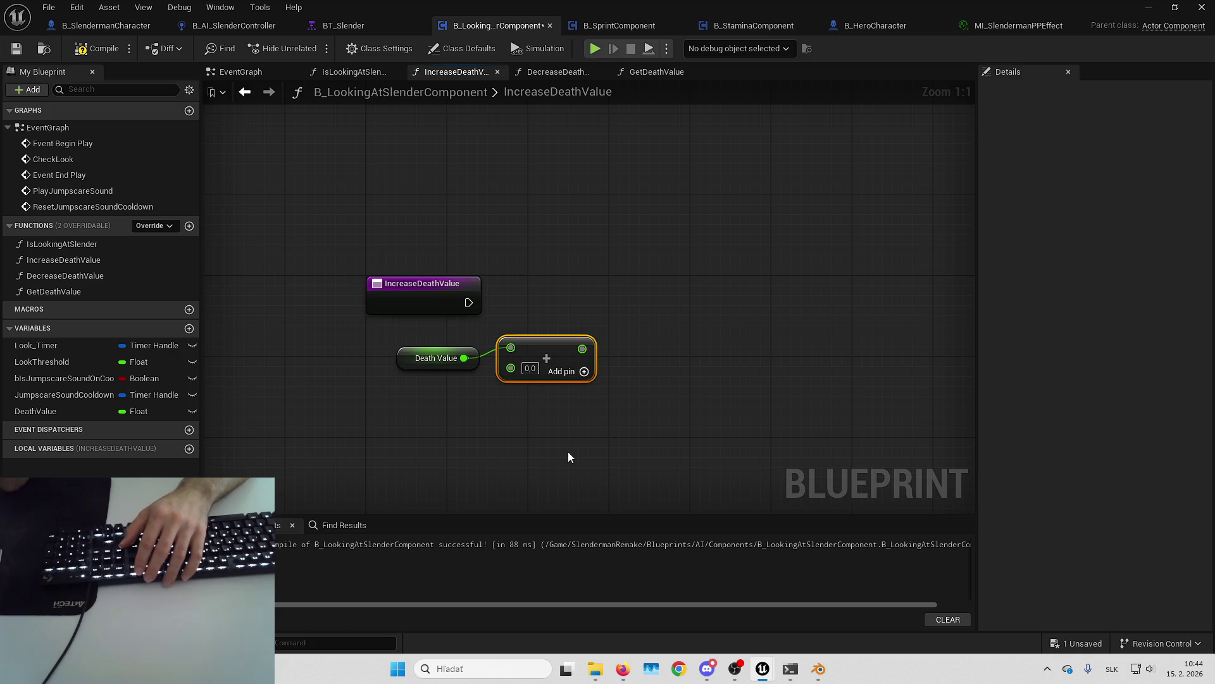
key(Delete)
drag(464, 358, 603, 354)
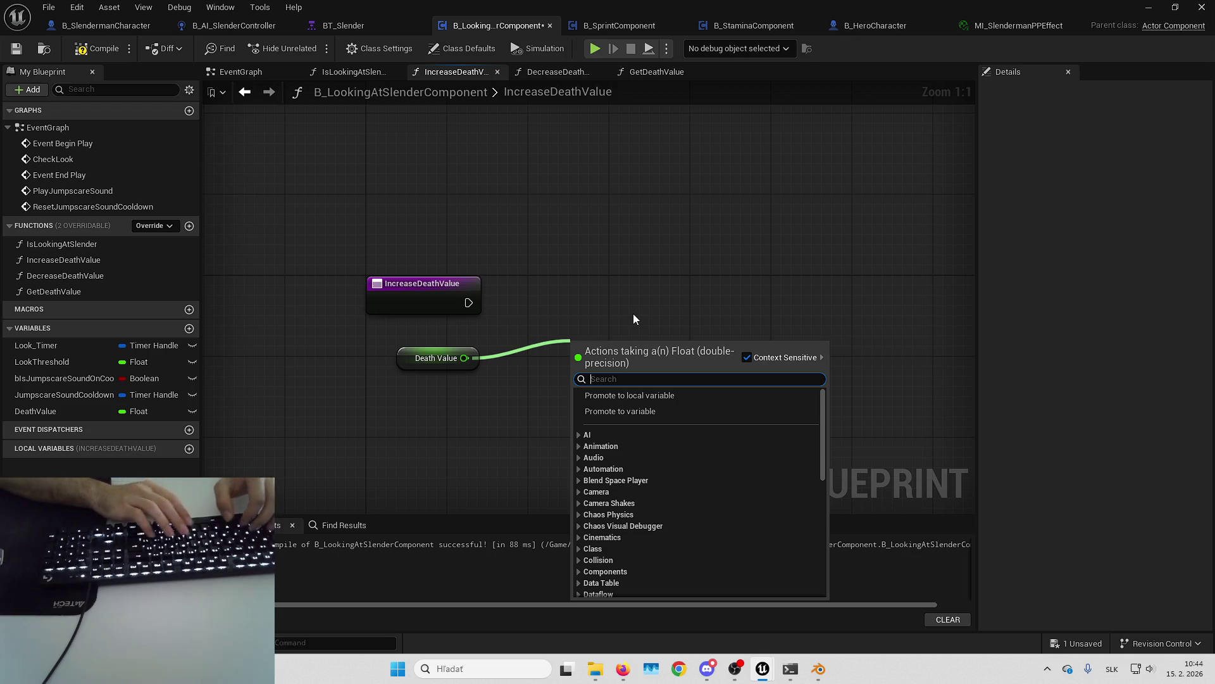
Step: Insert an FInterp To node fed by Death Value with Target 100, then compile
text(finterp)
key(Return)
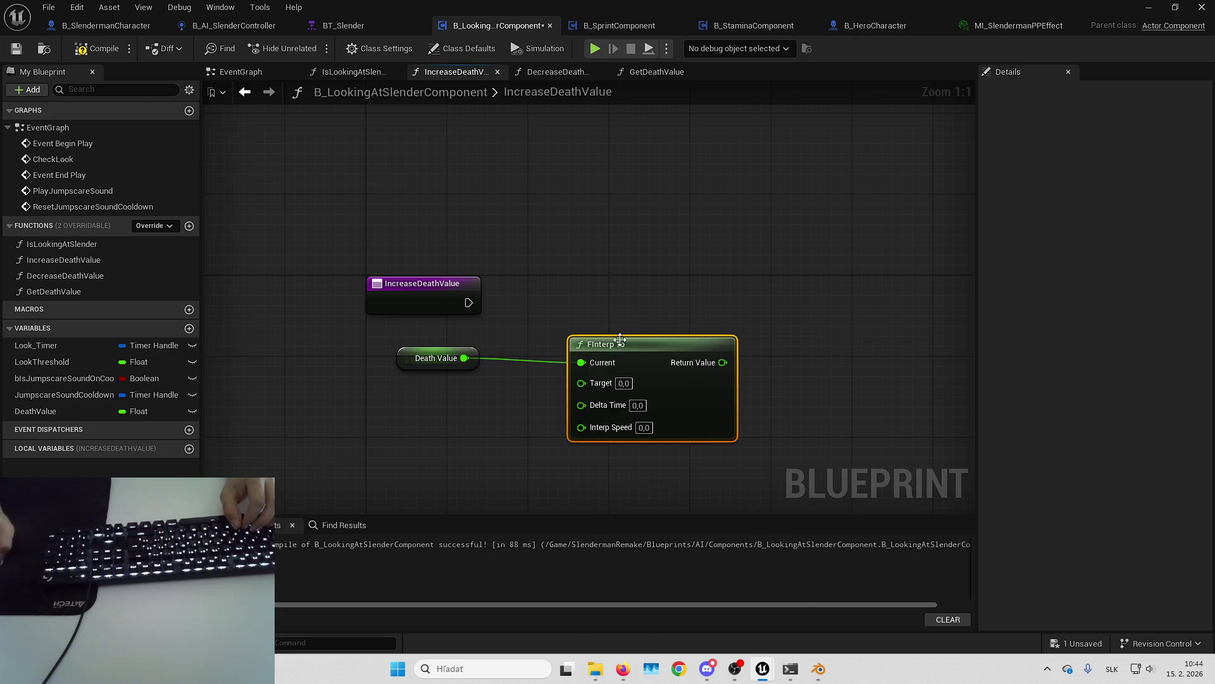
drag(620, 340, 581, 339)
click(436, 358)
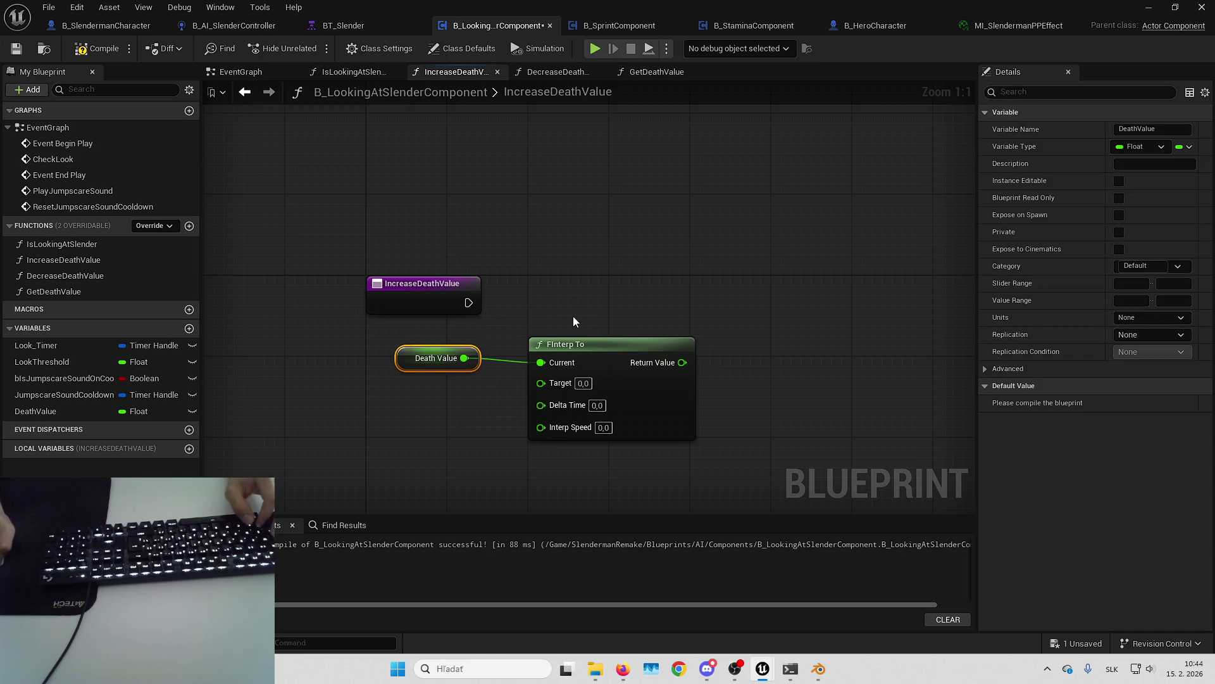
click(573, 321)
text(100)
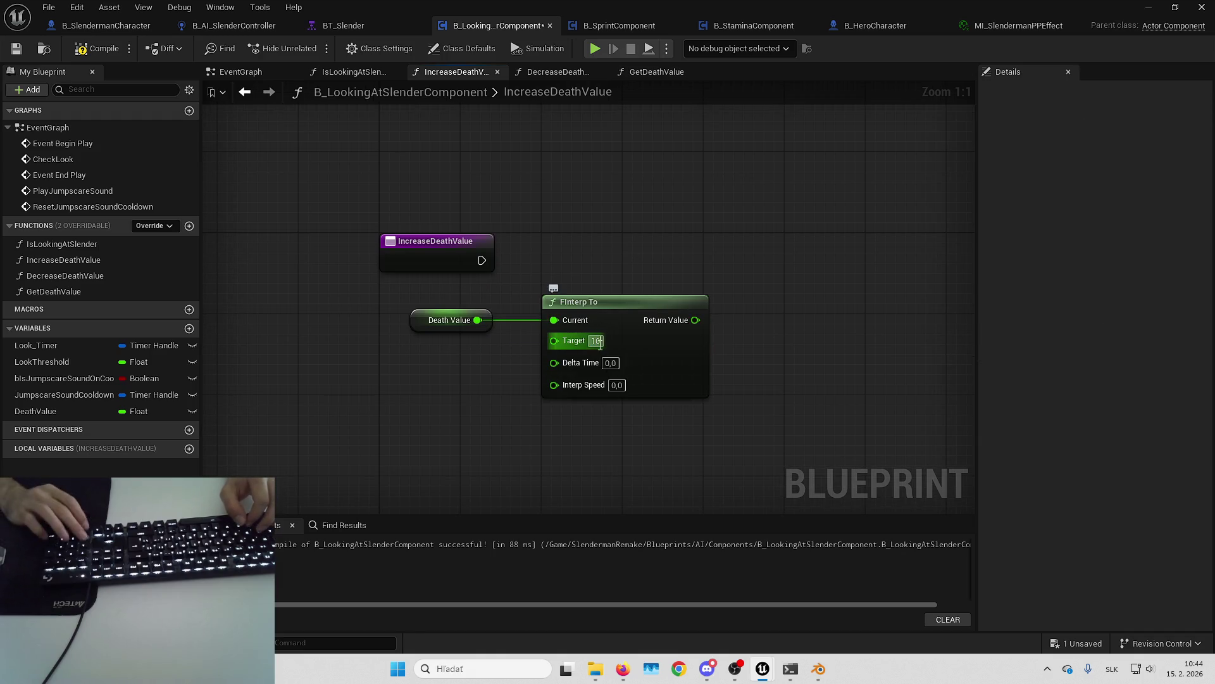
click(446, 322)
drag(438, 385, 456, 385)
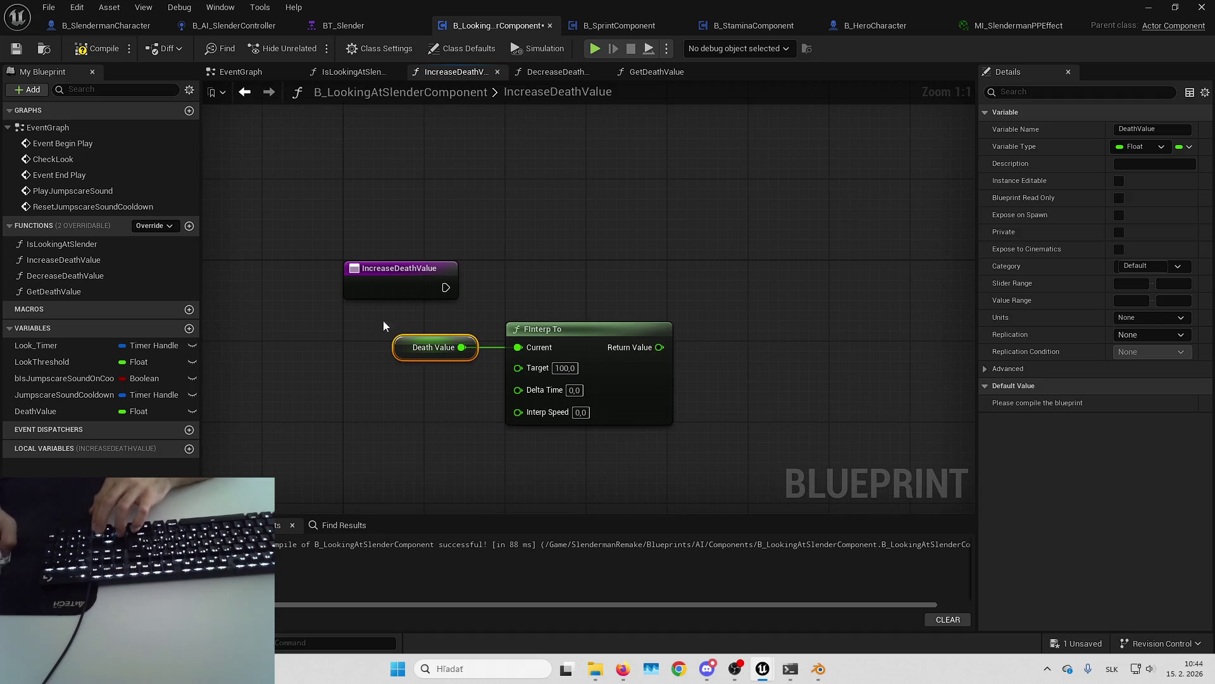
key(F7)
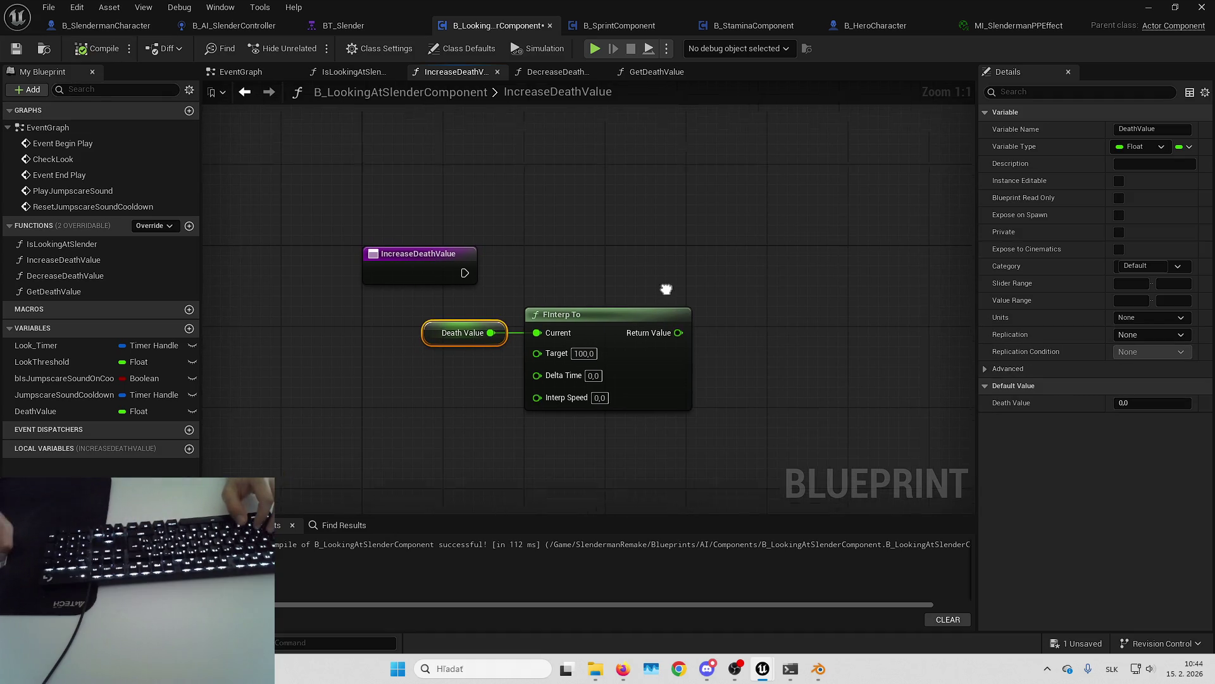
Step: Feed FInterp To's Delta Time from a new IncreaseDeathValue function input
click(605, 272)
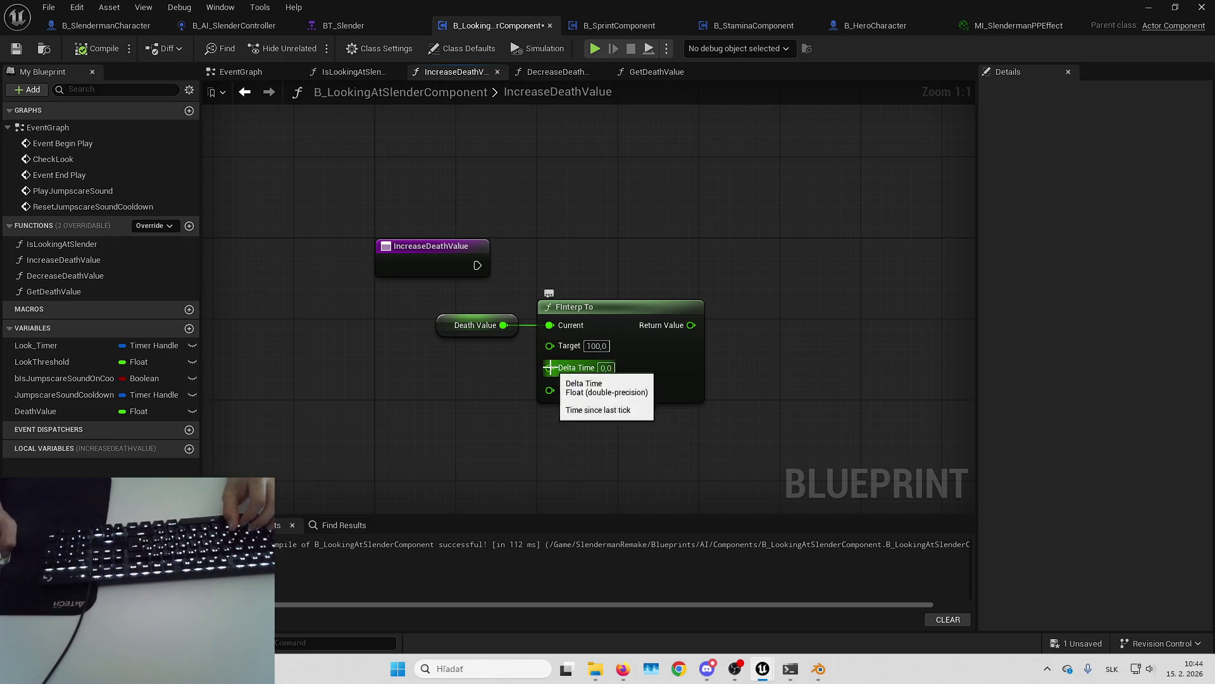
drag(550, 368, 443, 275)
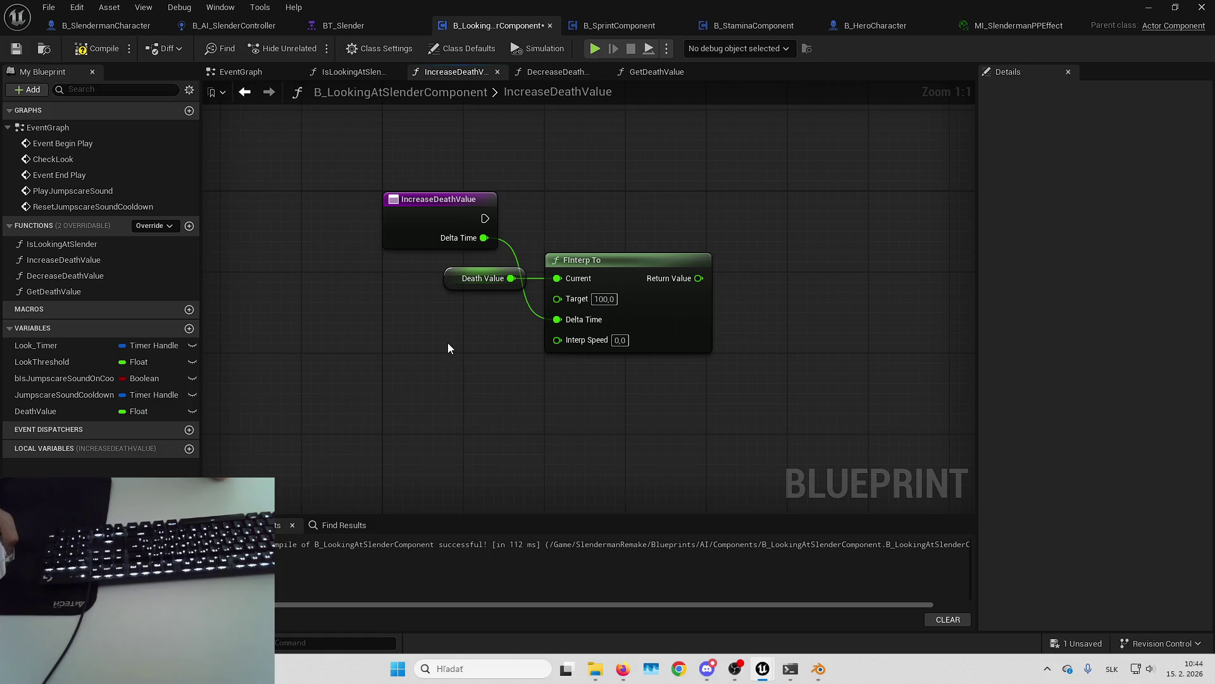
drag(568, 313, 560, 277)
click(590, 355)
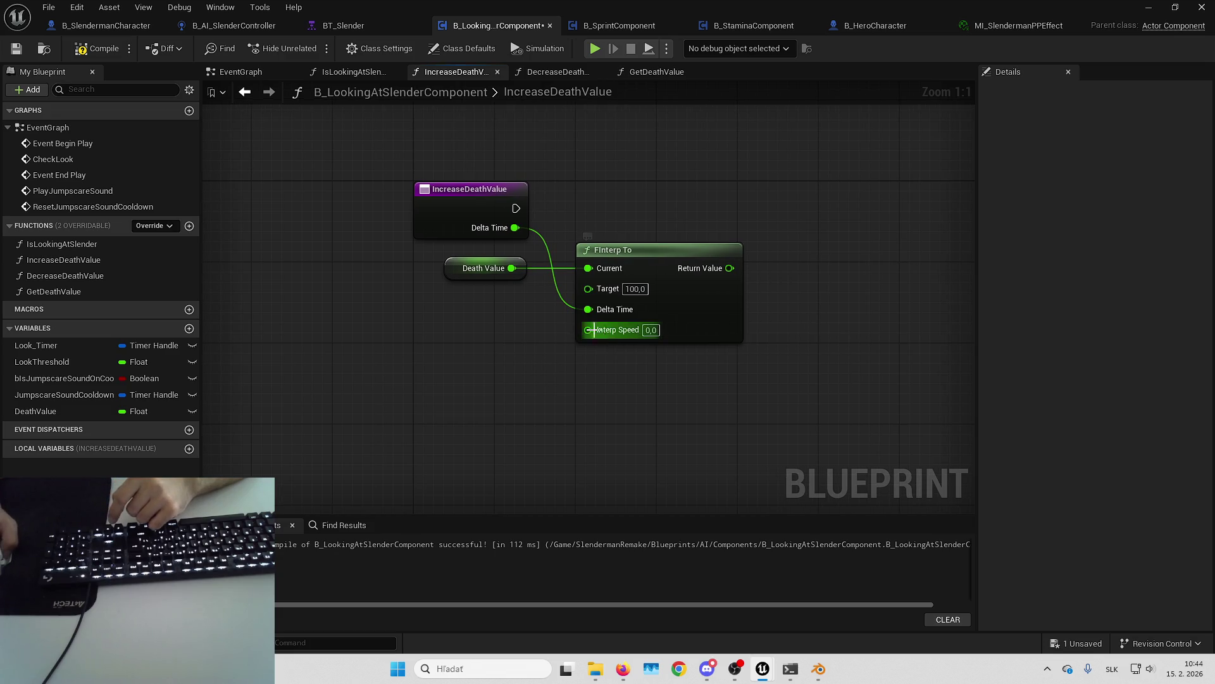
Step: Promote Interp Speed to a DeathValueInterpolationSpeed variable, then compile and save the blueprint
mouse_move(588, 330)
mouse_down()
mouse_move(543, 348)
mouse_move(530, 370)
mouse_up()
click(577, 416)
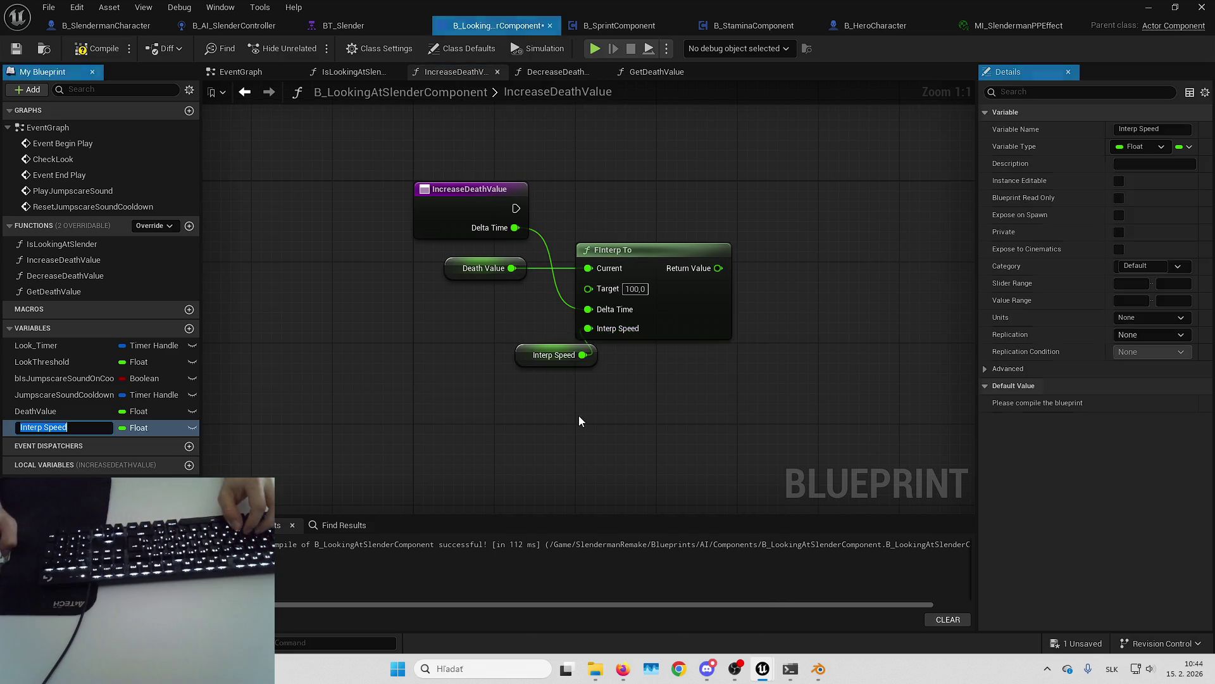
text(DeathVaklu)
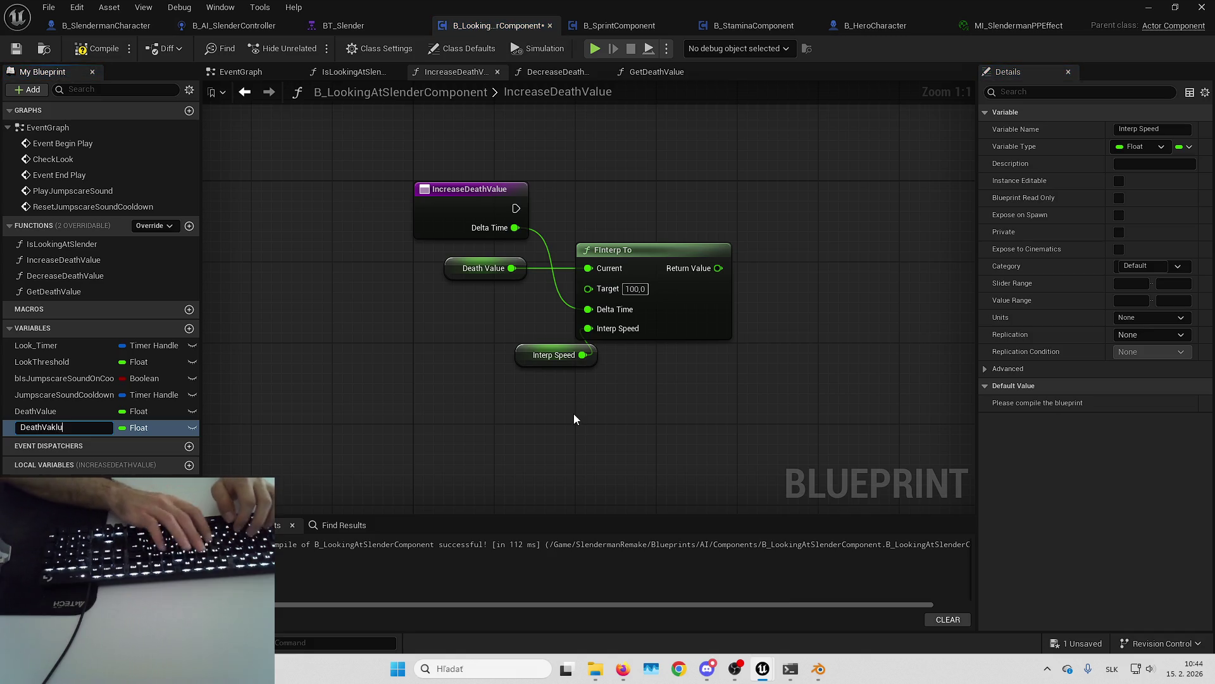
text(eInterpolationSp)
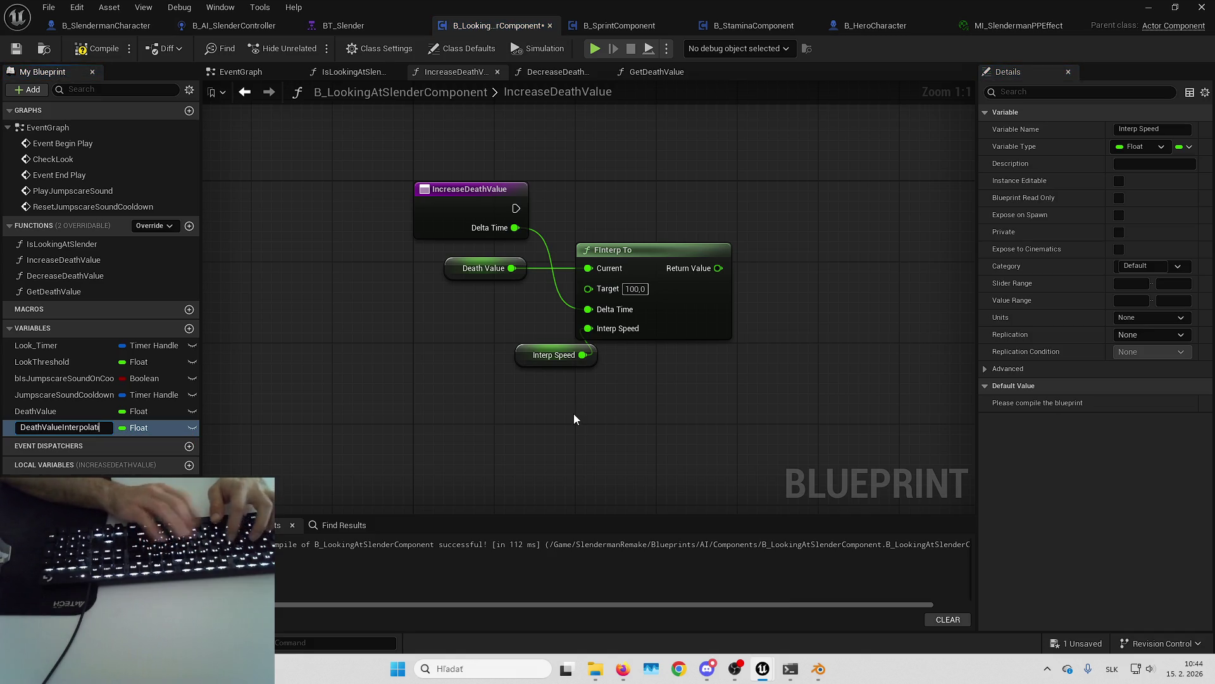
text(eed)
key(Return)
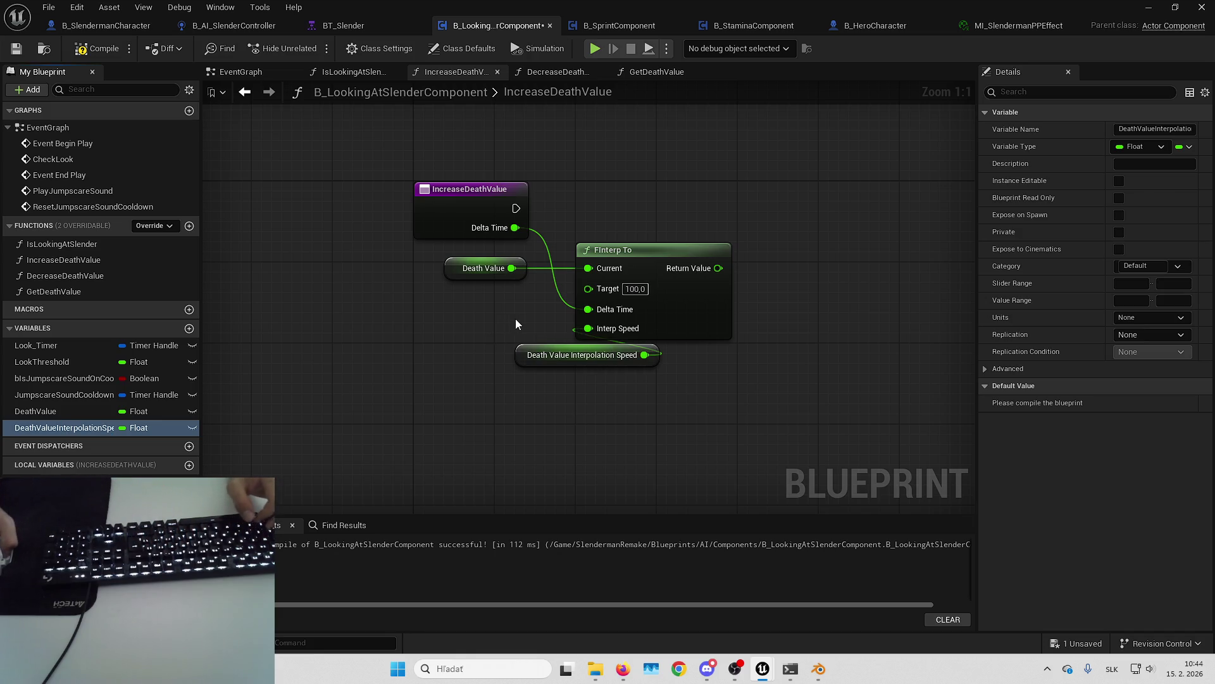
drag(542, 358, 430, 348)
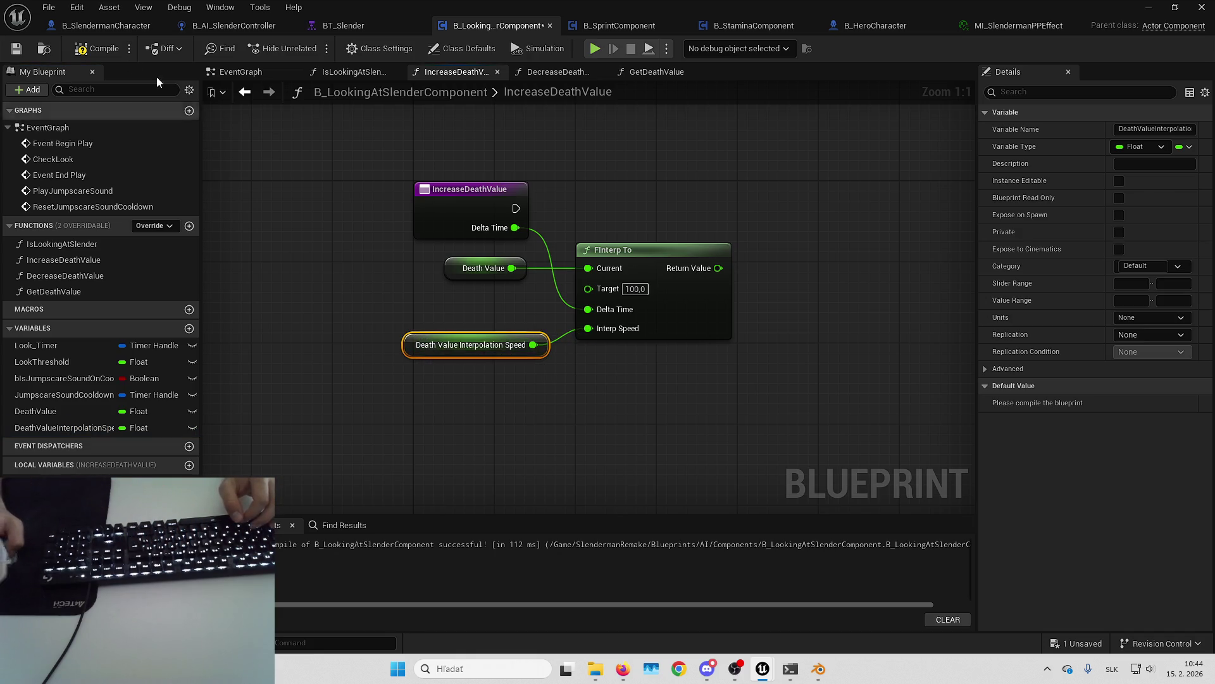
click(98, 48)
click(16, 48)
click(663, 159)
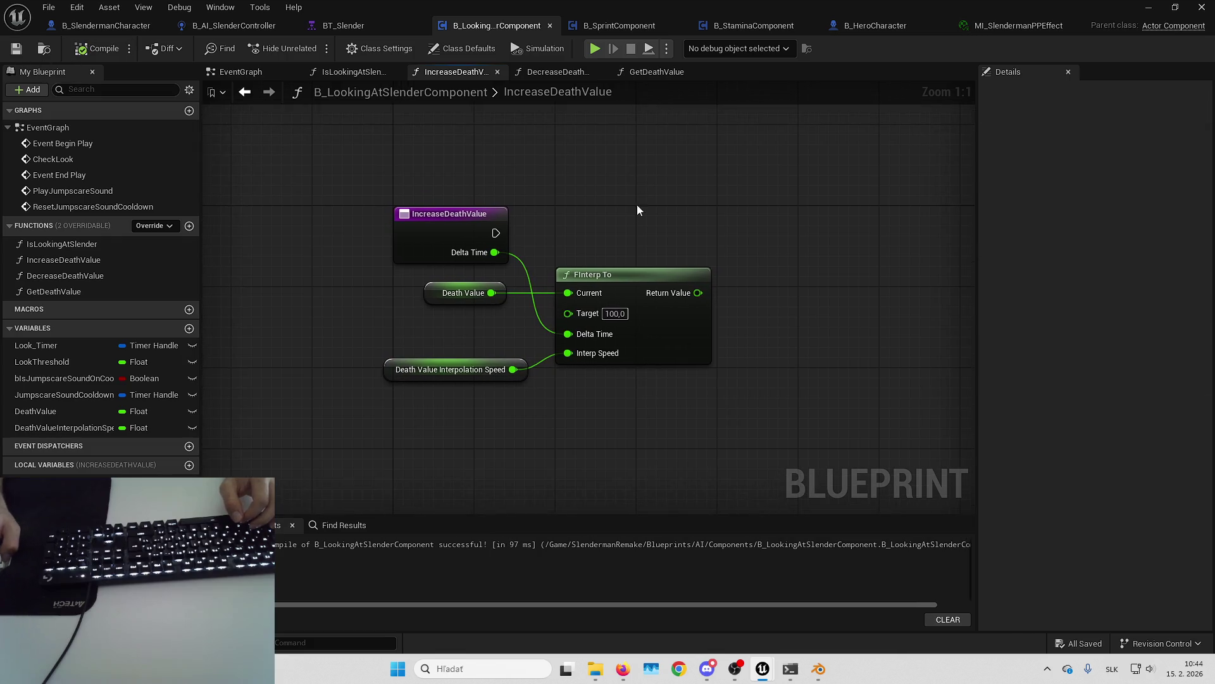
drag(637, 211, 440, 249)
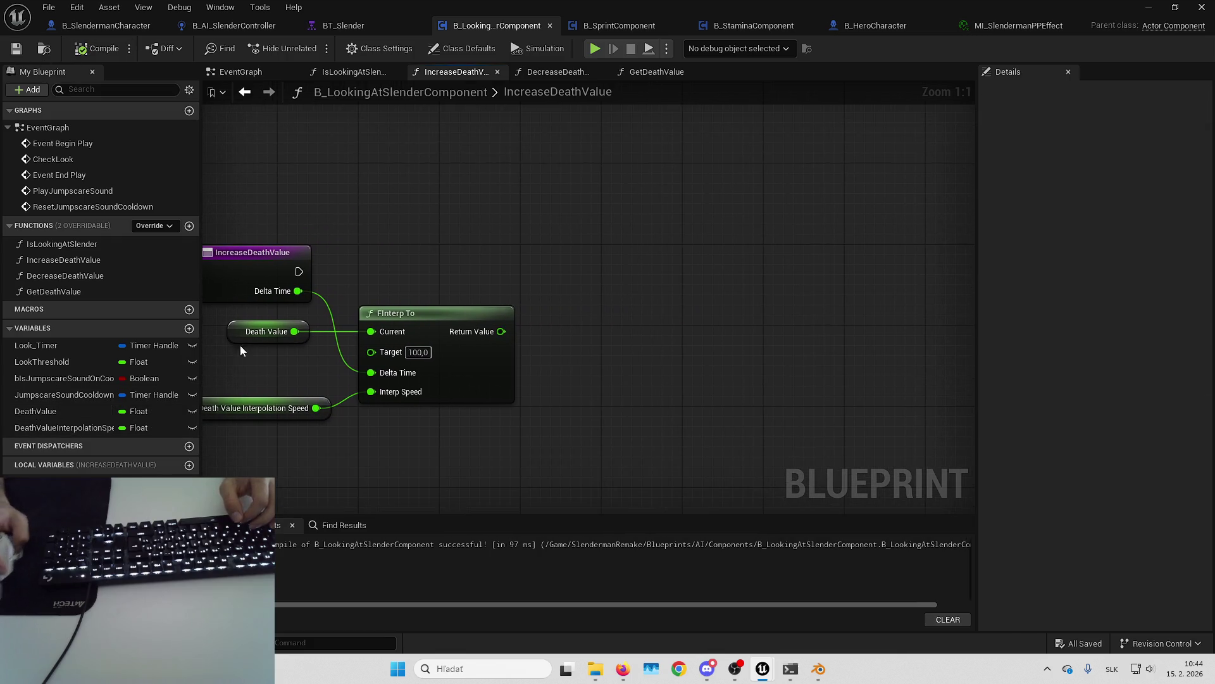
Step: Add a Set DeathValue node wired to the exec flow and FInterp To's result, then open DecreaseDeathValue
alt+drag(69, 412, 555, 265)
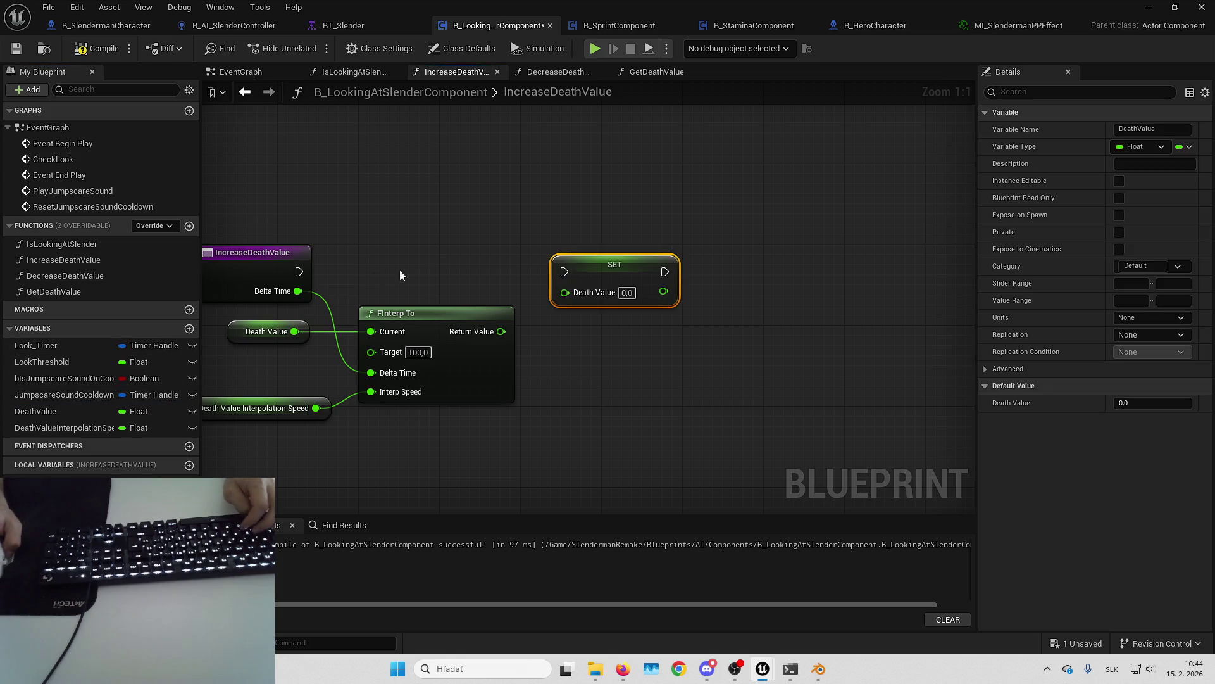
drag(296, 274, 649, 279)
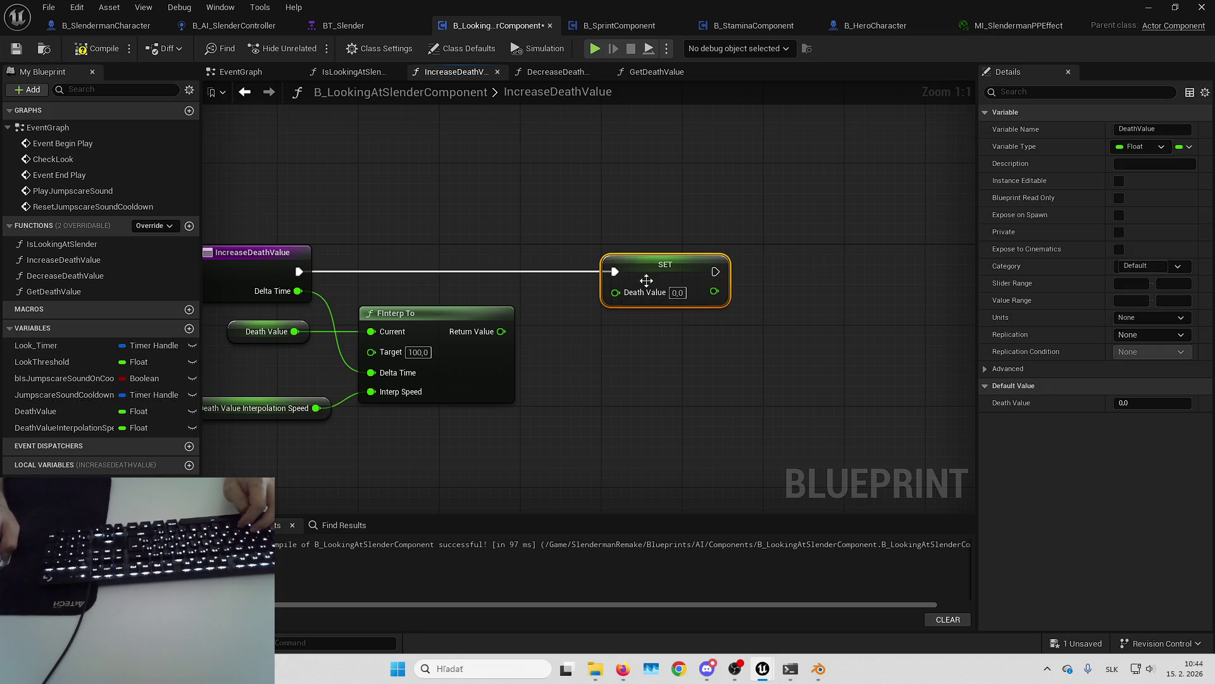
click(525, 332)
mouse_move(501, 331)
mouse_down()
mouse_move(628, 288)
mouse_move(616, 291)
mouse_up()
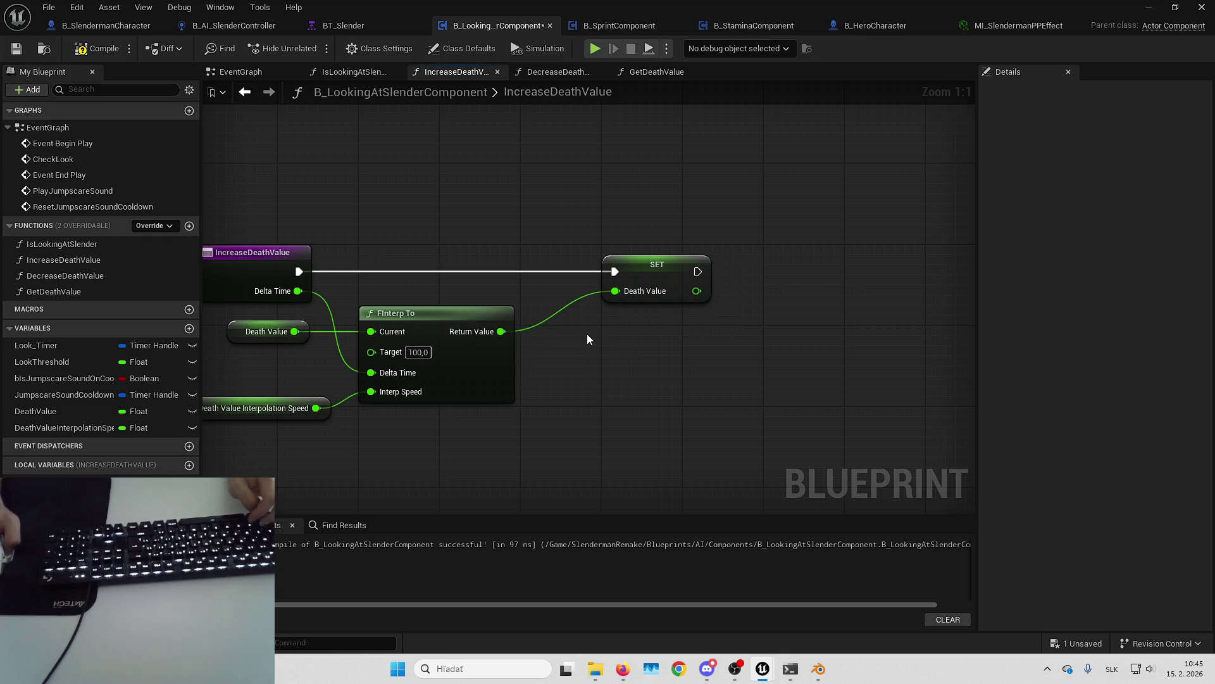
mouse_move(587, 333)
mouse_down()
mouse_move(651, 330)
mouse_move(655, 317)
mouse_move(785, 337)
mouse_up()
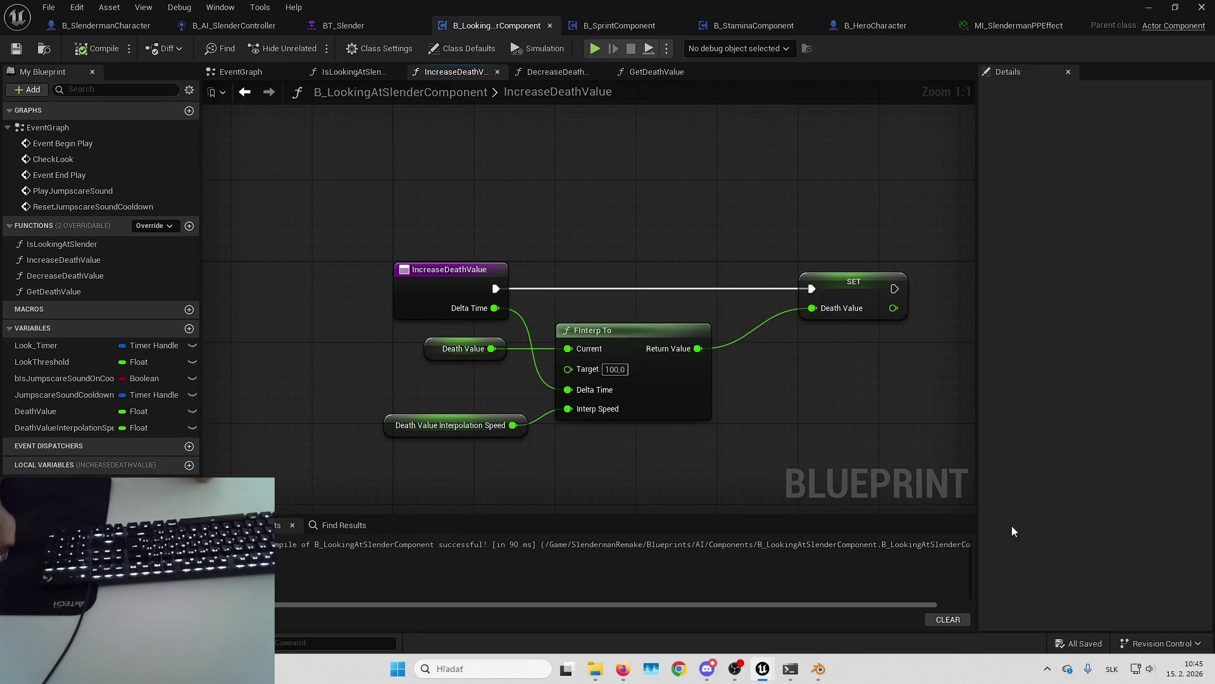
mouse_move(819, 406)
mouse_down()
mouse_move(583, 369)
mouse_move(674, 335)
mouse_up()
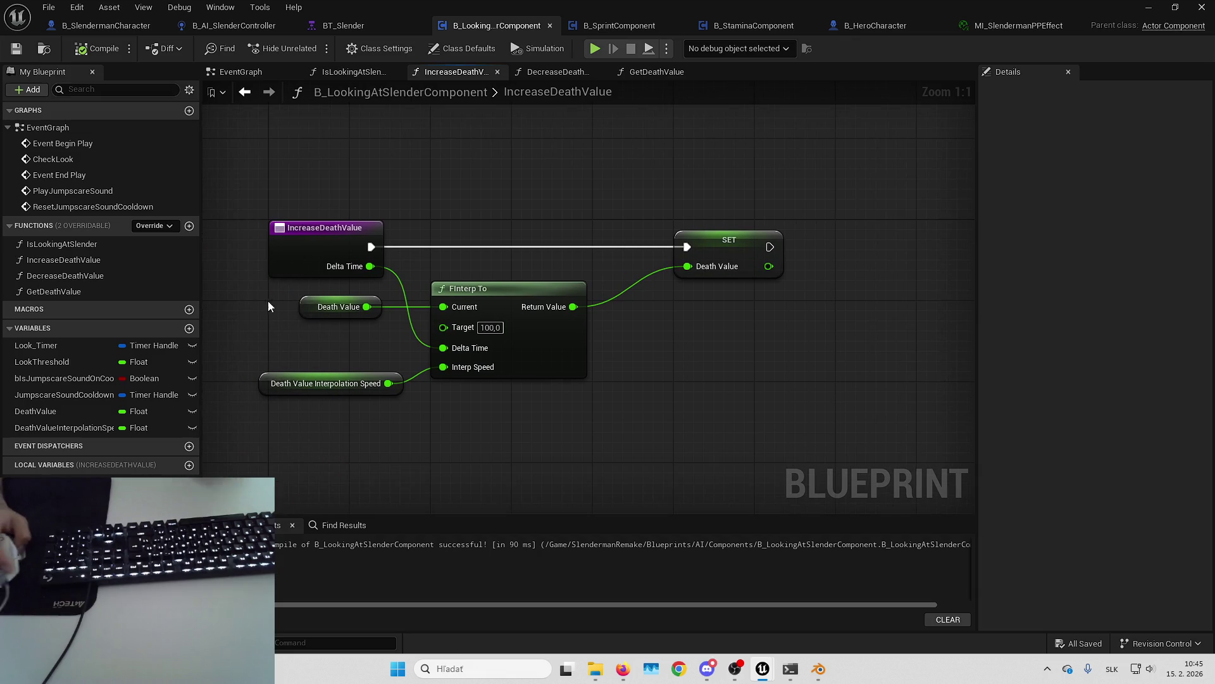
drag(268, 301, 560, 439)
click(543, 72)
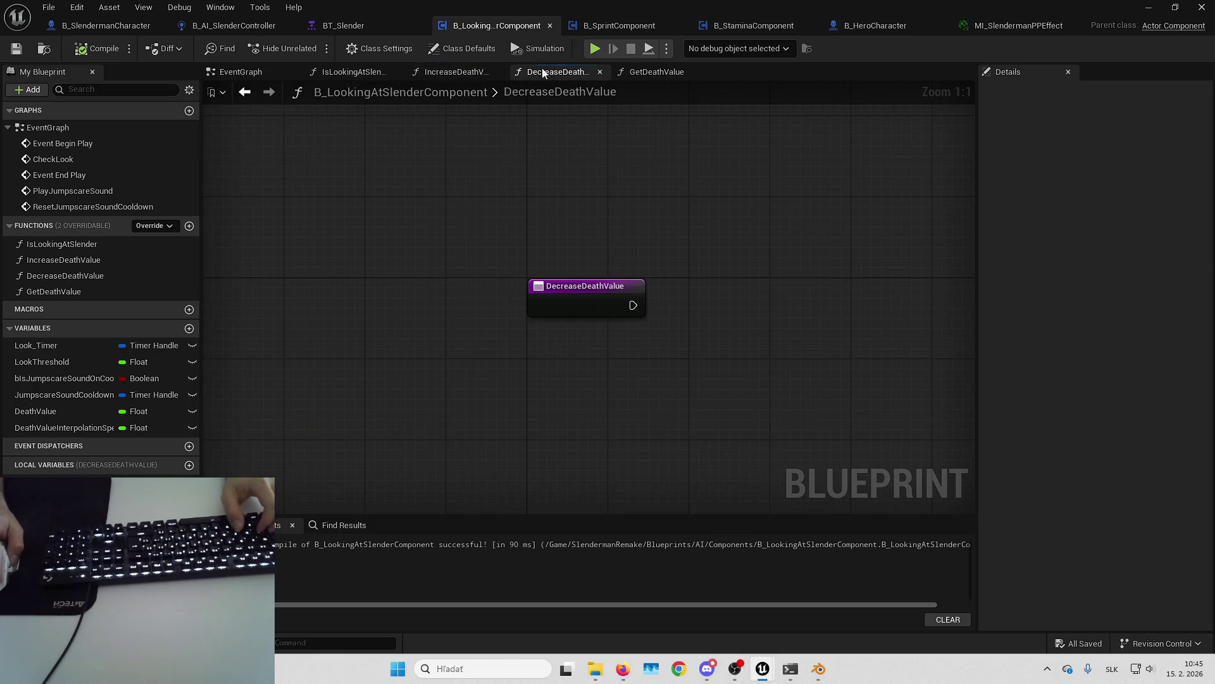
Step: Paste the interpolation nodes into DecreaseDeathValue and run their SET from the function entry
key(ctrl+v)
drag(750, 303, 533, 321)
mouse_move(414, 258)
mouse_down()
mouse_move(438, 286)
mouse_move(694, 274)
mouse_move(414, 258)
mouse_up()
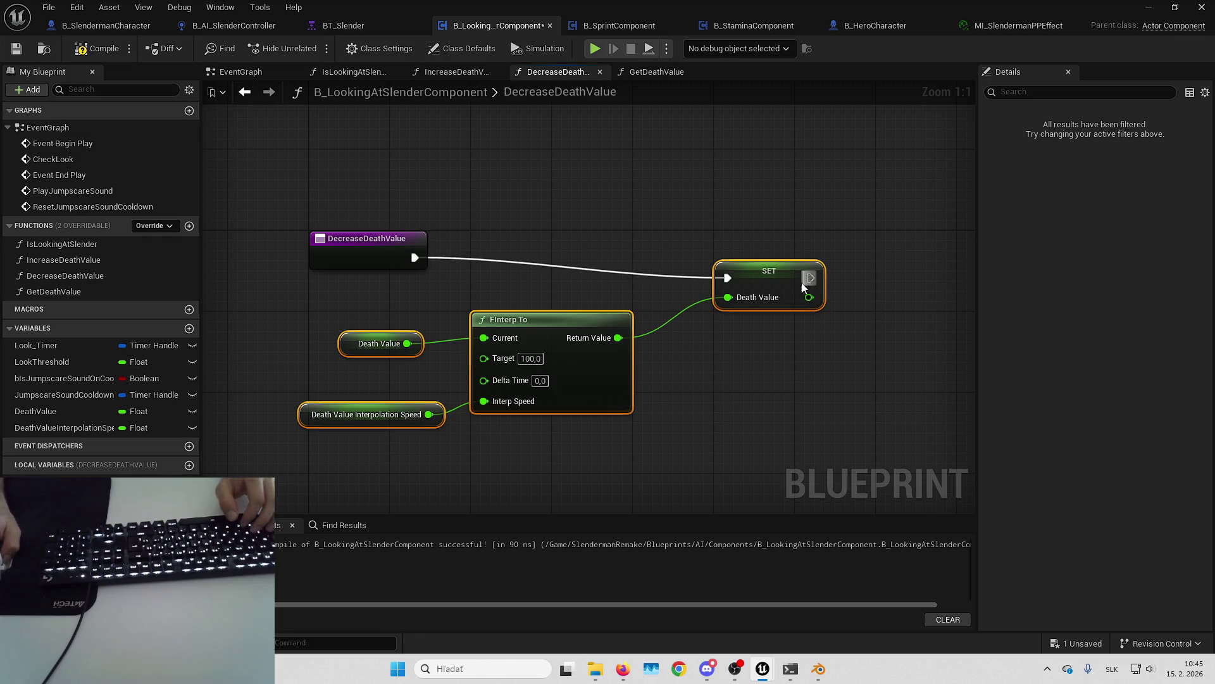
mouse_move(773, 282)
mouse_down()
mouse_move(775, 253)
mouse_move(749, 262)
mouse_up()
click(459, 301)
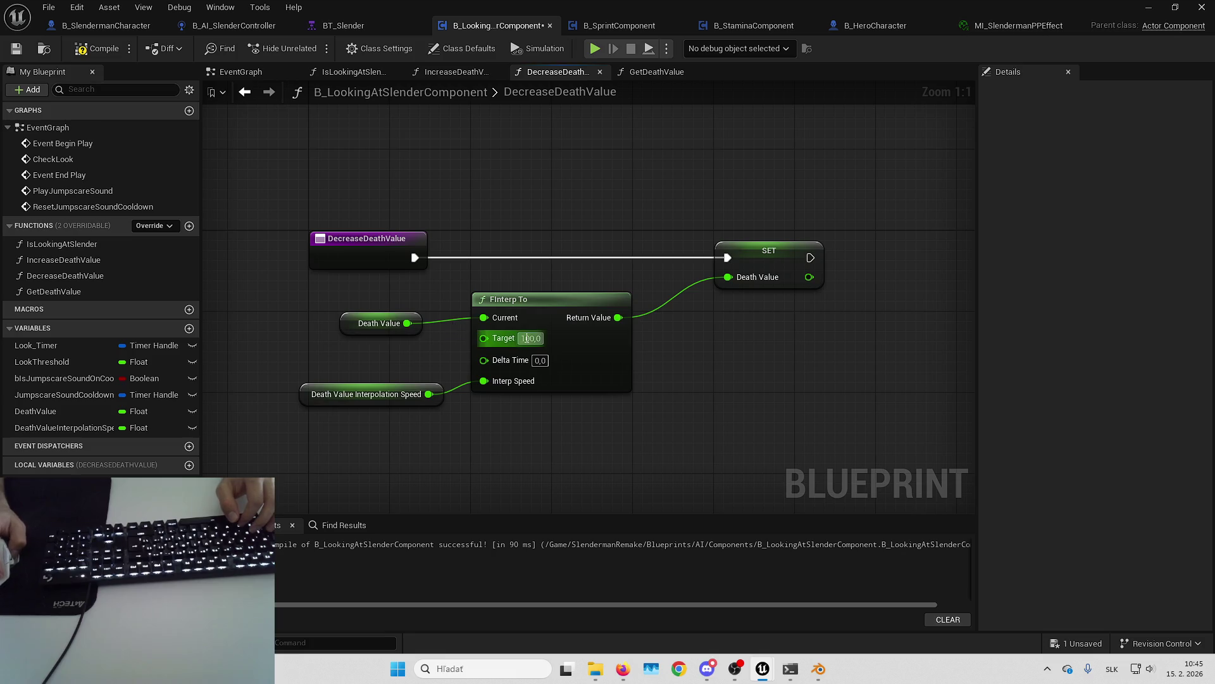
Step: Set the FInterp To target to 0 and feed Delta Time from a new function input
text(0)
mouse_move(393, 330)
mouse_down()
mouse_move(543, 289)
mouse_move(595, 289)
mouse_up()
click(543, 289)
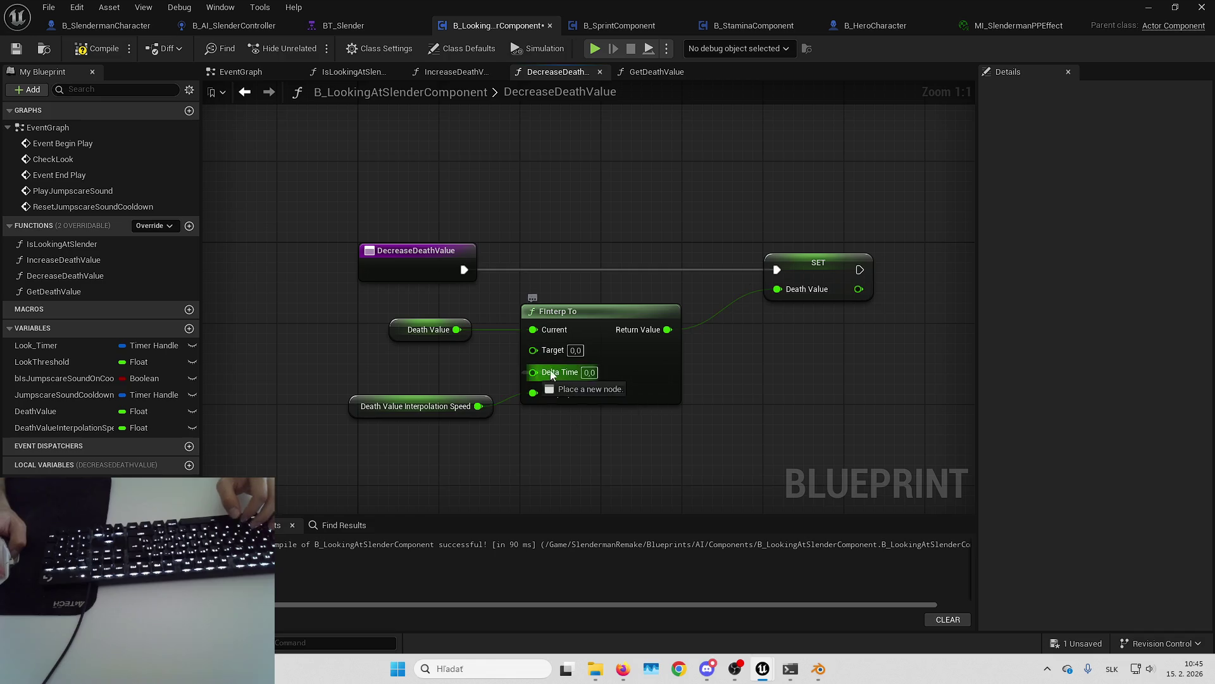
drag(533, 372, 425, 268)
Step: Compile and save the blueprint, then open the GetDeathValue function graph
click(95, 49)
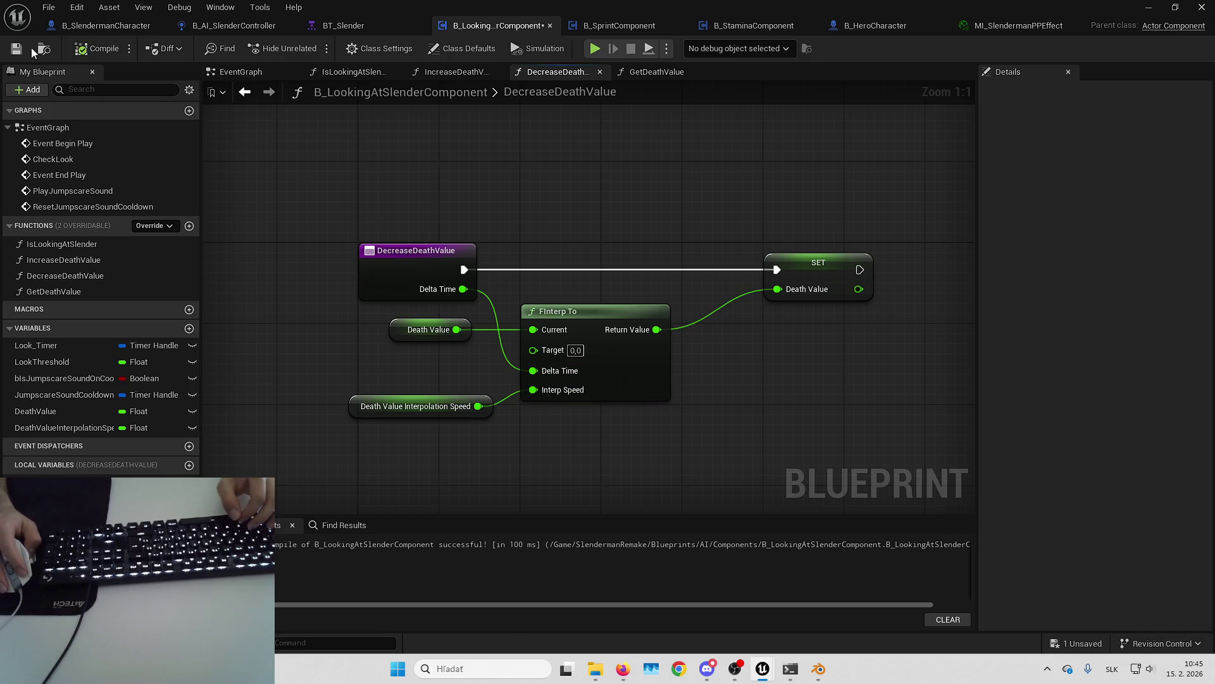
click(18, 49)
drag(646, 238, 589, 239)
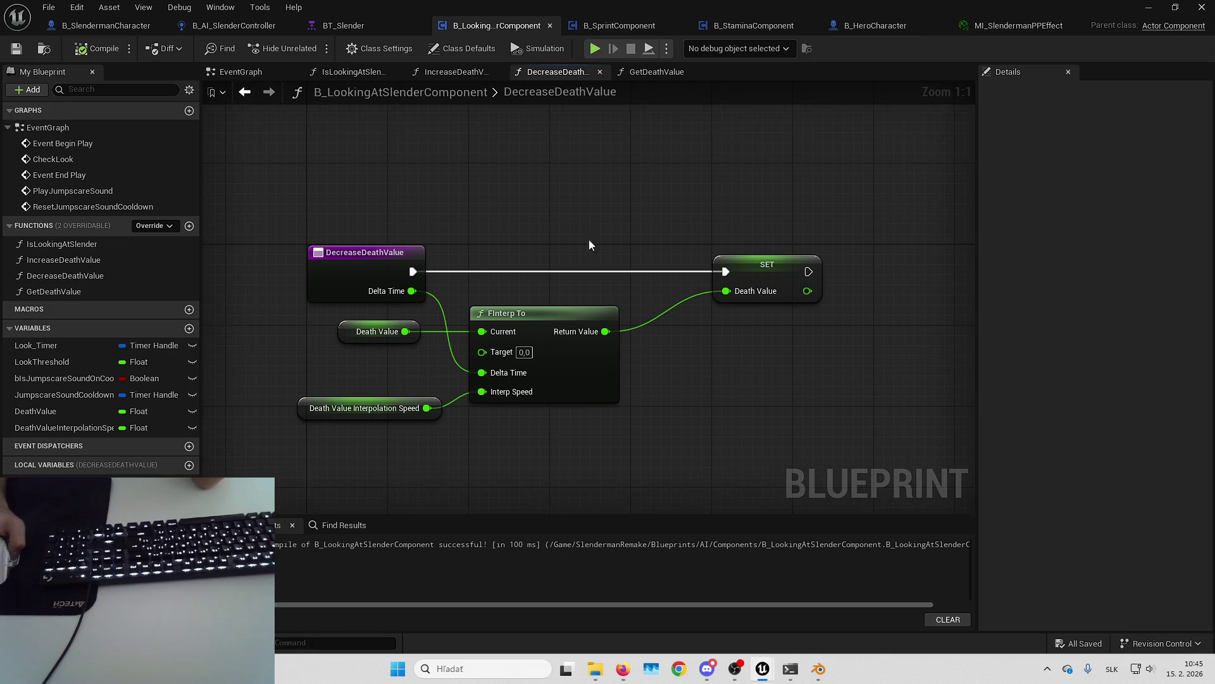
click(71, 277)
double_click(77, 290)
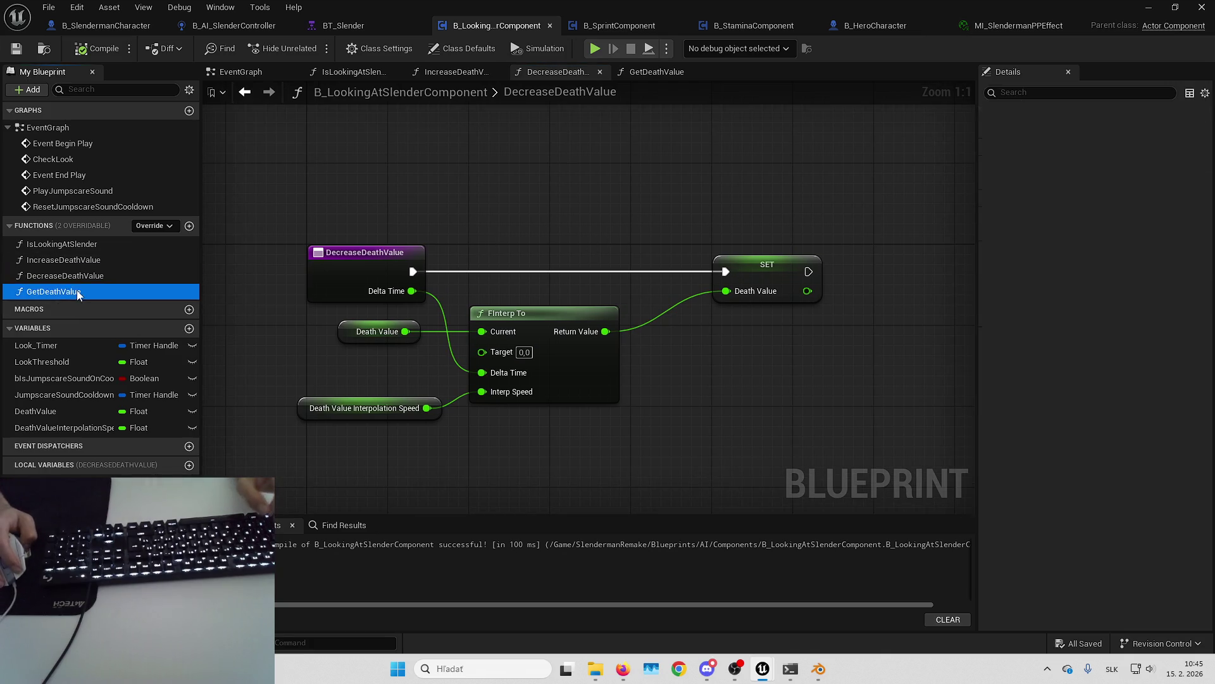
Step: Add a Death Value getter and a Return Node to GetDeathValue, and make DeathValue private
click(114, 411)
drag(114, 411, 443, 304)
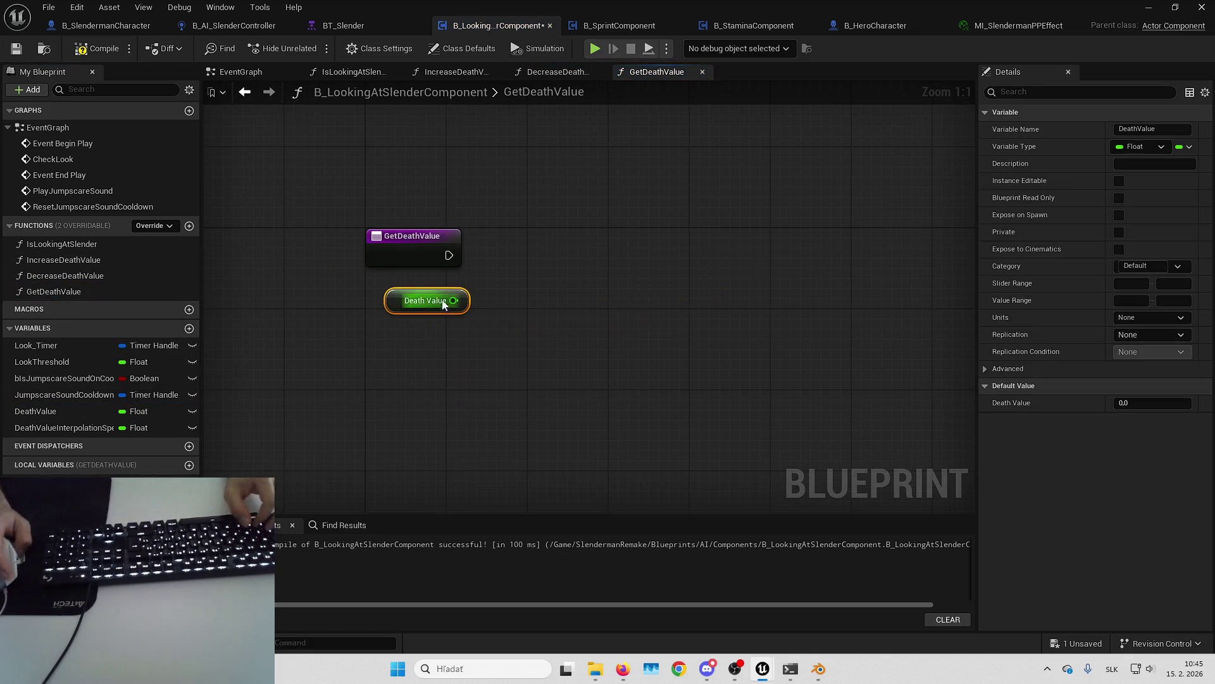
drag(524, 249, 523, 249)
text(return)
key(Return)
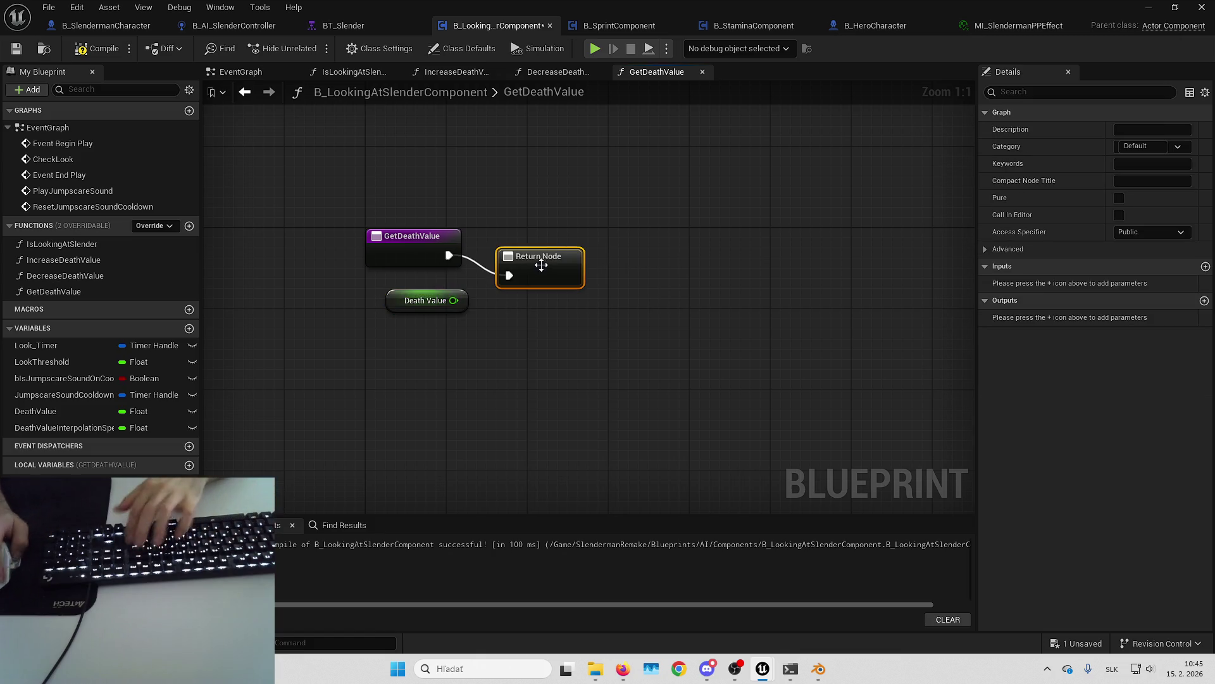
click(66, 414)
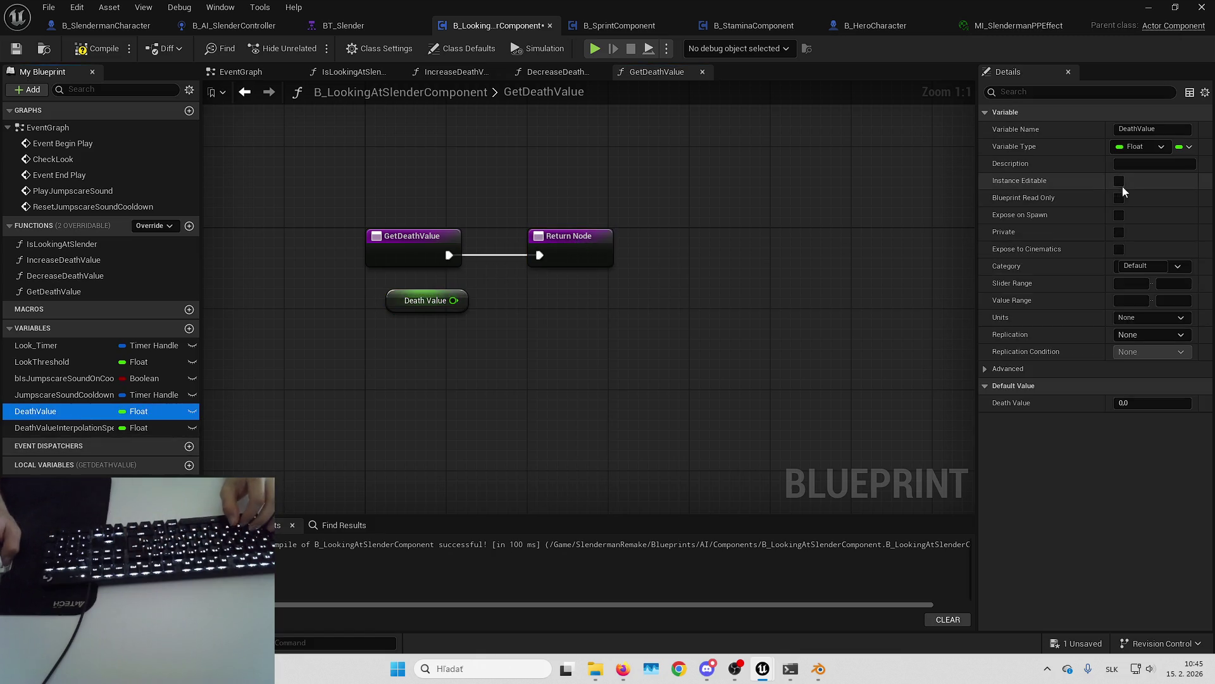
click(1119, 232)
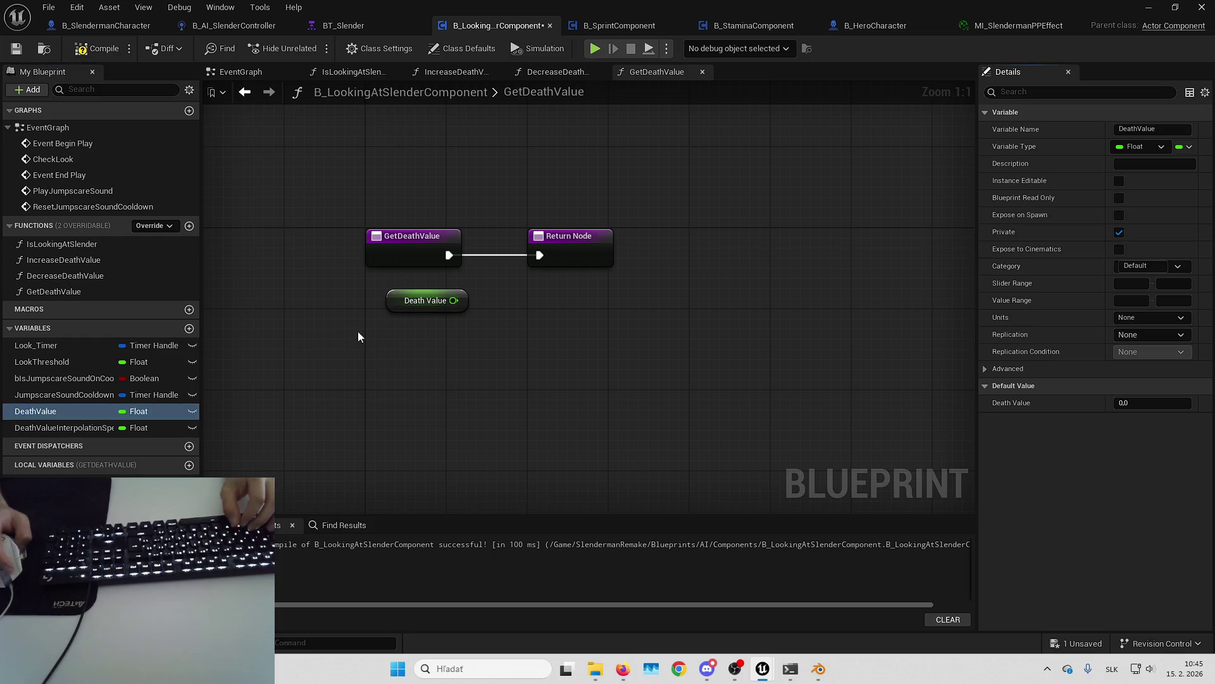
Step: Make GetDeathValue a pure function returning Death Value, and add a new SetDeathInterpolationSpeed function
drag(609, 259, 609, 261)
click(576, 248)
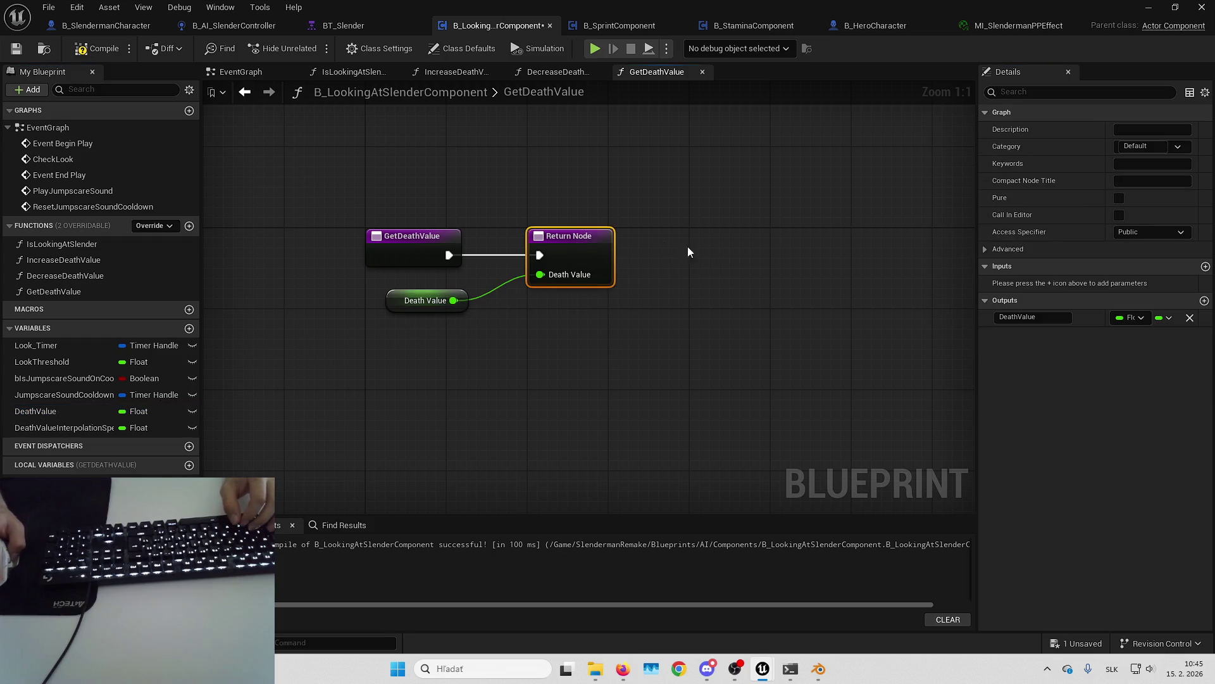
click(1119, 199)
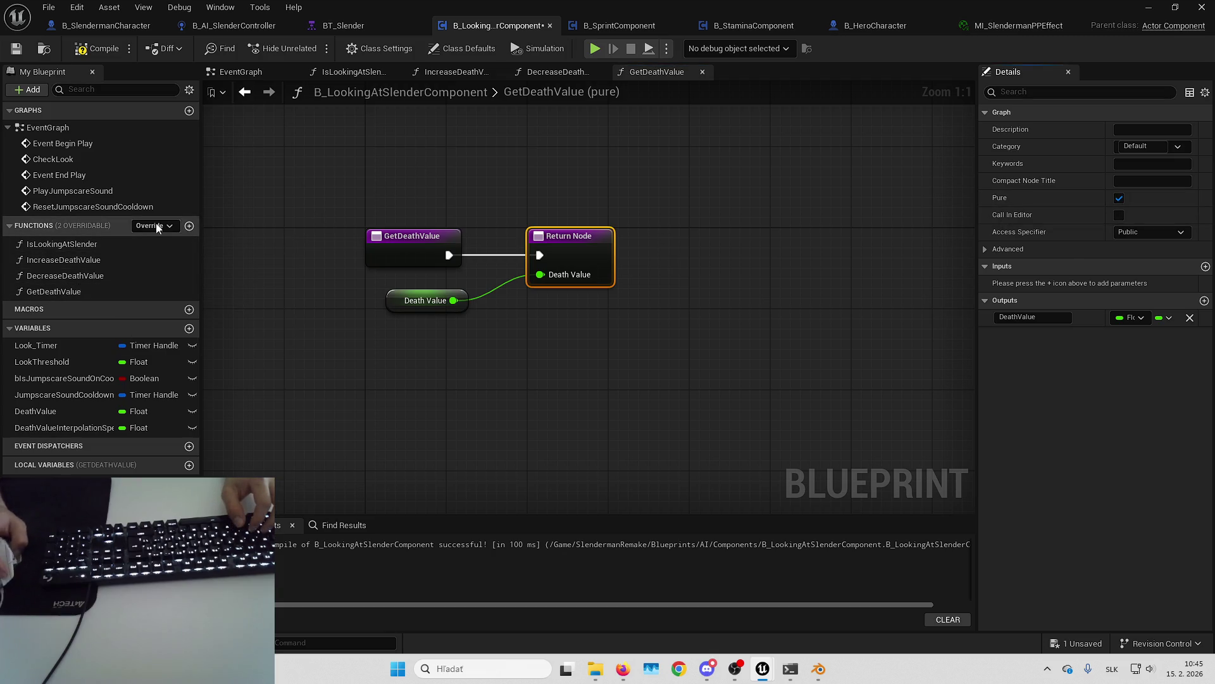
click(190, 227)
text(SetDeathI)
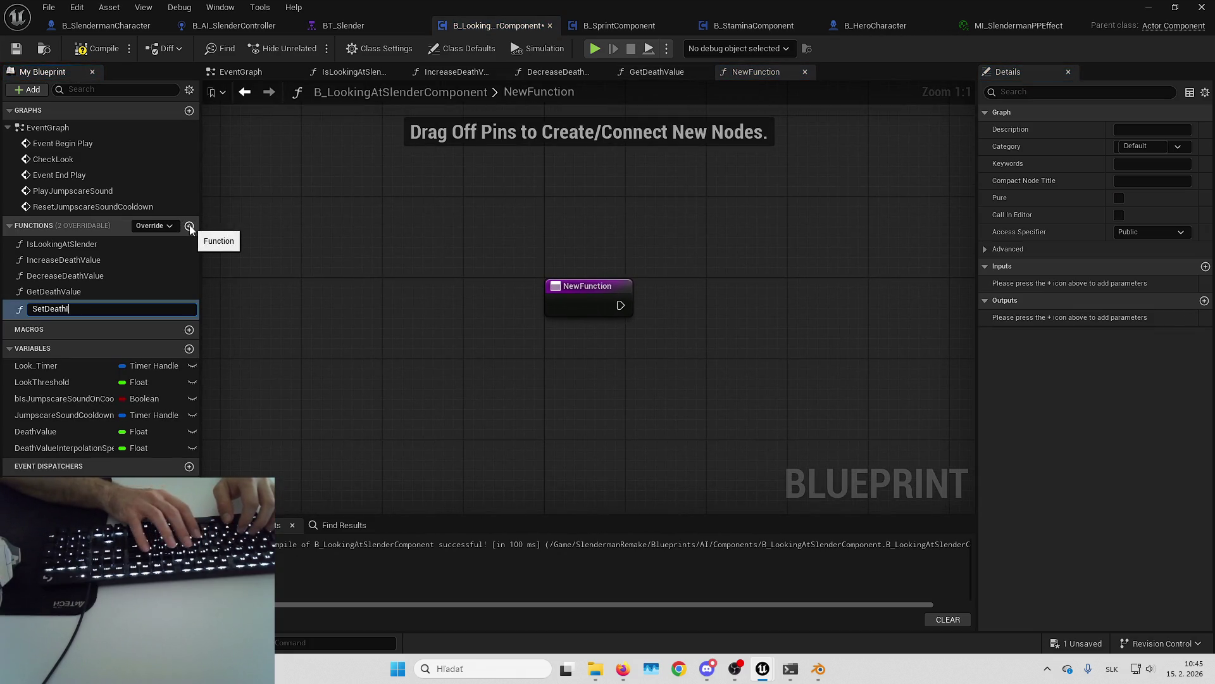
text(nterpolationSpeed)
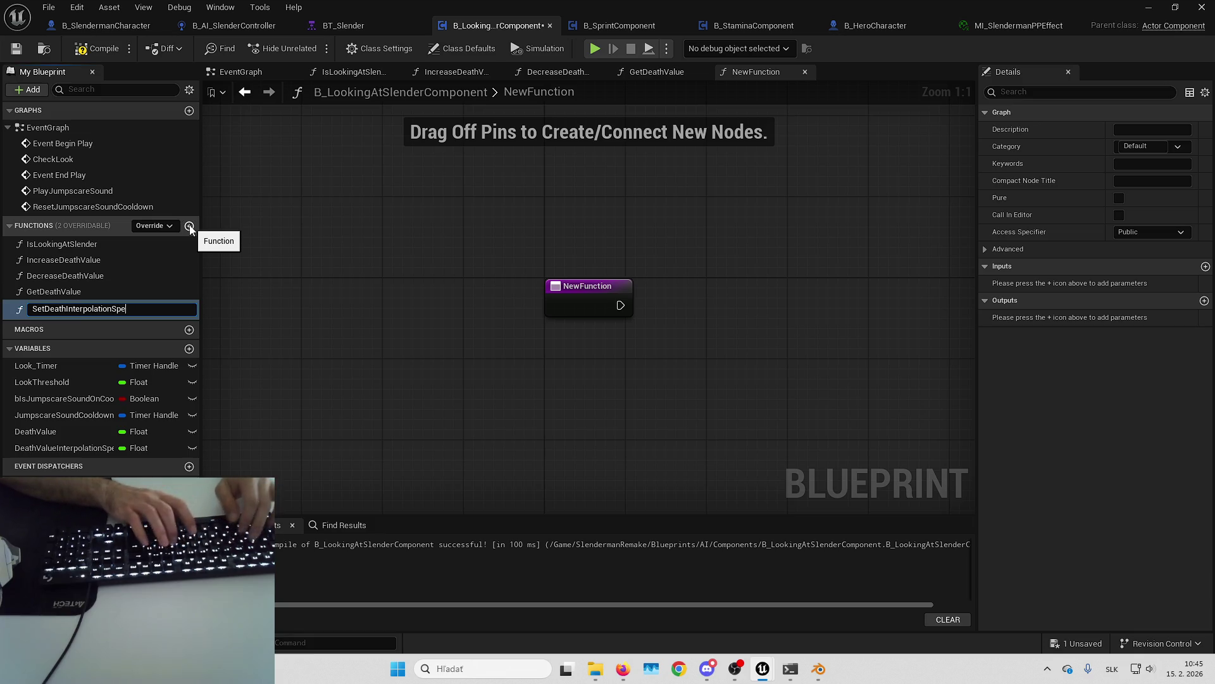
Step: Make SetDeathInterpolationSpeed set Death Value Interpolation Speed from its input, defaulting the variable to 0,5
key(Return)
drag(642, 354, 558, 367)
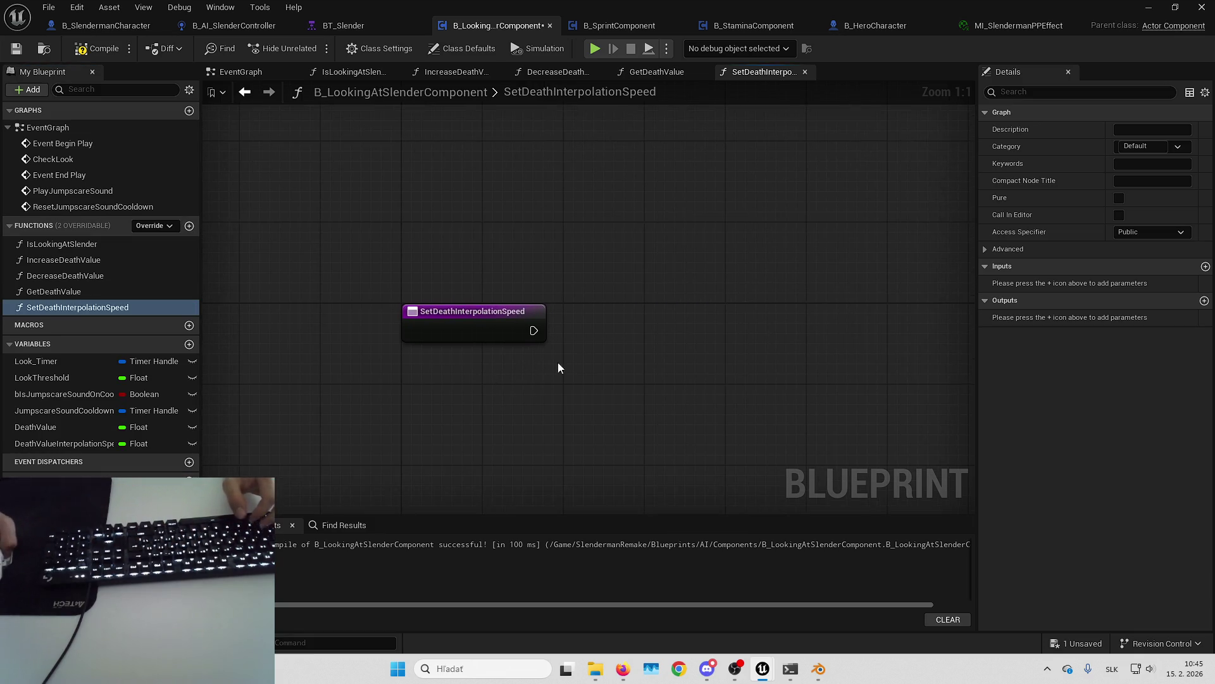
mouse_move(150, 446)
mouse_down()
mouse_move(465, 397)
mouse_move(560, 340)
mouse_move(493, 355)
mouse_up()
mouse_move(614, 349)
mouse_down()
mouse_move(676, 345)
mouse_move(540, 319)
mouse_up()
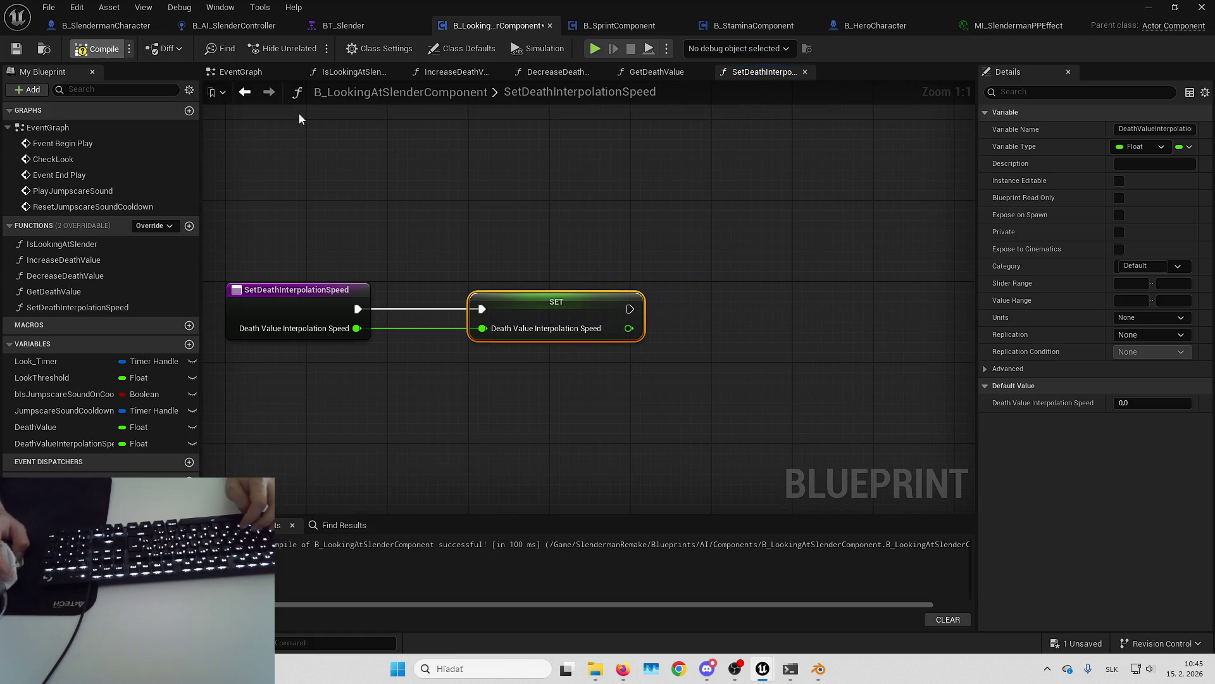
click(1140, 402)
text(0,5)
key(Return)
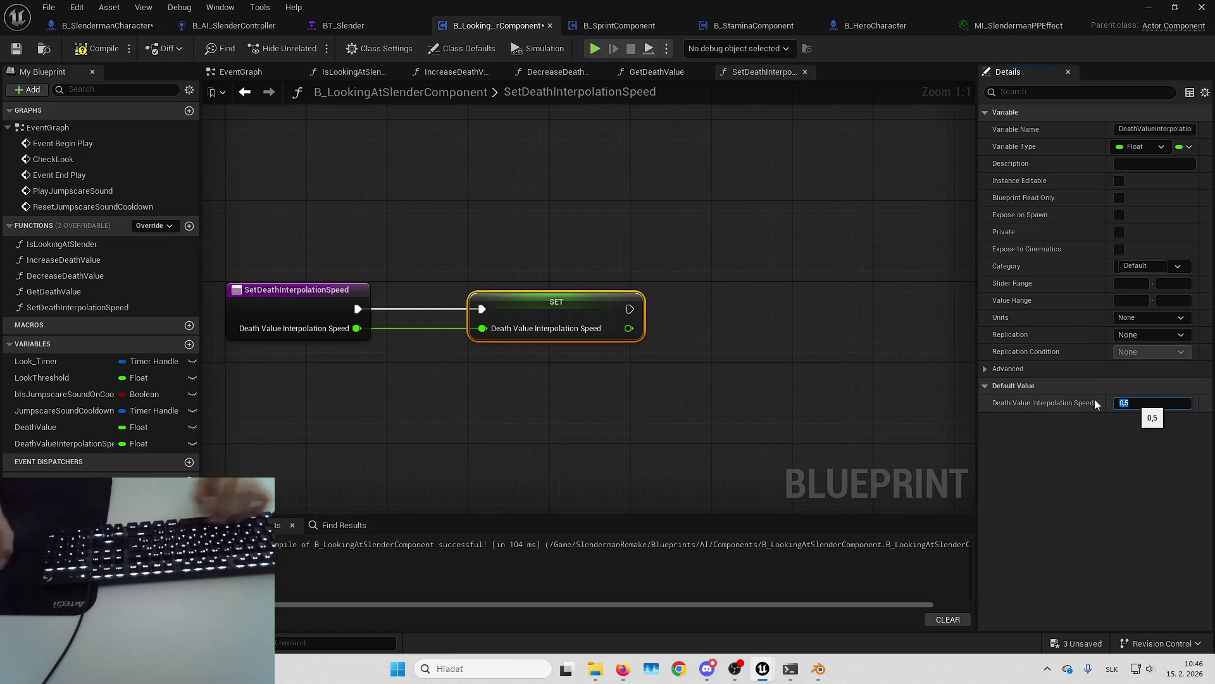
Step: Compile and save the blueprint, then save all remaining unsaved assets
click(719, 366)
drag(719, 367, 768, 340)
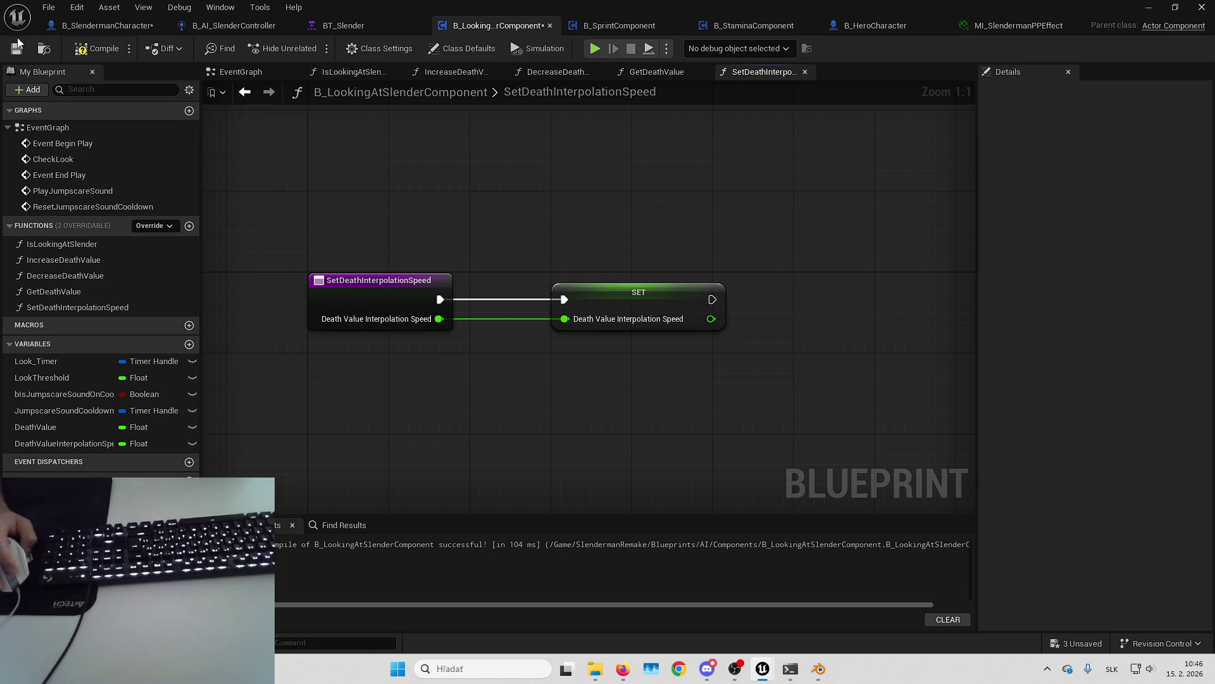
key(F7)
key(ctrl+s)
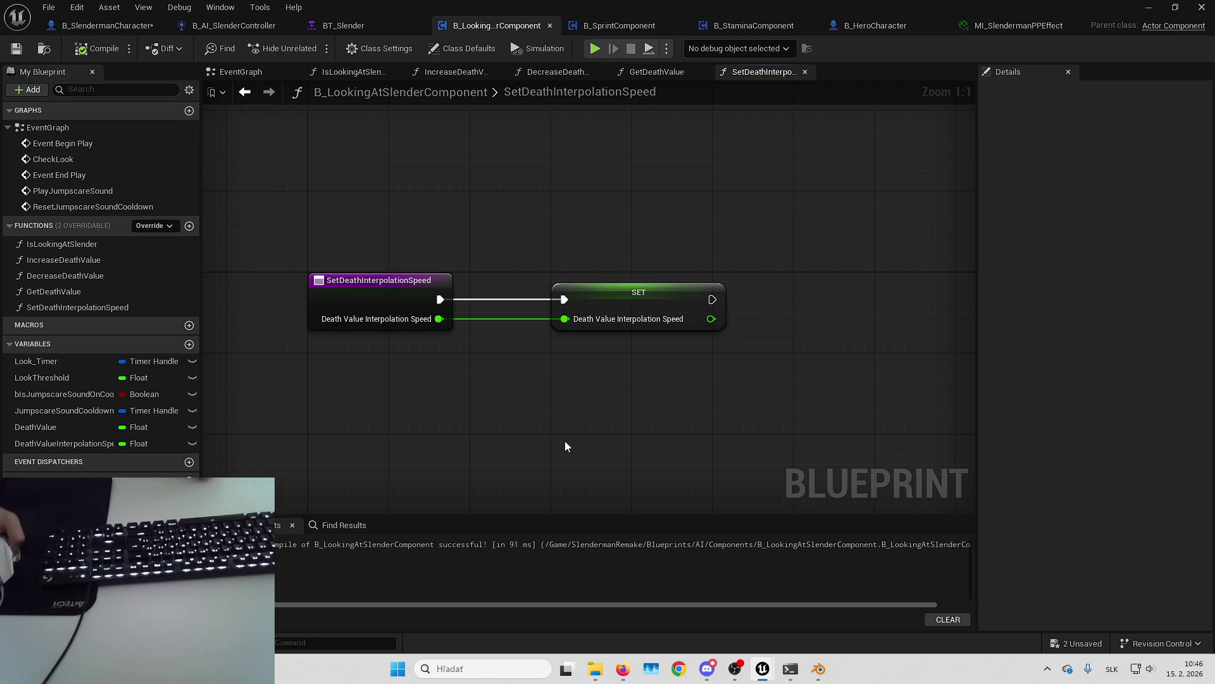
drag(565, 445, 649, 432)
click(1053, 645)
key(Return)
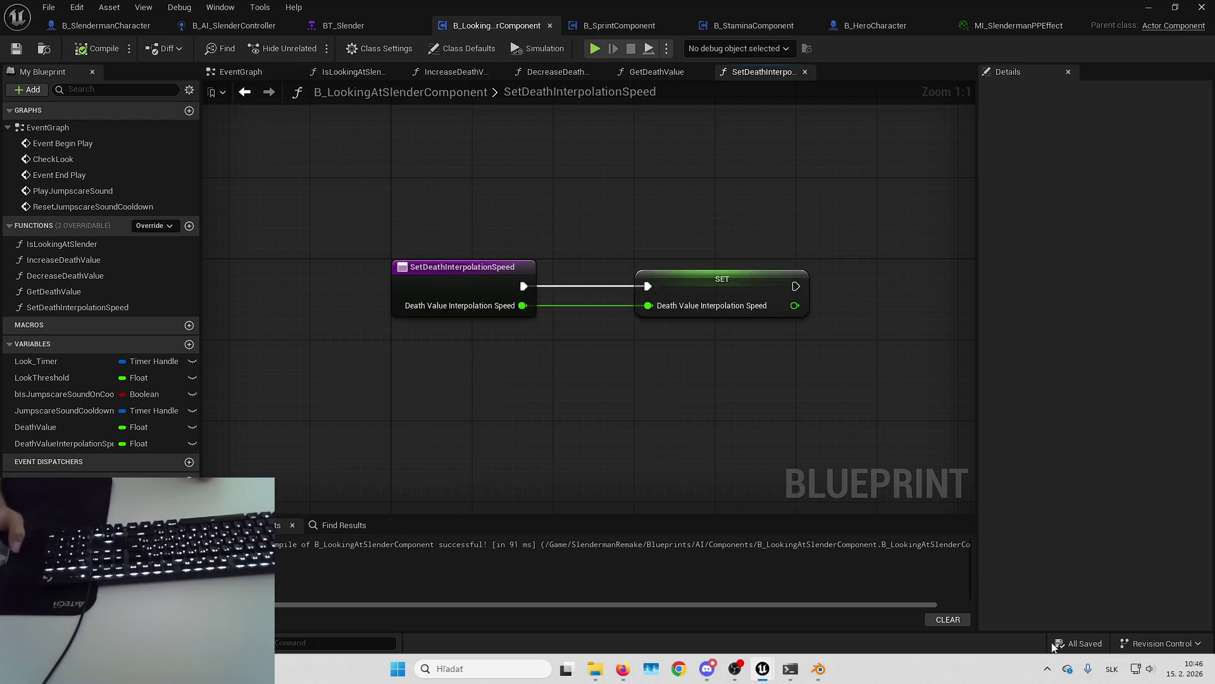
click(48, 7)
click(91, 96)
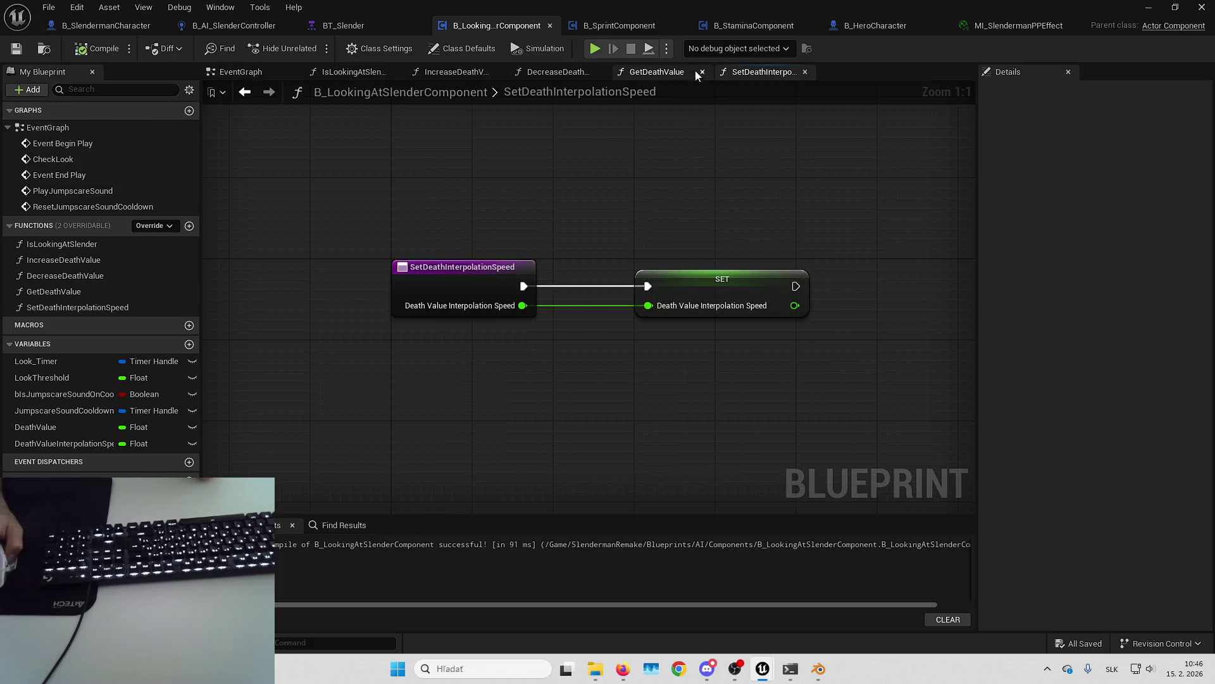
Step: Return to the EventGraph after briefly checking the IncreaseDeathValue function graph
click(240, 72)
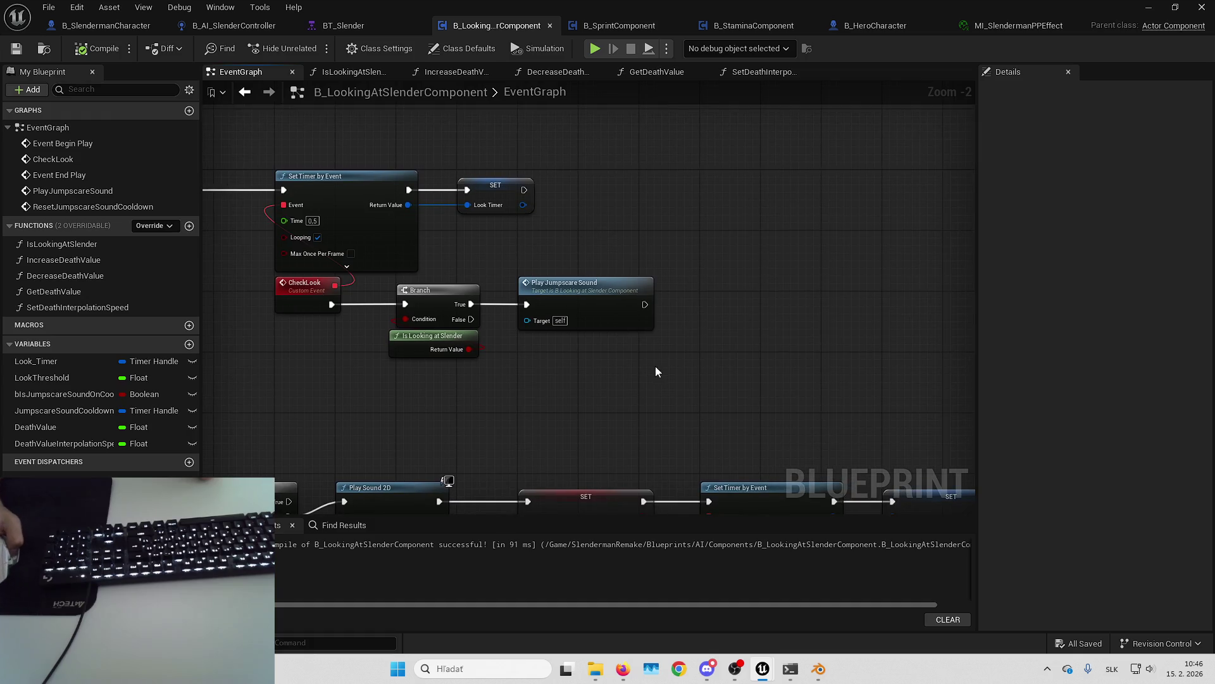
mouse_move(655, 371)
mouse_down()
mouse_move(542, 353)
mouse_move(597, 354)
mouse_move(548, 309)
mouse_up()
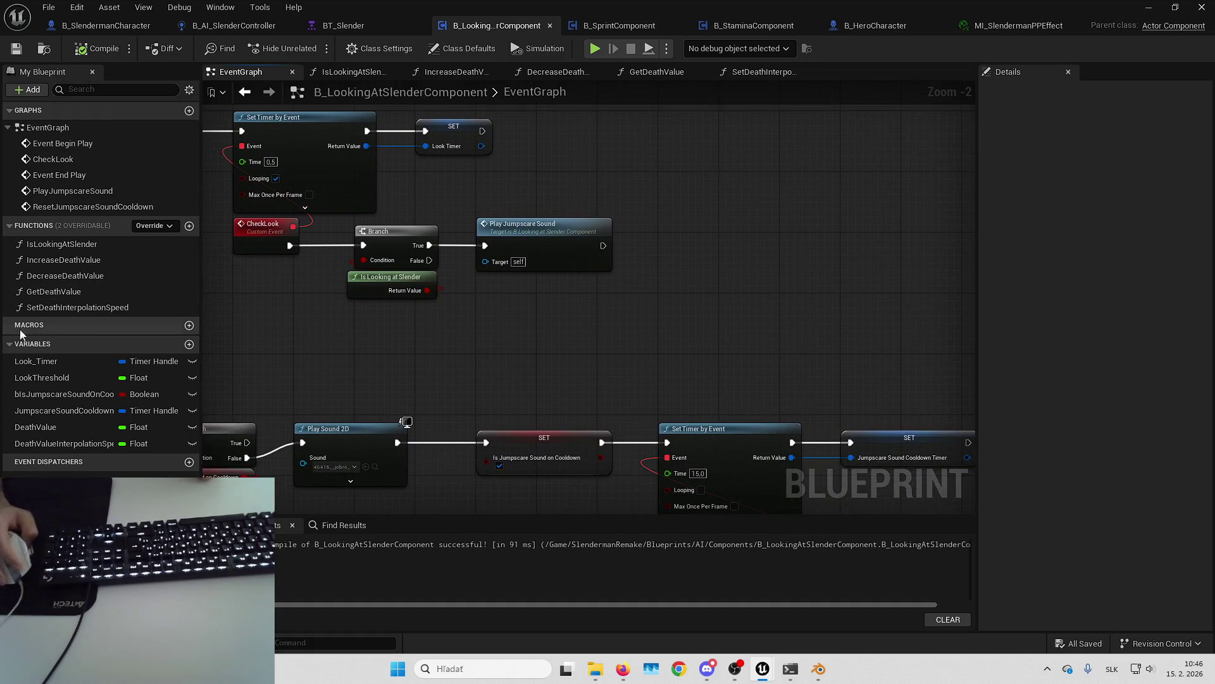
double_click(96, 277)
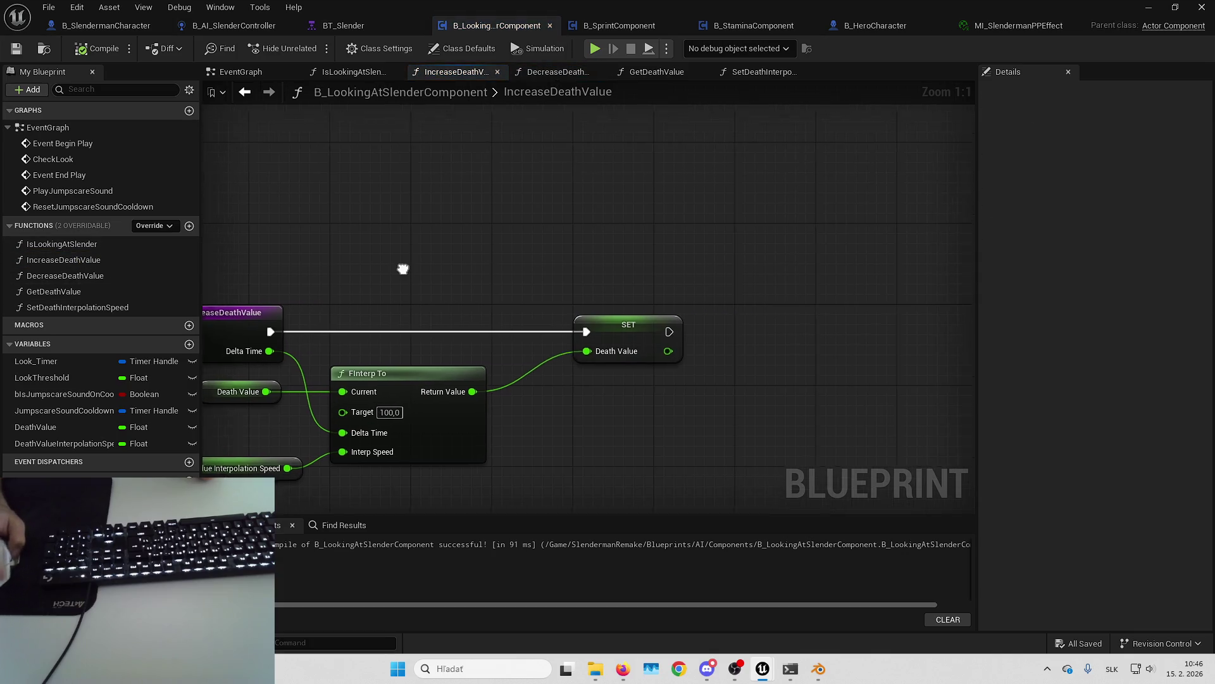
key(alt+Left)
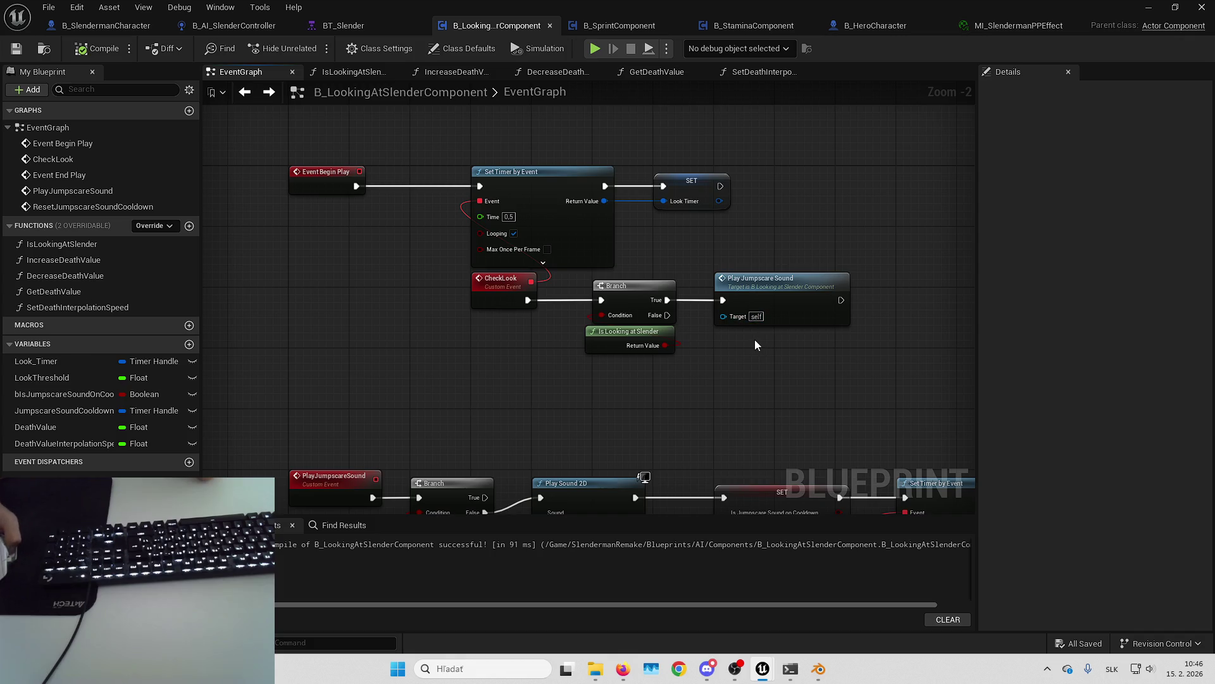
Step: Frame the Branch and drag a wire out from Is Looking at Slender's Return Value
mouse_move(744, 343)
mouse_down()
mouse_move(670, 324)
mouse_move(625, 355)
mouse_move(518, 372)
mouse_up()
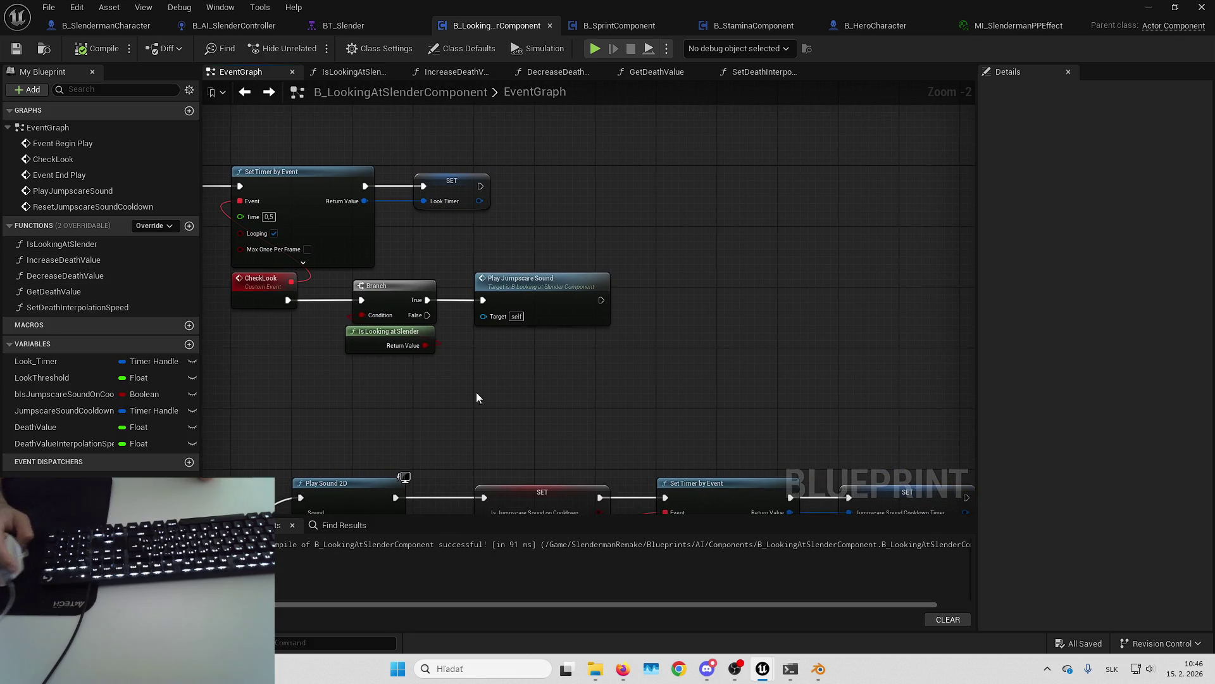
drag(571, 430, 565, 397)
scroll(500, 310, up, 2)
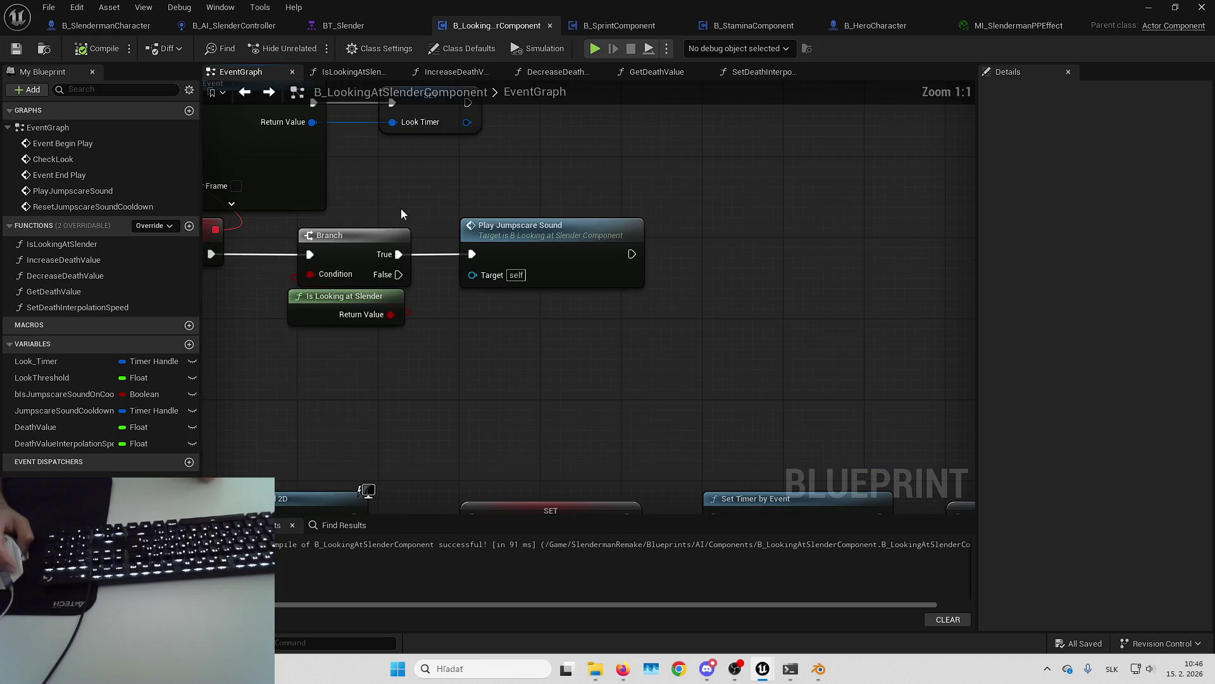
drag(401, 208, 470, 248)
click(495, 297)
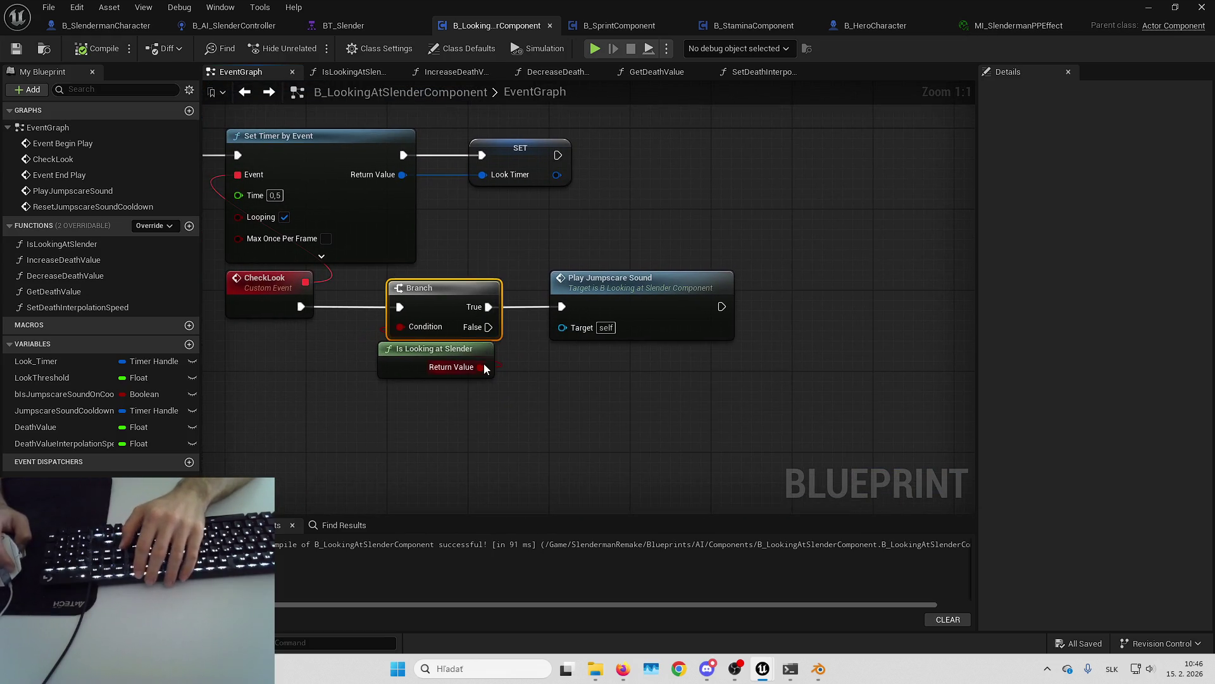
drag(481, 367, 539, 382)
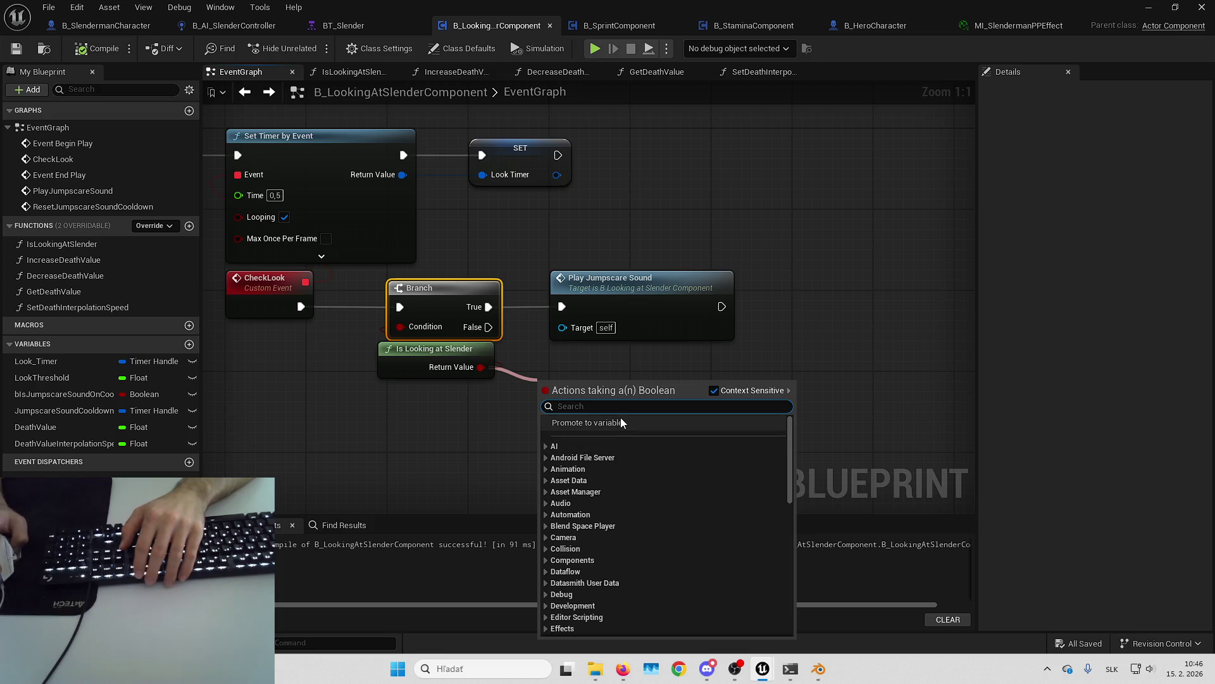
Step: Promote the Is Looking at Slender result to a new variable named bIsLookingAtSlender
click(621, 422)
text(bIsL)
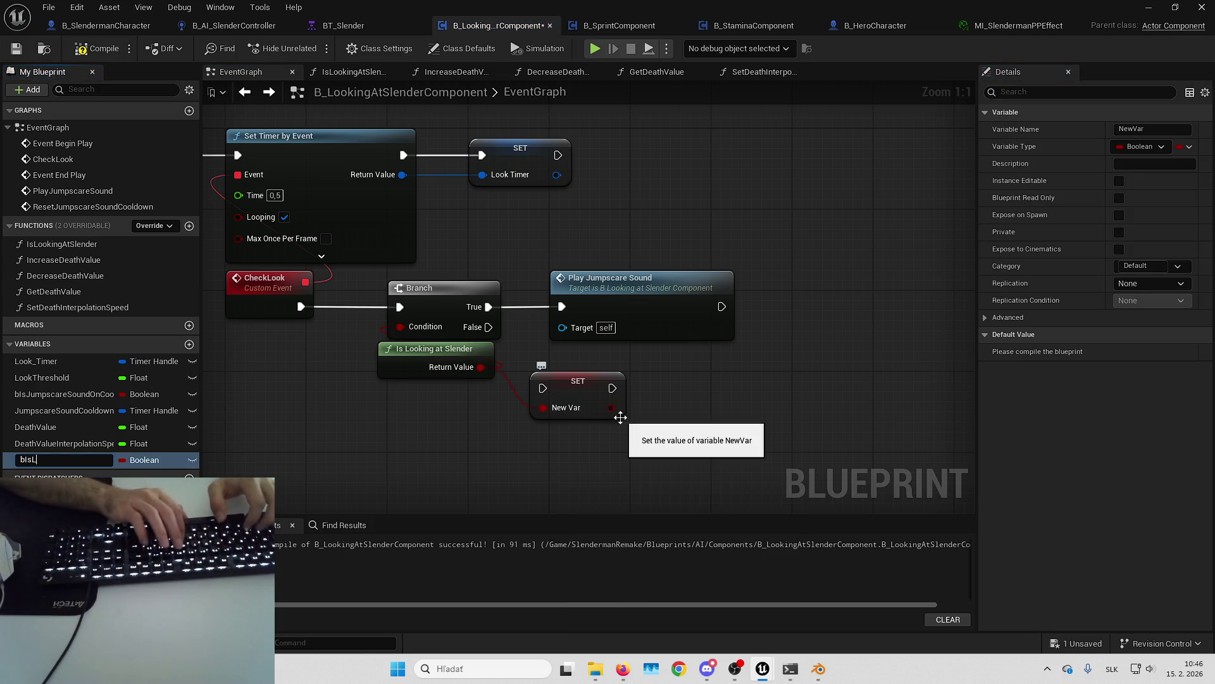
text(ookingAtSl)
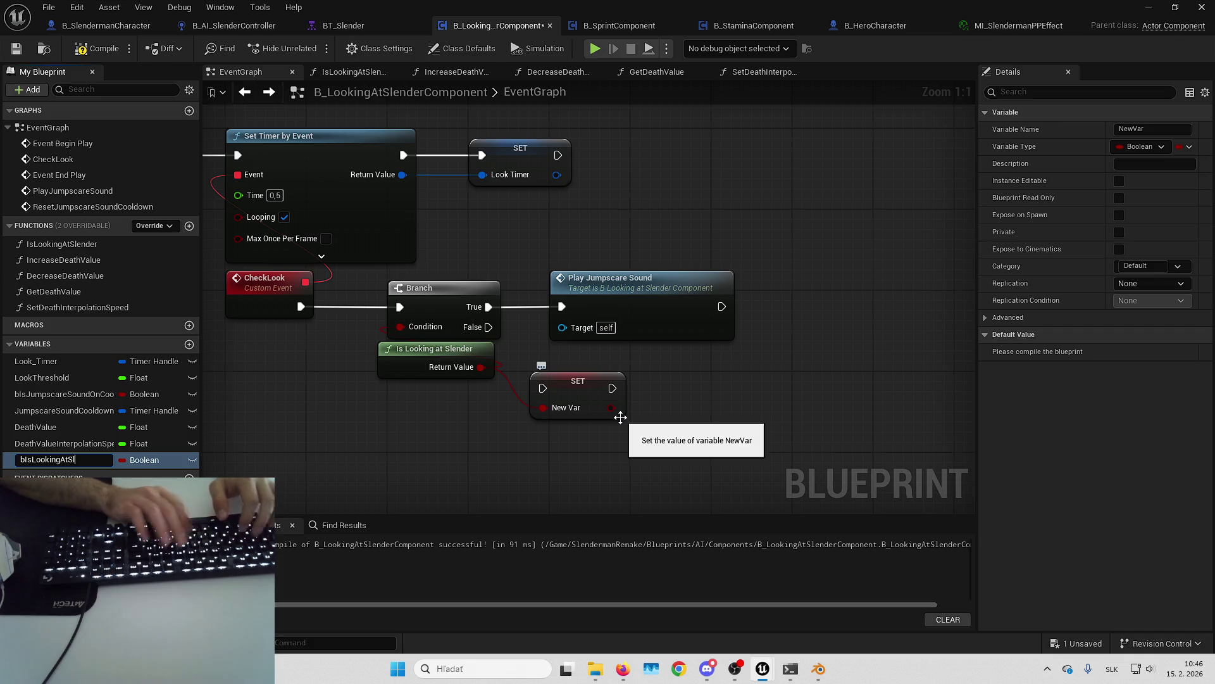
text(ender)
key(Return)
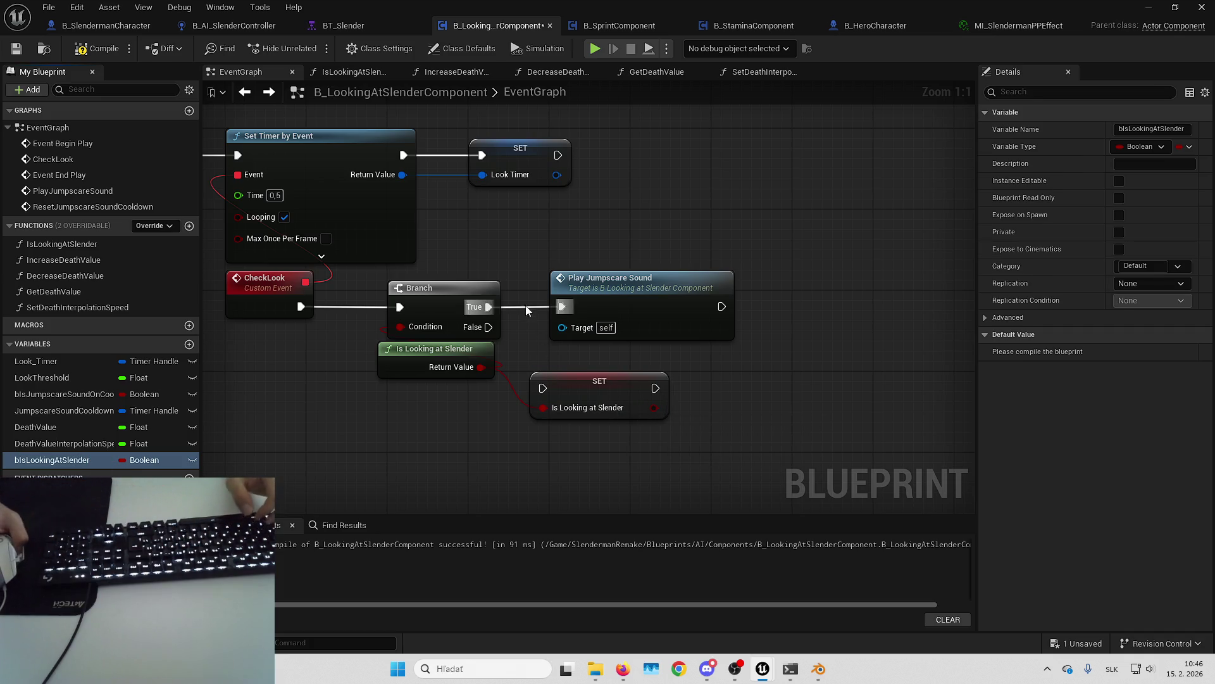
Step: Attempt a new IsLo function and a CalculateIsLookingAtSlender rename, cancelling both
click(191, 226)
text(IsLo)
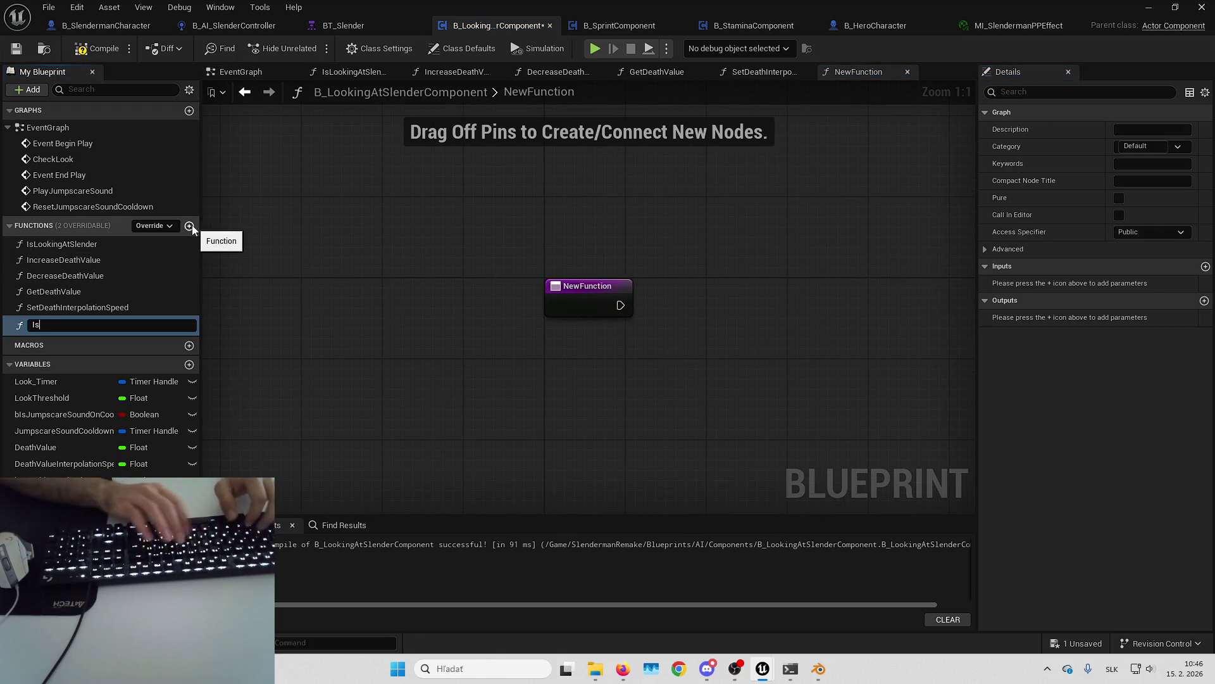
key(Escape)
click(134, 244)
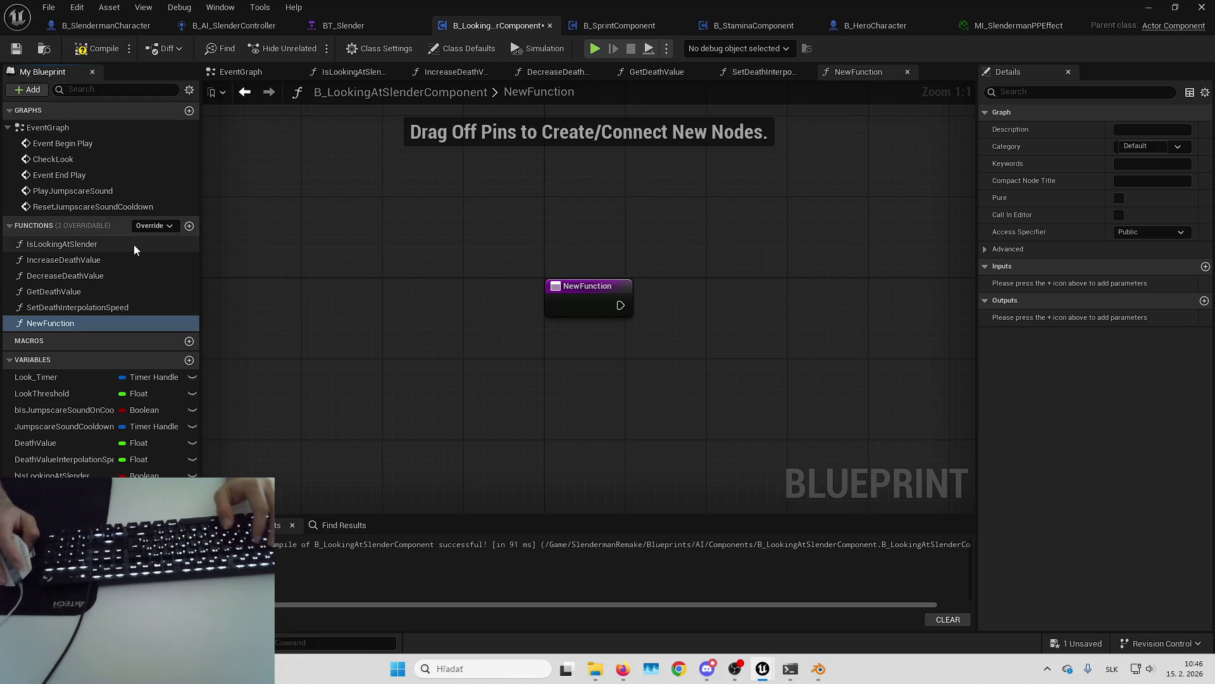
key(F2)
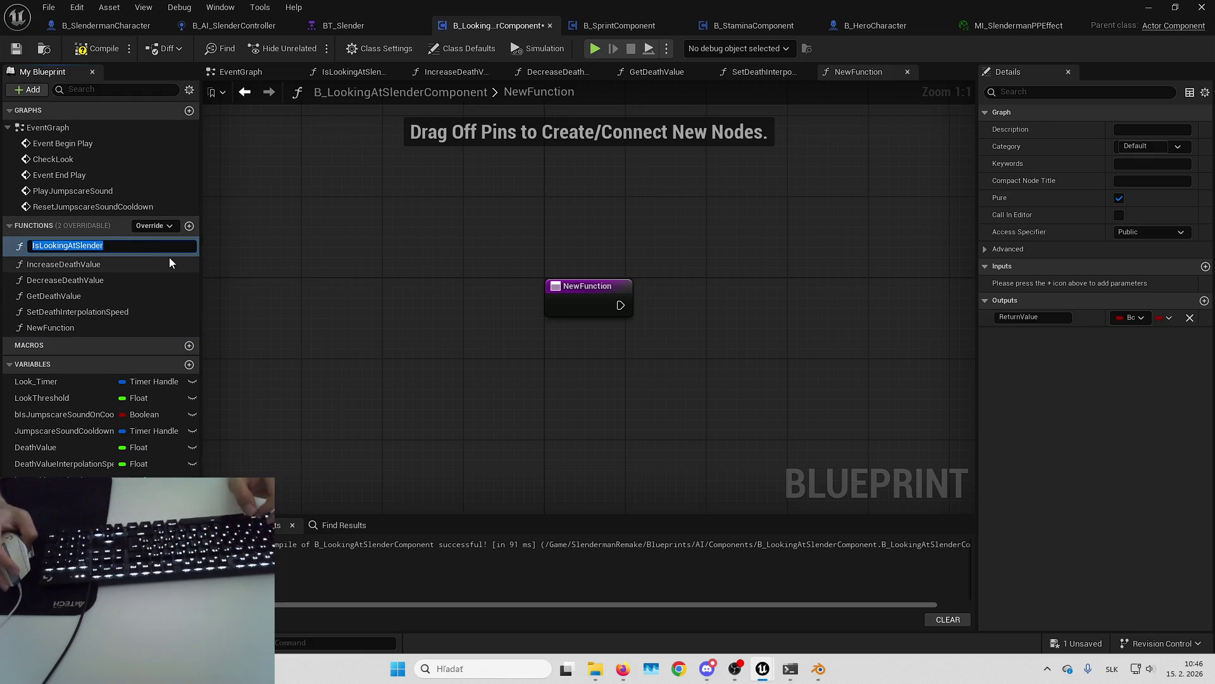
key(Home)
text(Calculate)
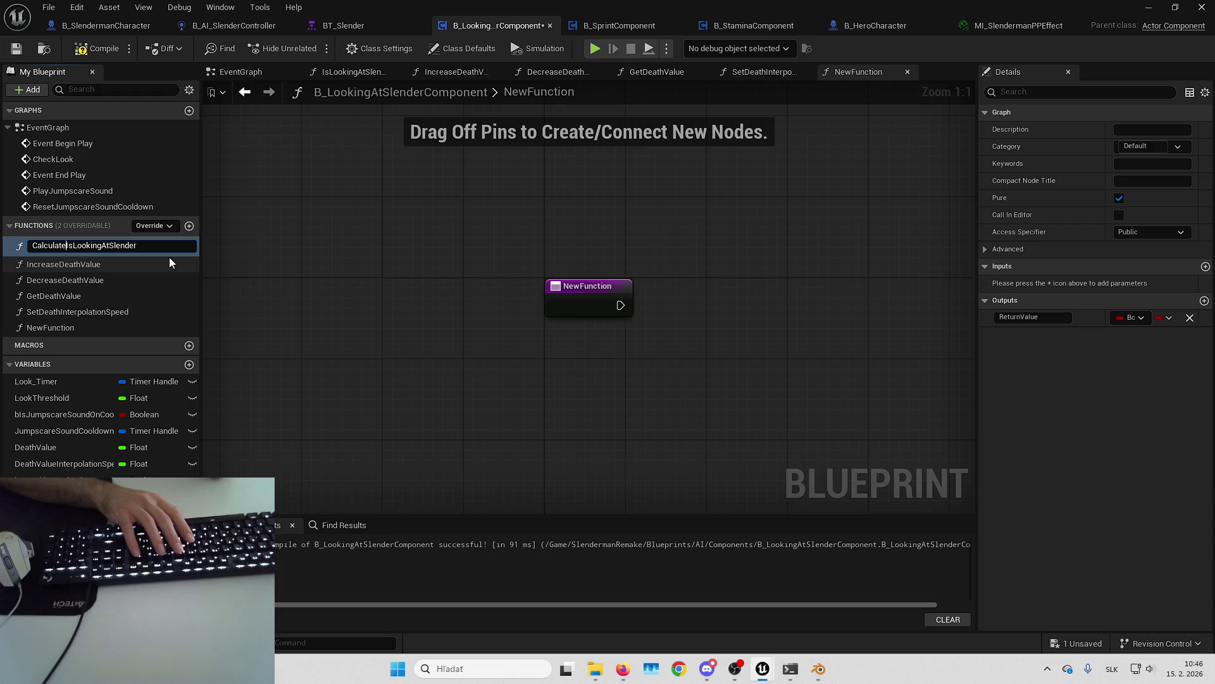
key(Escape)
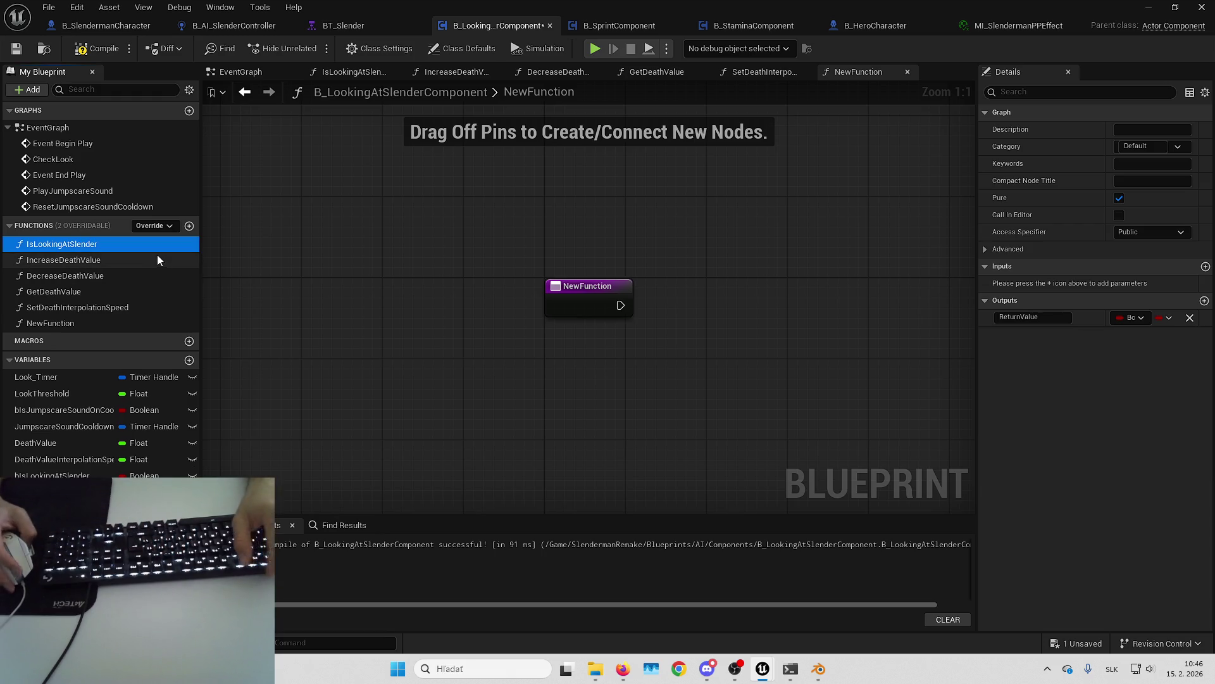
Step: Delete the unused NewFunction and start a new function named GetIsLookingAtSlender
click(119, 324)
key(Delete)
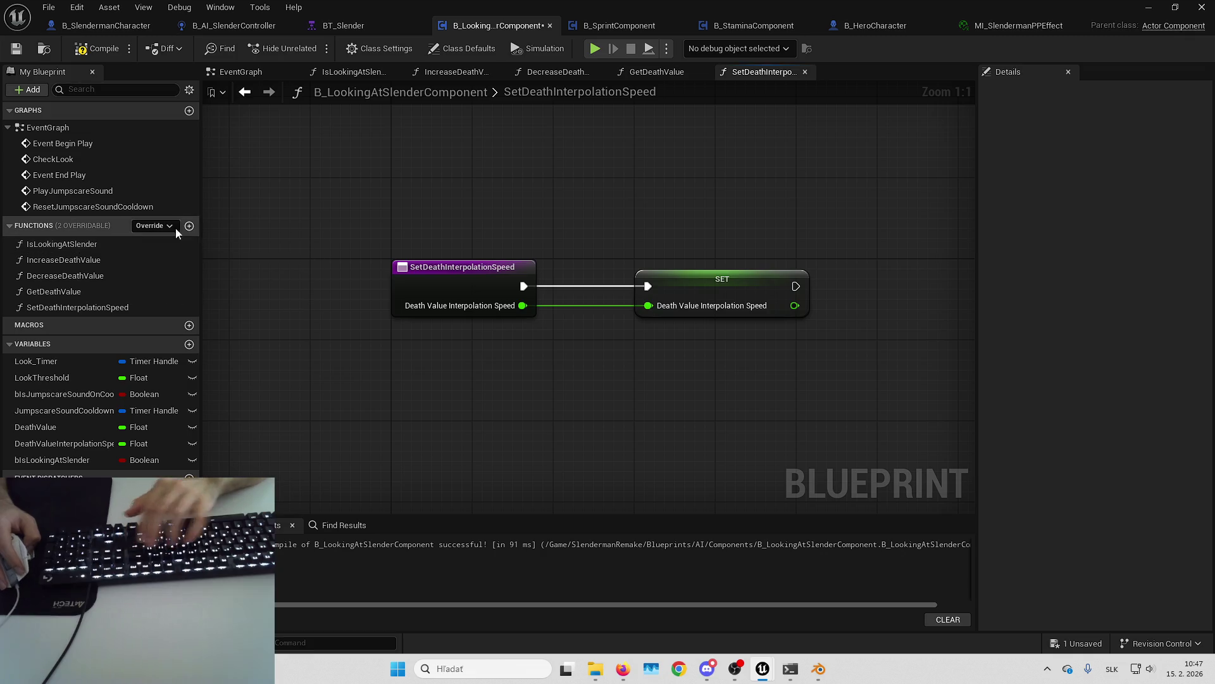
click(188, 226)
text(GetIsLoo)
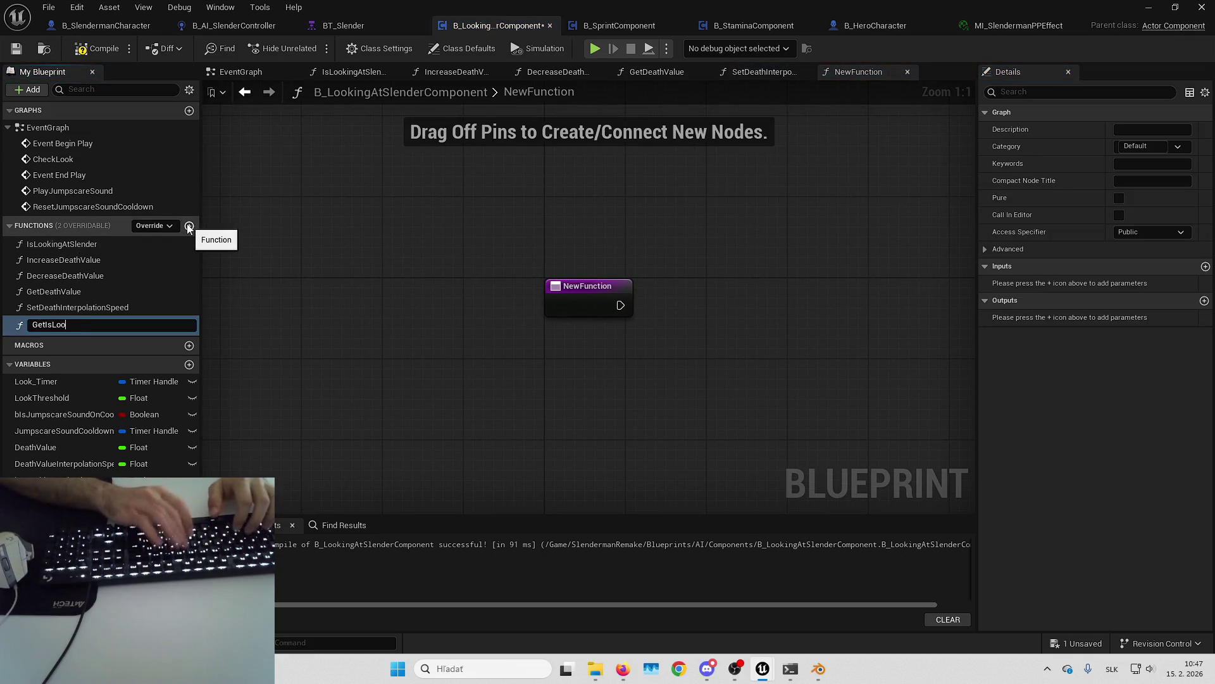
text(r)
Step: Name the new function GetIsLookingAtSlender and rename IsLookingAtSlender to UpdateIsLookingAtSlender
key(Return)
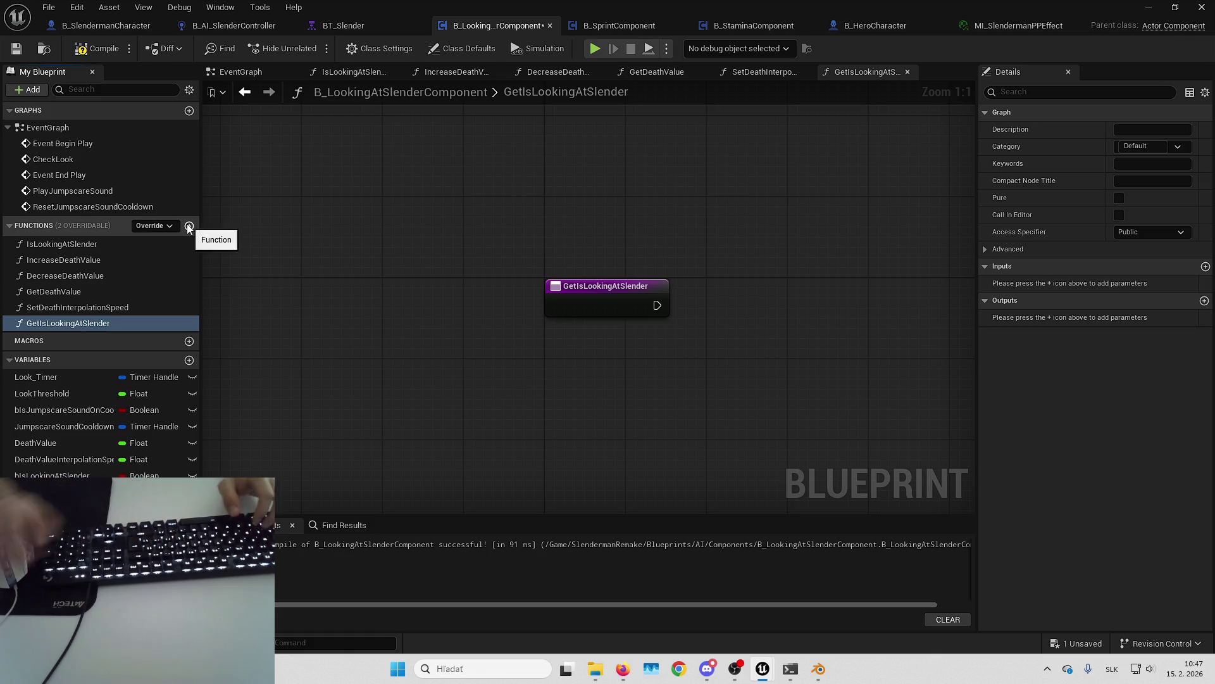
click(101, 244)
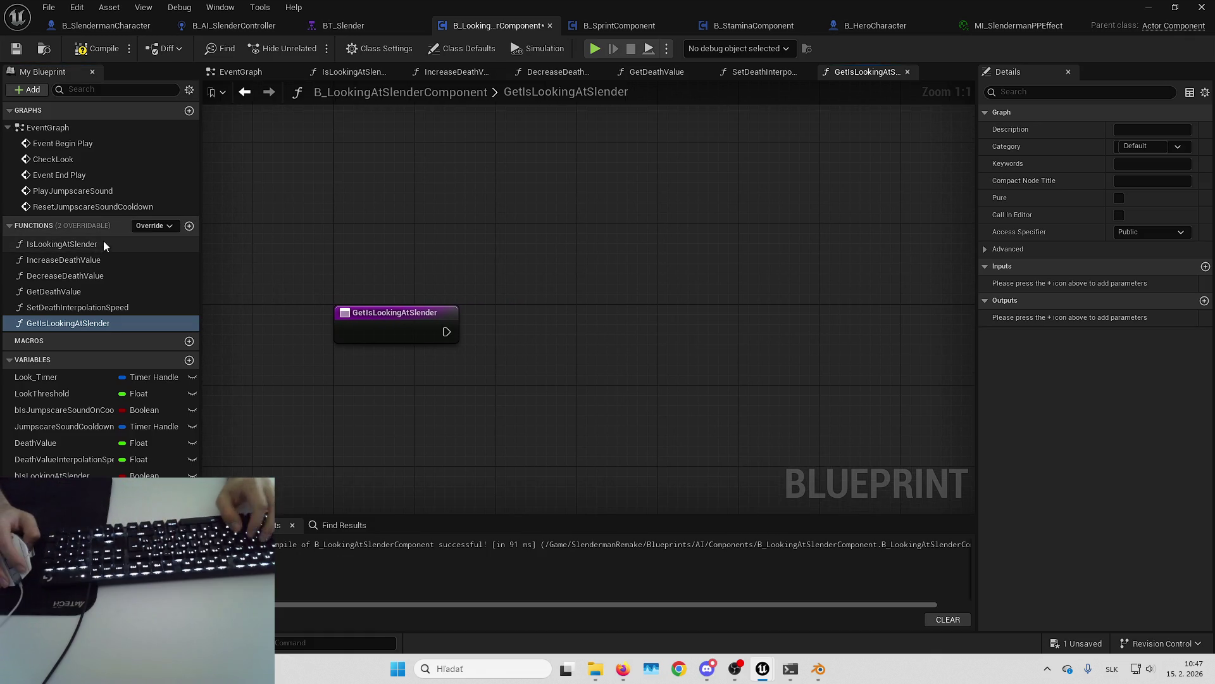
click(101, 242)
key(Home)
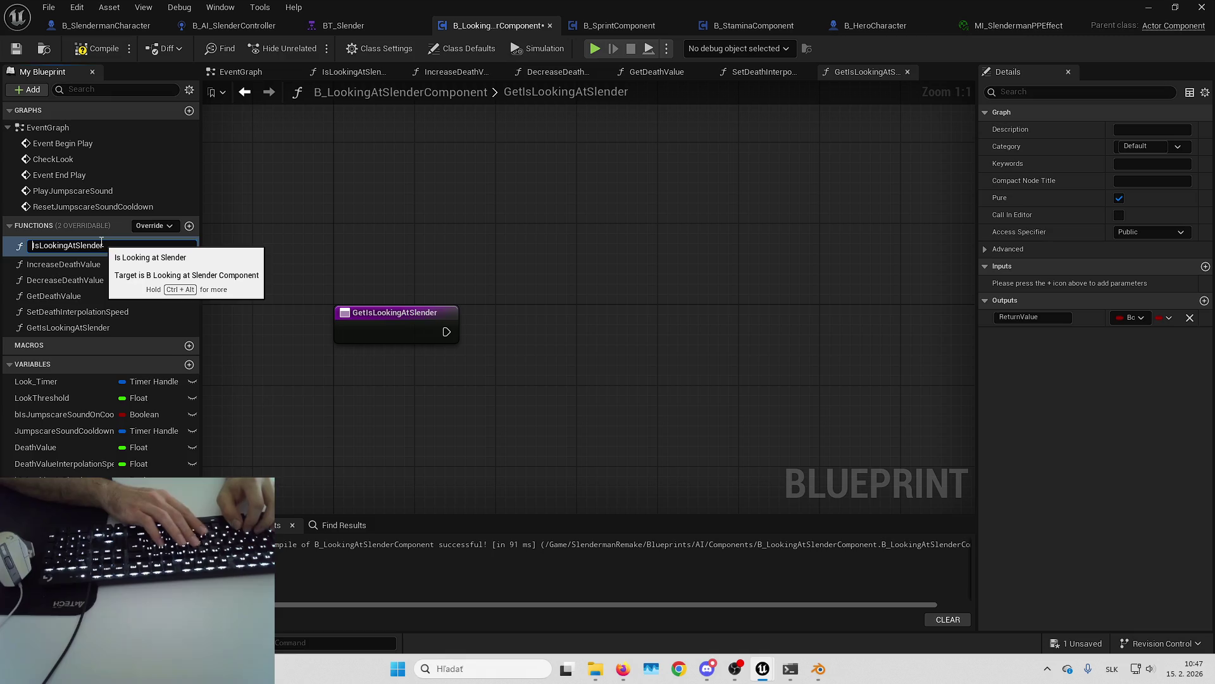
text(Check)
key(Return)
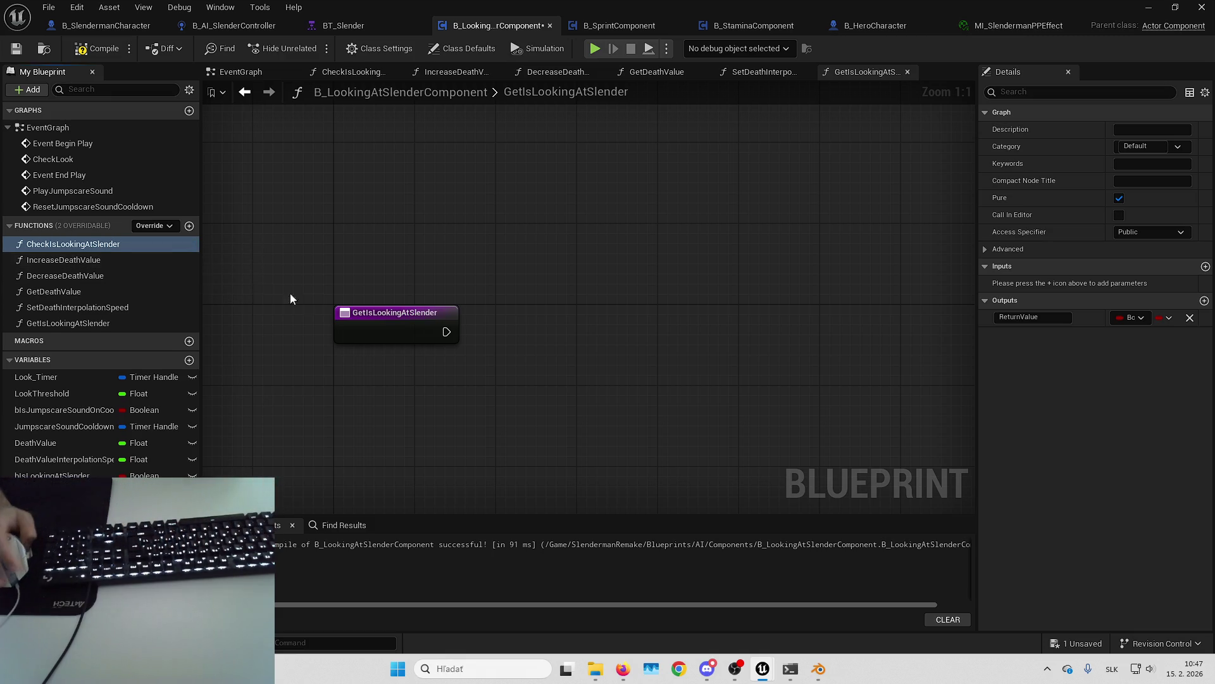
click(130, 245)
key(Home)
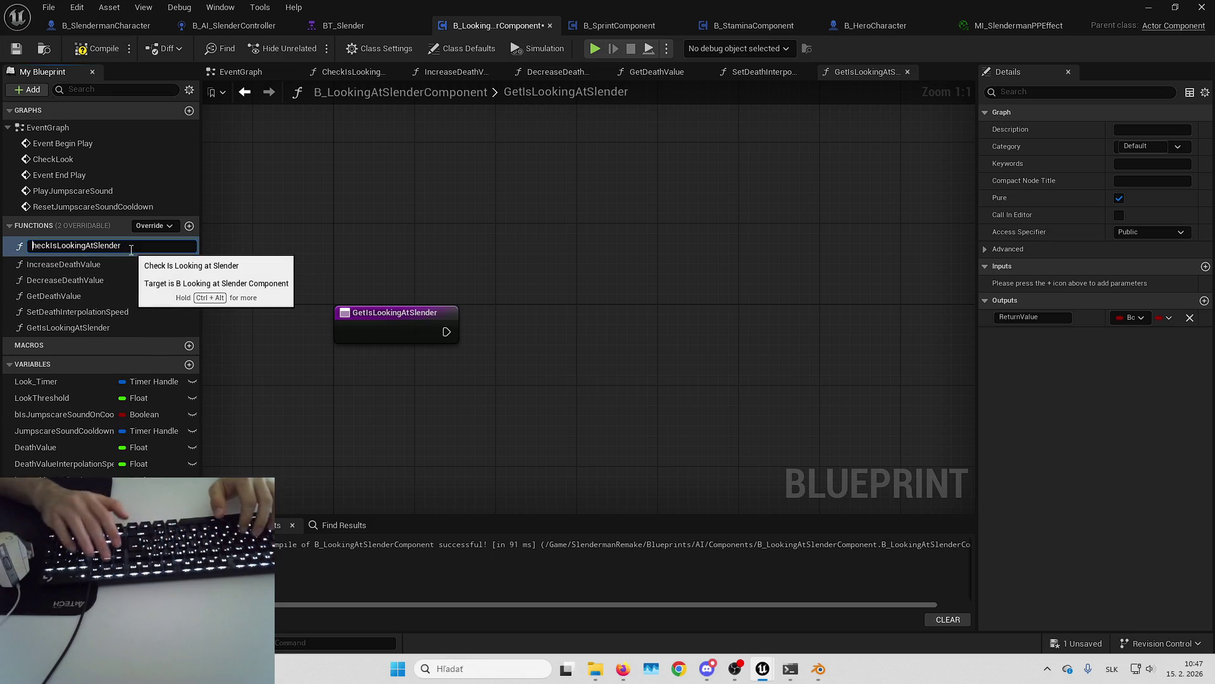
key(Delete)
key(Delete)
key(Delete)
key(Delete)
text(Update)
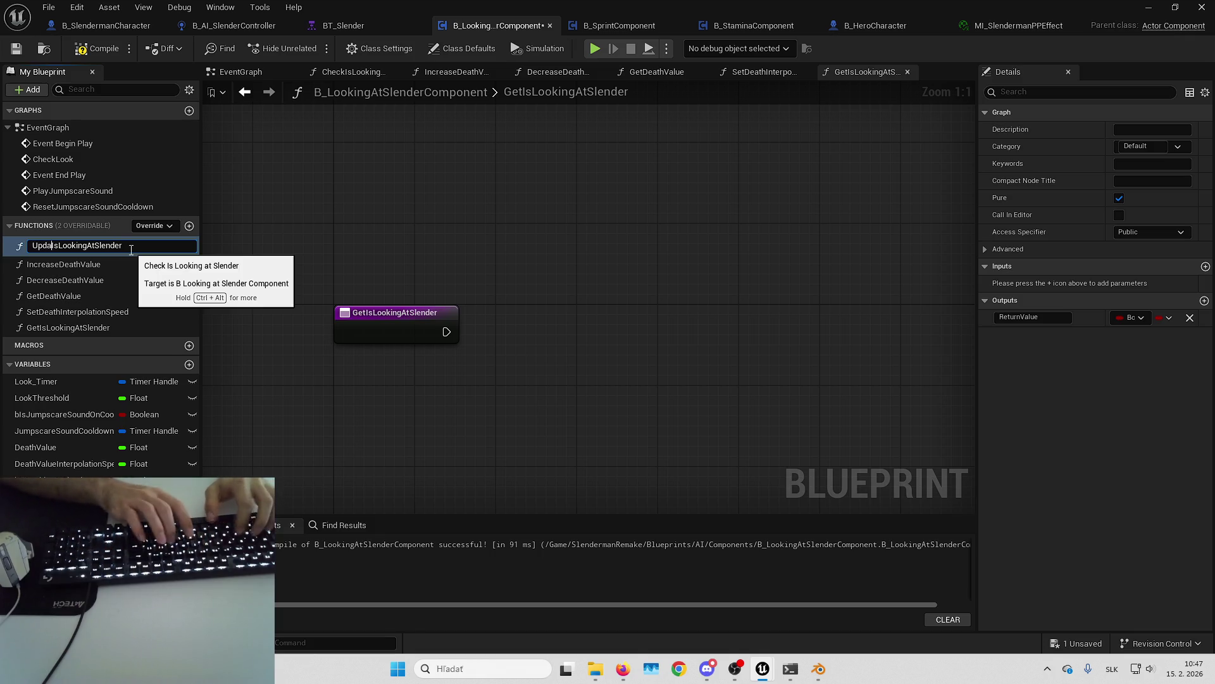
key(Return)
Step: Give GetIsLookingAtSlender a Return Node that outputs the bIsLookingAtSlender value
click(219, 356)
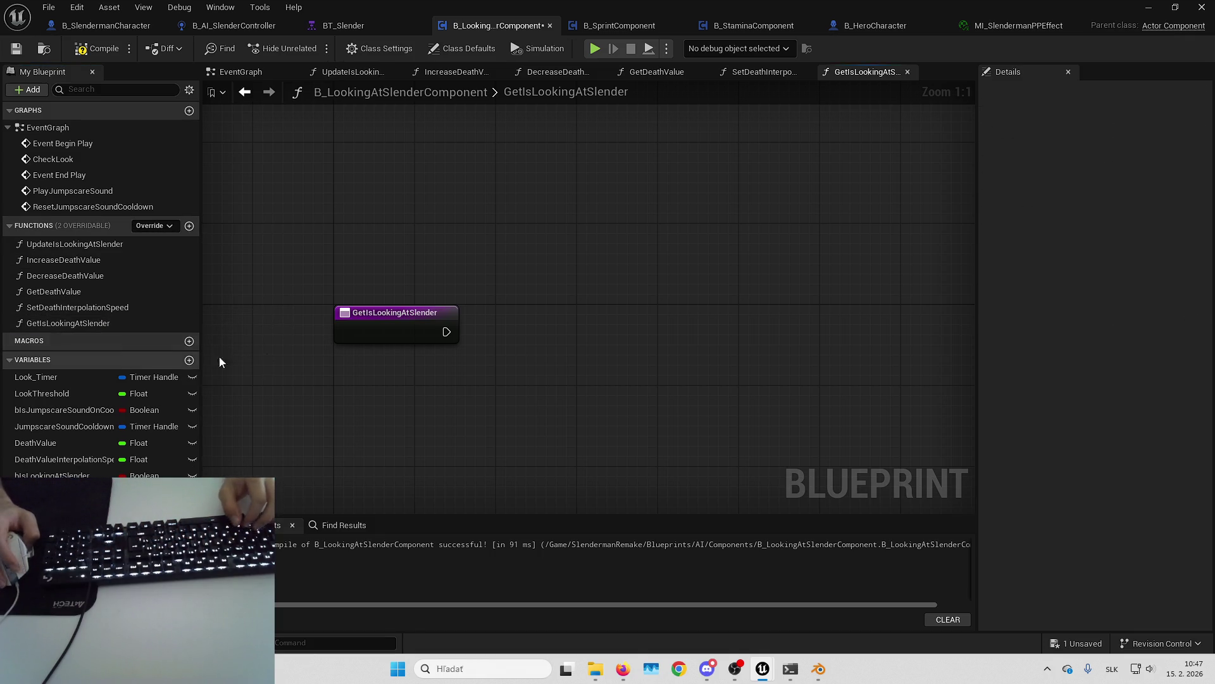
drag(446, 331, 509, 331)
key(Return)
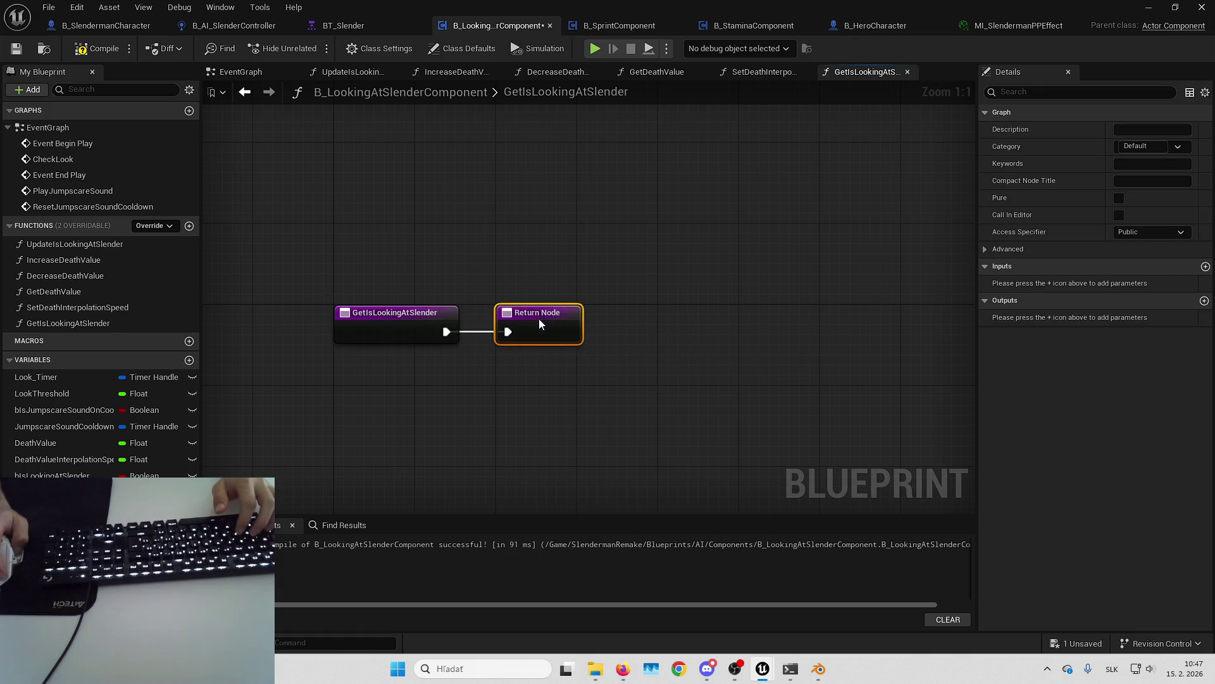
mouse_move(52, 475)
mouse_down()
mouse_move(394, 415)
mouse_move(509, 351)
mouse_up()
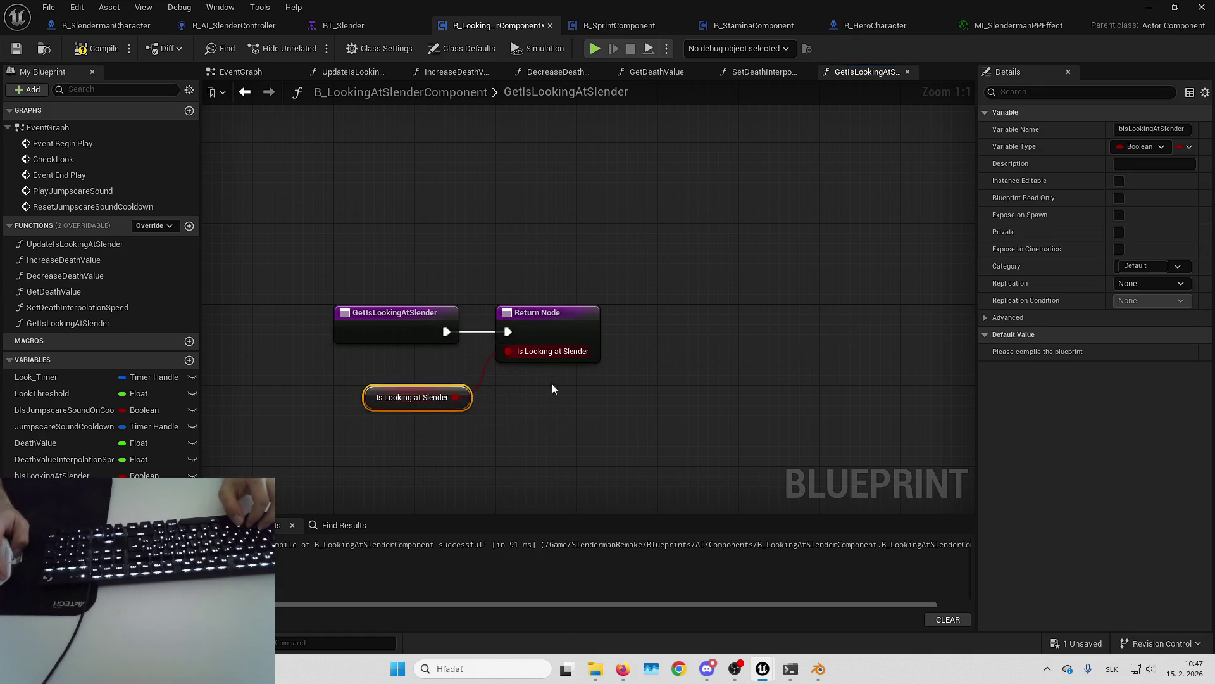
click(380, 392)
click(427, 411)
double_click(75, 243)
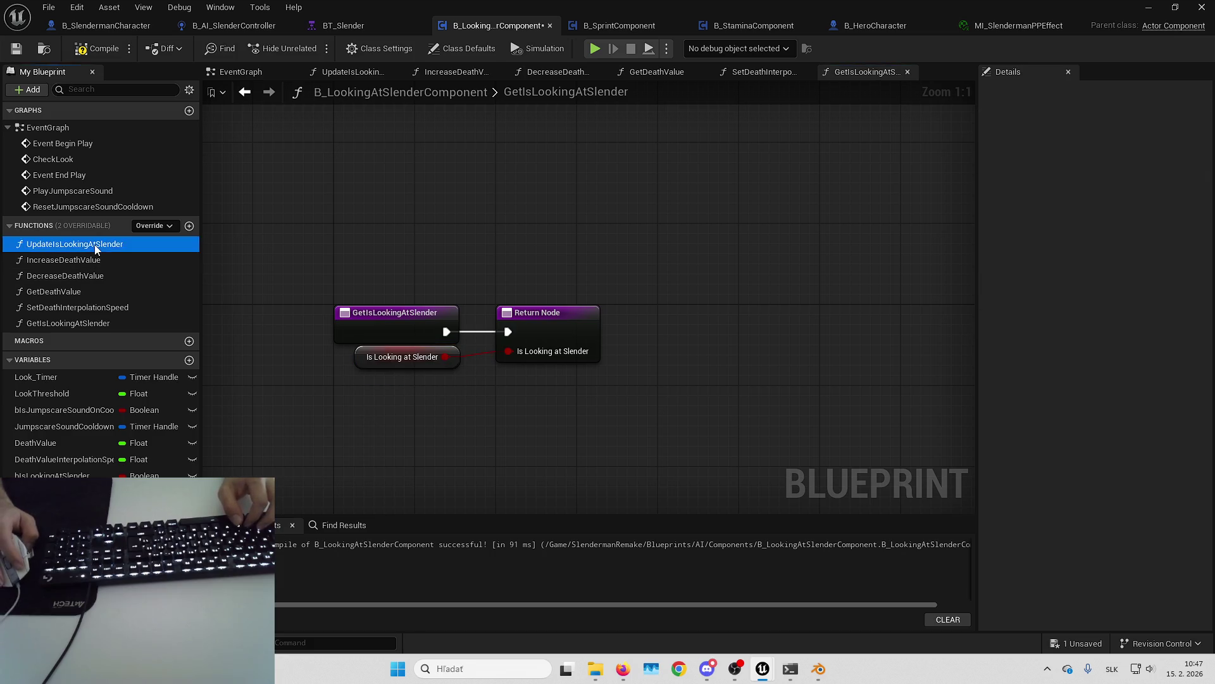
mouse_move(512, 205)
mouse_down()
mouse_move(640, 227)
mouse_move(713, 214)
mouse_move(700, 274)
mouse_move(588, 247)
mouse_move(530, 279)
mouse_move(474, 280)
mouse_up()
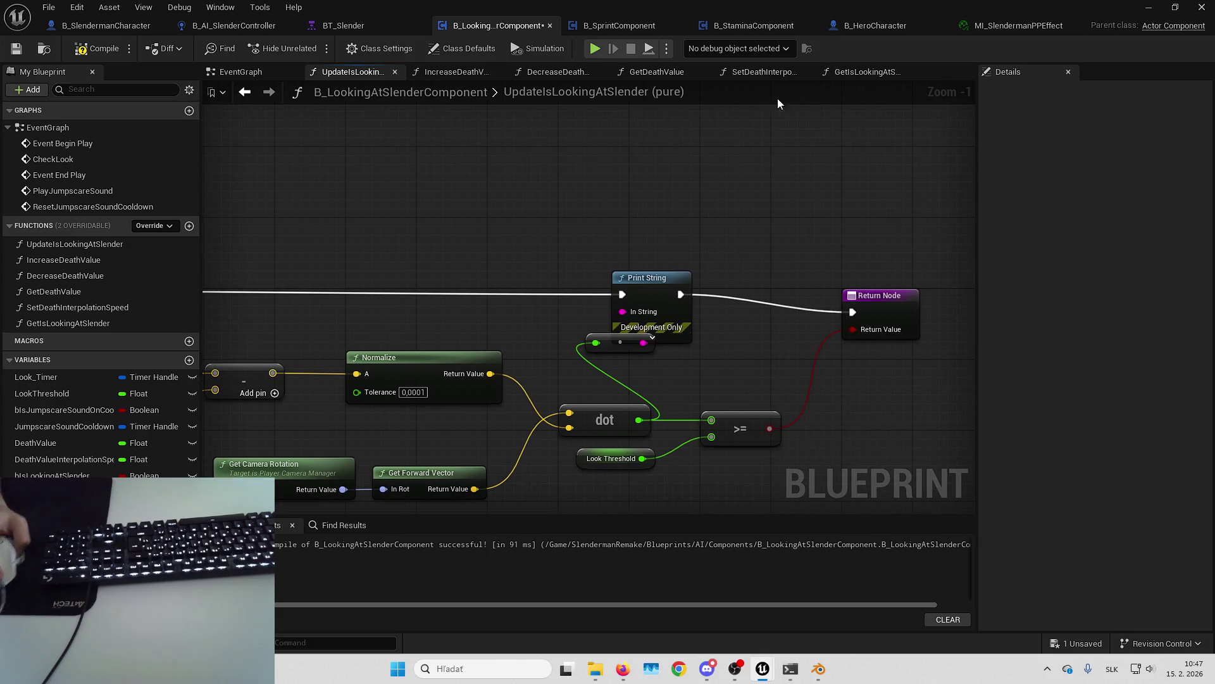
Step: Insert a SET bIsLookingAtSlender node between Print String and the Return Node
drag(482, 222, 324, 218)
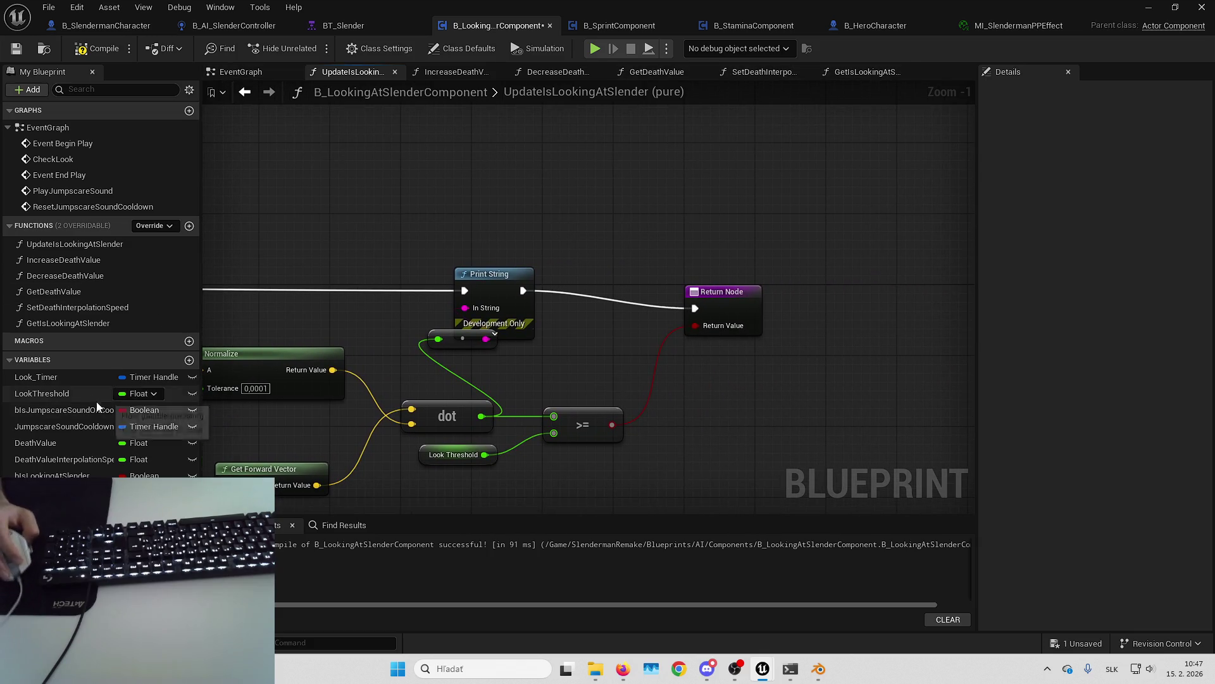
mouse_move(51, 475)
mouse_down()
mouse_move(513, 230)
mouse_move(509, 222)
mouse_up()
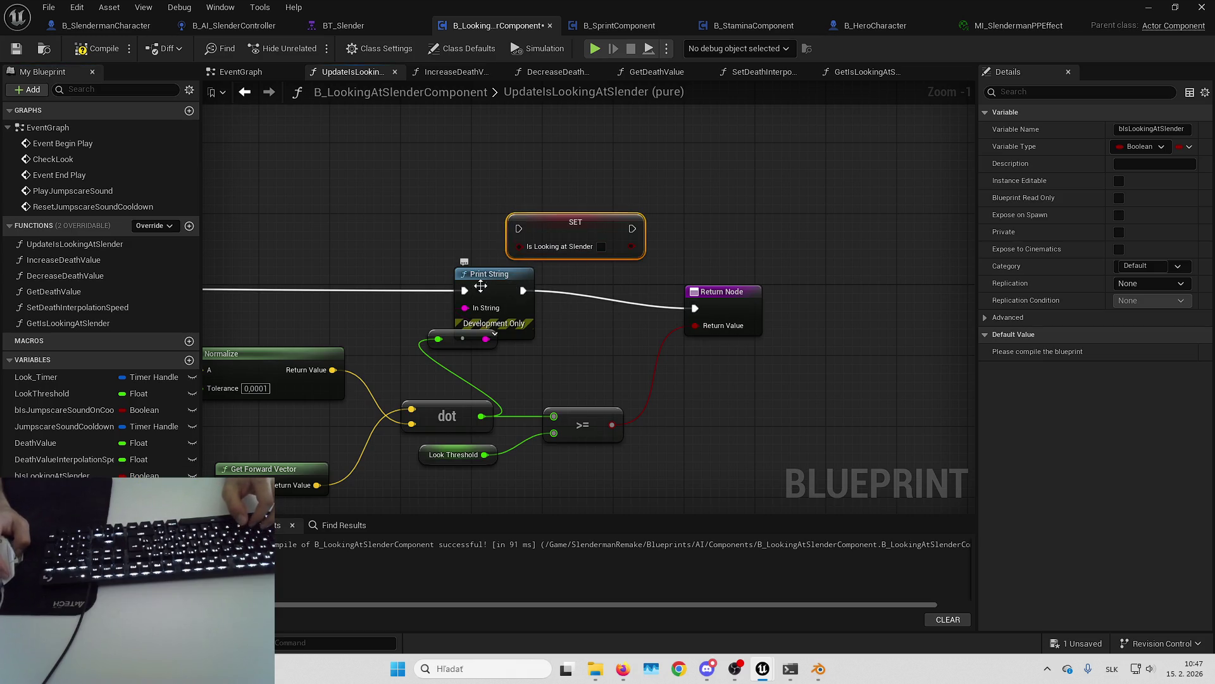
mouse_move(523, 291)
mouse_down()
mouse_move(519, 276)
mouse_move(650, 229)
mouse_move(546, 274)
mouse_move(519, 228)
mouse_move(623, 305)
mouse_move(608, 292)
mouse_up()
Step: Wire the >= result into the SET value, then compile and save the Blueprint
scroll(622, 286, down, 3)
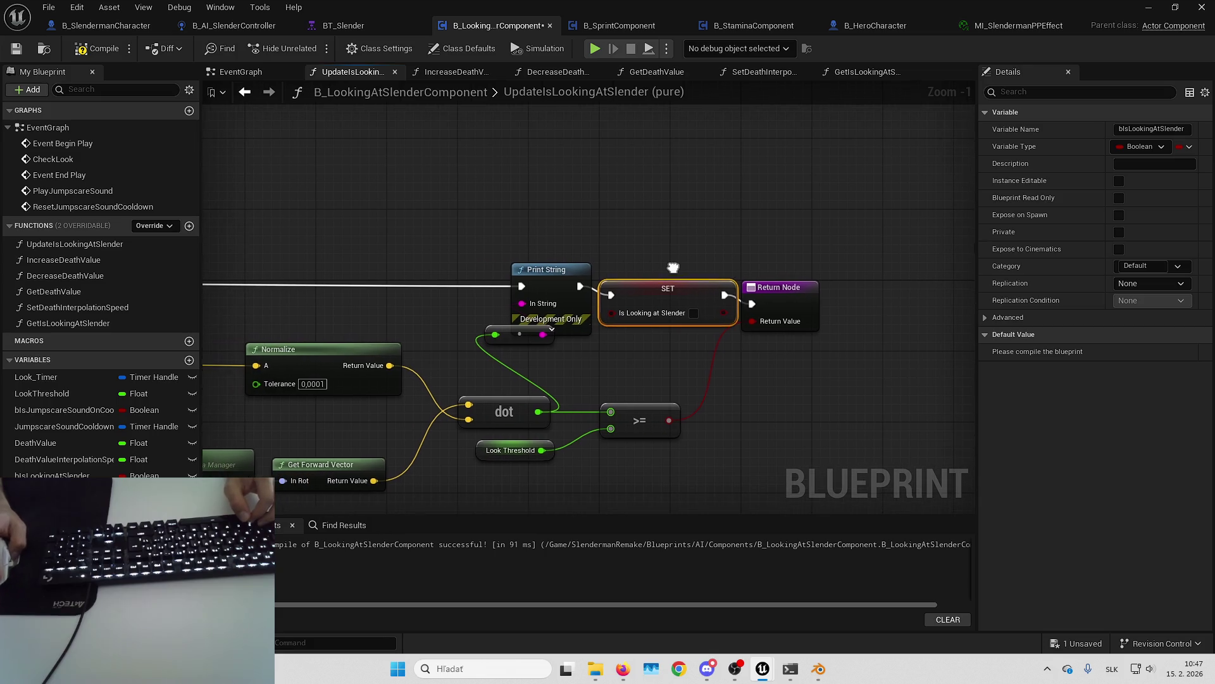
click(823, 256)
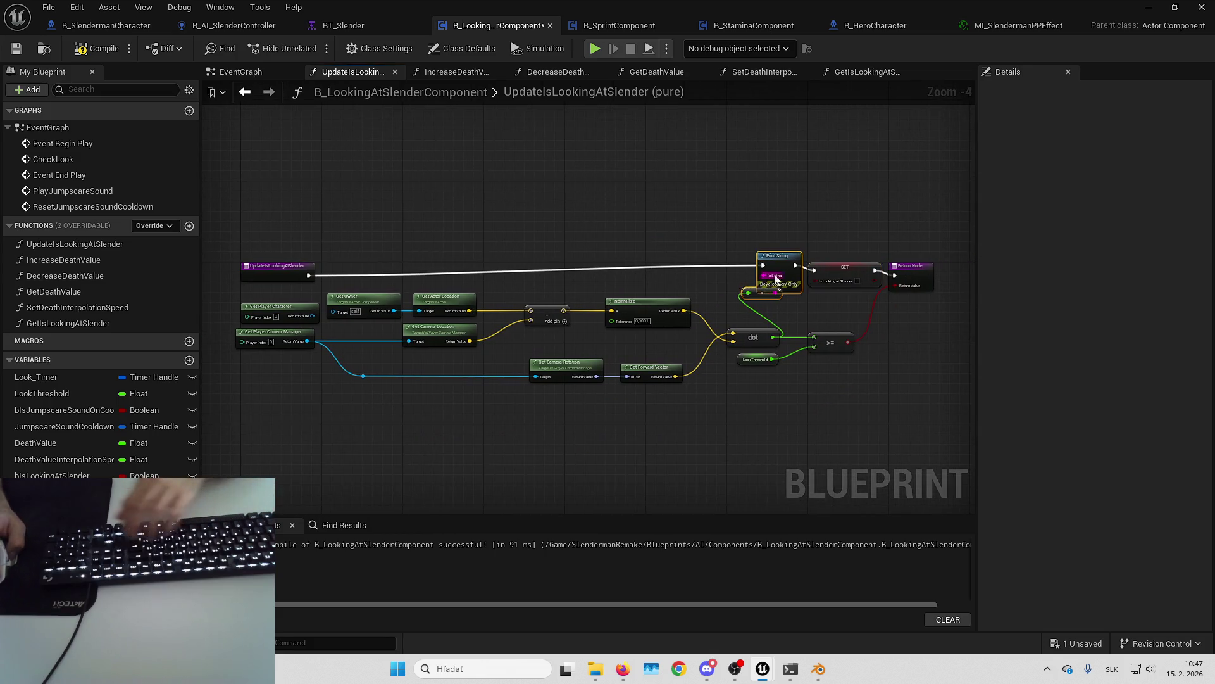
drag(858, 241, 721, 234)
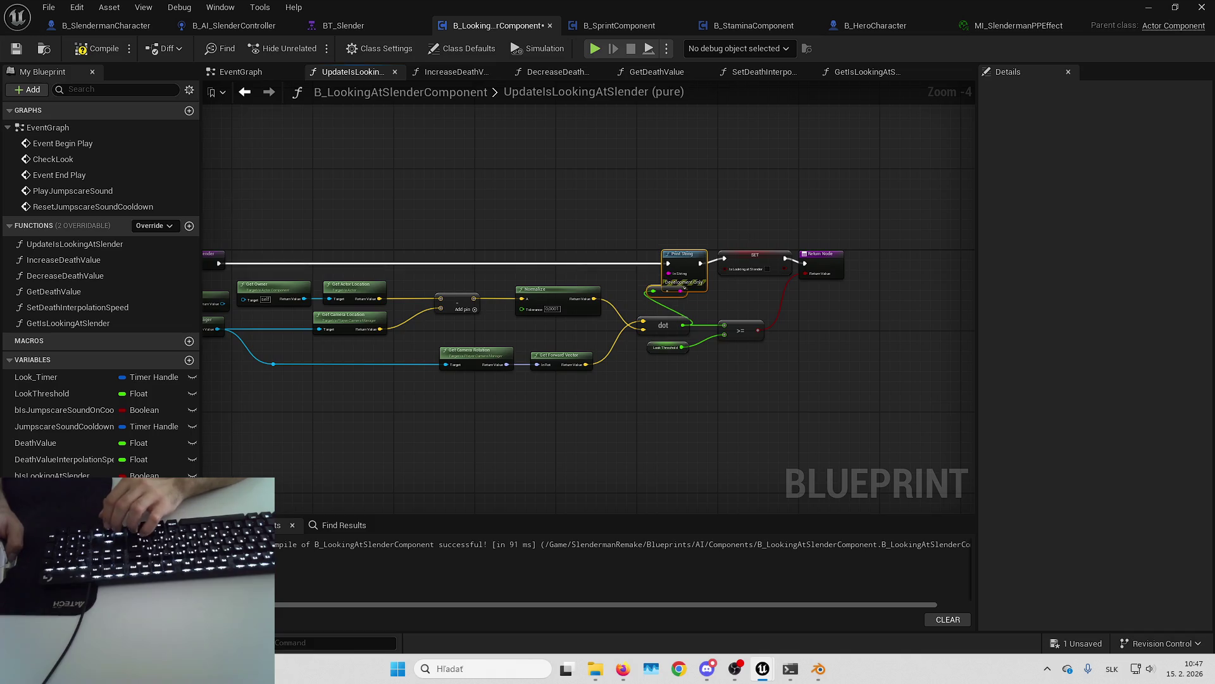
scroll(728, 247, up, 2)
click(670, 270)
mouse_move(676, 376)
mouse_down()
mouse_move(652, 316)
mouse_move(662, 315)
mouse_up()
click(94, 48)
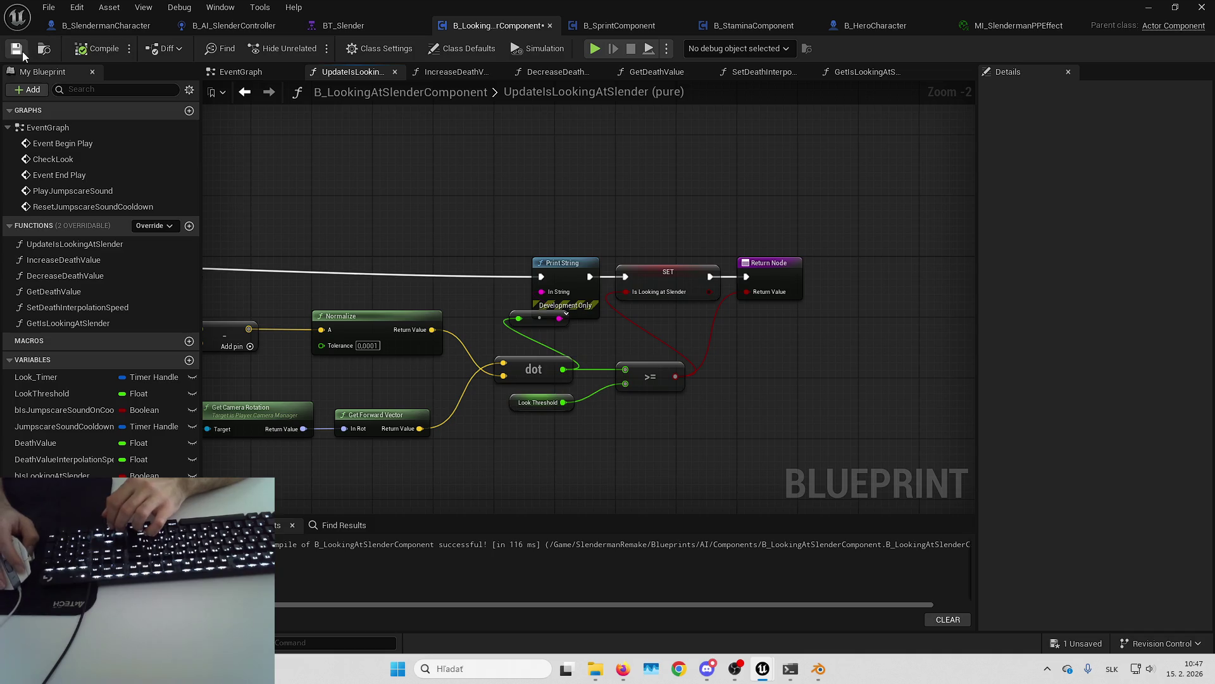
click(16, 48)
Step: Delete the leftover SET node after the Branch in the EventGraph
click(226, 72)
scroll(617, 373, up, 2)
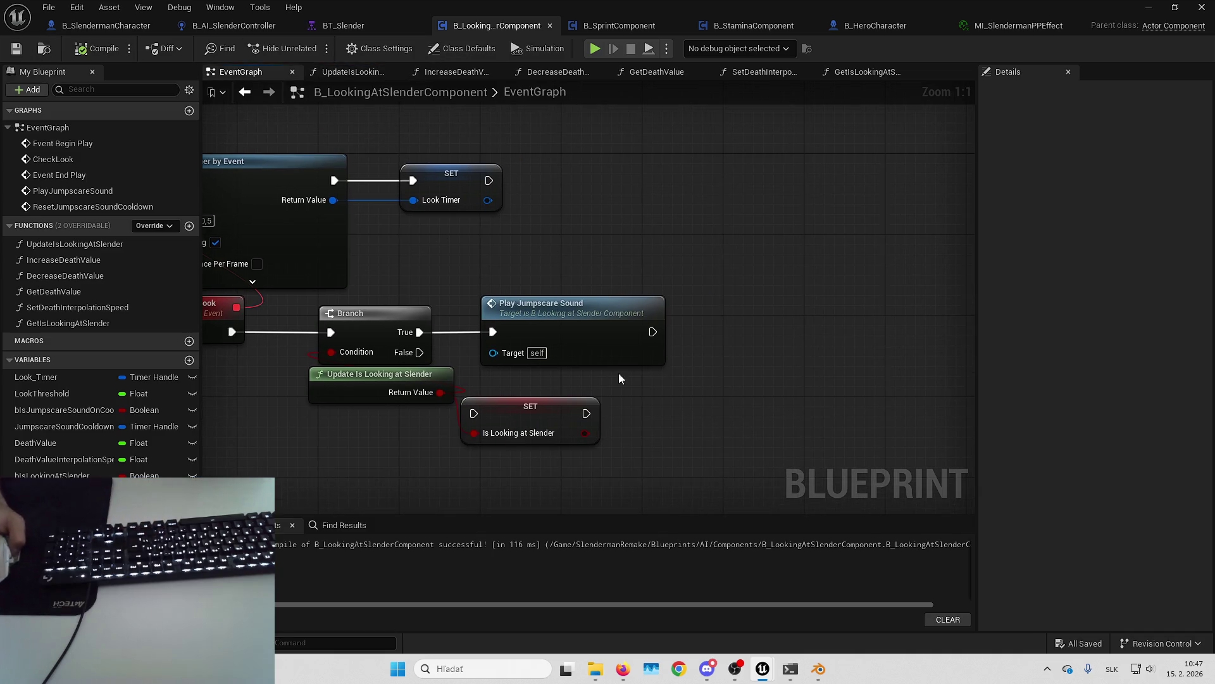
click(545, 405)
key(Delete)
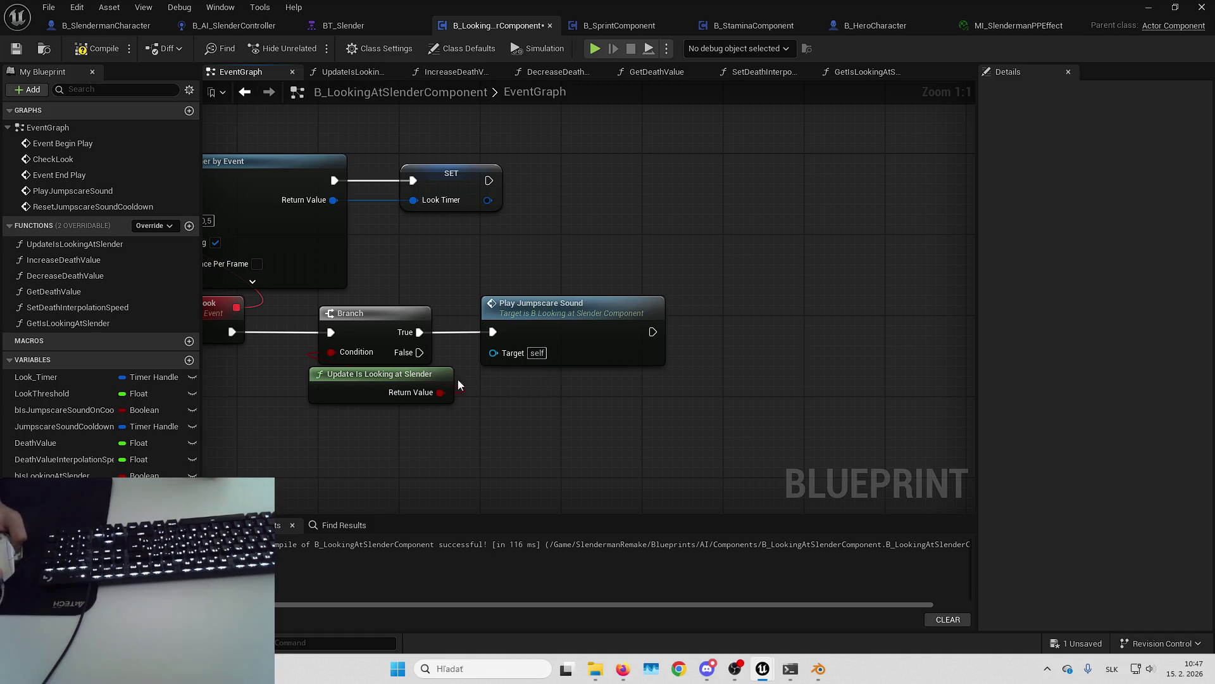
Step: Place an Event Tick node directly below Event End Play in the EventGraph
drag(436, 378, 415, 376)
click(577, 392)
mouse_move(578, 388)
mouse_down()
mouse_move(575, 312)
mouse_move(589, 324)
mouse_move(615, 298)
mouse_up()
scroll(618, 298, down, 3)
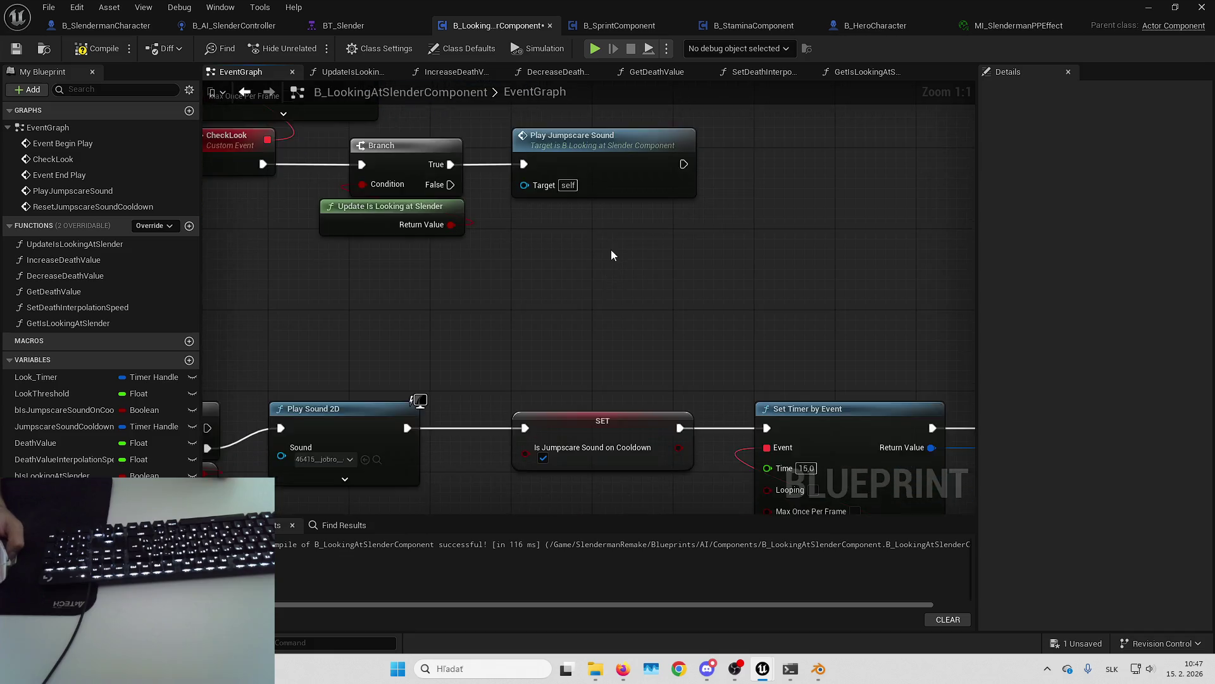
mouse_move(575, 352)
mouse_down()
mouse_move(645, 319)
mouse_move(653, 182)
mouse_move(596, 364)
mouse_move(638, 340)
mouse_up()
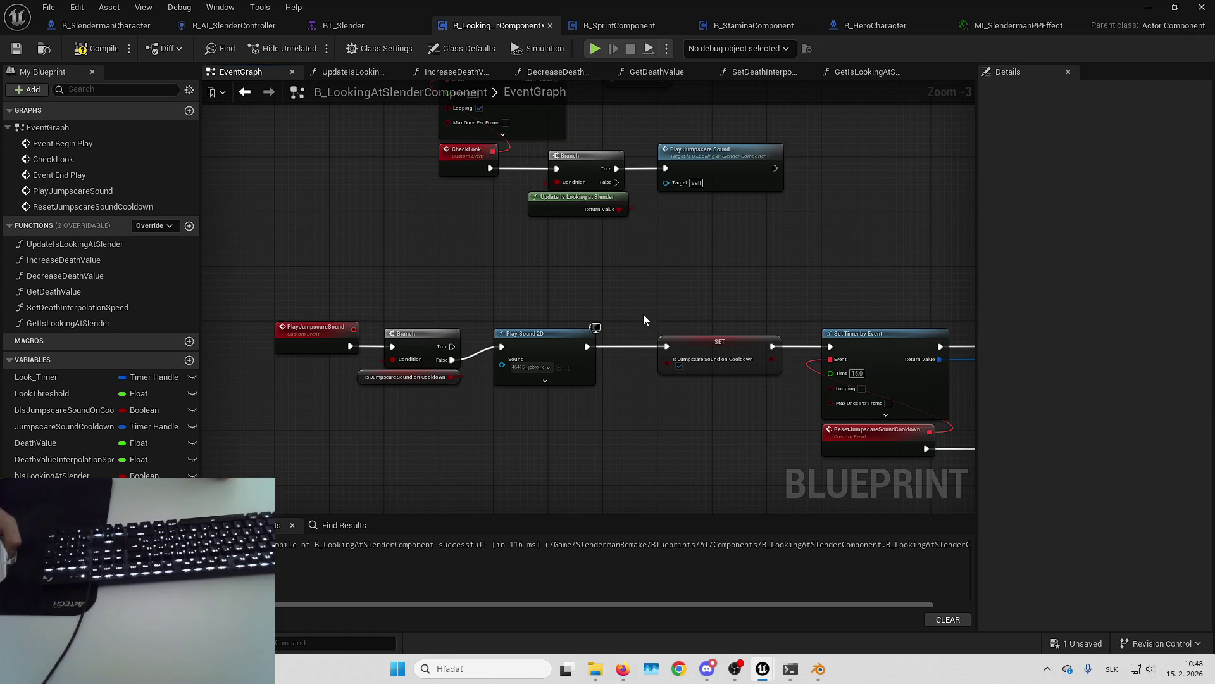
mouse_move(652, 416)
mouse_down()
mouse_move(652, 335)
mouse_move(518, 362)
mouse_up()
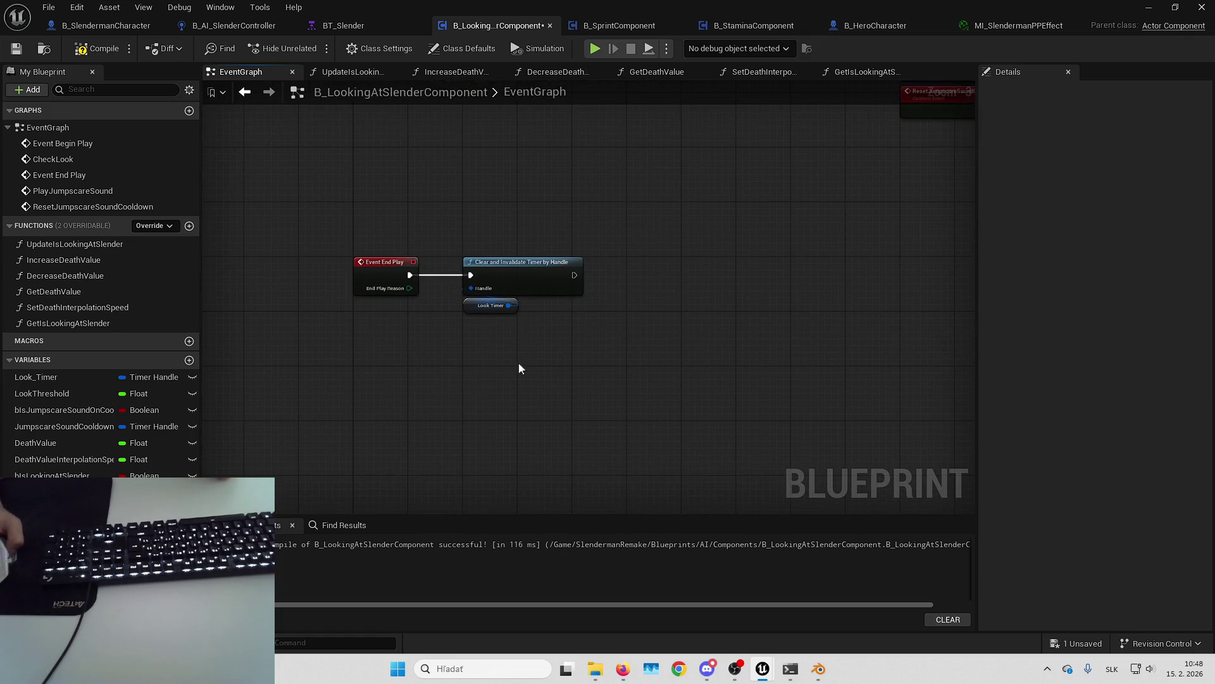
right_click(497, 374)
text(event tick)
key(Return)
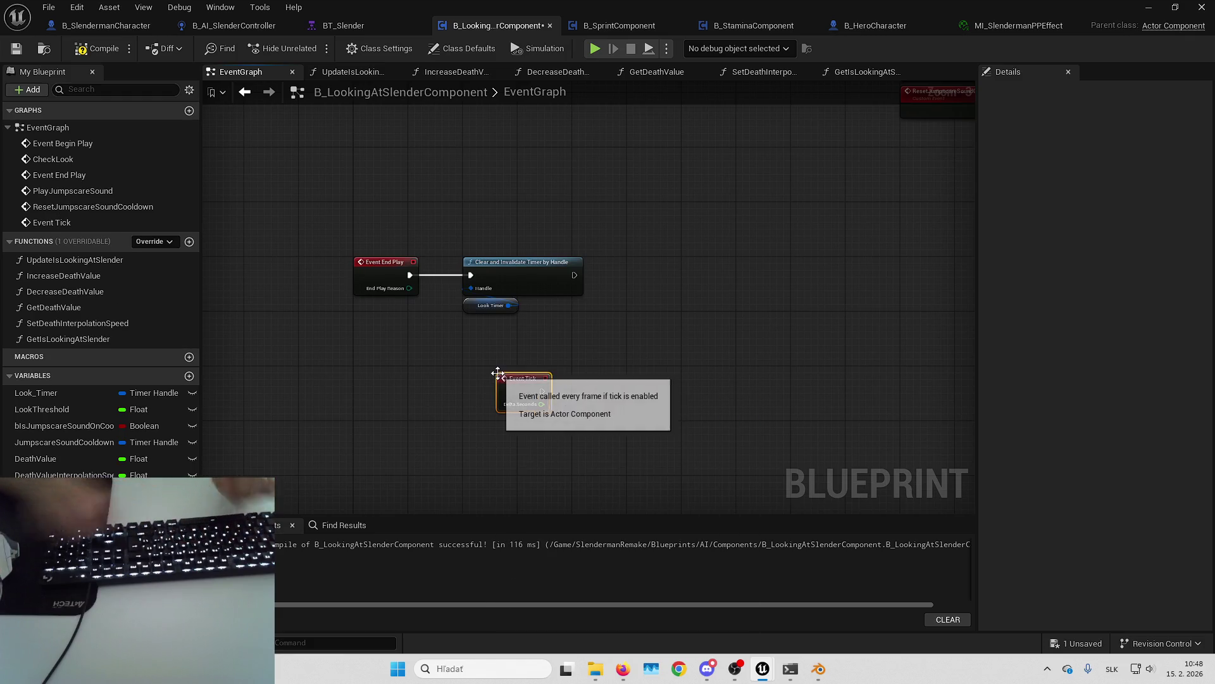
mouse_move(529, 380)
mouse_down()
mouse_move(617, 304)
mouse_move(468, 355)
mouse_up()
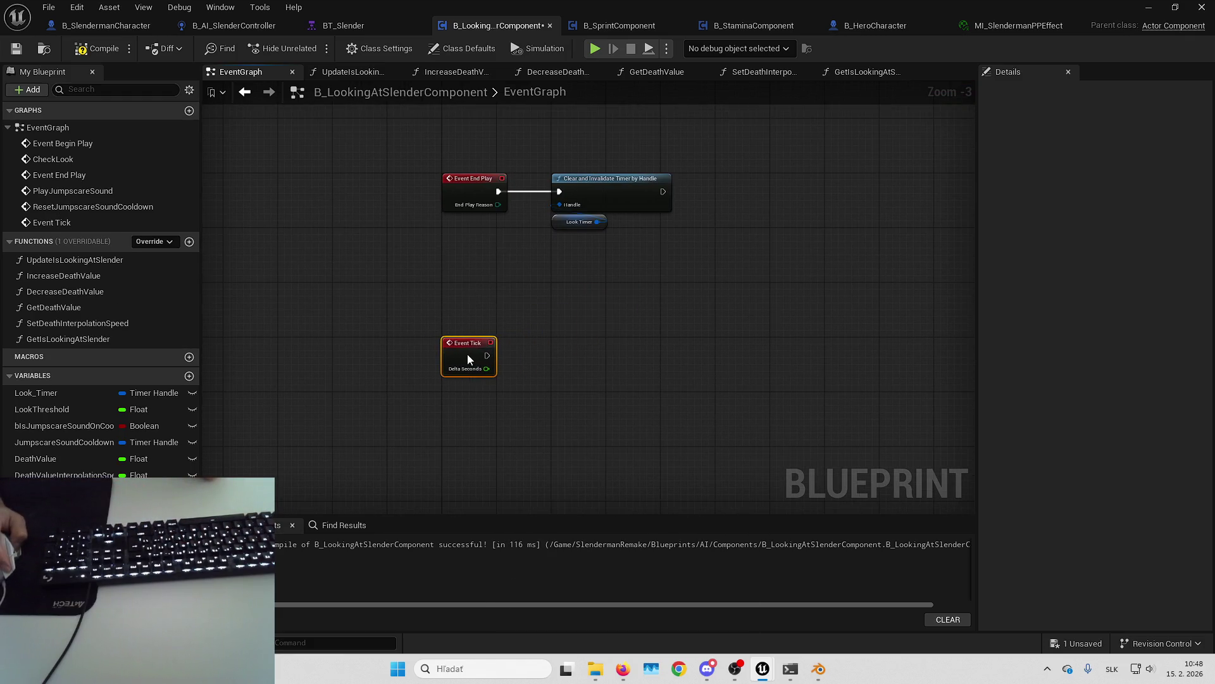
mouse_move(581, 336)
mouse_down()
mouse_move(537, 304)
mouse_move(395, 314)
mouse_move(568, 308)
mouse_up()
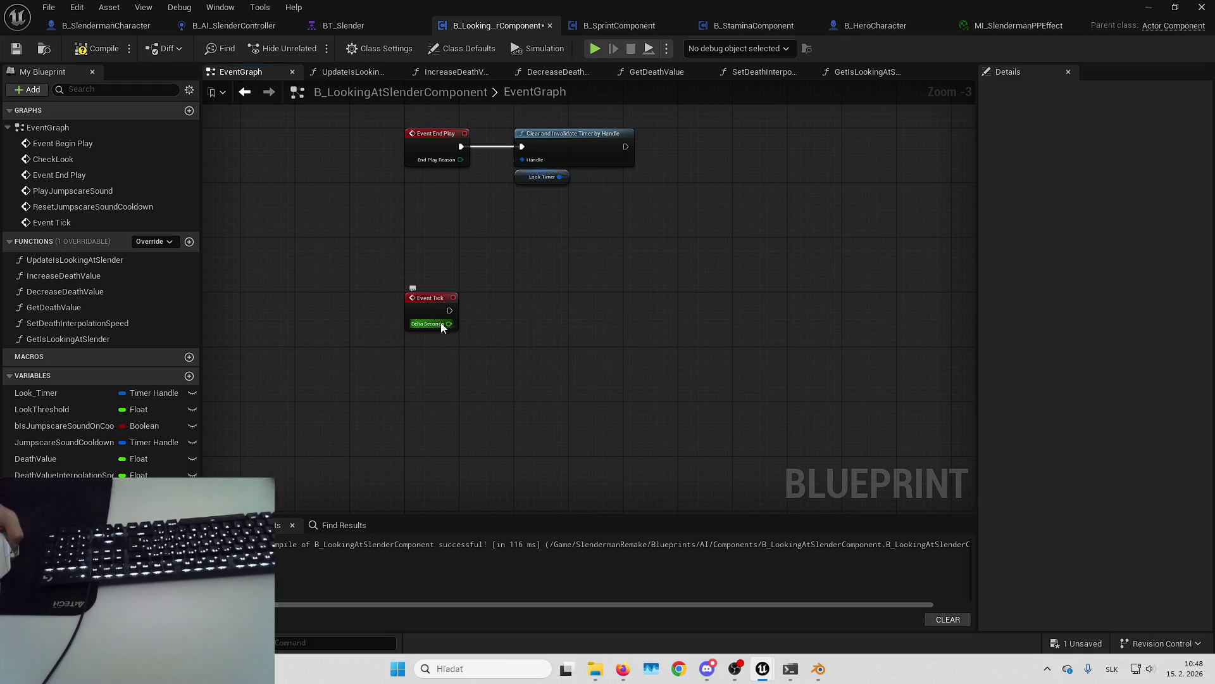
drag(305, 351, 215, 346)
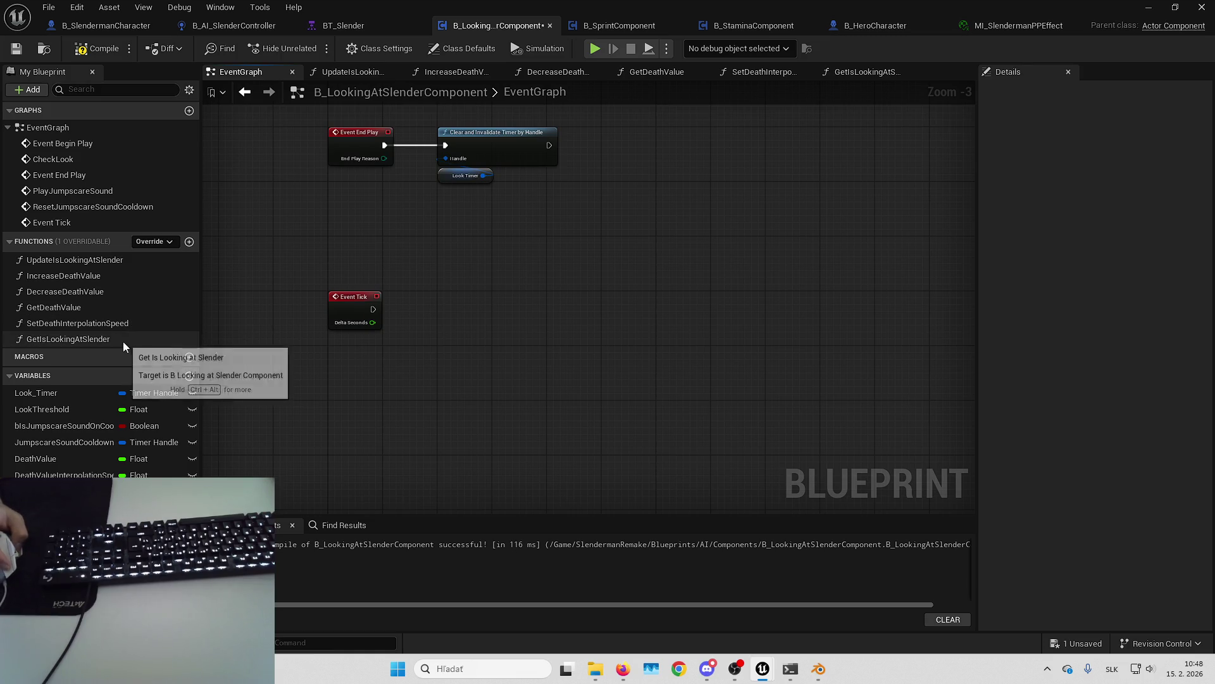
click(128, 325)
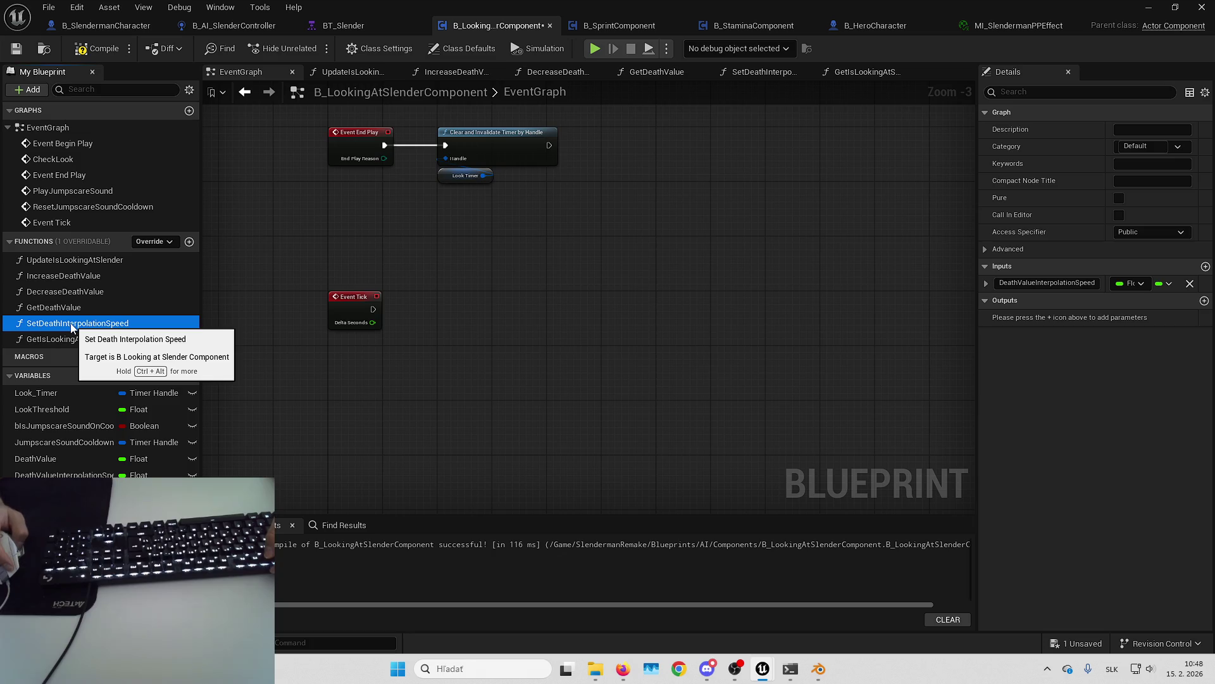
Step: Rename SetDeathInterpolationSpeed to SetDeathIncreaseInterpolationSpeed
key(F2)
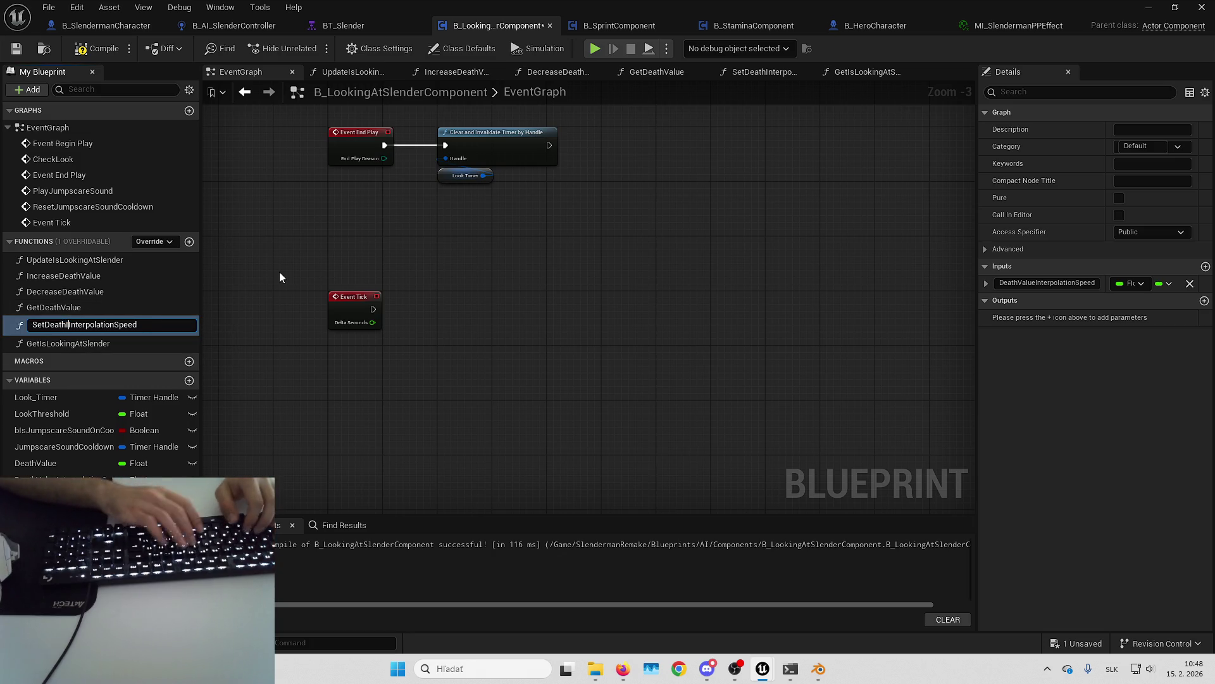
text(Increase)
key(Return)
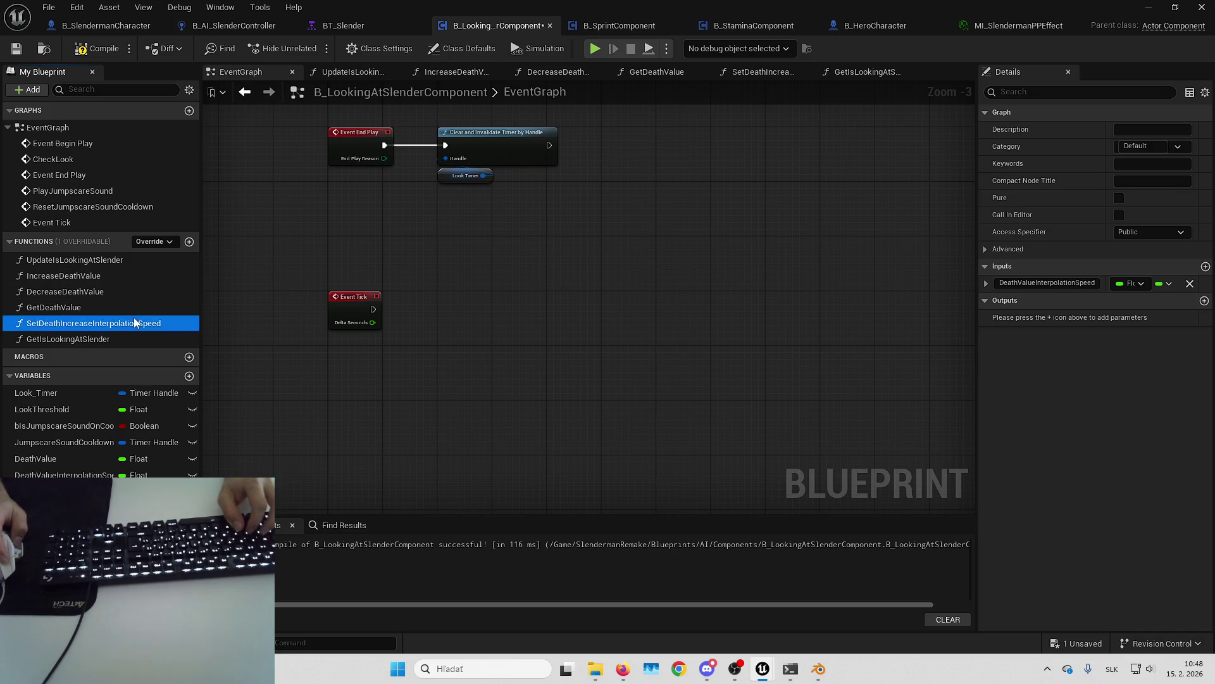
Step: Duplicate that function and name the copy SetDeathDecreaseInterpolationSpeed
key(ctrl+w)
key(F2)
key(End)
key(BackSpace)
key(BackSpace)
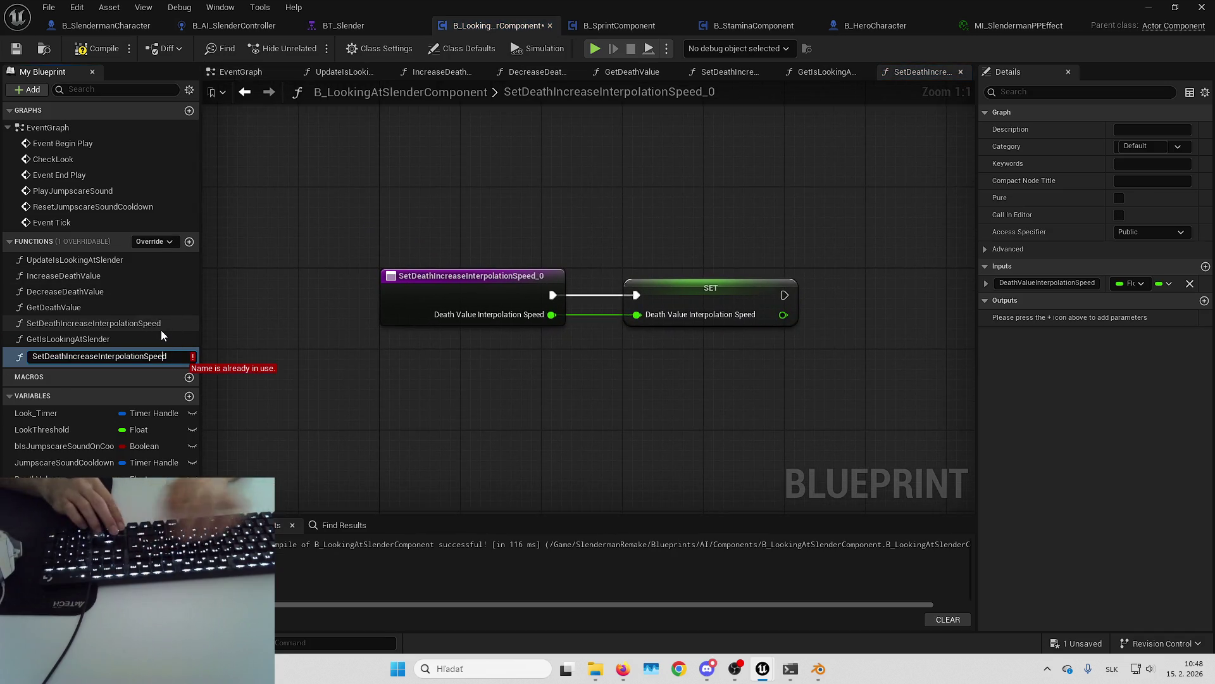
key(Left)
key(Left)
key(Left)
key(BackSpace)
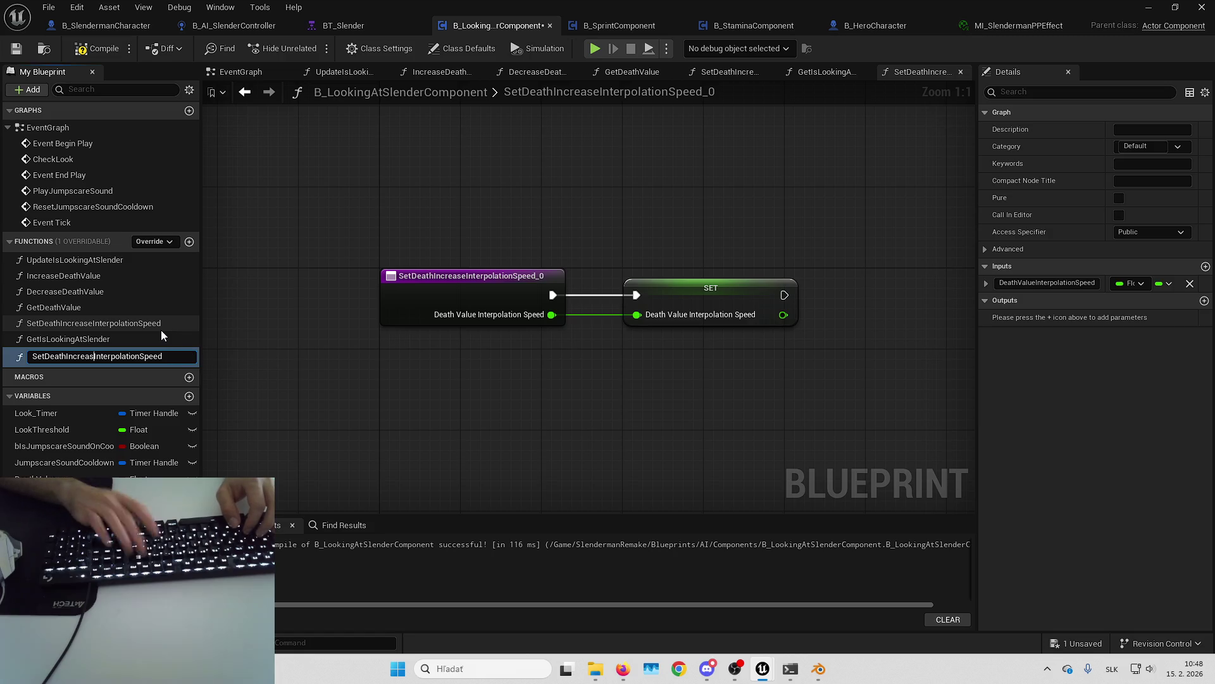
key(BackSpace)
key(BackSpace)
key(BackSpace)
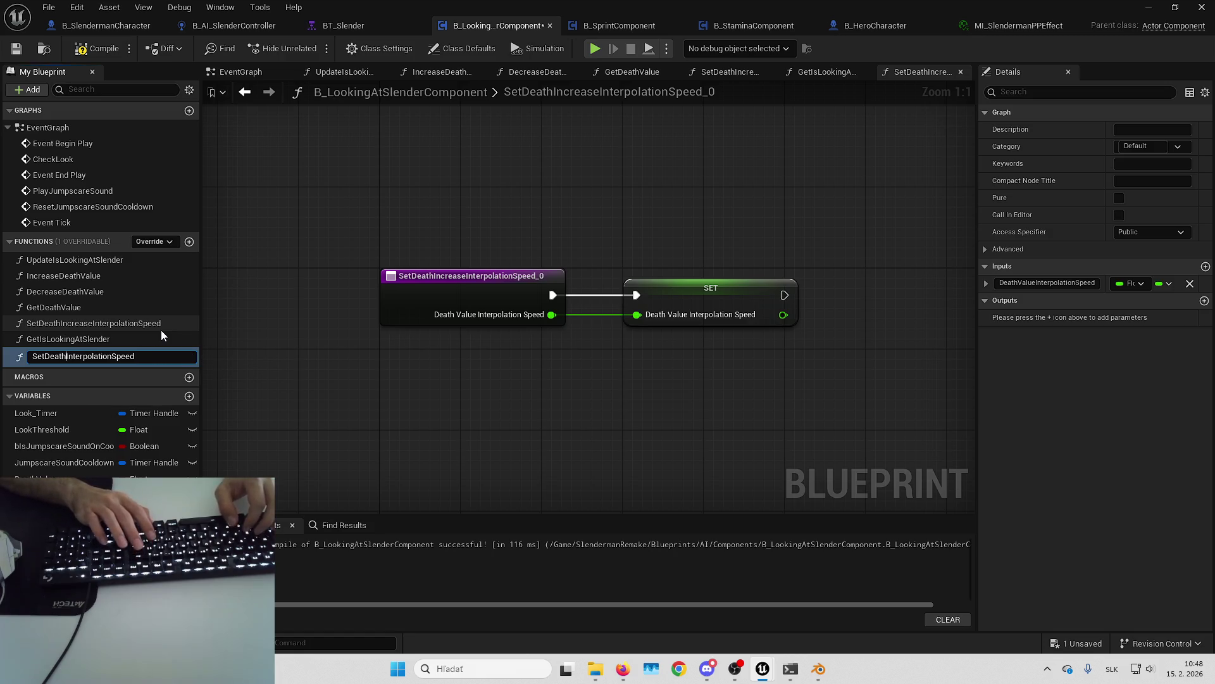
text(Decrease)
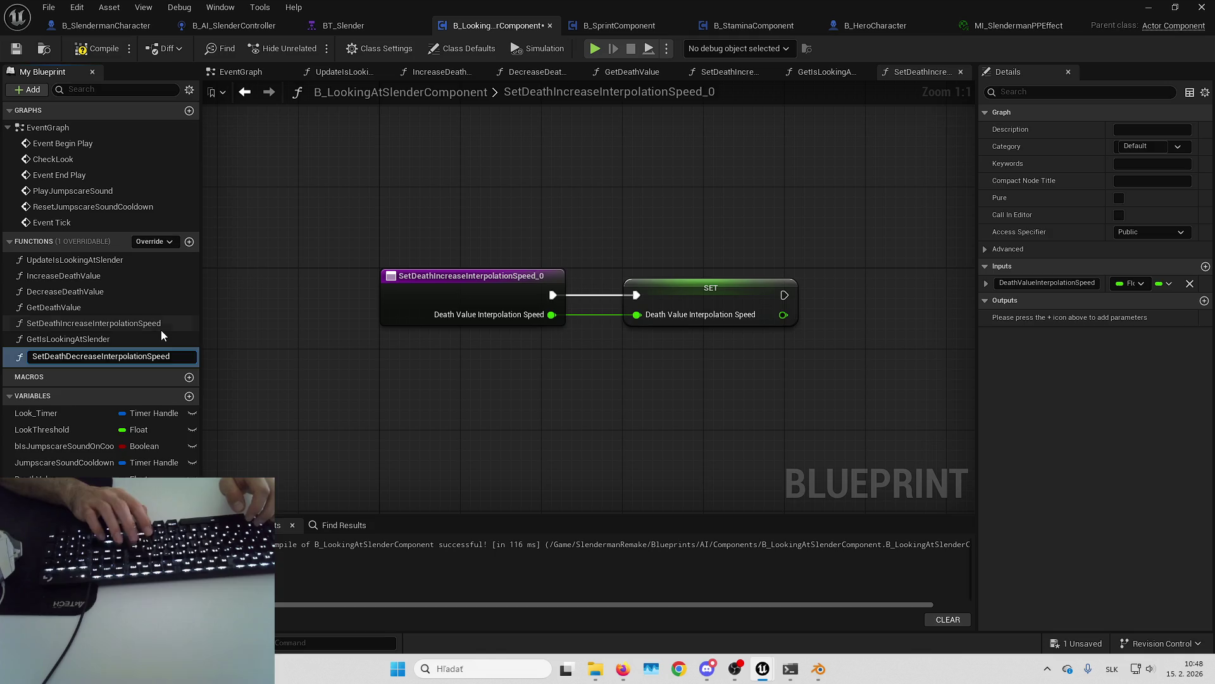
key(Return)
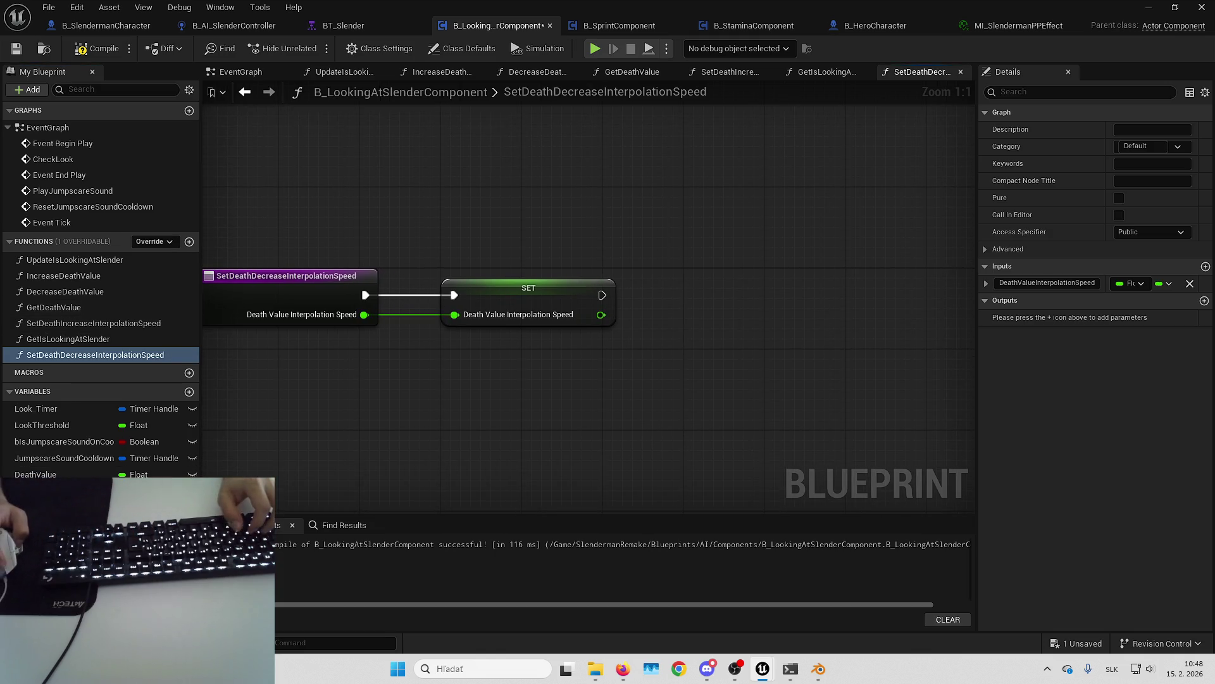
Step: Rename the speed variable to Death Increase Interpolation Speed and add Death Decrease Interpolation Speed
click(63, 491)
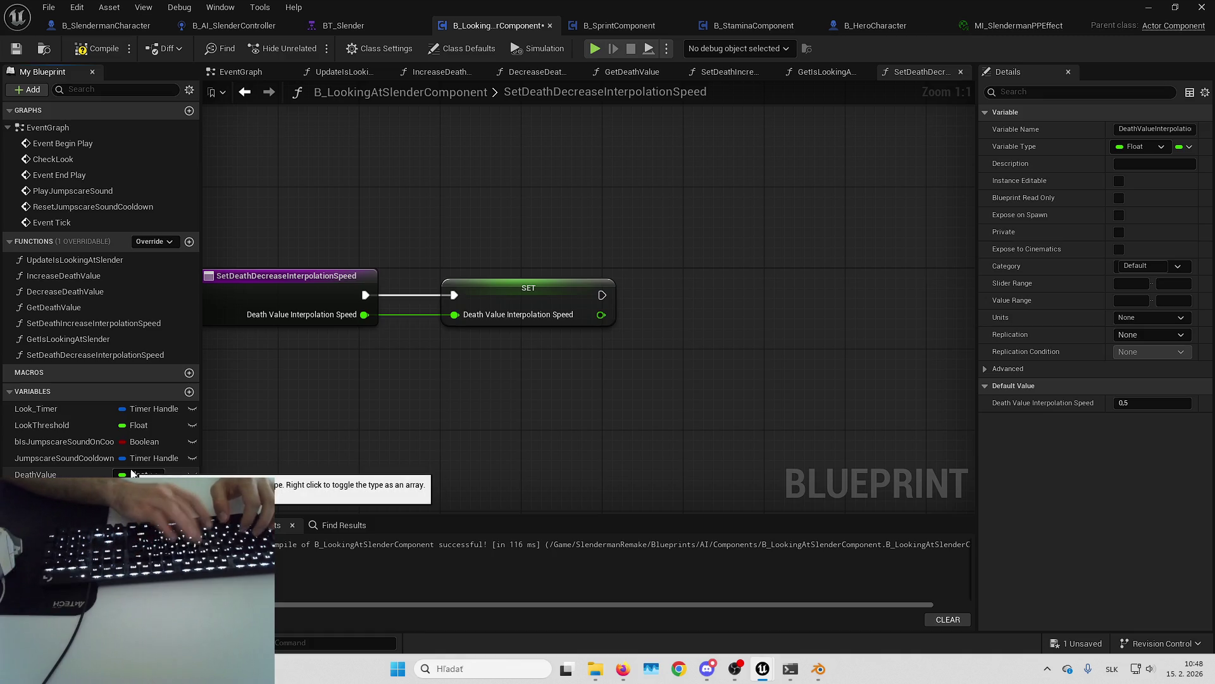
key(ctrl+z)
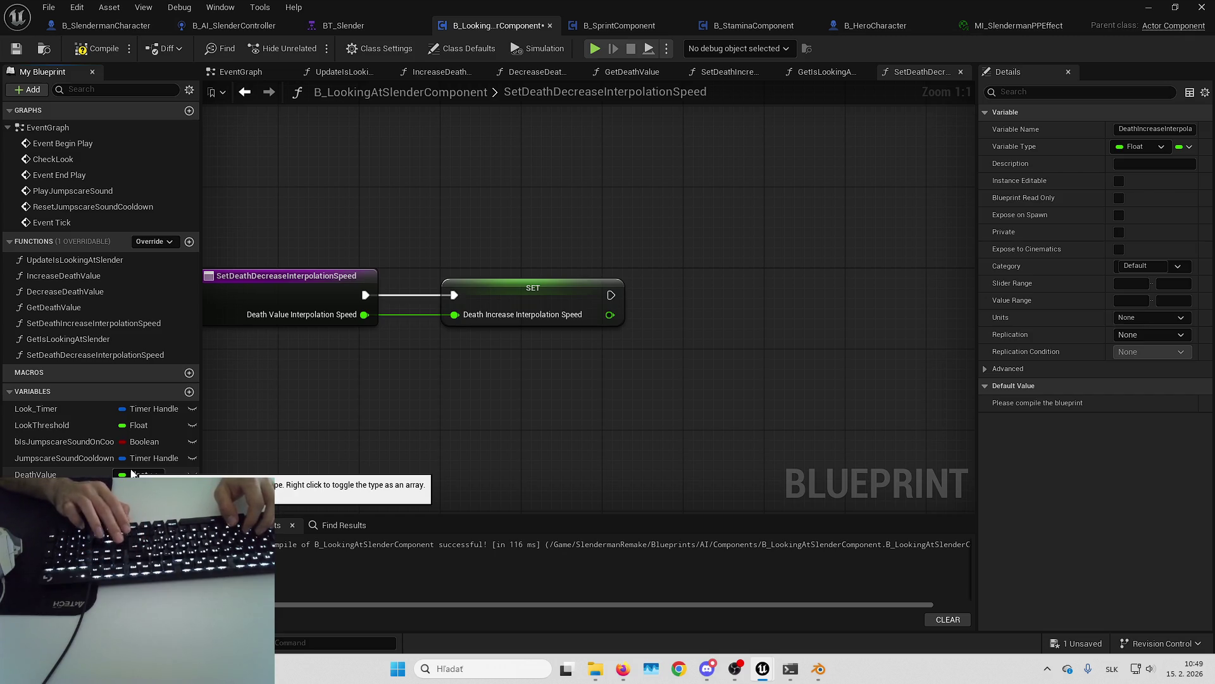
key(ctrl+y)
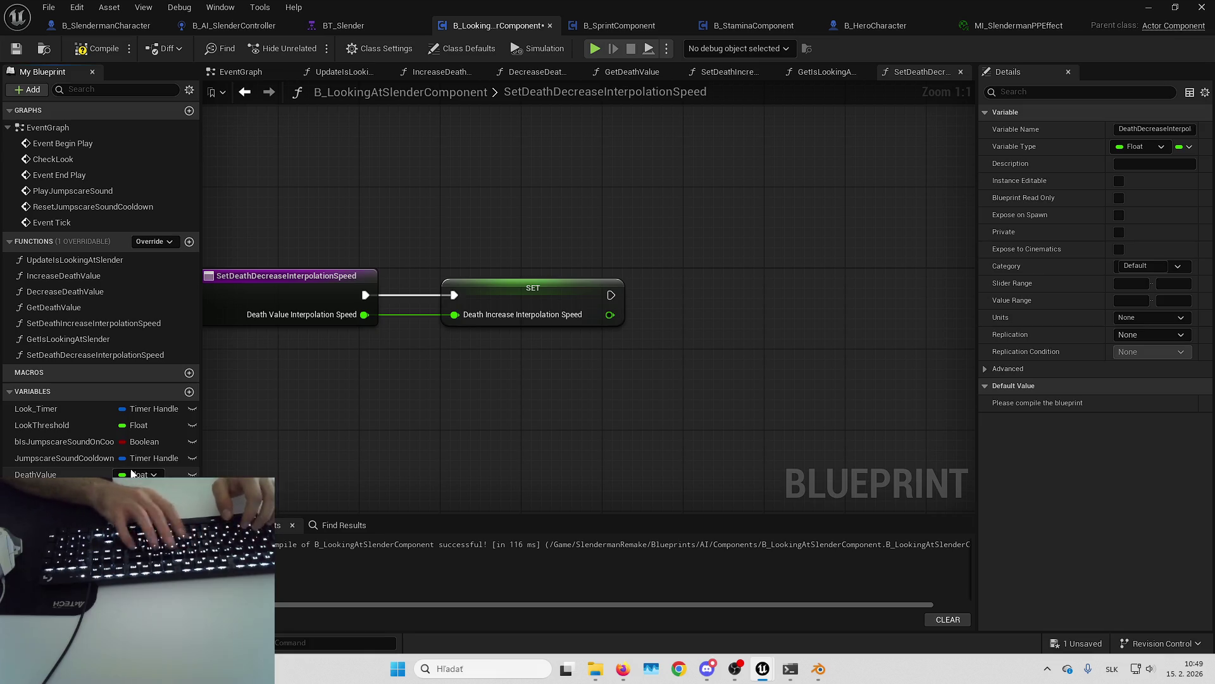
drag(439, 420, 575, 410)
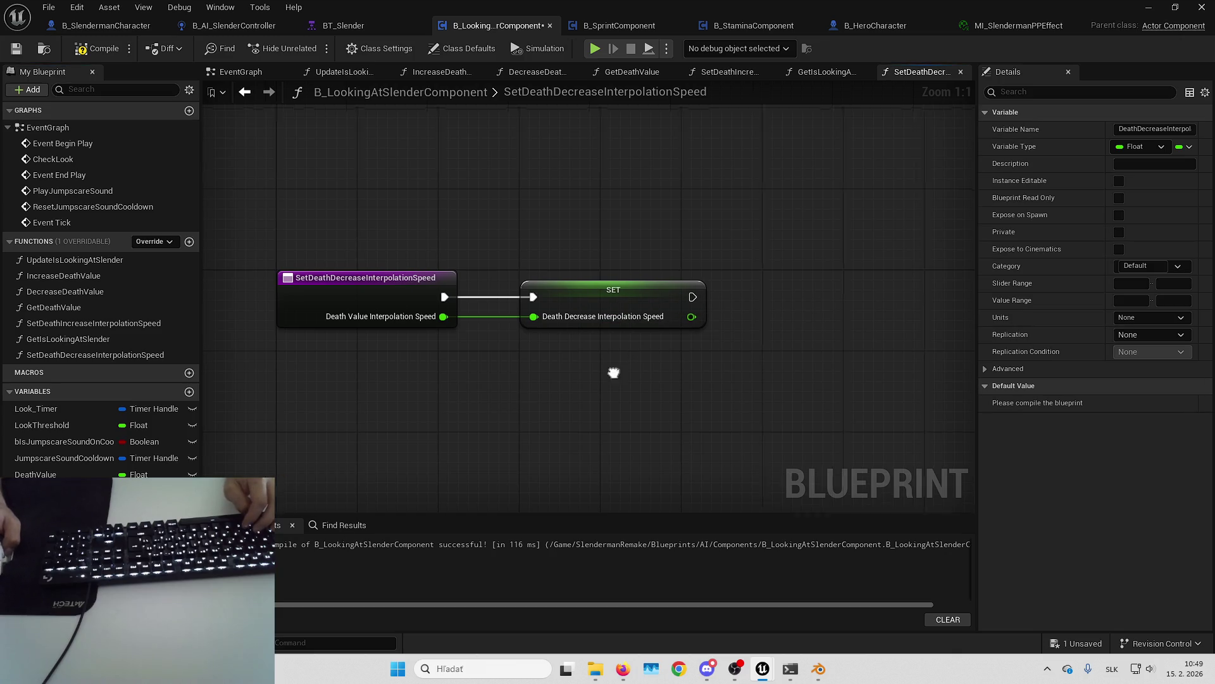
double_click(141, 328)
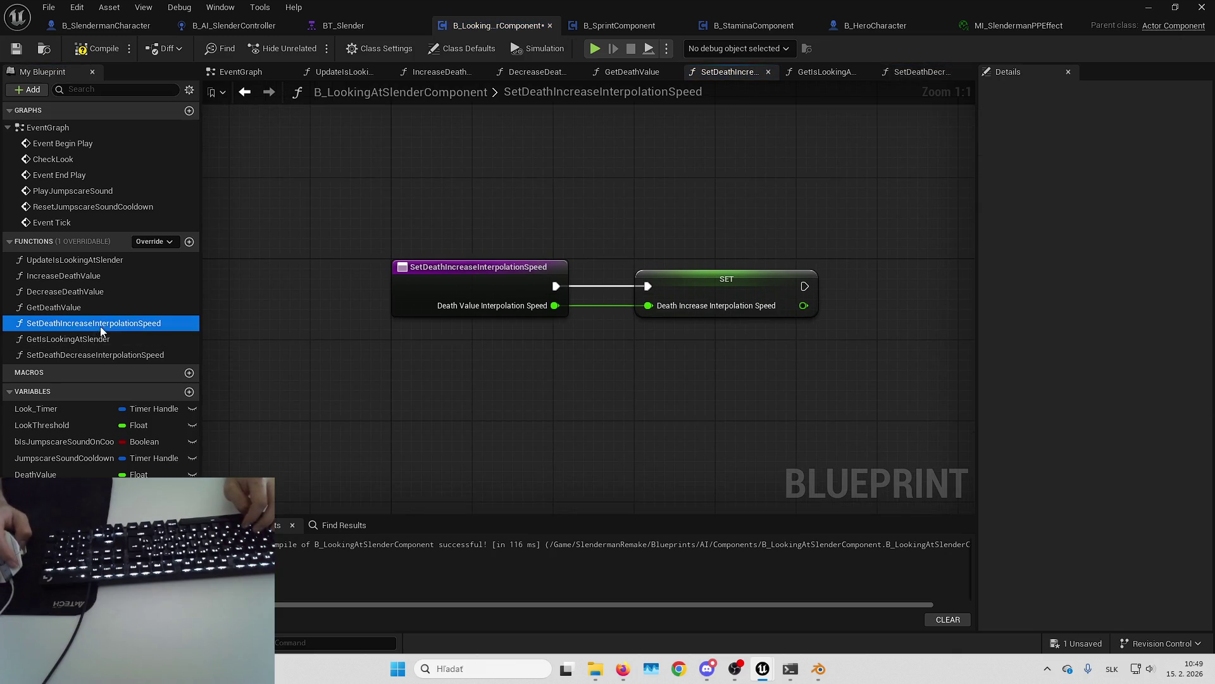
Step: Move GetIsLookingAtSlender above SetDeathIncreaseInterpolationSpeed, review the speed setter functions, and compile
click(107, 341)
drag(96, 340, 96, 326)
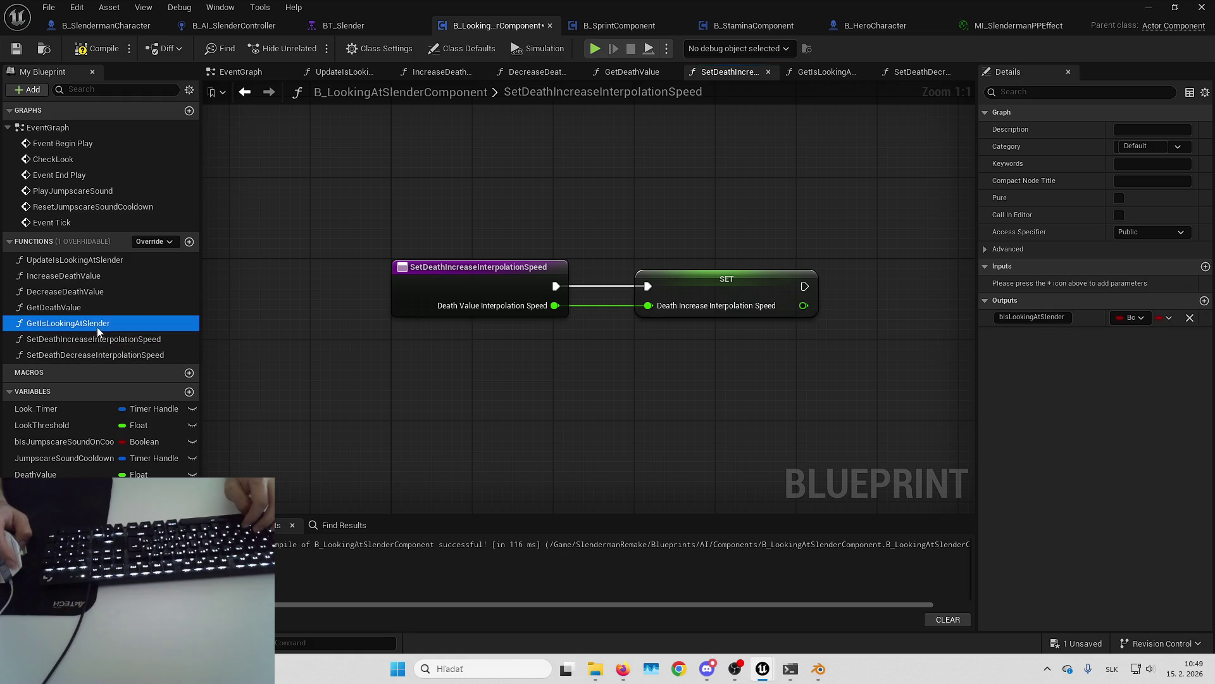
click(103, 339)
double_click(106, 320)
click(545, 314)
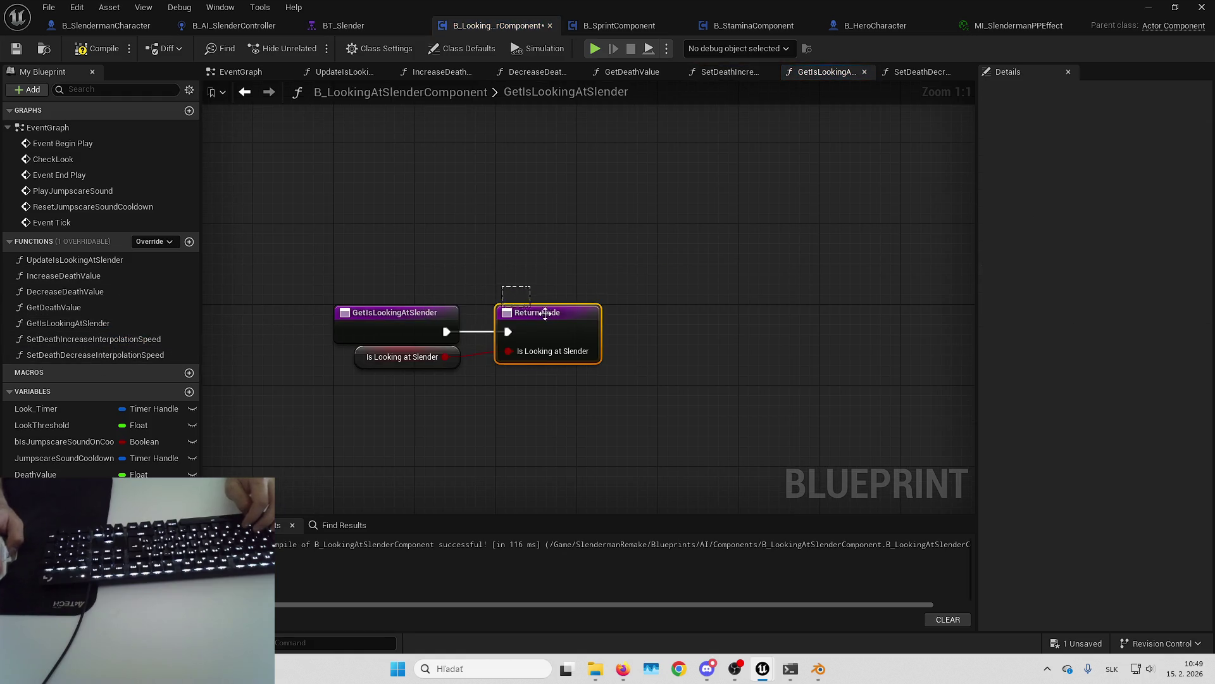
double_click(85, 340)
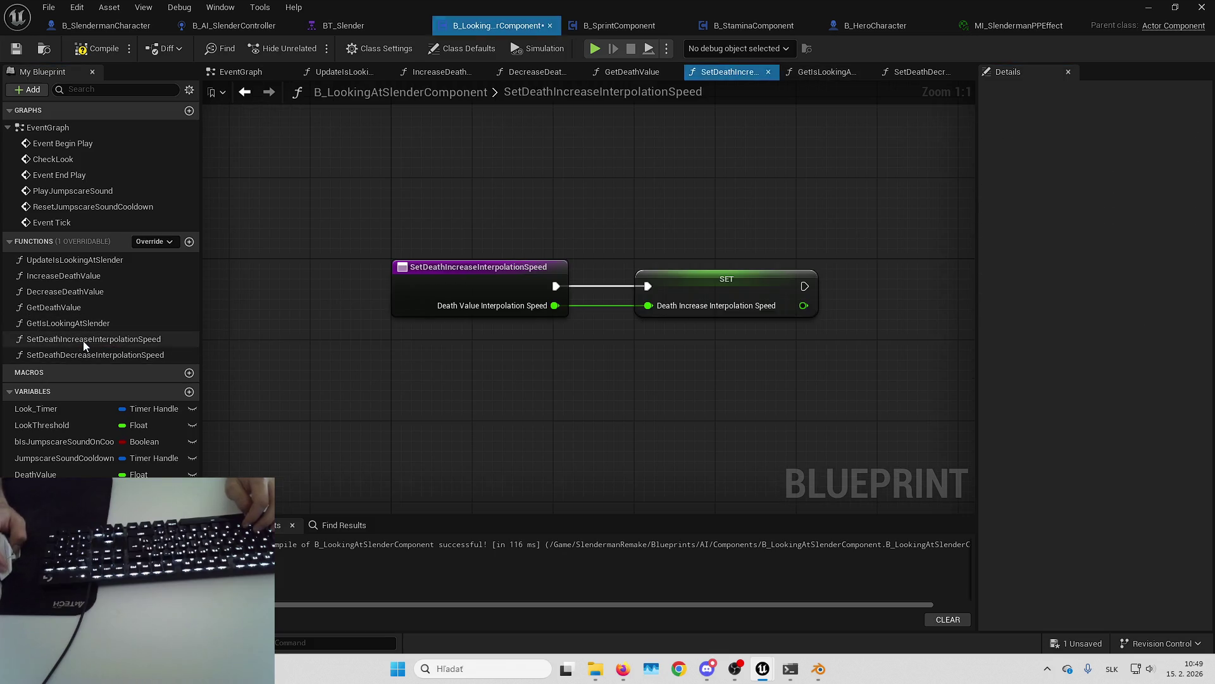
double_click(93, 354)
click(101, 49)
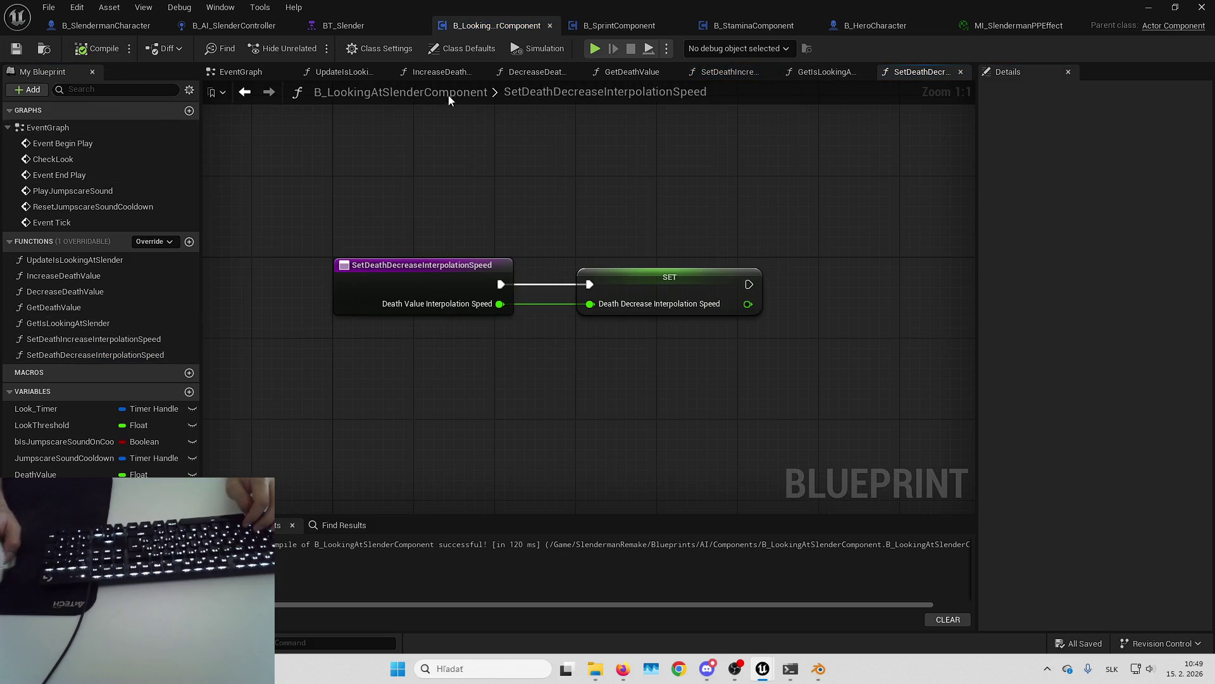
Step: Plug Death Decrease Interpolation Speed into DecreaseDeathValue's FInterp To speed, save, and return to EventGraph
double_click(75, 290)
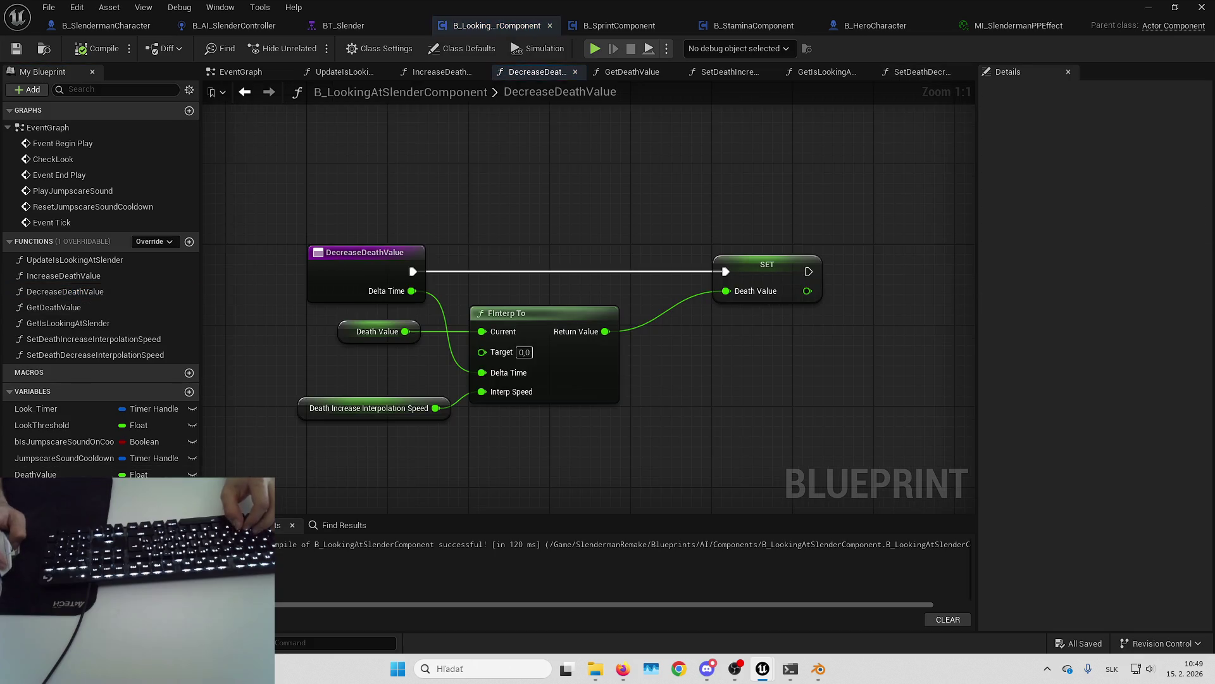
mouse_move(63, 507)
mouse_down()
mouse_move(439, 434)
mouse_move(285, 420)
mouse_move(295, 412)
mouse_up()
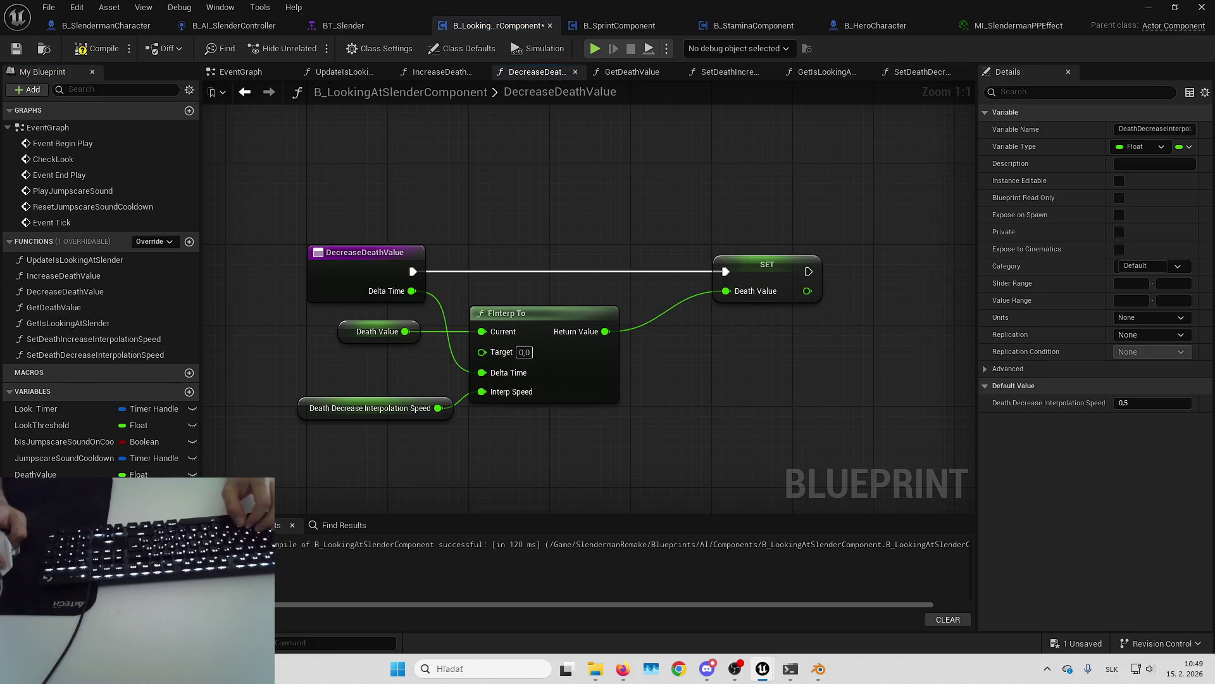
click(63, 524)
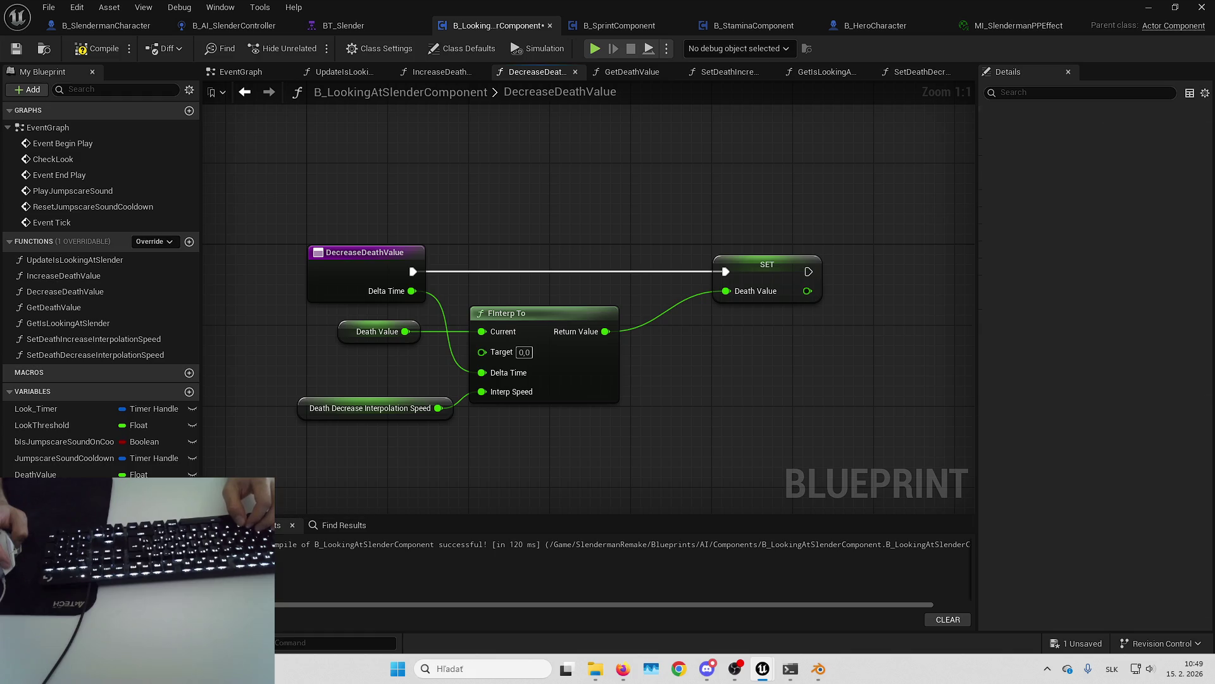
click(15, 48)
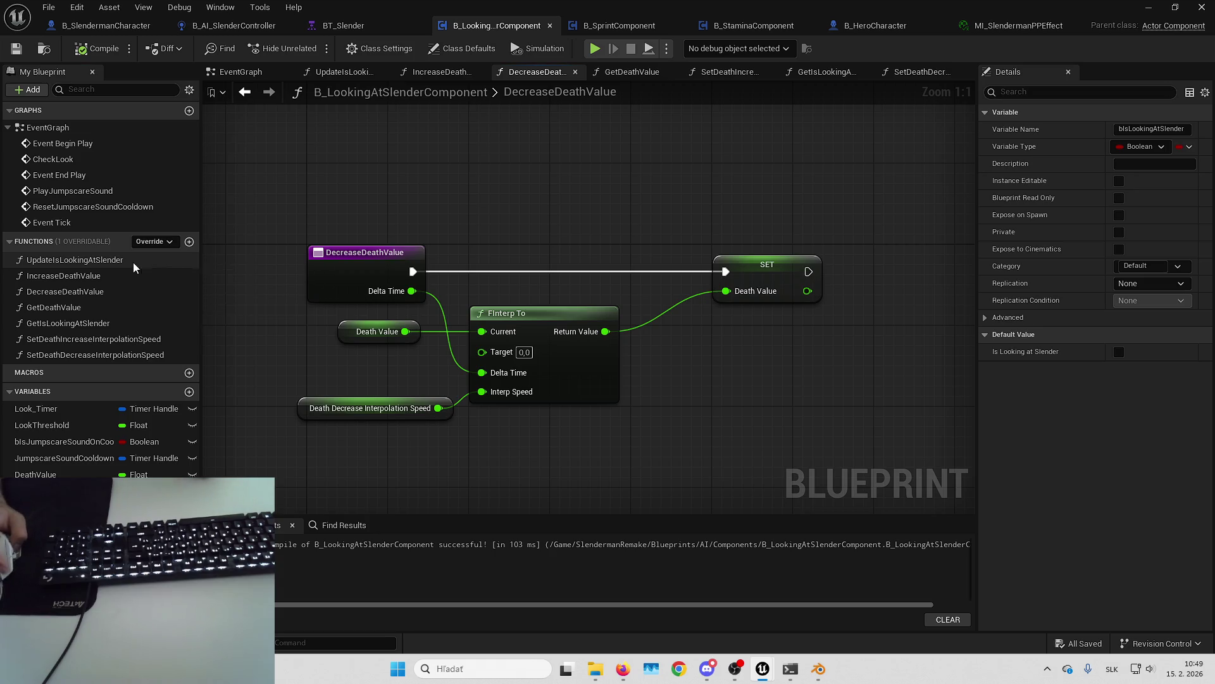
double_click(74, 259)
click(241, 72)
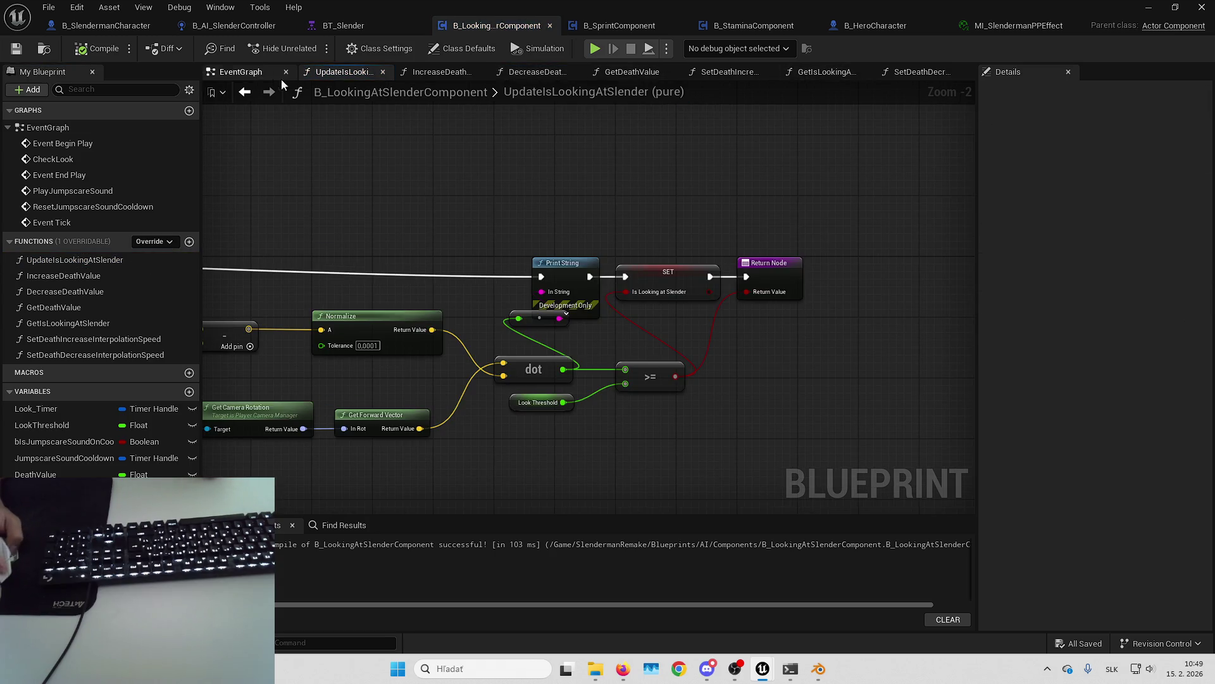
scroll(519, 237, up, 2)
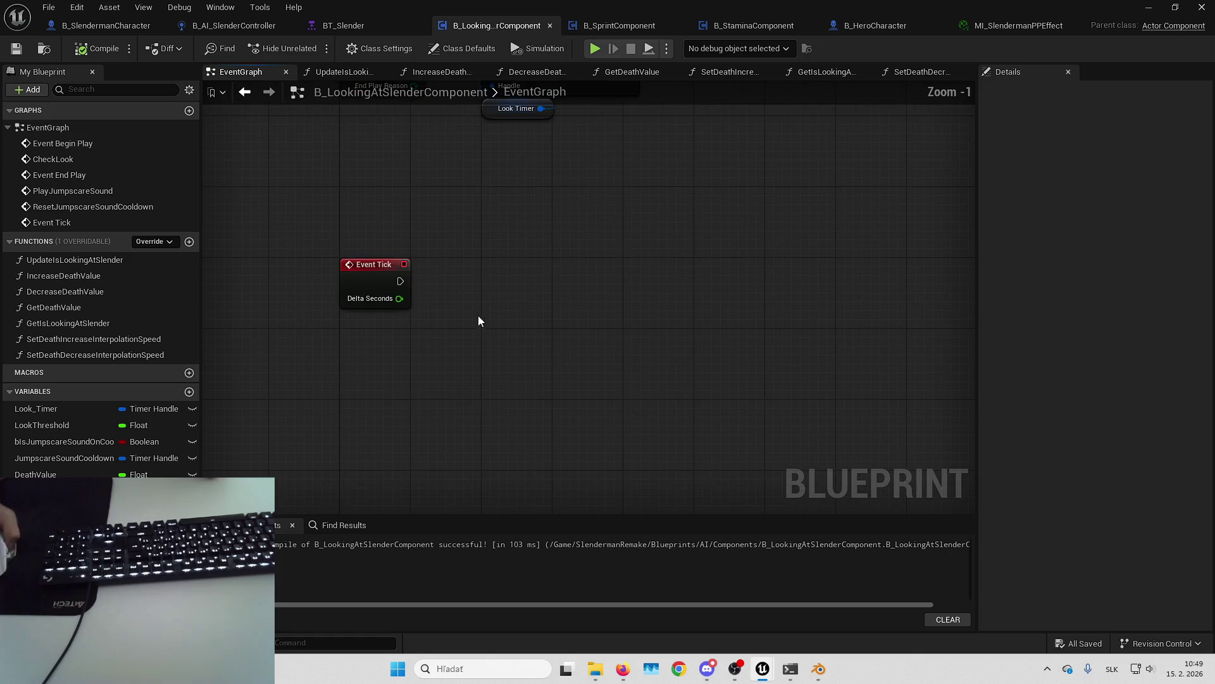
Step: Add an Is Looking at Slender getter feeding a Branch, and wire Event Tick into it
mouse_move(122, 462)
mouse_down()
mouse_move(233, 431)
mouse_move(480, 297)
mouse_move(515, 300)
mouse_move(507, 261)
mouse_move(481, 252)
mouse_up()
mouse_move(439, 310)
mouse_down()
mouse_move(405, 250)
mouse_move(503, 244)
mouse_move(539, 270)
mouse_move(400, 281)
mouse_up()
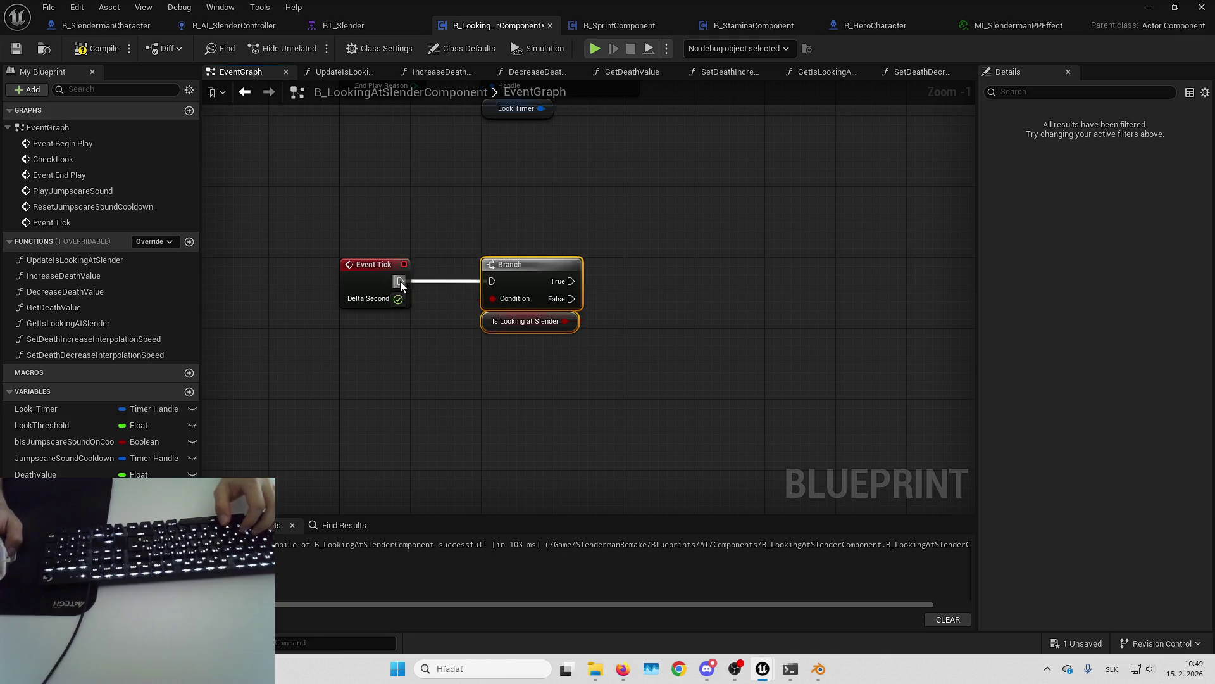
click(424, 225)
drag(423, 226, 387, 218)
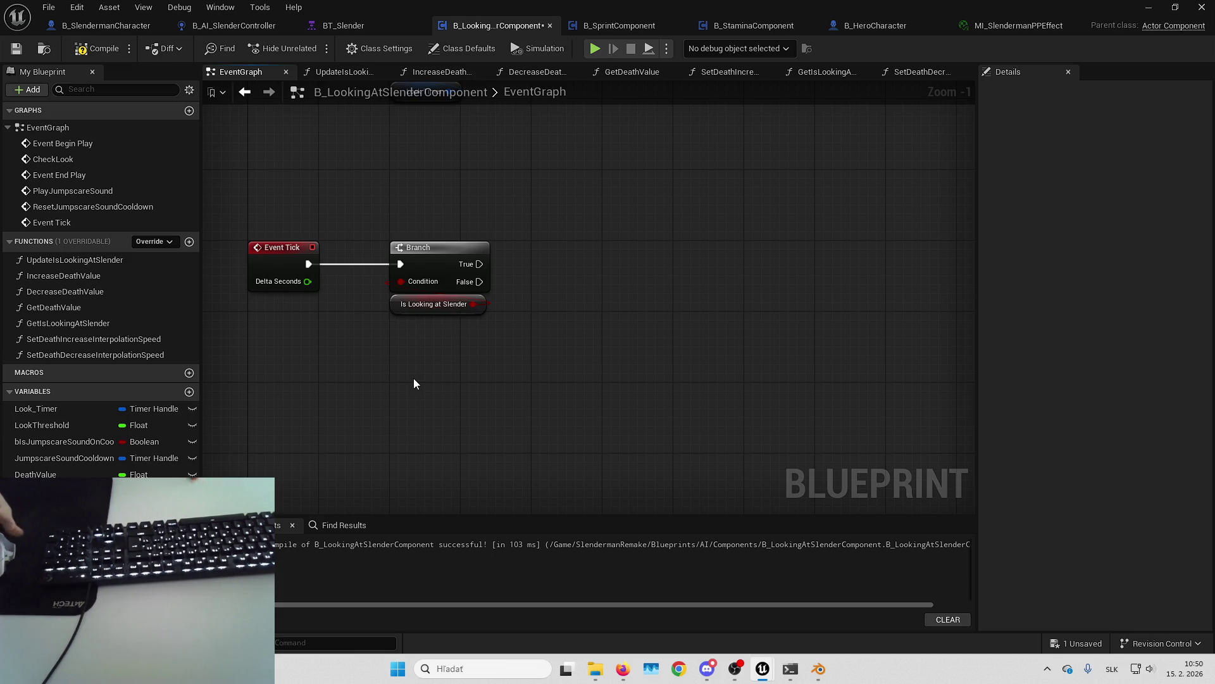
Step: Save the pending blueprint changes, then add an Increase Death Value call on the Branch's True path
click(1060, 645)
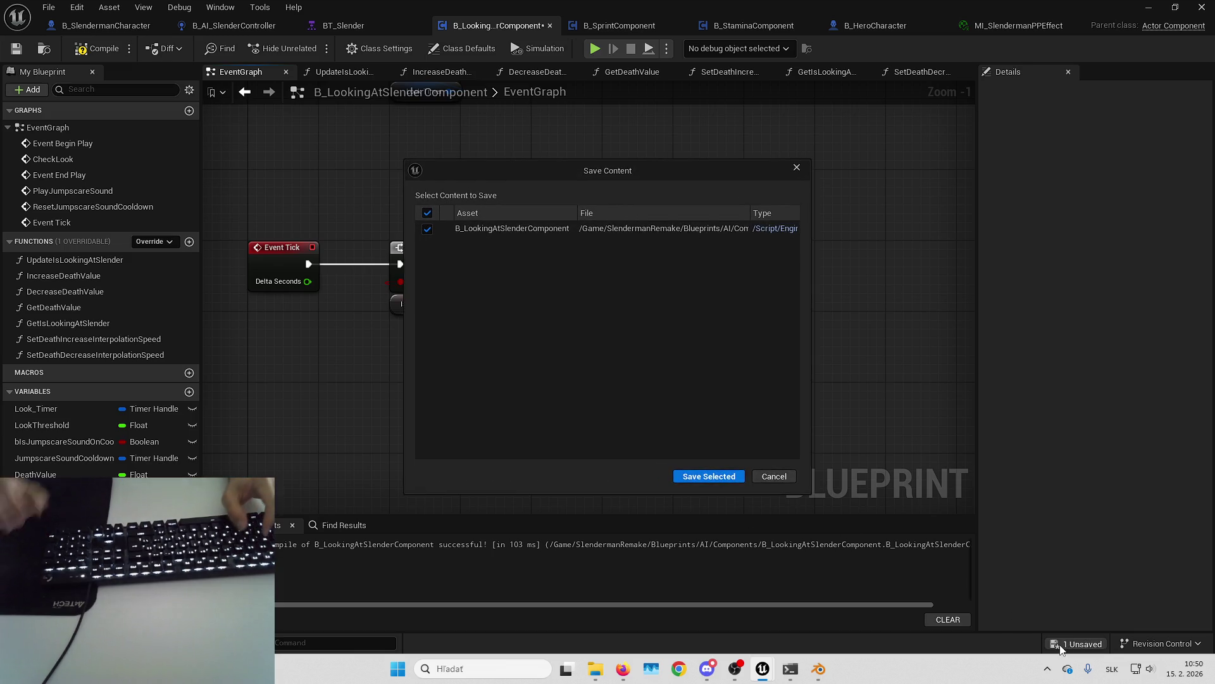
key(Return)
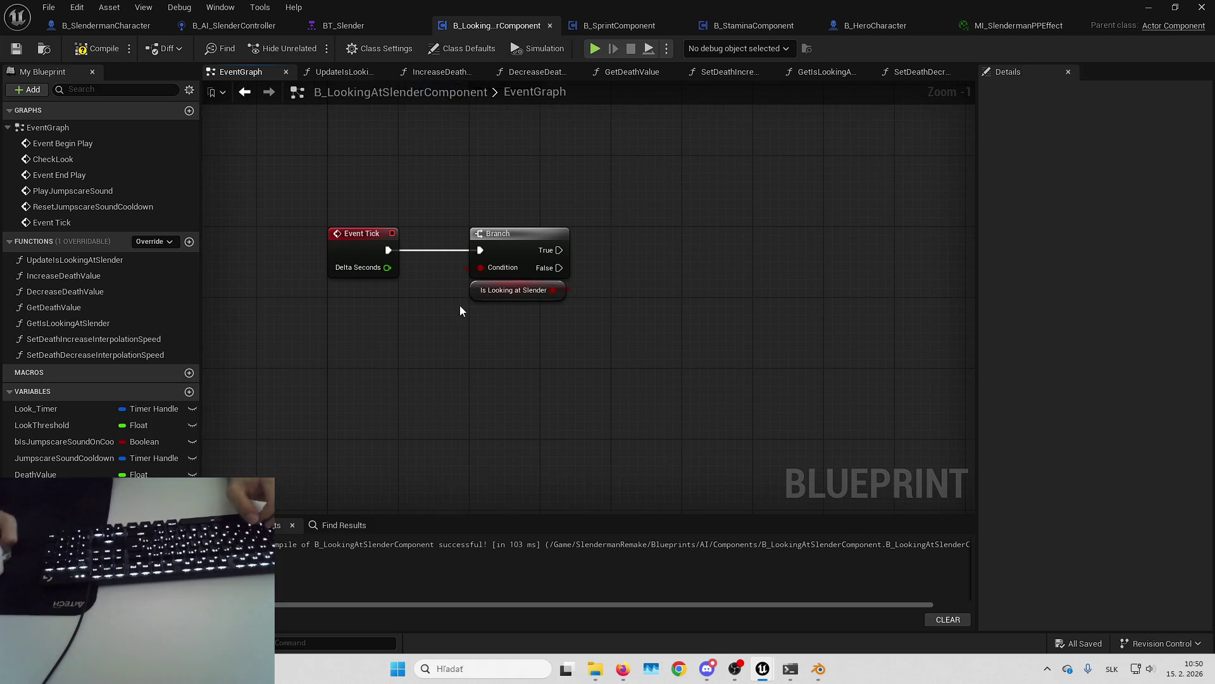
click(500, 290)
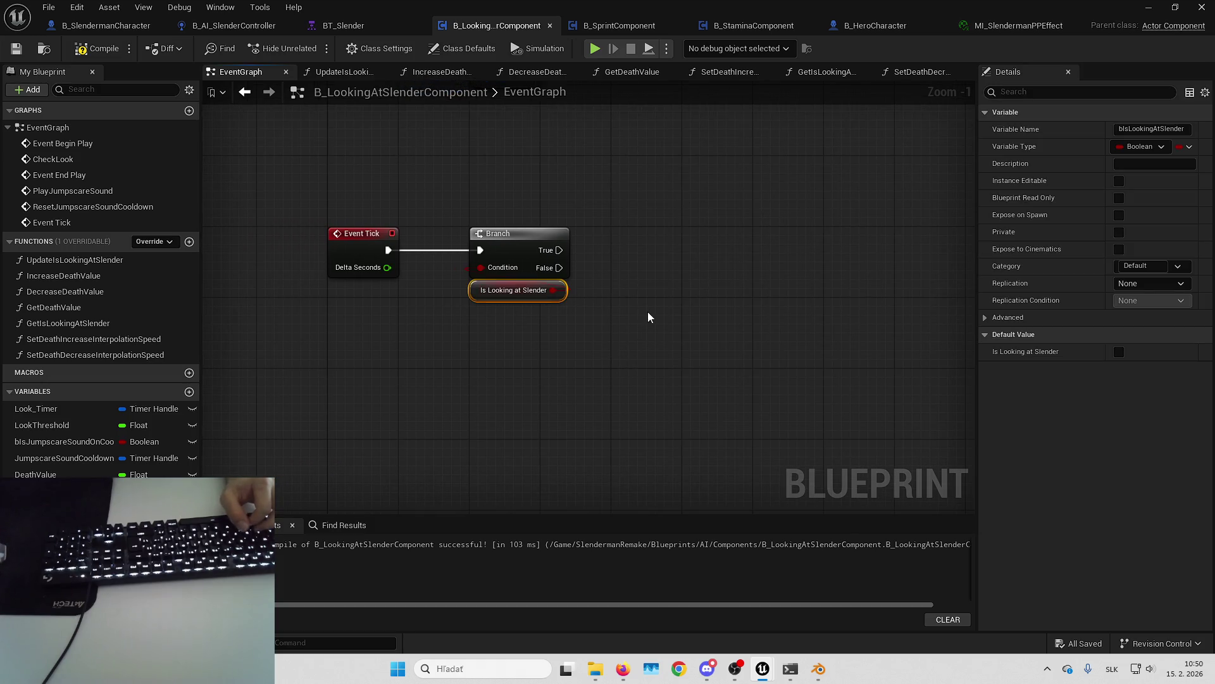
mouse_move(627, 327)
mouse_down()
mouse_move(659, 313)
mouse_move(544, 328)
mouse_up()
mouse_move(97, 277)
mouse_down()
mouse_move(521, 256)
mouse_move(539, 234)
mouse_move(607, 242)
mouse_up()
click(494, 278)
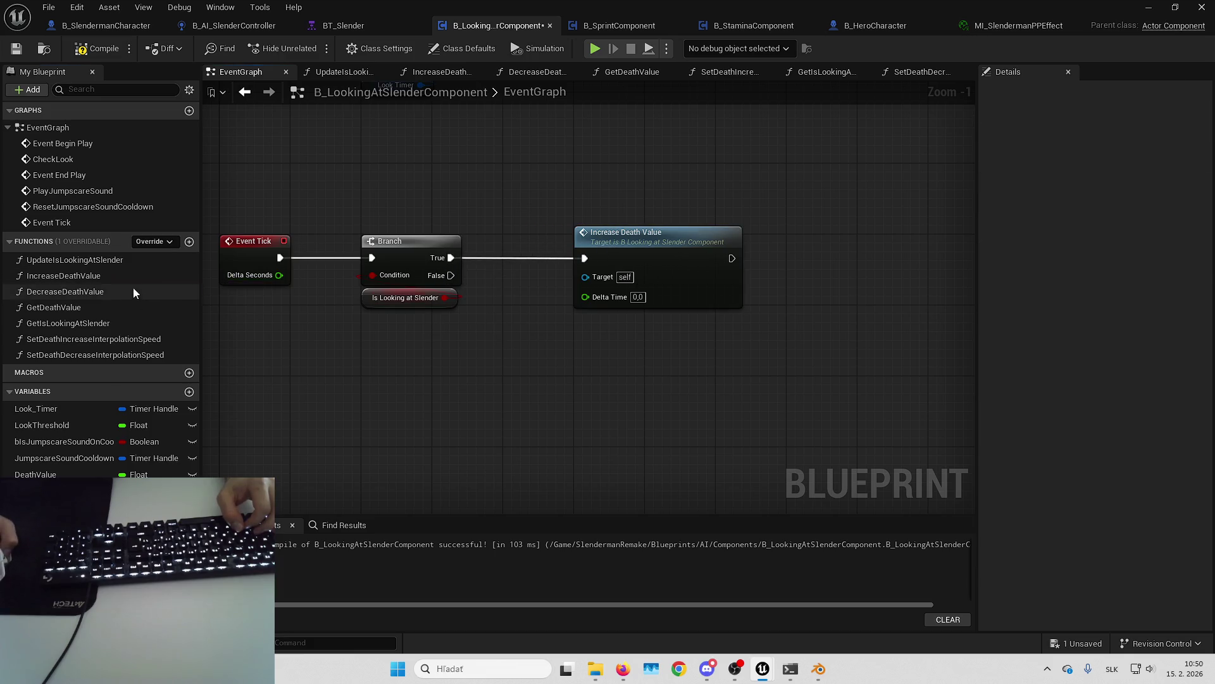
Step: Add Decrease Death Value on the False path and route Delta Seconds into both calls via reroutes
drag(133, 291, 523, 342)
mouse_move(450, 275)
mouse_down()
mouse_move(531, 374)
mouse_move(647, 358)
mouse_move(638, 341)
mouse_up()
click(533, 350)
drag(282, 272, 585, 297)
double_click(486, 288)
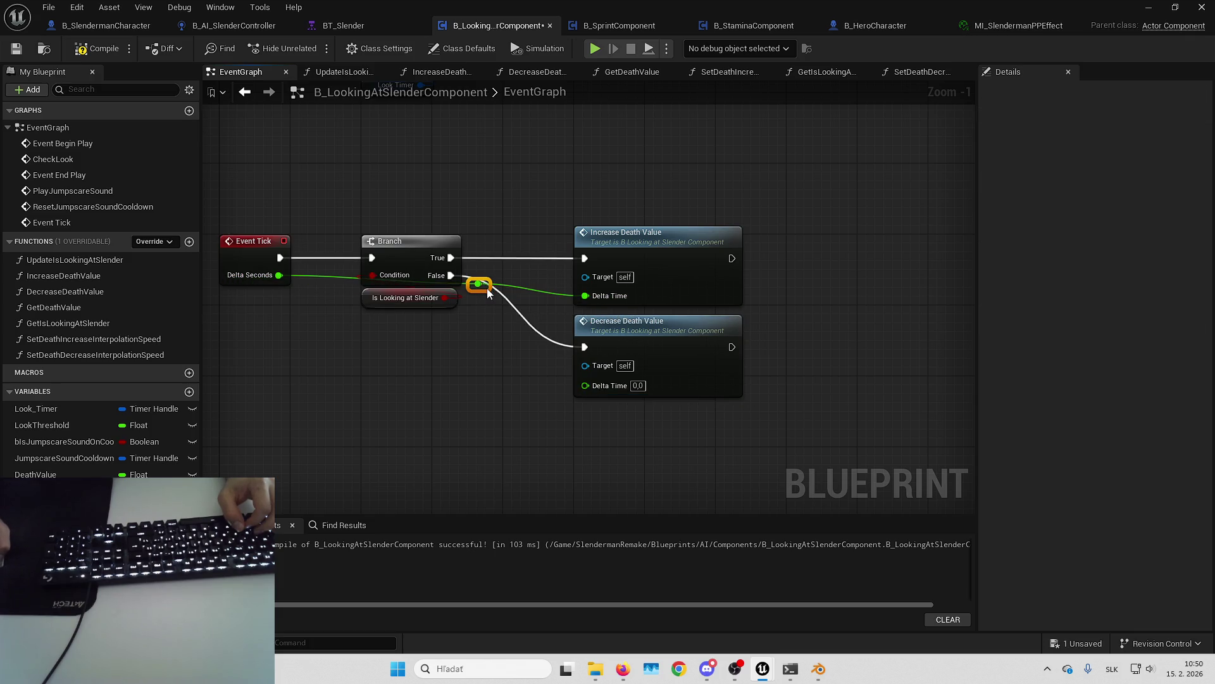
mouse_move(479, 284)
mouse_down()
mouse_move(446, 338)
mouse_move(585, 385)
mouse_up()
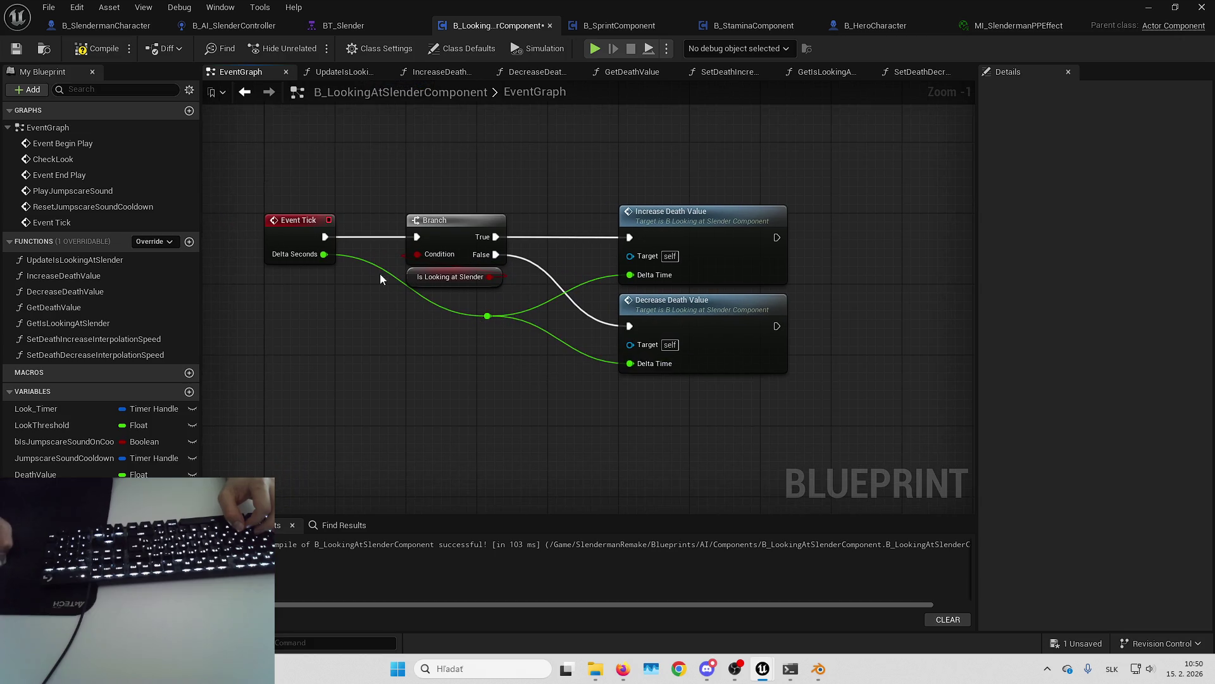
double_click(380, 270)
mouse_move(373, 265)
mouse_down()
mouse_move(373, 317)
mouse_move(427, 326)
mouse_up()
Step: Compile the EventGraph and save the blueprint with Ctrl+Shift+S
click(93, 55)
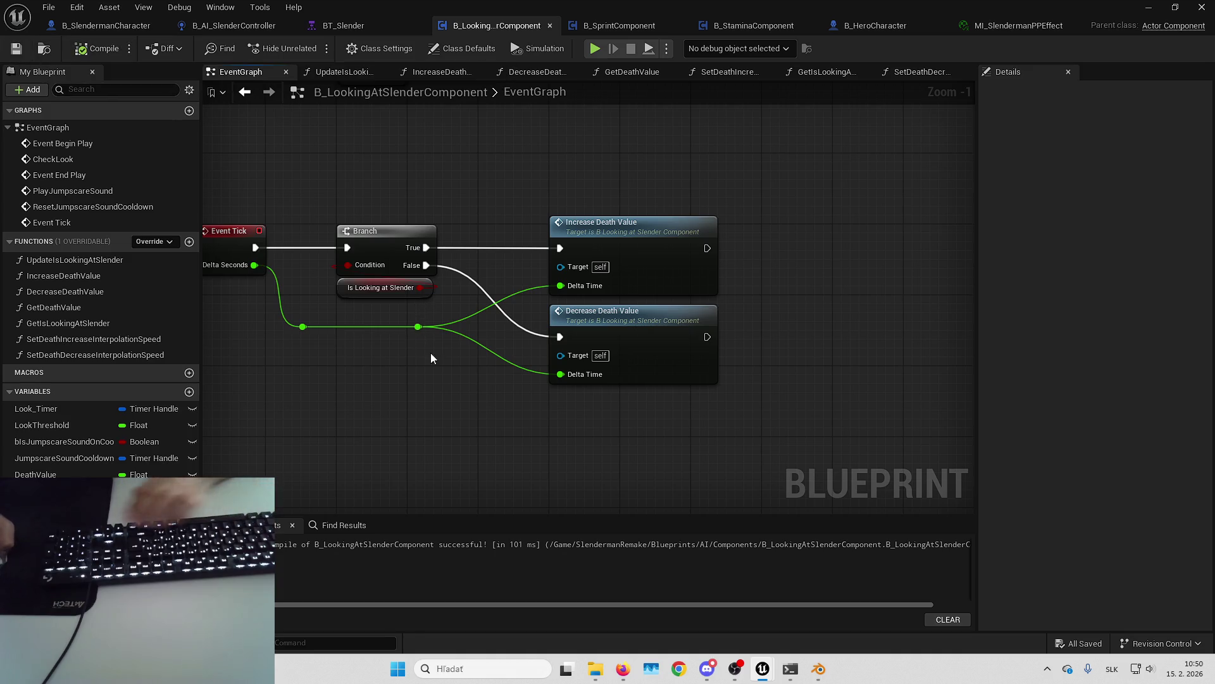
scroll(426, 372, down, 6)
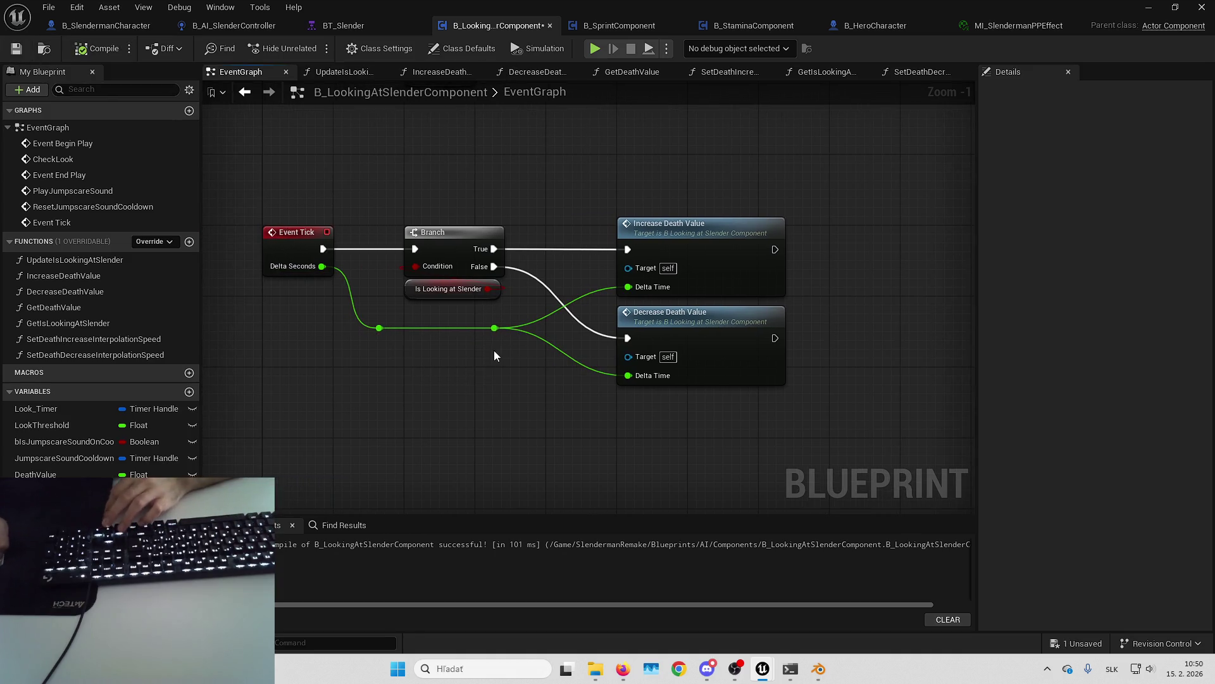
scroll(579, 305, up, 4)
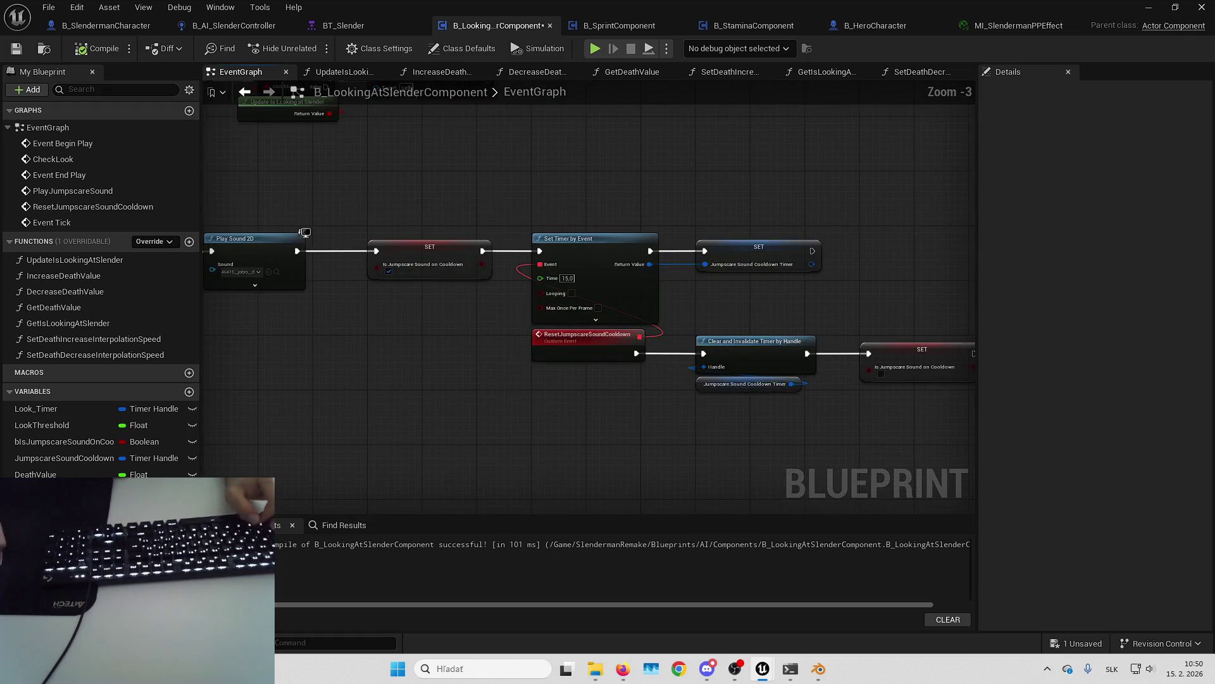
scroll(564, 392, down, 2)
scroll(590, 263, up, 2)
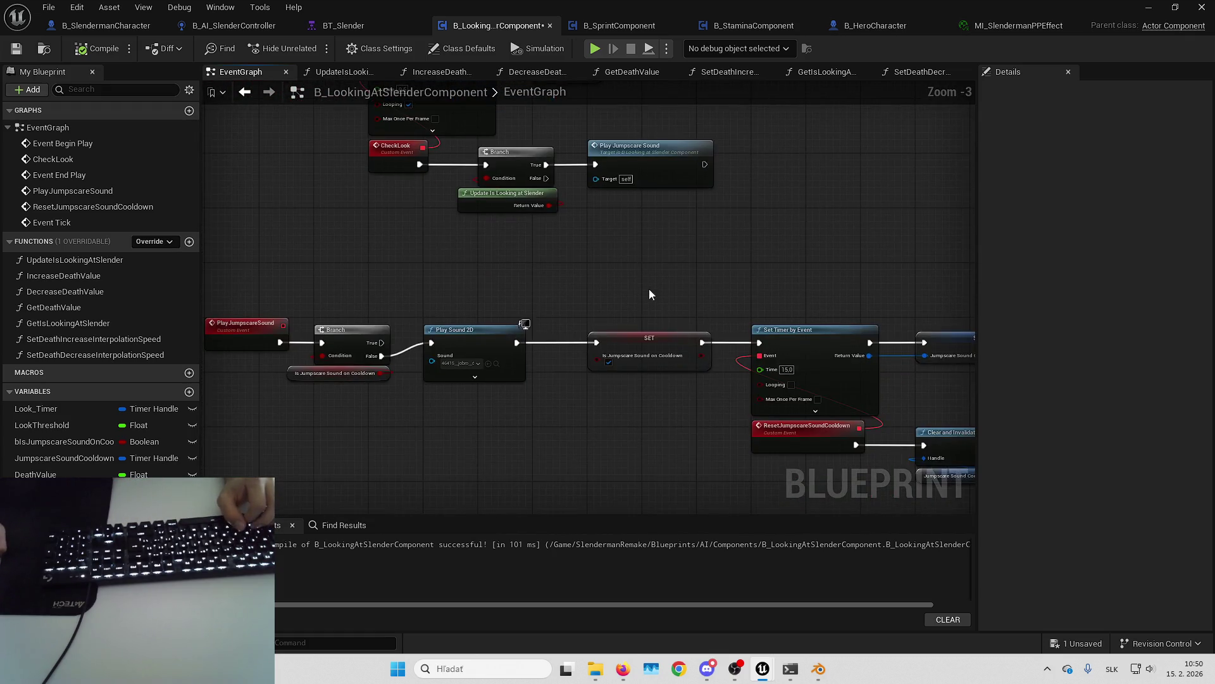
scroll(640, 310, up, 2)
scroll(719, 203, down, 2)
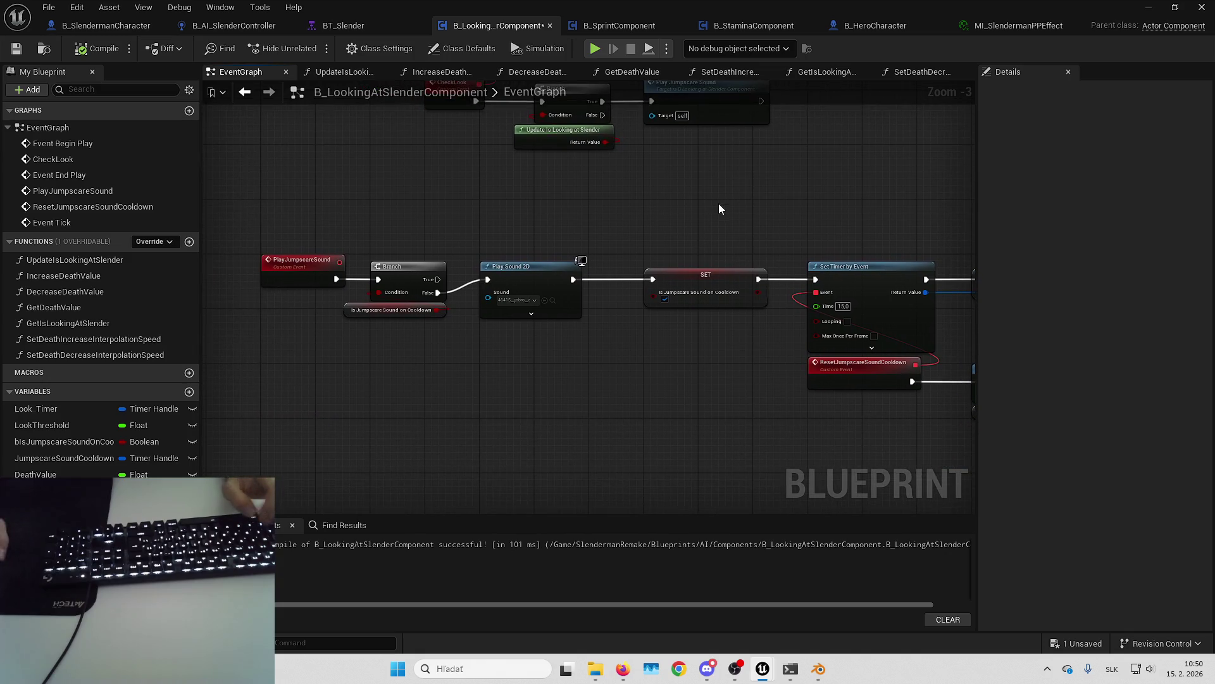
key(ctrl+shift+s)
key(Return)
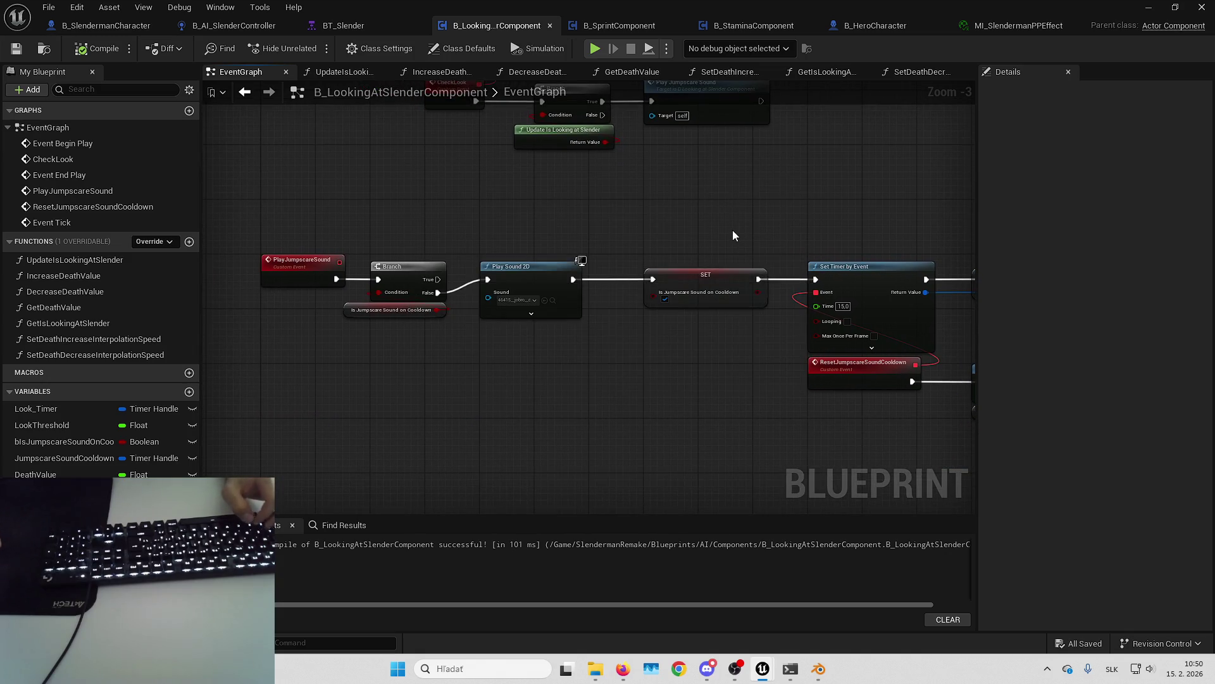
Step: Add a Print String node after SET in IncreaseDeathValue
scroll(732, 230, down, 1)
mouse_move(698, 179)
mouse_down()
mouse_move(663, 209)
mouse_move(672, 216)
mouse_move(656, 207)
mouse_move(674, 220)
mouse_up()
double_click(652, 313)
scroll(716, 306, down, 1)
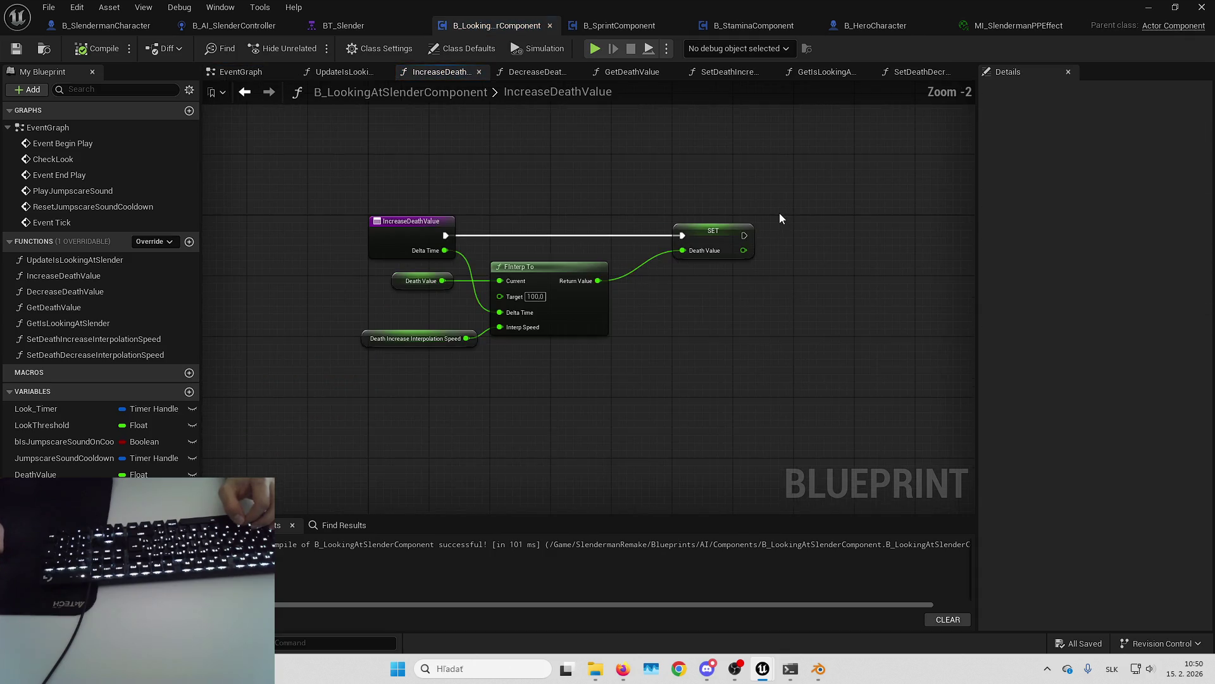
mouse_move(780, 212)
mouse_down()
mouse_move(646, 238)
mouse_move(551, 390)
mouse_move(561, 380)
mouse_move(621, 485)
mouse_move(556, 285)
mouse_up()
key(alt+Left)
double_click(545, 352)
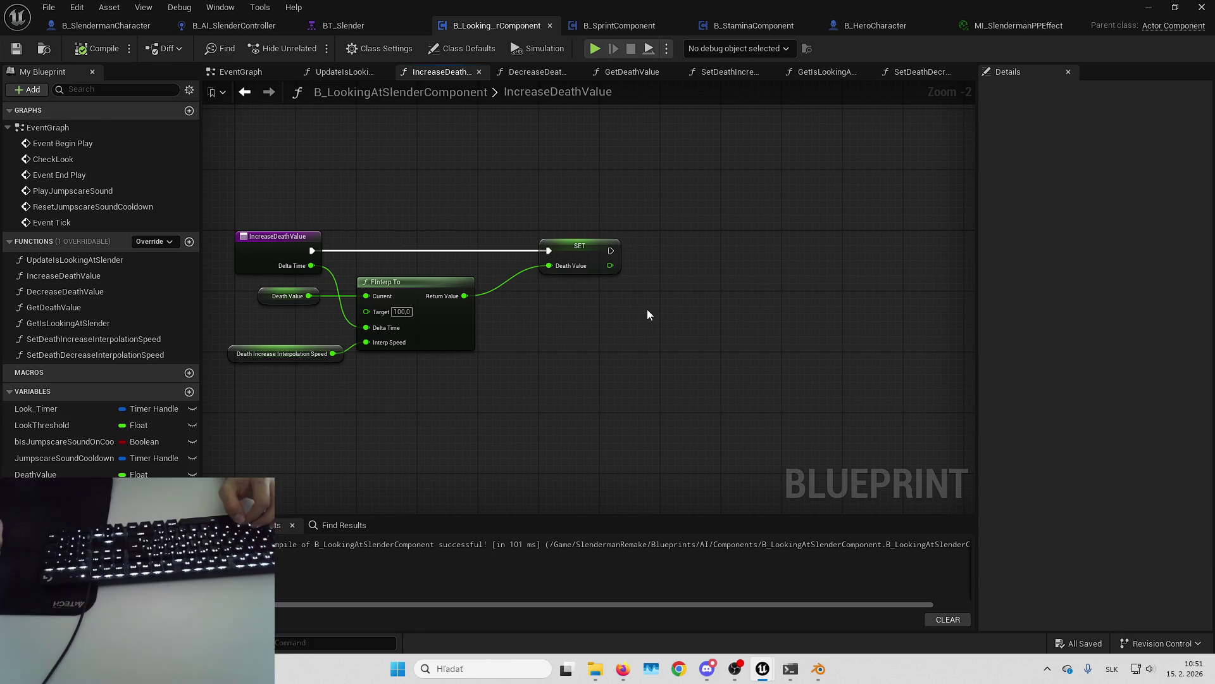
drag(647, 309, 581, 322)
drag(545, 263, 655, 259)
text(pr)
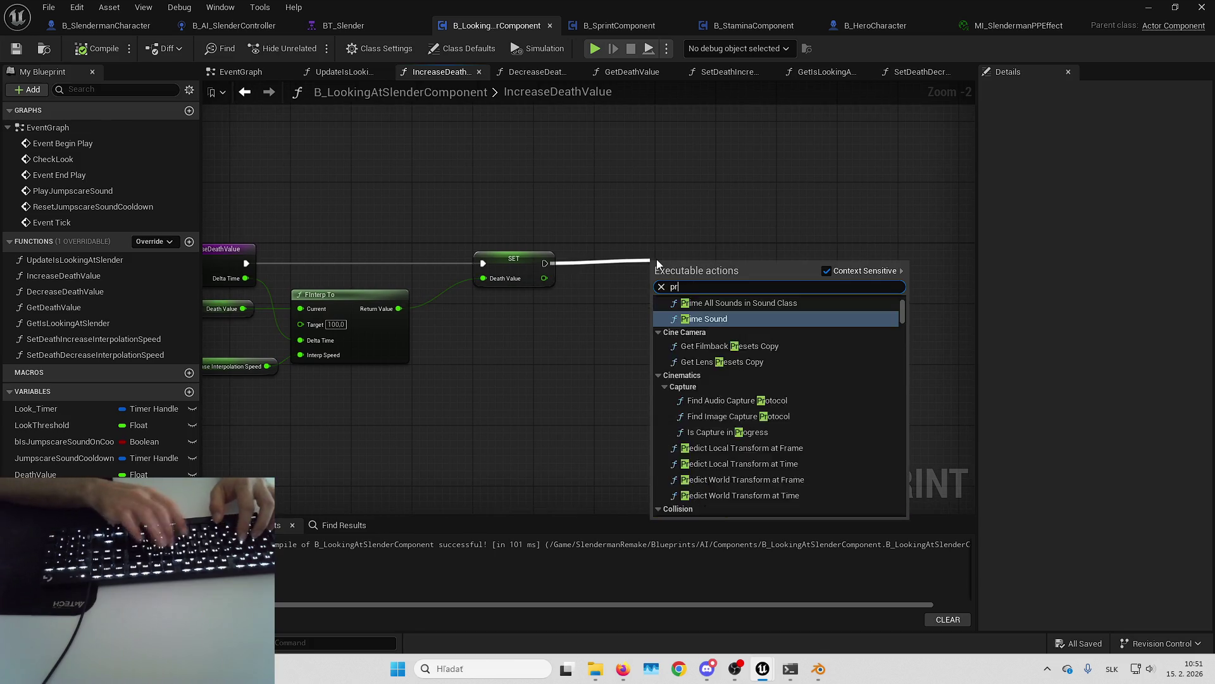
text(int)
key(Return)
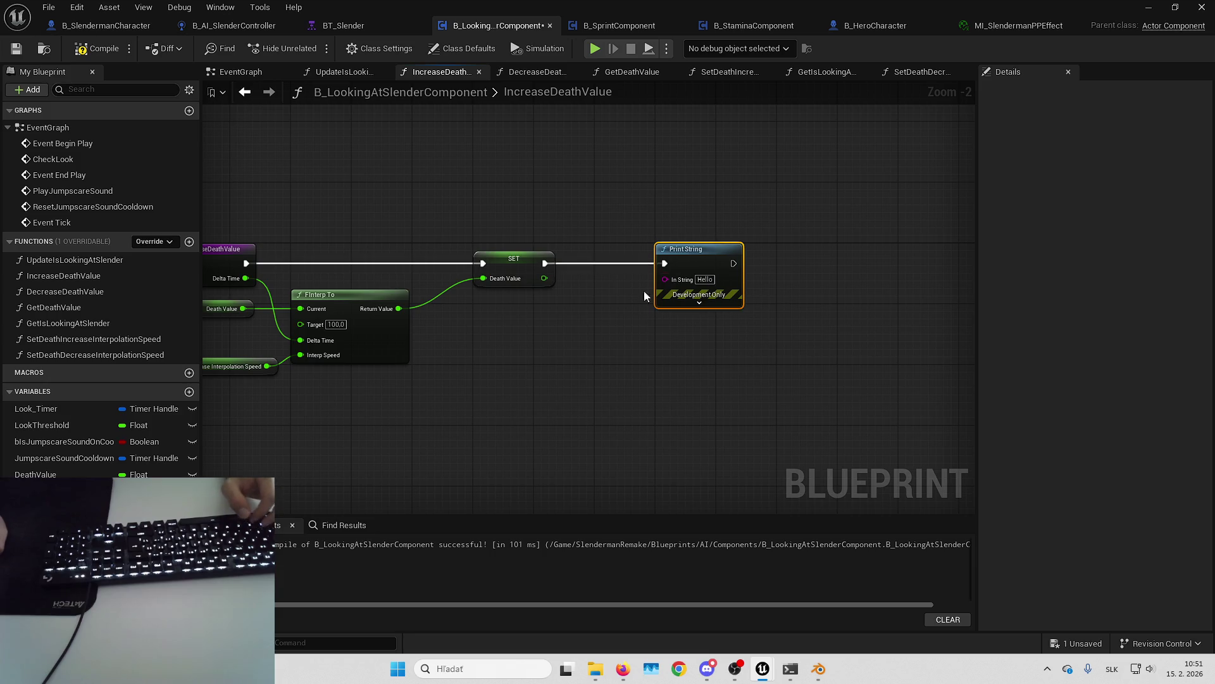
Step: Feed Print String from an Append starting with 'DeathValue:' and make the text colour red
mouse_move(543, 282)
mouse_down()
mouse_move(677, 283)
mouse_move(668, 315)
mouse_up()
text(append)
key(Return)
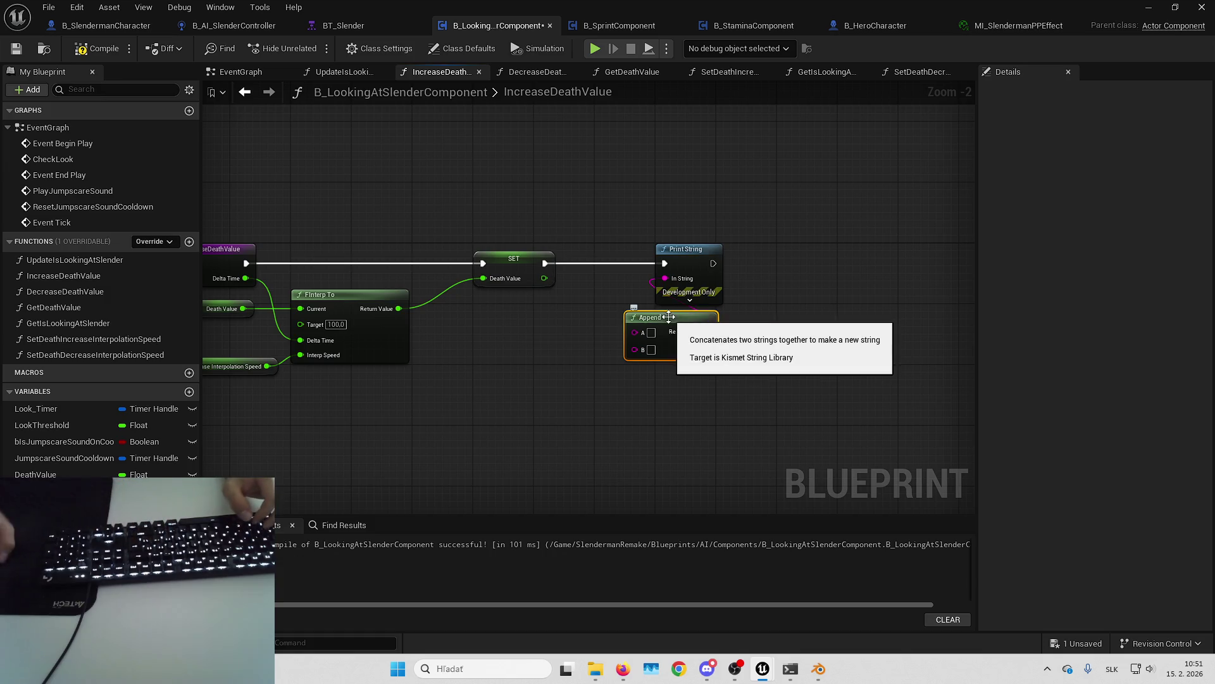
click(689, 301)
click(706, 330)
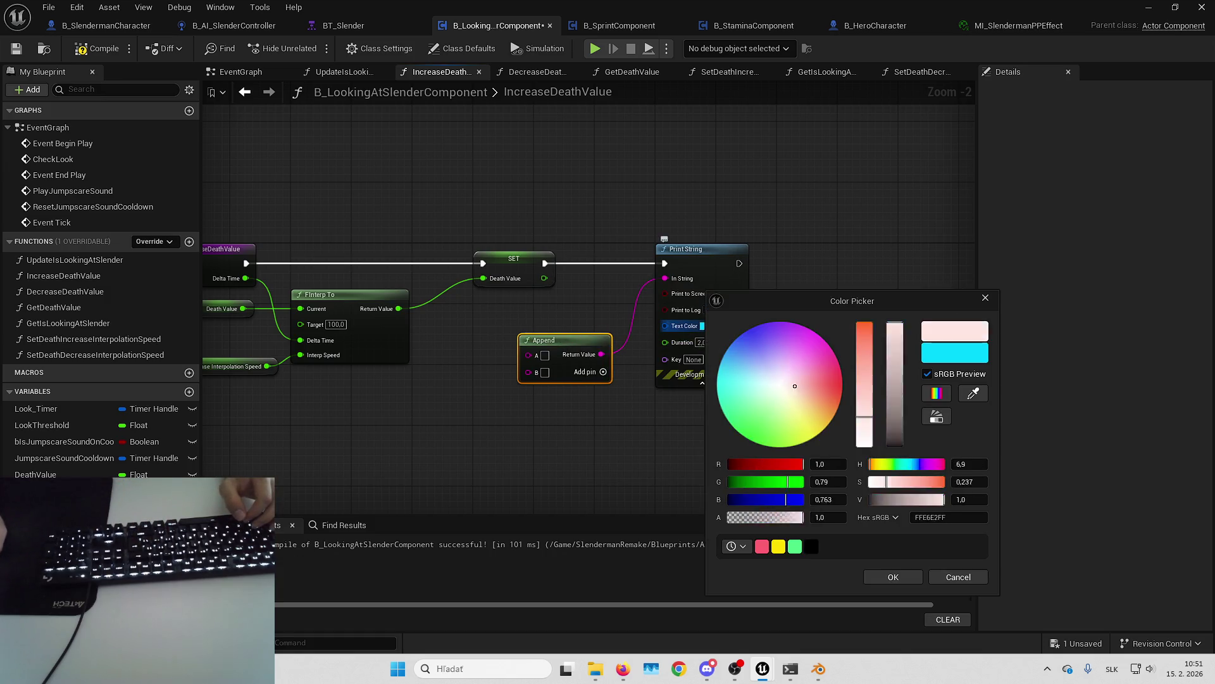
drag(835, 387, 842, 386)
click(893, 577)
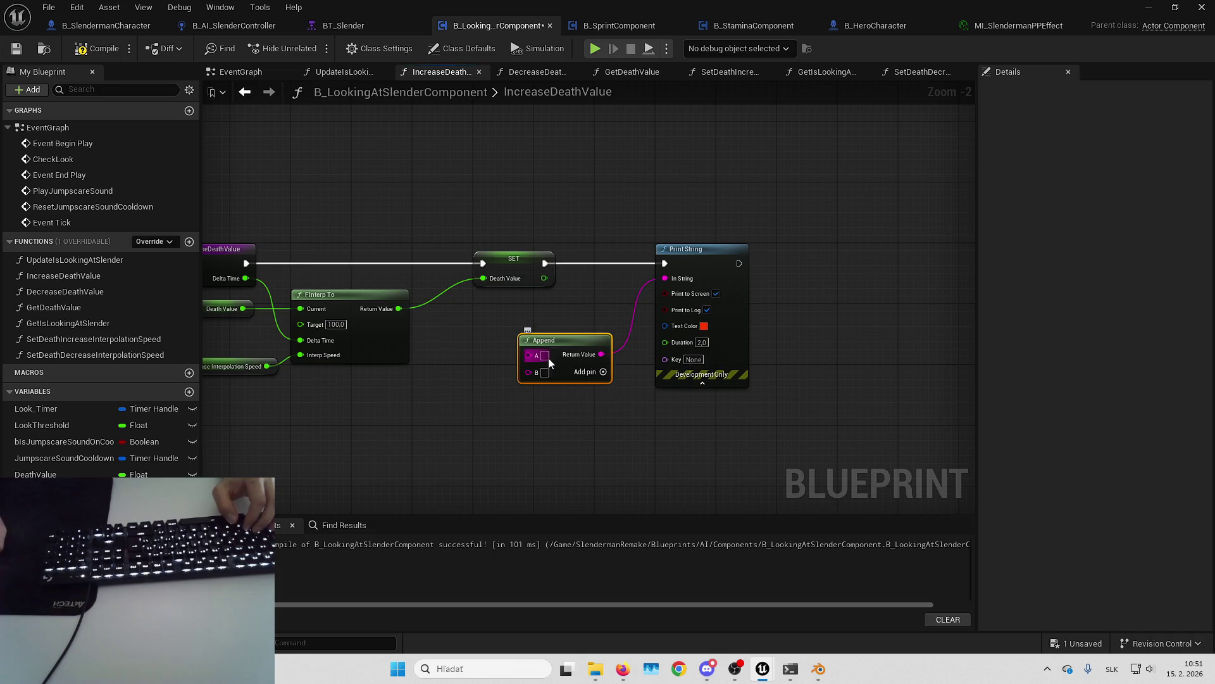
text(DeathValue:)
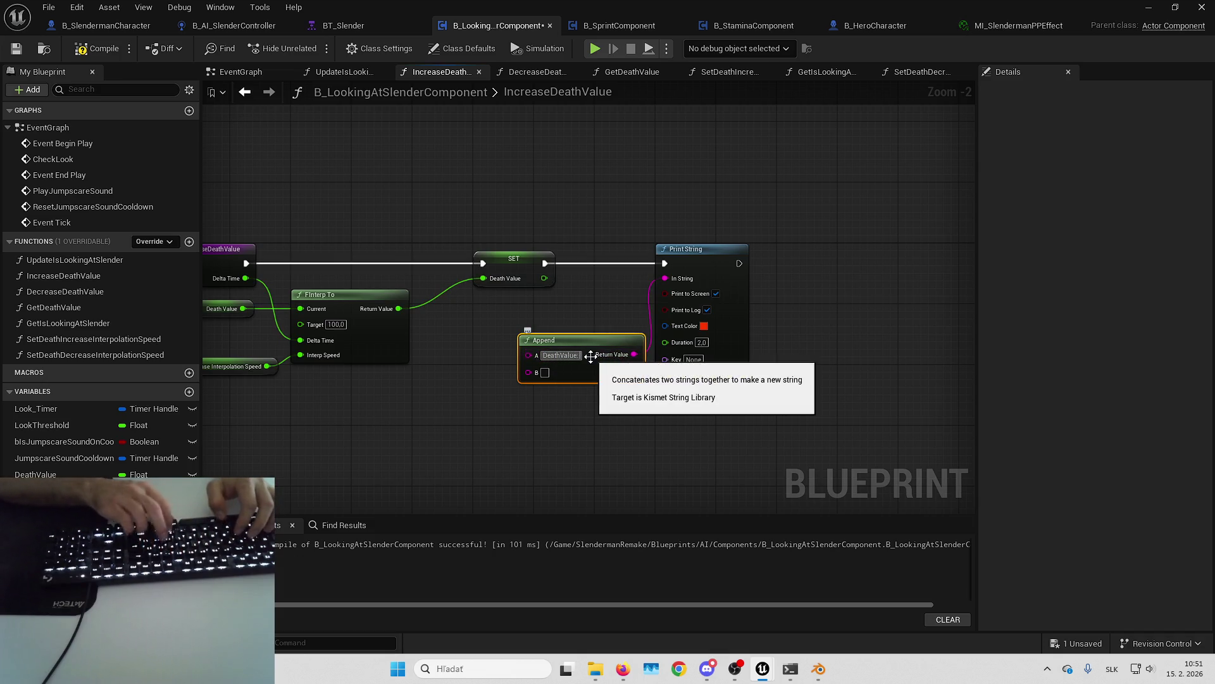
Step: Connect Death Value to Append's B input, set the print key to 5, and open DecreaseDeathValue
drag(545, 278, 528, 372)
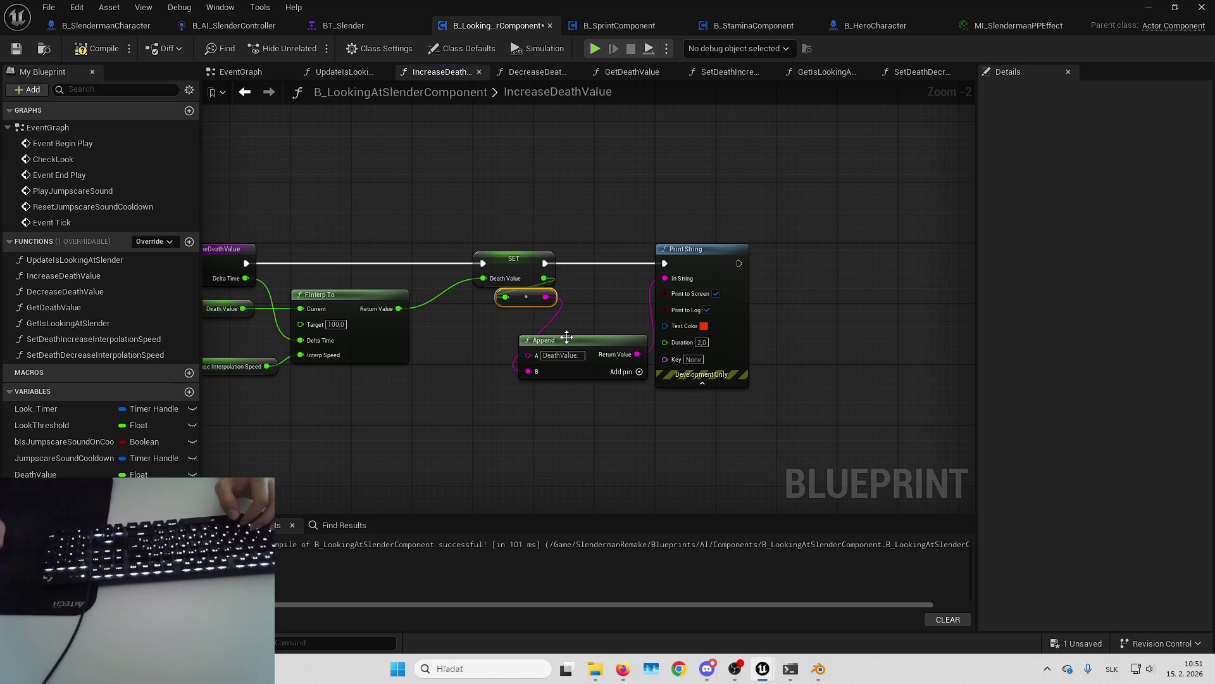
drag(607, 237, 659, 373)
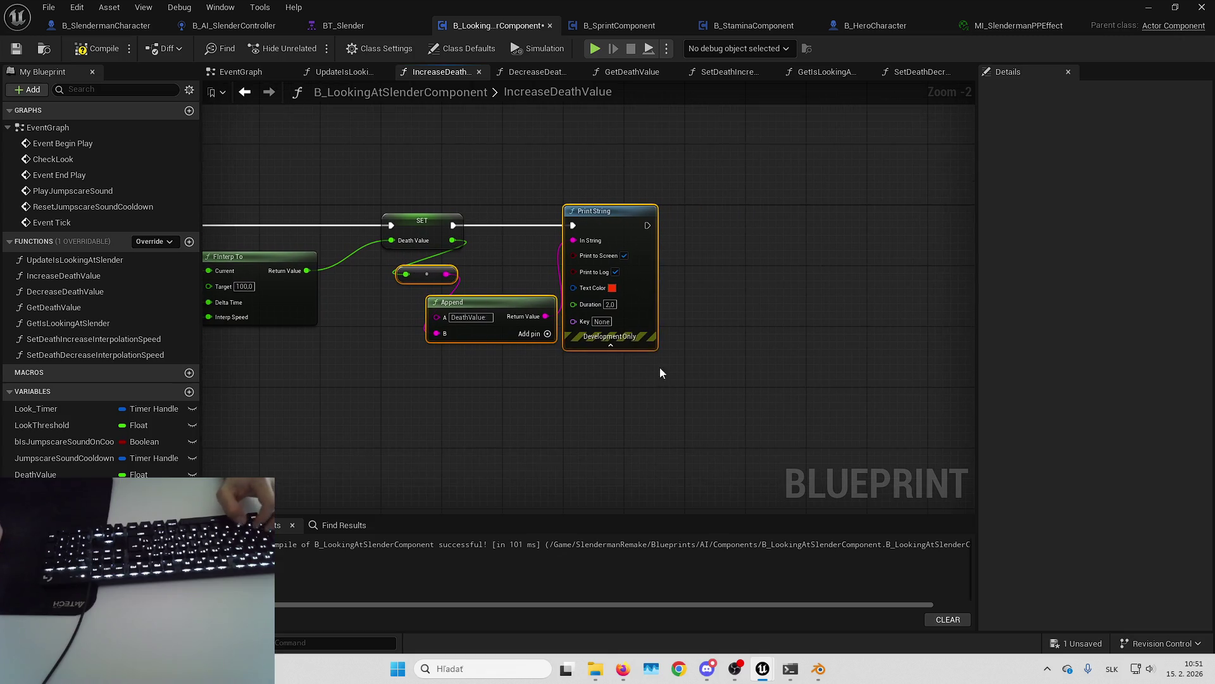
click(601, 321)
text(5)
key(Return)
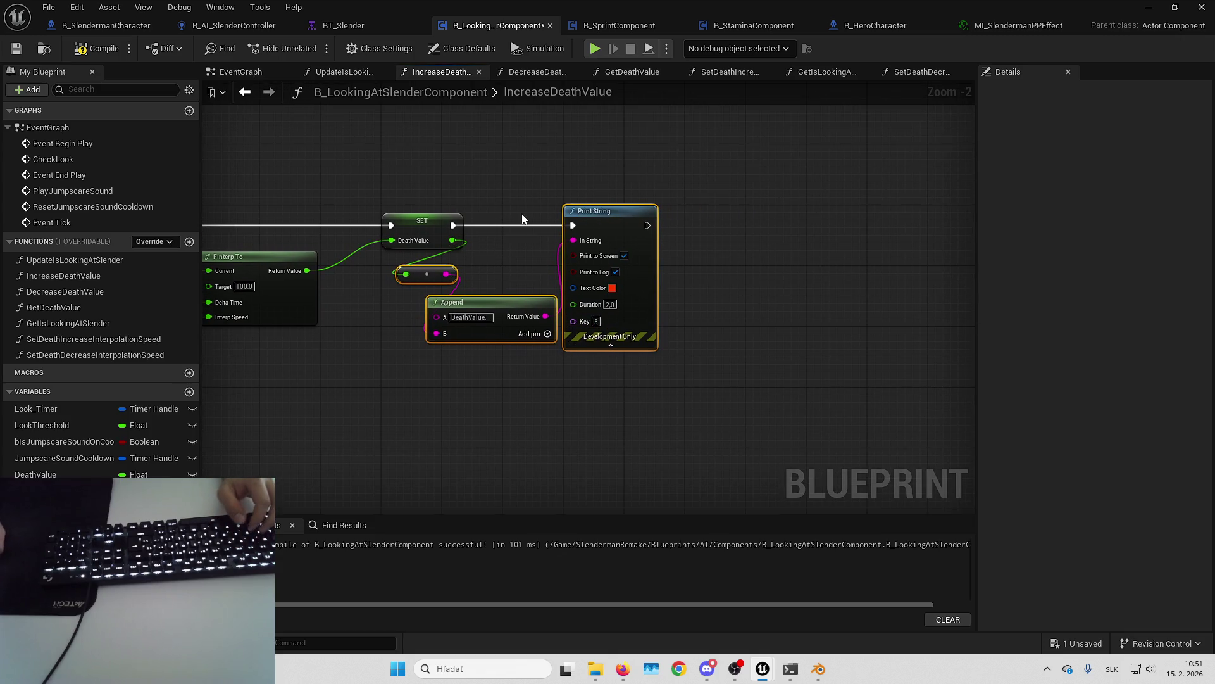
drag(522, 219, 600, 221)
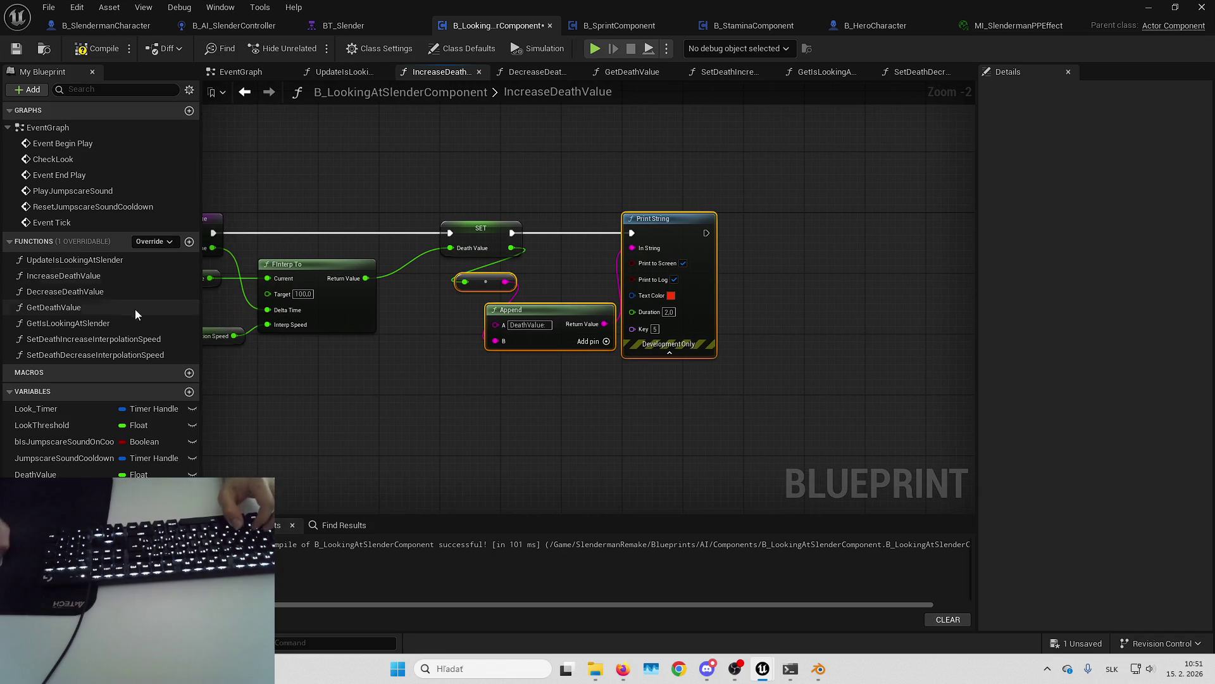
click(133, 337)
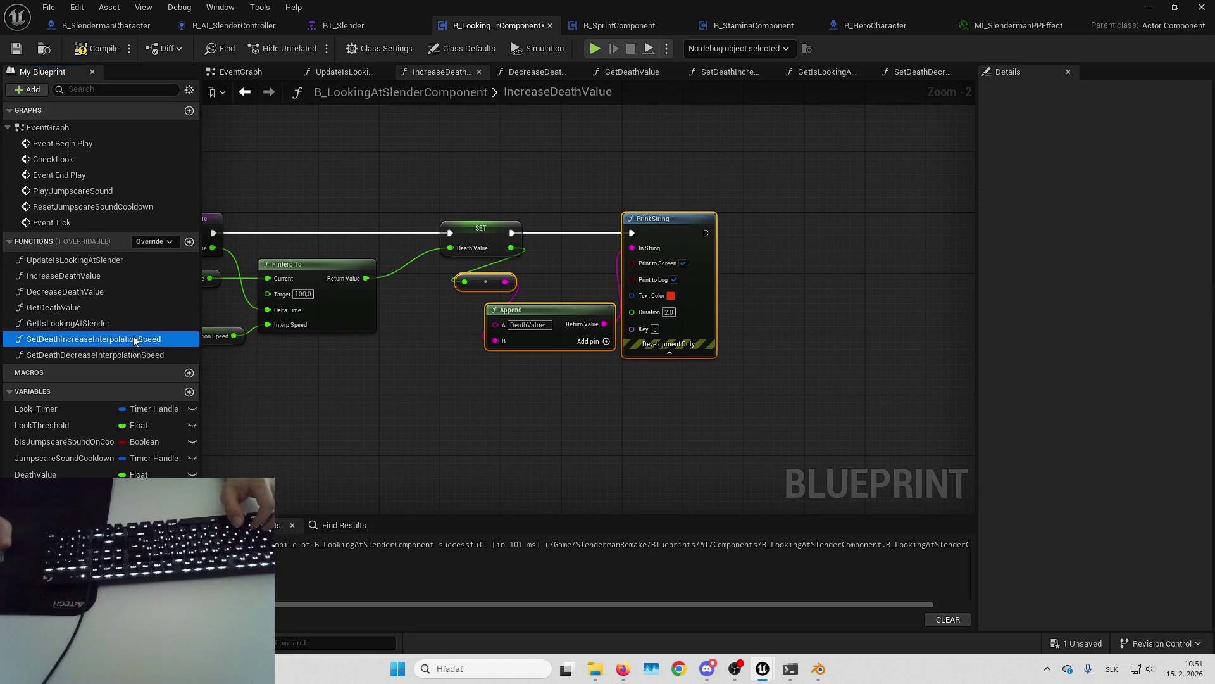
click(109, 274)
double_click(112, 291)
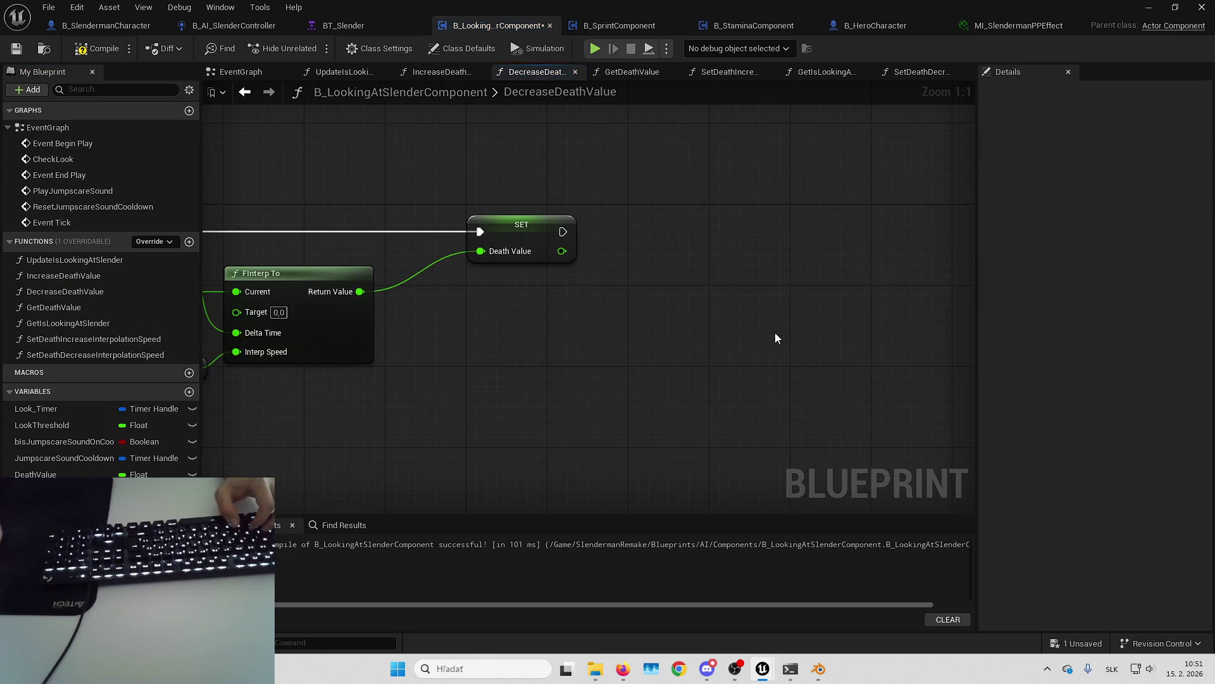
Step: Paste the Print String and Append nodes after SET in DecreaseDeathValue, wire Death Value, and launch Play
key(ctrl+v)
mouse_move(904, 282)
mouse_down()
mouse_move(816, 257)
mouse_move(563, 232)
mouse_move(824, 229)
mouse_move(814, 215)
mouse_up()
drag(561, 250, 580, 297)
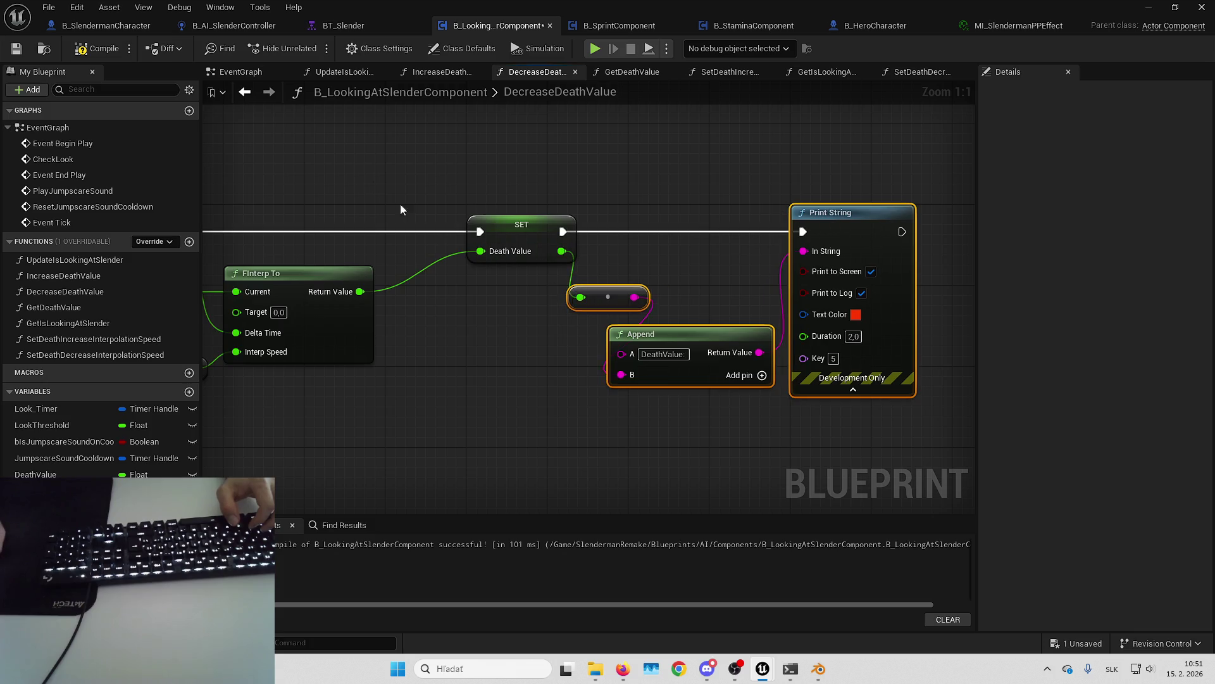
click(401, 204)
click(74, 7)
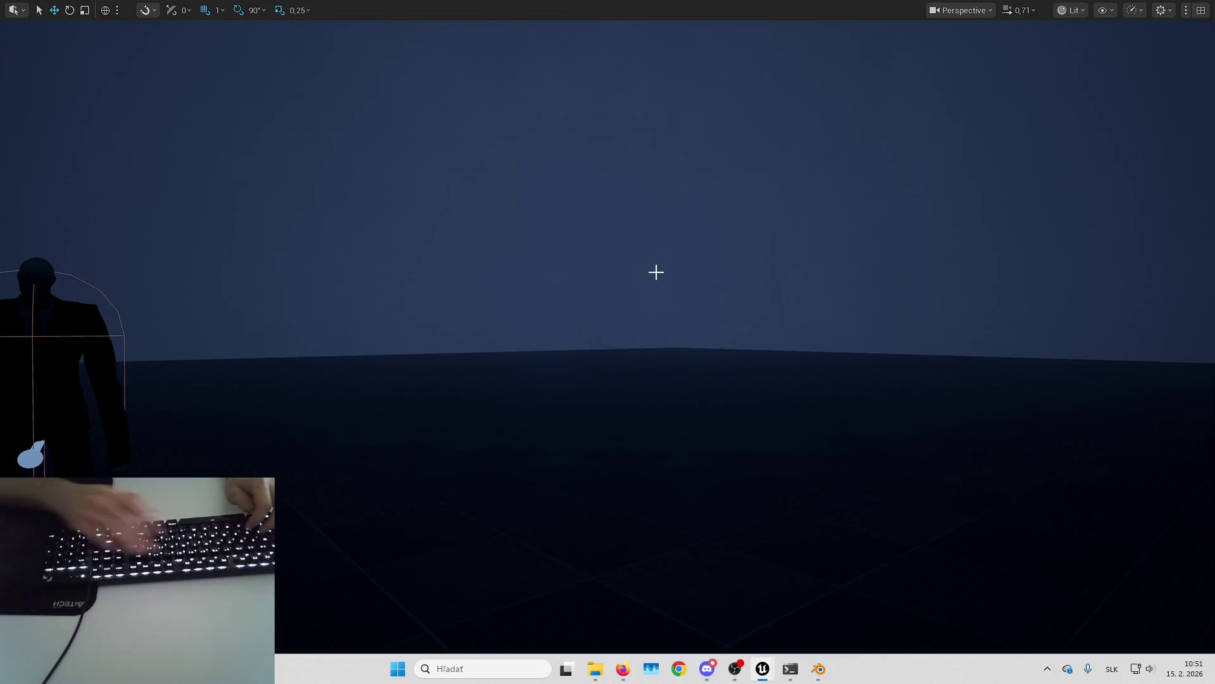
Step: Run the game to watch the red DeathValue readout, then stop with Esc
key(alt+p)
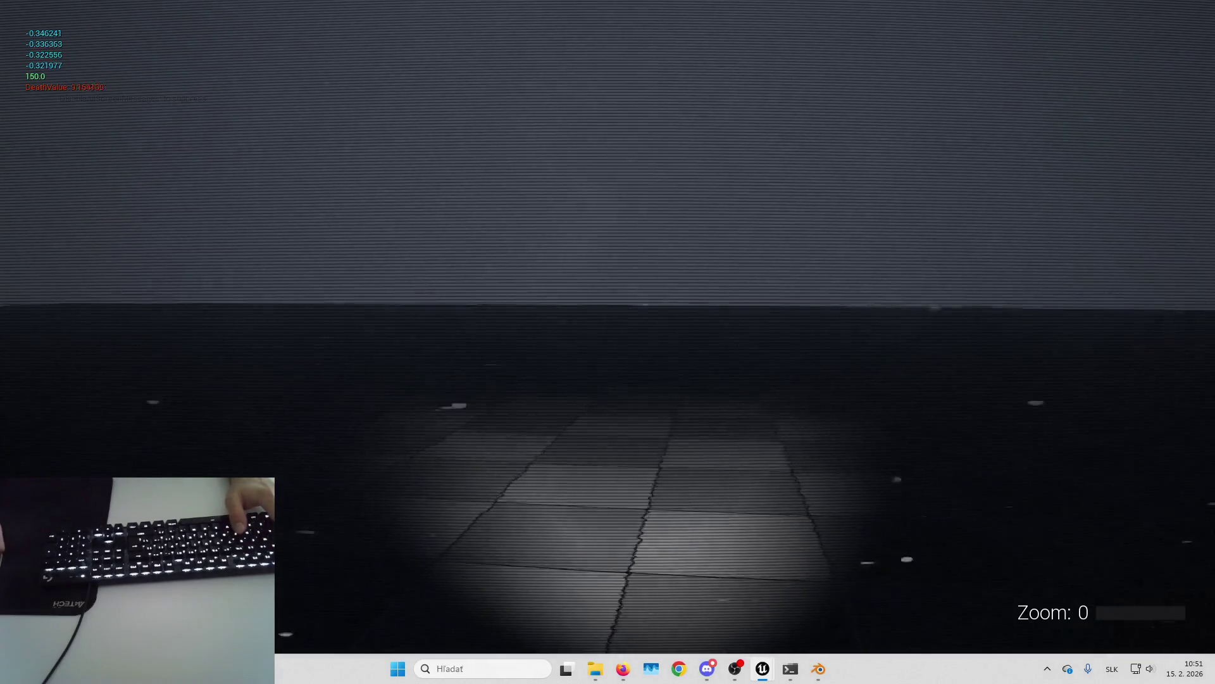
key(Escape)
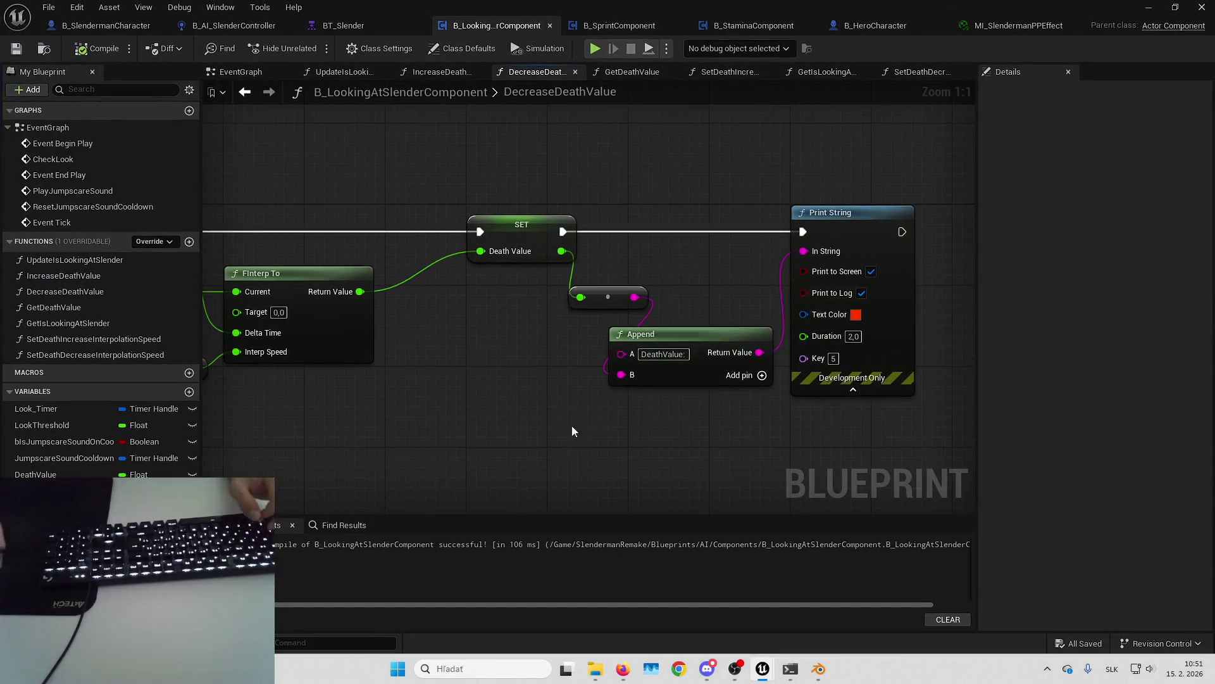
Step: Set DeathDecreaseInterpolationSpeed's default value to 0.4 and recompile the blueprint
double_click(123, 355)
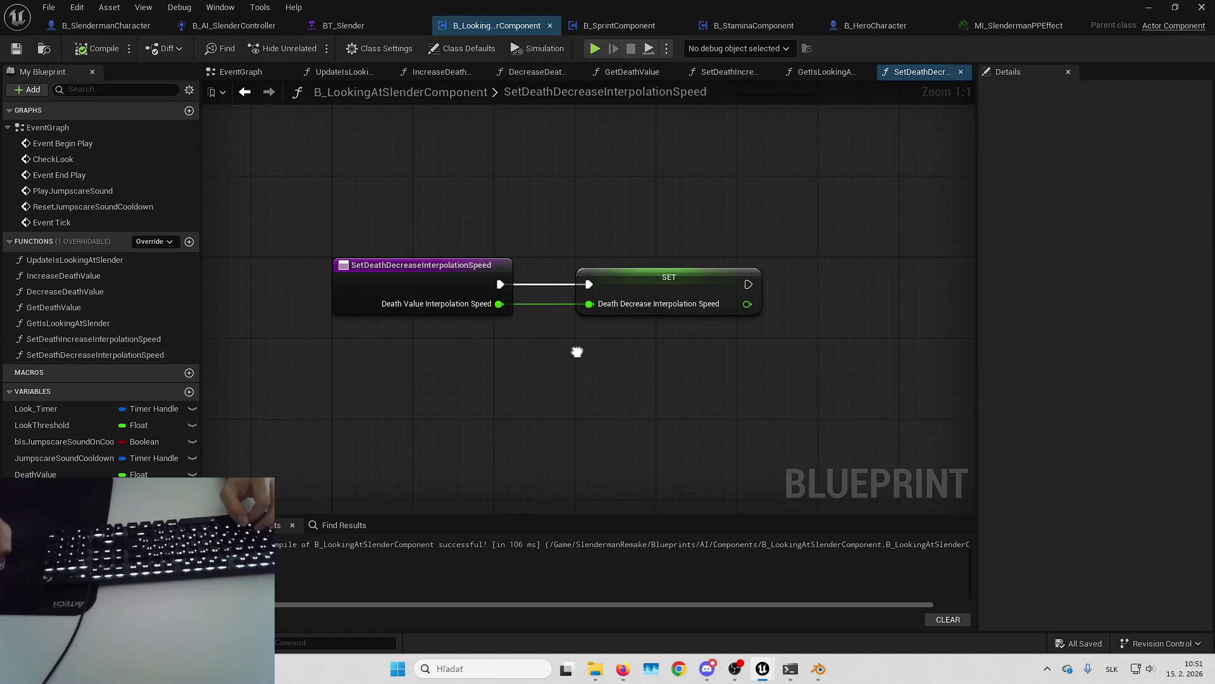
click(639, 285)
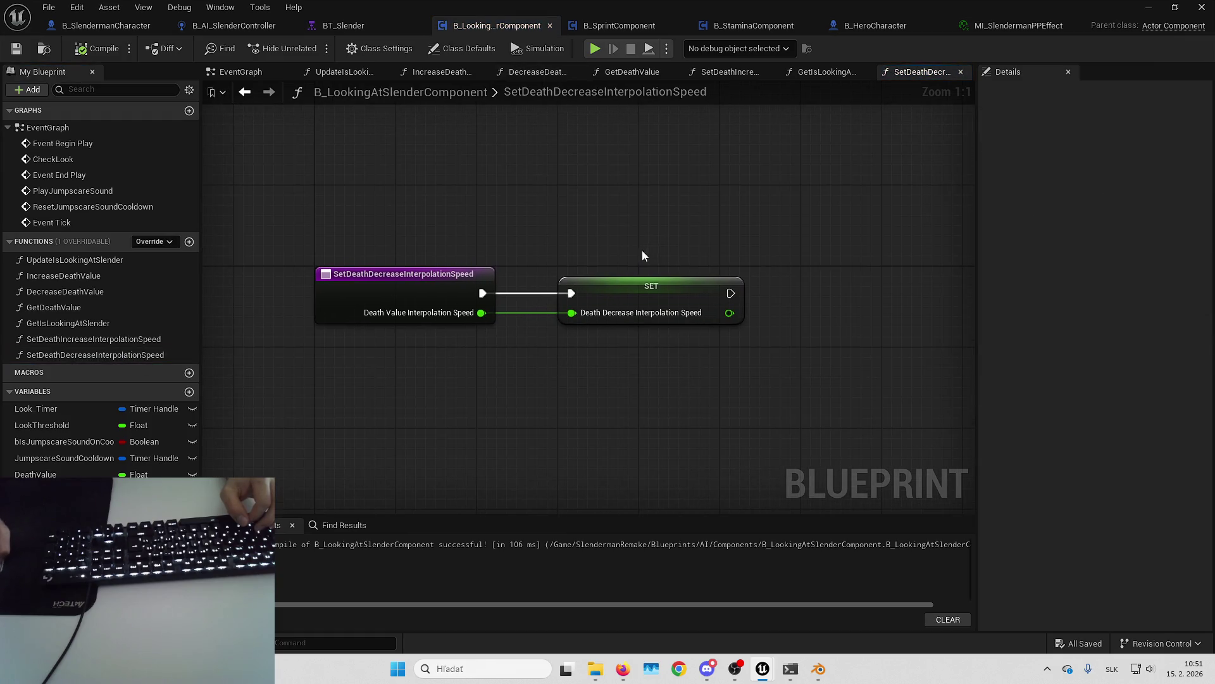
double_click(144, 342)
click(724, 275)
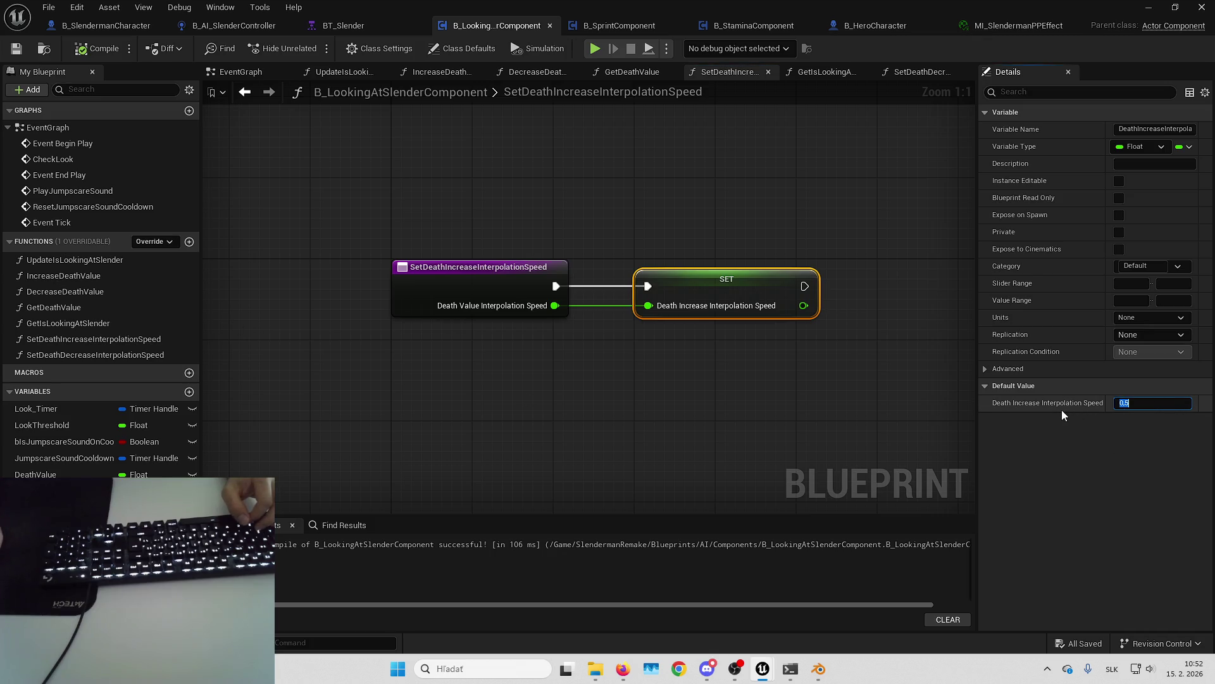
click(127, 355)
click(379, 496)
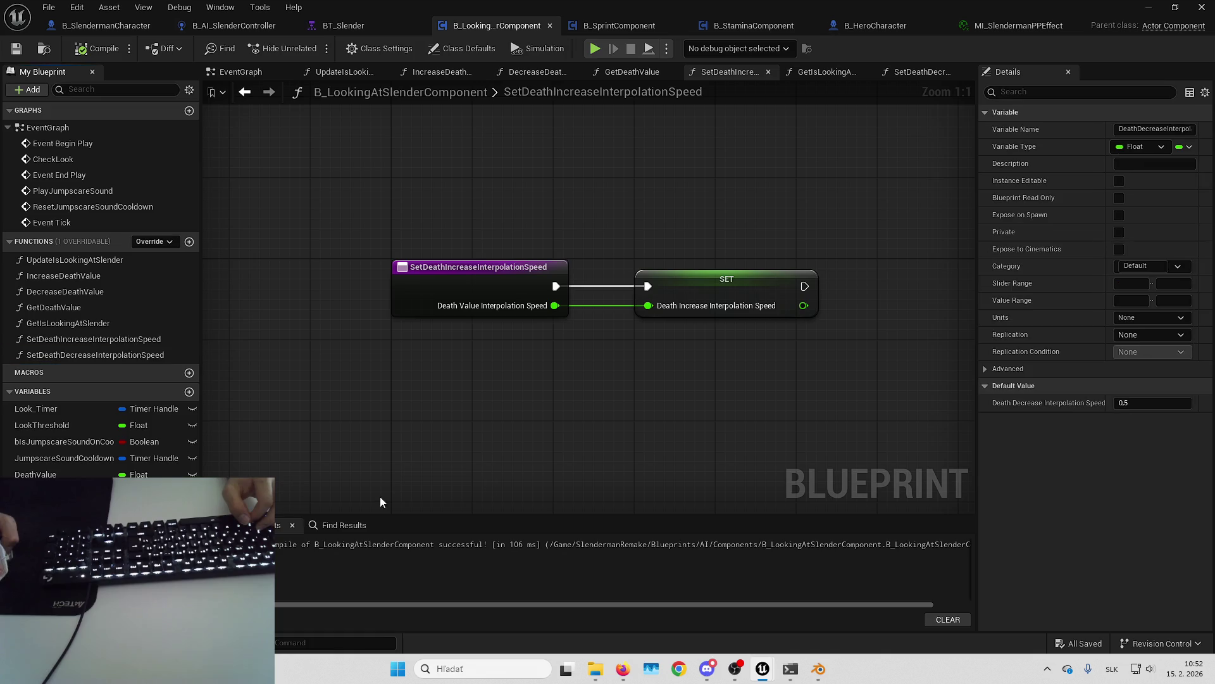
click(1166, 406)
text(0.4)
key(Return)
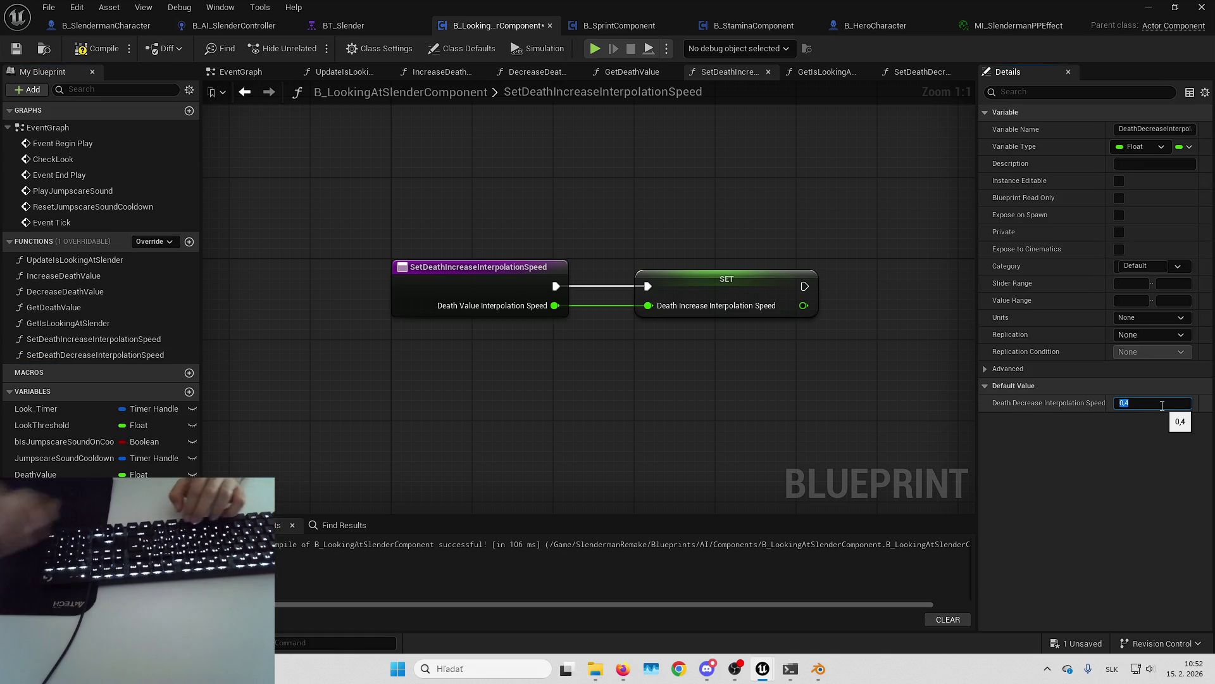
key(F7)
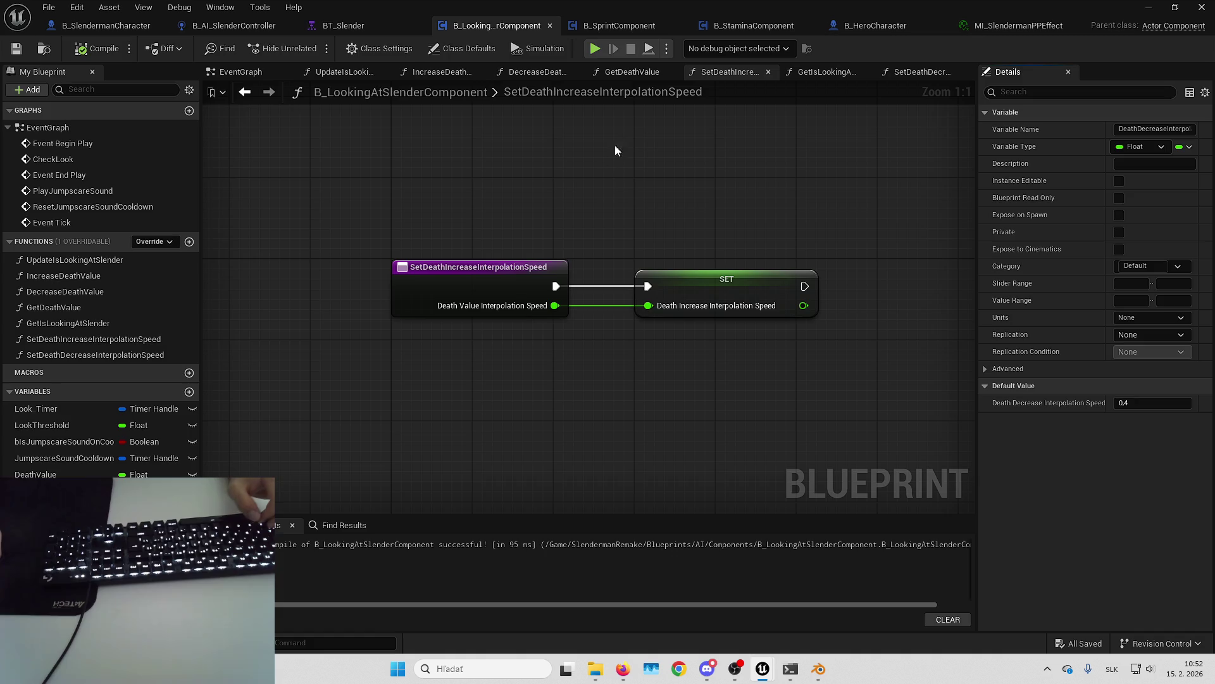
Step: Open IncreaseDeathValue from the EventGraph and frame its Set and Print String nodes
click(256, 75)
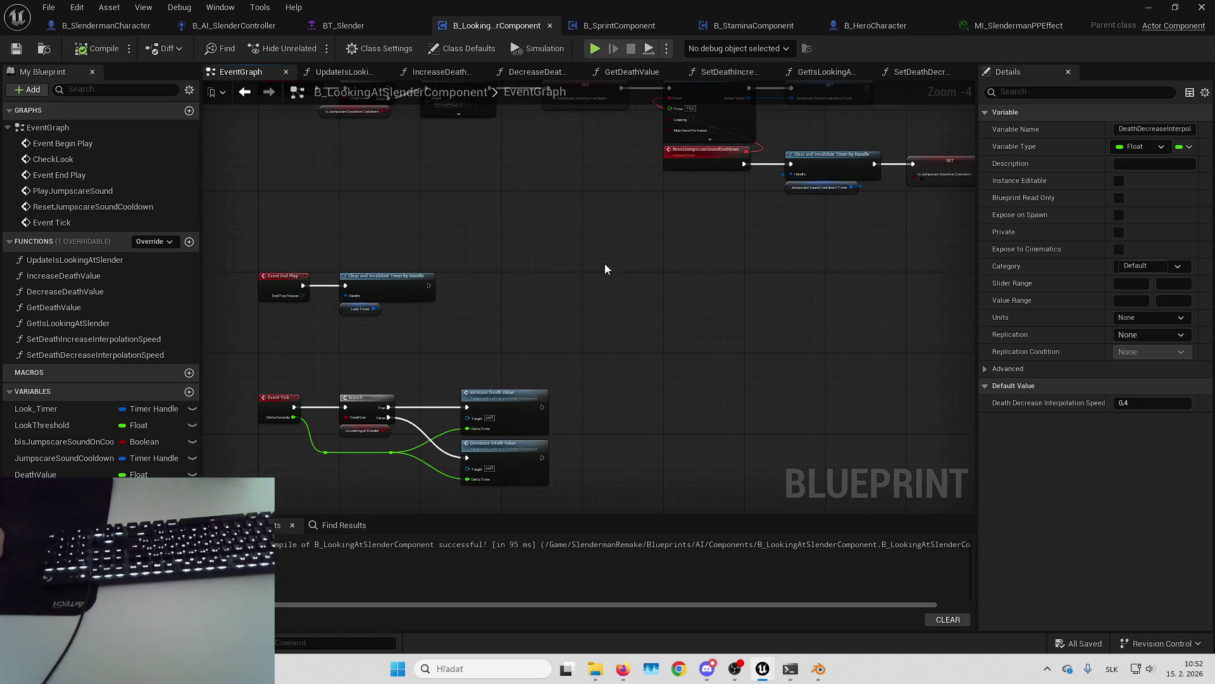
scroll(529, 458, up, 2)
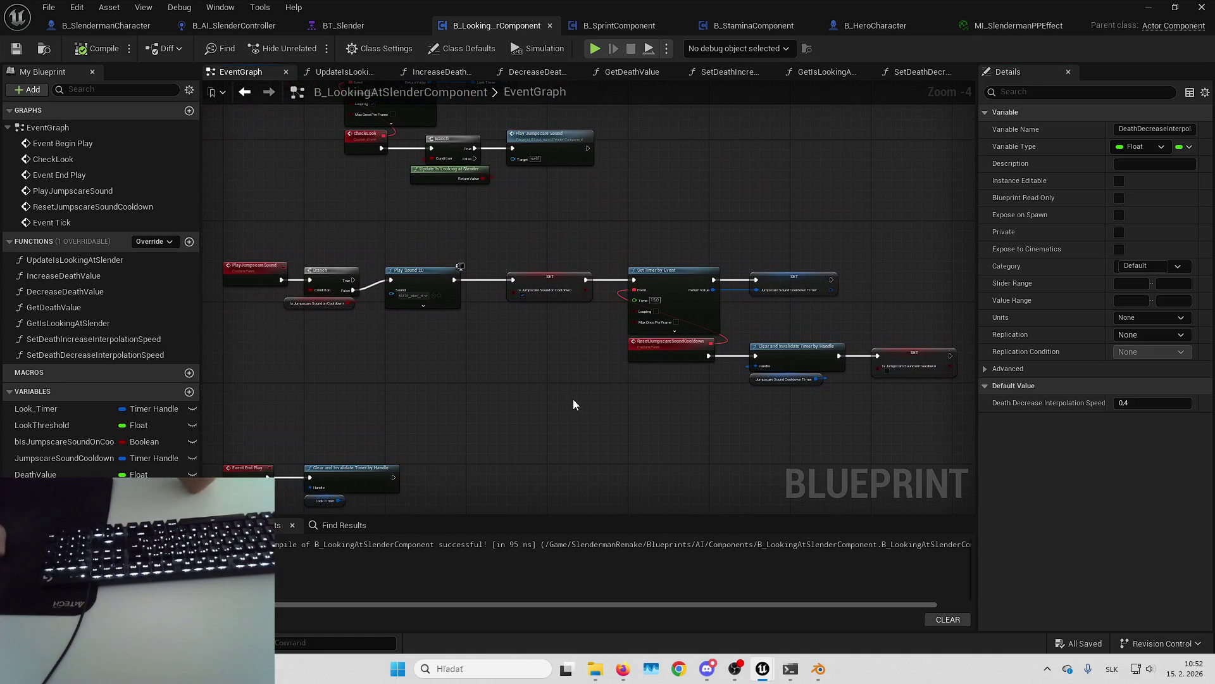
drag(574, 387, 582, 182)
scroll(532, 319, up, 3)
double_click(551, 320)
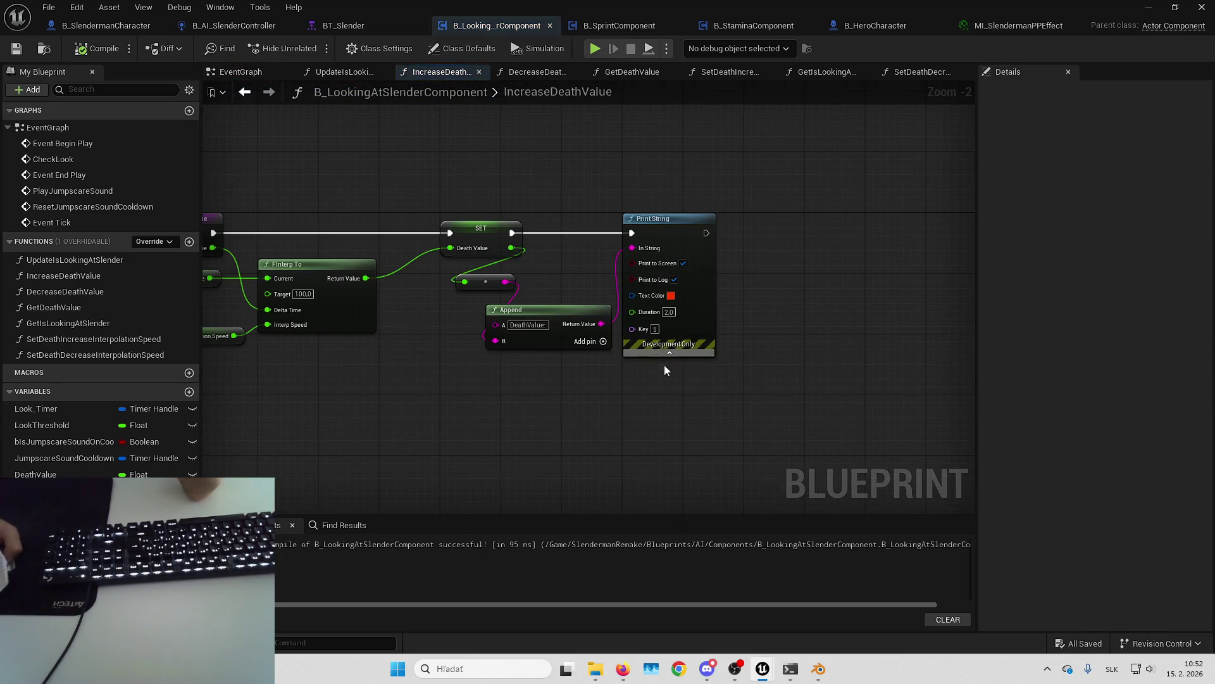
drag(650, 393, 506, 416)
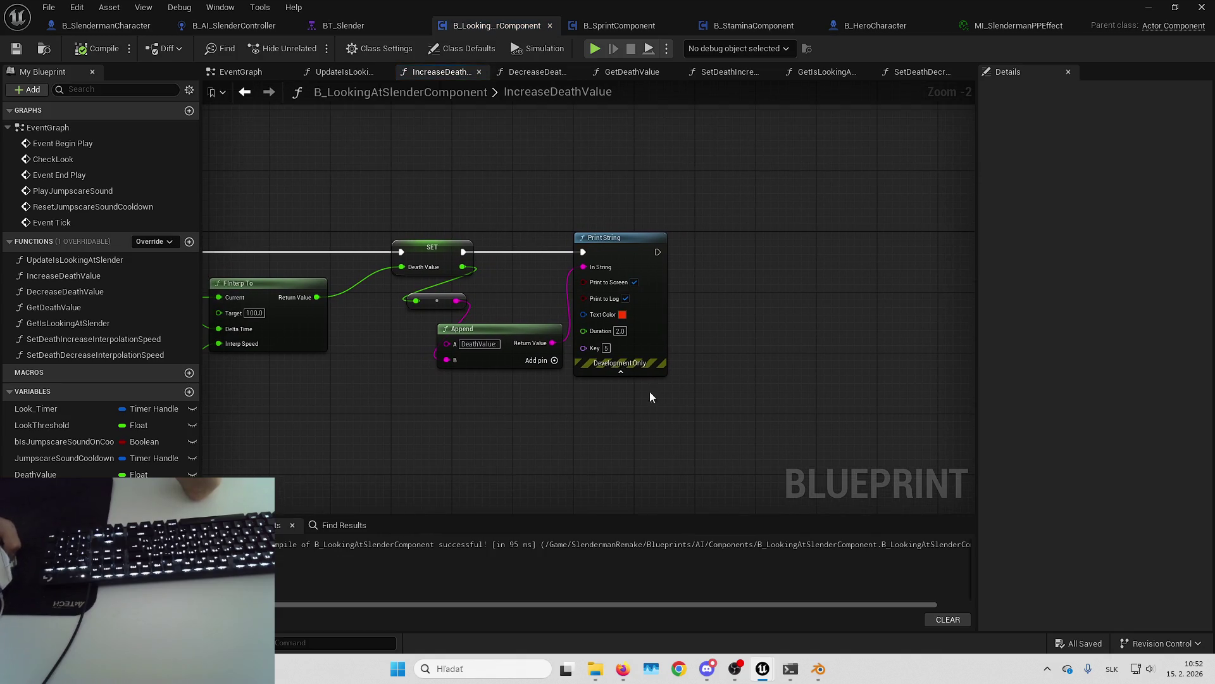
mouse_move(650, 391)
mouse_down()
mouse_move(617, 312)
mouse_move(700, 282)
mouse_up()
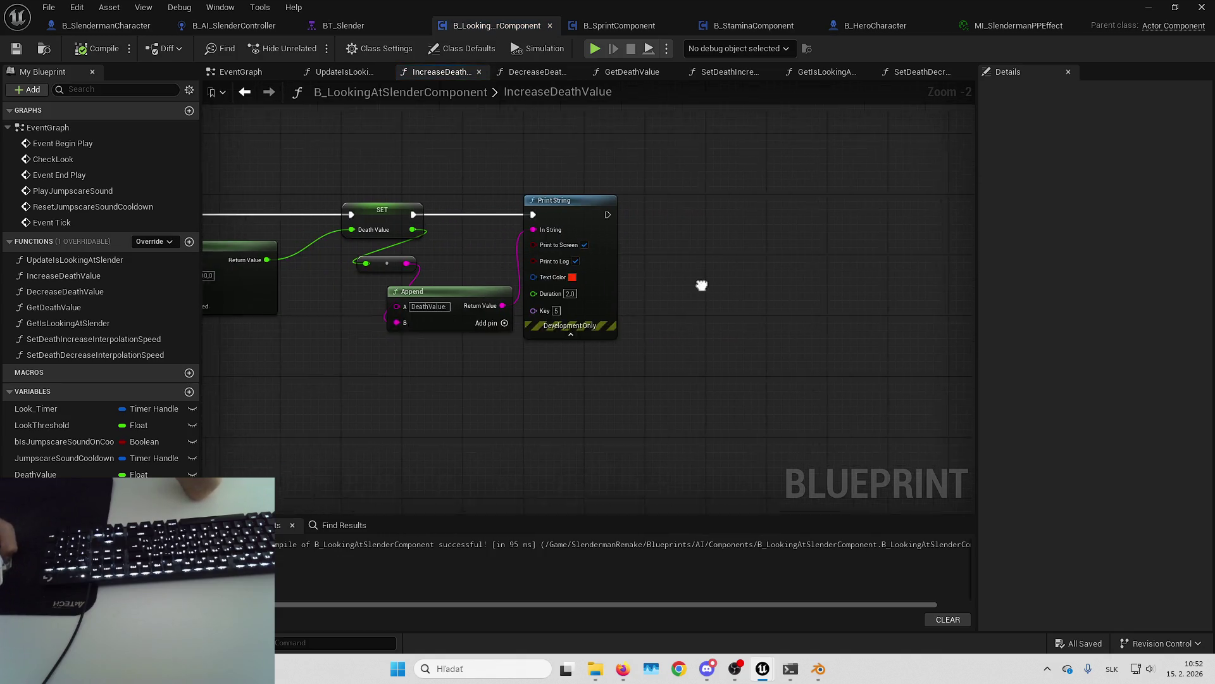
drag(461, 223, 515, 217)
drag(738, 233, 662, 263)
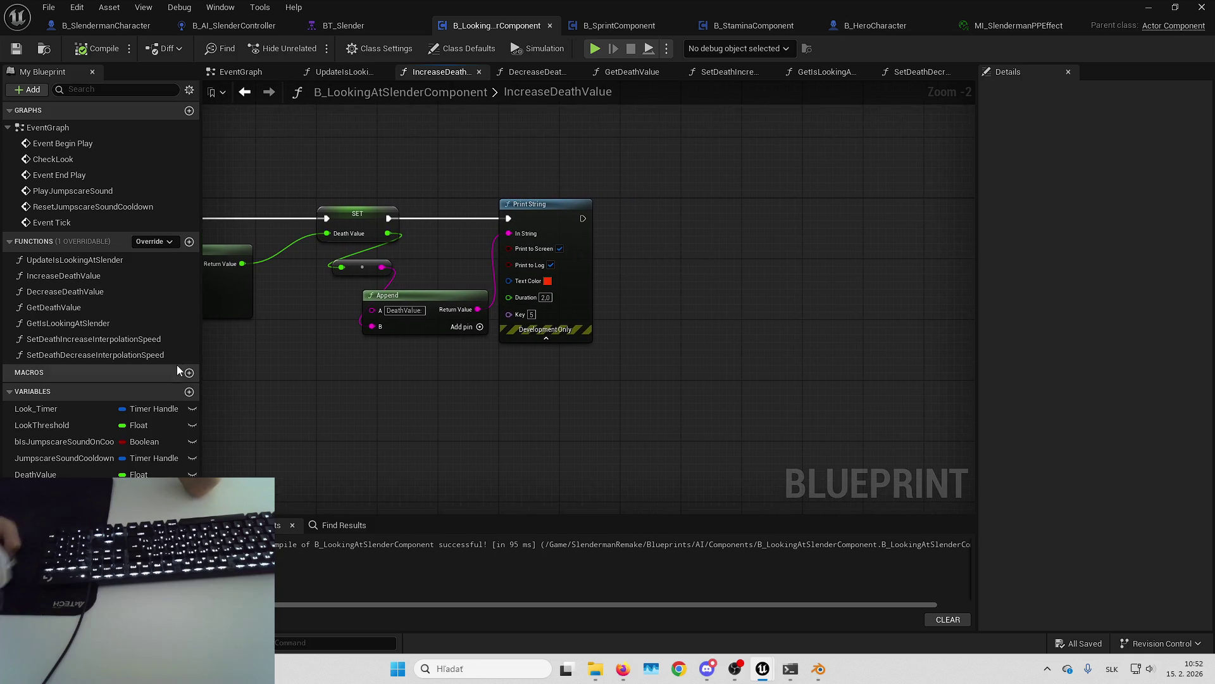
click(189, 242)
Step: Name the new function UpdateCameraPPValue, then rename it to UpdateCameraPPEffect
text(UpdateCam)
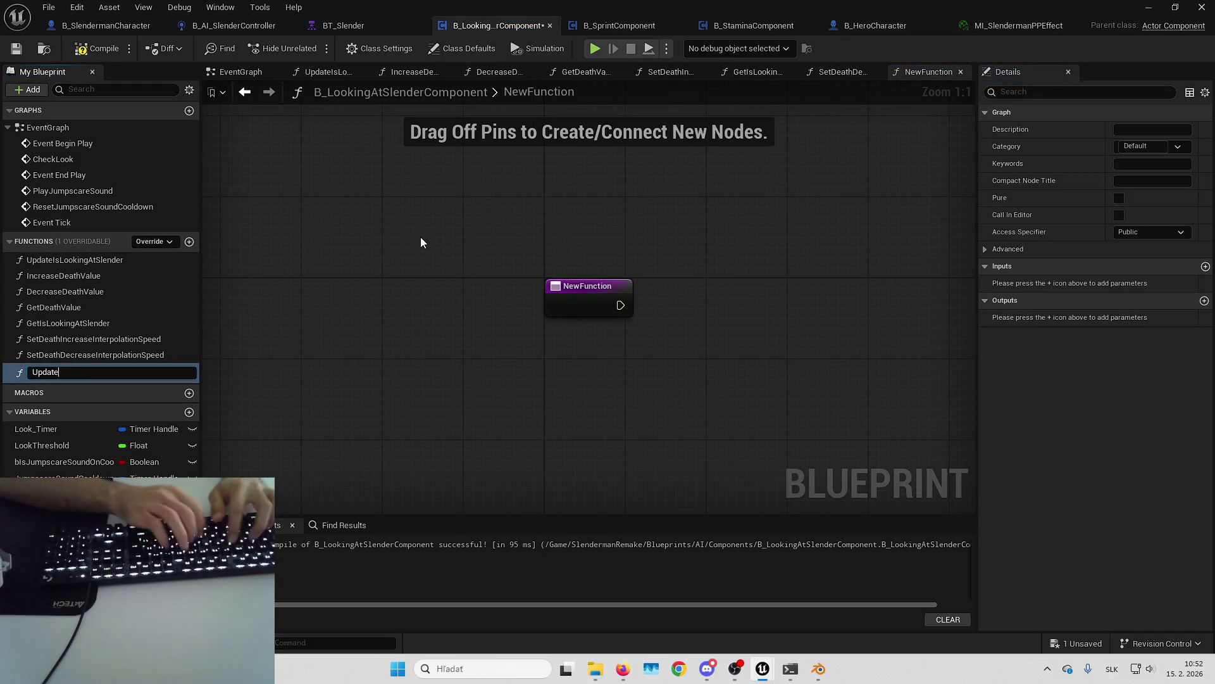
text(eraP)
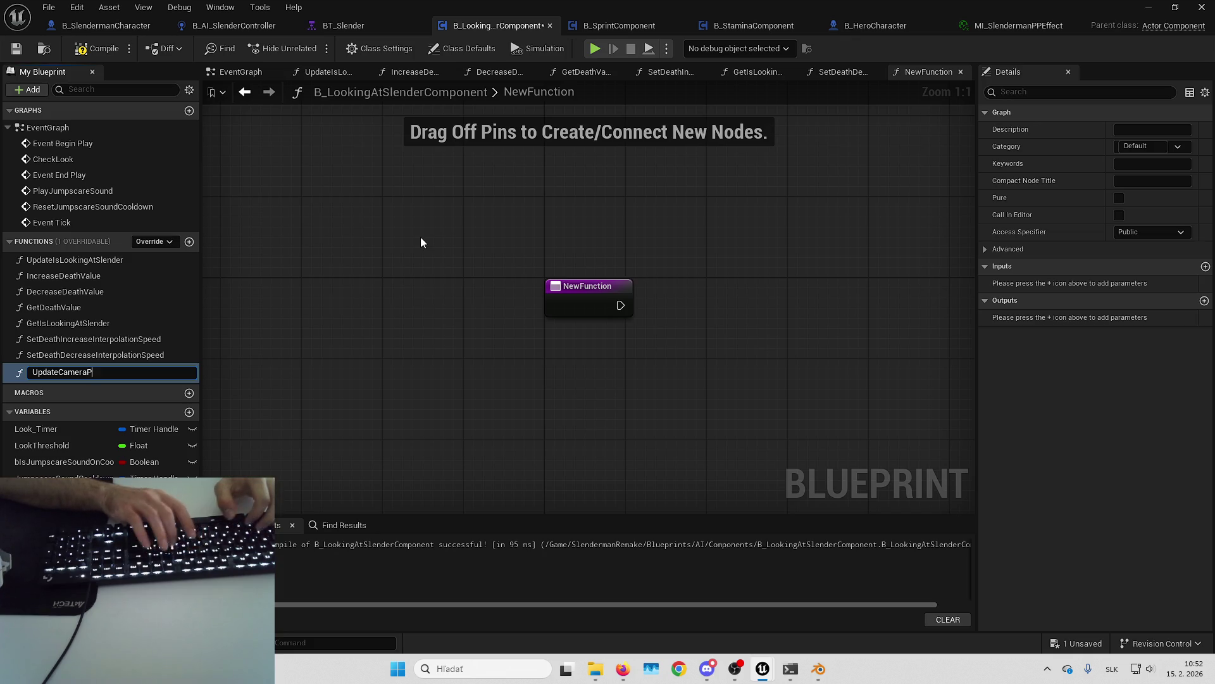
text(Value)
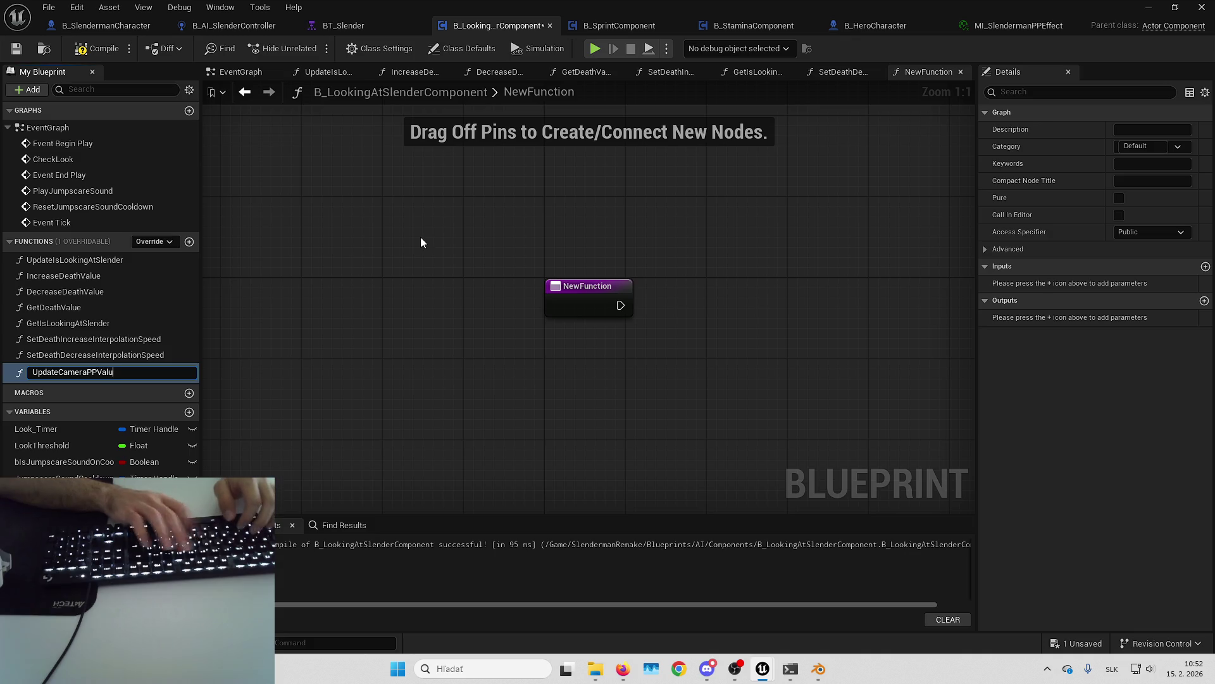
key(Return)
mouse_move(491, 223)
mouse_down()
mouse_move(474, 379)
mouse_move(496, 374)
mouse_up()
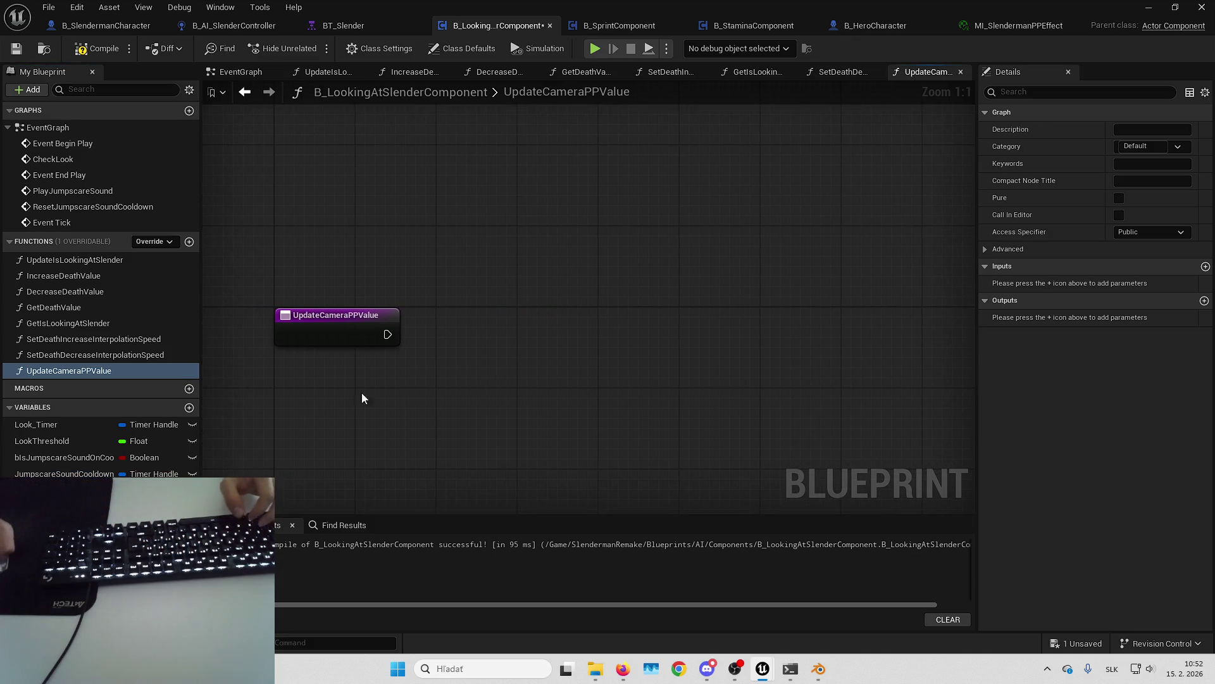
key(F2)
click(133, 373)
key(BackSpace)
key(BackSpace)
key(BackSpace)
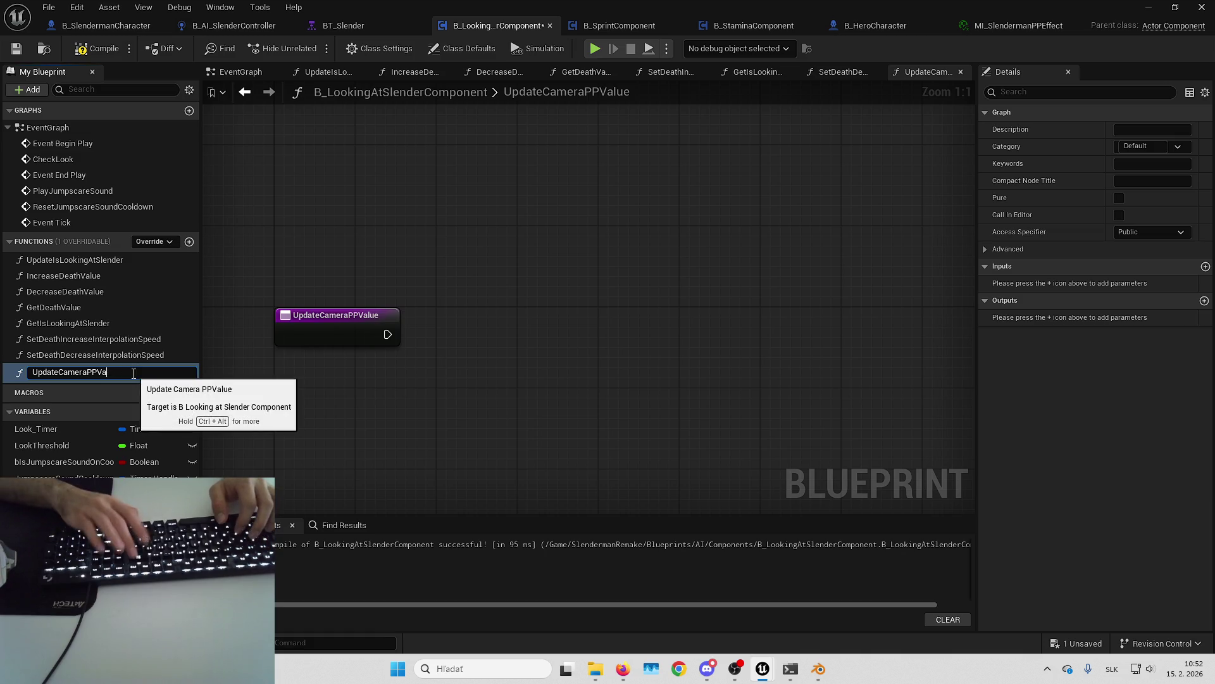
text(Effect)
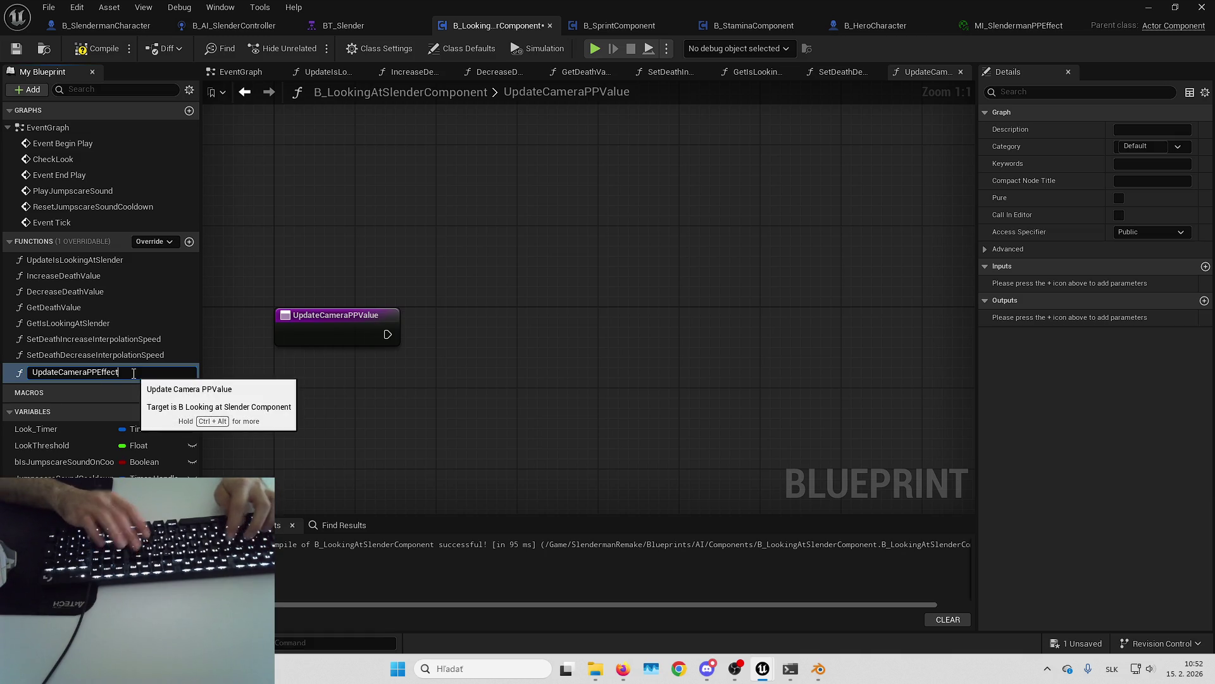
key(Return)
drag(442, 293, 638, 273)
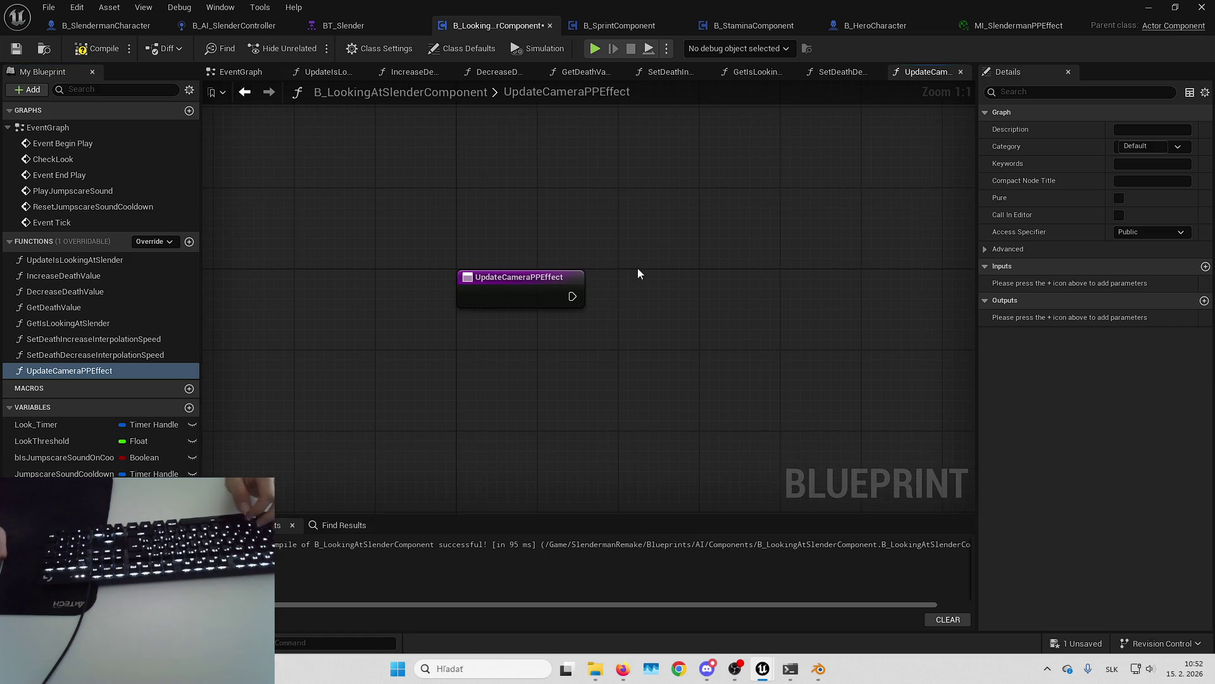
drag(635, 333, 552, 378)
Step: Add a Get Player Camera Manager node to the UpdateCameraPPEffect graph
right_click(553, 381)
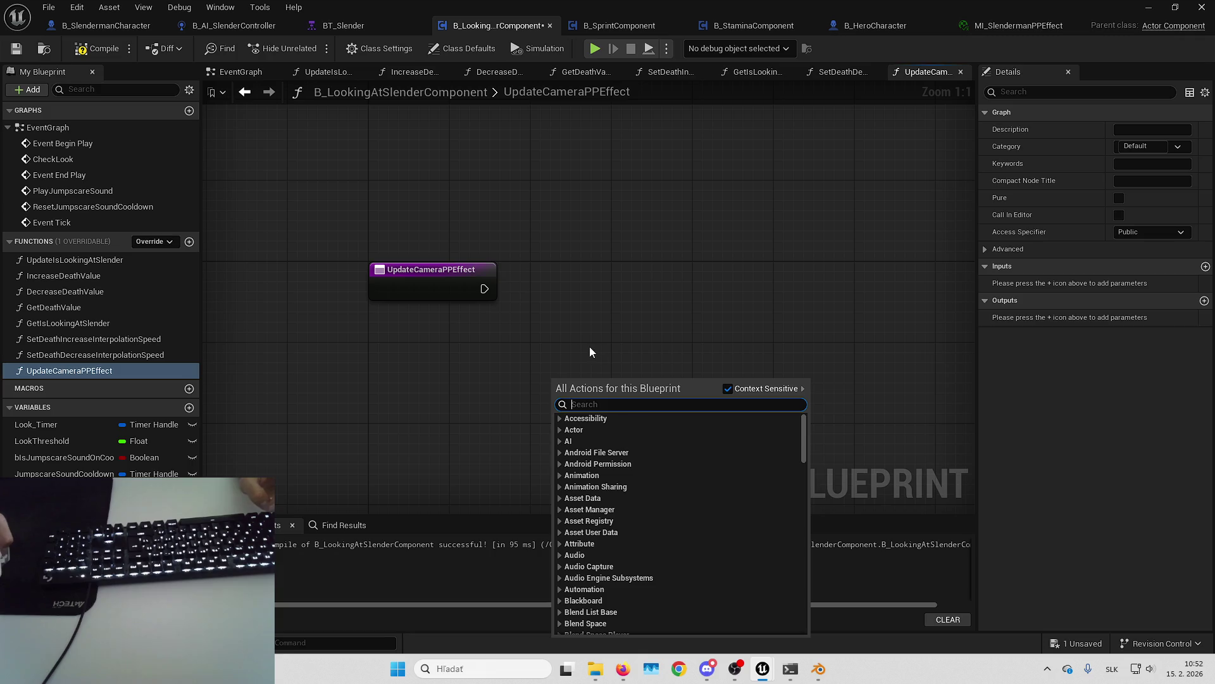
mouse_move(592, 348)
mouse_down()
mouse_move(620, 308)
mouse_move(654, 320)
mouse_up()
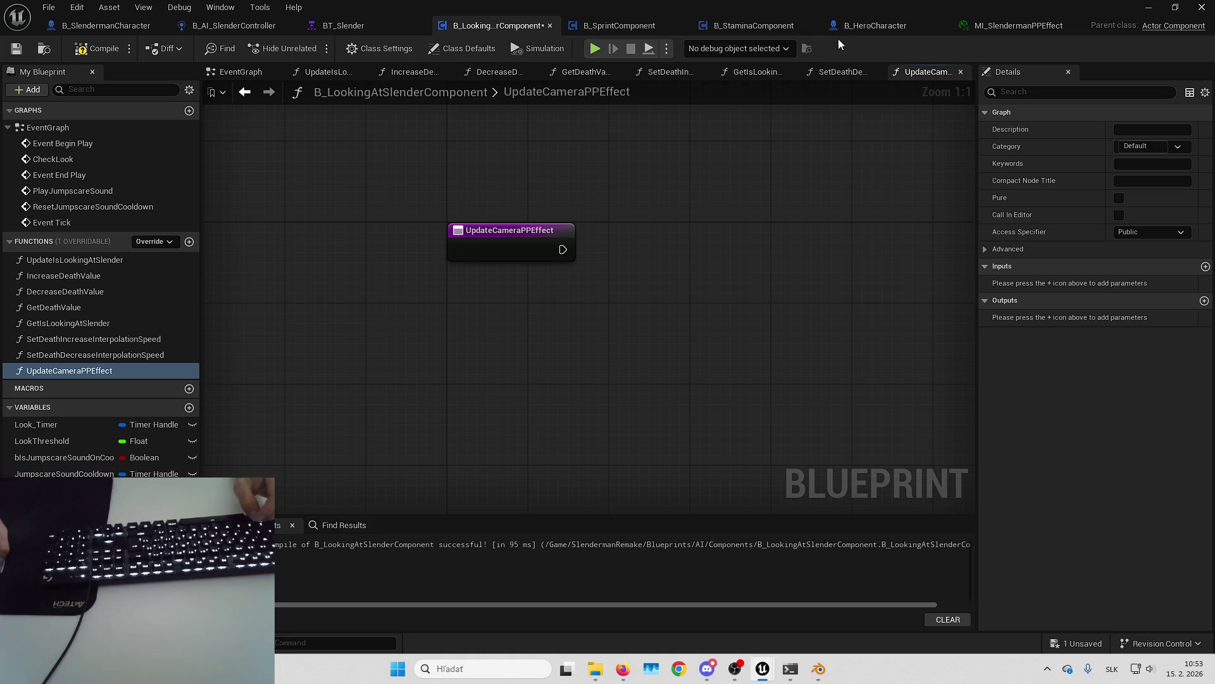
right_click(594, 306)
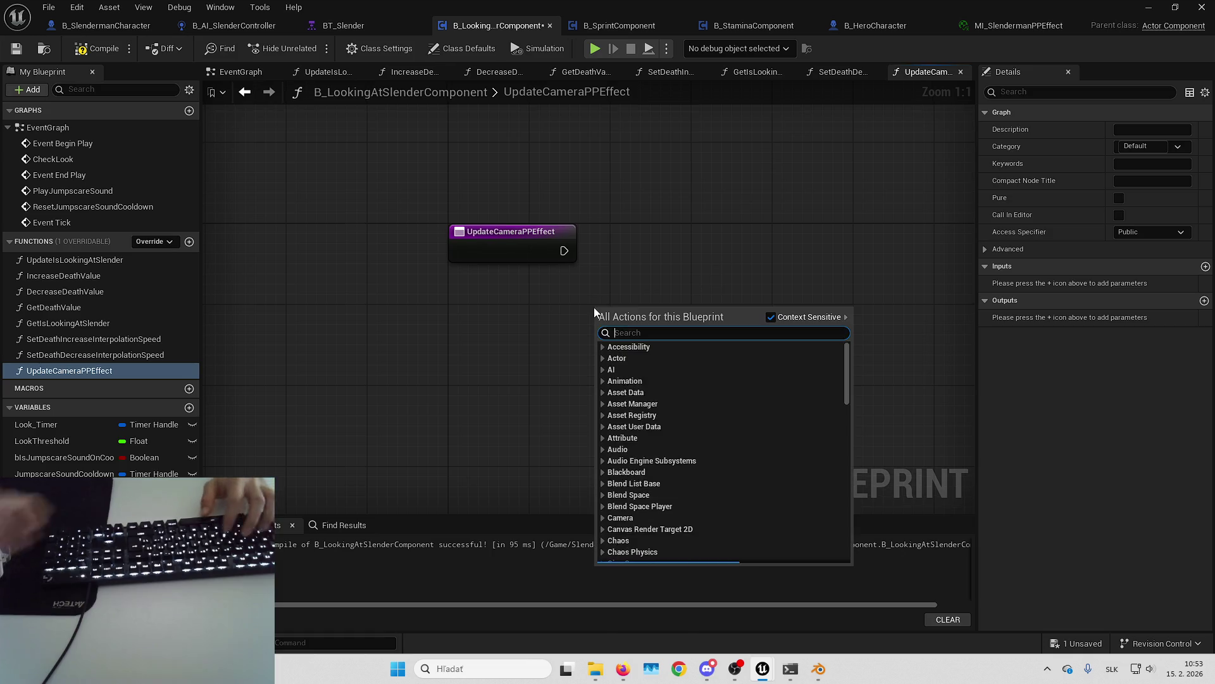
text(get player came)
key(Return)
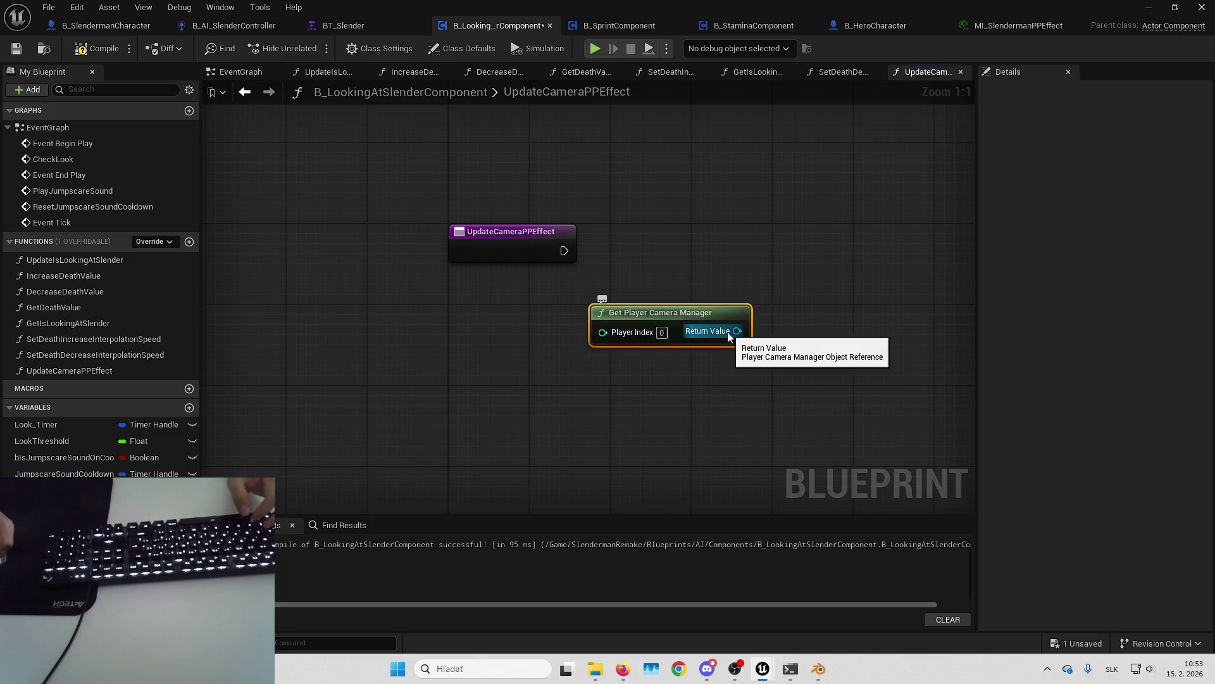
drag(740, 321, 608, 352)
Step: Search the camera manager output for 'get camera' and 'post pr', then cancel and delete the node
drag(683, 347, 685, 348)
text(get camera)
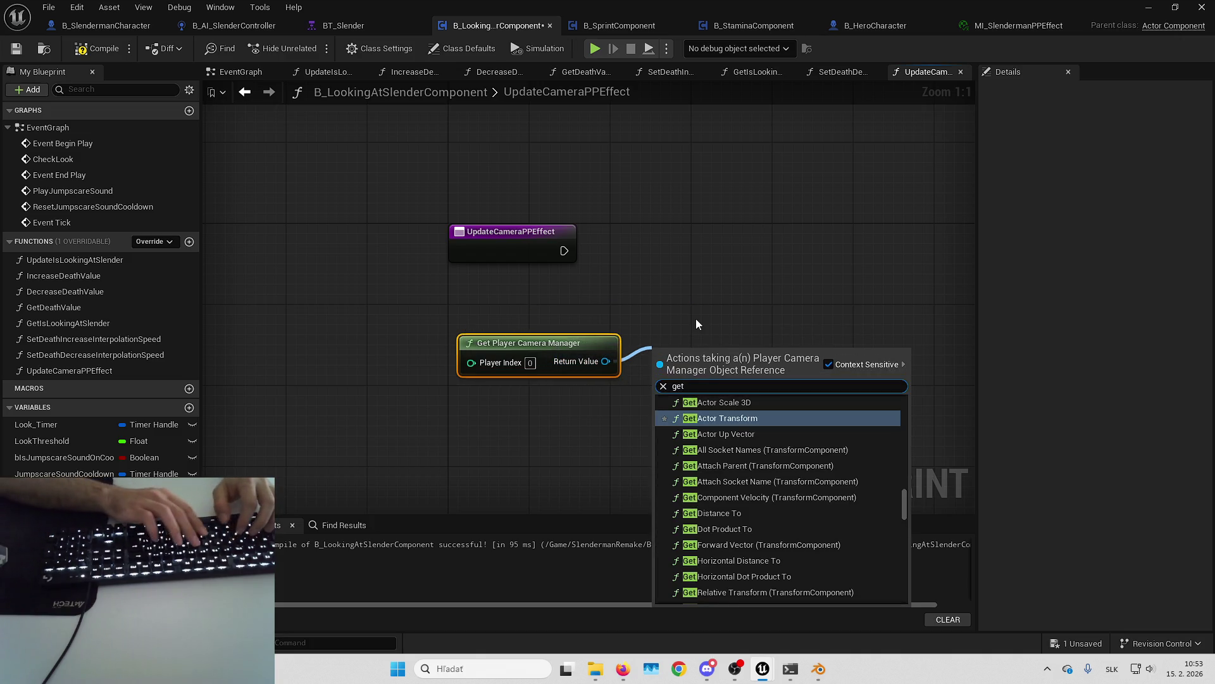
scroll(772, 488, down, 10)
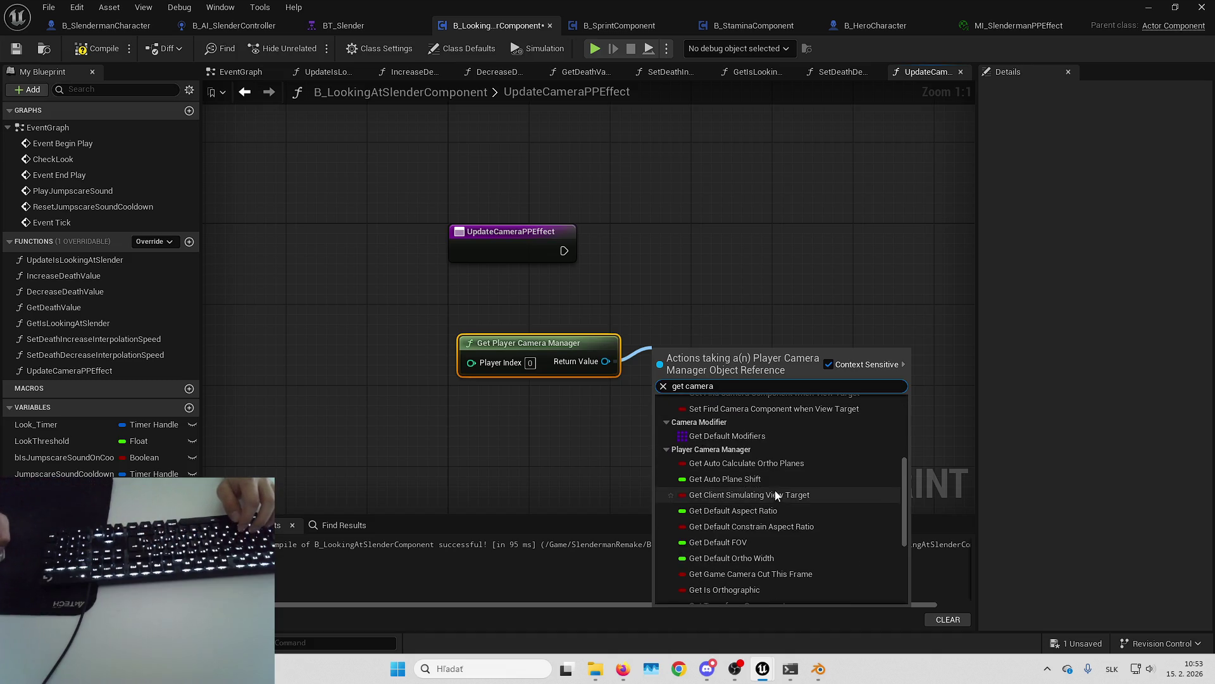
scroll(766, 479, up, 10)
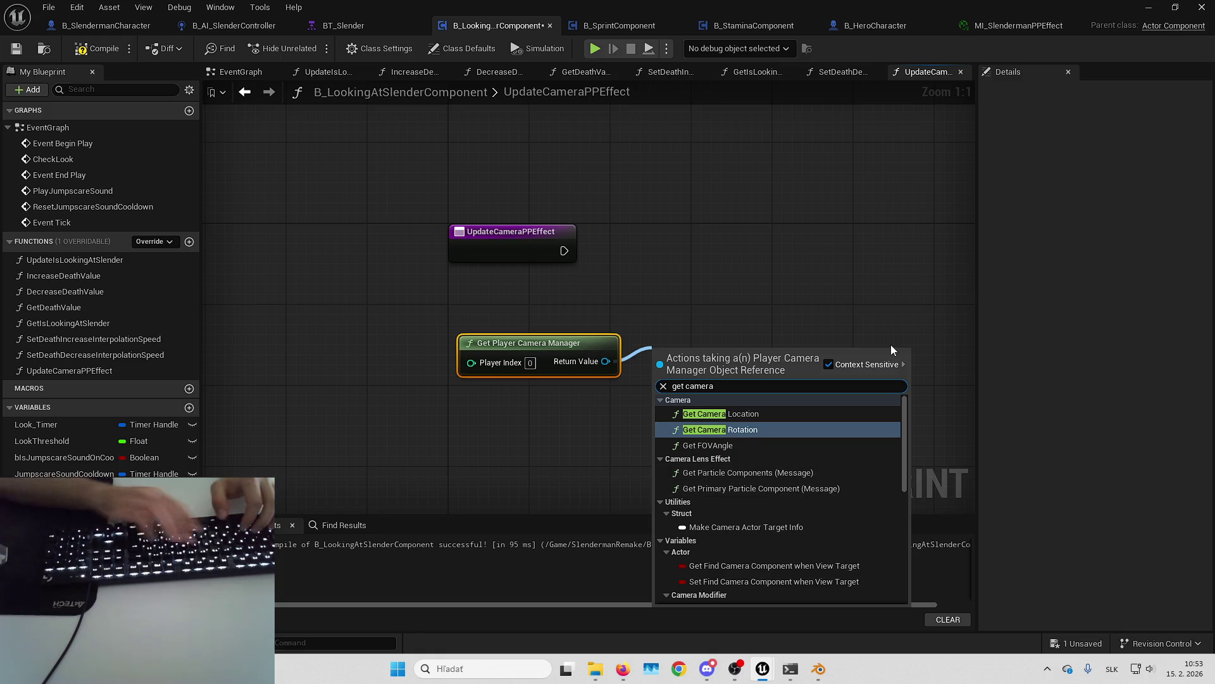
text(post)
key(ctrl+a)
text(post pr)
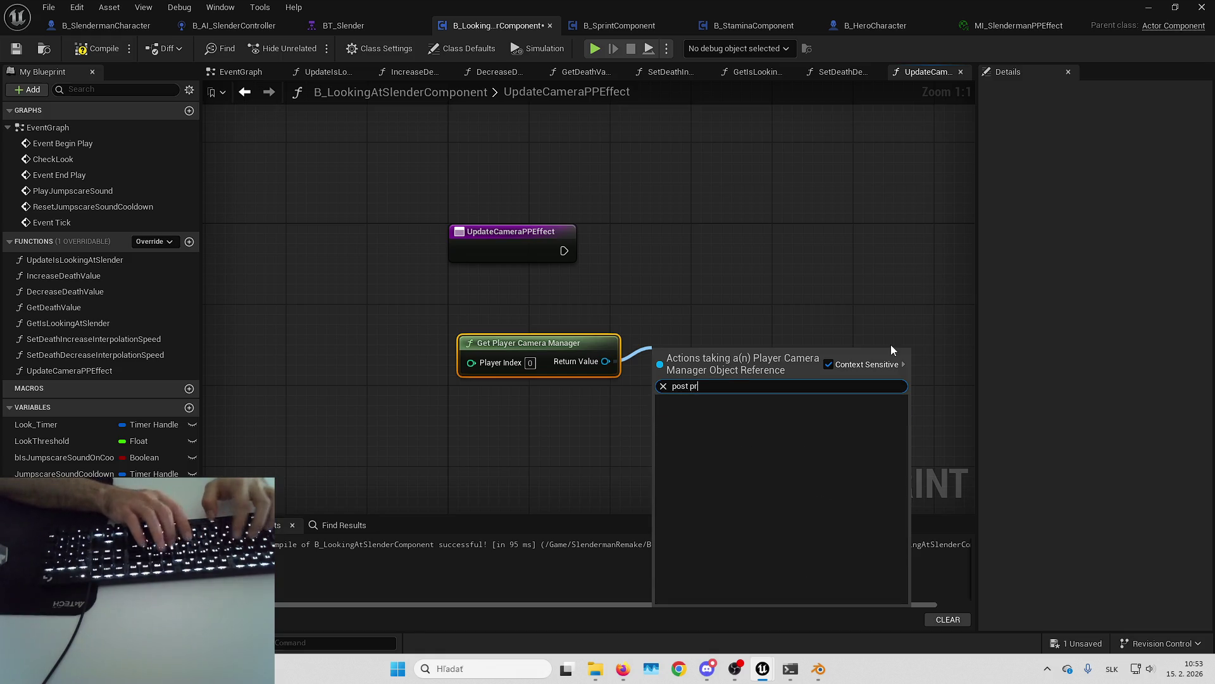
key(Escape)
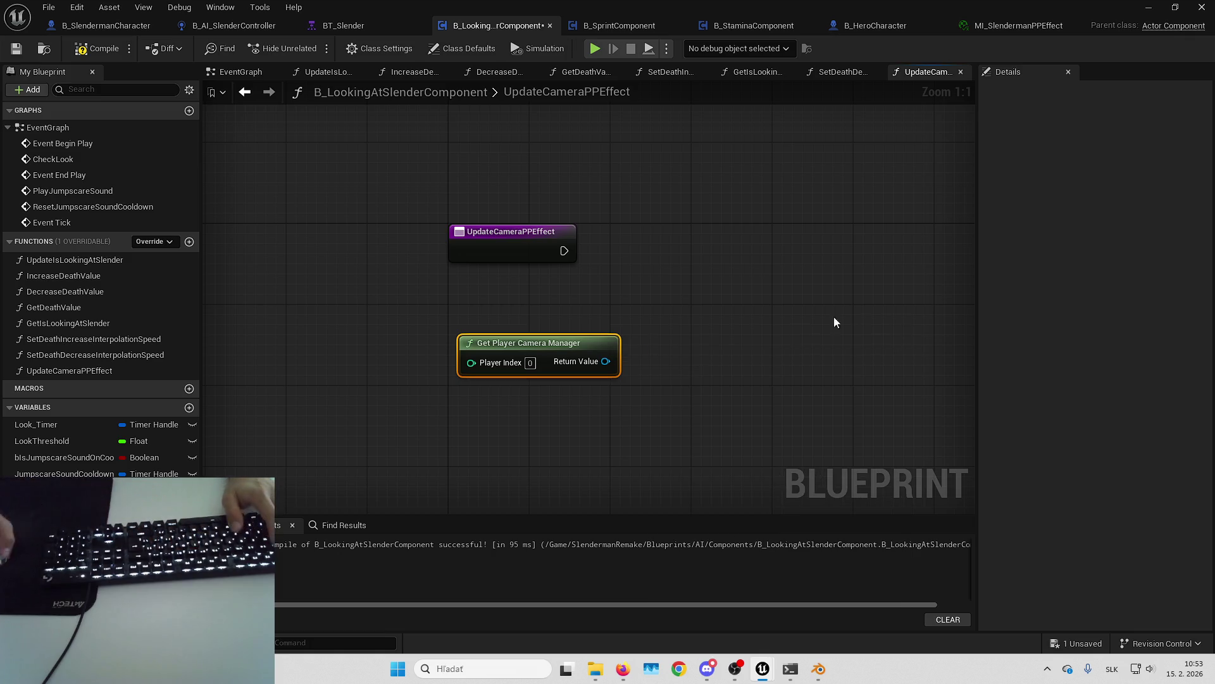
key(Delete)
Step: Get the player character's Camera Component using Get Player Character and Get Component by Class
right_click(632, 408)
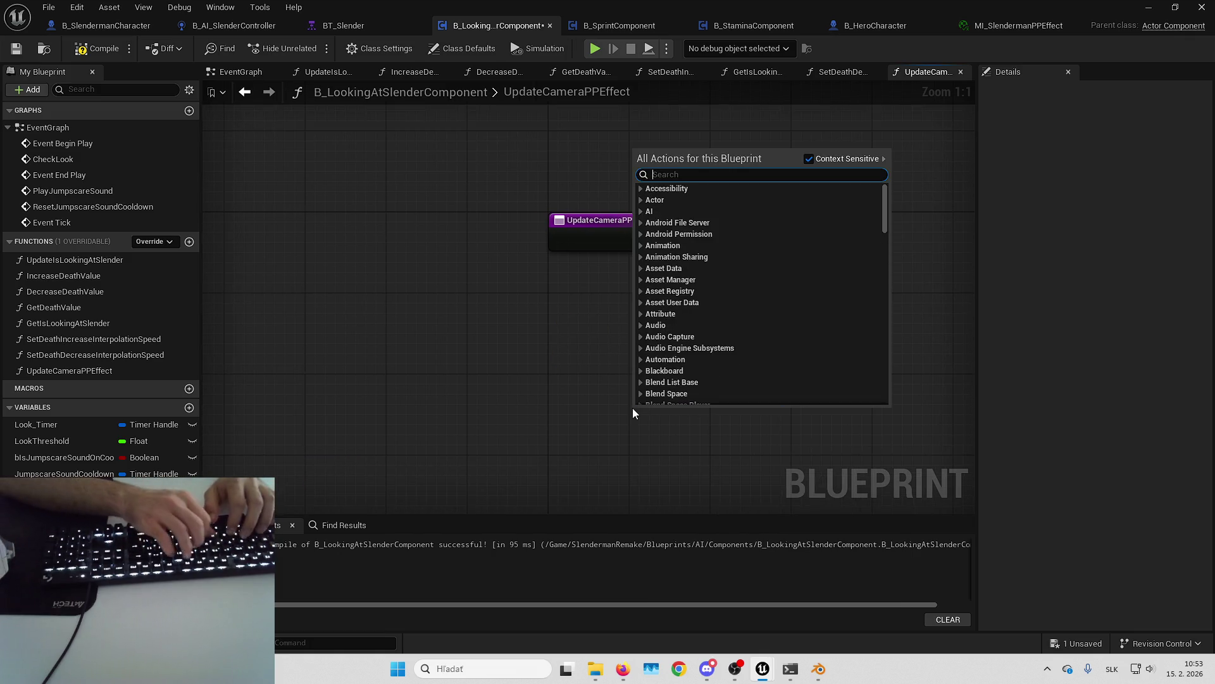
text(get pla)
text(yer char)
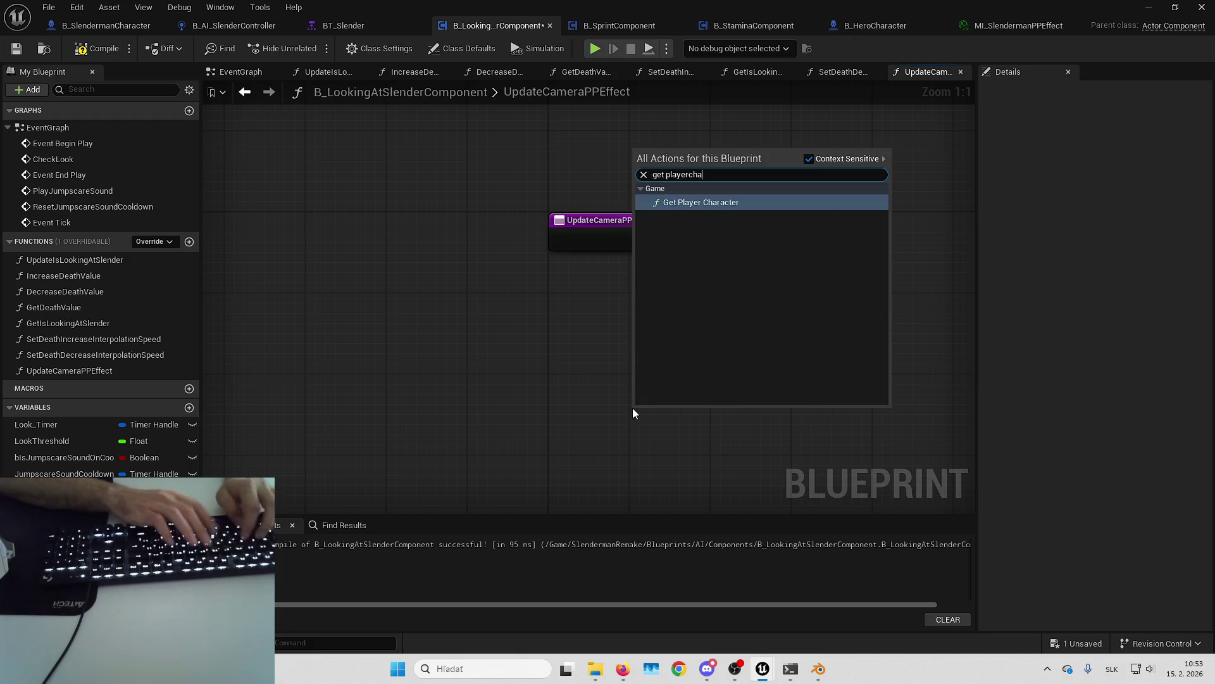
key(Return)
drag(537, 366, 613, 332)
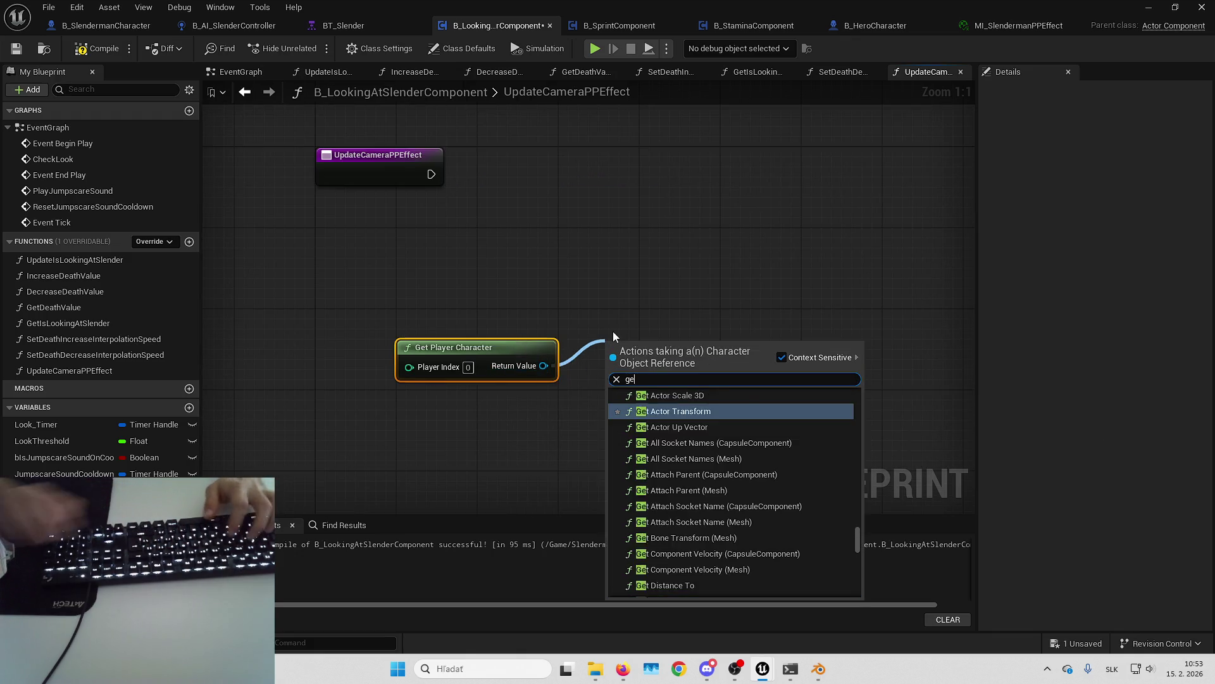
text(get component by class)
key(Return)
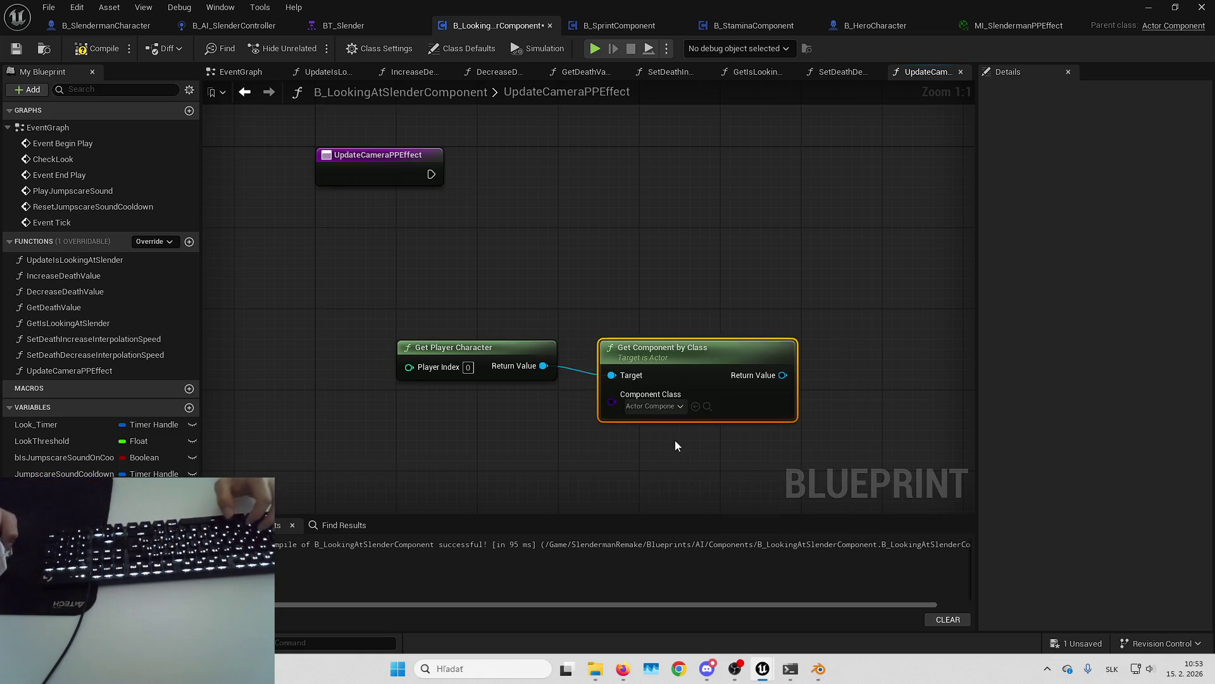
click(639, 406)
text(camera)
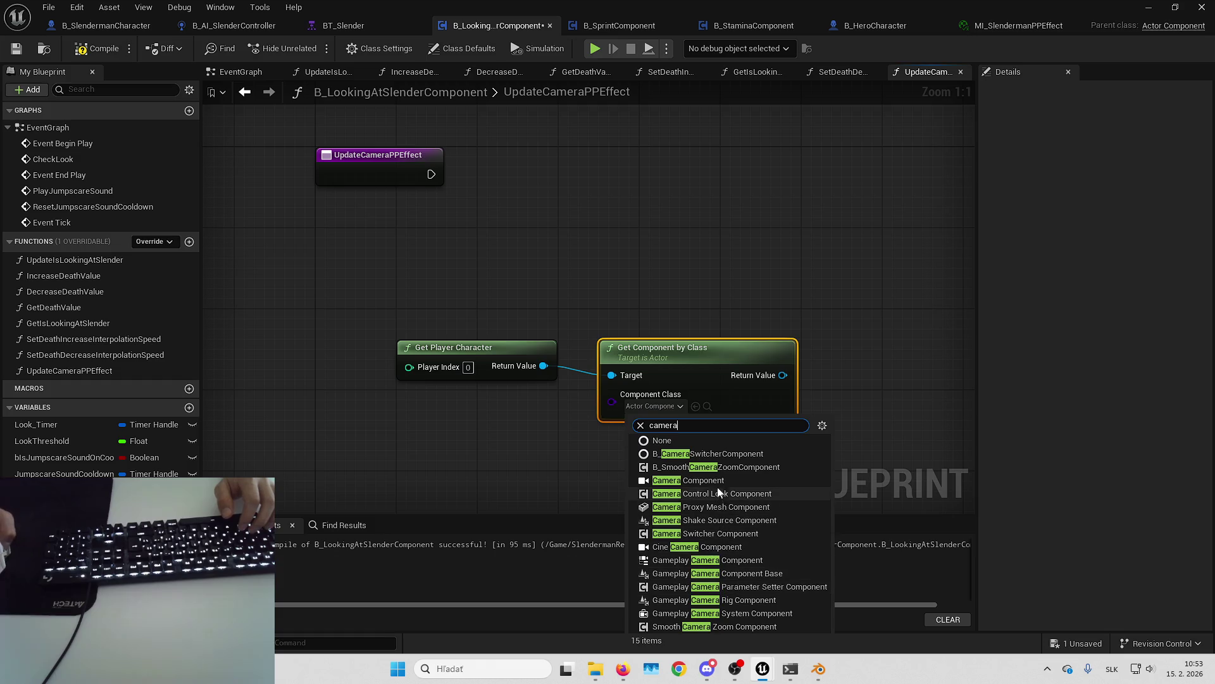
click(702, 480)
mouse_move(683, 355)
mouse_down()
mouse_move(533, 276)
mouse_move(486, 272)
mouse_up()
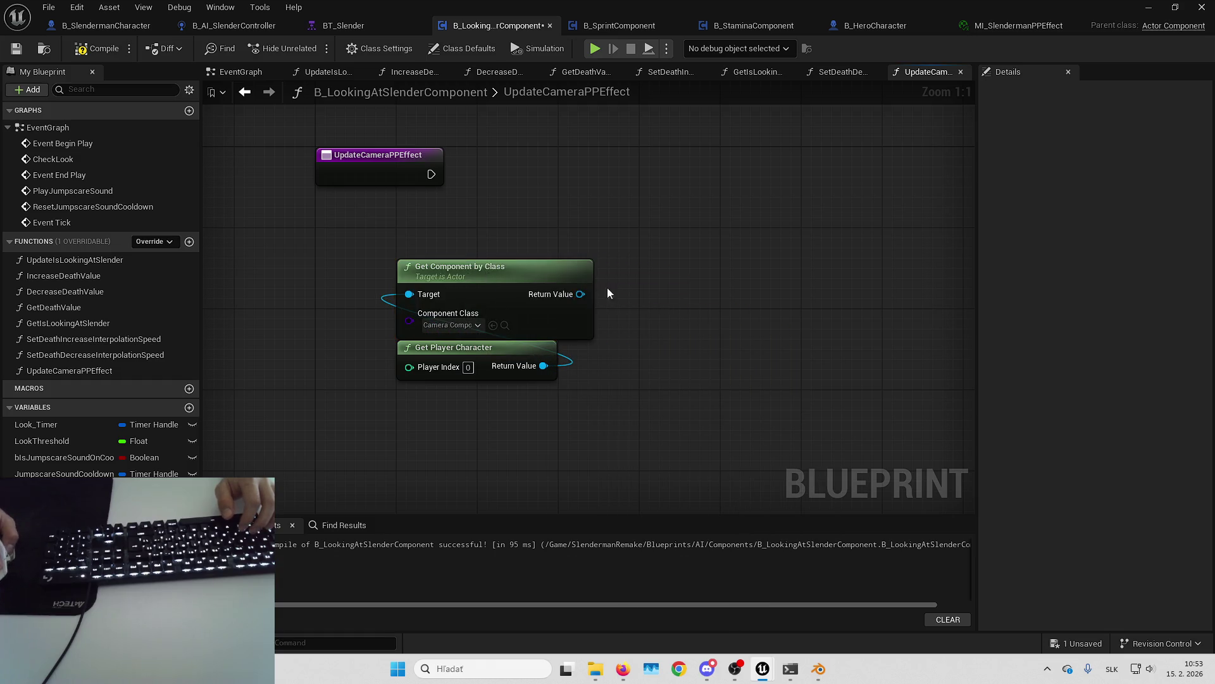
Step: Add a Set Post Process Blend Weight node targeting the camera component
drag(581, 294, 654, 263)
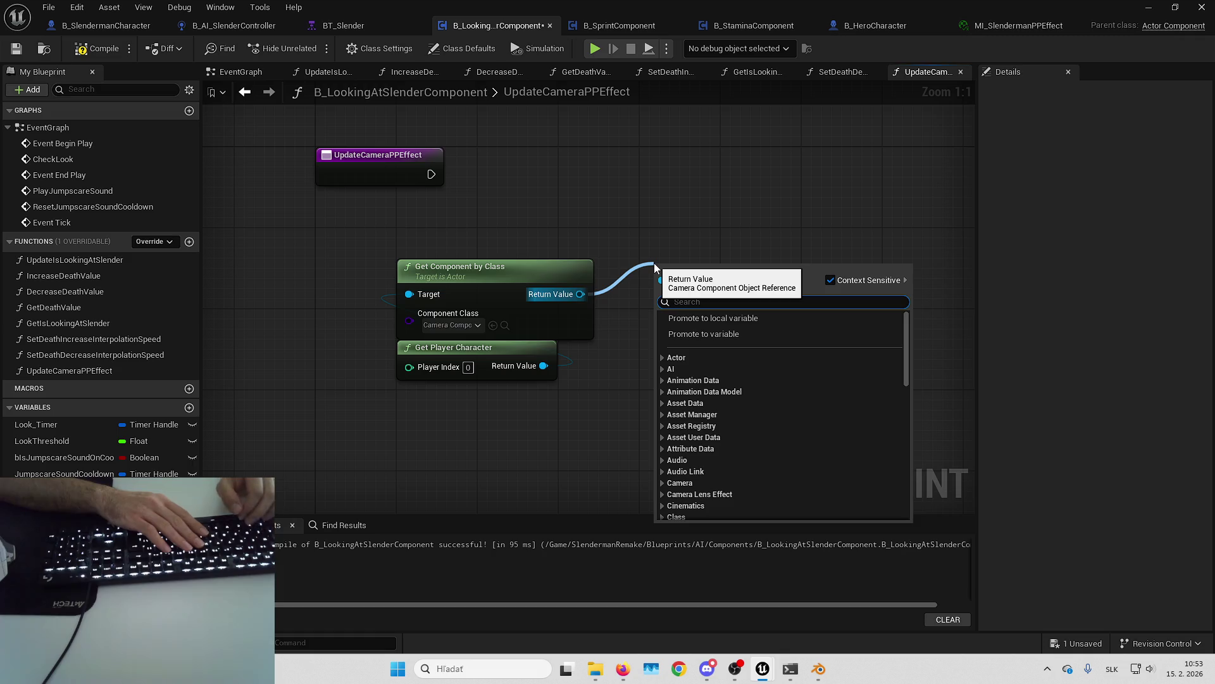
text(post process)
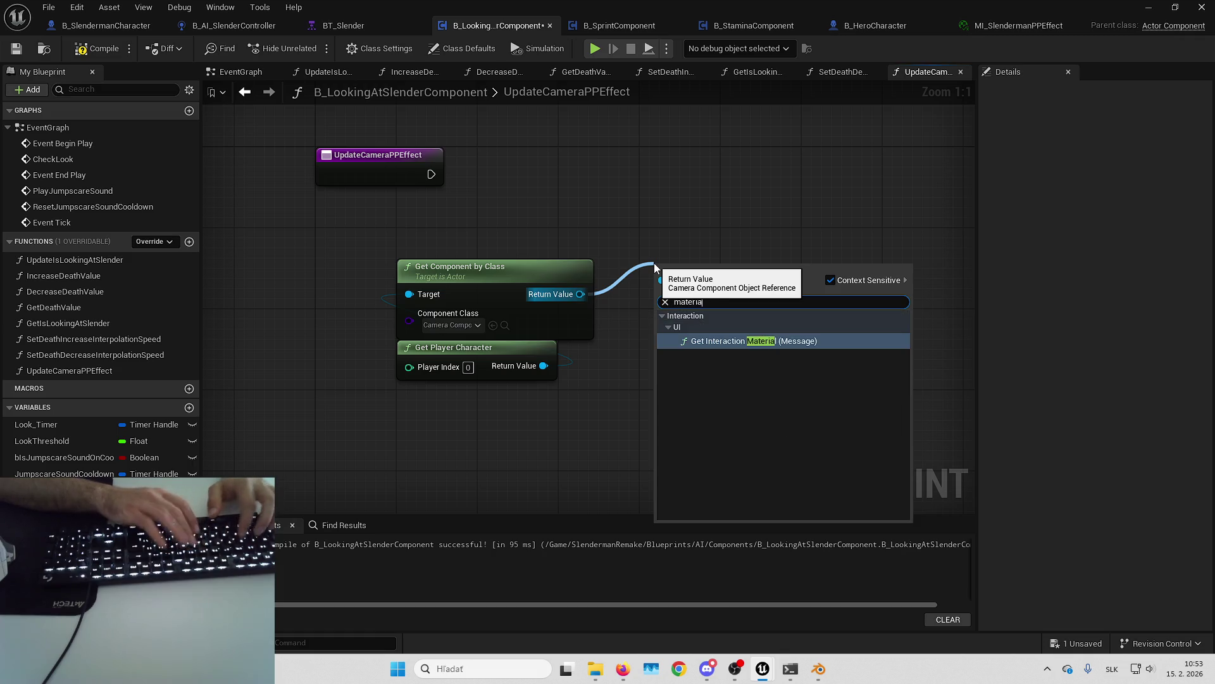
key(Escape)
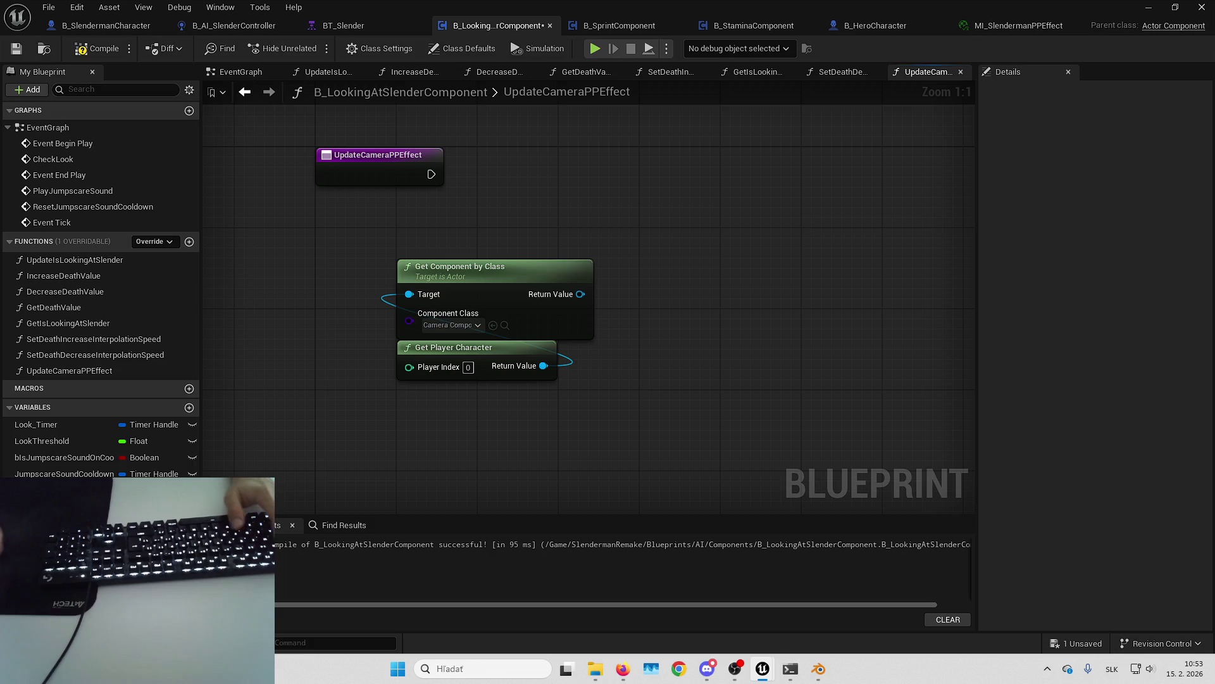
drag(580, 294, 665, 269)
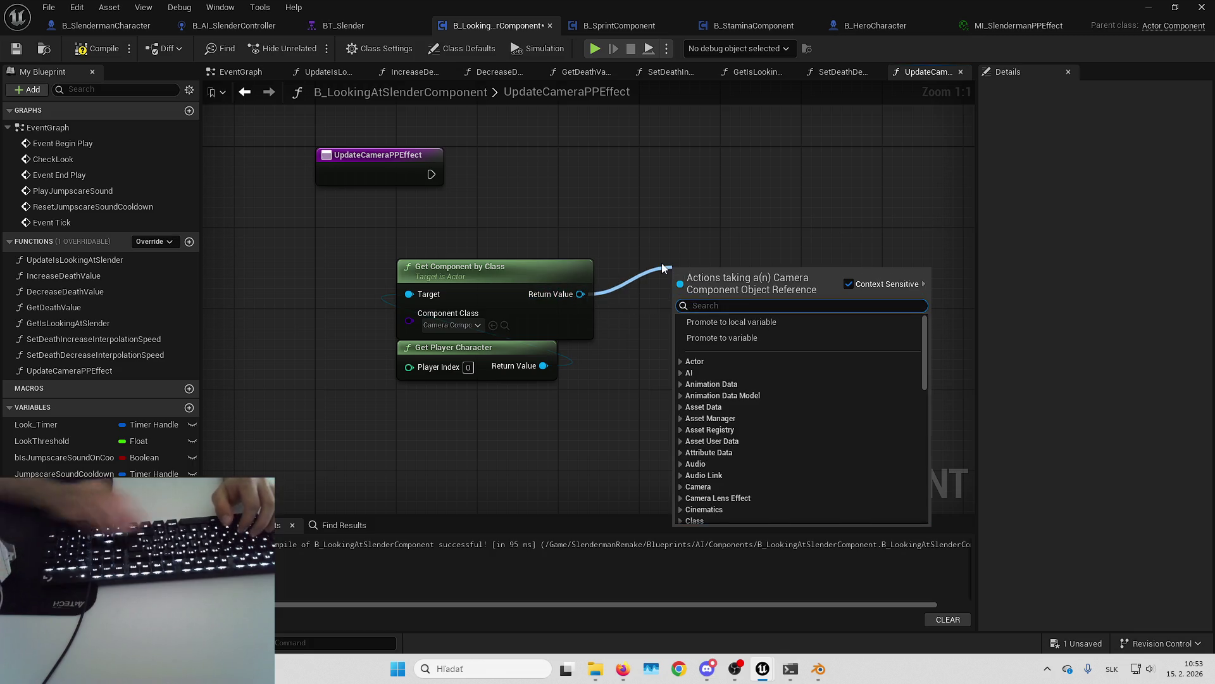
text(post proc)
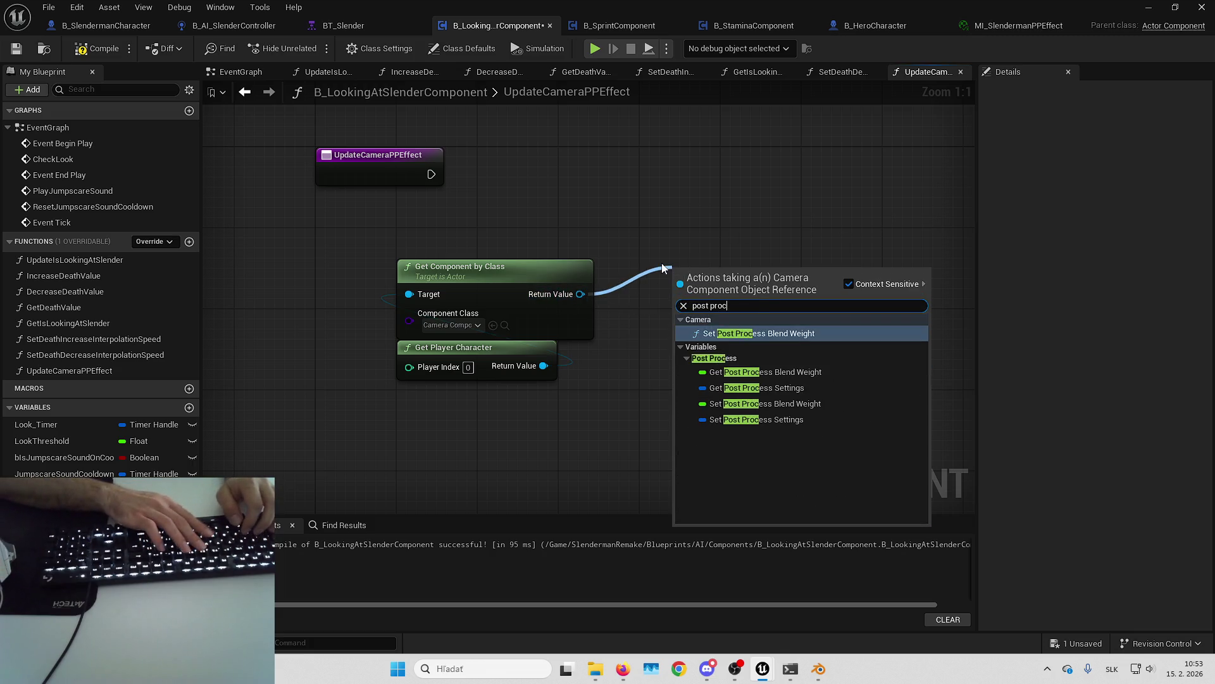
click(796, 334)
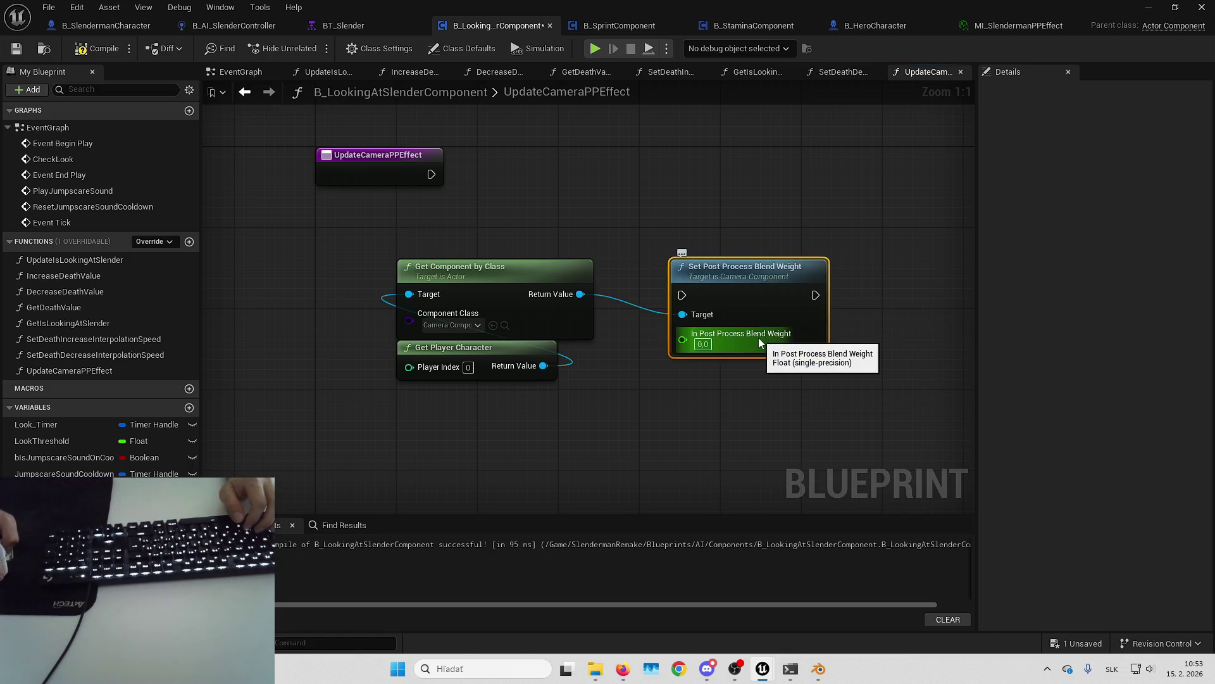
key(Delete)
drag(580, 294, 675, 271)
text(post)
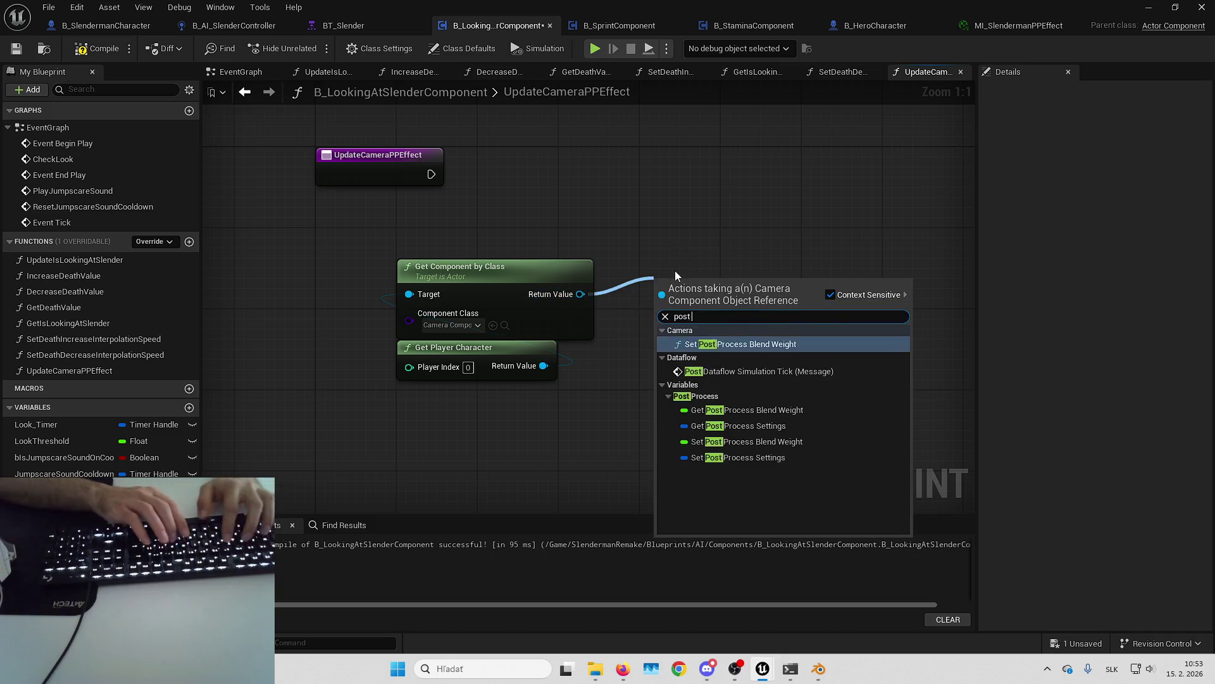
text( pro)
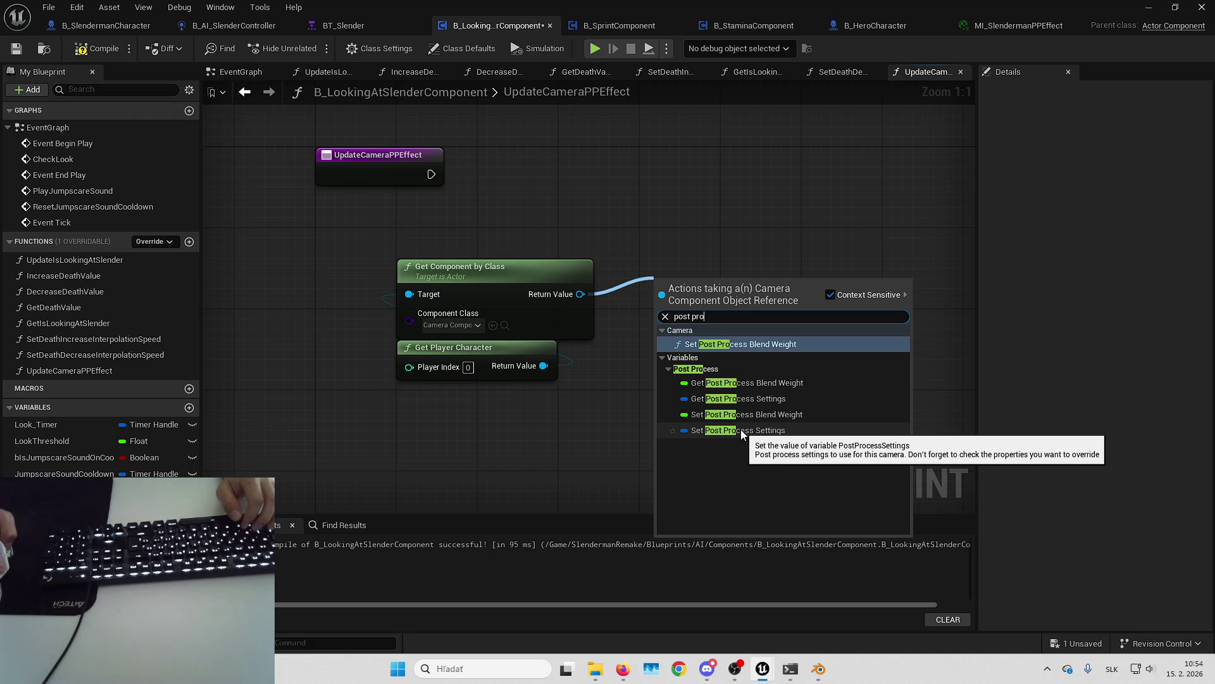
click(760, 344)
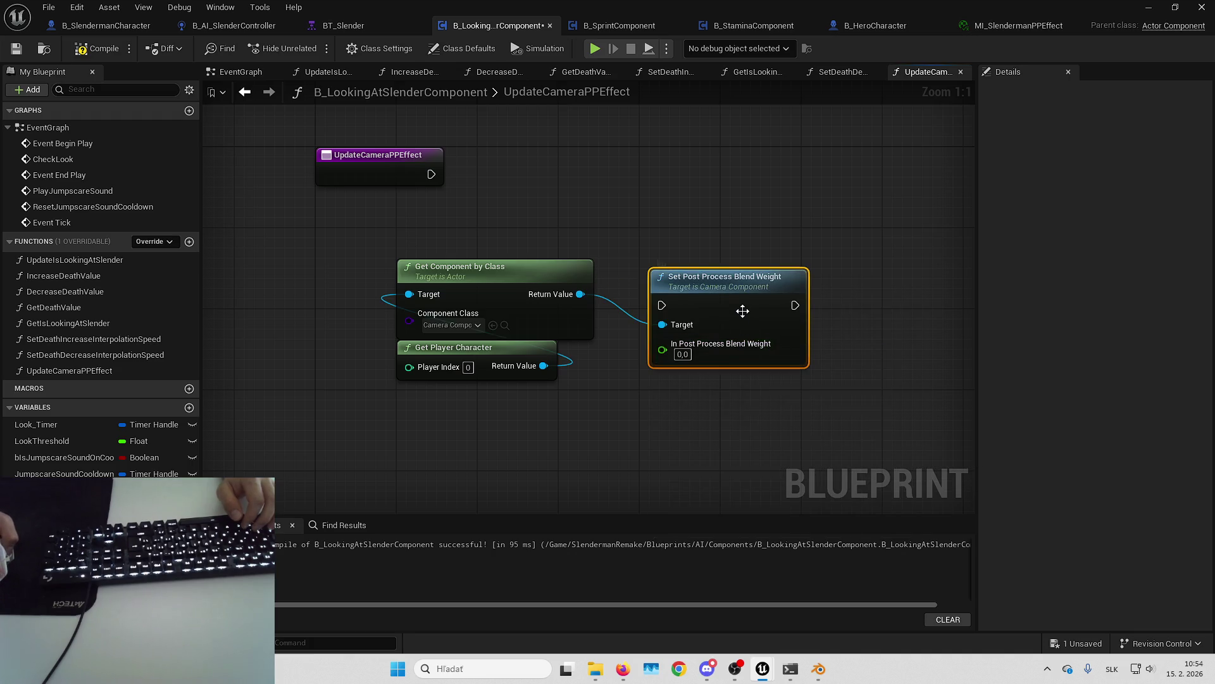
drag(743, 310, 773, 199)
Step: Wire the function entry into Set Post Process Blend Weight, then compile and save
drag(692, 194, 431, 174)
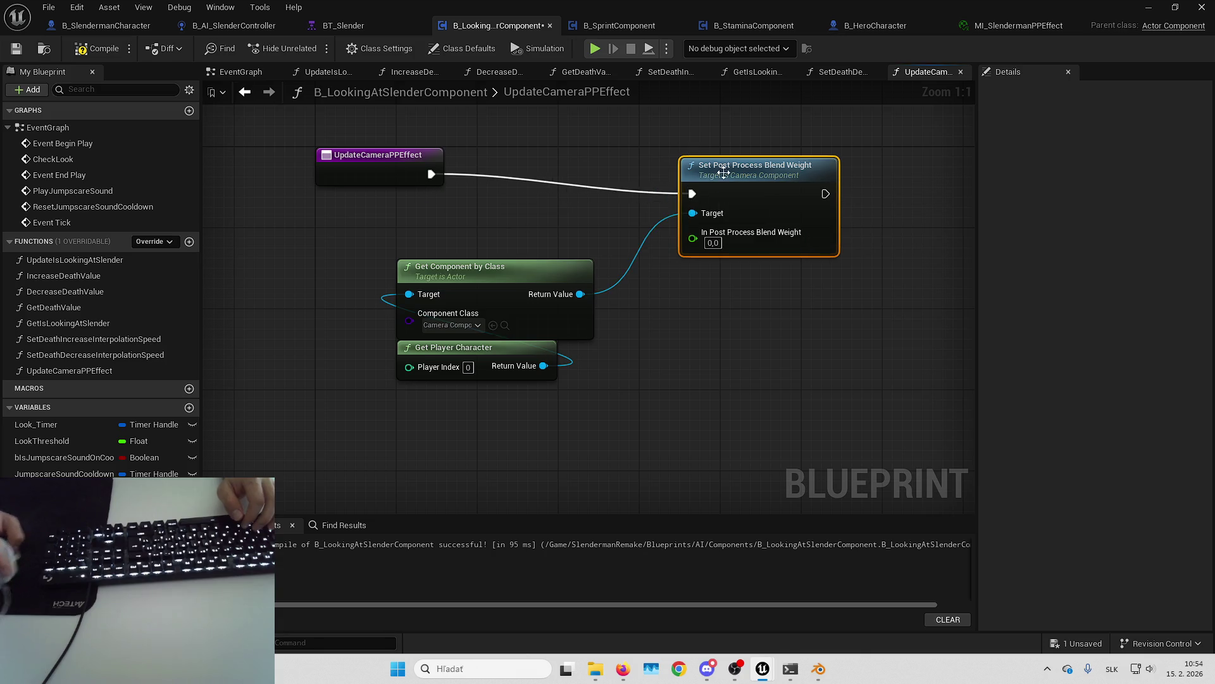
drag(724, 172, 679, 152)
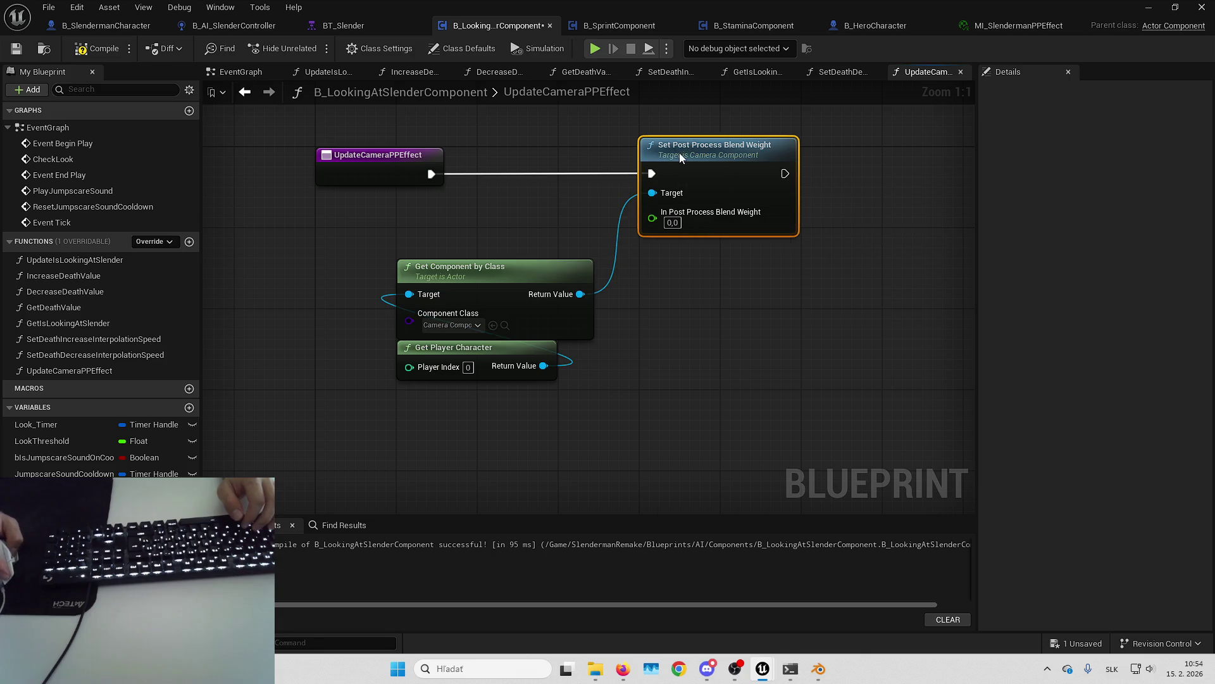
click(94, 48)
key(ctrl+s)
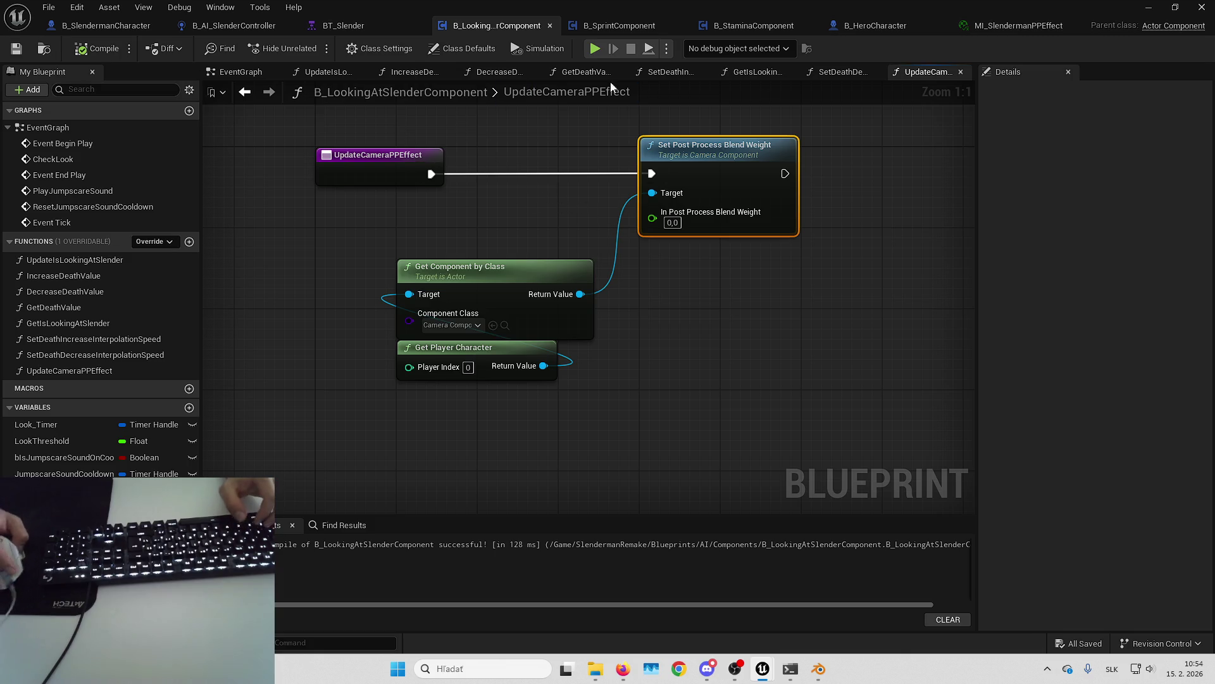
Step: Call UpdateCameraPPEffect from Event Begin Play, chained before the timer setup
click(241, 72)
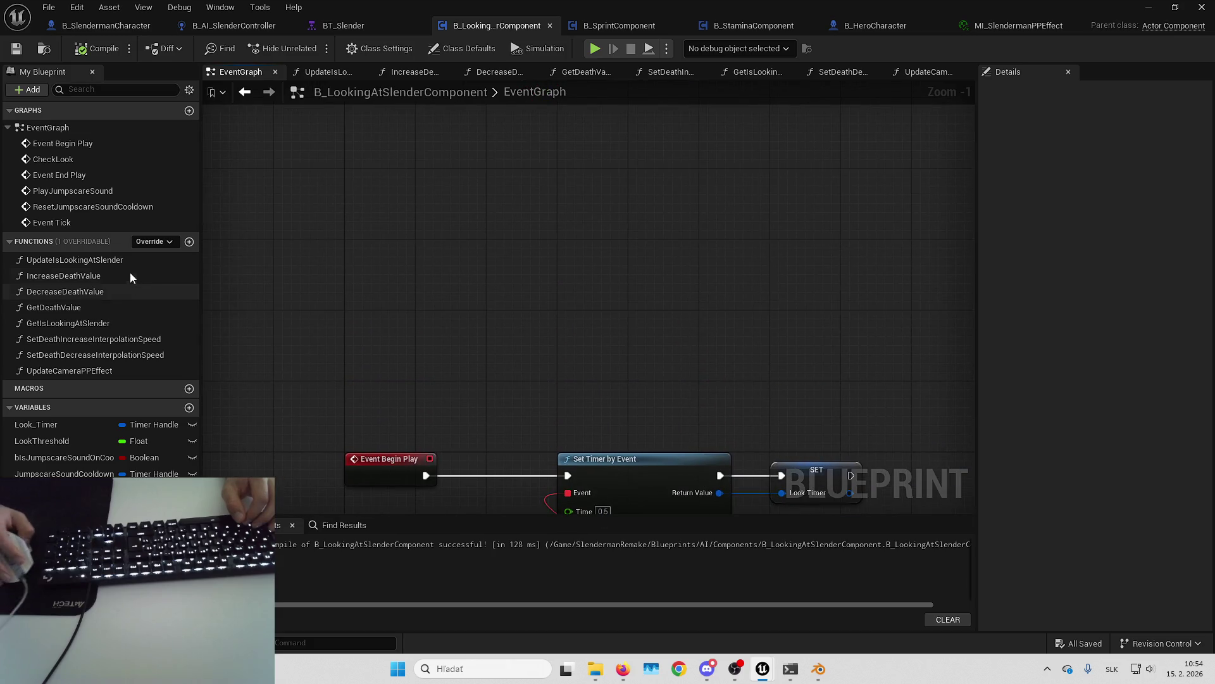
drag(69, 371, 366, 325)
drag(429, 356, 534, 332)
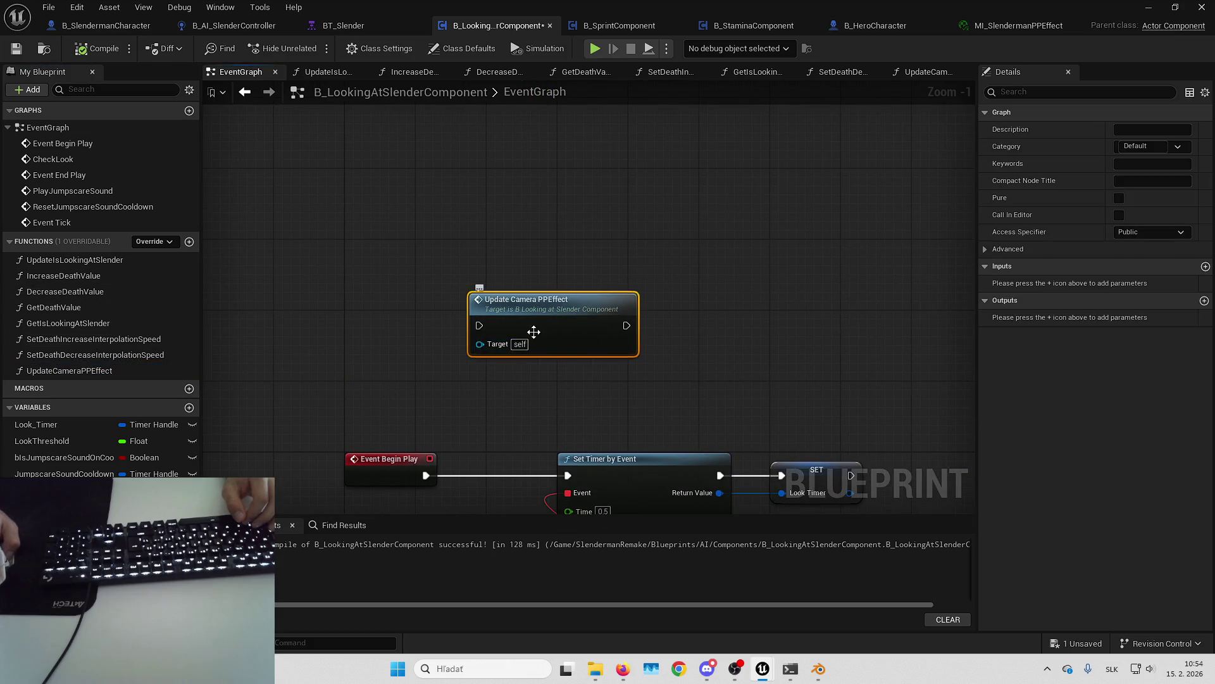
double_click(534, 332)
key(alt+Left)
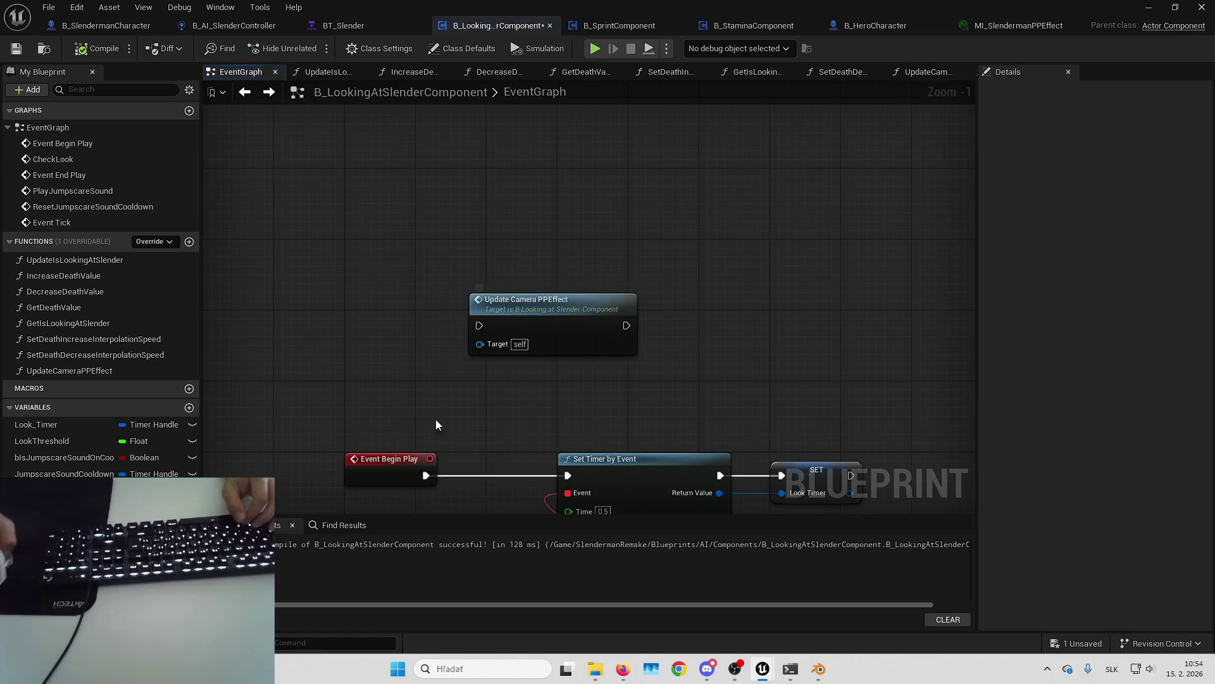
drag(426, 475, 479, 325)
mouse_move(627, 325)
mouse_down()
mouse_move(557, 472)
mouse_move(567, 476)
mouse_up()
Step: Playtest the camera post-process effect in two short play sessions
click(1149, 7)
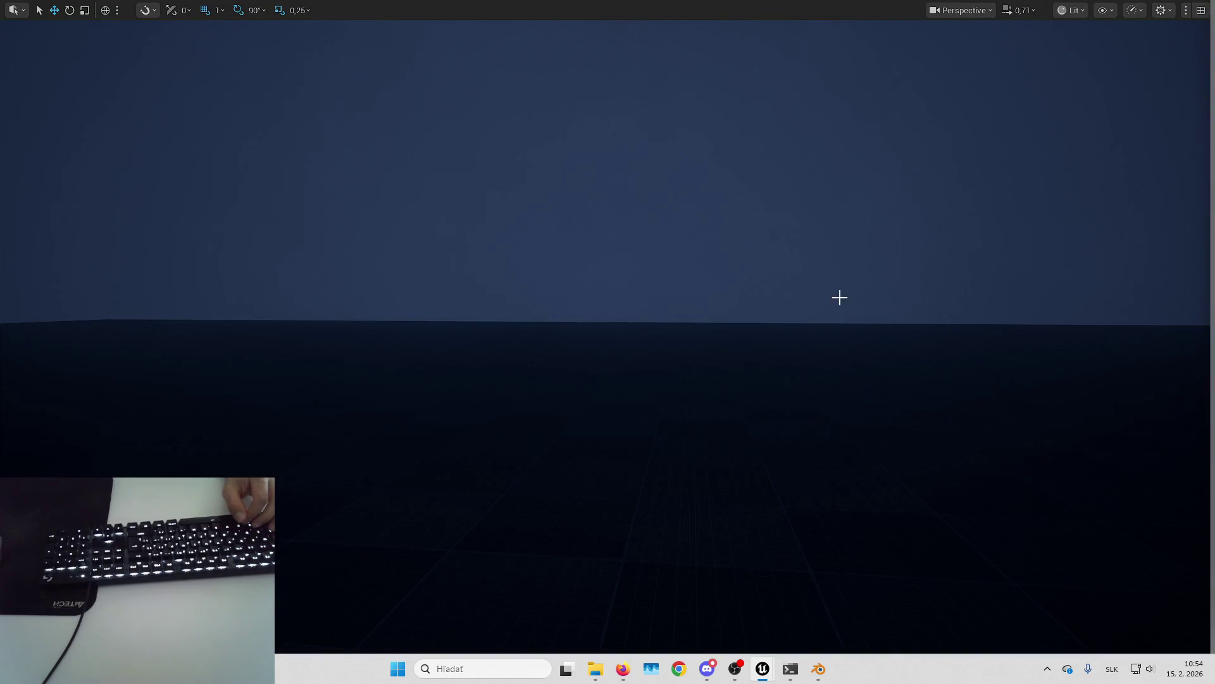
key(alt+p)
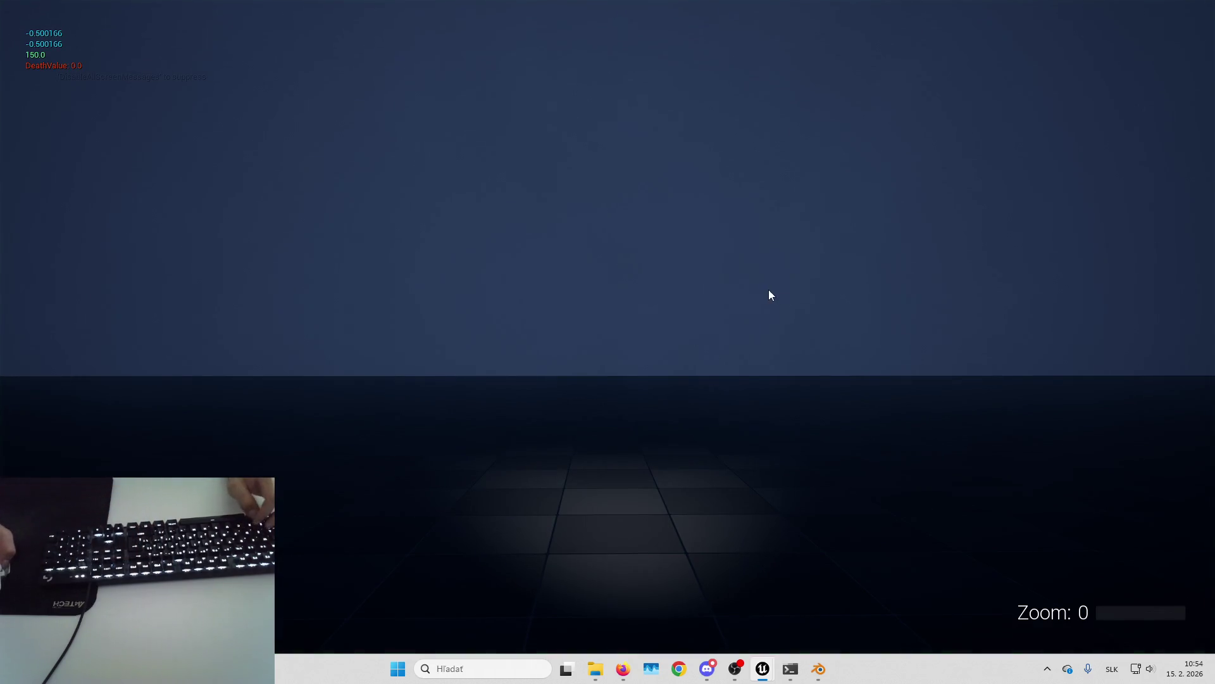
key(Escape)
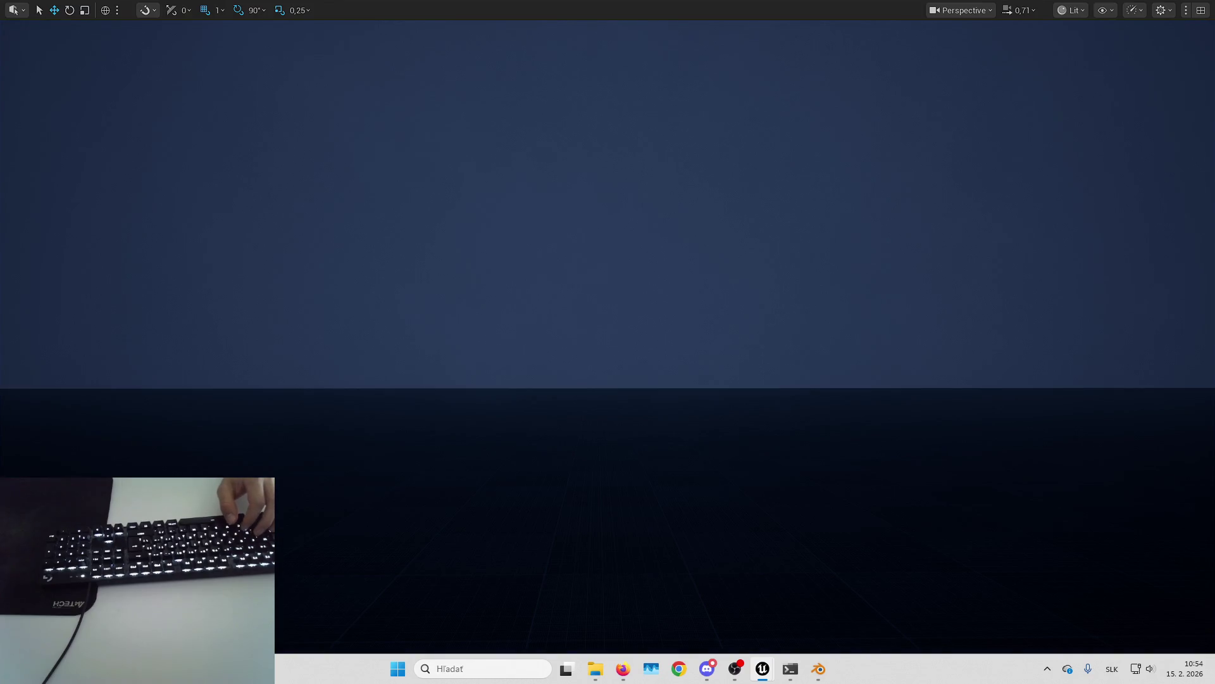
key(alt+Tab)
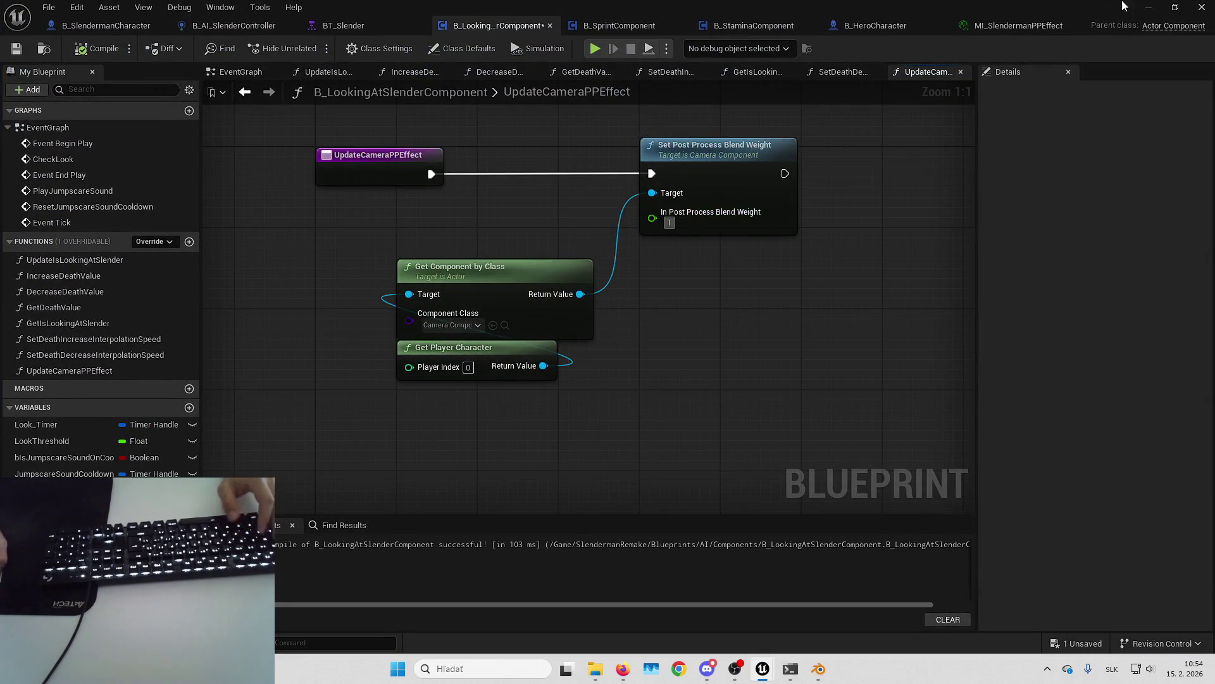
click(1149, 7)
key(alt+p)
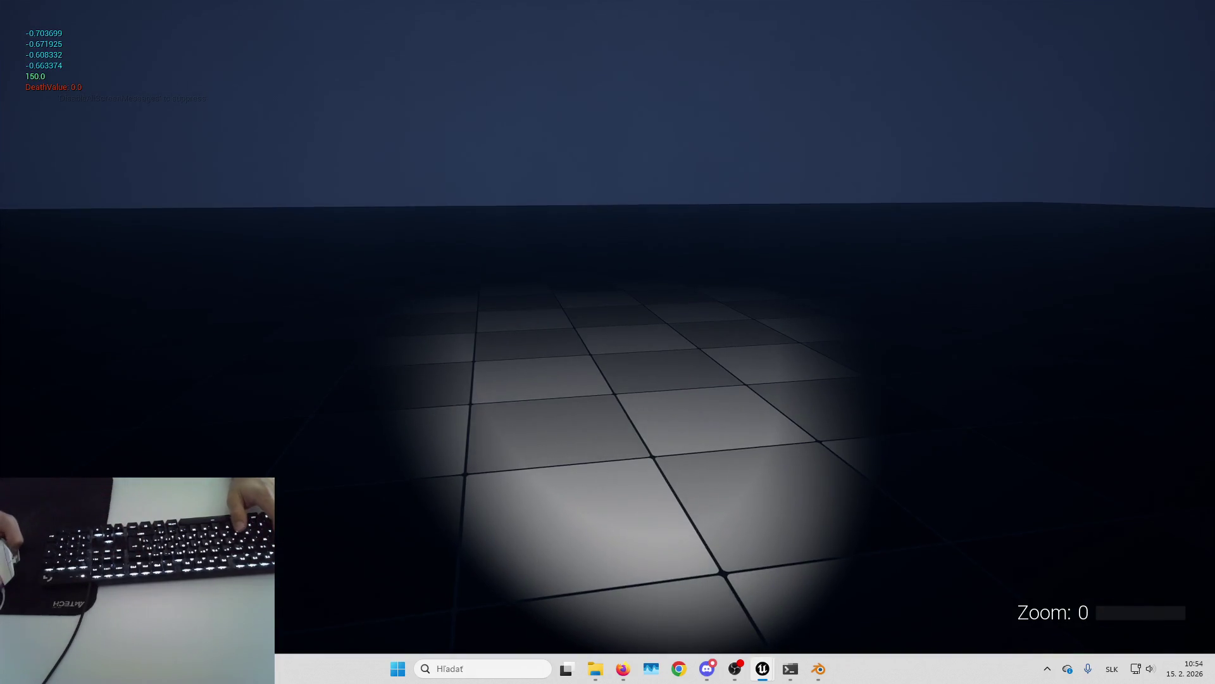
key(Escape)
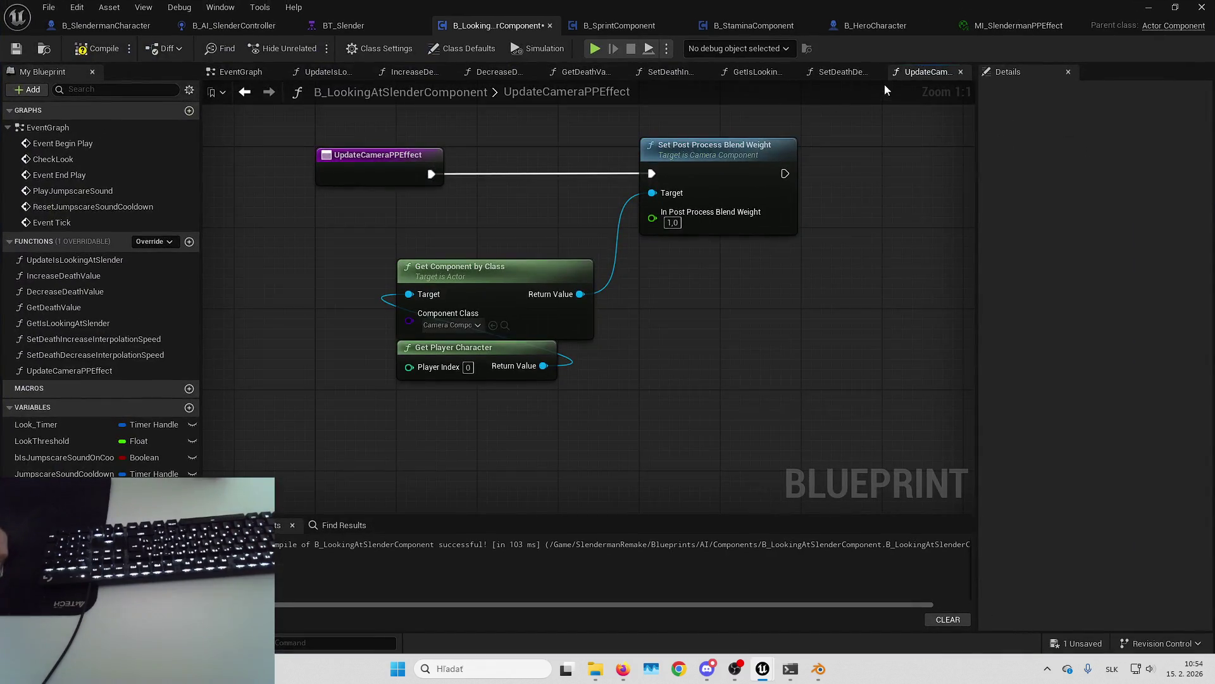
click(874, 25)
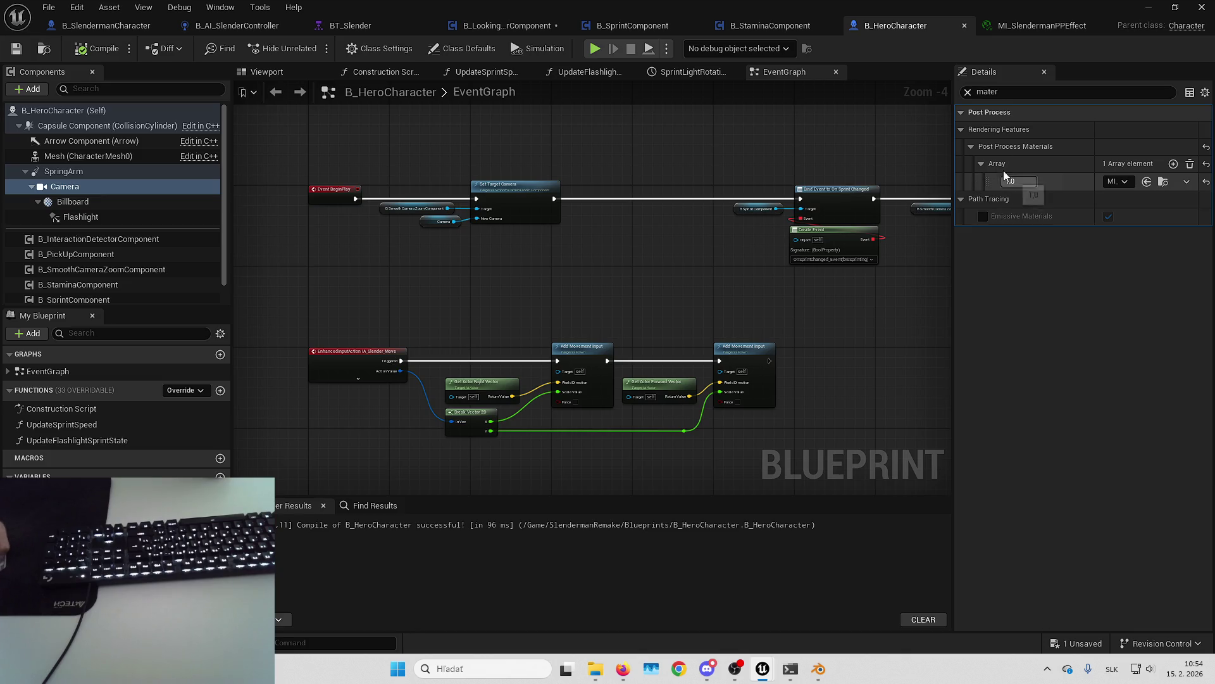
Step: In B_LookingAtSlenderComponent, get the camera component's Post Process Settings
click(788, 25)
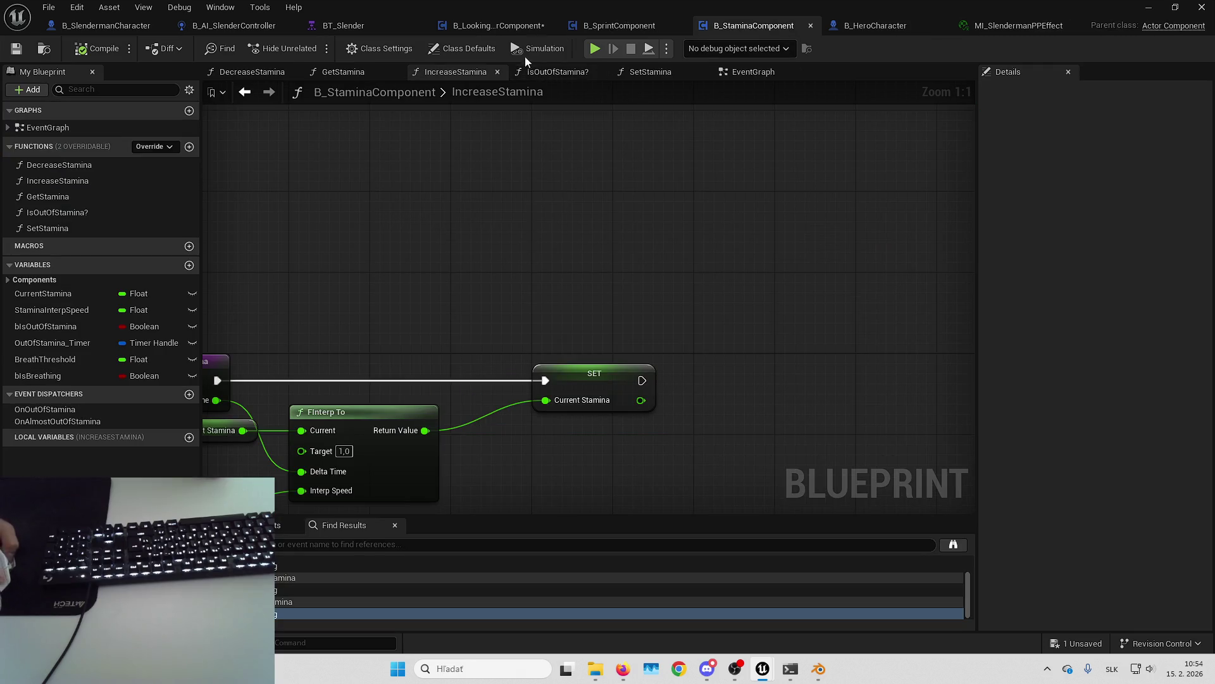
click(467, 26)
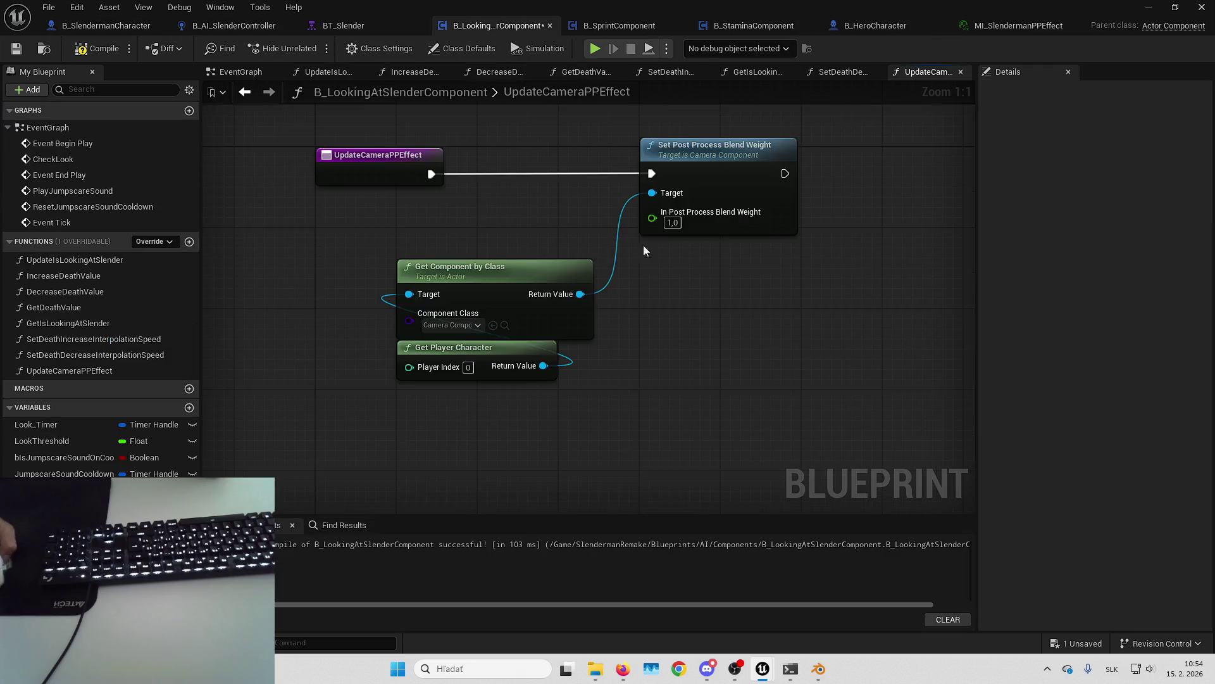
drag(499, 319, 552, 322)
text(get post p)
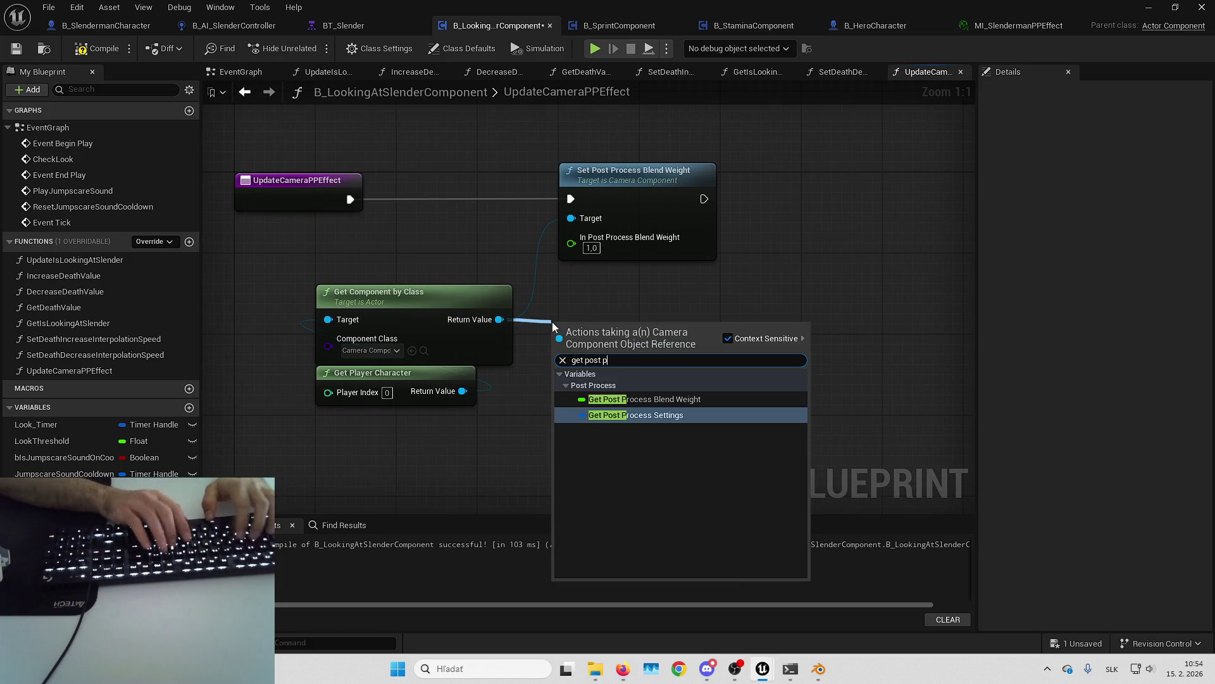
key(Return)
Step: Add Set members in Post Process Settings with the Post Process Materials pin exposed
drag(697, 326, 780, 298)
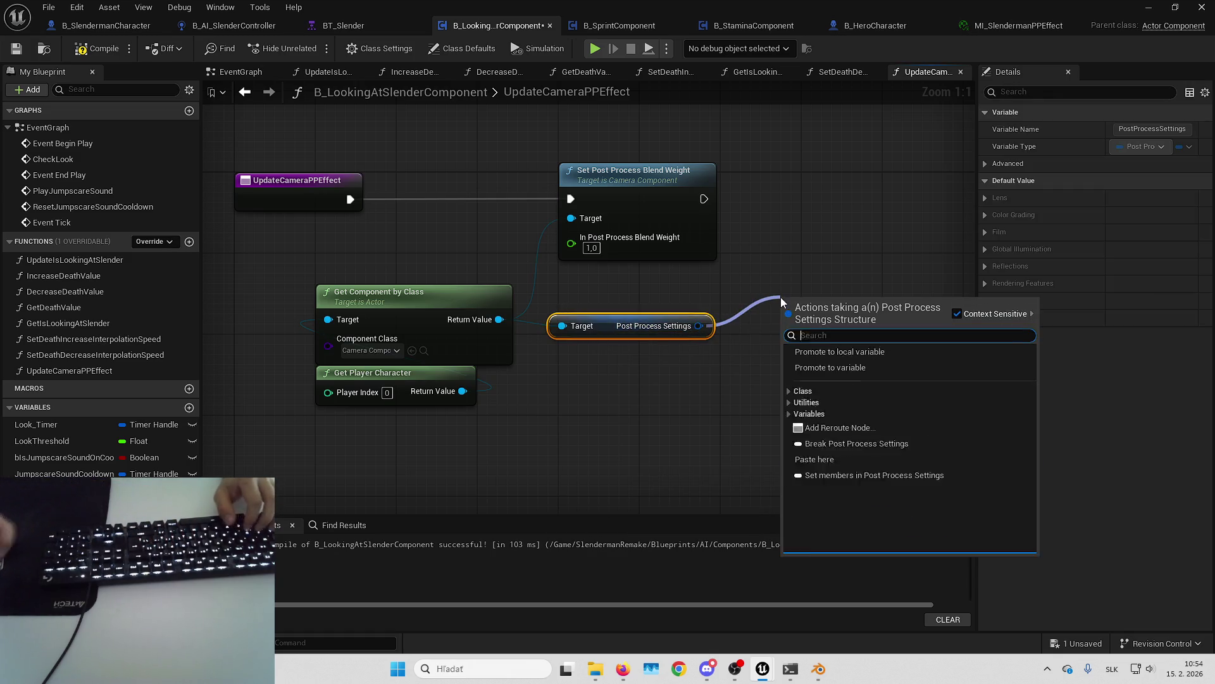
text(set members)
key(Return)
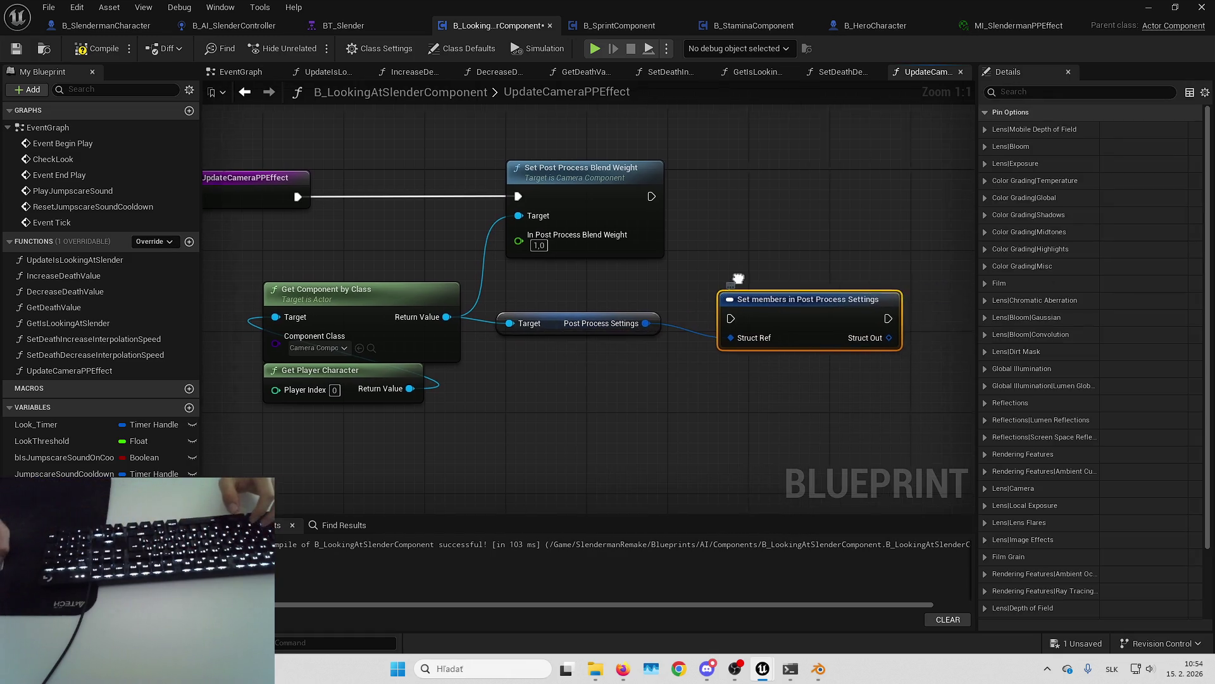
click(1025, 91)
text(mat)
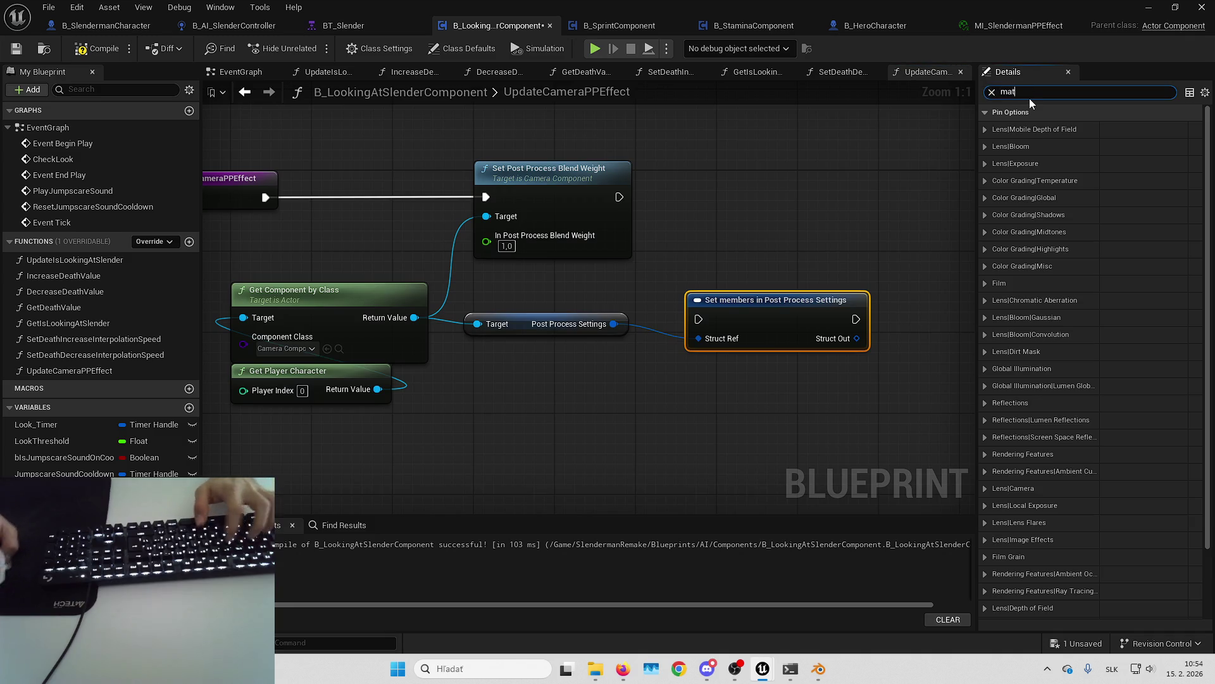
text(er)
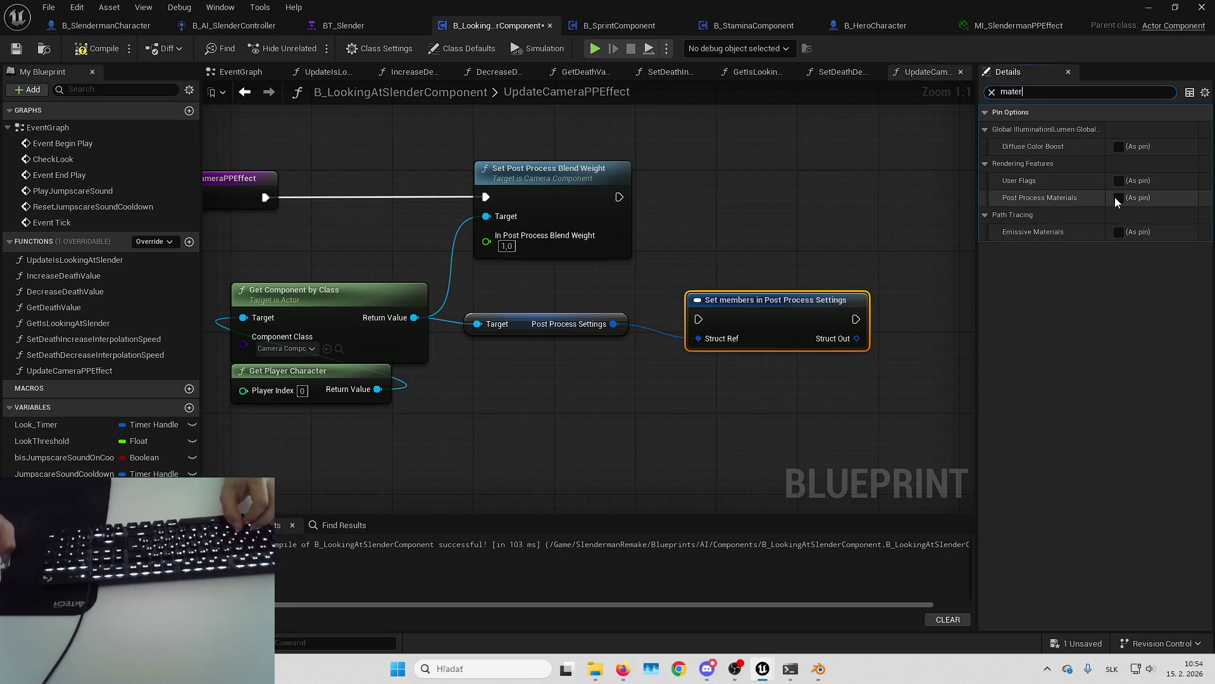
click(1118, 197)
mouse_move(807, 291)
mouse_down()
mouse_move(837, 182)
mouse_move(798, 182)
mouse_up()
Step: Feed Post Process Materials from Make Weighted Blendables, a Make Array, and one Make Weighted Blendable
mouse_move(741, 218)
mouse_down()
mouse_move(804, 288)
mouse_move(754, 323)
mouse_up()
click(814, 431)
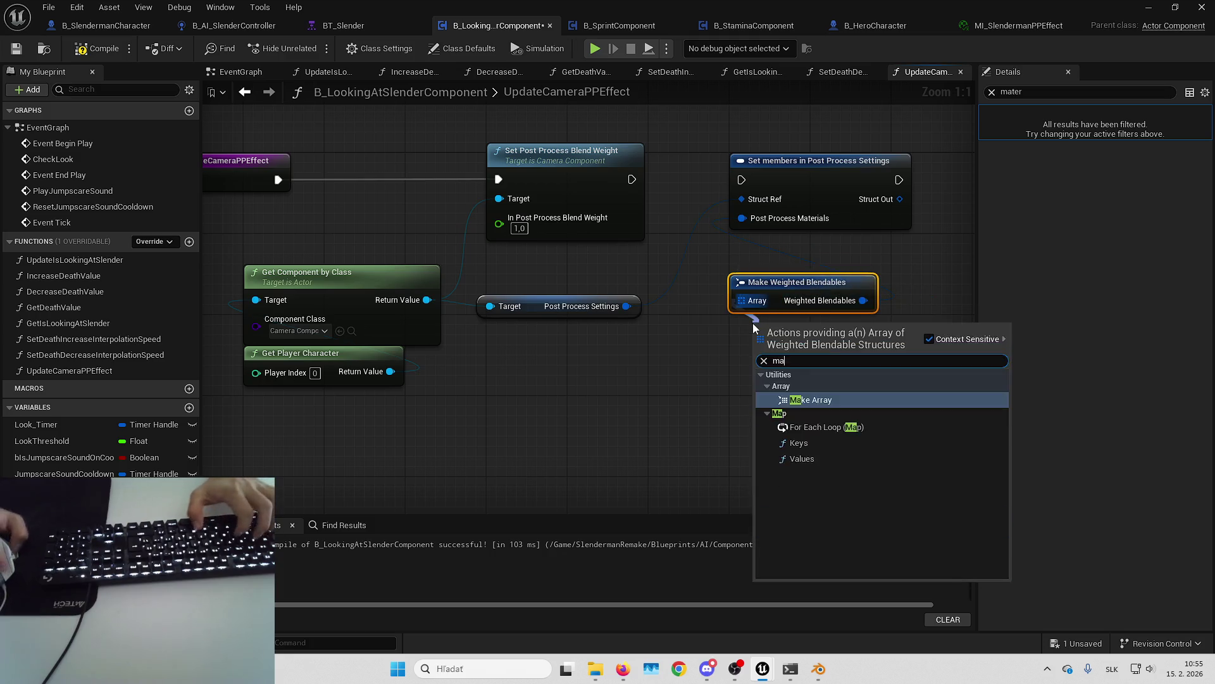
click(822, 428)
mouse_move(851, 317)
mouse_down()
mouse_move(772, 316)
mouse_move(733, 344)
mouse_move(775, 345)
mouse_move(648, 398)
mouse_up()
key(Return)
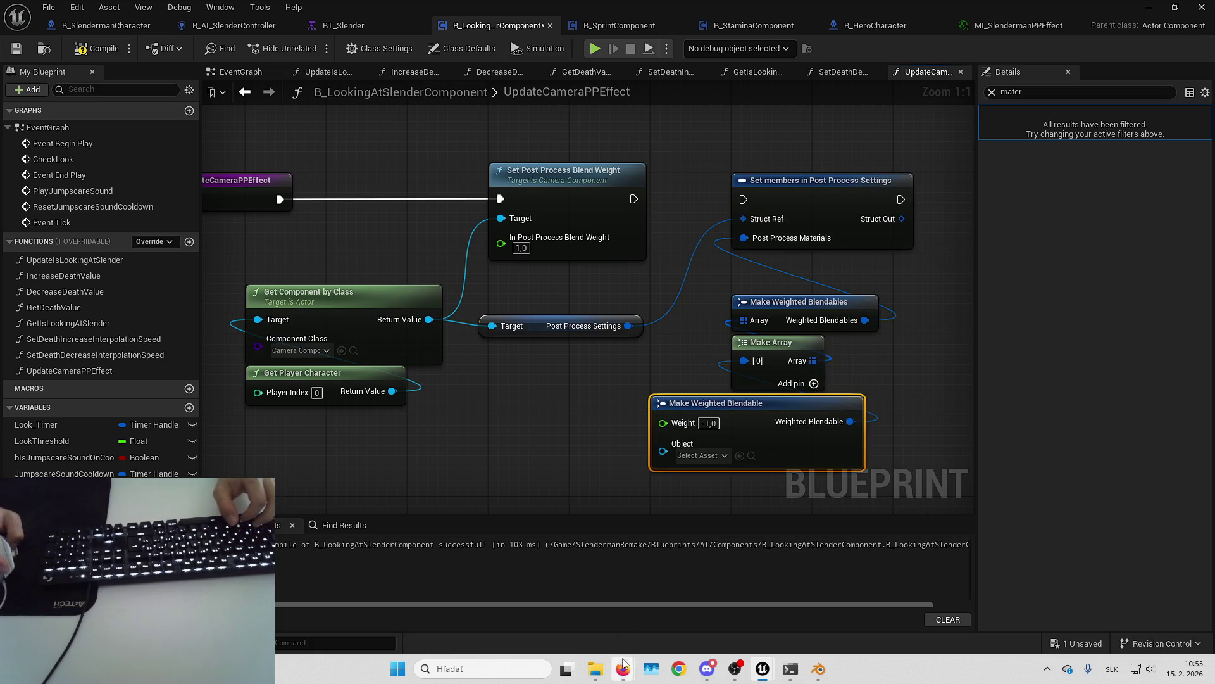
click(623, 668)
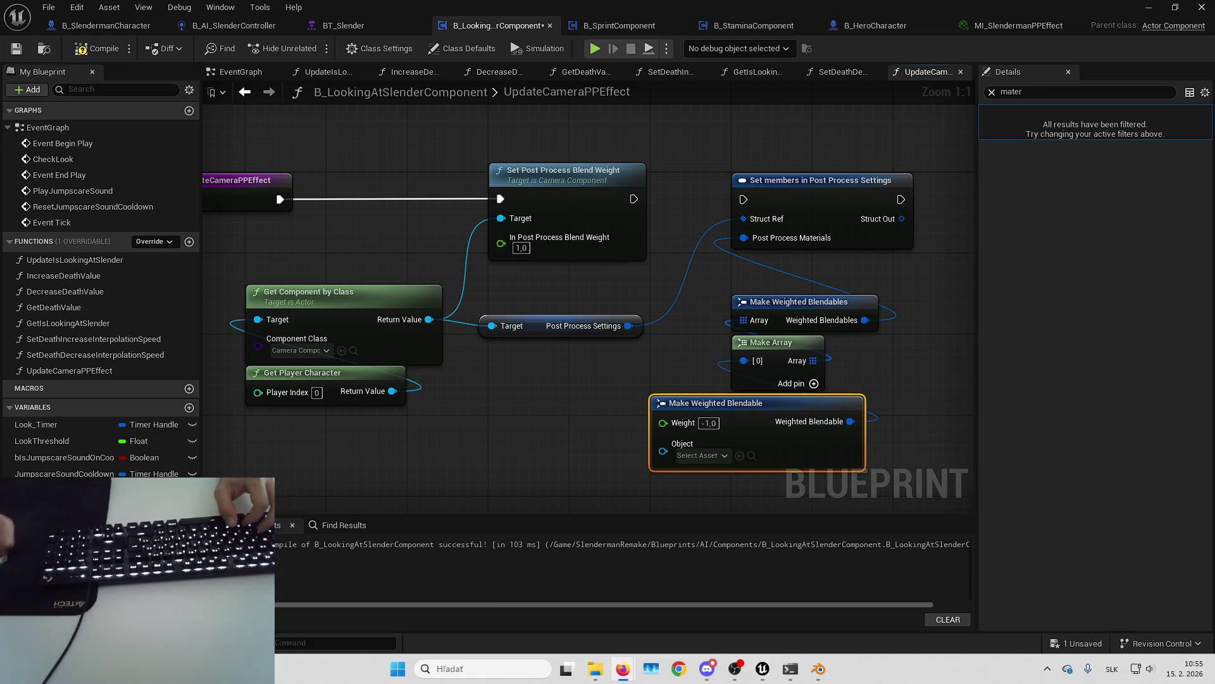
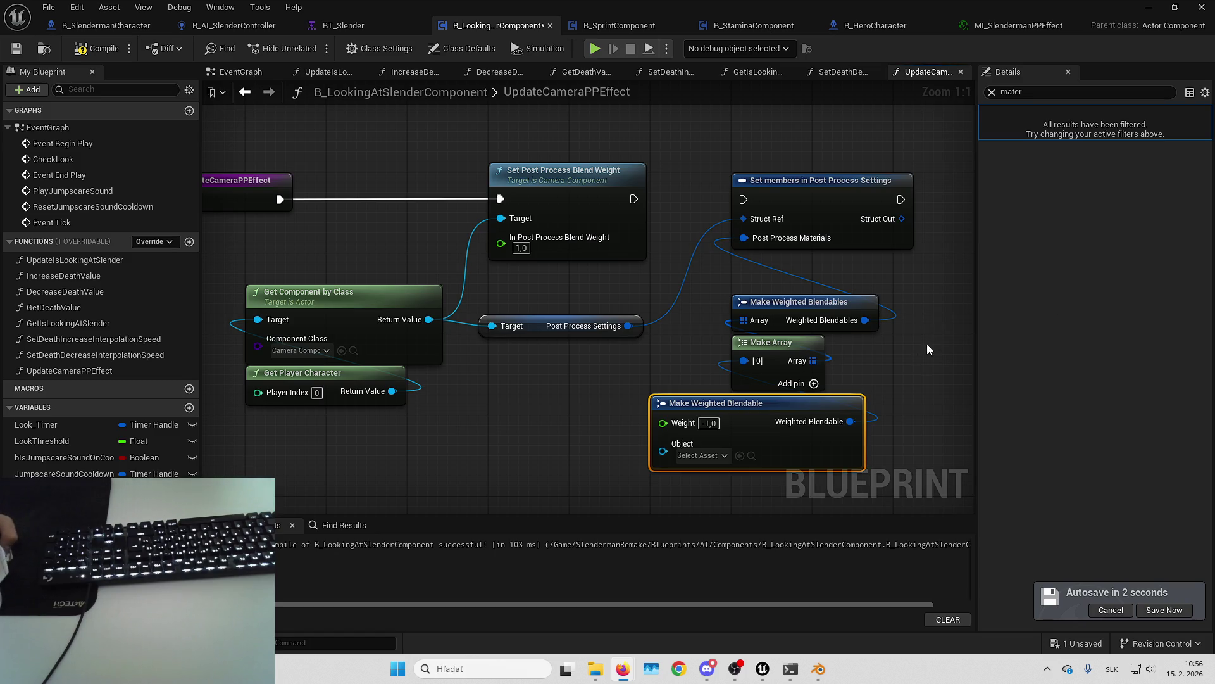
Step: Expose Post Process Materials on the Break Post Process Settings node and feed it into Break Weighted Blendables
drag(973, 379, 850, 363)
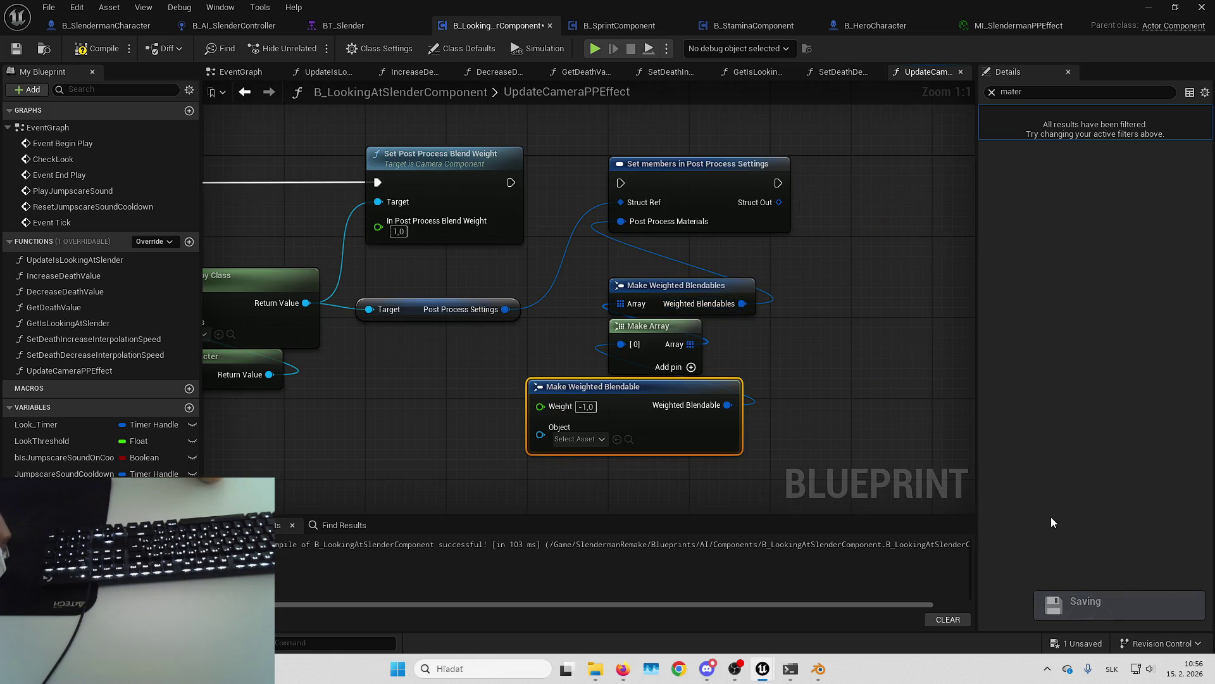
click(867, 433)
right_click(817, 345)
mouse_move(451, 298)
mouse_down()
mouse_move(522, 238)
mouse_move(494, 394)
mouse_up()
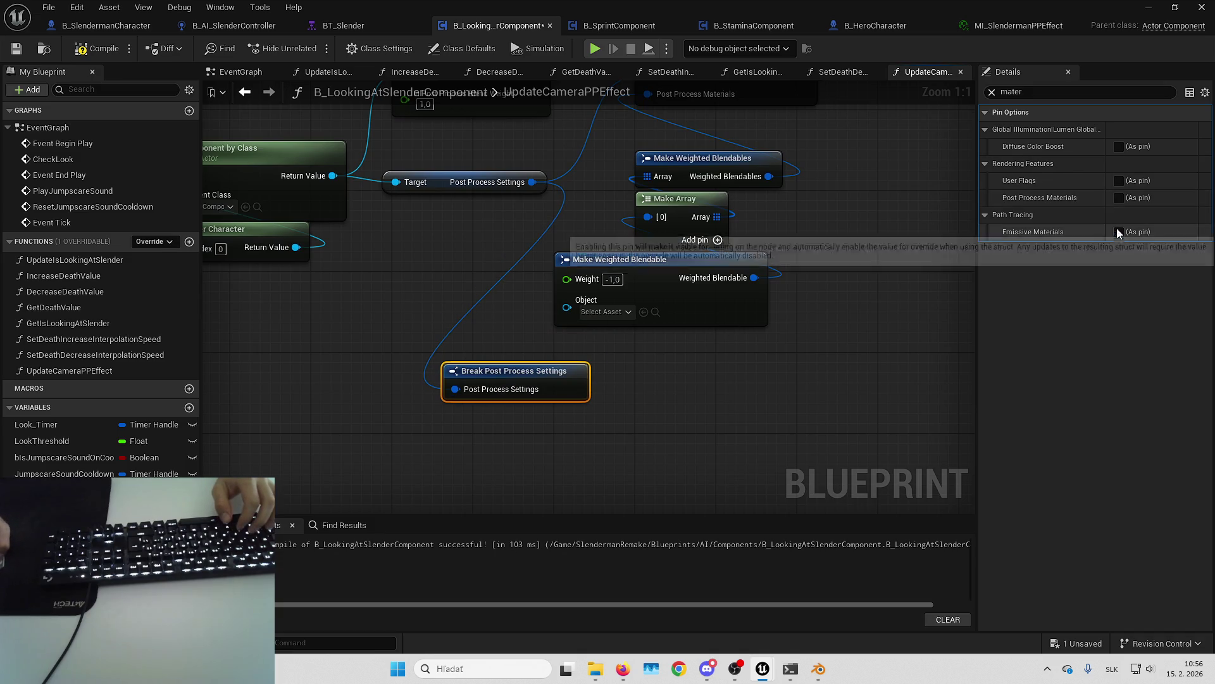
click(1118, 199)
drag(643, 389, 710, 388)
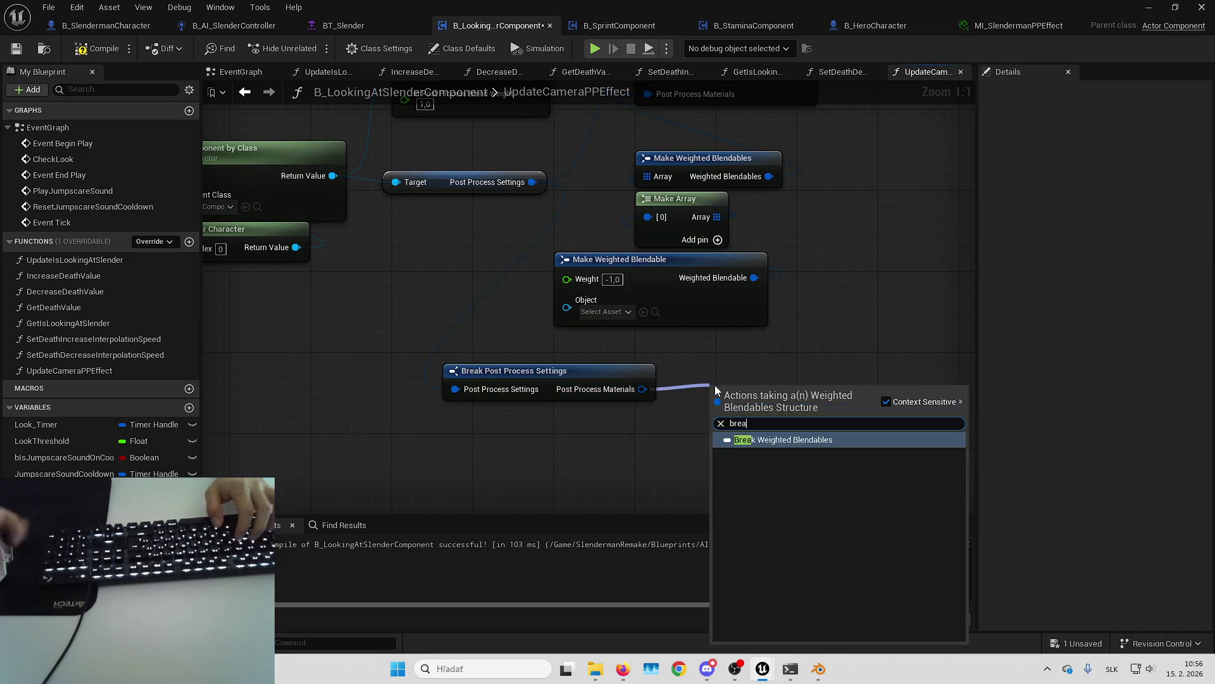
click(785, 434)
Step: Take the first array element with GET, break it with Break Weighted Blendable, and re-link the execution flow
mouse_move(853, 416)
mouse_down()
mouse_move(832, 385)
mouse_move(872, 375)
mouse_up()
text(get)
key(Return)
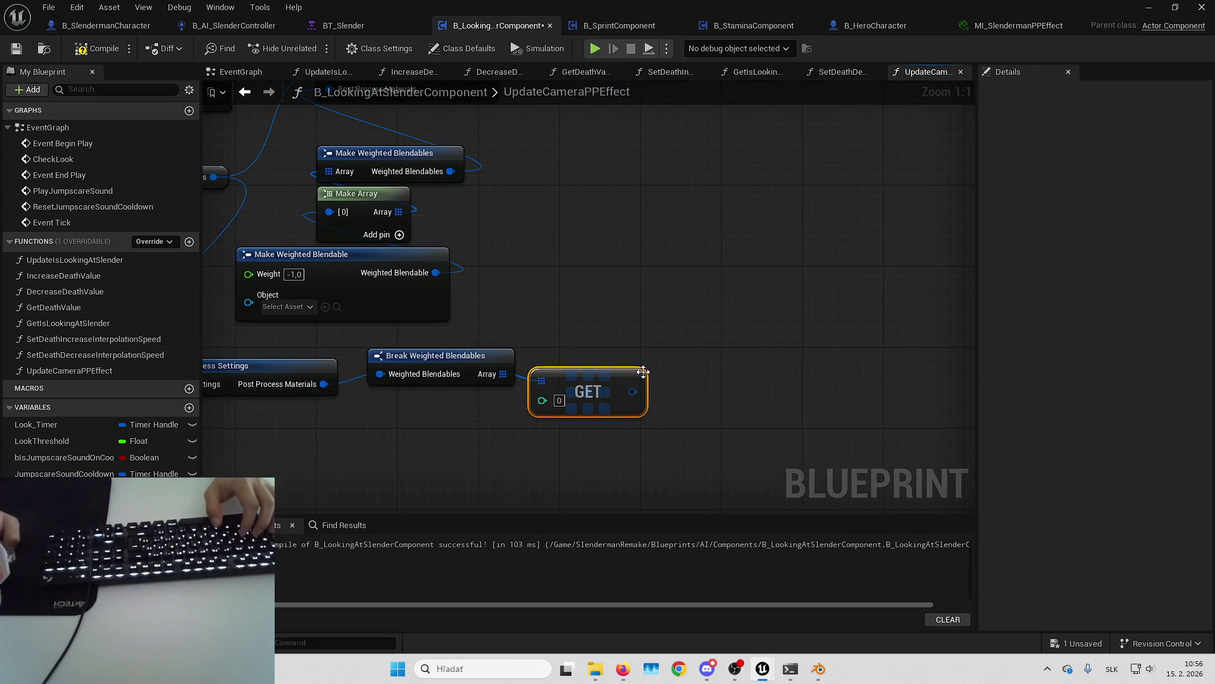
drag(633, 391, 678, 387)
text(brea)
key(Return)
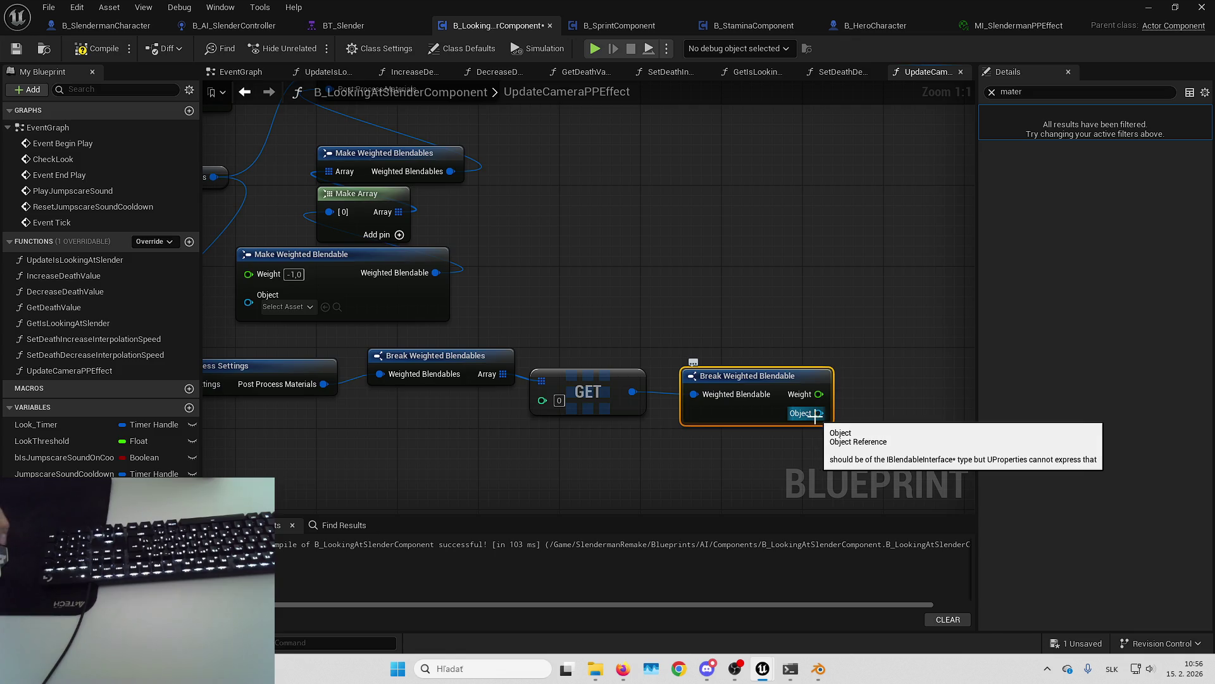
drag(863, 380, 782, 395)
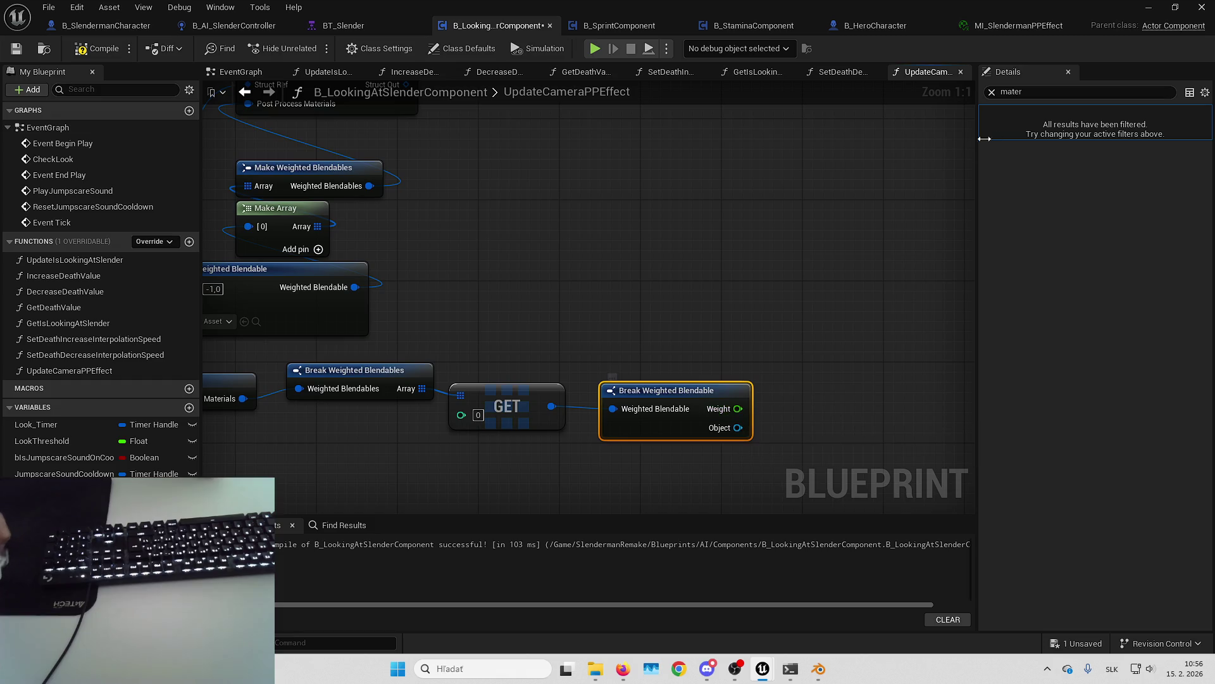
click(992, 92)
drag(557, 230, 664, 319)
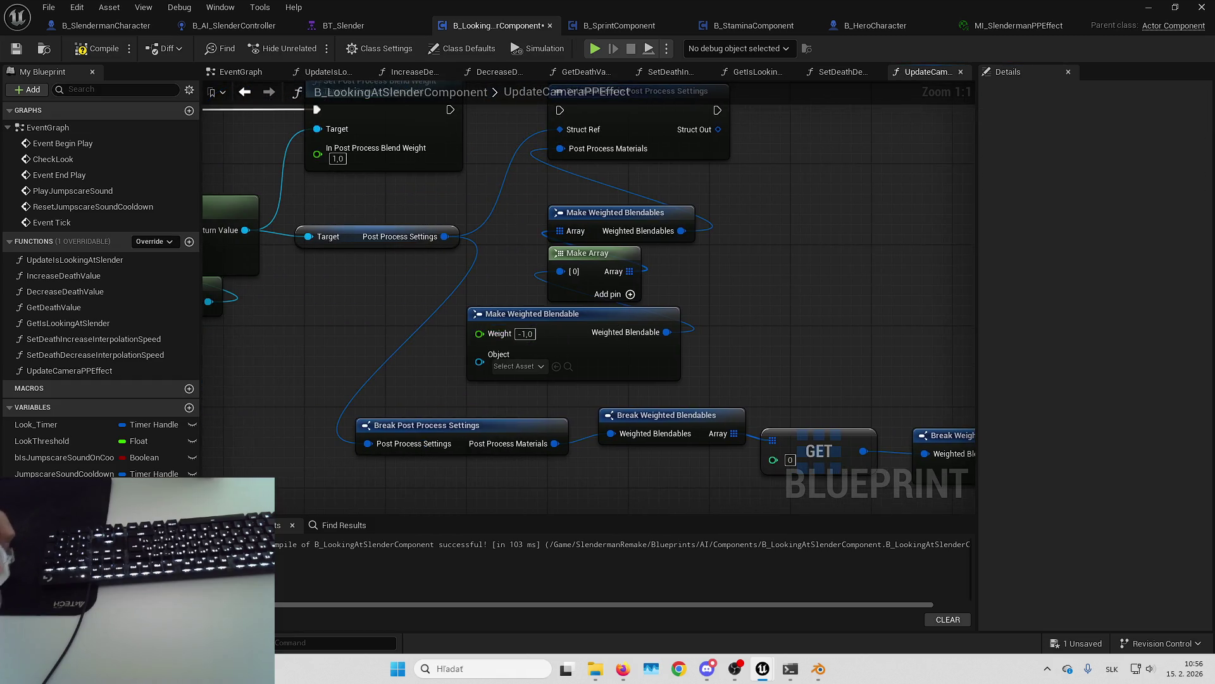
drag(542, 109, 550, 162)
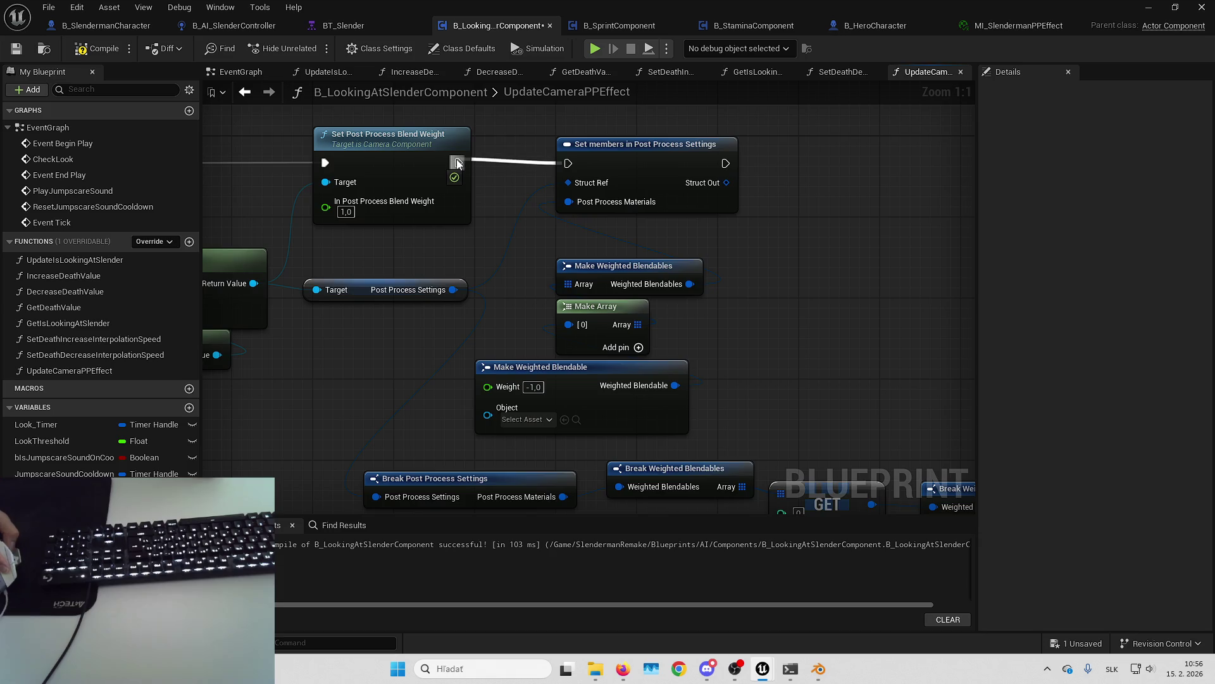
drag(457, 159, 457, 163)
Step: Set the Make Weighted Blendable's Weight to 0 and its Object to MI_SlendermanPPEffect
click(533, 387)
text(0)
key(Return)
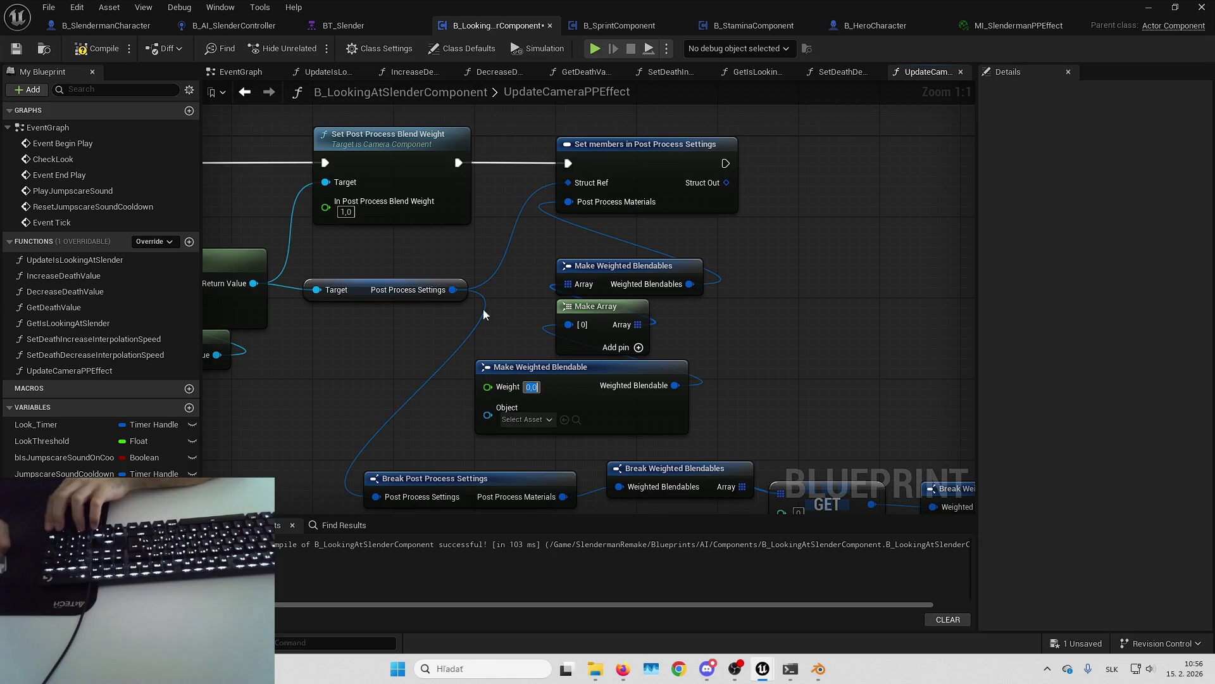
click(548, 419)
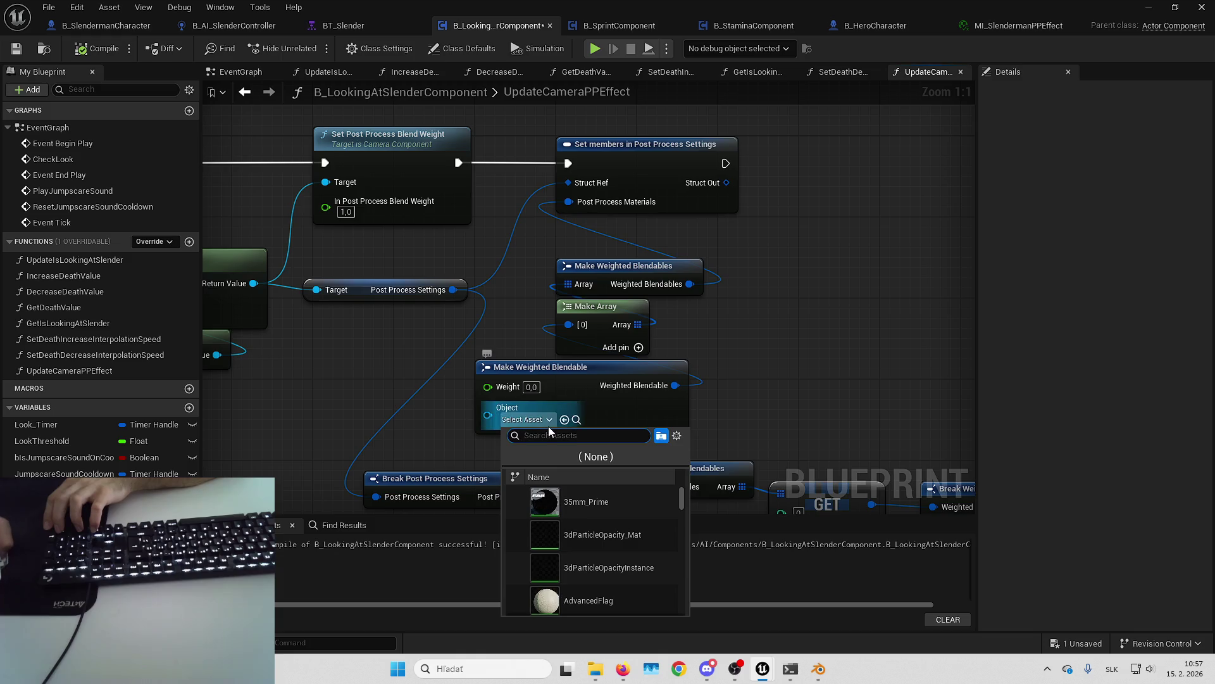
text(mi_slke)
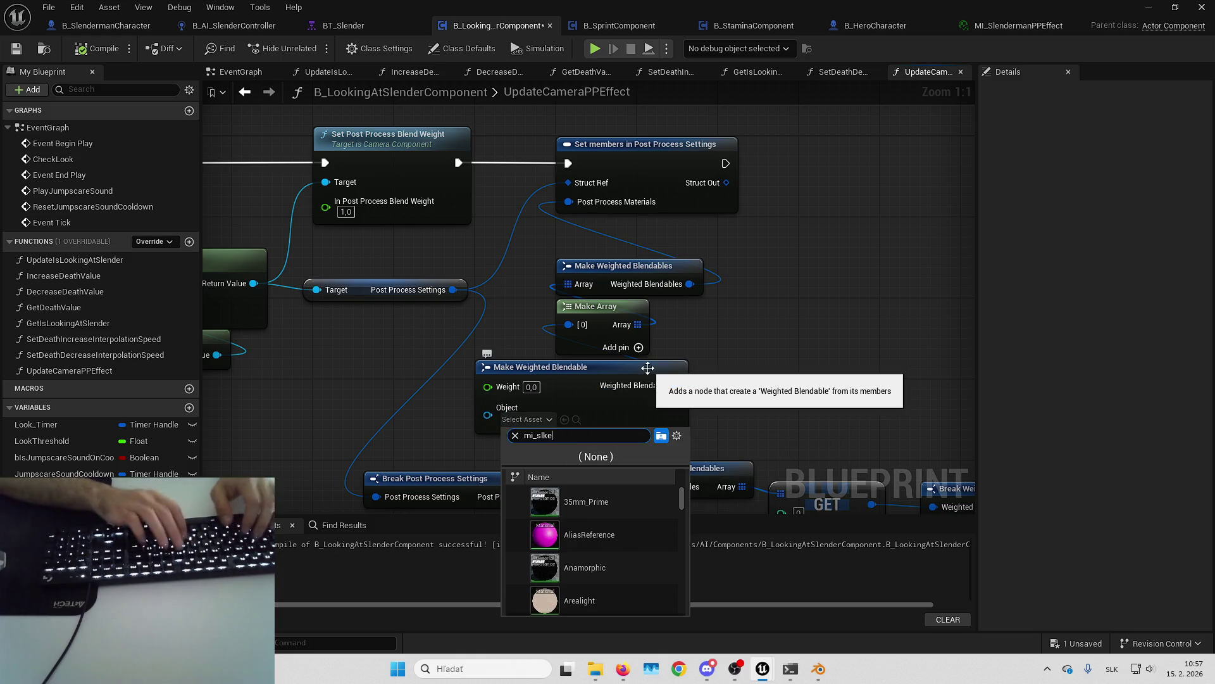
key(BackSpace)
key(BackSpace)
key(Down)
key(Return)
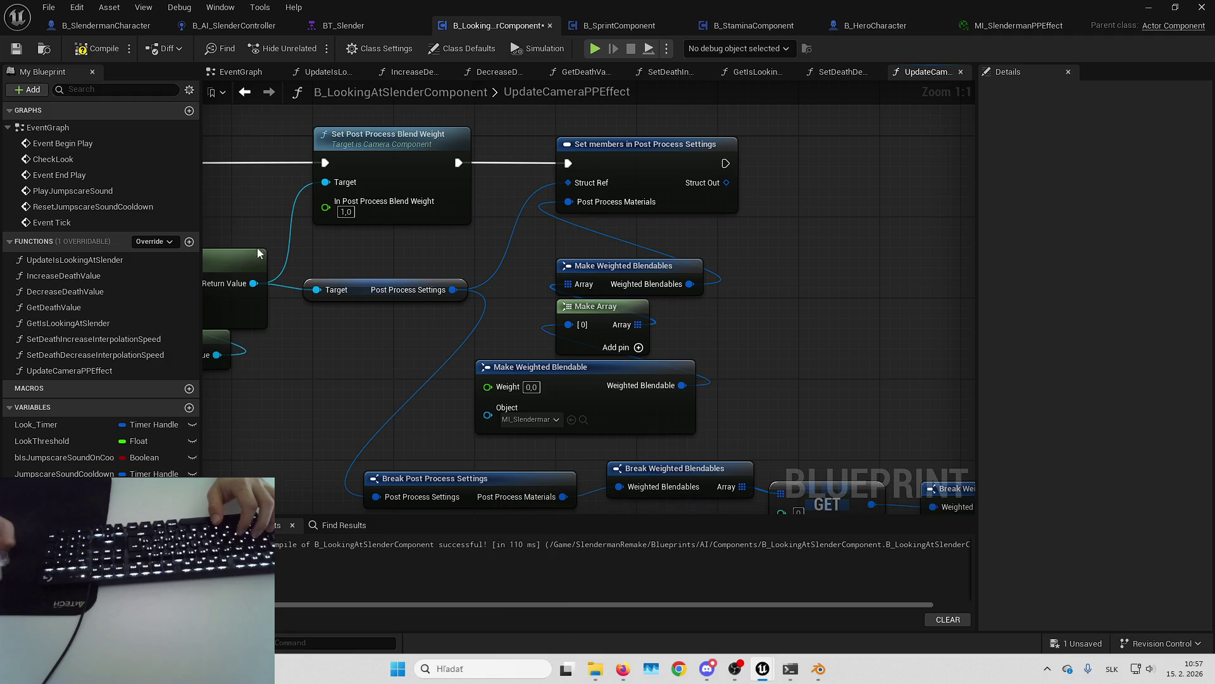
Step: Play the level twice to check the CRT screen effect in the running game
key(super+Down)
key(super+Down)
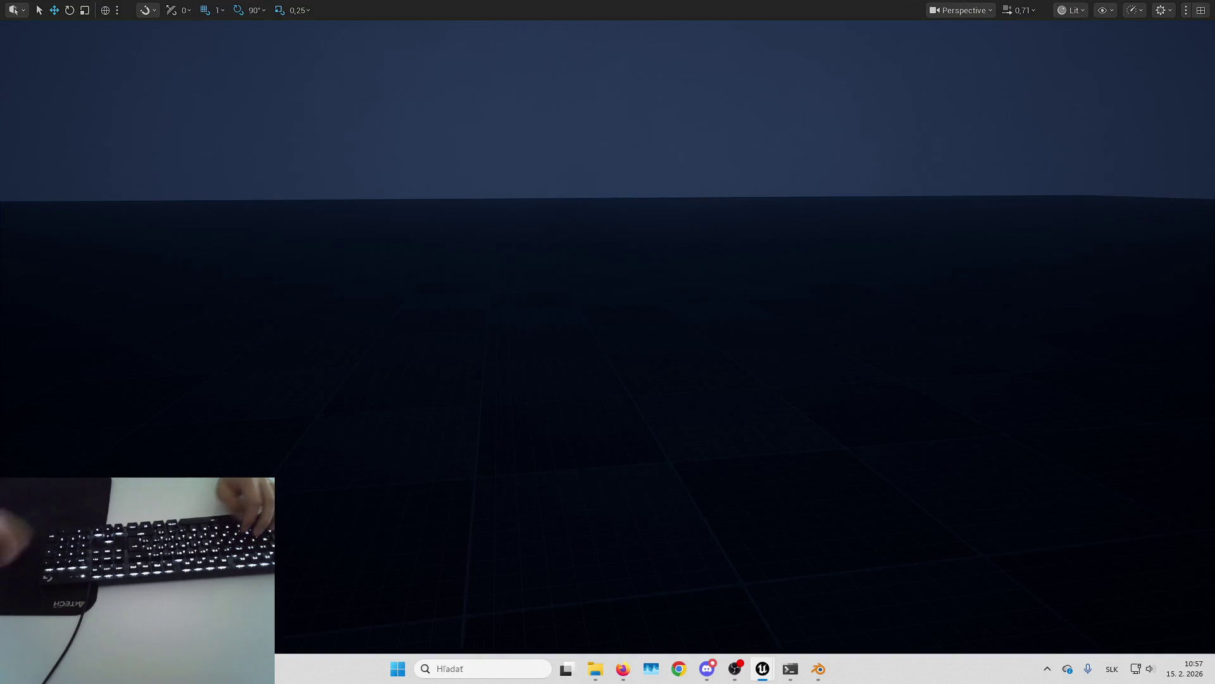
key(alt+p)
key(Escape)
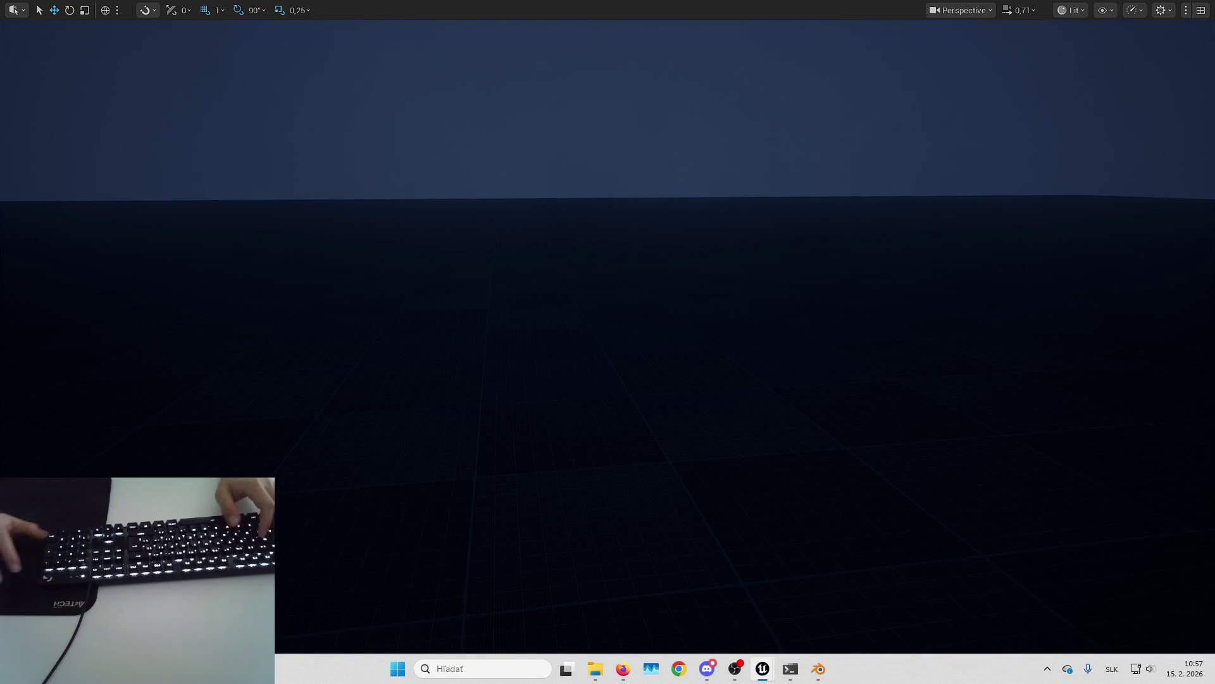
key(alt+p)
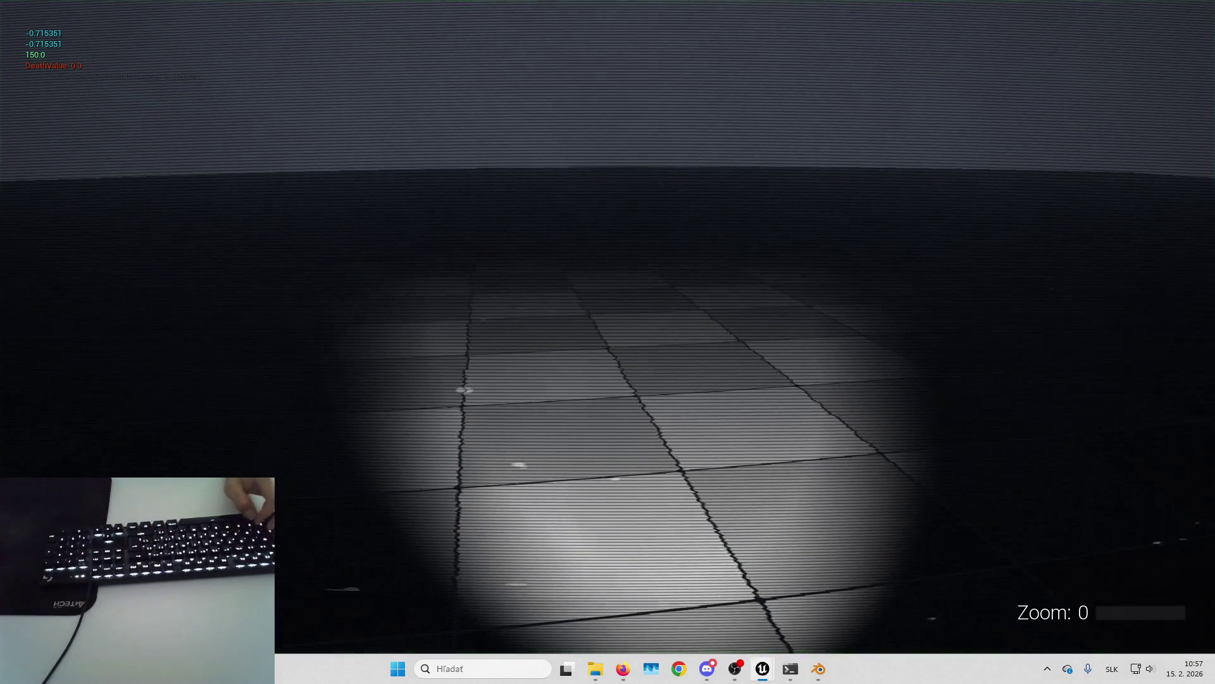
click(955, 355)
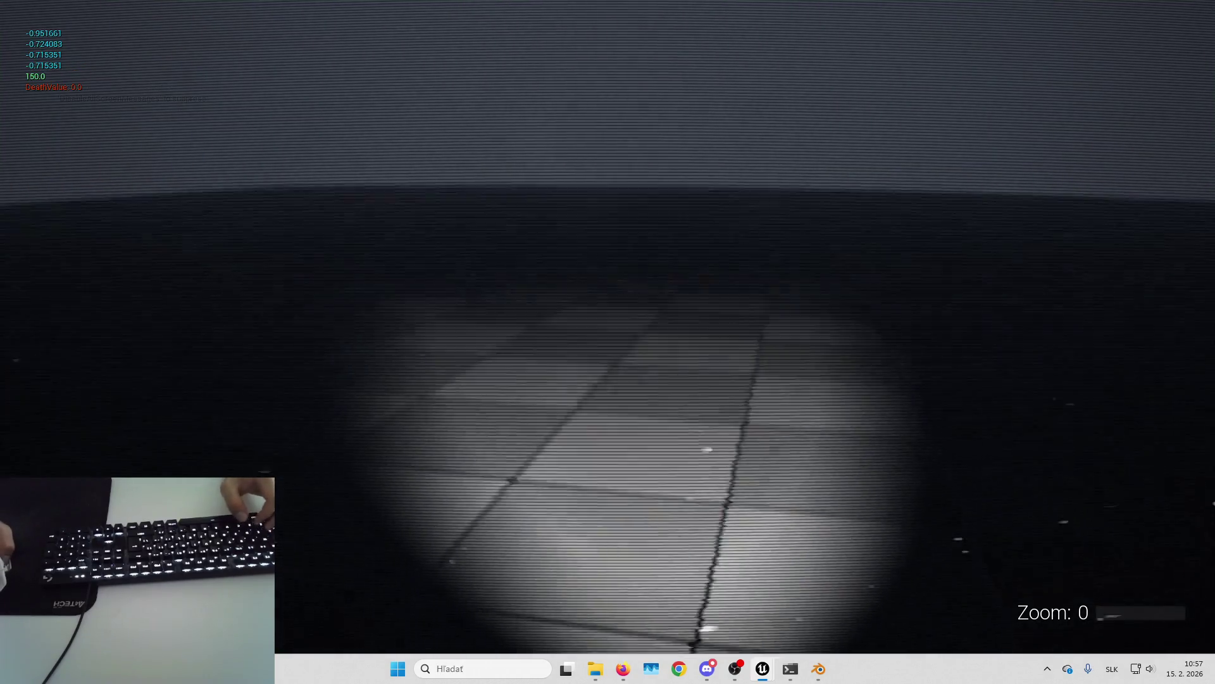
key(Escape)
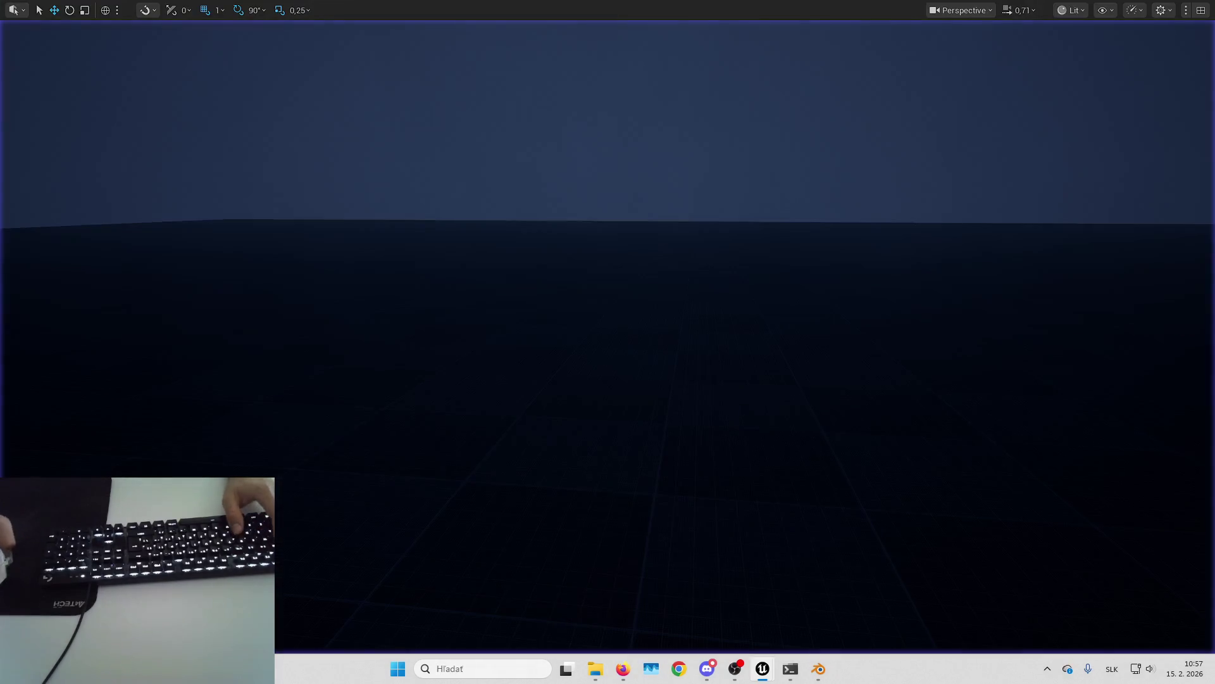
Step: Return to the UpdateCameraPPEffect graph and recentre on the blendable nodes
key(alt+Tab)
drag(684, 361, 876, 380)
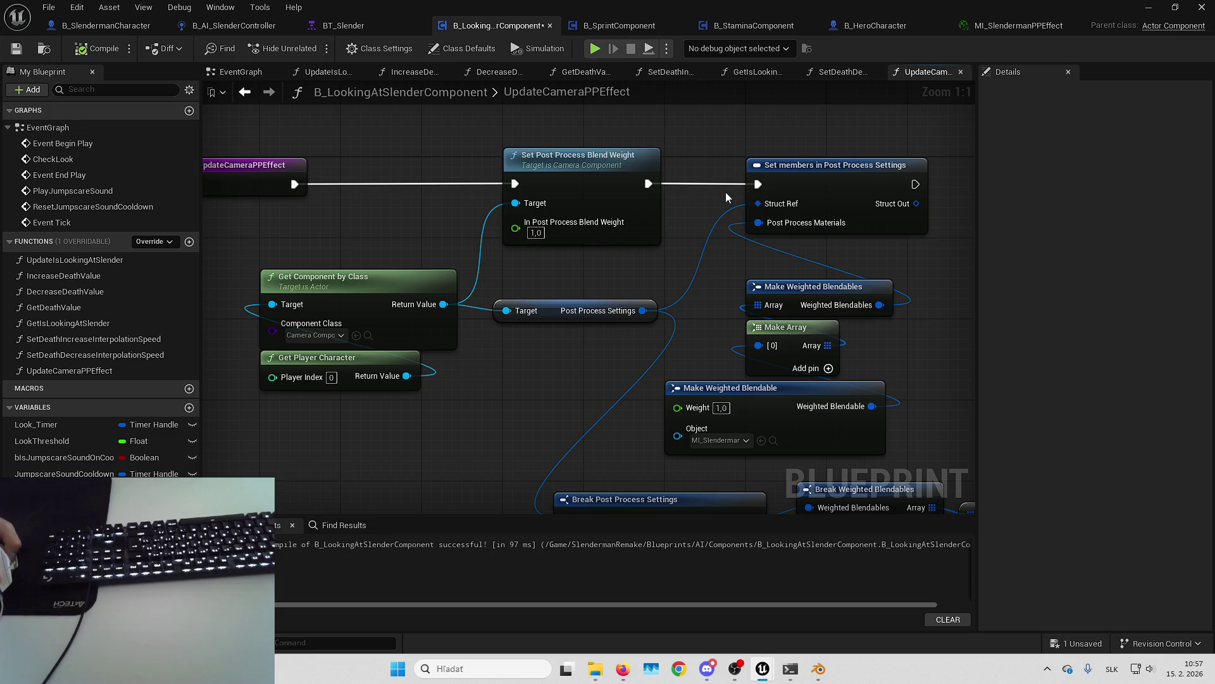
drag(726, 191, 725, 229)
drag(475, 138, 362, 138)
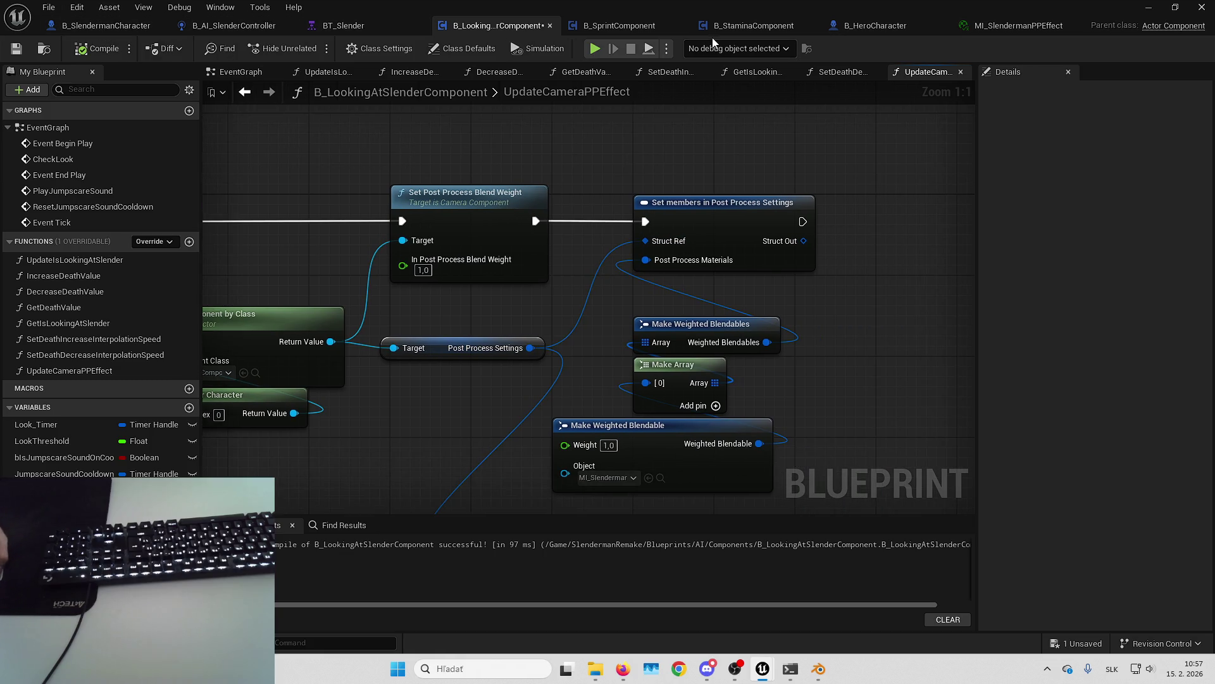
Step: In B_HeroCharacter, filter the Details panel for 'blend wei' to find the blend weight
click(883, 27)
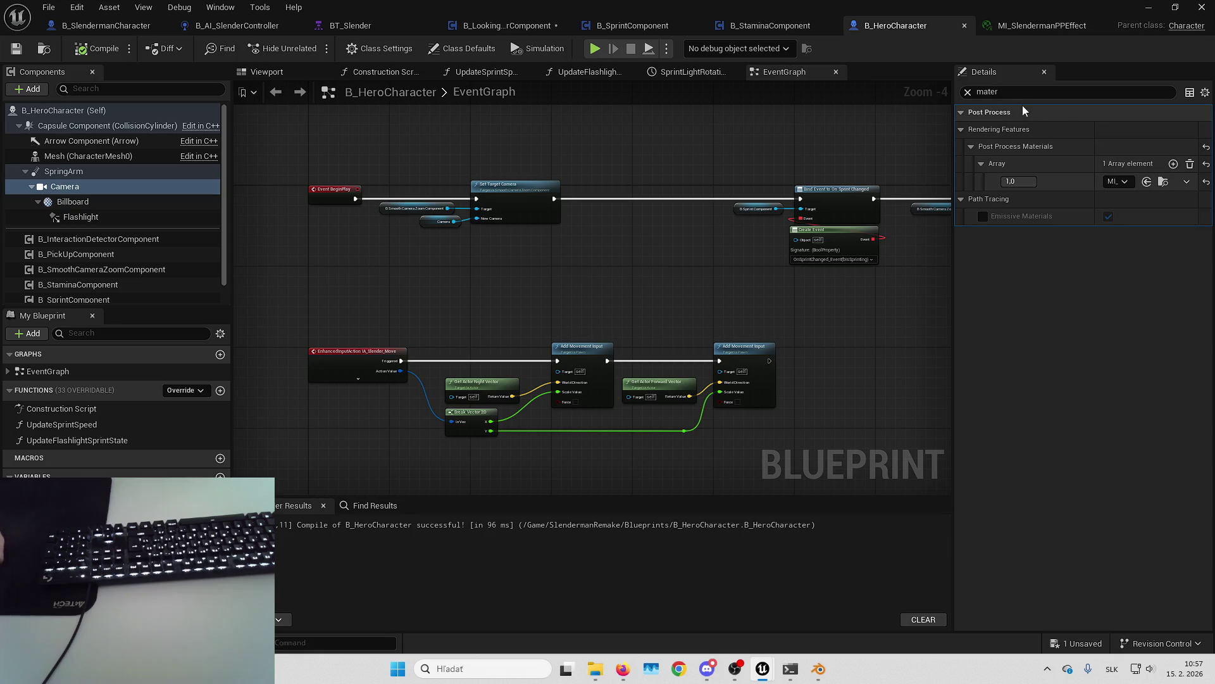
text(blend wei)
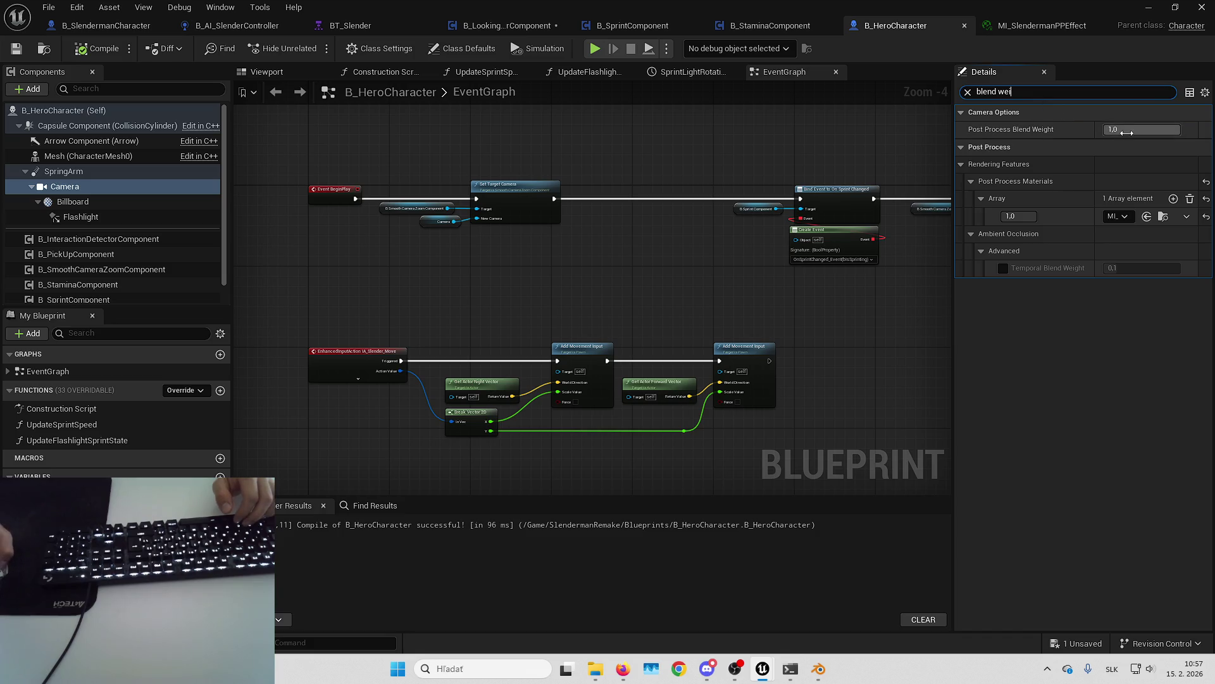
text(0)
key(Return)
Step: Play-test the scanline effect again, then go back to the B_HeroCharacter blueprint
key(alt+p)
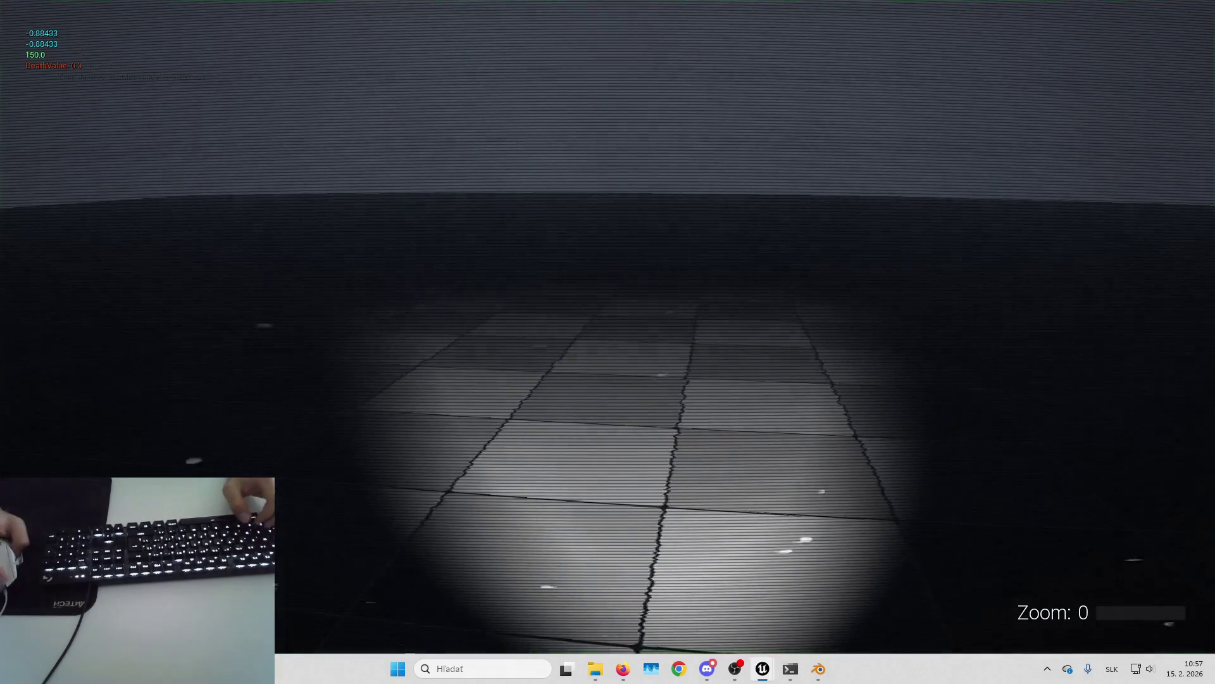
key(Escape)
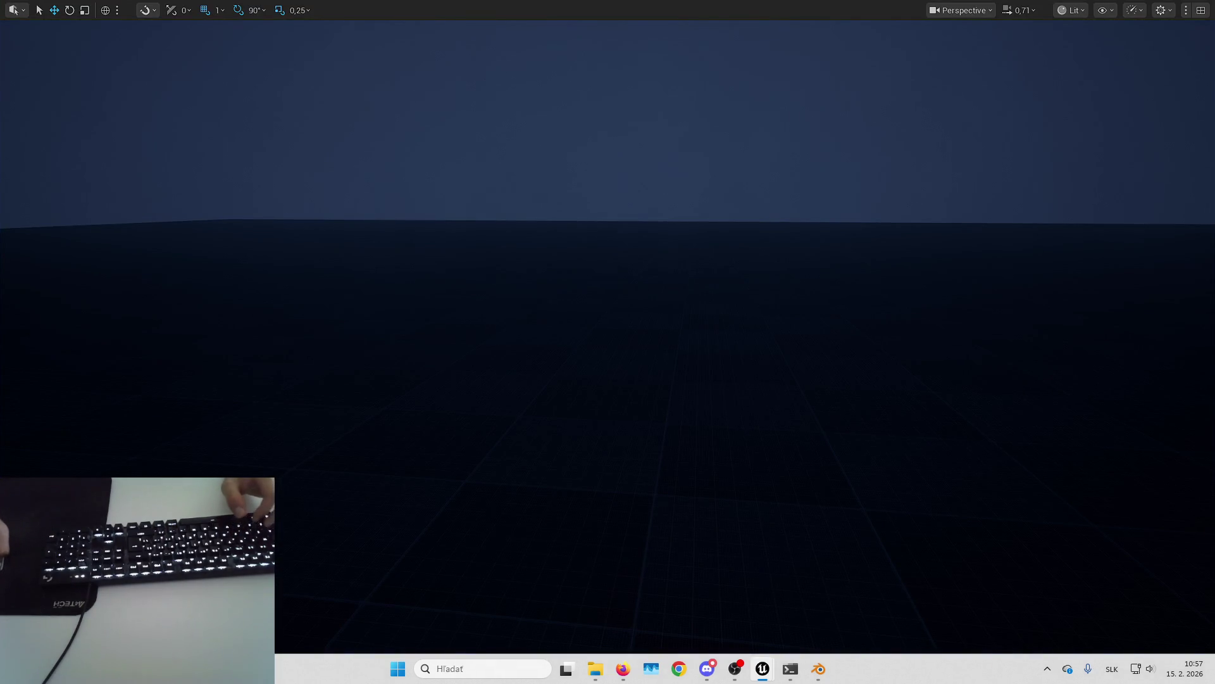
key(F11)
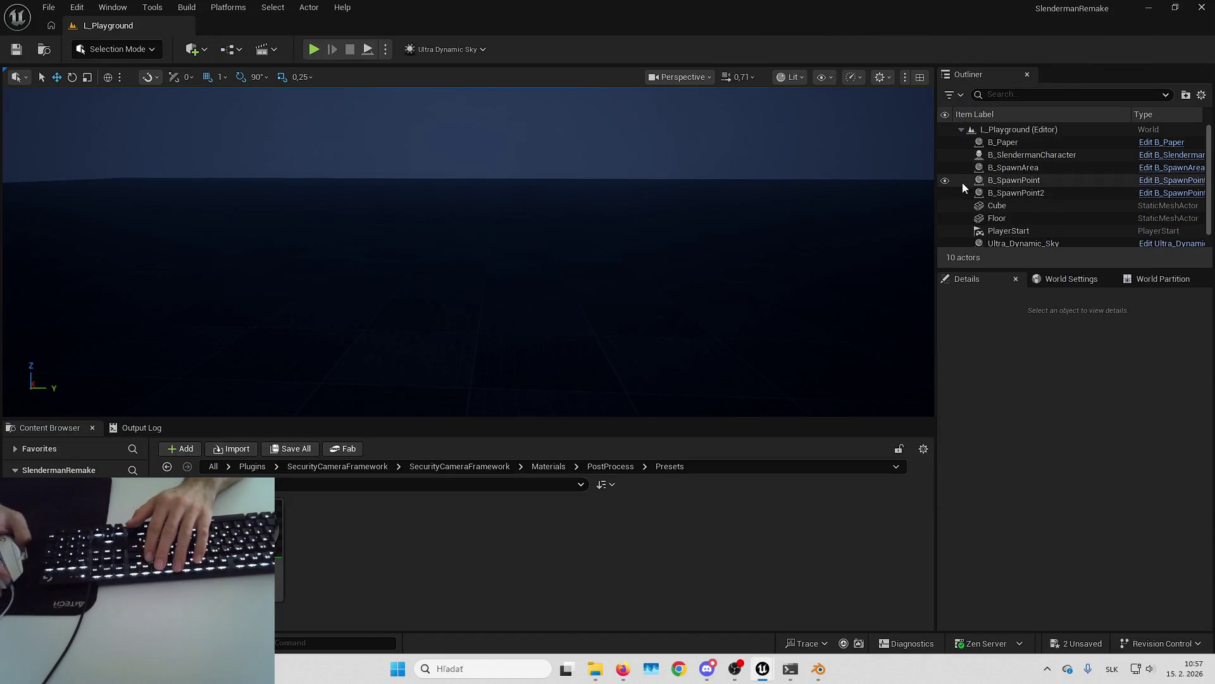
key(F11)
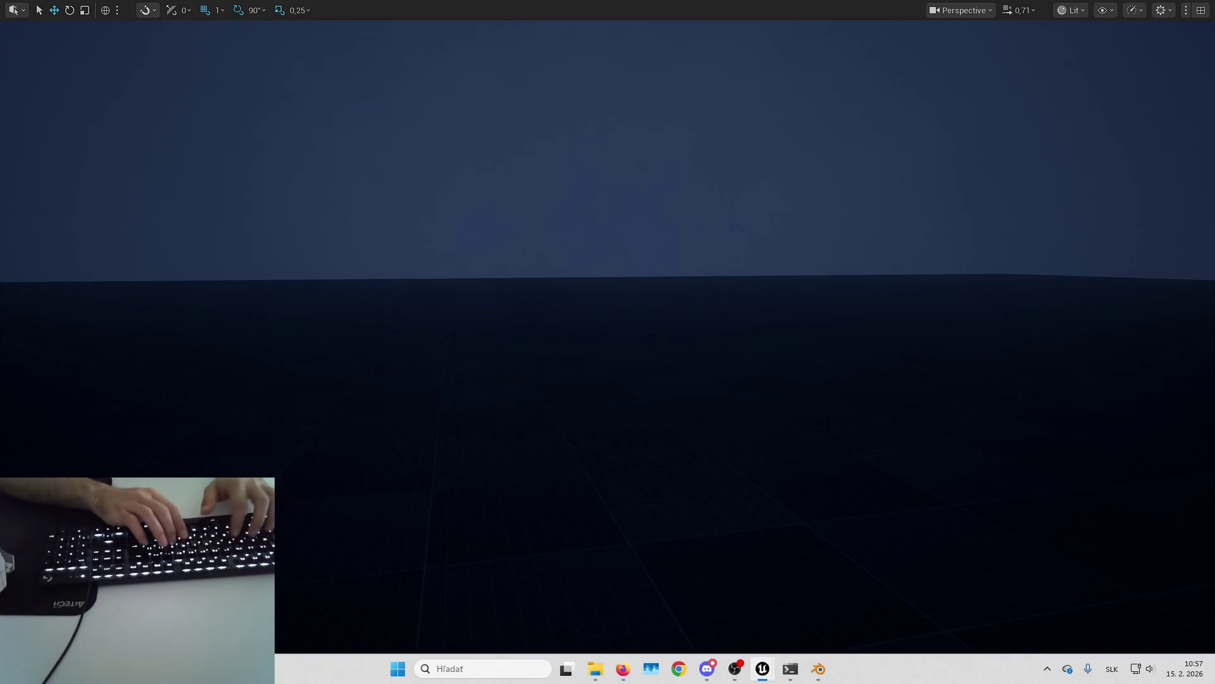
key(alt+Tab)
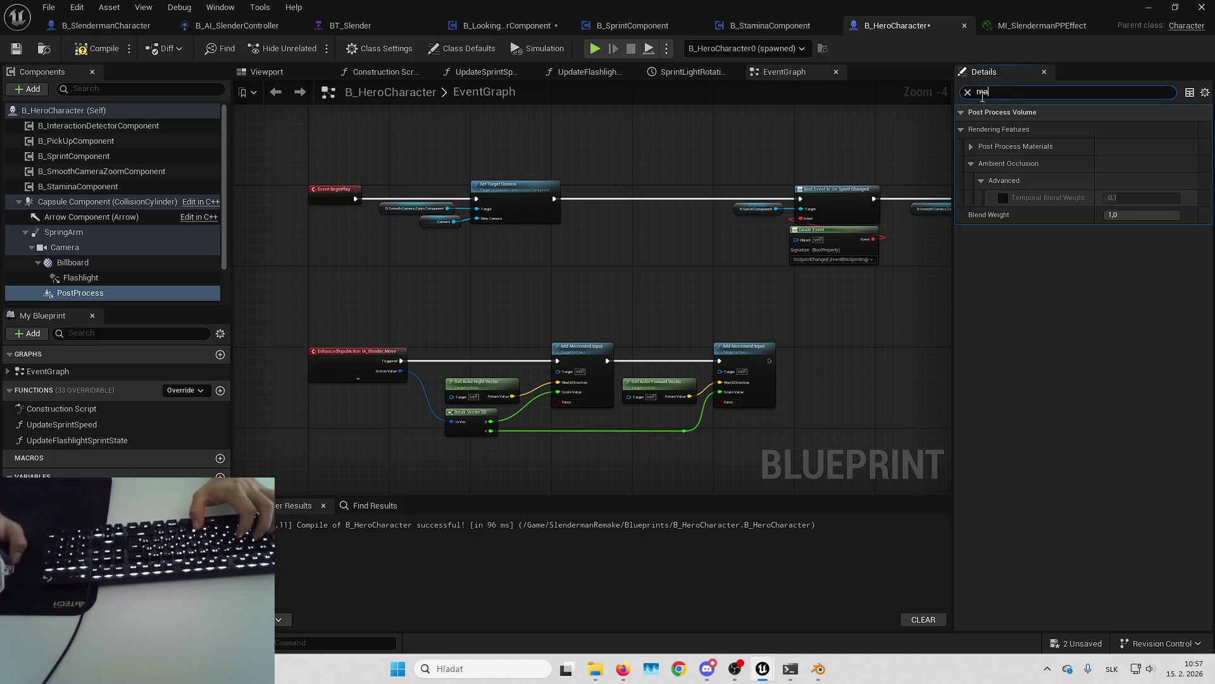
Step: Add a Post Process Materials slot holding MI_SlendermanPPEffect
click(970, 147)
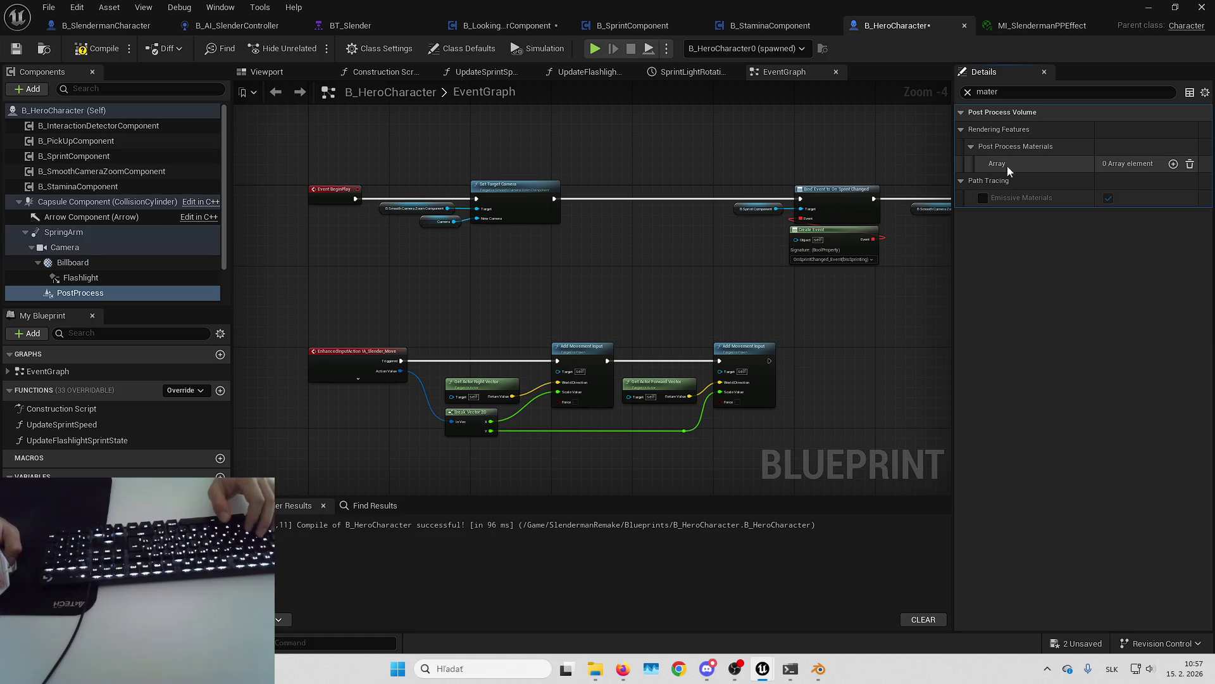
click(1173, 164)
click(1133, 182)
click(1139, 200)
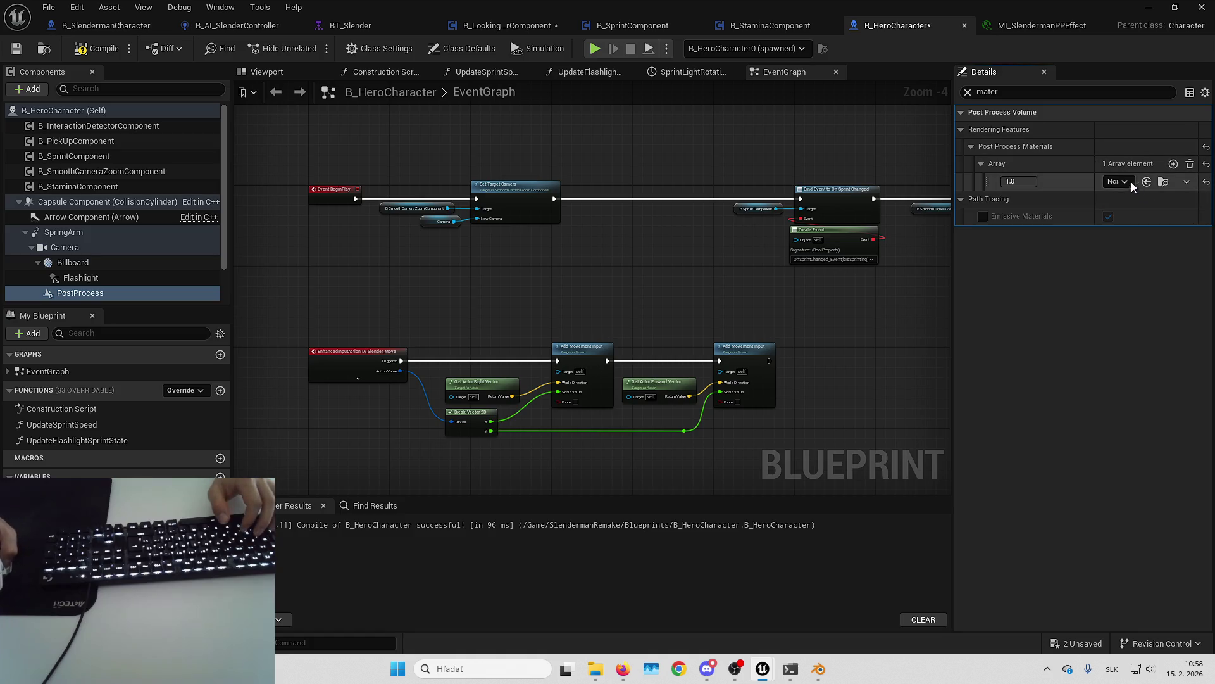
click(1119, 181)
text(mi_sle)
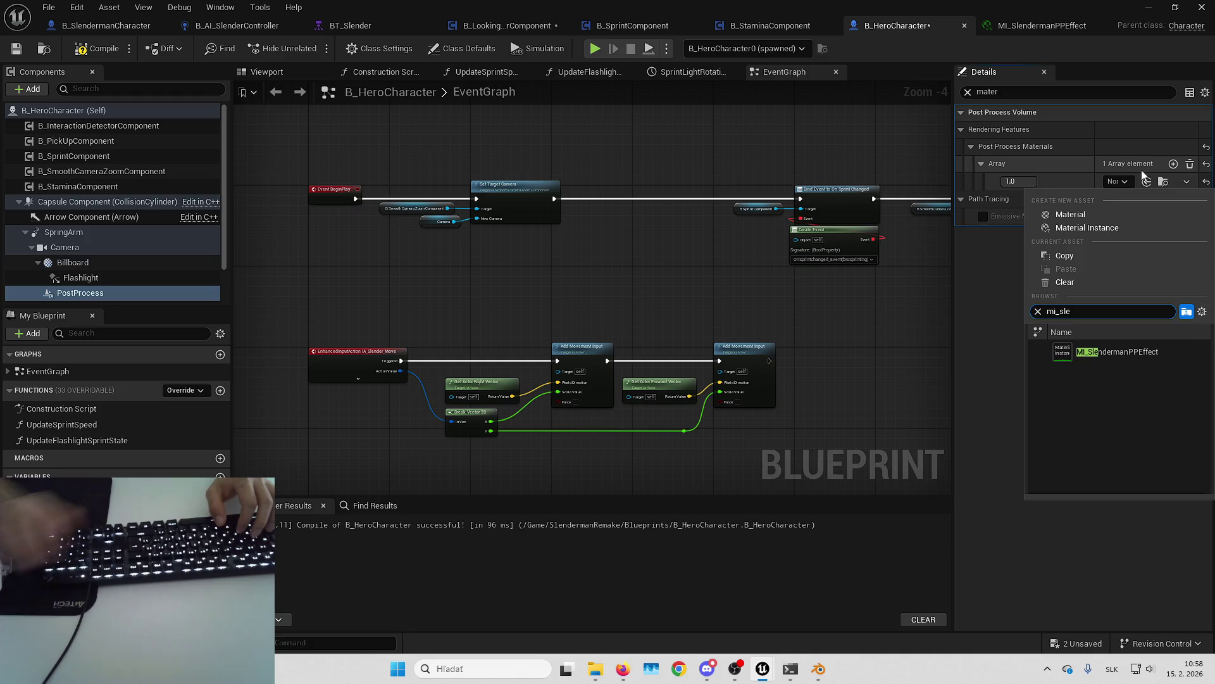
click(1171, 356)
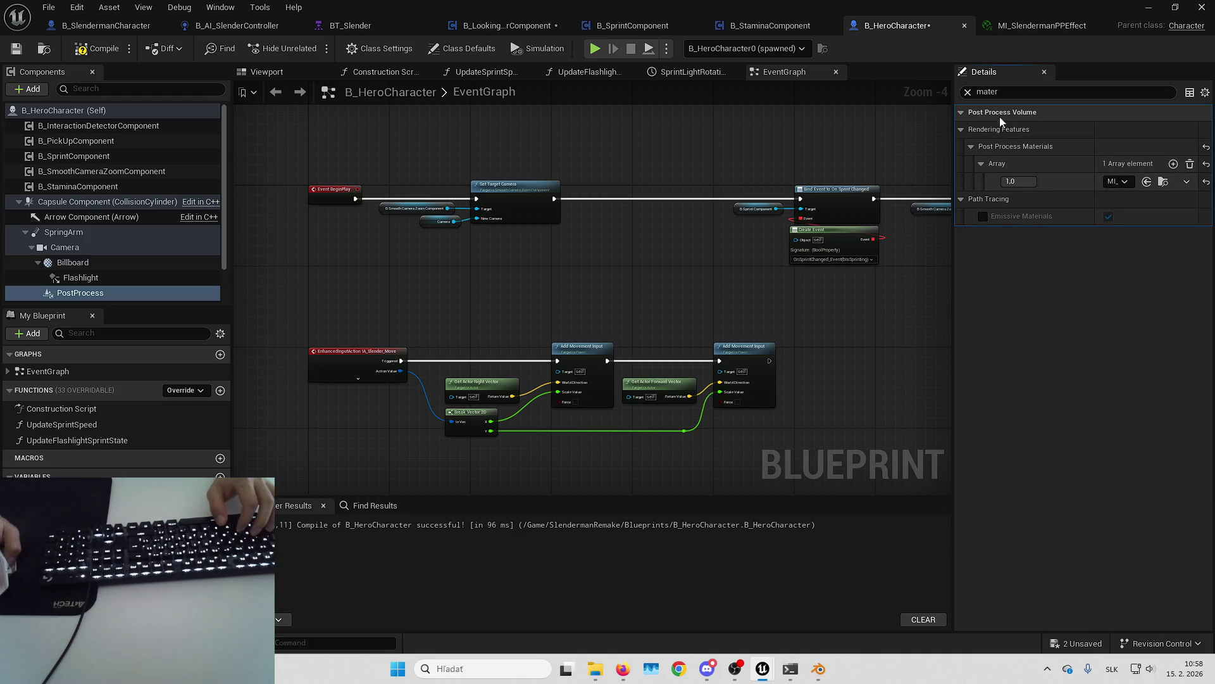
Step: Filter Details for 'blend we' and review the PostProcess component's Blend Weight
click(966, 93)
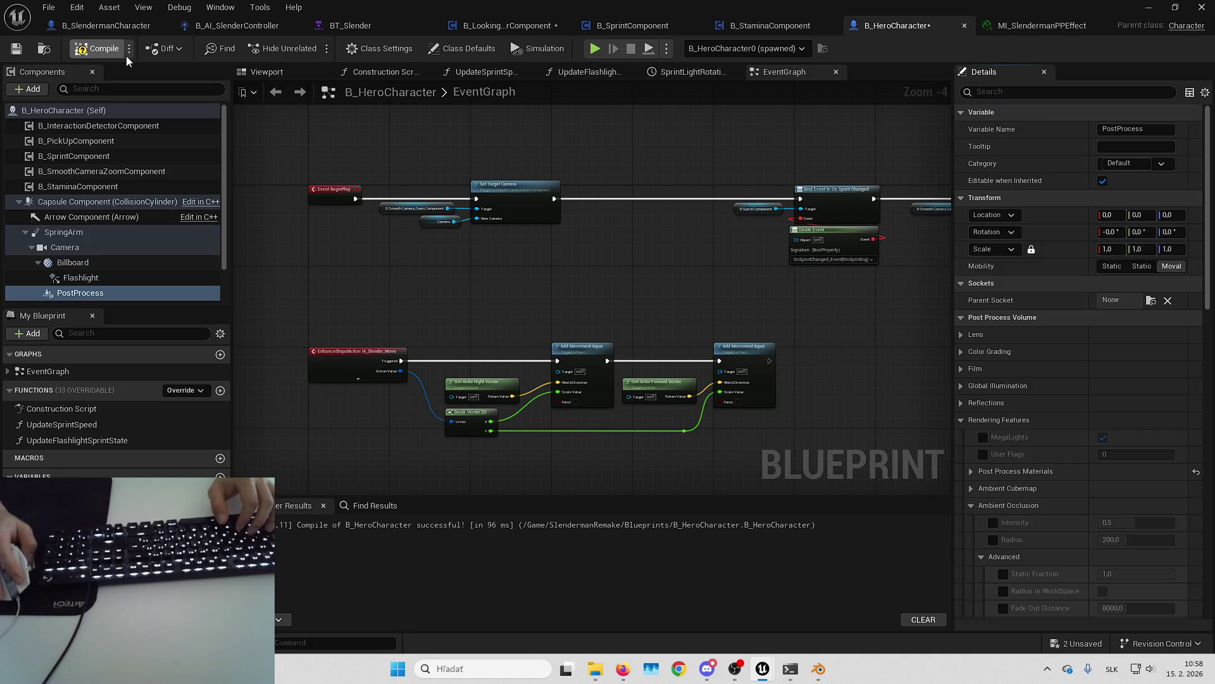
click(1017, 91)
text(blend we)
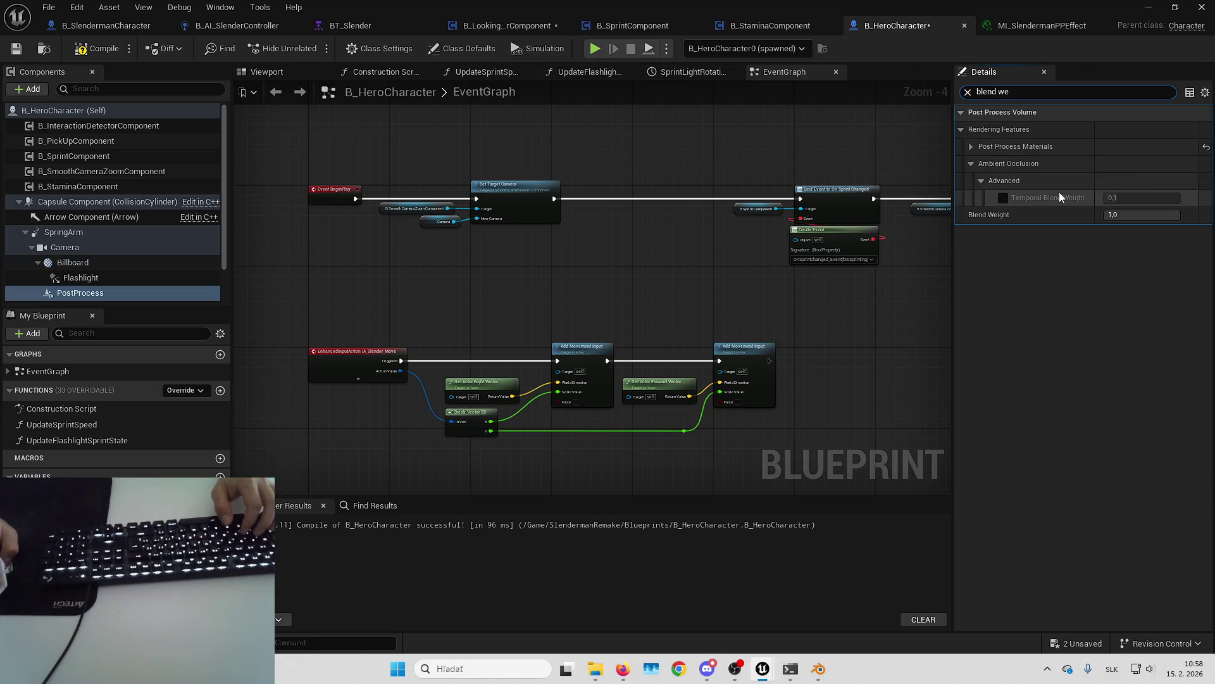
click(1128, 216)
click(972, 147)
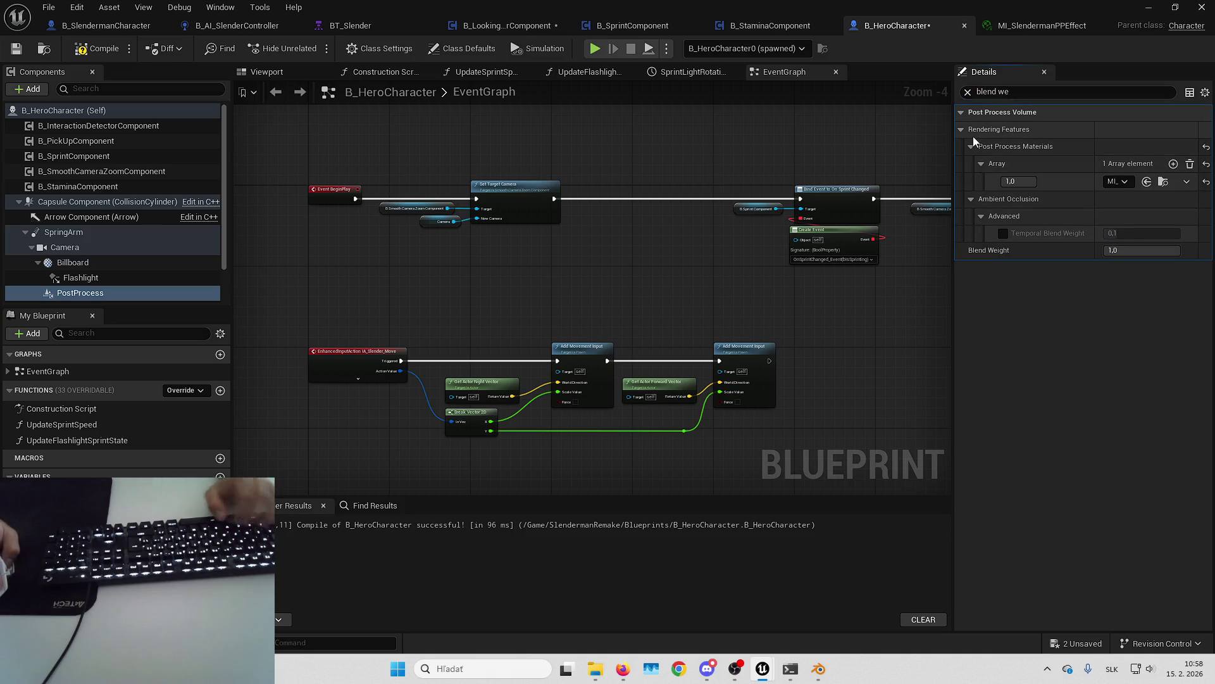
click(973, 146)
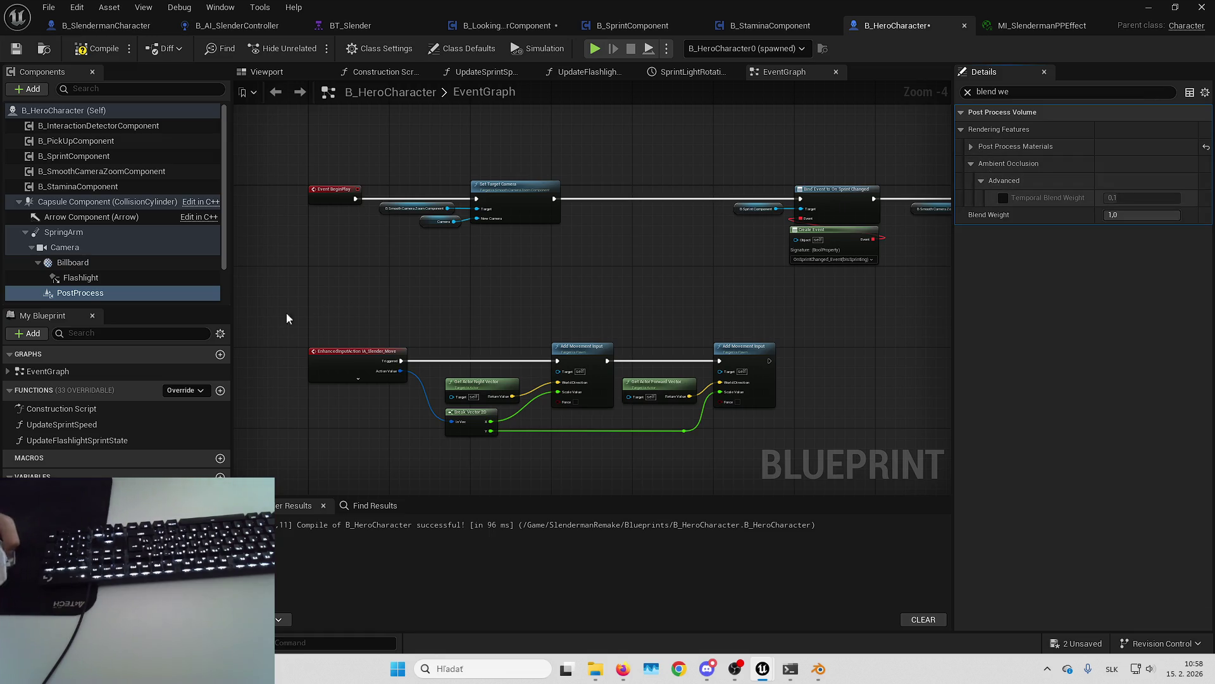
Step: Check the Camera's Post Process Blend Weight, then bring up B_LookingAtSlenderComponent's UpdateCameraPPEffect graph
click(120, 244)
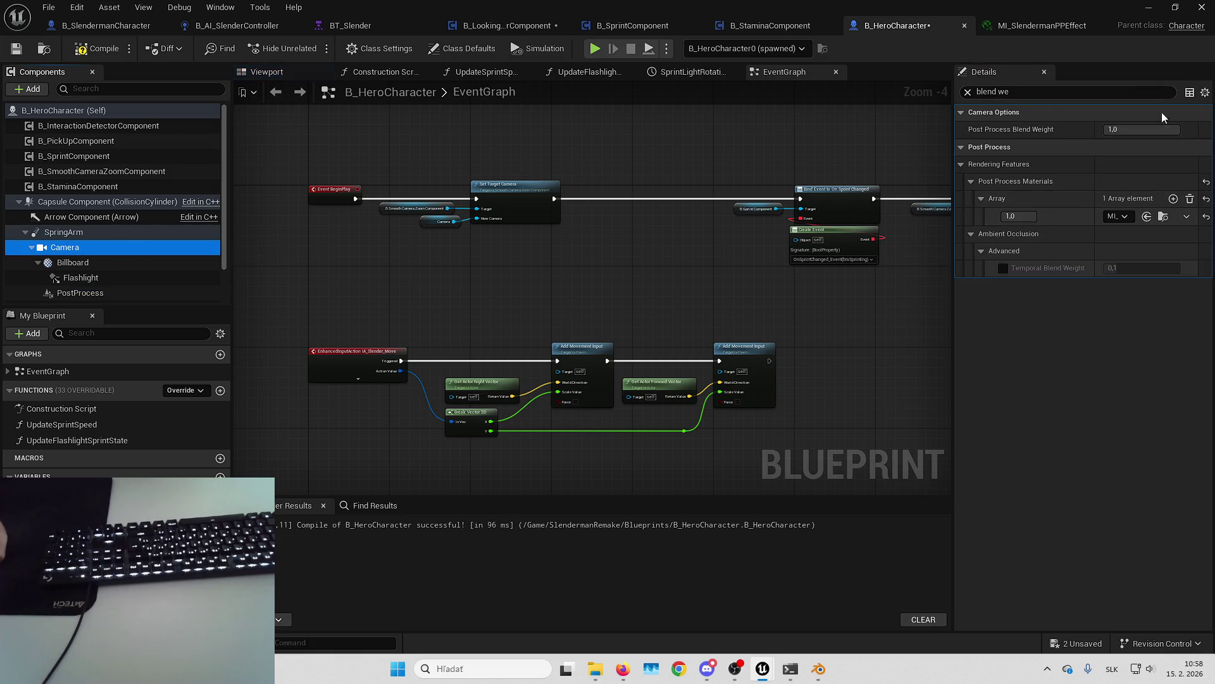
click(1129, 129)
text(0)
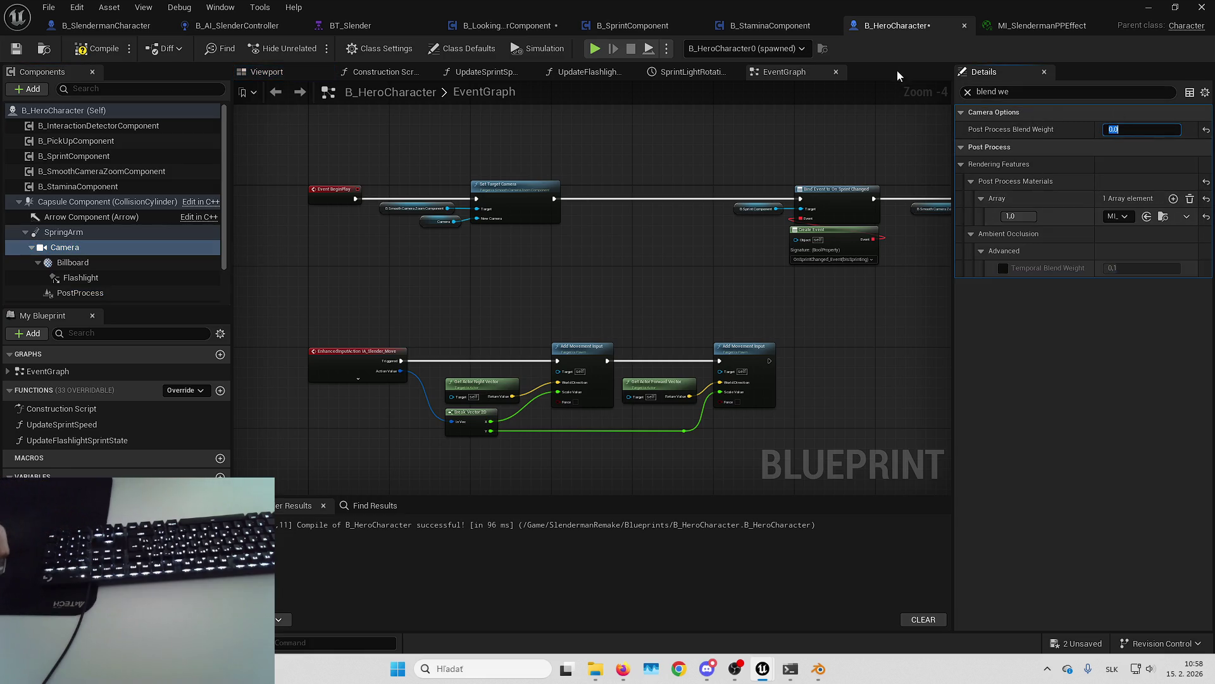
click(788, 28)
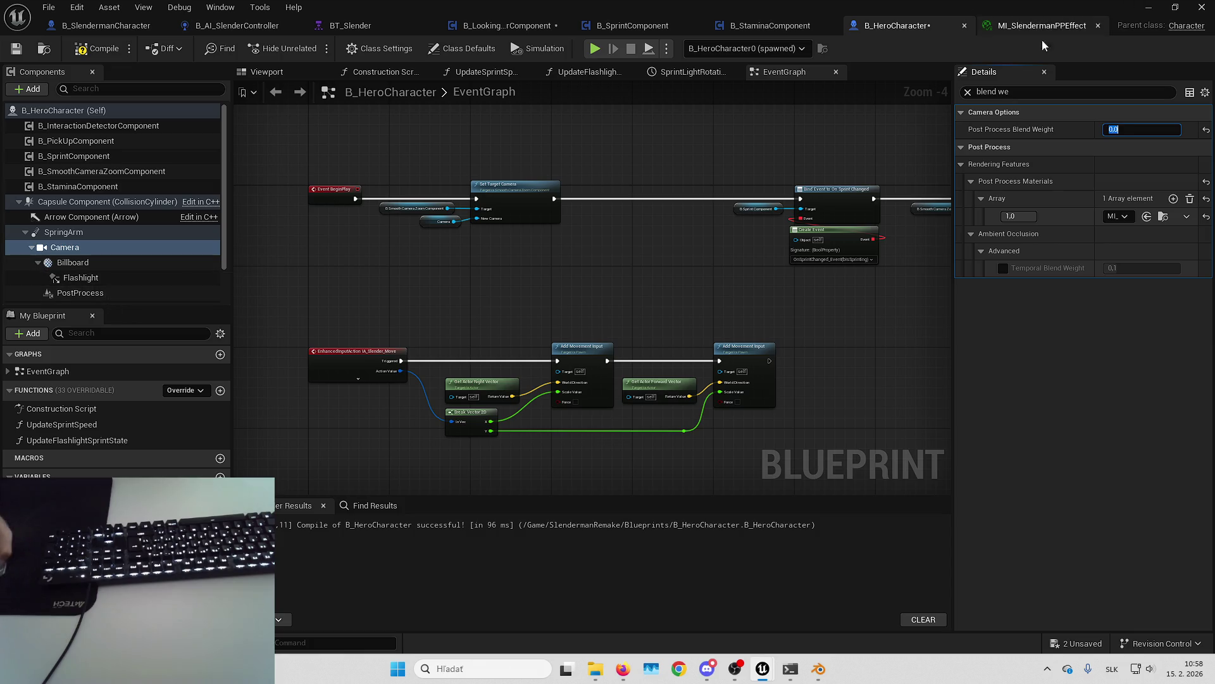
click(479, 24)
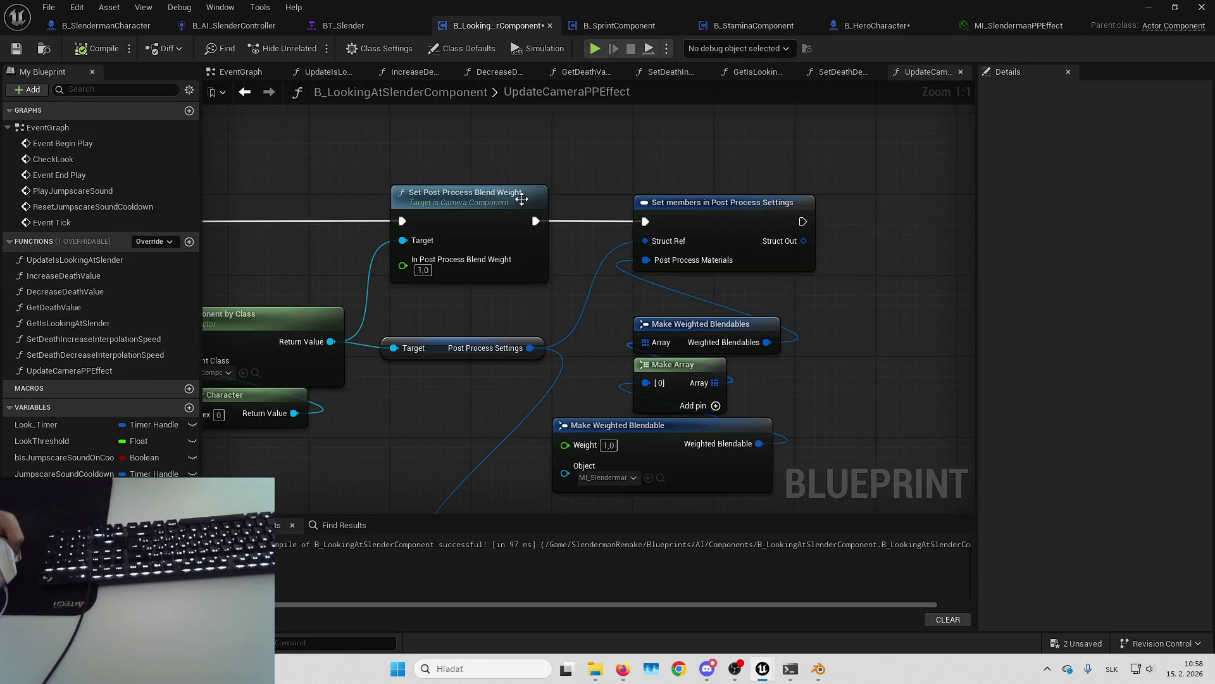
Step: Break the UpdateCameraPPEffect entry's execution wire and compile B_LookingAtSlenderComponent
drag(228, 206, 448, 236)
alt+click(400, 251)
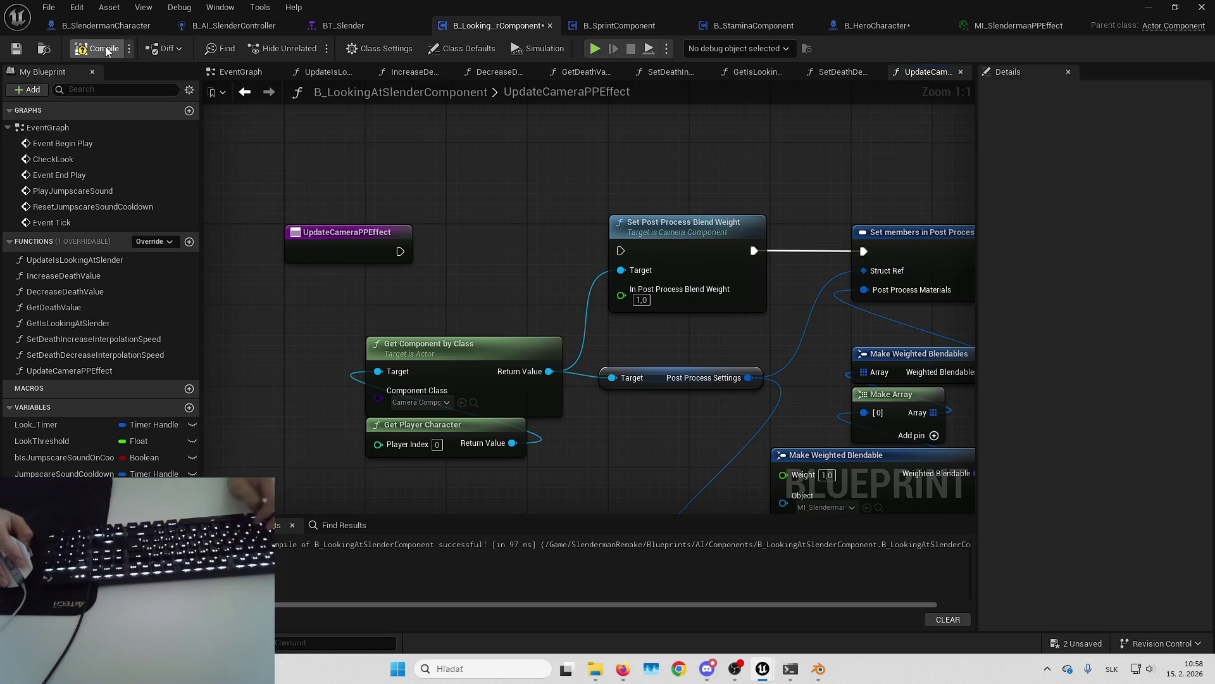
click(106, 51)
Step: Play-test the CRT look, then return to the MI_SlendermanPPEffect material instance
key(alt+p)
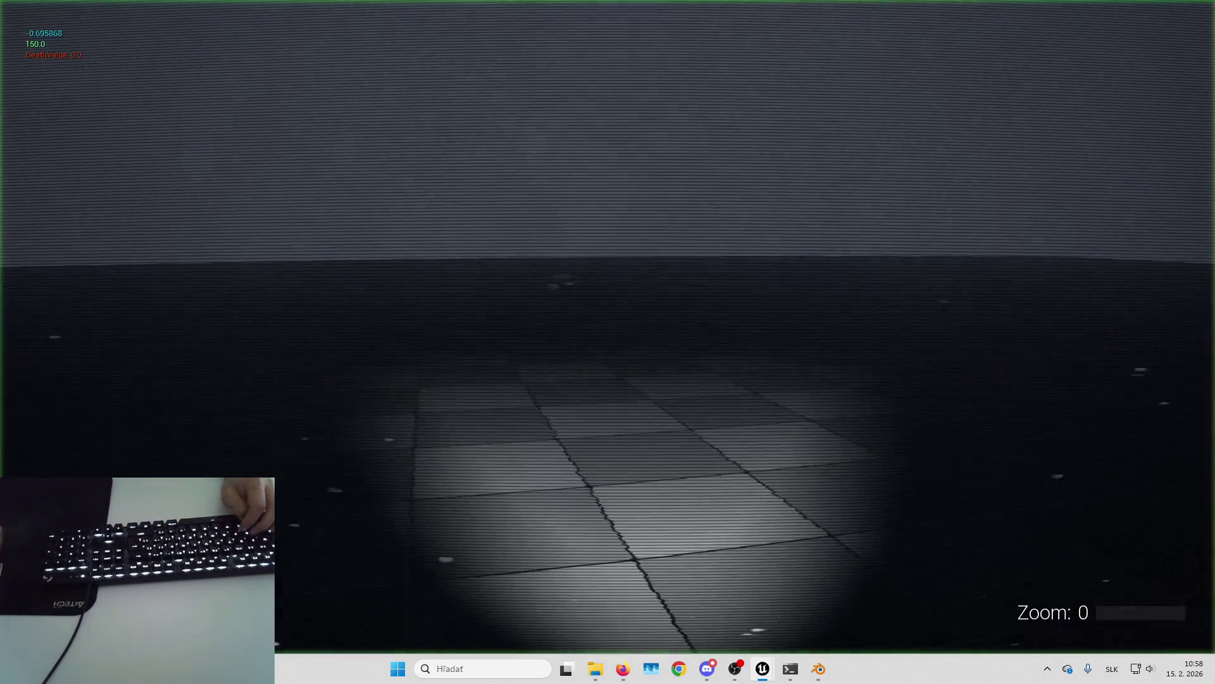
mouse_move(608, 341)
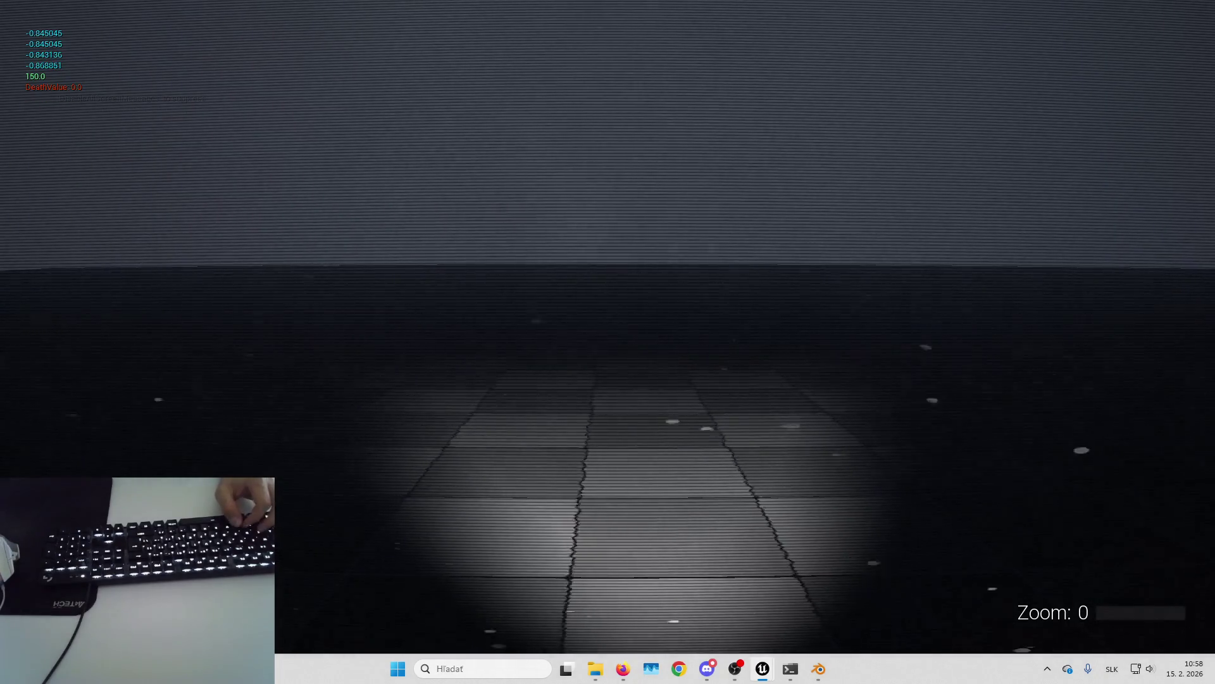
key(Escape)
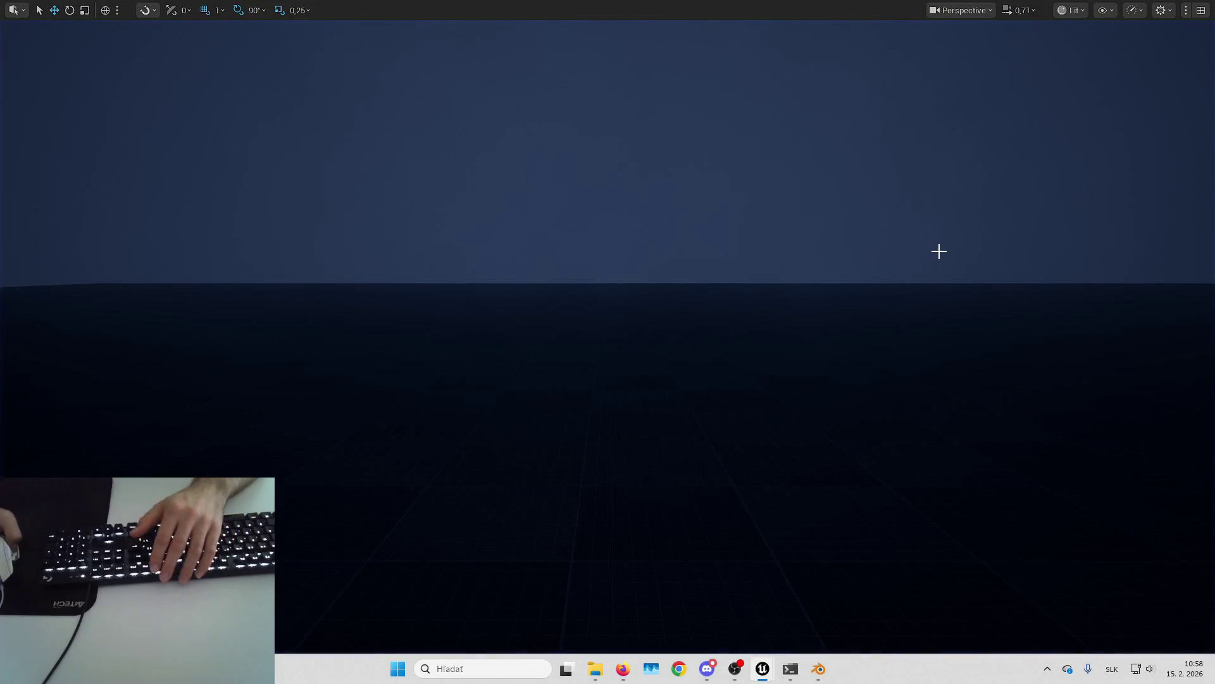
mouse_move(938, 251)
mouse_down()
mouse_move(924, 257)
mouse_move(957, 251)
mouse_up()
key(alt+Tab)
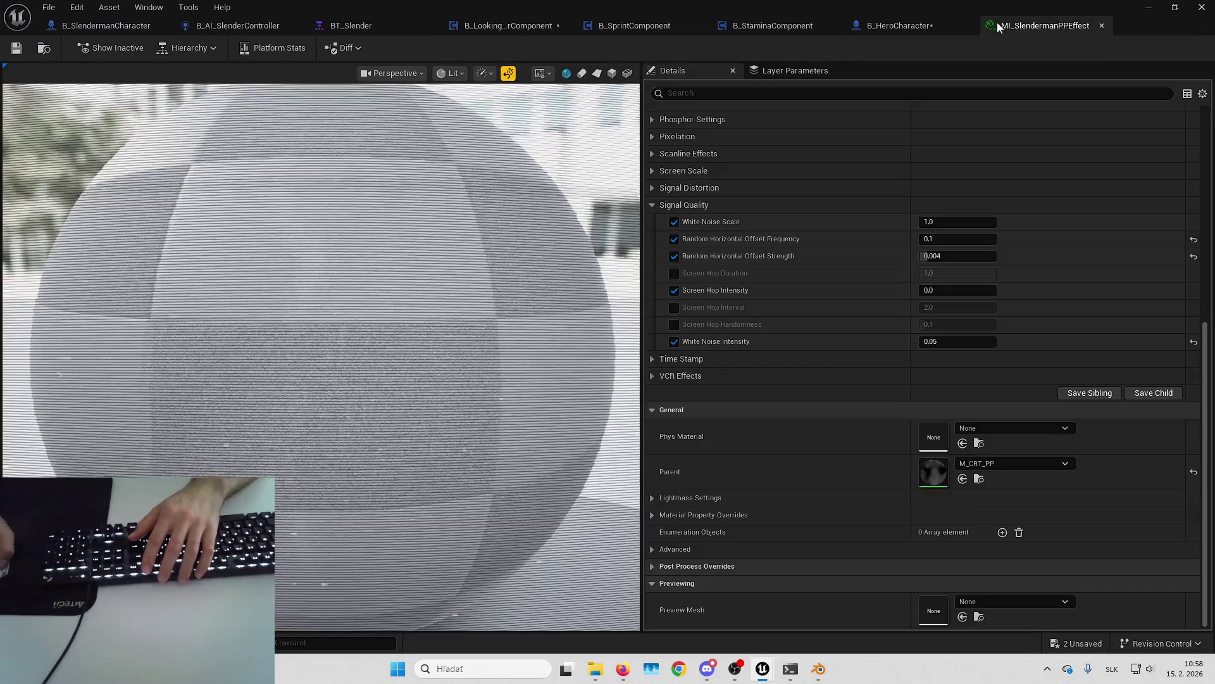
Step: Open the parent M_CRT_PP material and browse the Content Browser back to the Content folder
double_click(925, 474)
key(alt+Tab)
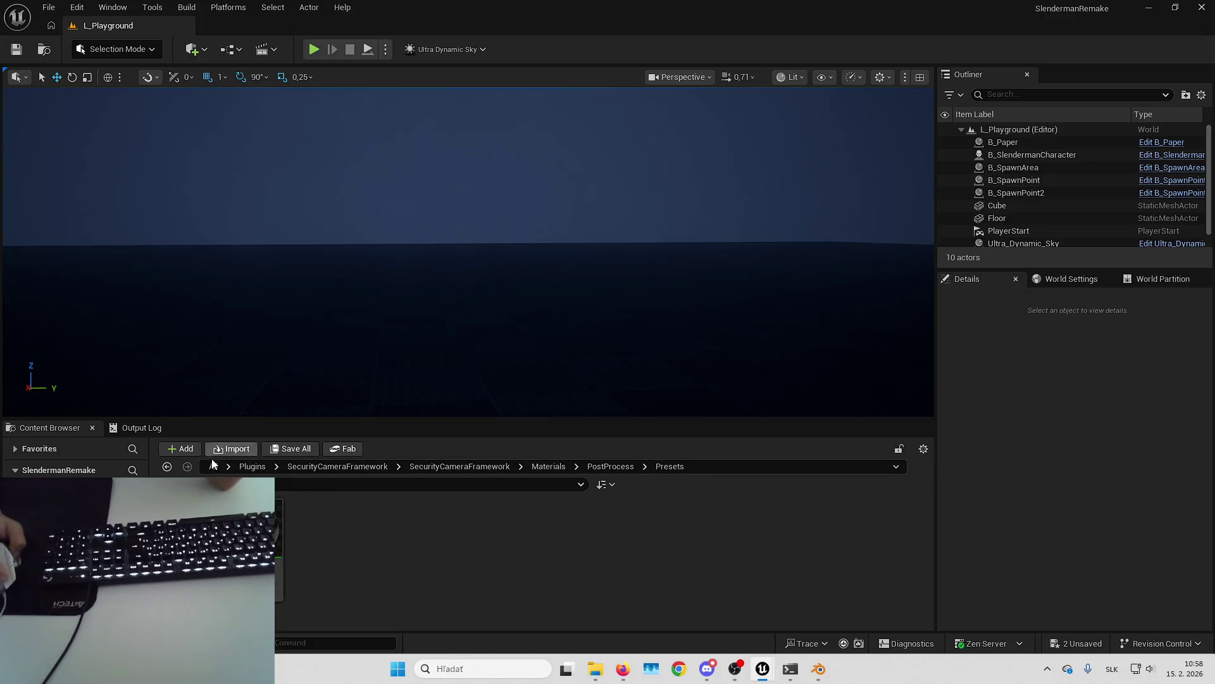
click(214, 466)
double_click(318, 512)
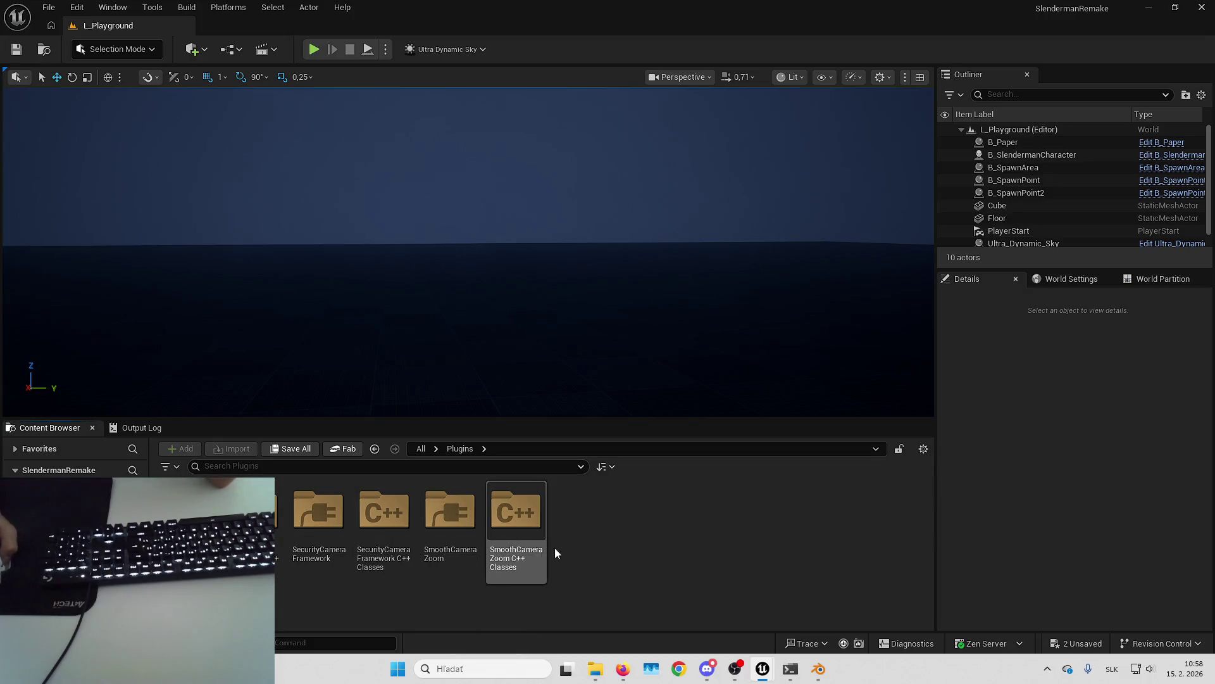
key(alt+Left)
key(Left)
key(Return)
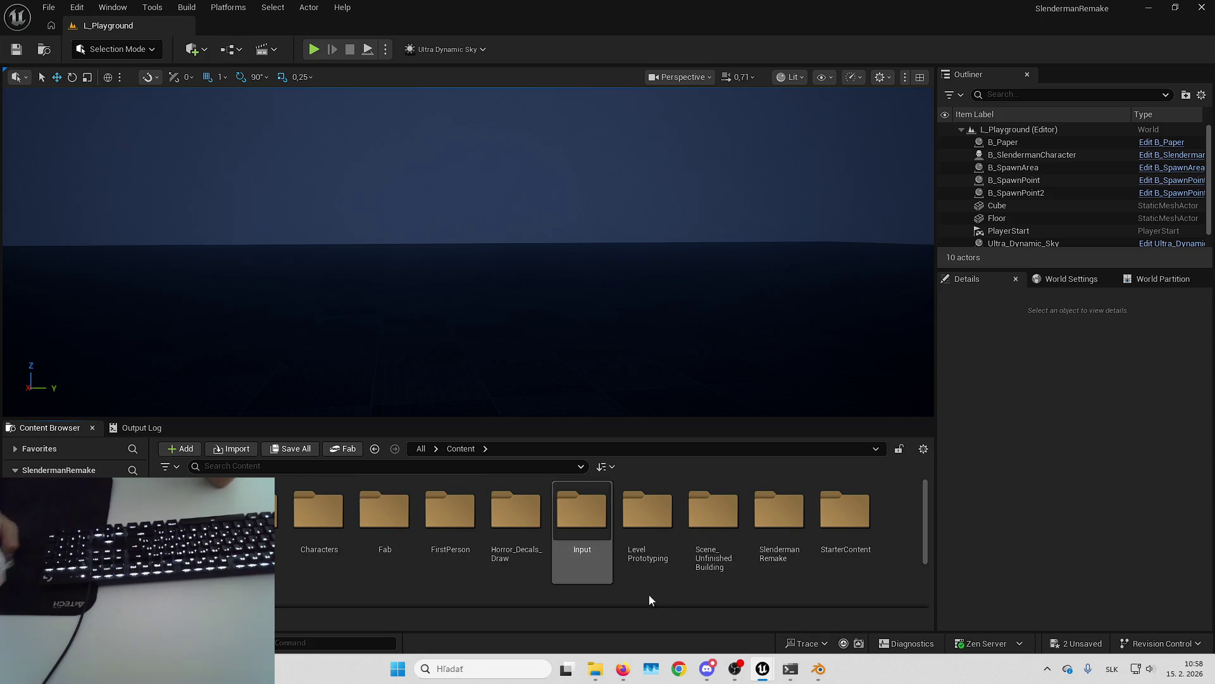
click(623, 669)
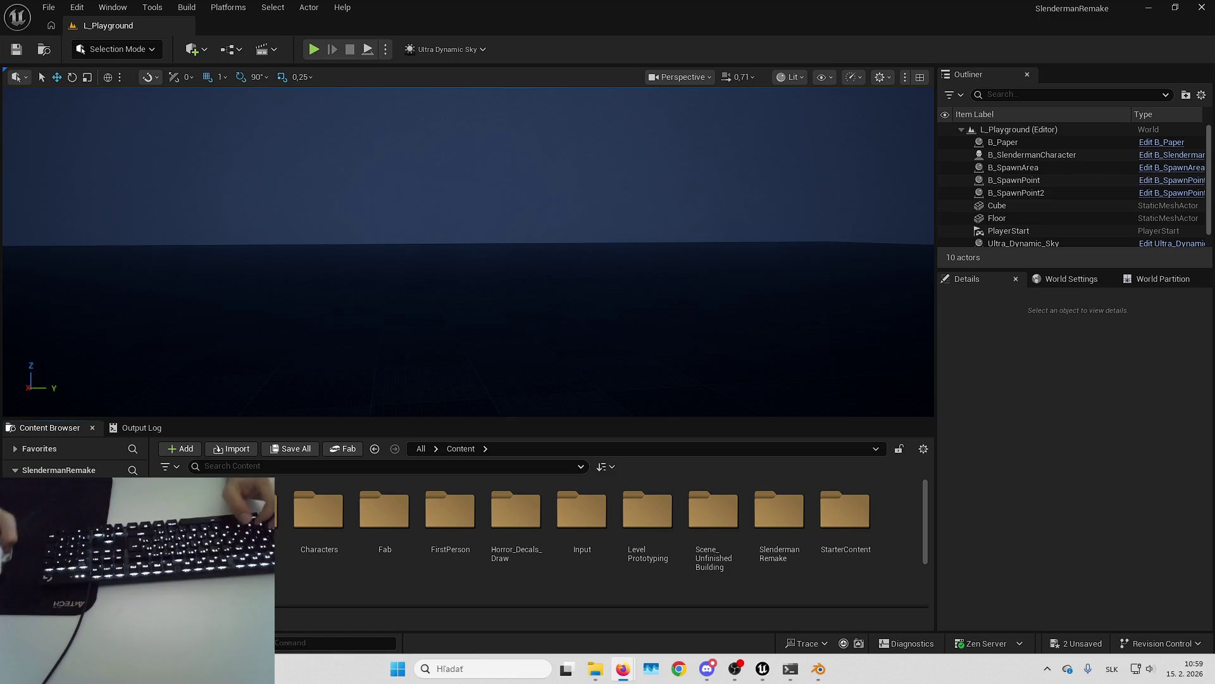
Step: Save all assets and open the SlendermanRemake > Materials folder
click(1076, 643)
key(Return)
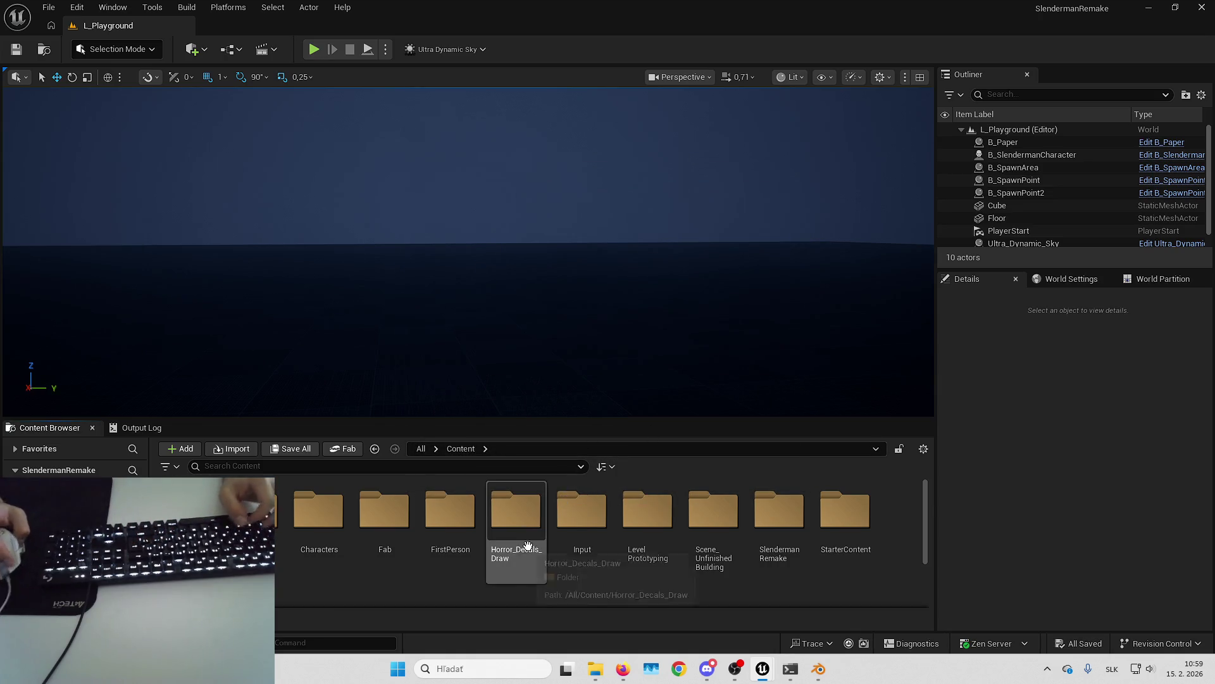
scroll(591, 511, down, 1)
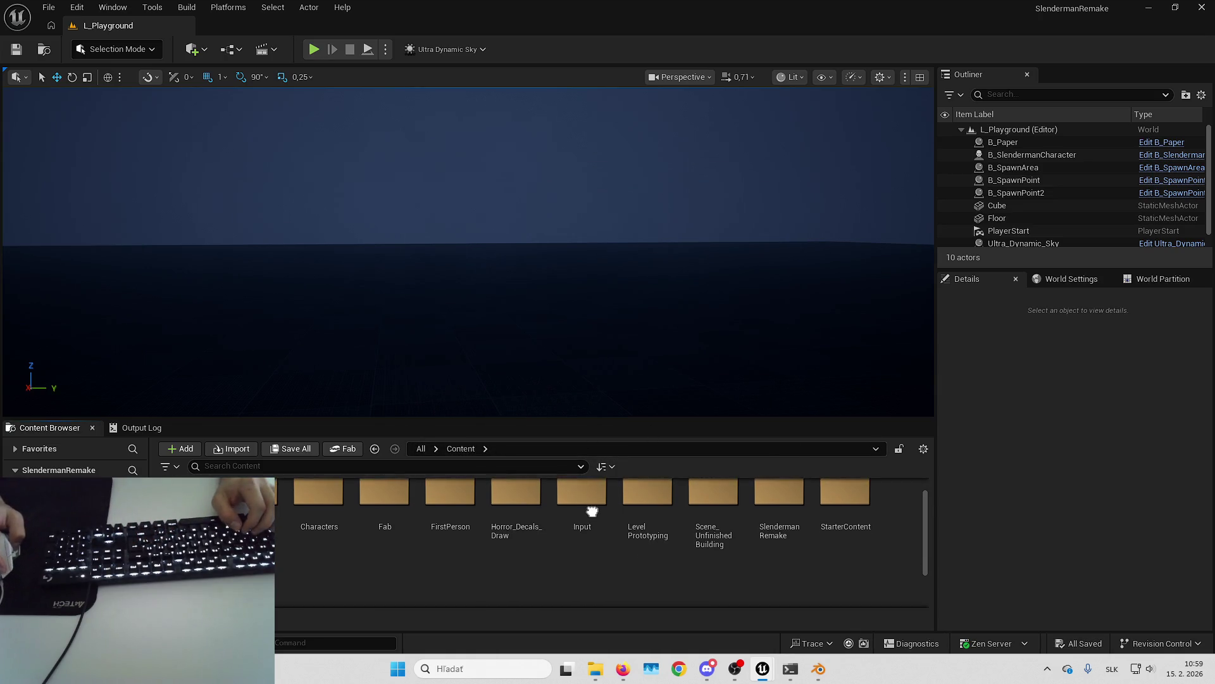
double_click(799, 533)
double_click(605, 528)
right_click(605, 522)
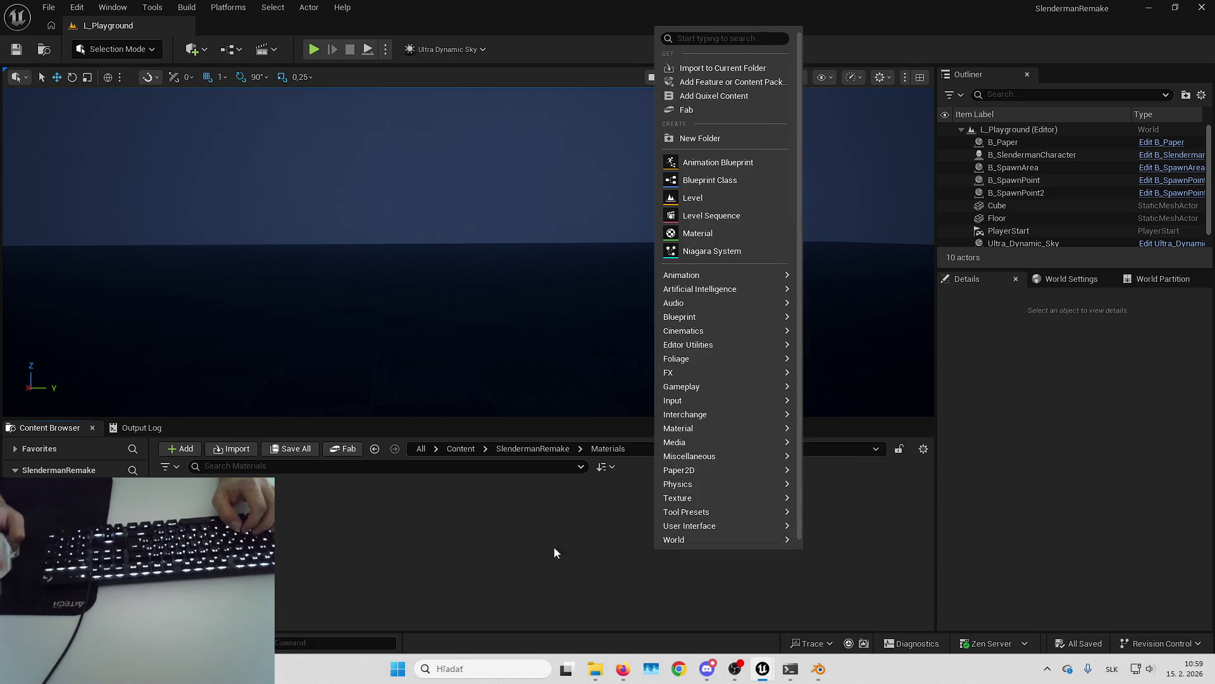
Step: Create an MPC folder and add the MPC_SlenderPP Material Parameter Collection inside it
click(755, 137)
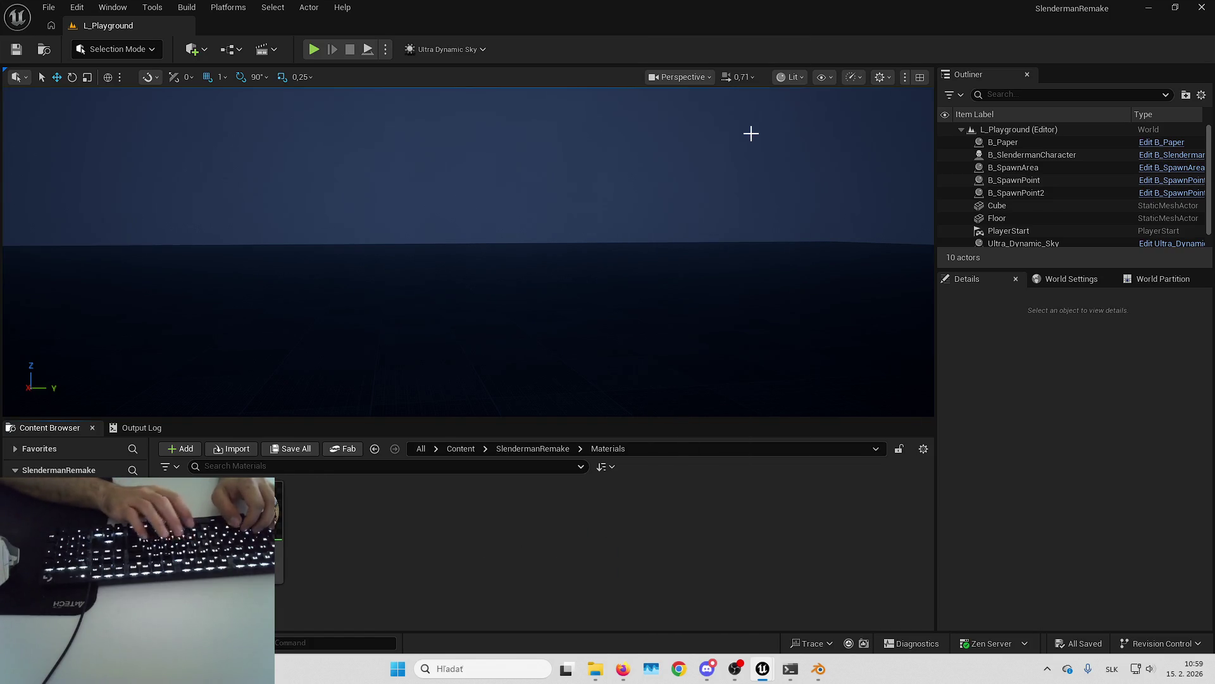
key(Return)
right_click(387, 538)
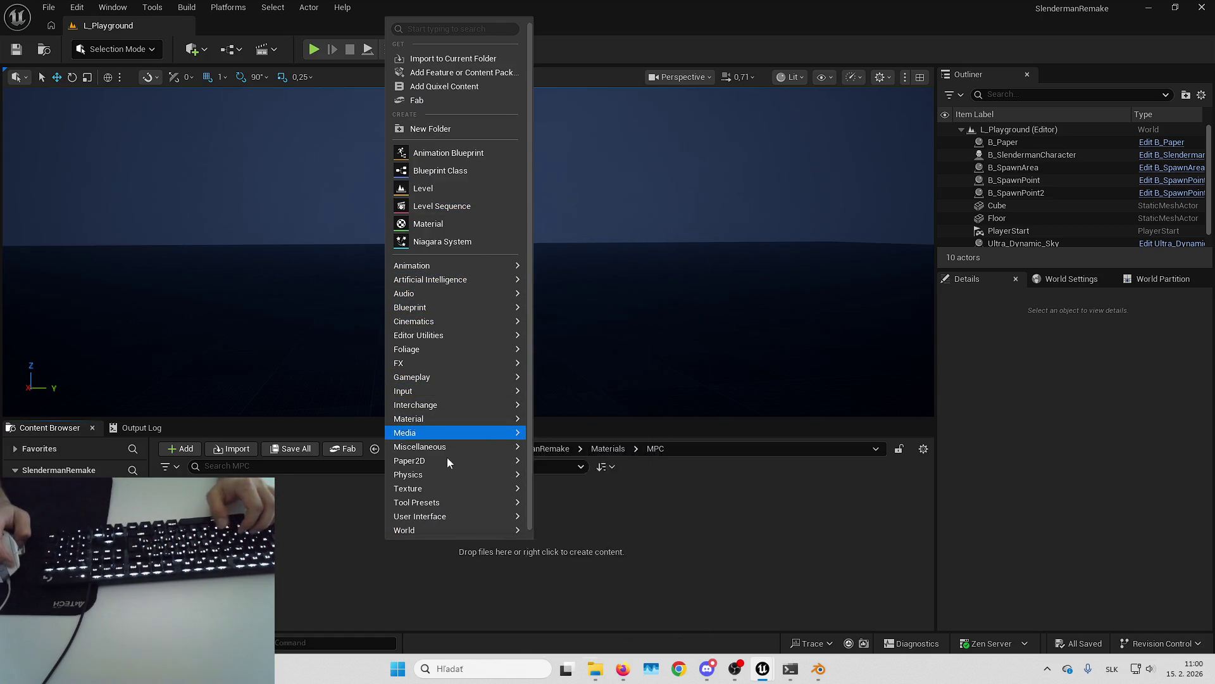
mouse_move(470, 423)
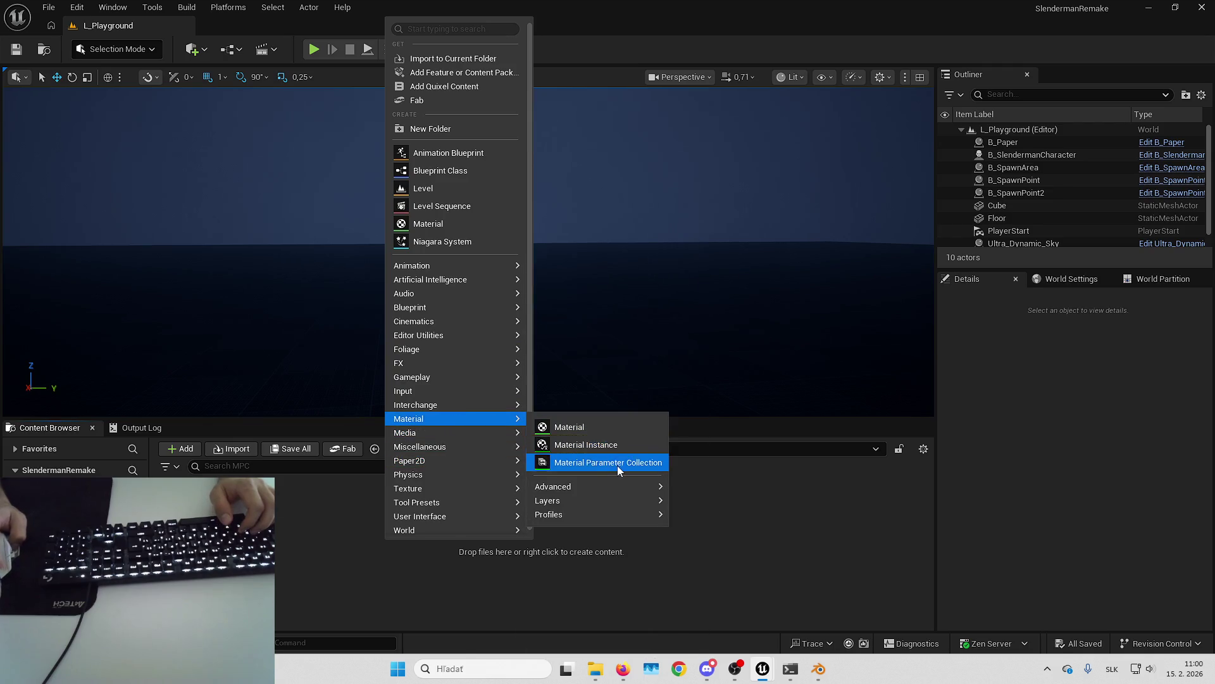
key(Escape)
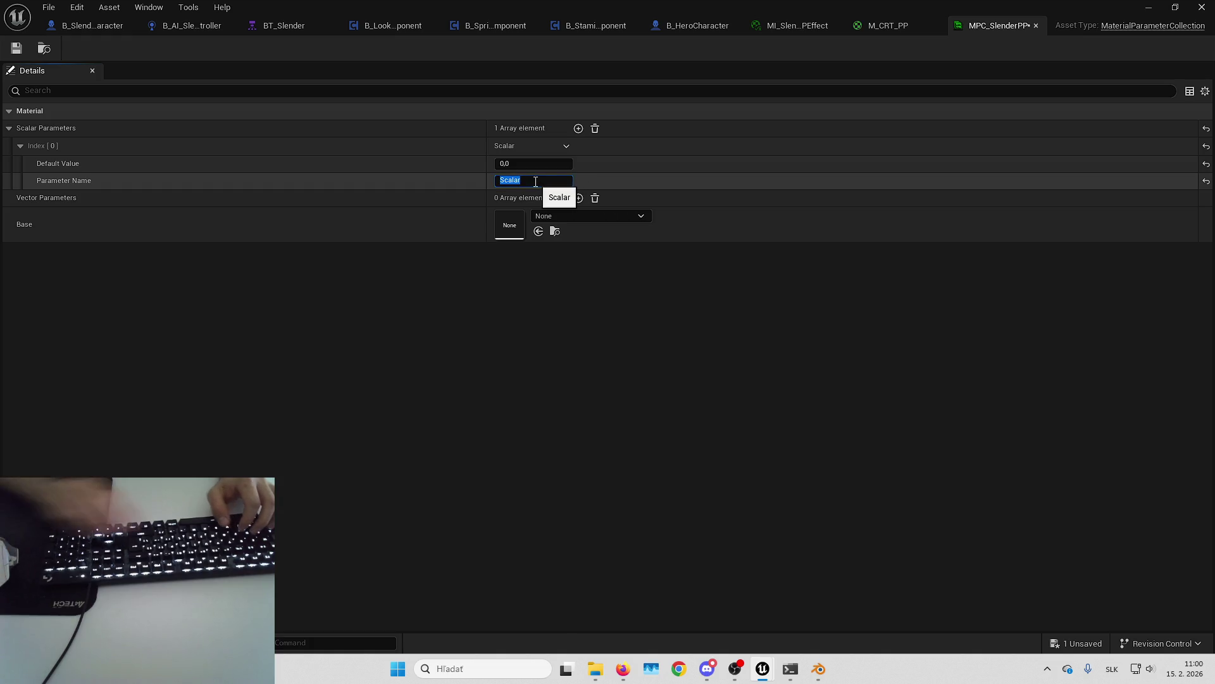
Step: Add scalar parameter SlenderPPIntensity to MPC_SlenderPP and save the collection
key(BackSpace)
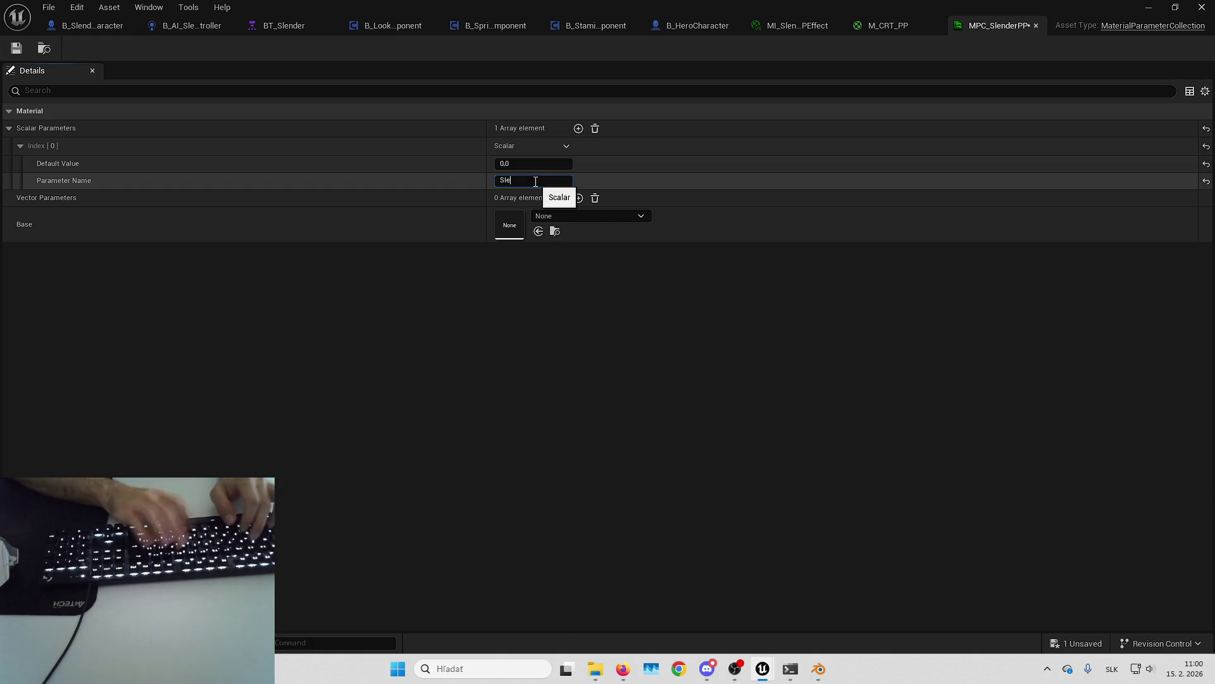
text(ity)
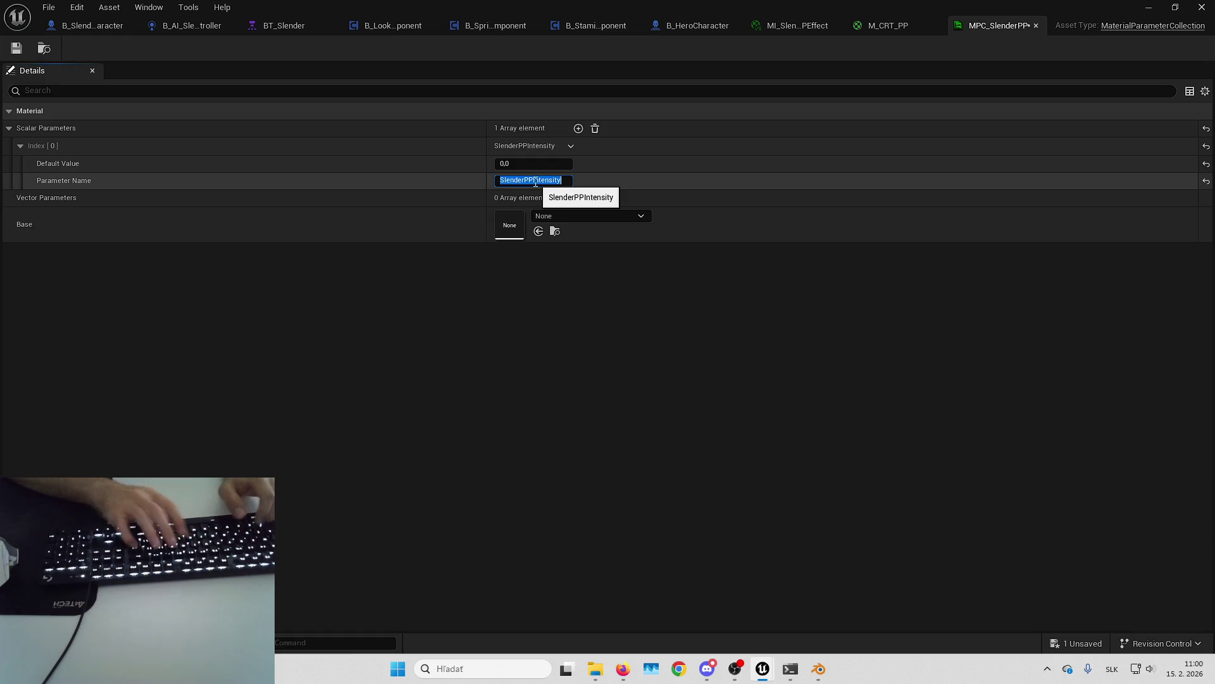
key(Return)
key(ctrl+s)
click(888, 26)
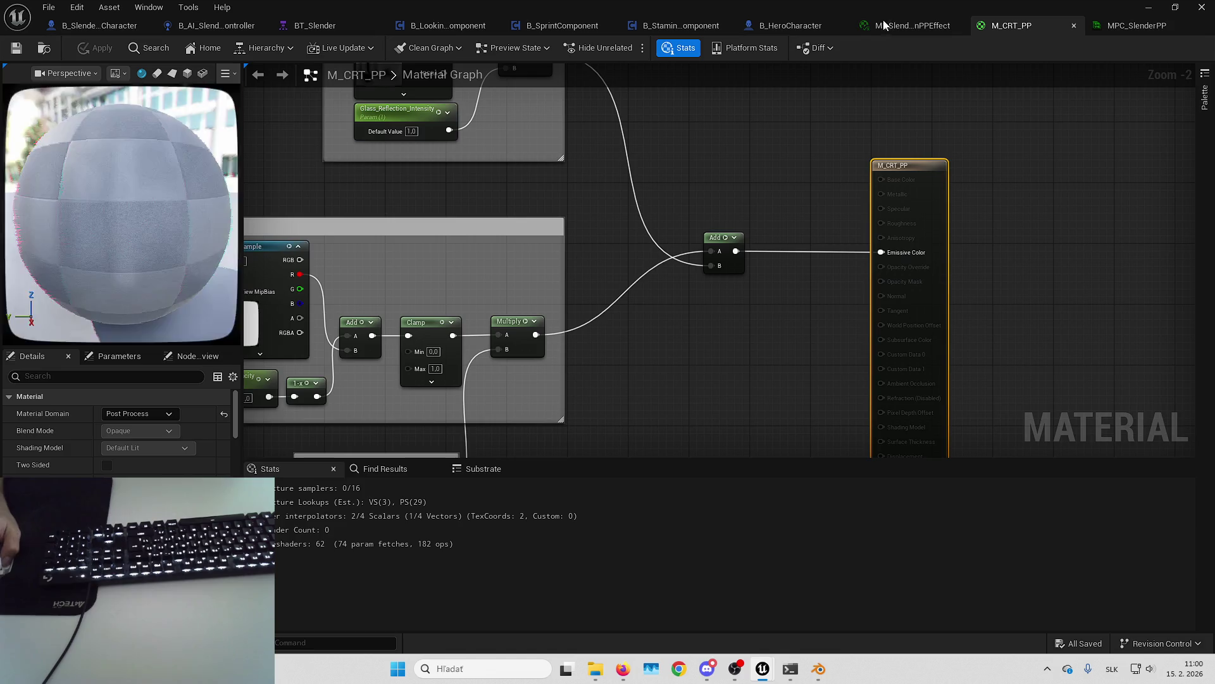
Step: Place a Collection Parameter node in the M_CRT_PP graph
right_click(747, 348)
text(material paramet)
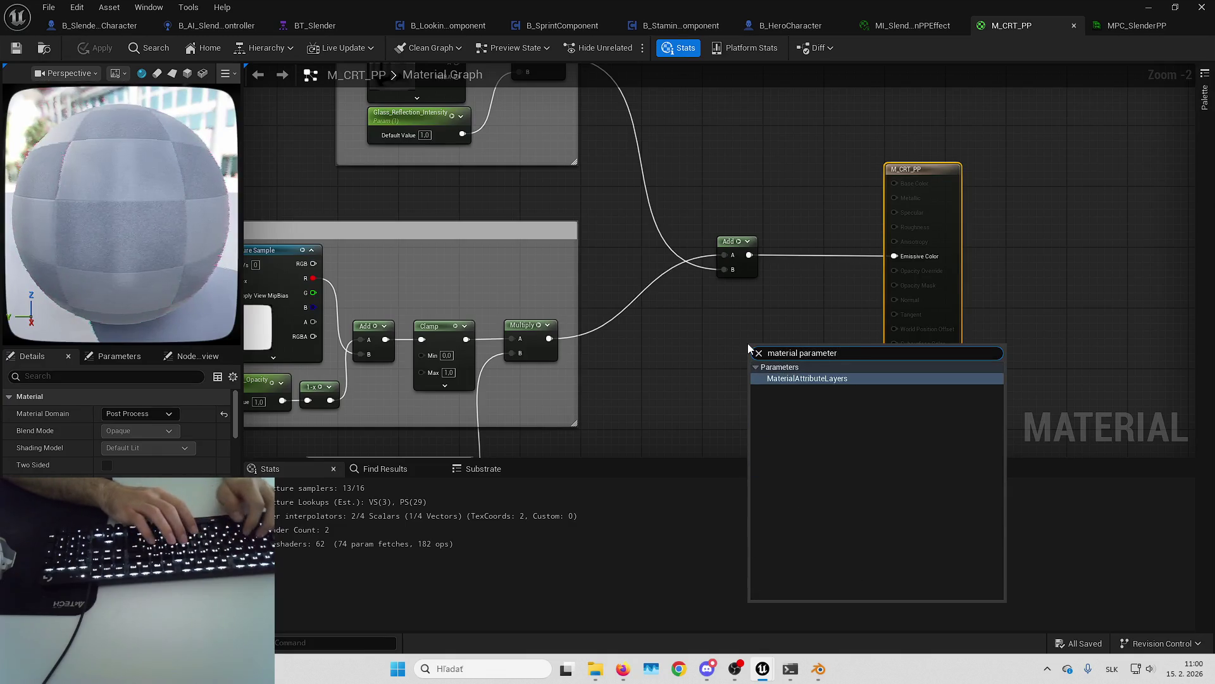
text(er)
key(ctrl+a)
text(mpc)
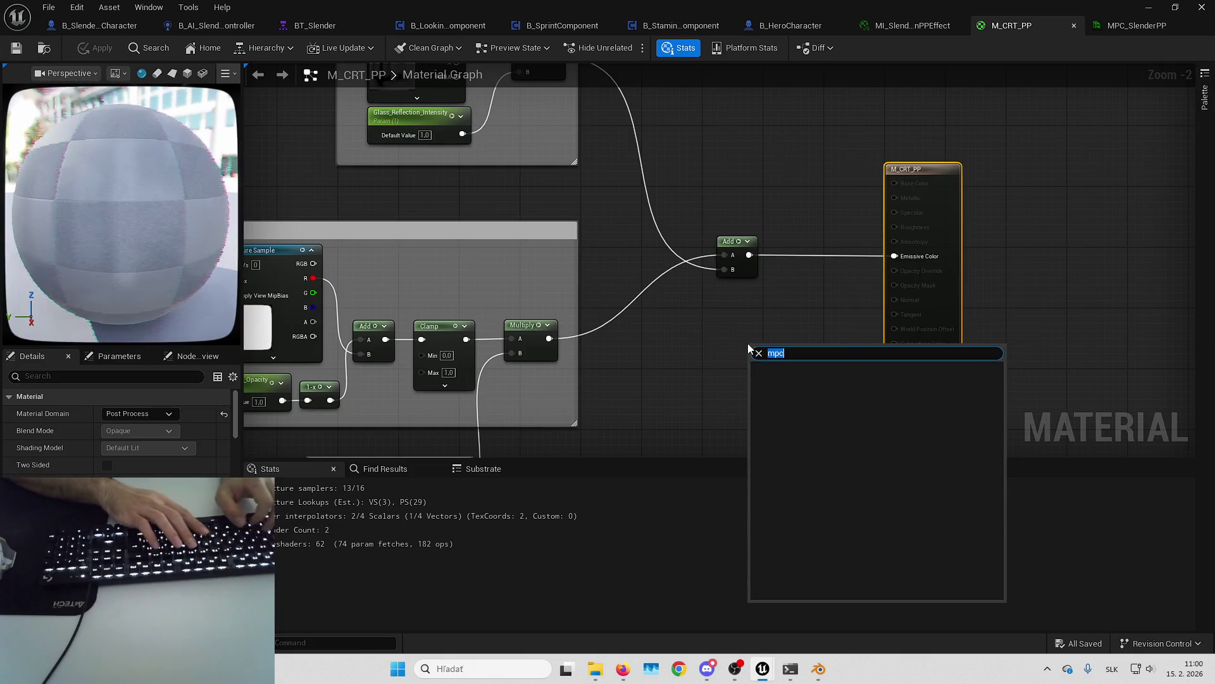
text(_s)
key(BackSpace)
key(BackSpace)
key(BackSpace)
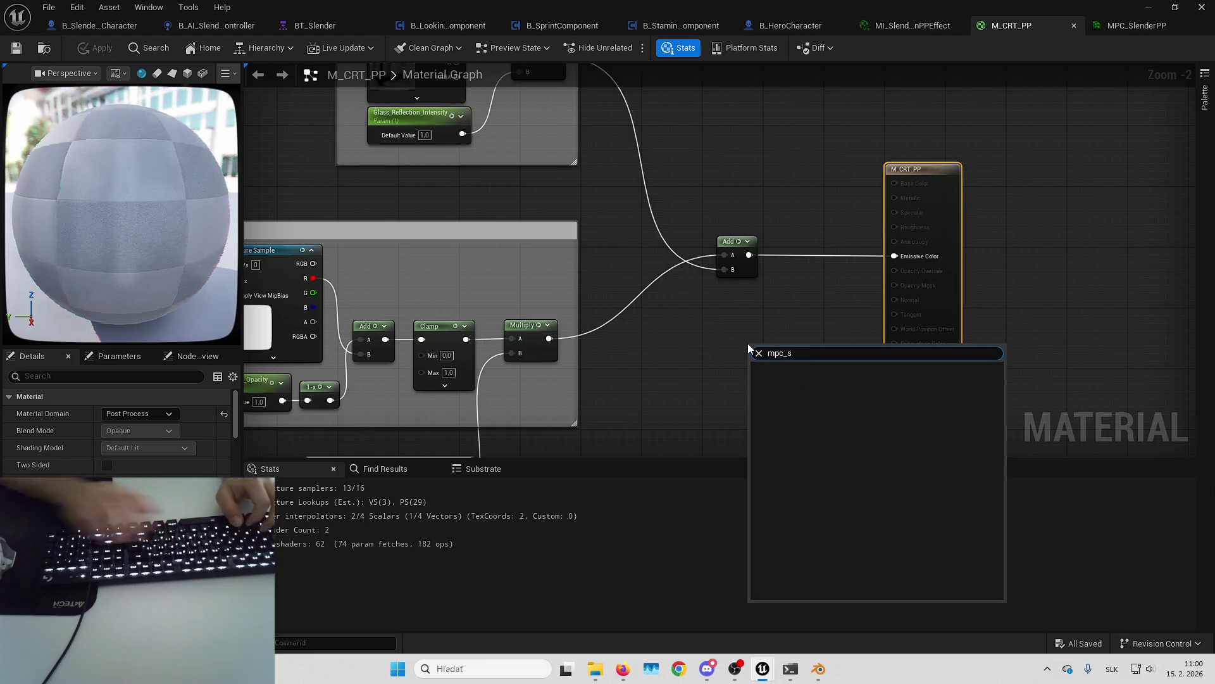
text(paramter)
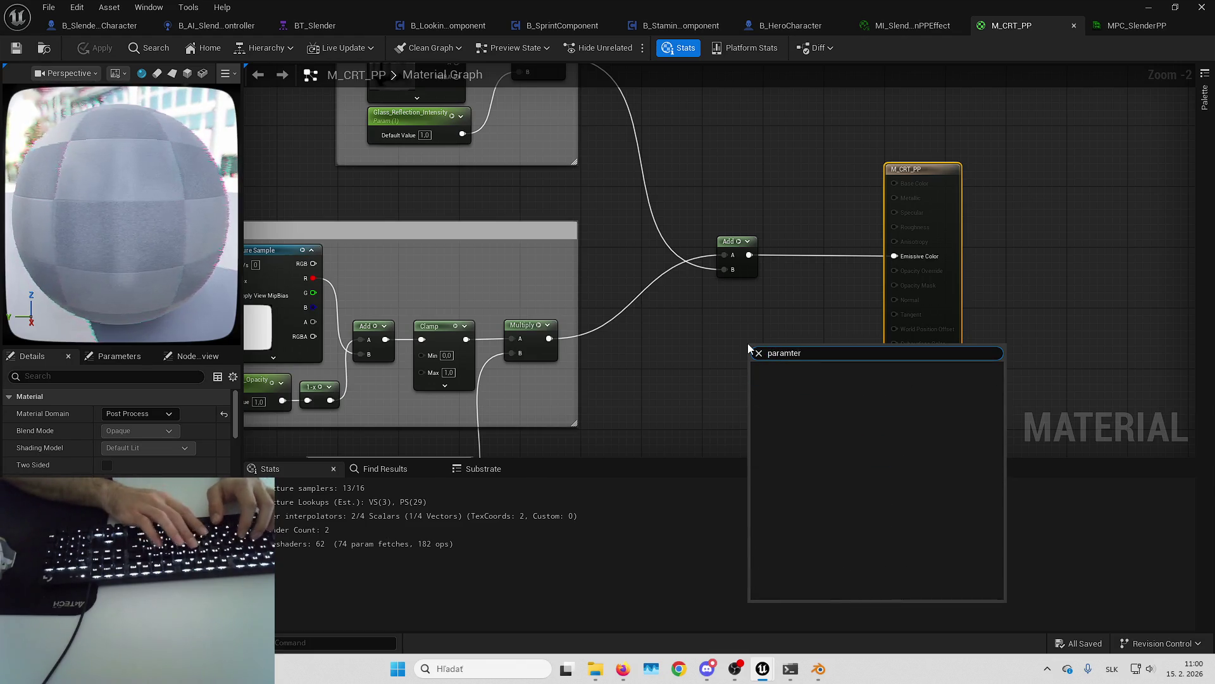
key(BackSpace)
key(BackSpace)
key(BackSpace)
text(eter coll)
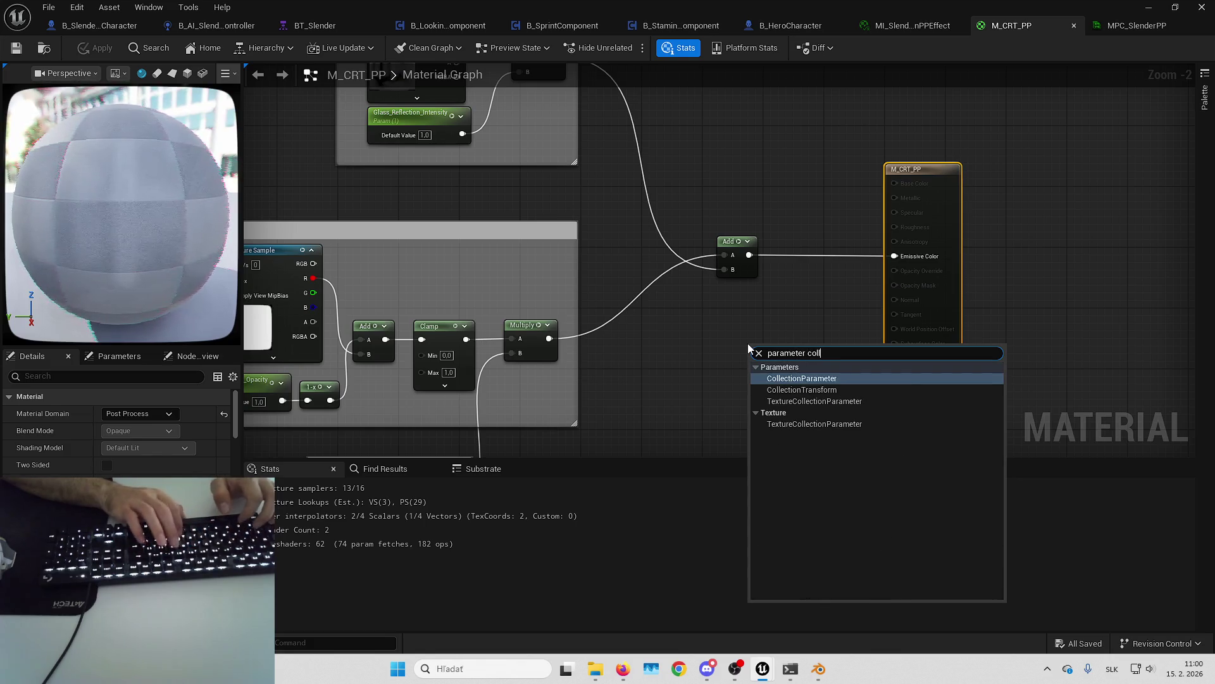
key(Return)
Step: Set the node's Collection to MPC_SlenderPP and Parameter Name to SlenderPPIntensity
click(183, 416)
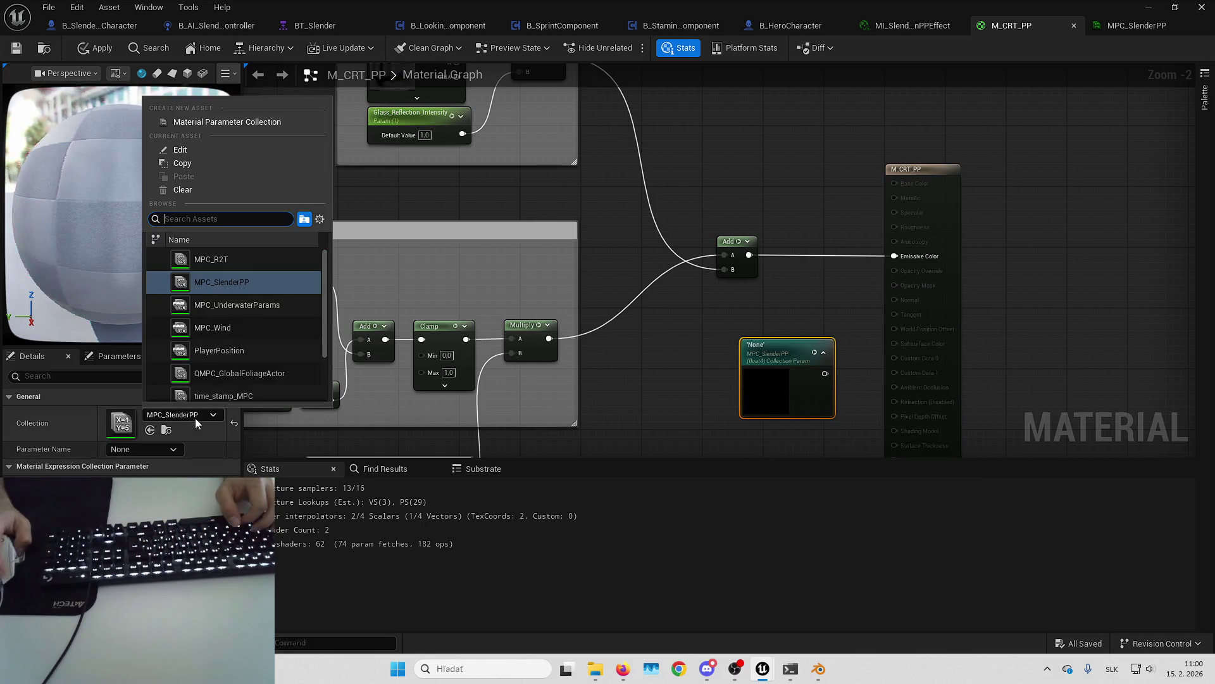
click(153, 451)
click(145, 480)
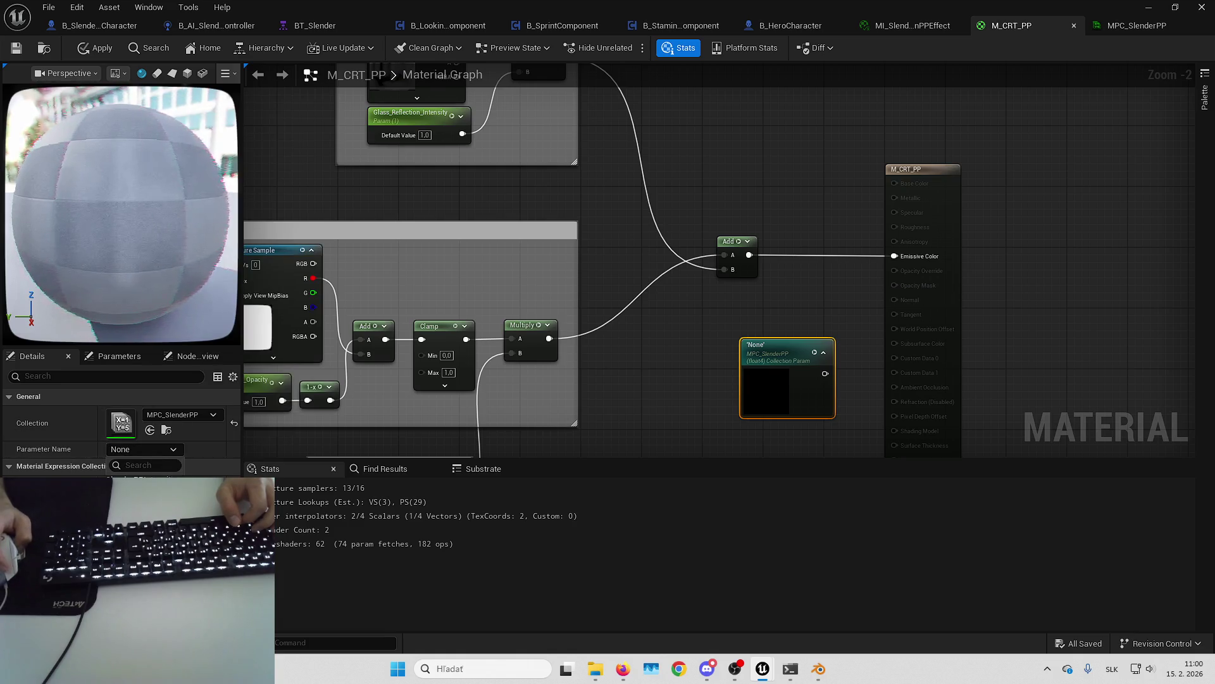
mouse_move(664, 291)
mouse_down()
mouse_move(554, 254)
mouse_move(599, 265)
mouse_up()
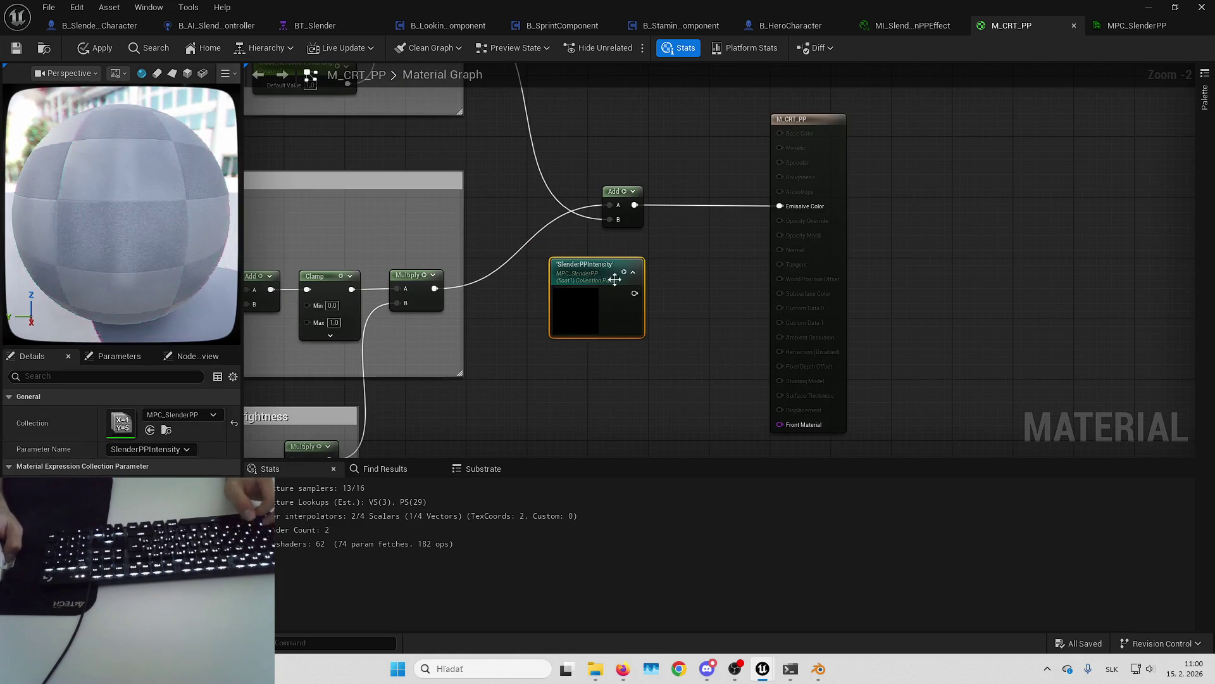
click(633, 281)
scroll(598, 275, up, 2)
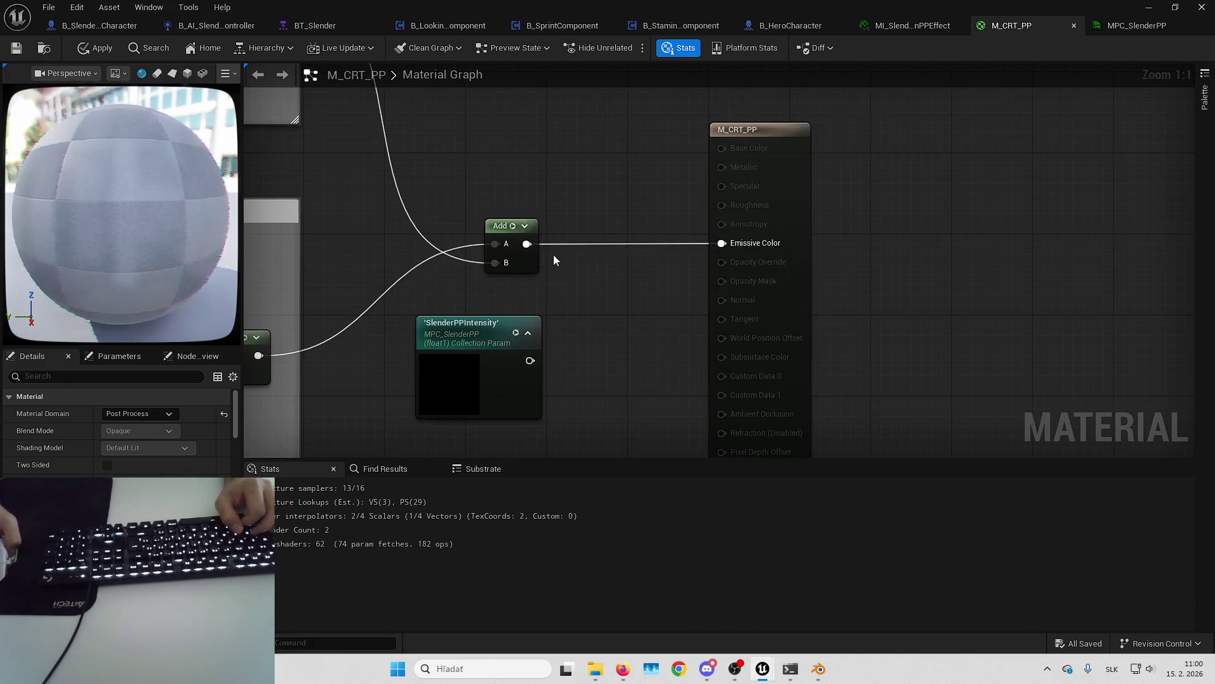
mouse_move(568, 255)
mouse_down()
mouse_move(648, 209)
mouse_move(660, 279)
mouse_up()
Step: Add a SceneTexture node set to PostProcessInput0 and rearrange it beside the output node
right_click(601, 230)
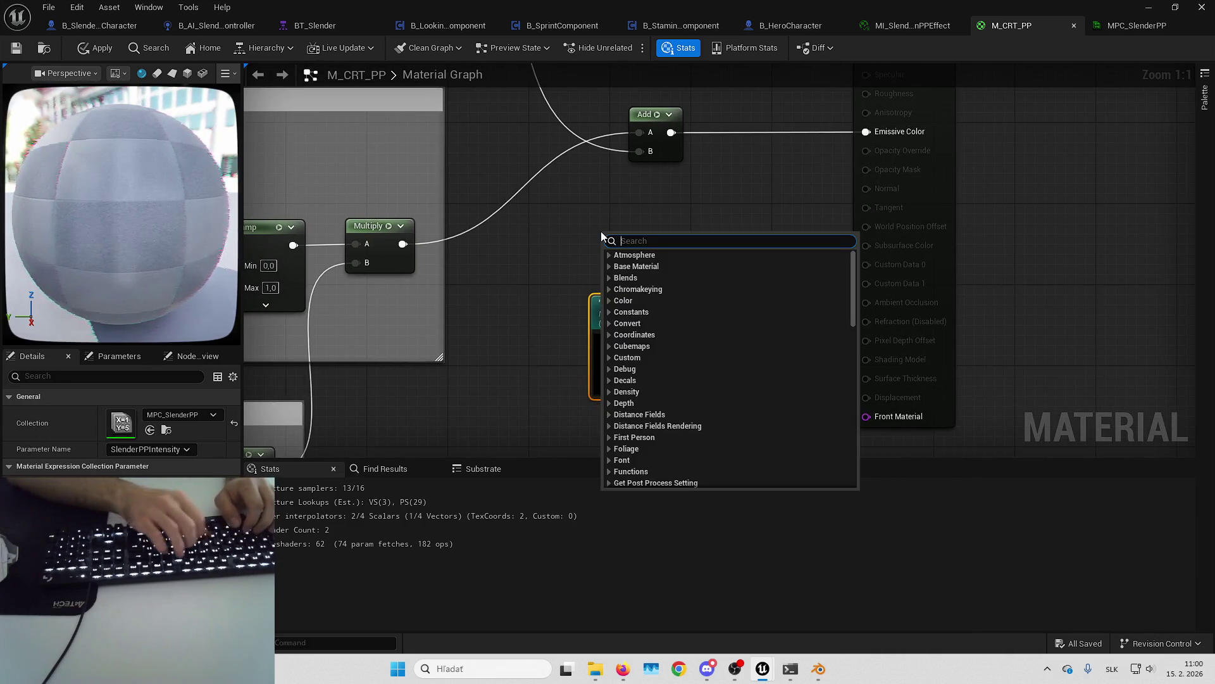
text(post process)
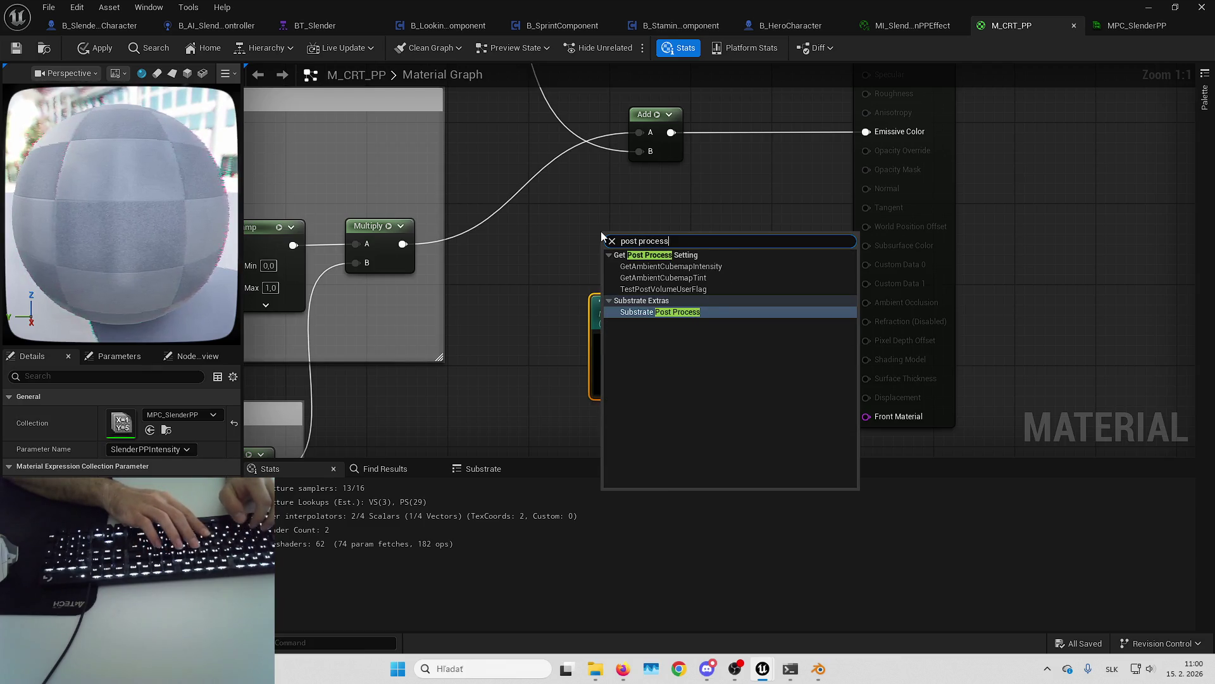
key(ctrl+a)
text(scene tex)
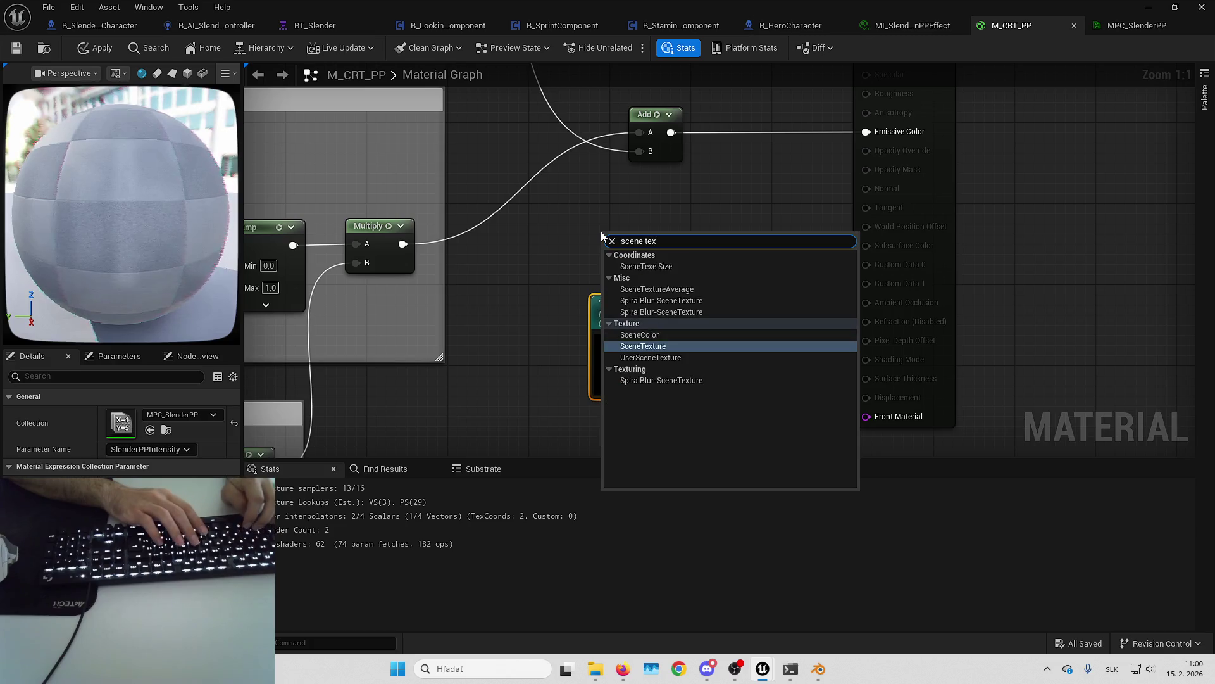
key(Return)
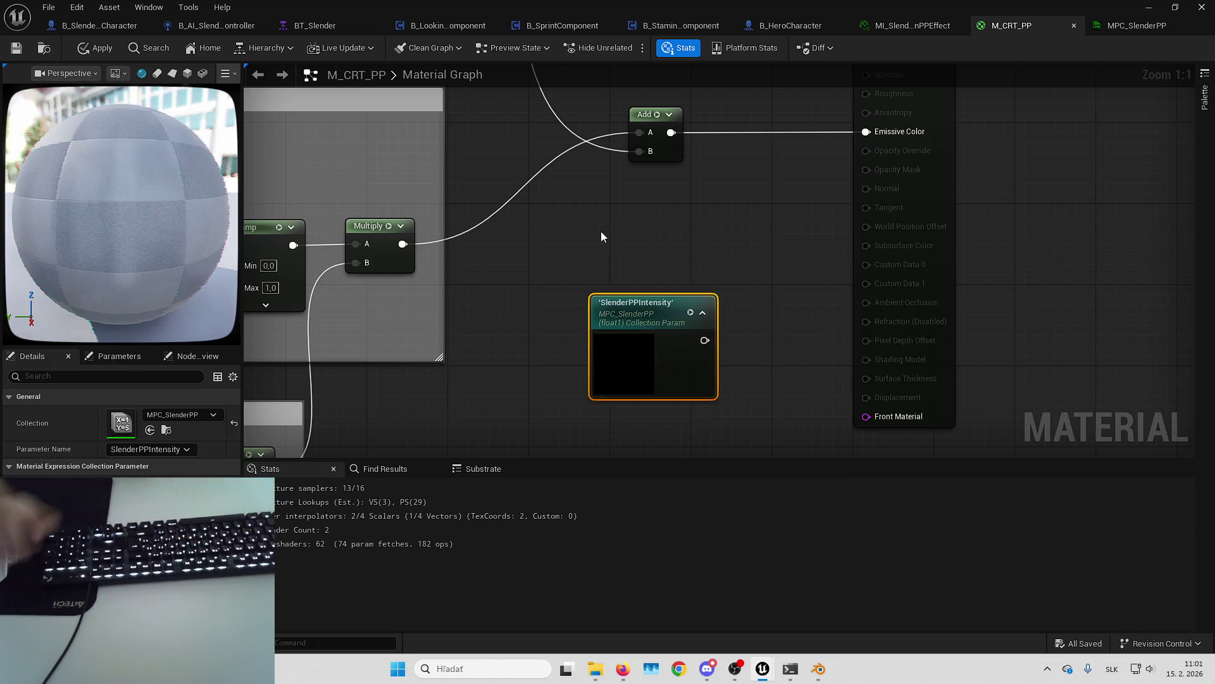
drag(656, 228, 646, 198)
click(144, 414)
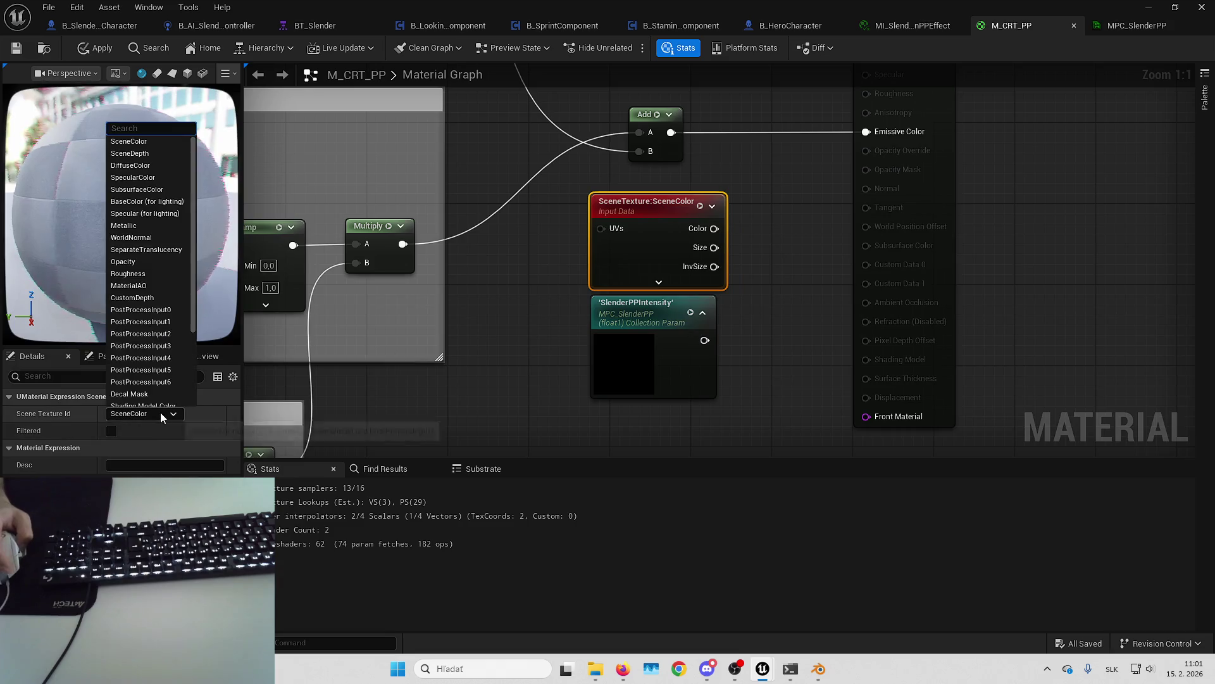
click(141, 310)
drag(670, 239, 487, 273)
mouse_move(610, 222)
mouse_down()
mouse_move(523, 298)
mouse_move(493, 300)
mouse_up()
drag(603, 202, 850, 199)
drag(384, 454, 495, 376)
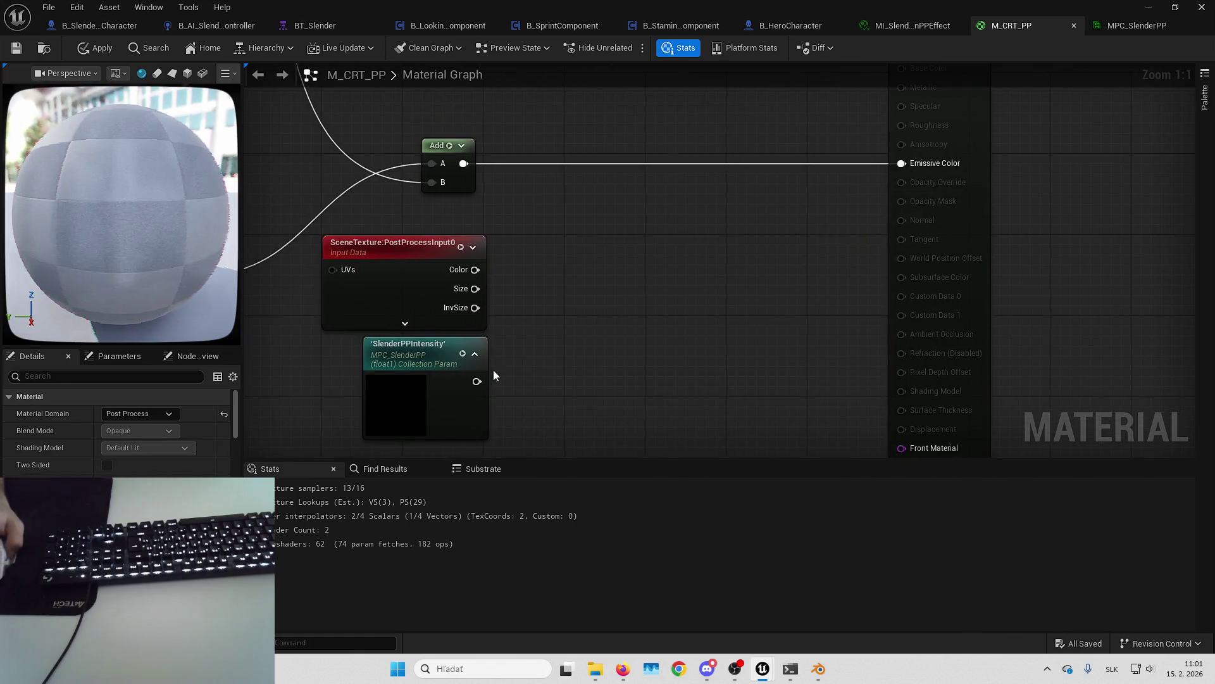
Step: Add a Lerp with SlenderPPIntensity as Alpha and the scene colour as A
right_click(576, 229)
text(lerp)
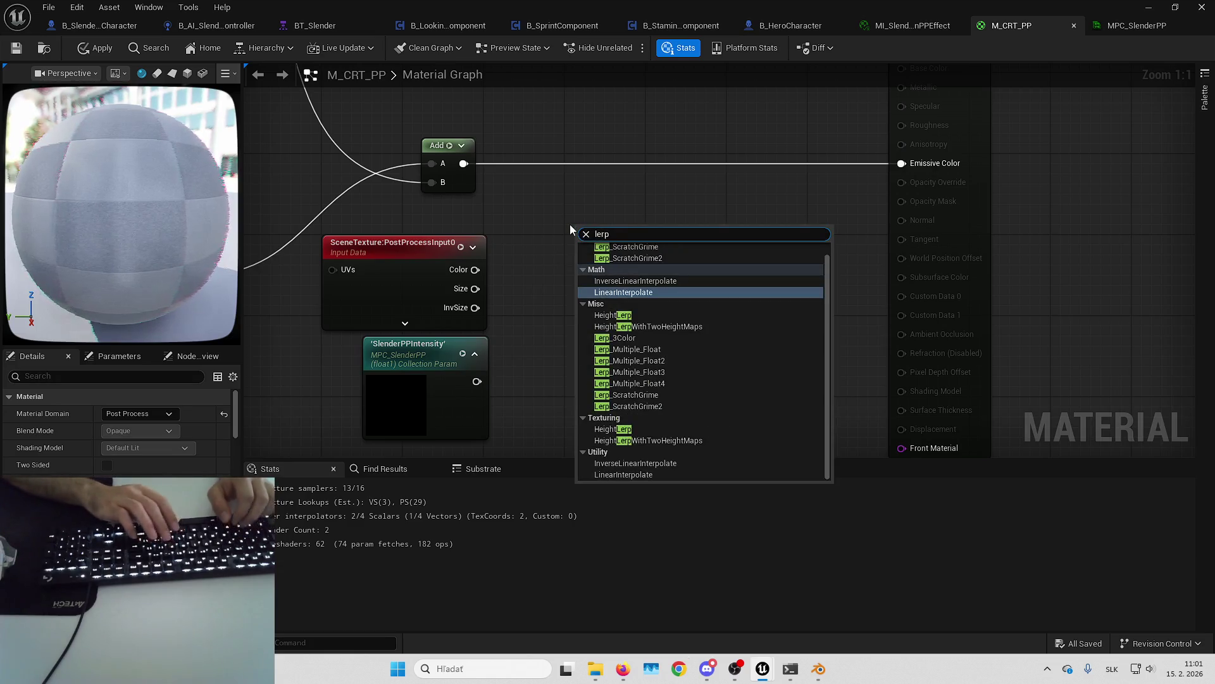
key(Return)
drag(476, 381, 586, 295)
mouse_move(475, 270)
mouse_down()
mouse_move(592, 272)
mouse_move(567, 270)
mouse_move(587, 249)
mouse_up()
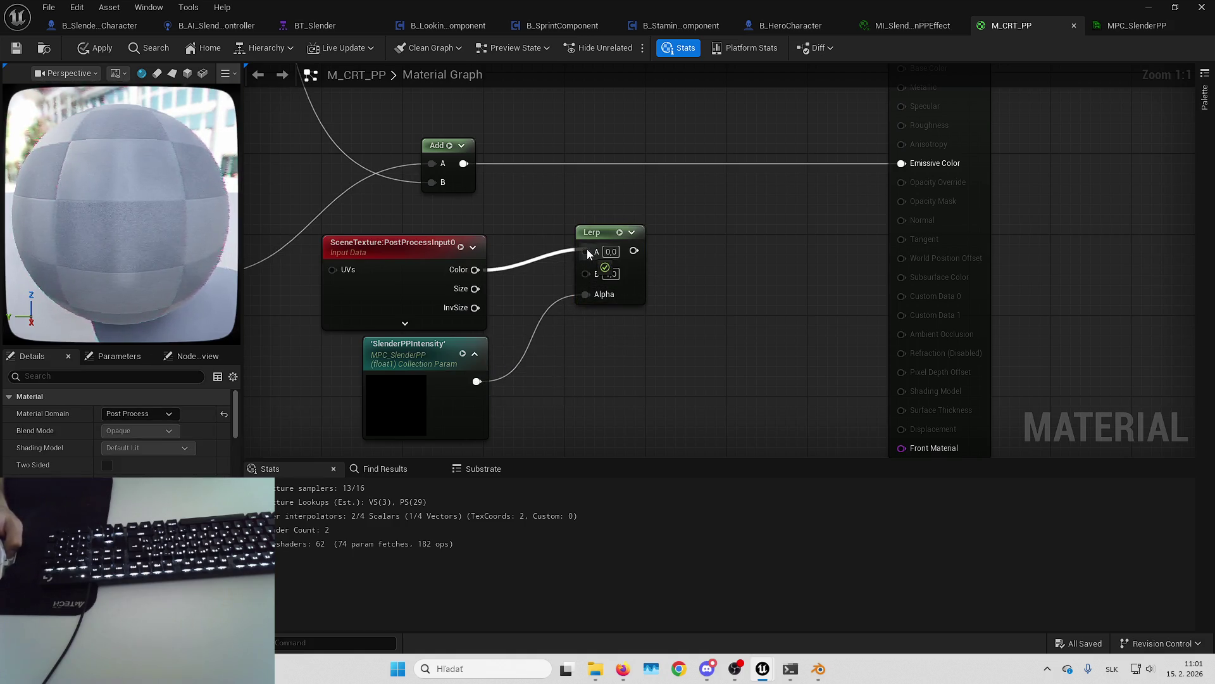
mouse_move(469, 163)
mouse_down()
mouse_move(584, 271)
mouse_move(908, 166)
mouse_up()
mouse_move(605, 235)
mouse_down()
mouse_move(679, 185)
mouse_move(675, 131)
mouse_up()
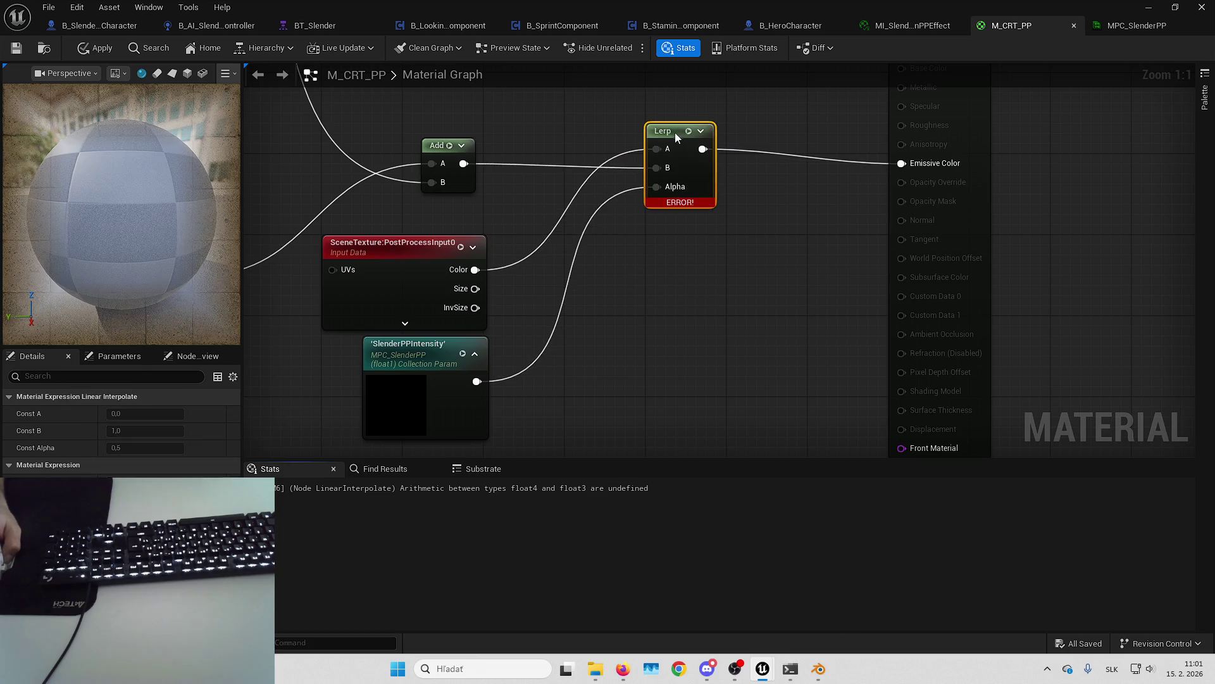
click(649, 285)
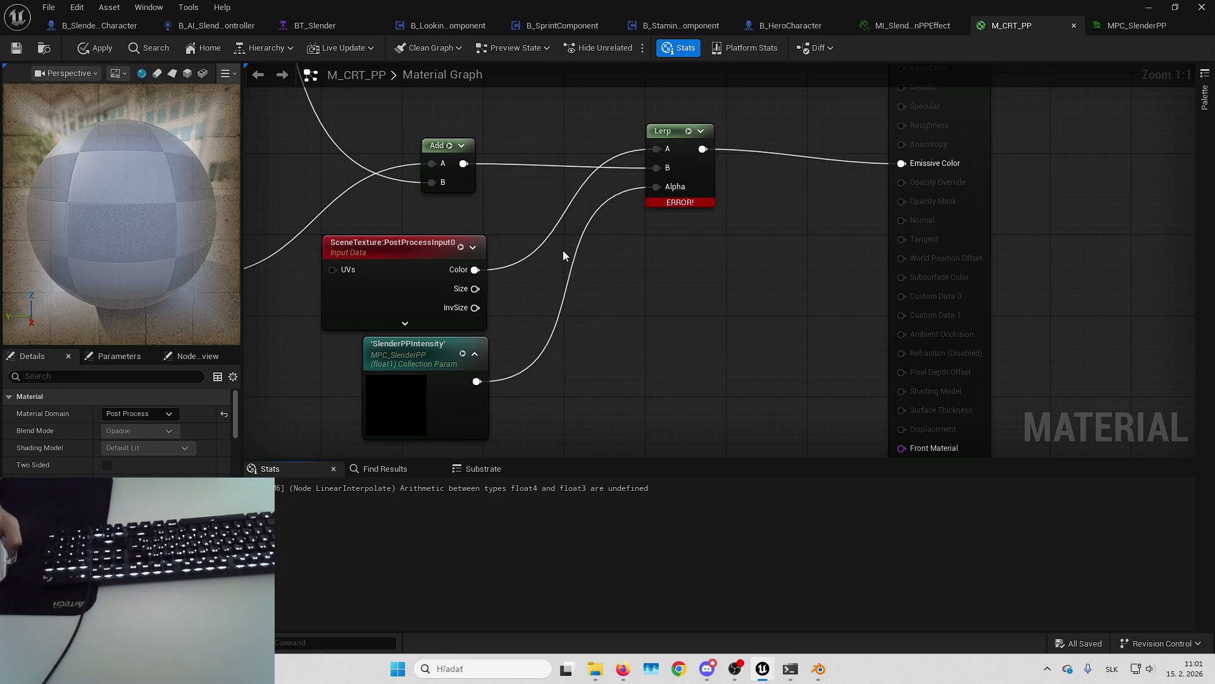
drag(563, 249, 742, 287)
scroll(742, 287, down, 6)
mouse_move(1205, 251)
mouse_down()
mouse_move(878, 222)
mouse_move(1023, 239)
mouse_up()
scroll(805, 236, up, 3)
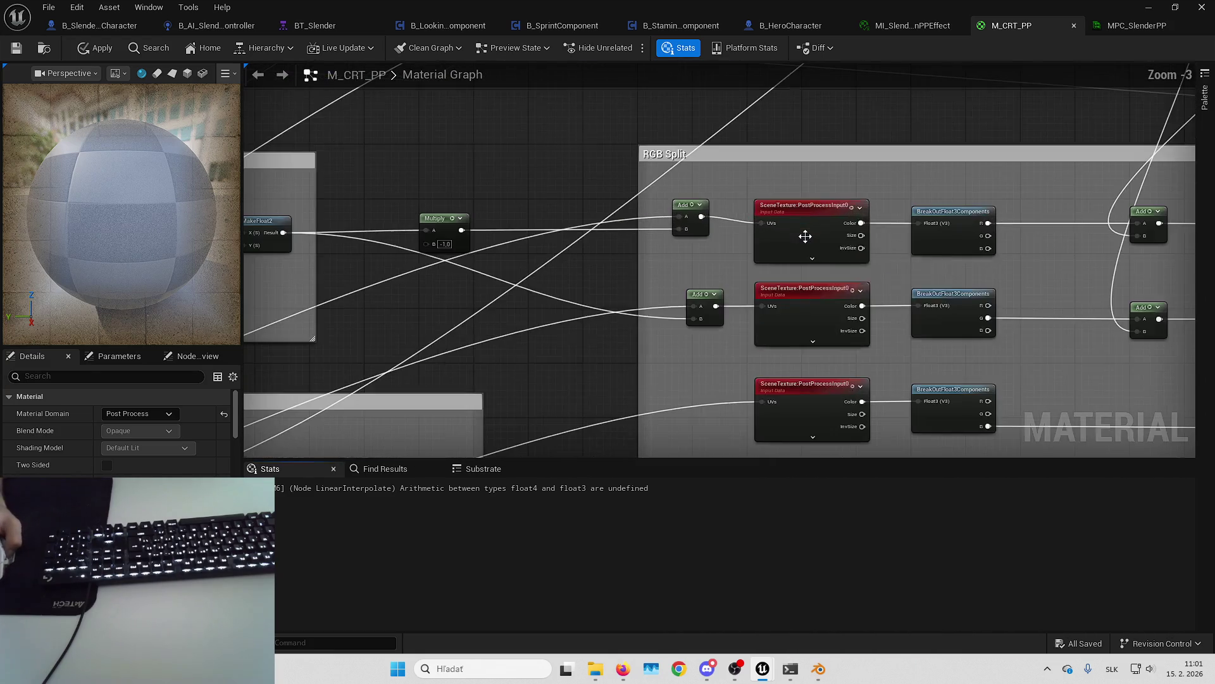
drag(917, 257, 755, 268)
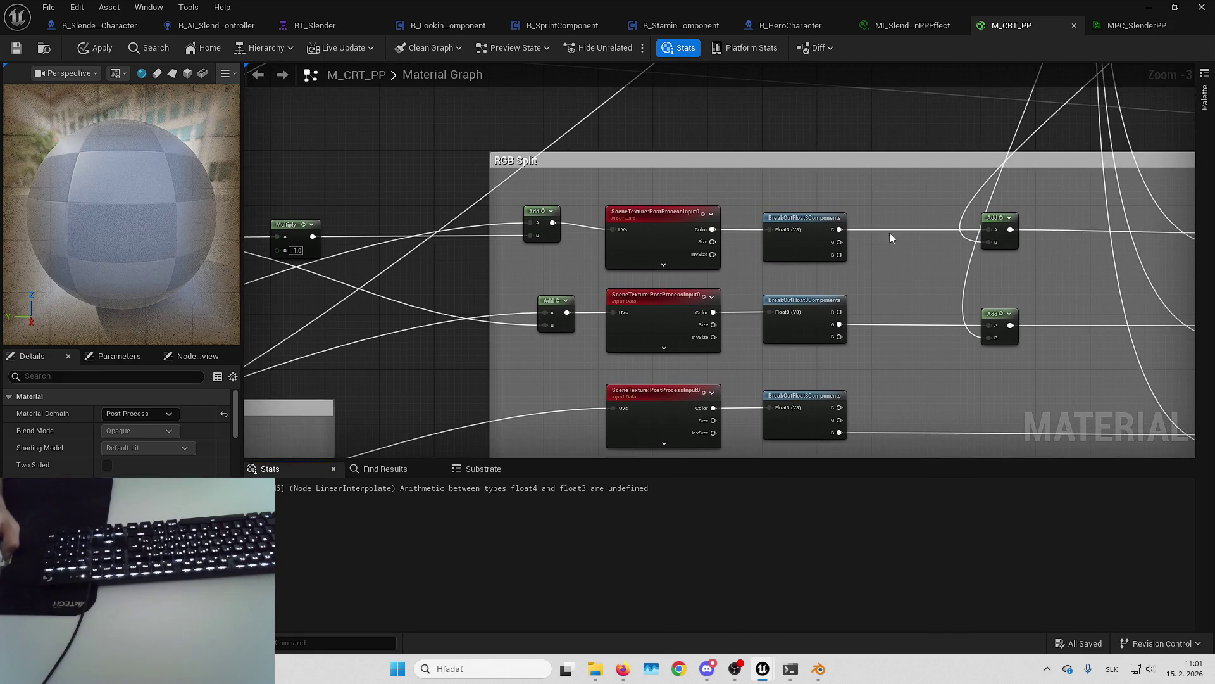
drag(886, 237, 645, 228)
scroll(643, 222, down, 5)
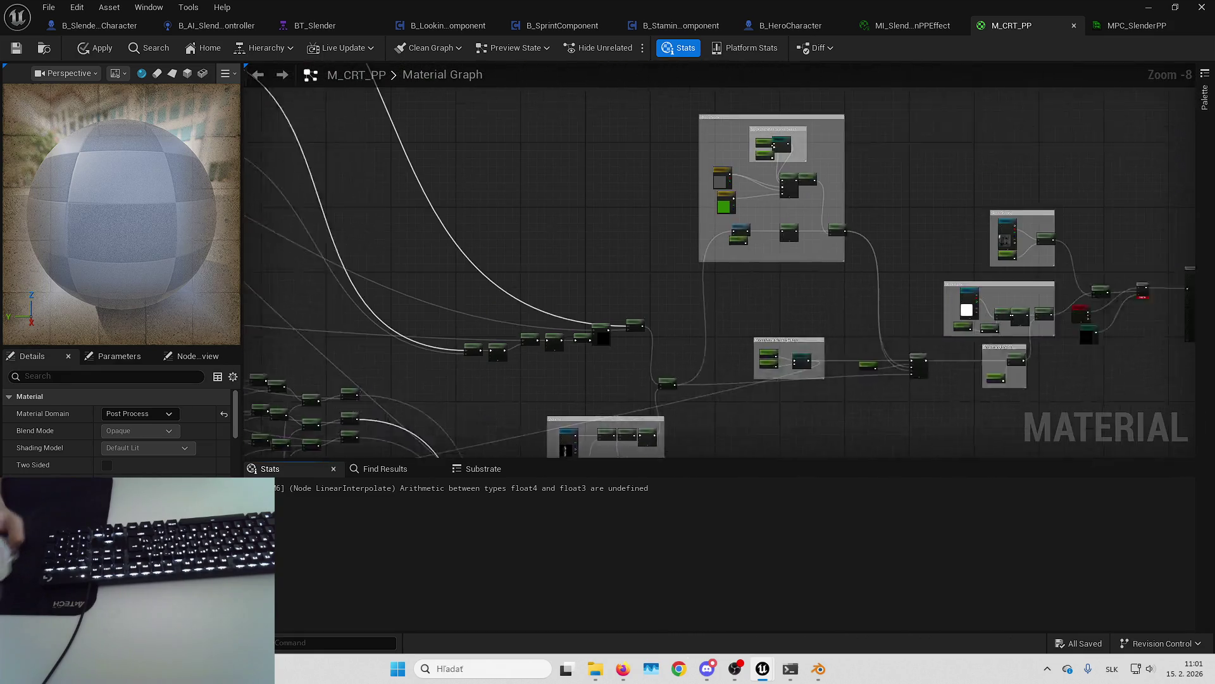
scroll(431, 296, up, 6)
mouse_move(603, 364)
mouse_down()
mouse_move(750, 264)
mouse_move(724, 296)
mouse_up()
key(super+shift+s)
drag(436, 141, 807, 449)
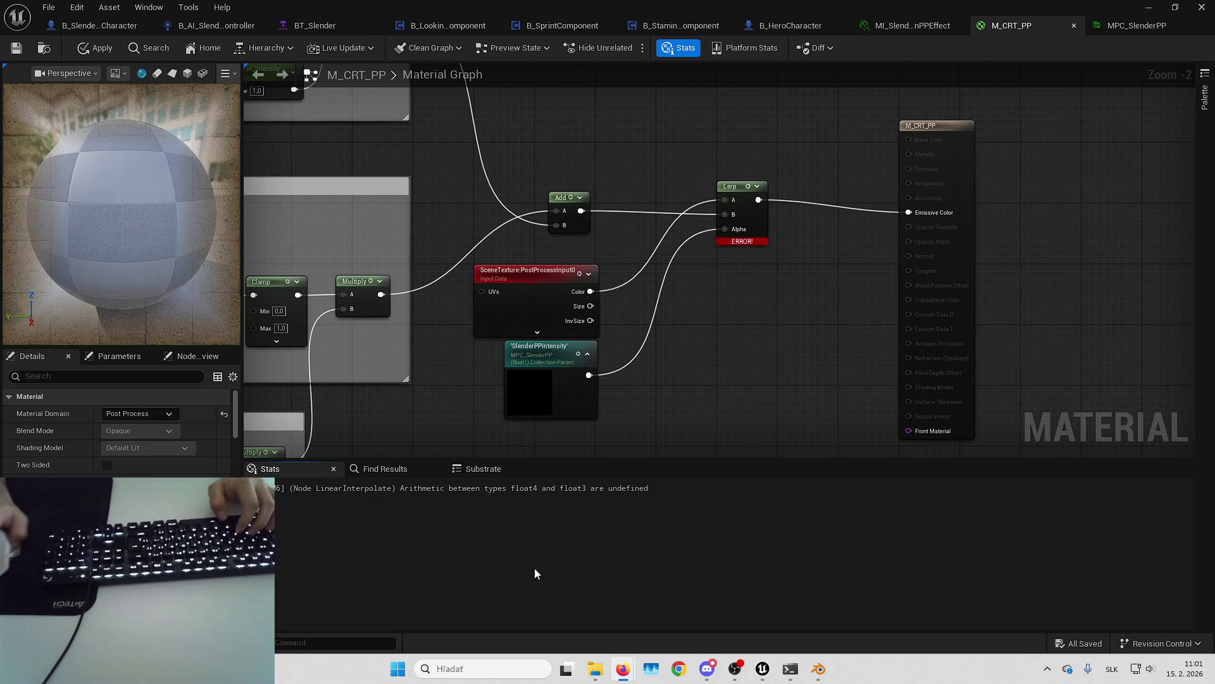
click(572, 488)
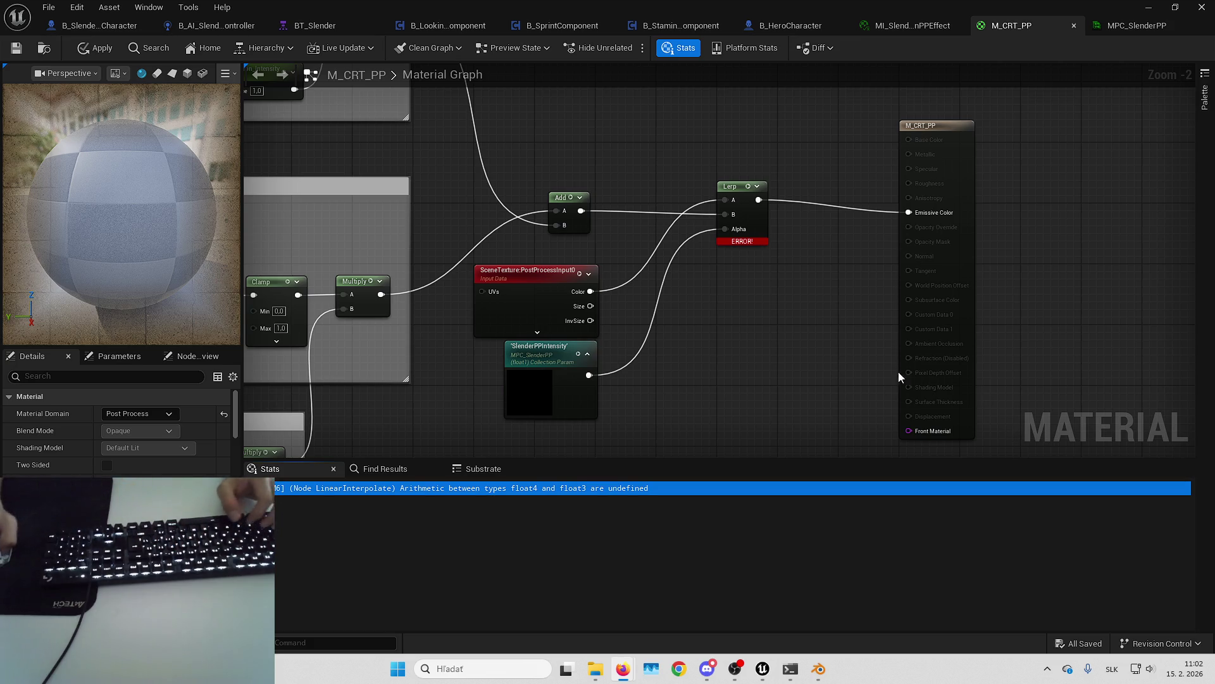
drag(752, 219, 753, 232)
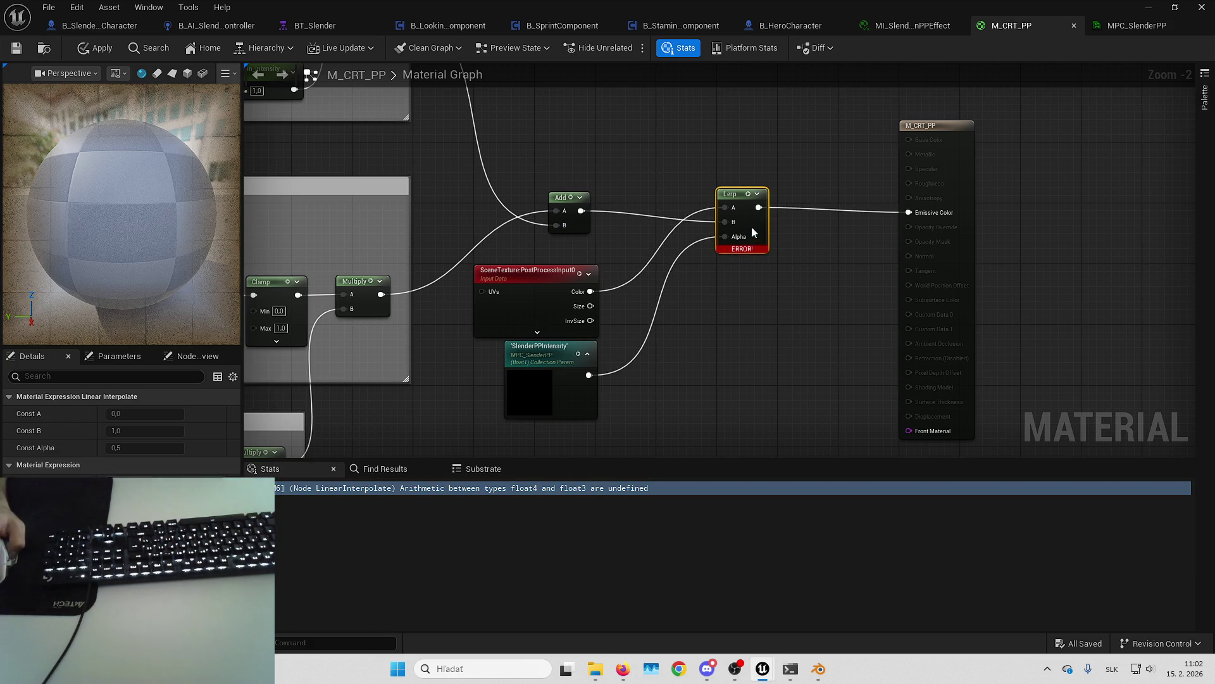
Step: Move PostProcessInput0 above the Add node and add a Component Mask off its scene colour
click(860, 242)
mouse_move(532, 306)
mouse_down()
mouse_move(587, 143)
mouse_move(582, 120)
mouse_move(592, 123)
mouse_up()
mouse_move(681, 131)
mouse_down()
mouse_move(571, 170)
mouse_move(582, 180)
mouse_up()
text(br)
key(BackSpace)
key(BackSpace)
text(comp)
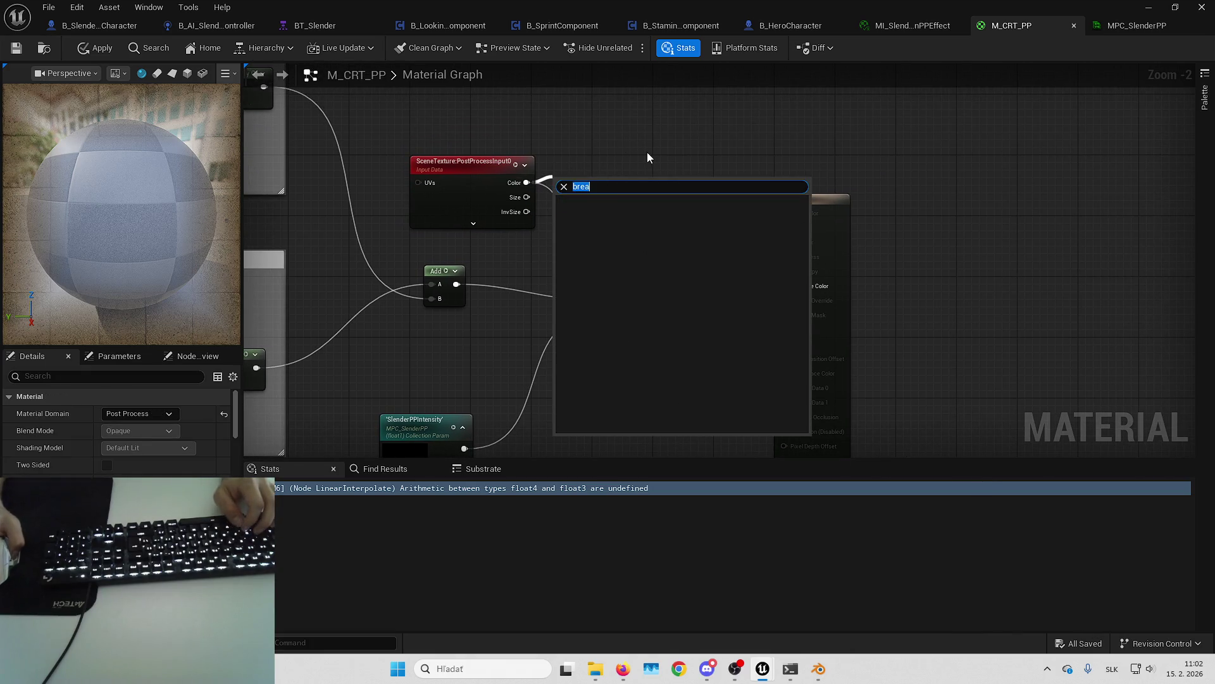
key(Return)
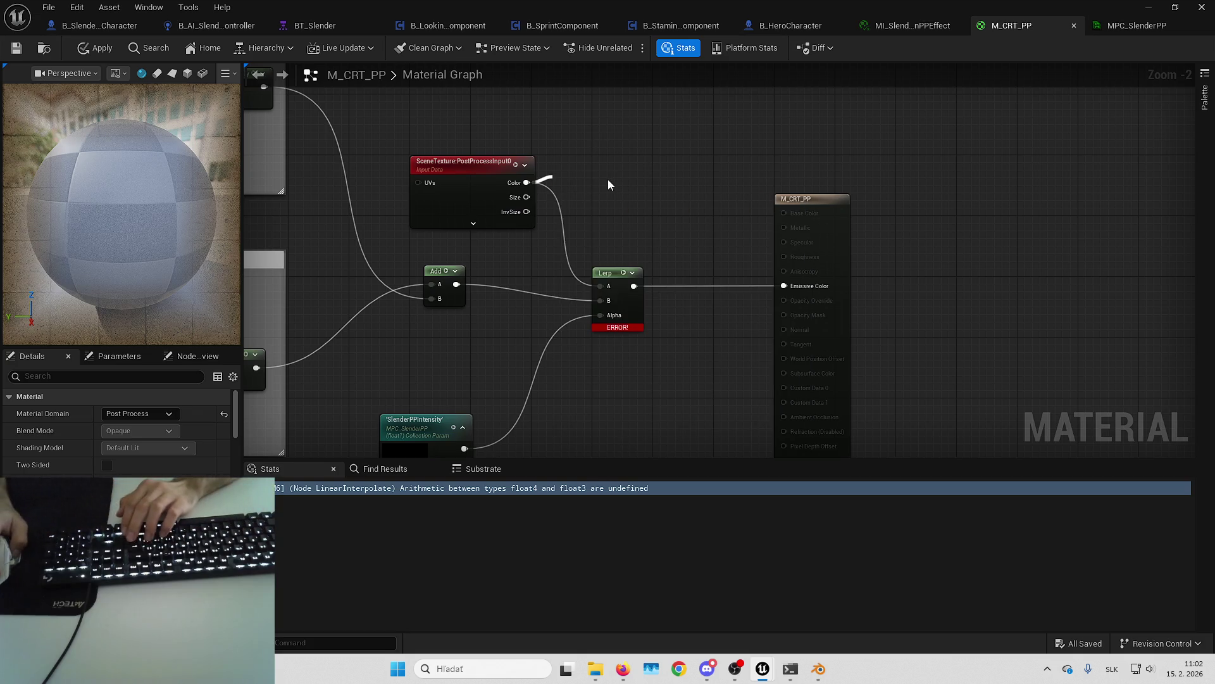
Step: Feed the mask into the Lerp's A input and set it to output R, G, B only
drag(600, 189, 600, 286)
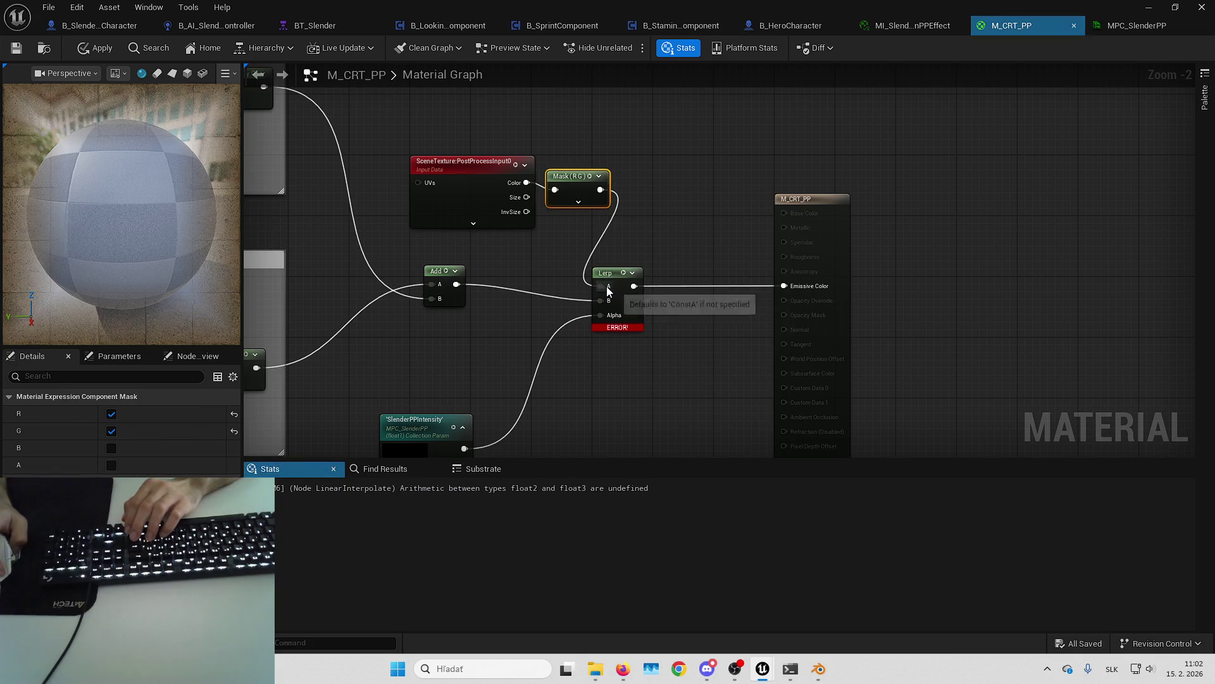
click(111, 433)
click(114, 432)
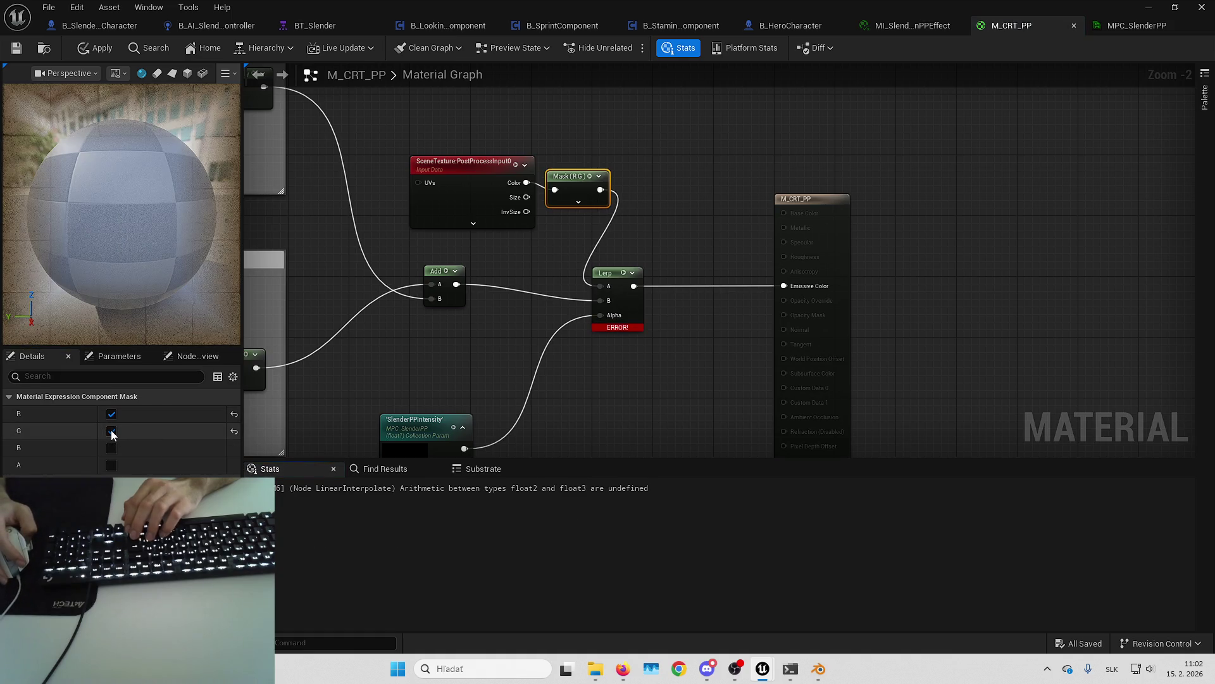
click(112, 430)
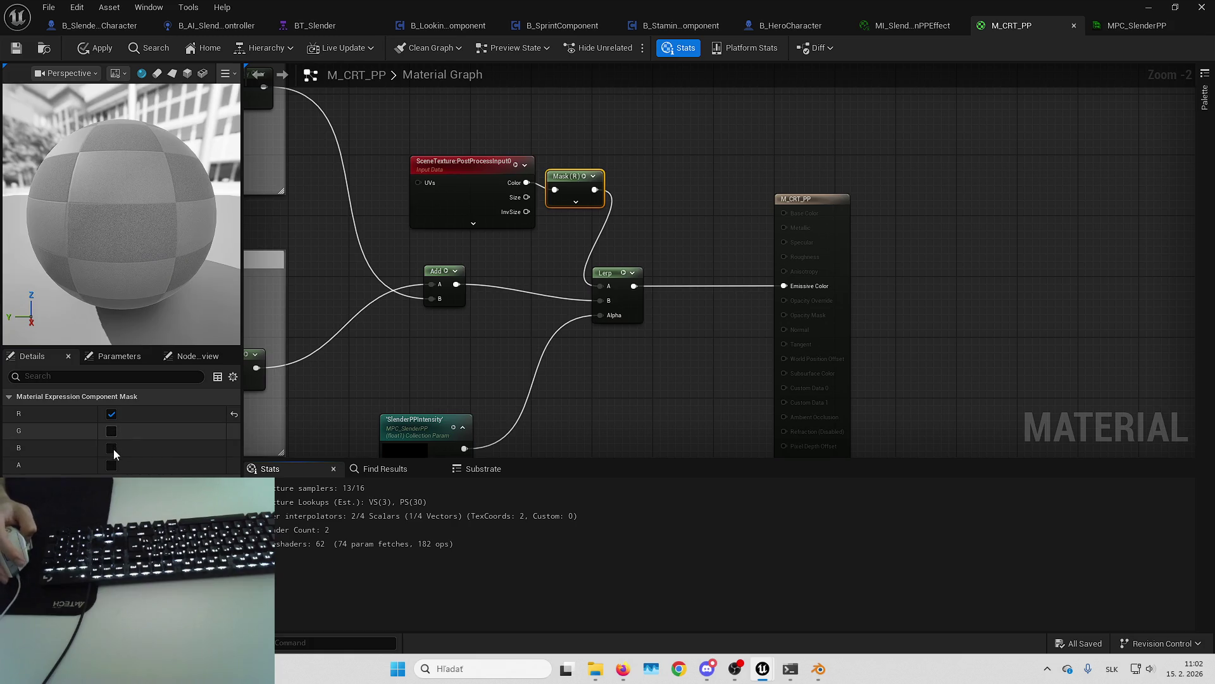
click(111, 448)
click(111, 465)
click(111, 430)
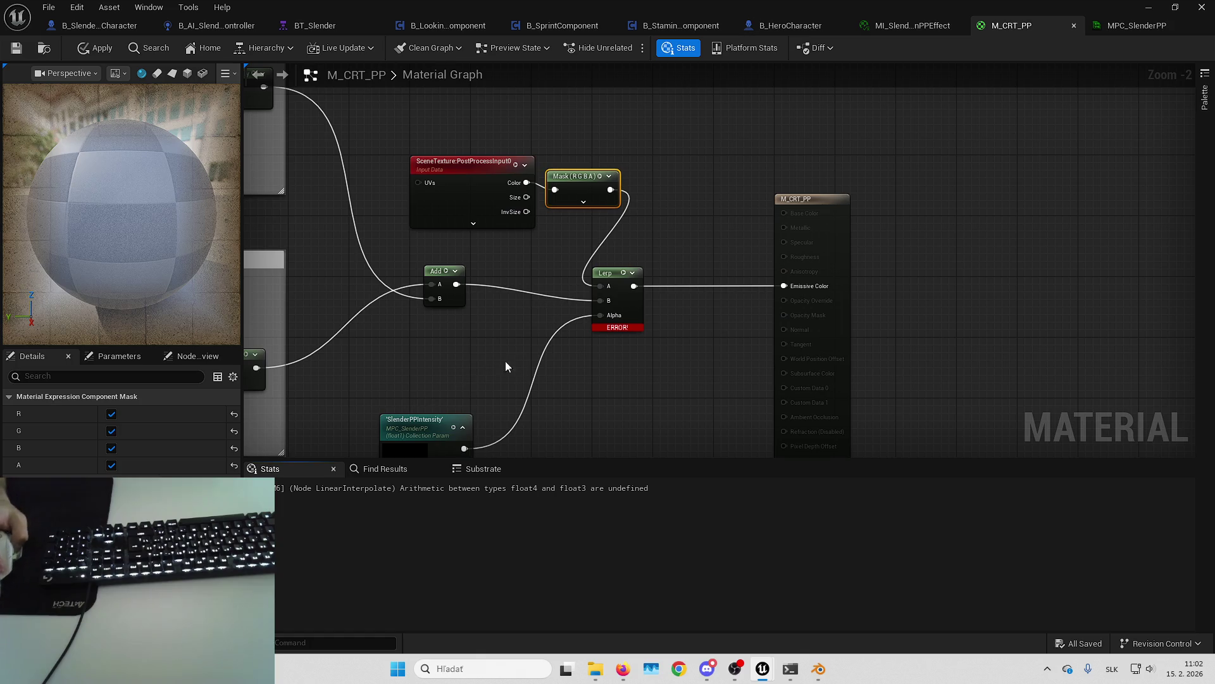
click(111, 466)
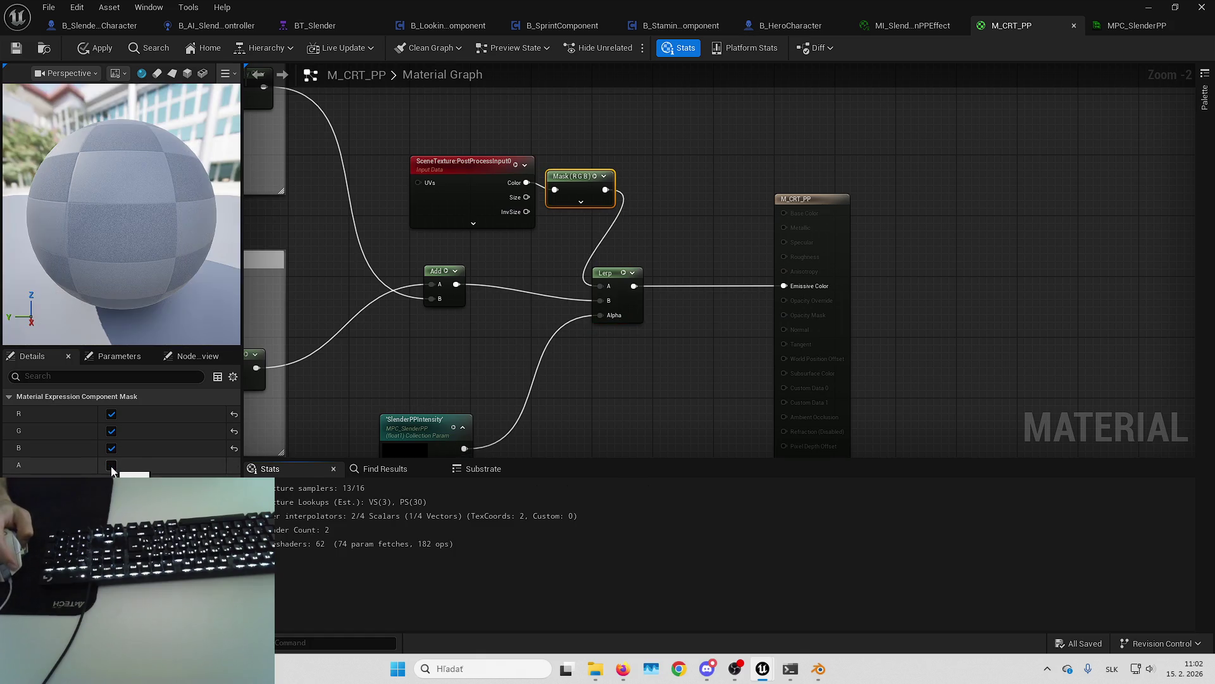
Step: Tidy the Mask, Lerp and SlenderPPIntensity nodes and save the recompiled M_CRT_PP material
drag(579, 184, 591, 172)
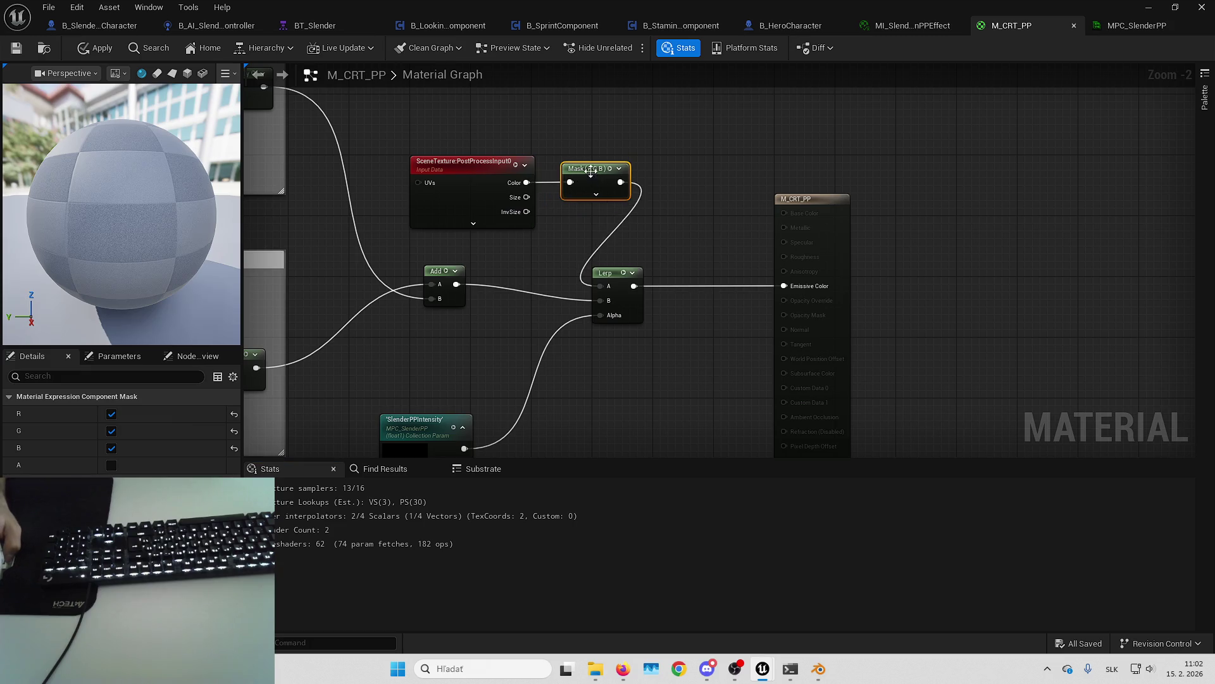
drag(628, 274, 690, 274)
mouse_move(448, 379)
mouse_down()
mouse_move(565, 342)
mouse_move(590, 309)
mouse_up()
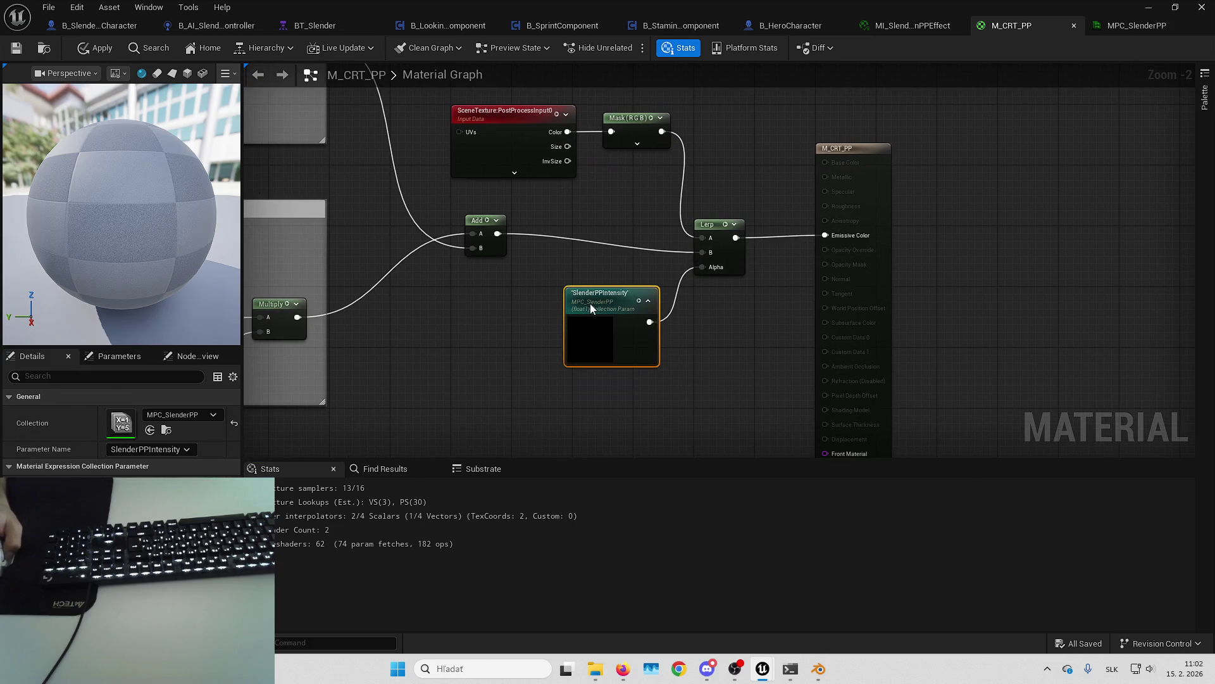
click(16, 49)
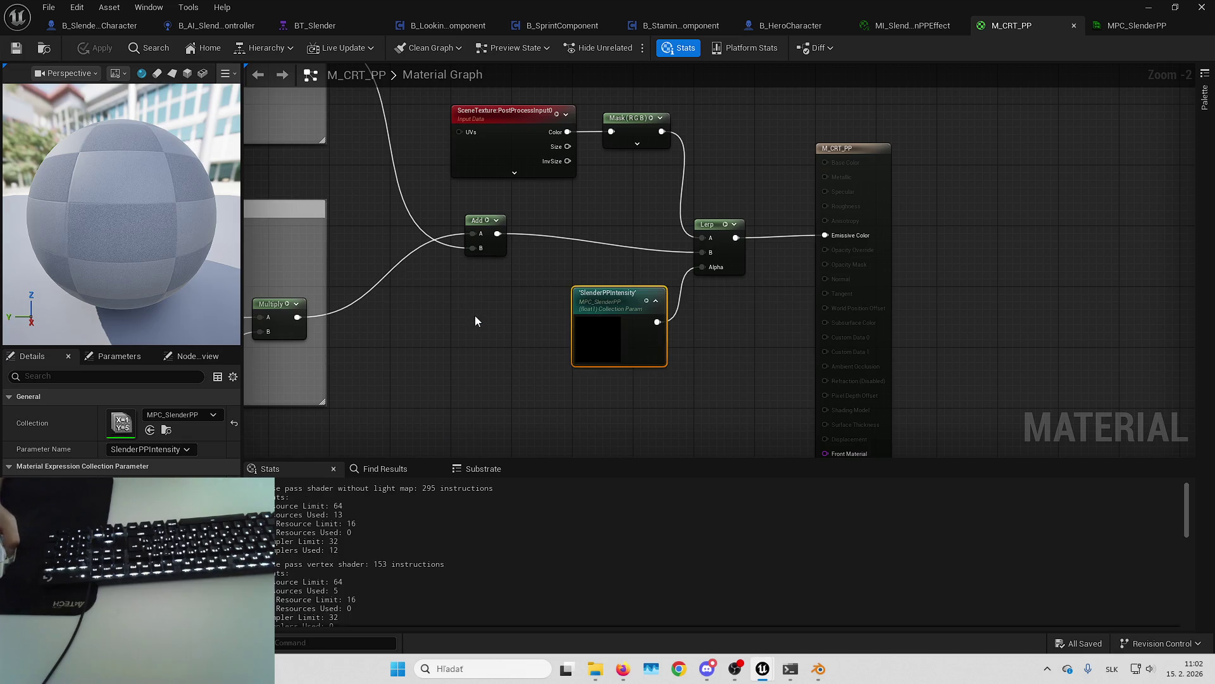
Step: Shrink the material editor window and bring the L_Playground level editor forward
click(757, 147)
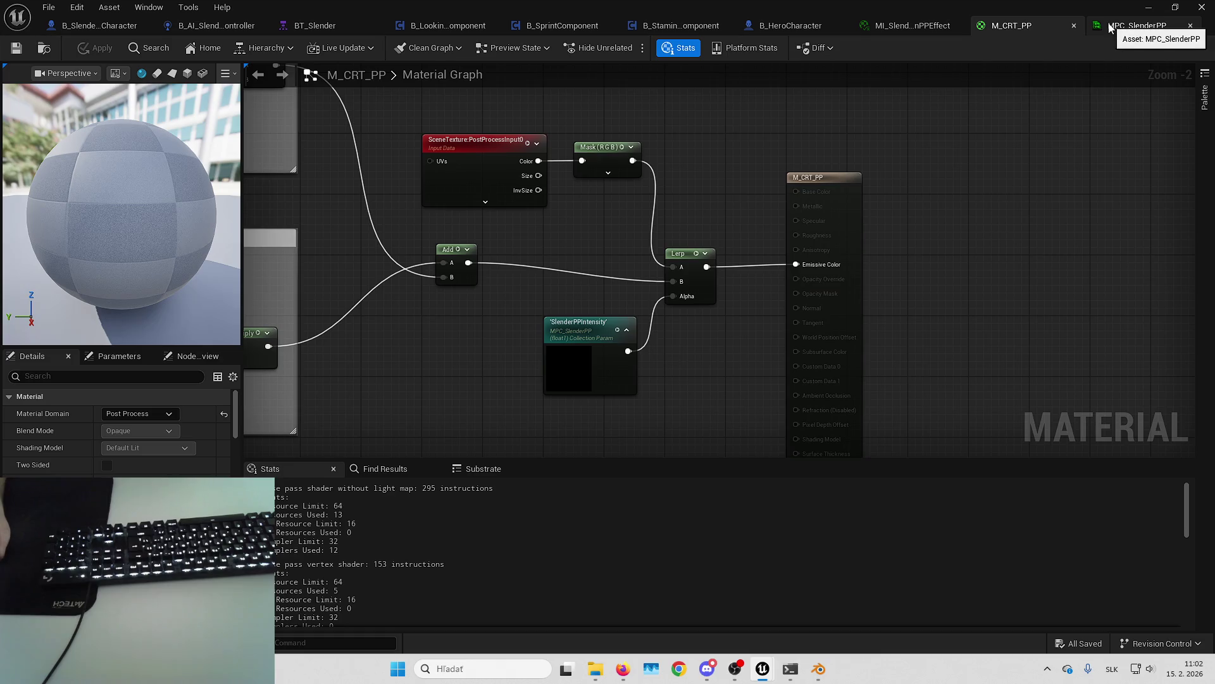
double_click(910, 6)
click(753, 364)
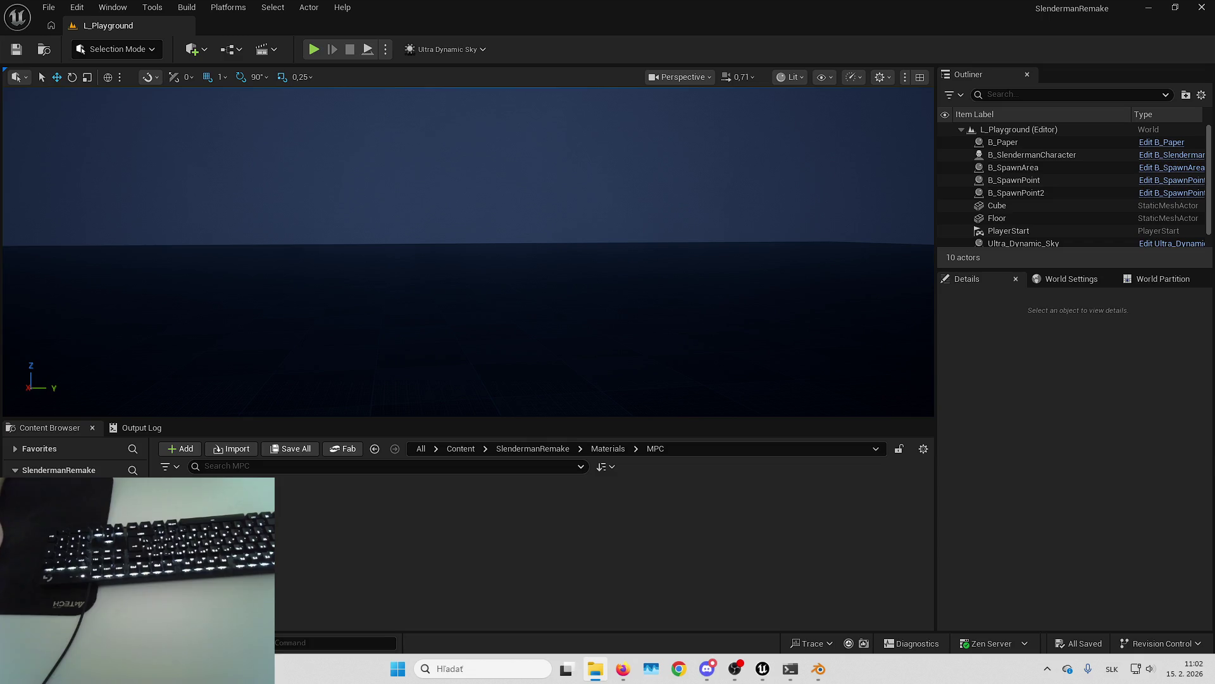
Step: In File Explorer, browse to the G:\UE\UE_5.7\Engine\Plugins folder
click(595, 669)
double_click(640, 397)
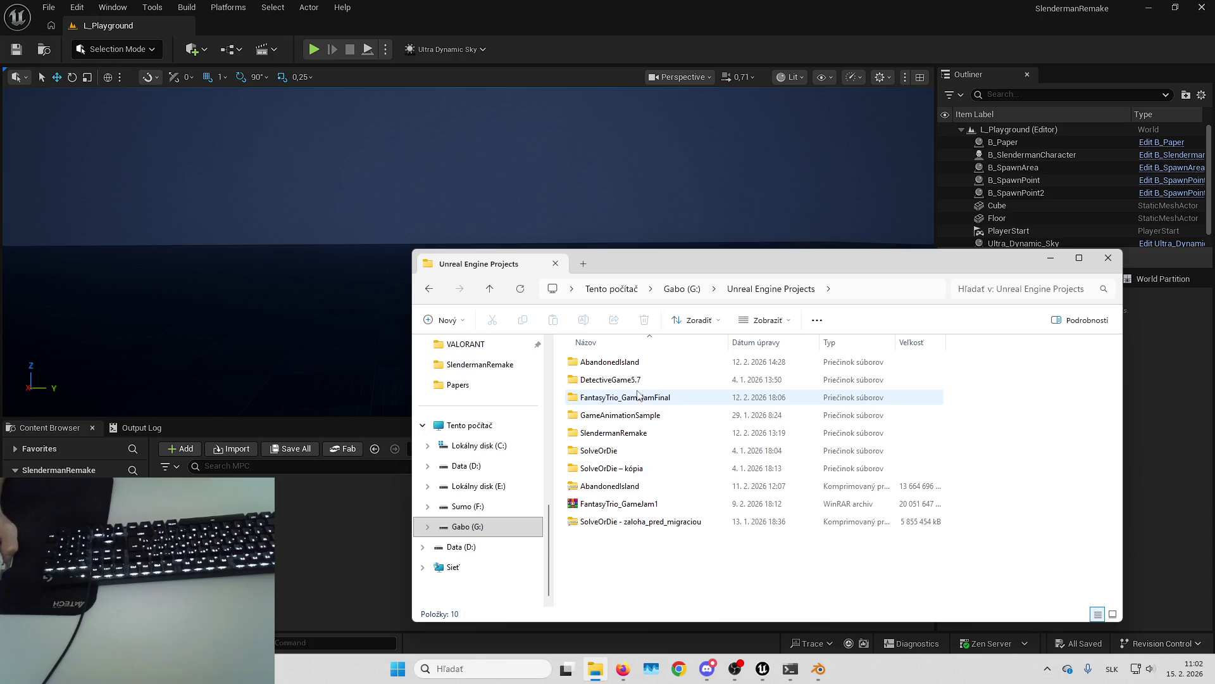
double_click(623, 432)
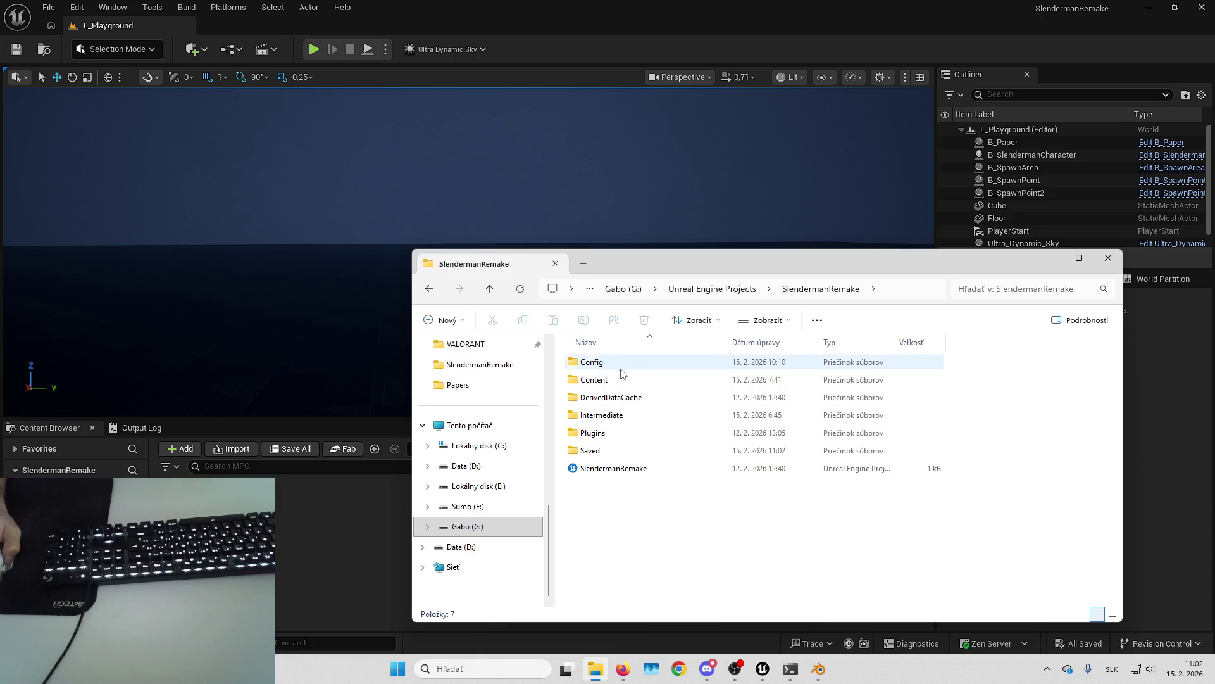
key(alt+Left)
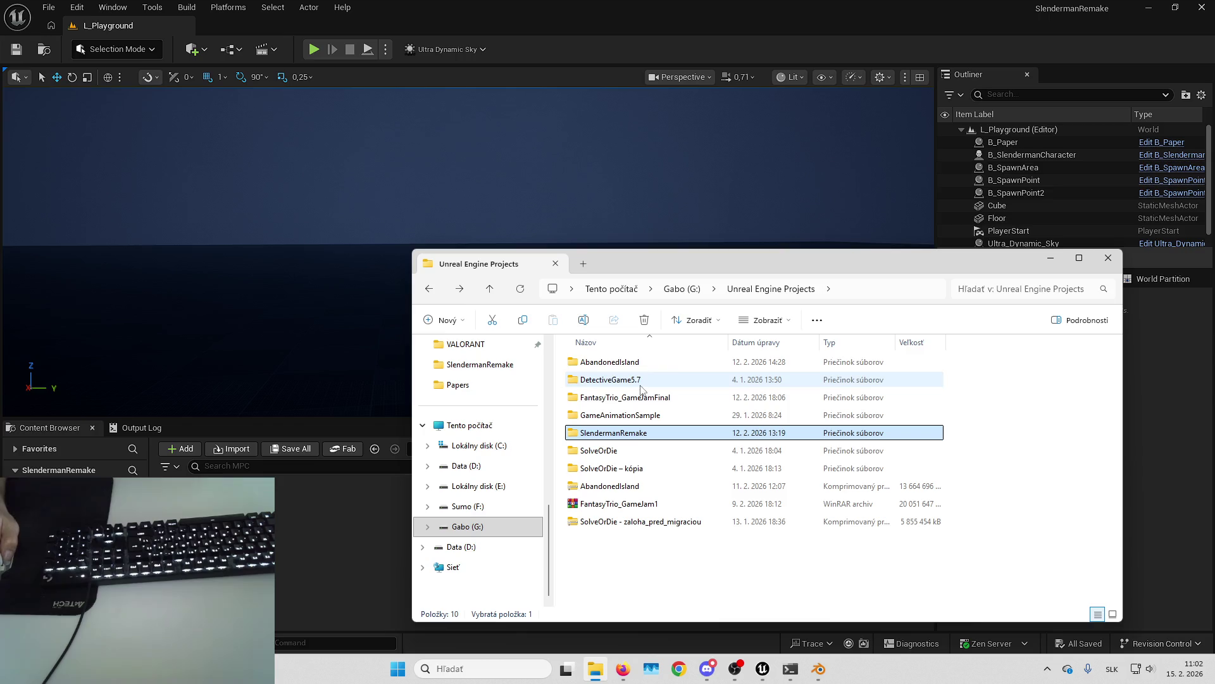
key(alt+Left)
double_click(617, 379)
double_click(595, 503)
double_click(601, 379)
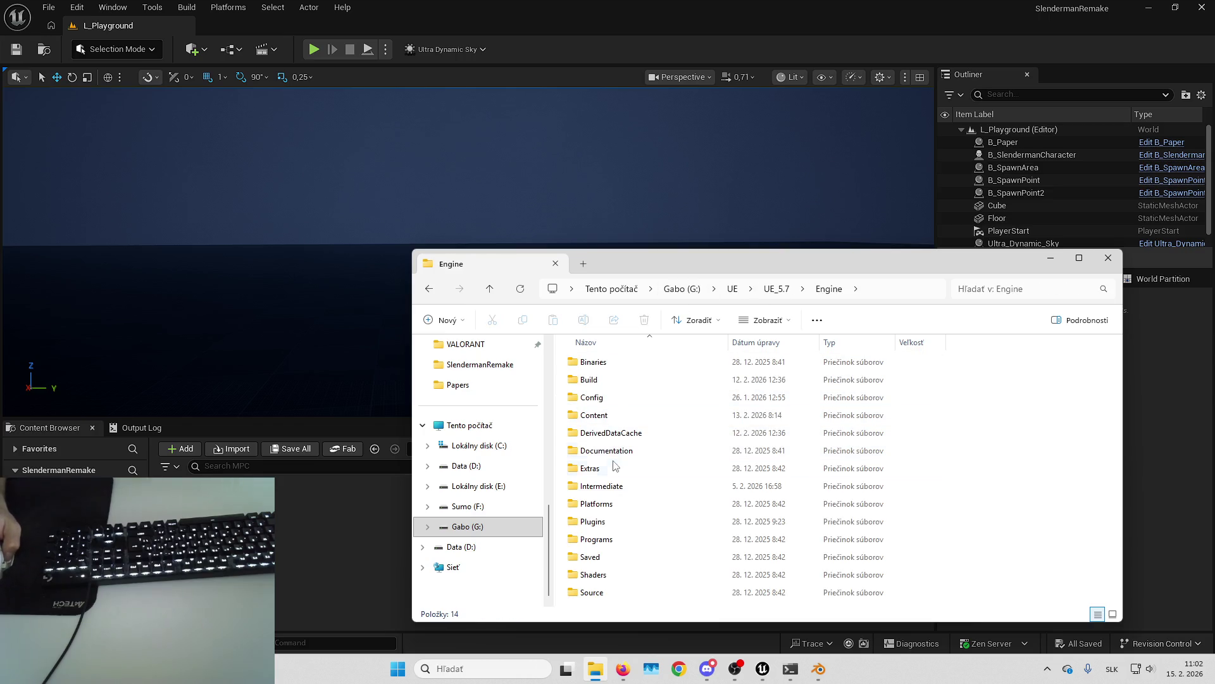
double_click(614, 521)
Step: Inspect the Marketplace Ultimate plugin folders and copy Ultimatec080d683f83eV4
key(m)
key(Return)
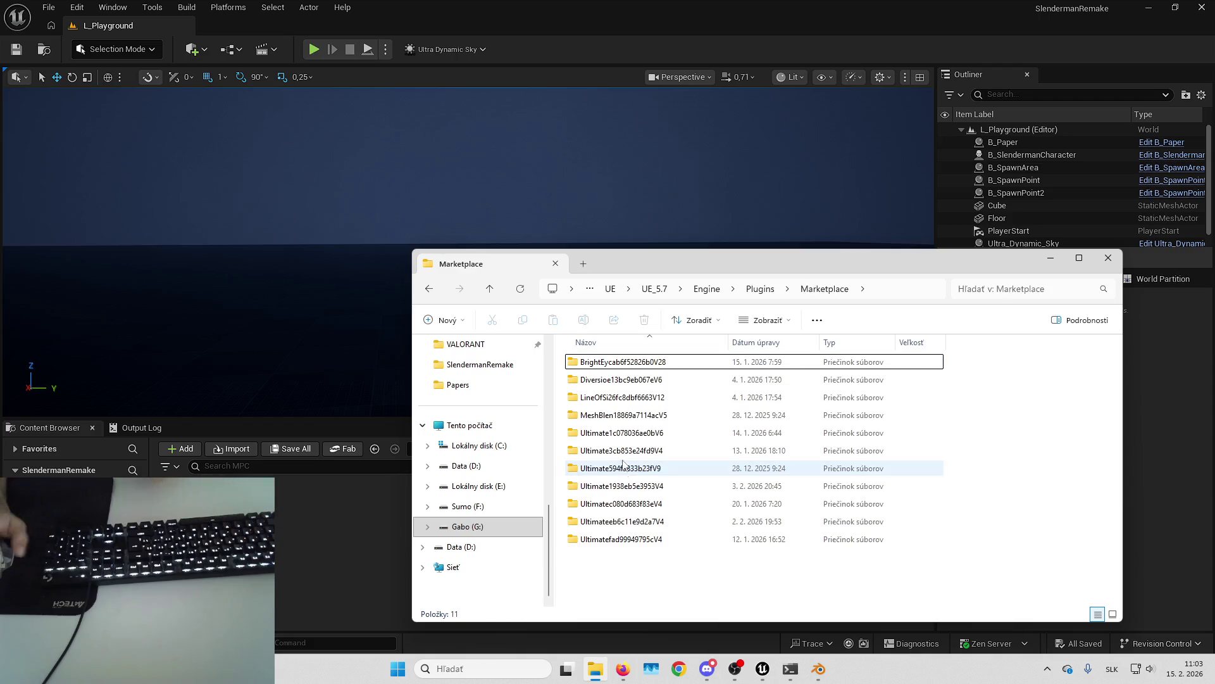
double_click(623, 468)
key(alt+Left)
key(Up)
key(Return)
key(alt+Left)
key(Up)
key(Return)
key(alt+Left)
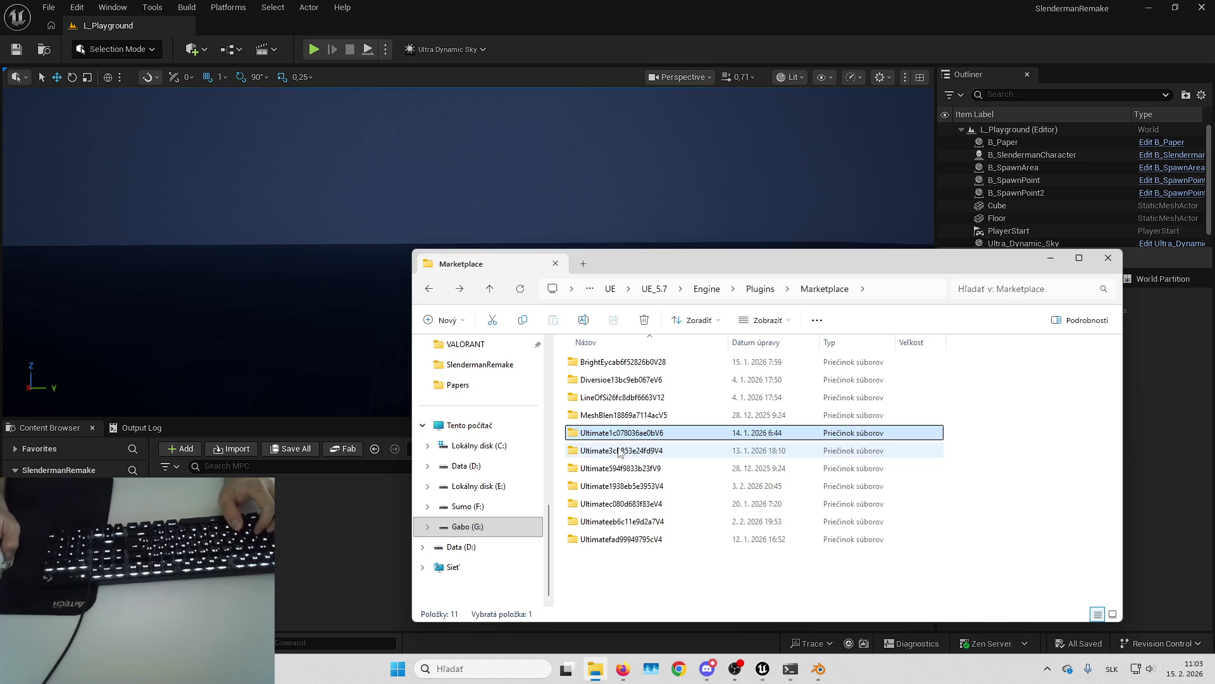
double_click(622, 485)
key(alt+Left)
double_click(623, 504)
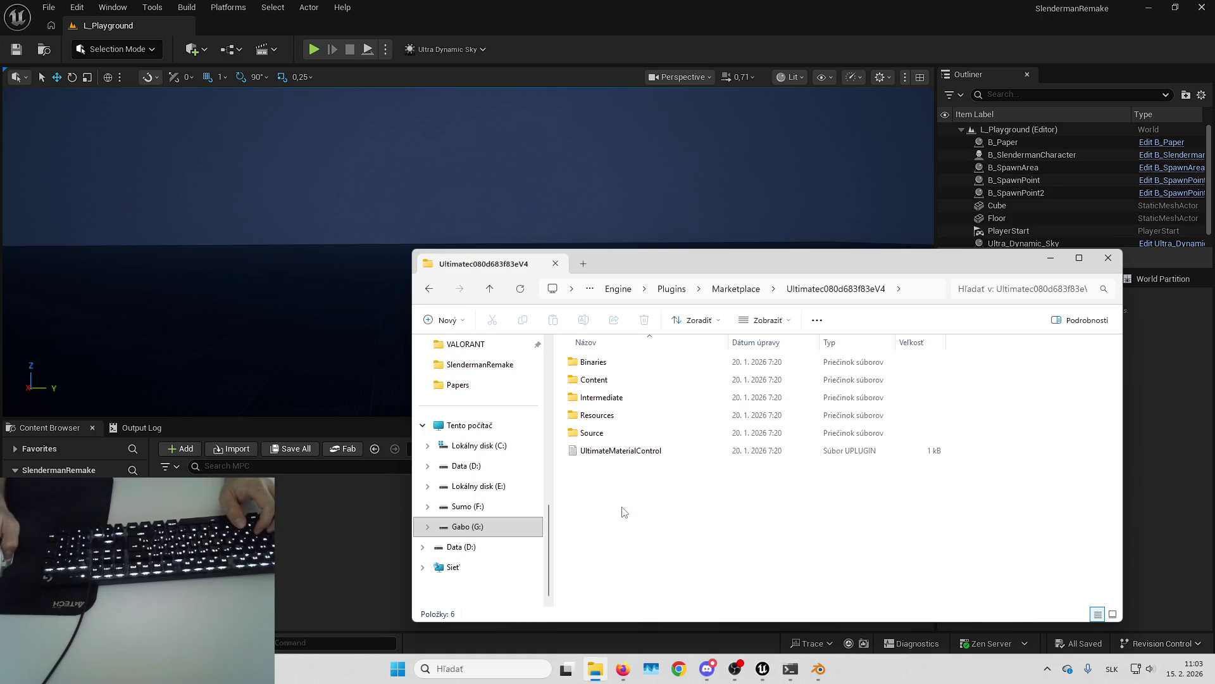
key(alt+Left)
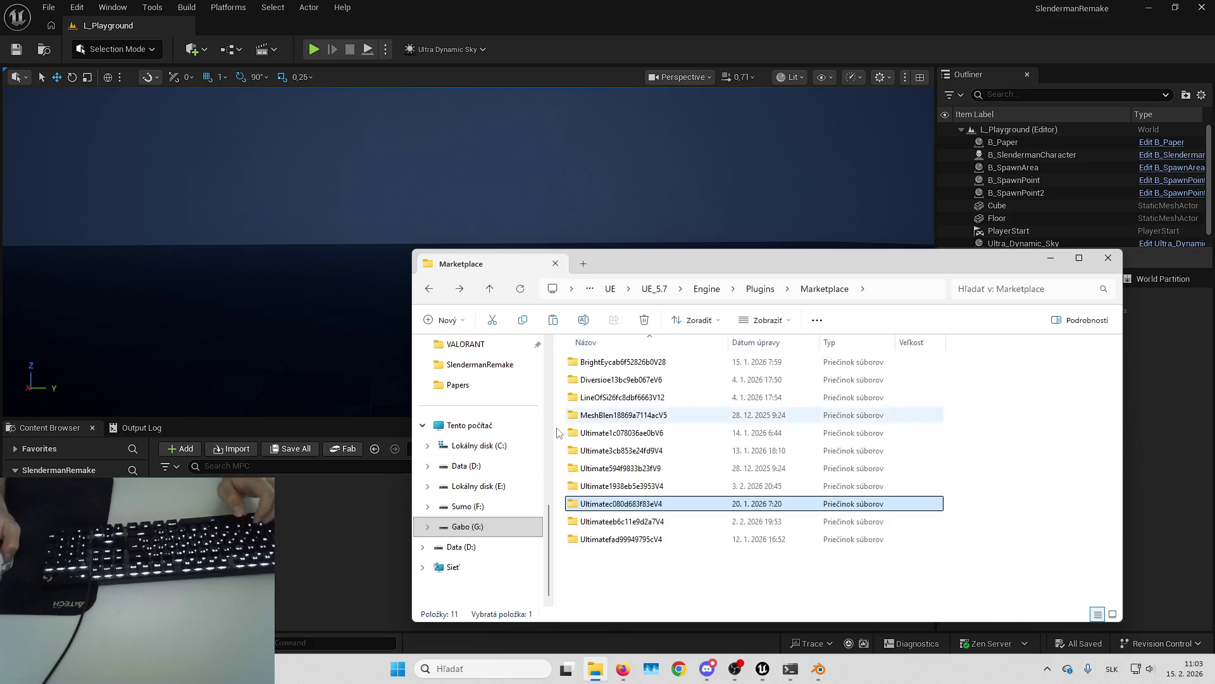
Step: Paste the plugin folder into the SlendermanRemake project's Plugins folder
click(481, 526)
double_click(611, 397)
double_click(619, 433)
double_click(619, 434)
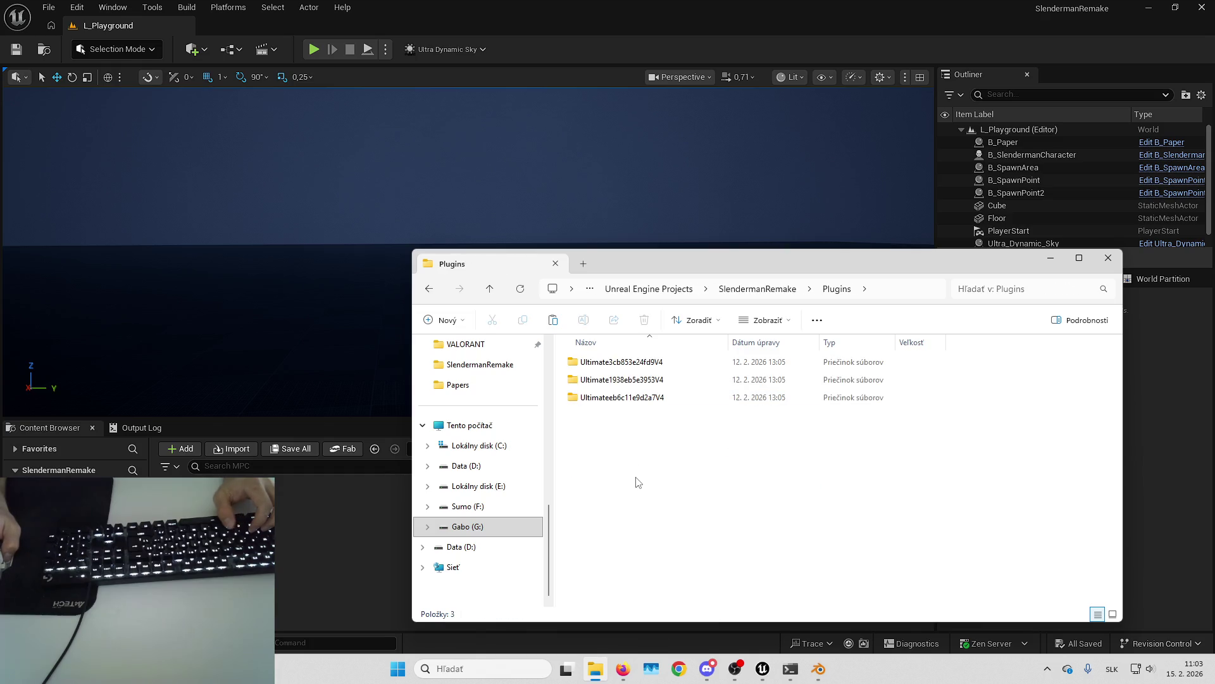
key(ctrl+v)
key(BackSpace)
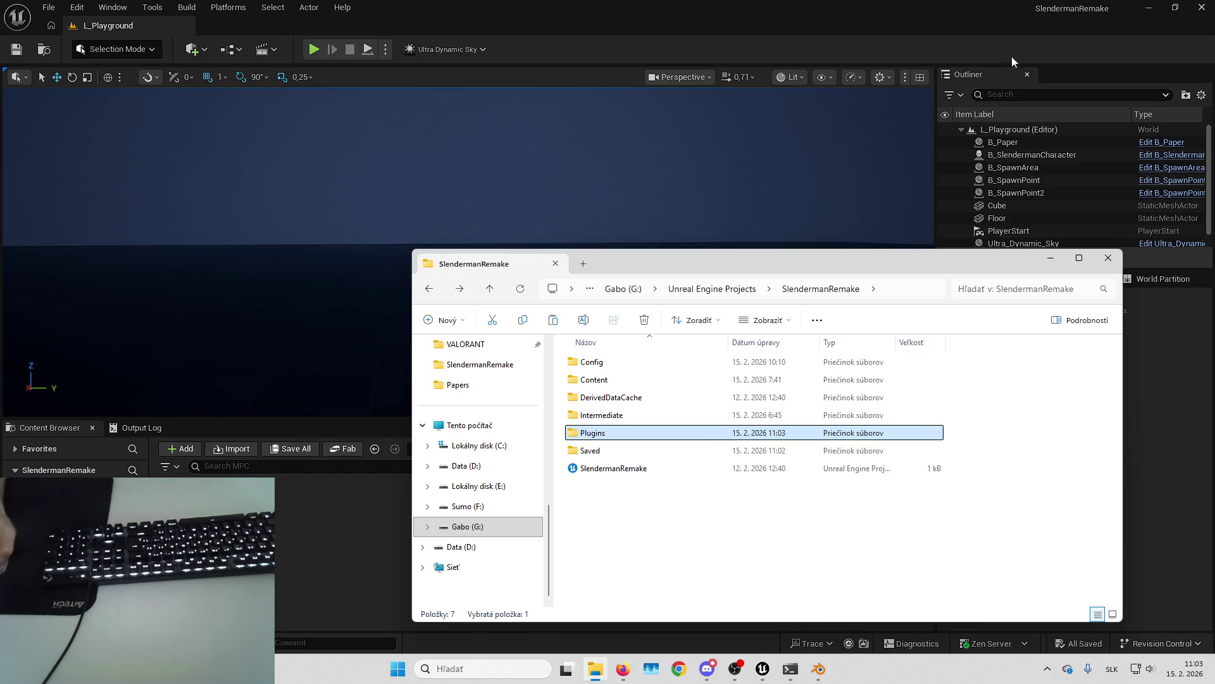
Step: Close the running Unreal editor and relaunch the SlendermanRemake .uproject
click(1200, 14)
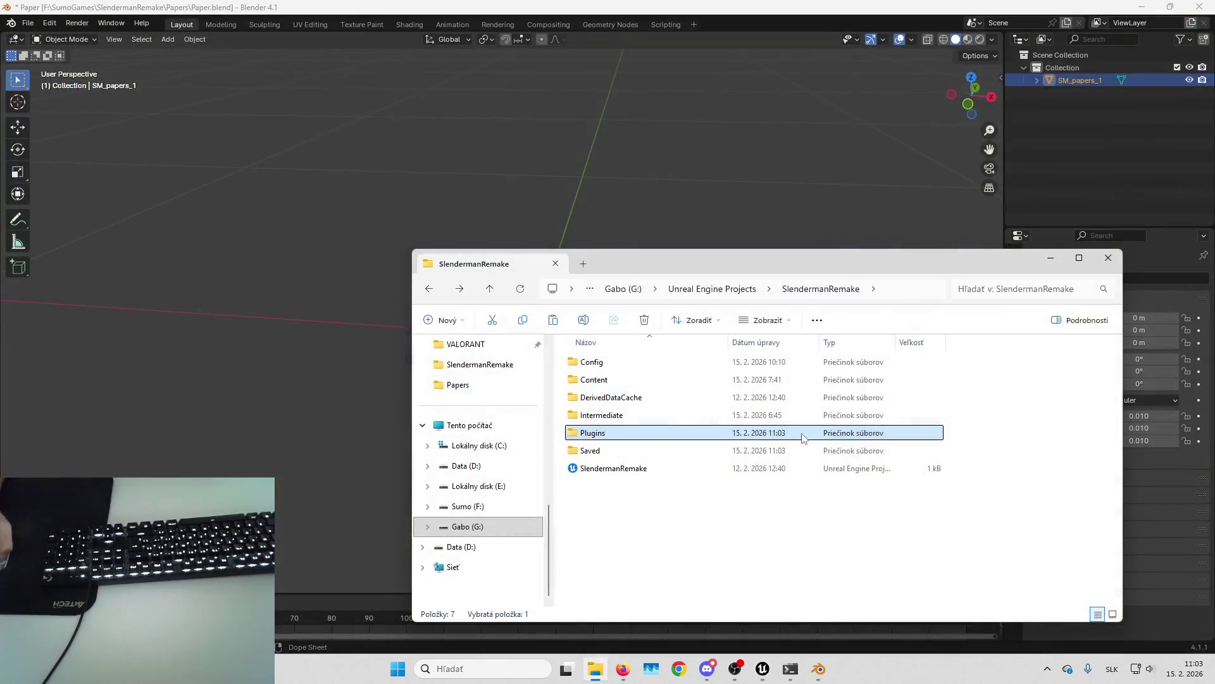
click(648, 497)
click(647, 472)
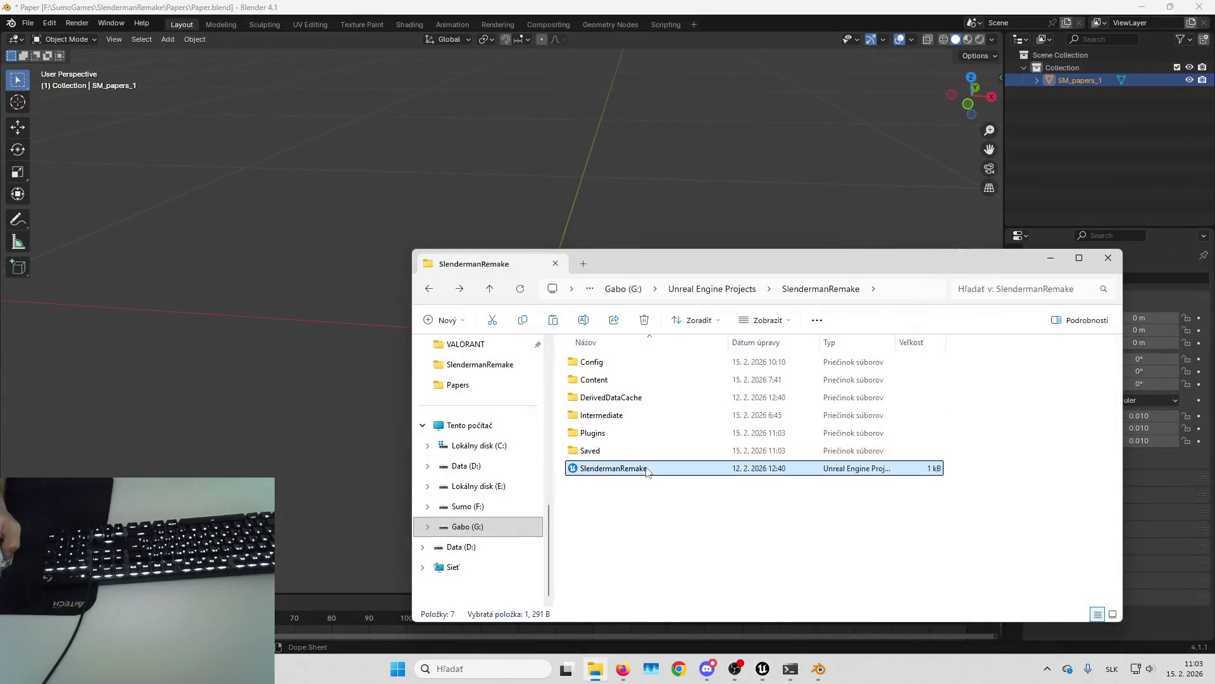
click(764, 245)
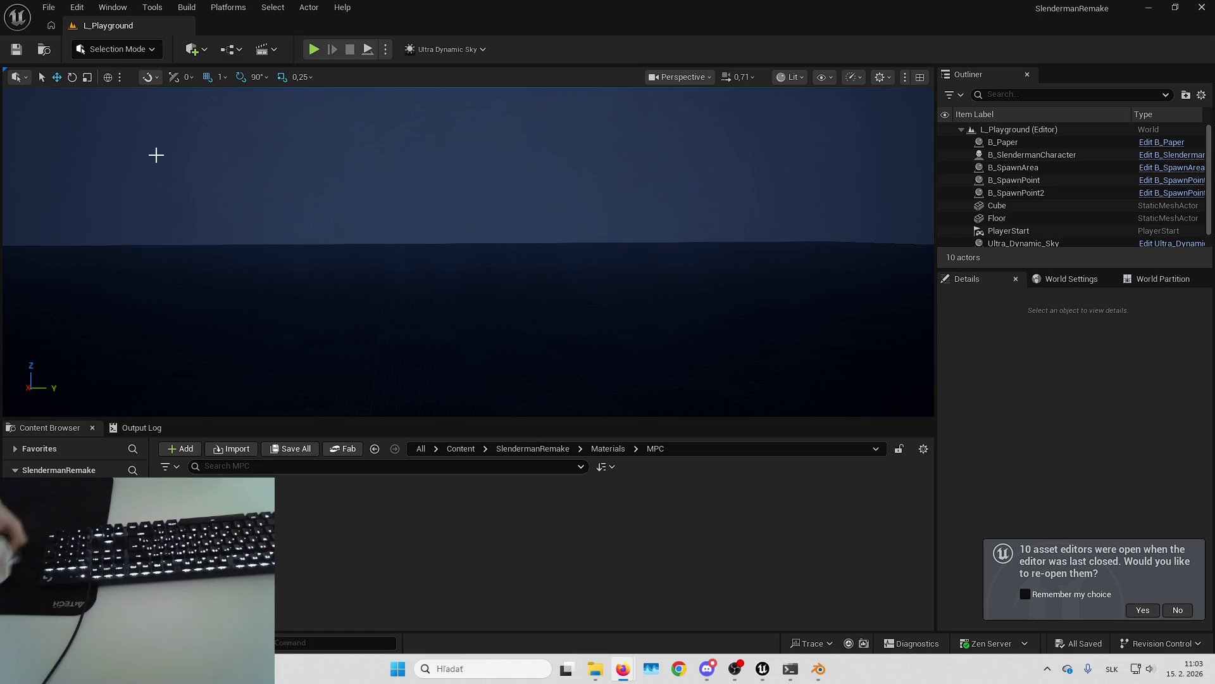
Step: Check Edit > Plugins' Sumo Plugins category for an enabled Ultimate Material Control, then close it
click(76, 6)
click(138, 224)
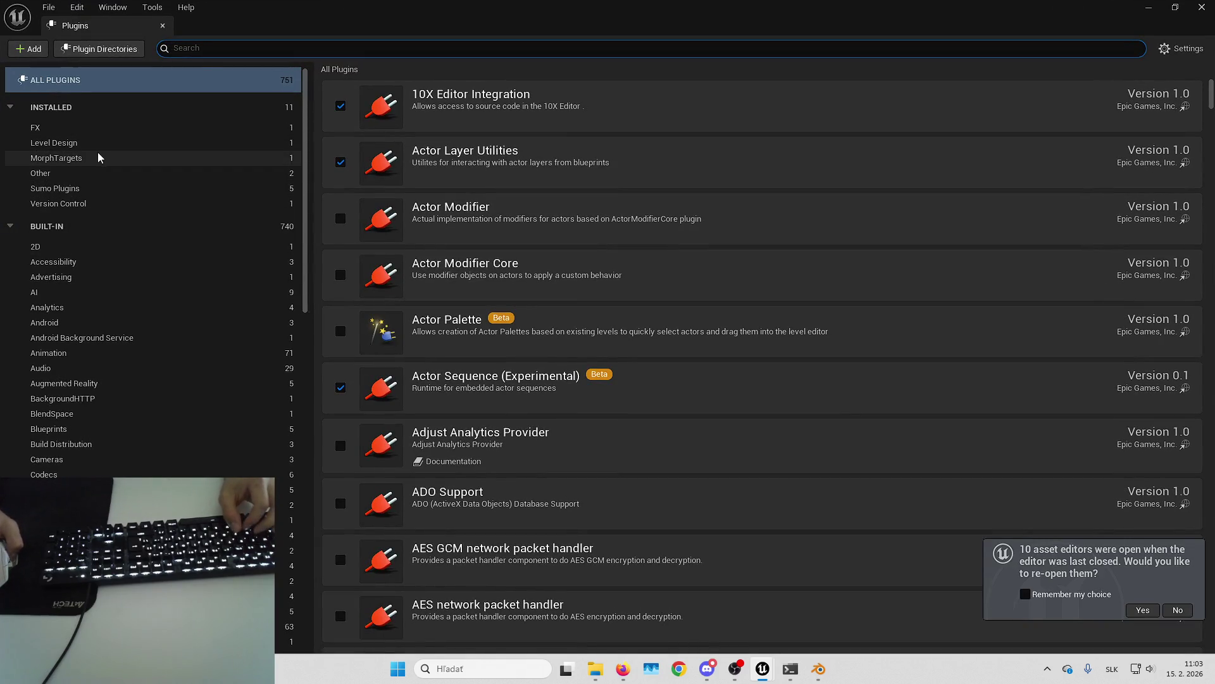
click(93, 188)
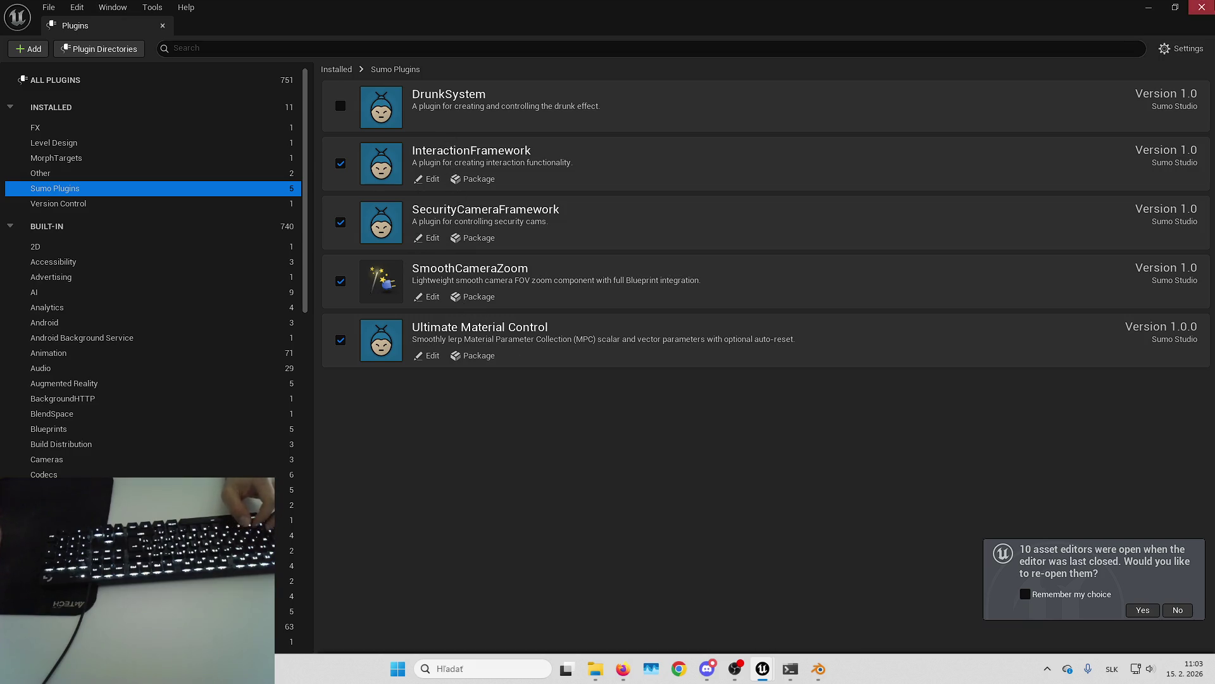
key(alt+F4)
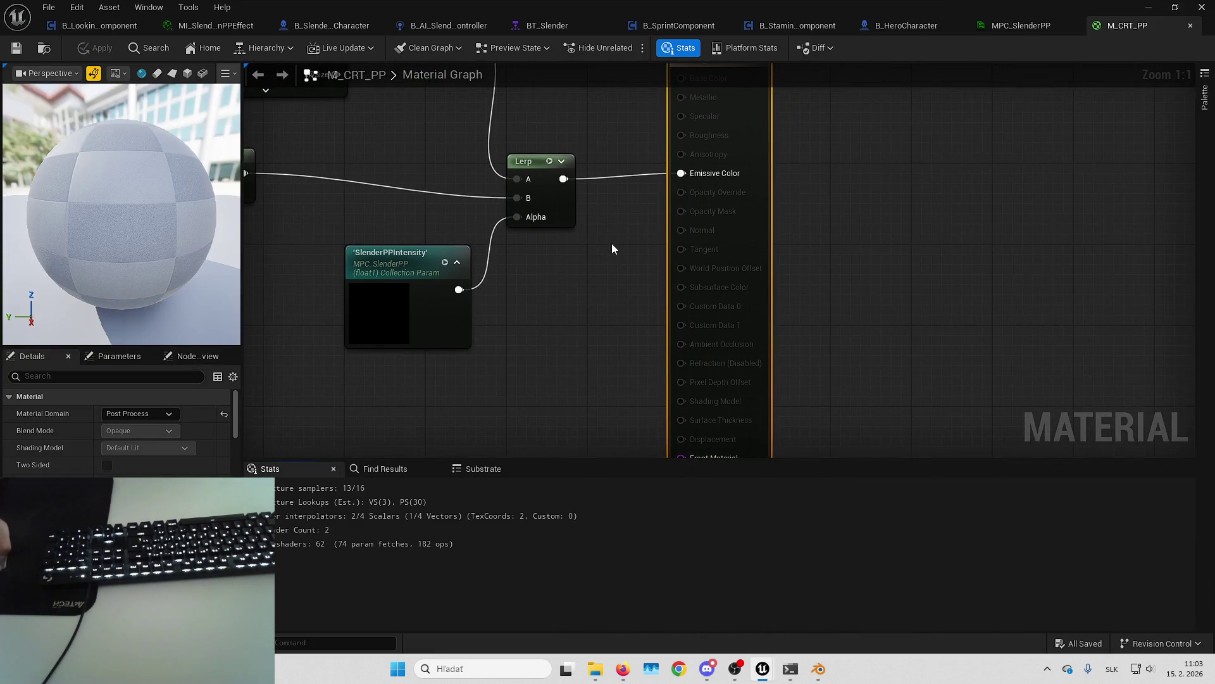
Step: Pan M_CRT_PP, undo an accidental Lerp move, and switch to B_LookingAtSlenderComponent
drag(611, 243, 709, 344)
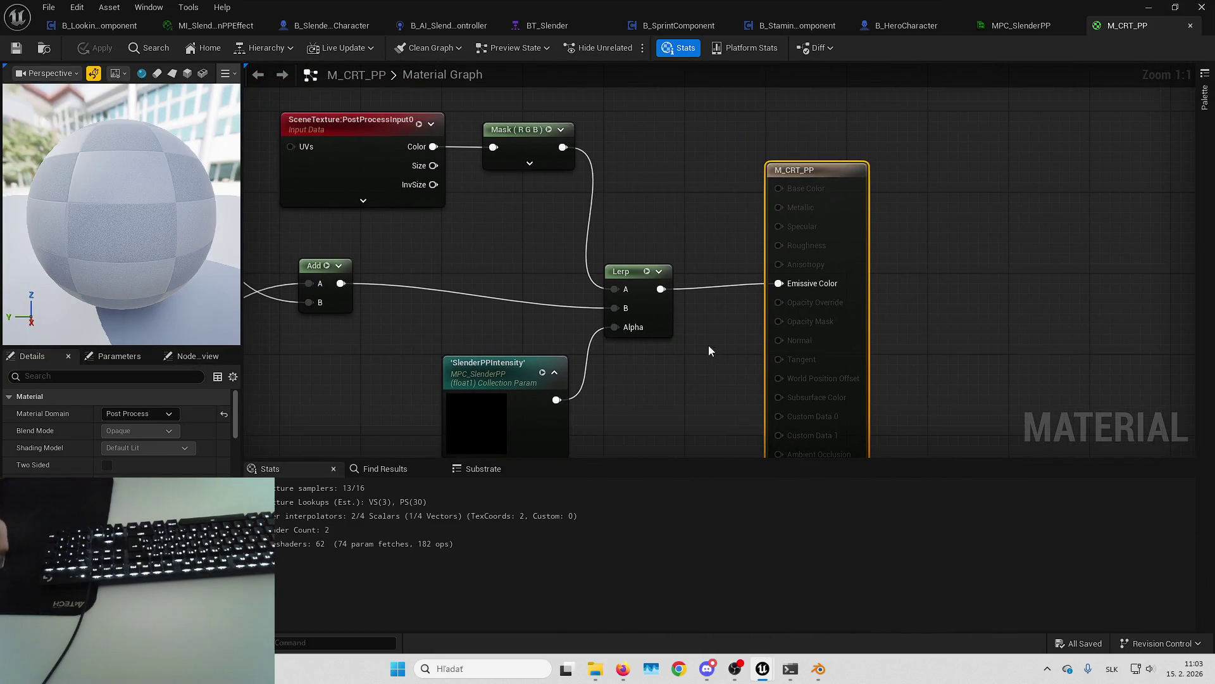
click(647, 301)
key(ctrl+z)
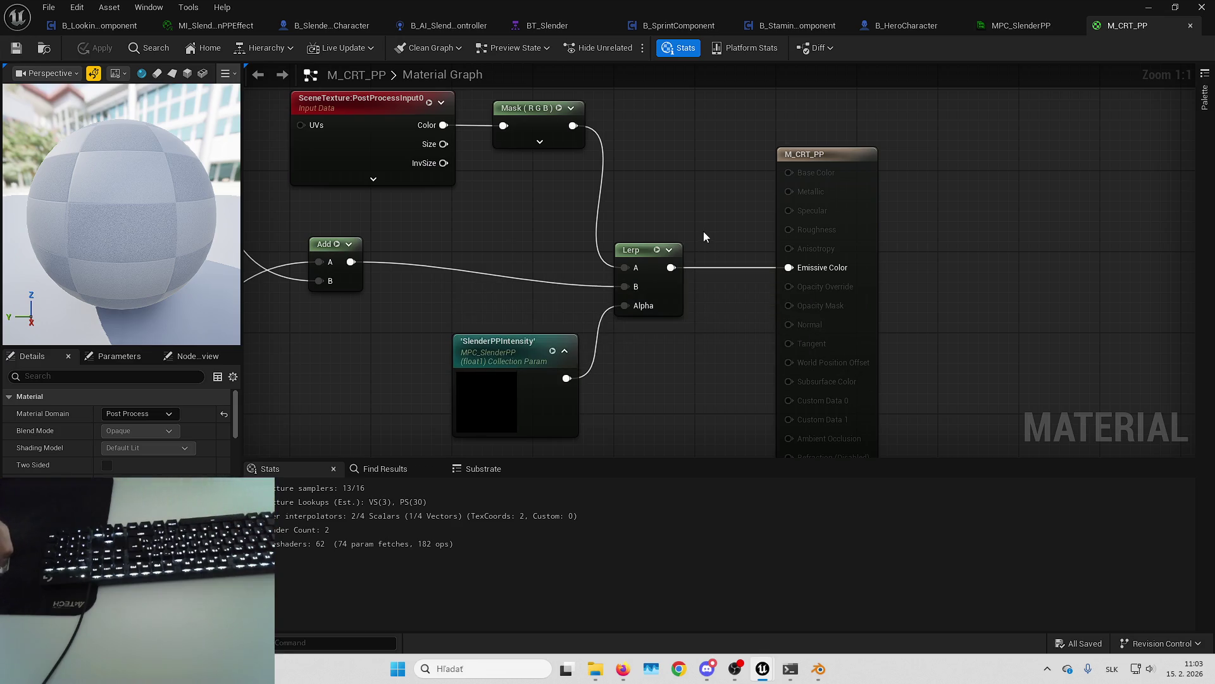
drag(702, 228, 644, 239)
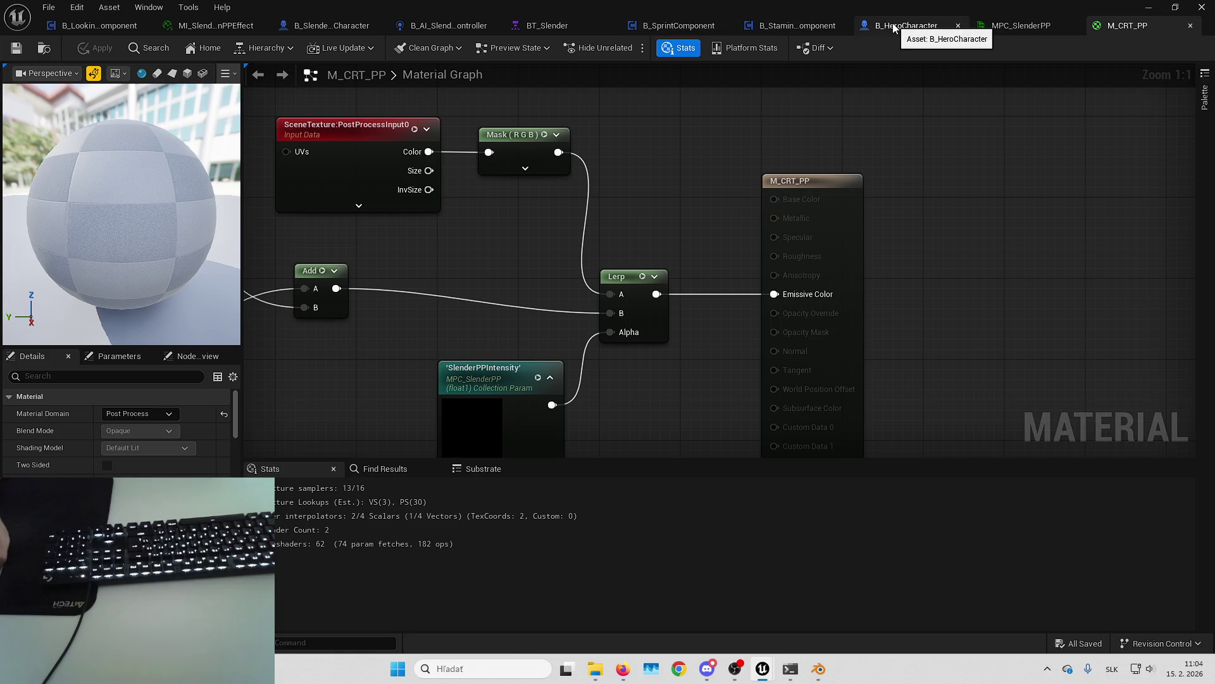
click(102, 28)
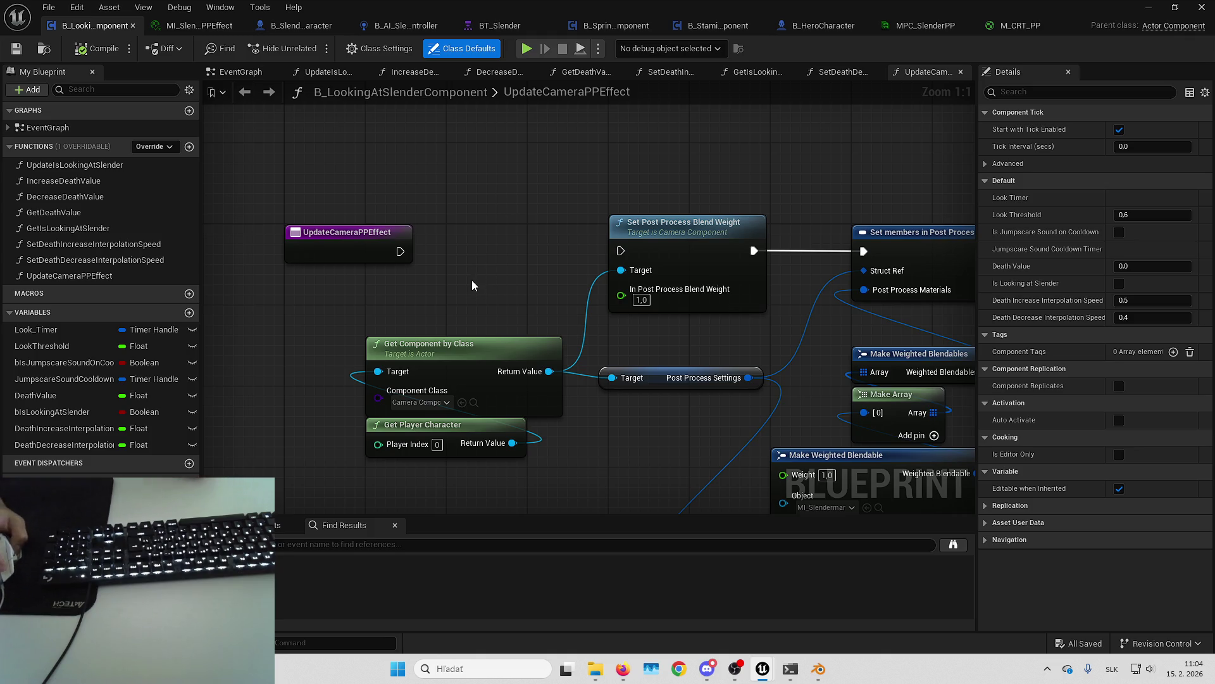
Step: Call Update Camera PPEffect right after Event Begin Play in the component's EventGraph and save
drag(510, 271, 453, 266)
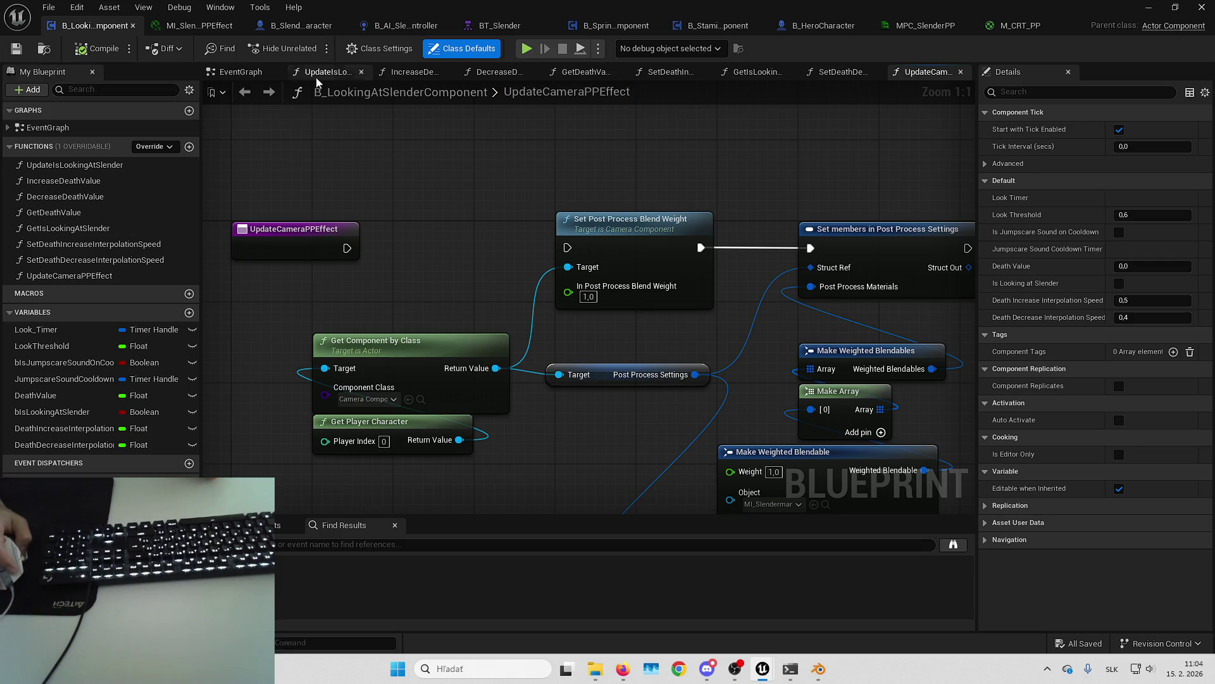
click(247, 73)
drag(433, 220, 883, 459)
drag(493, 267, 712, 267)
drag(429, 104, 489, 294)
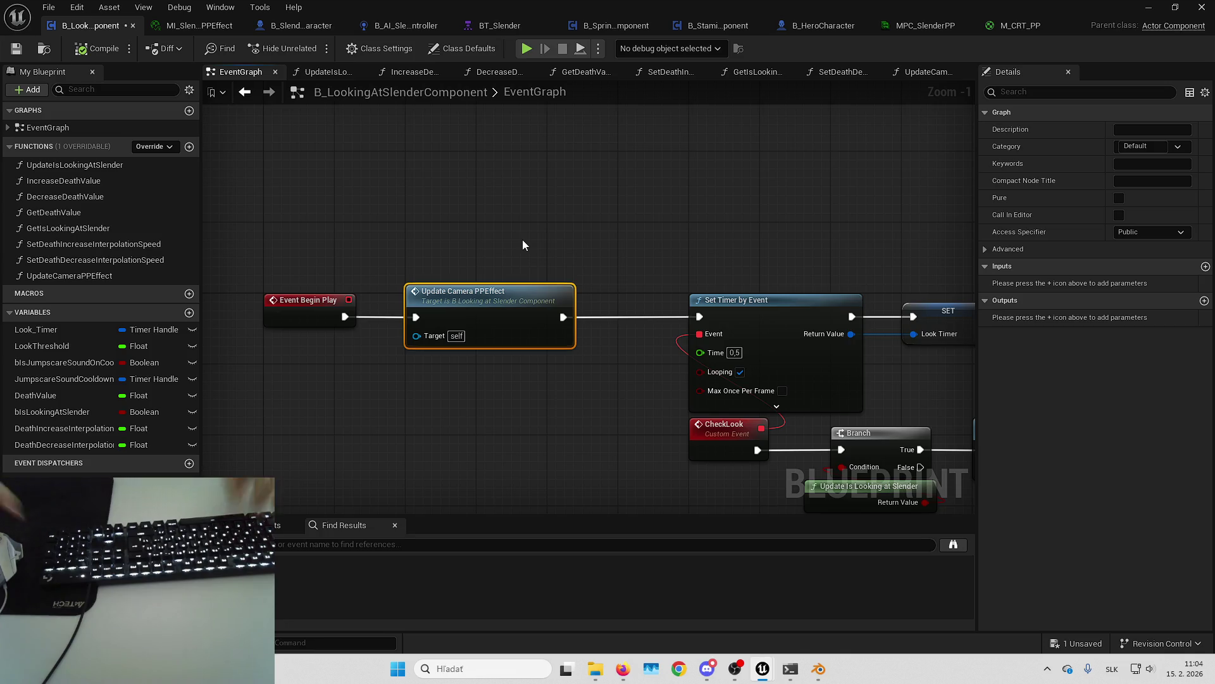
mouse_move(580, 237)
mouse_down()
mouse_move(587, 255)
mouse_move(591, 234)
mouse_move(662, 240)
mouse_up()
key(ctrl+s)
Step: Review the B_HeroCharacter and B_SprintComponent graphs, then open B_SlendermanCharacter's add-component list
mouse_move(587, 226)
mouse_down()
mouse_move(578, 235)
mouse_move(587, 229)
mouse_up()
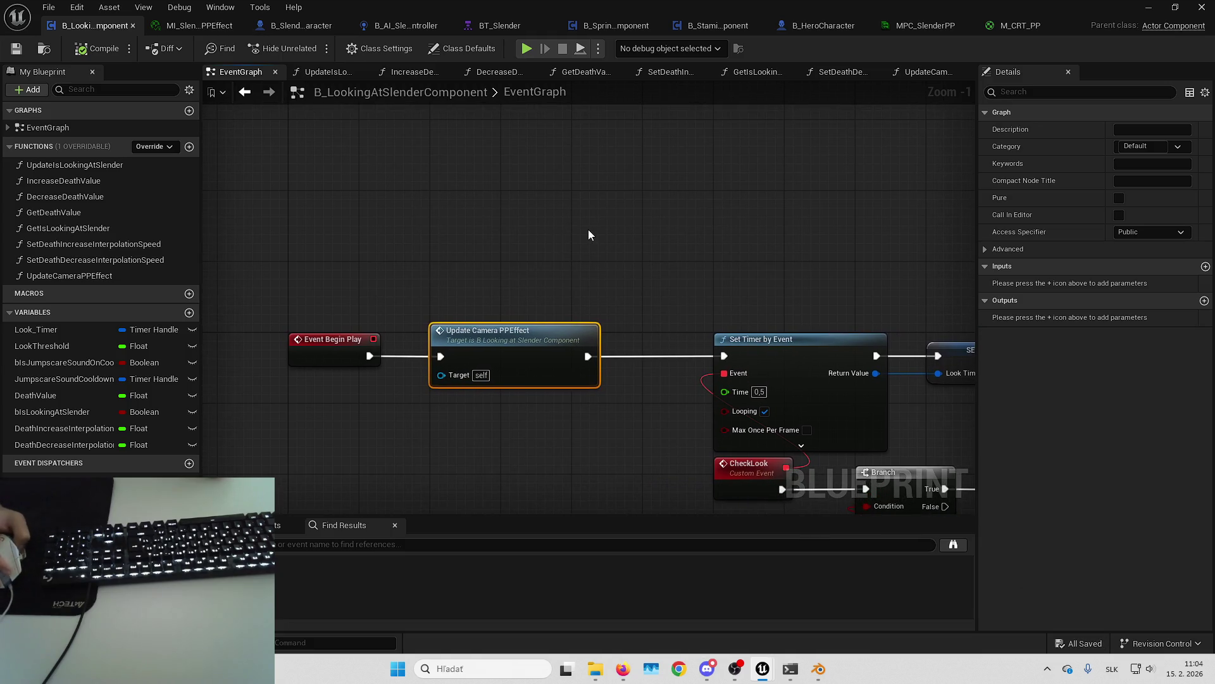
click(818, 27)
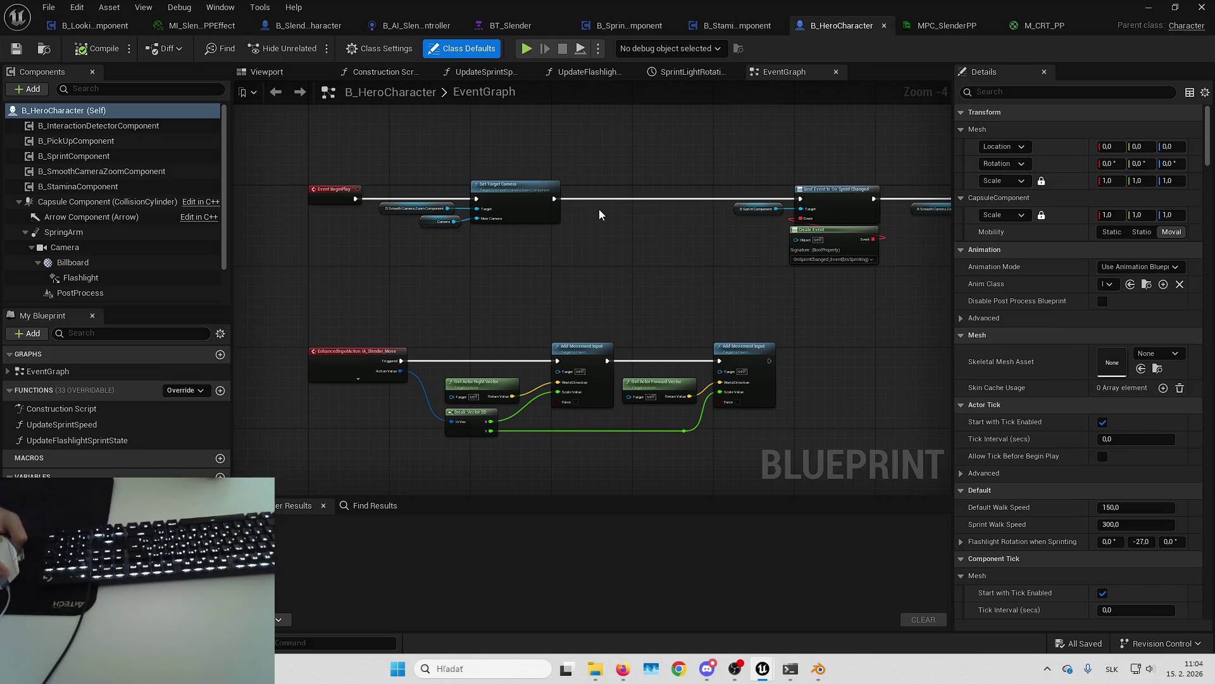
drag(594, 211, 600, 229)
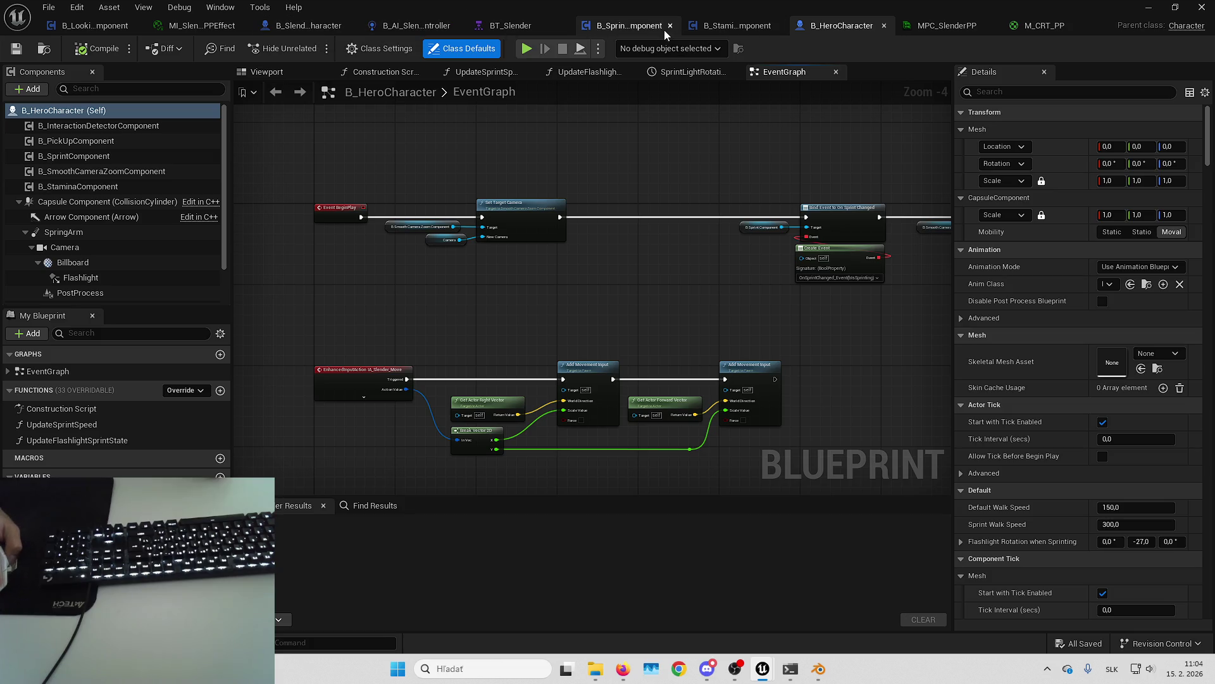
click(645, 26)
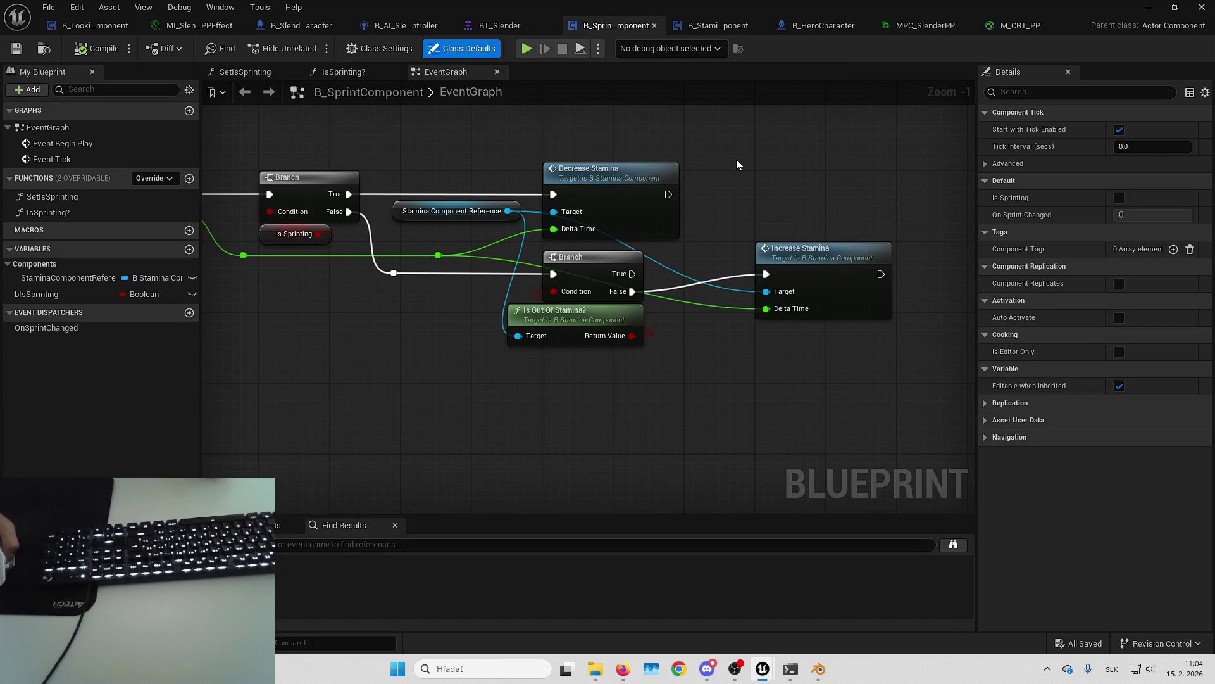
drag(734, 166, 852, 254)
drag(752, 226, 760, 259)
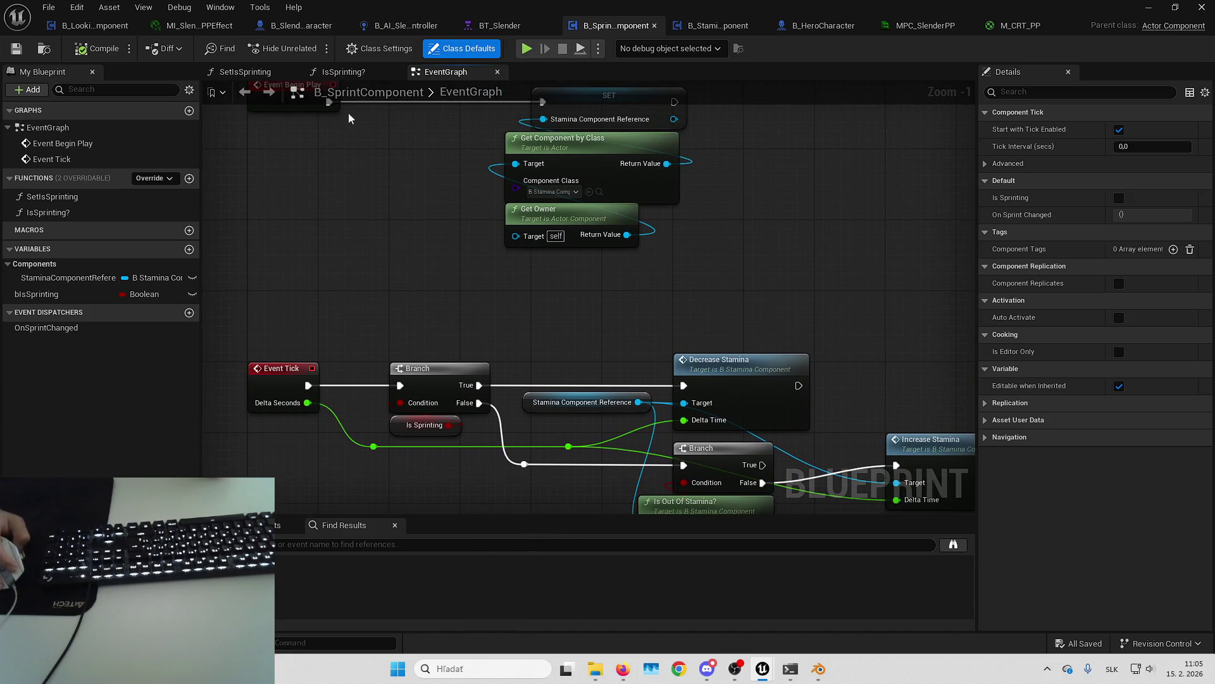
click(299, 28)
click(31, 90)
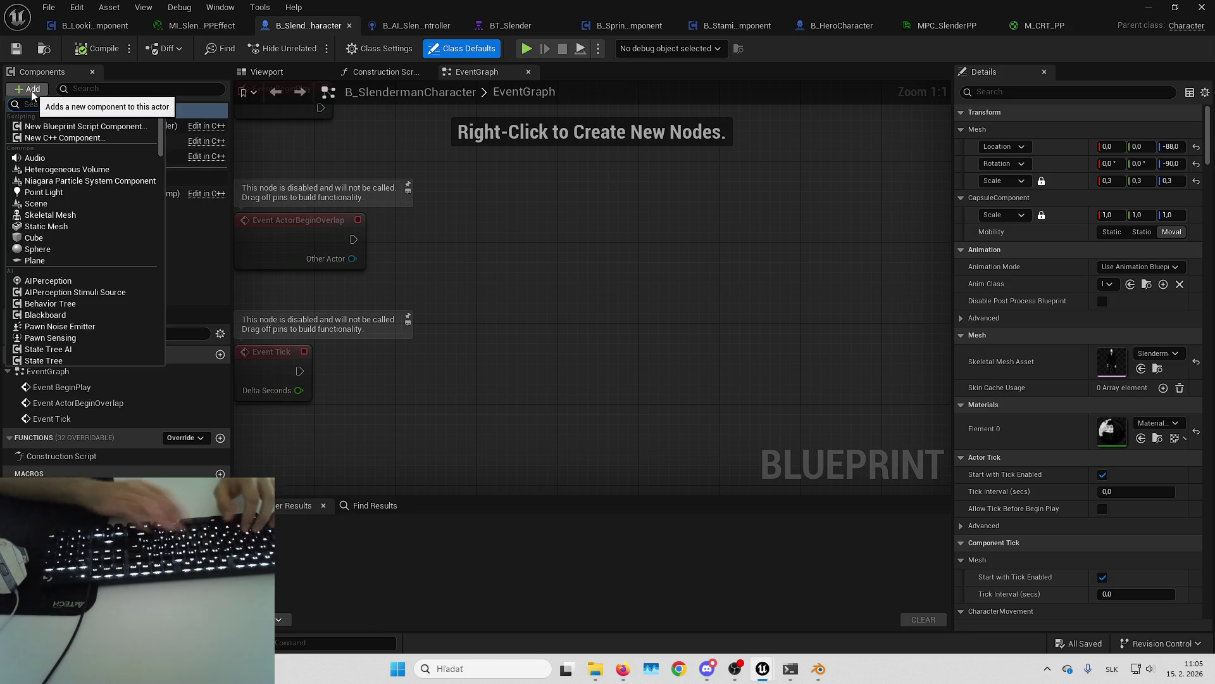
Step: Add B_MaterialControlComponent with default collection MPC_SlenderPP to the Slenderman character, then compile and save
text(materia)
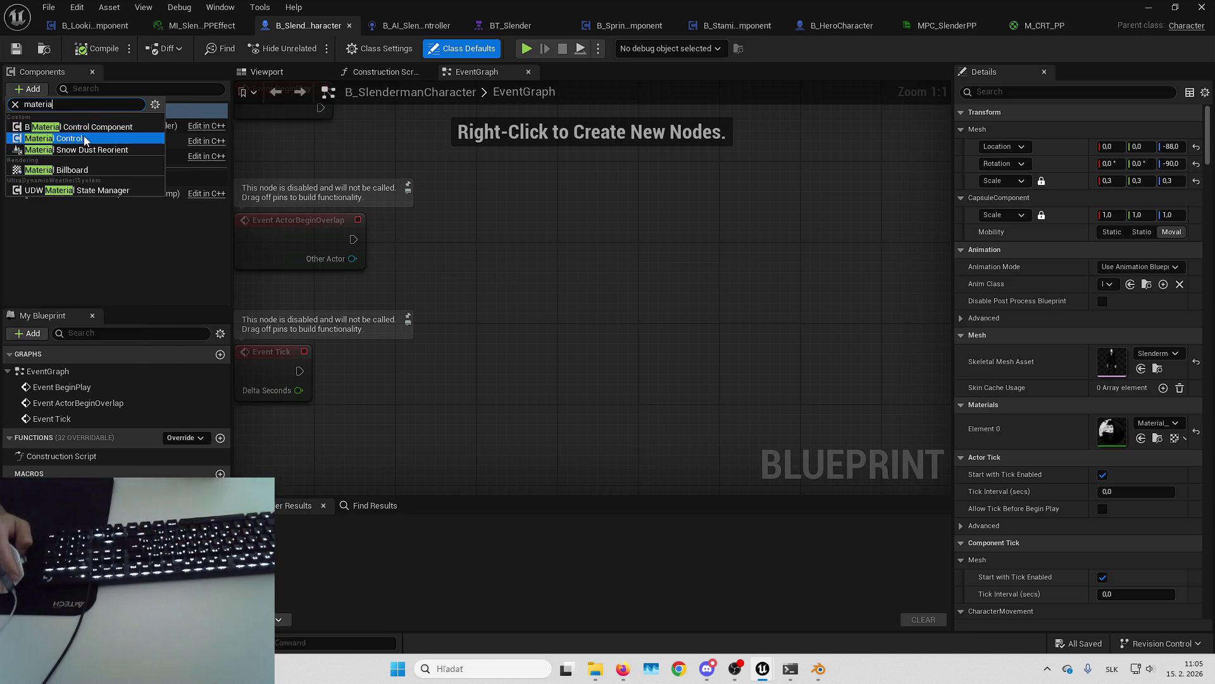
click(93, 131)
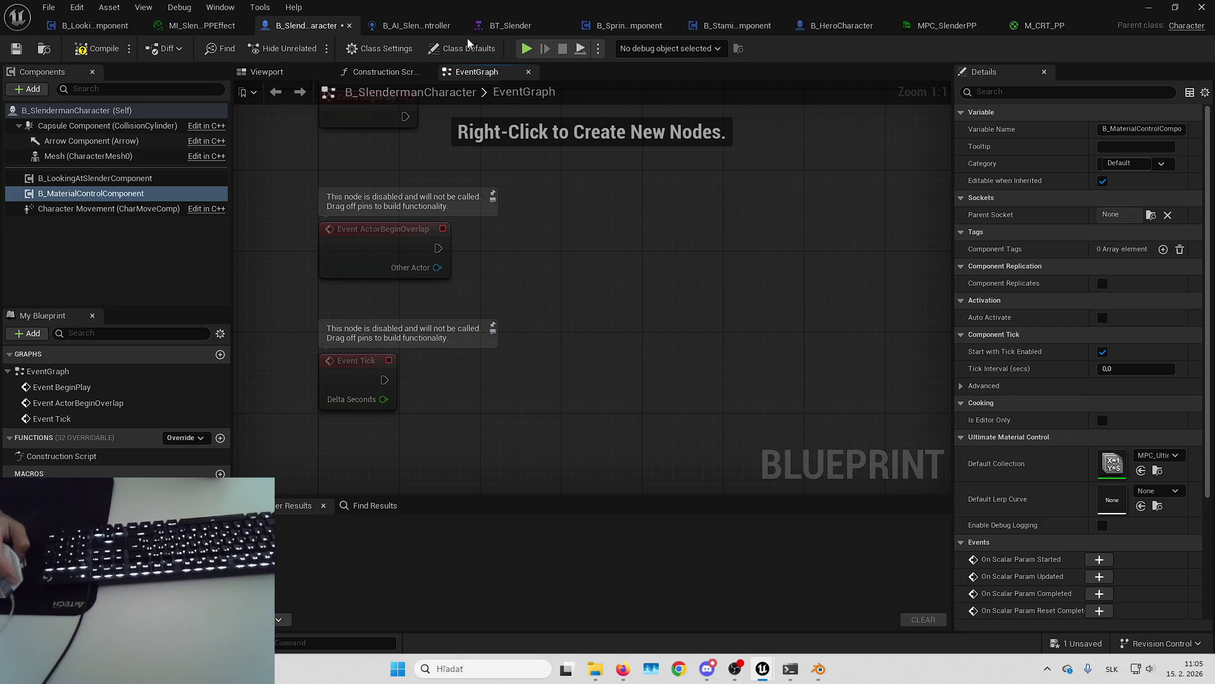
click(99, 49)
click(1157, 455)
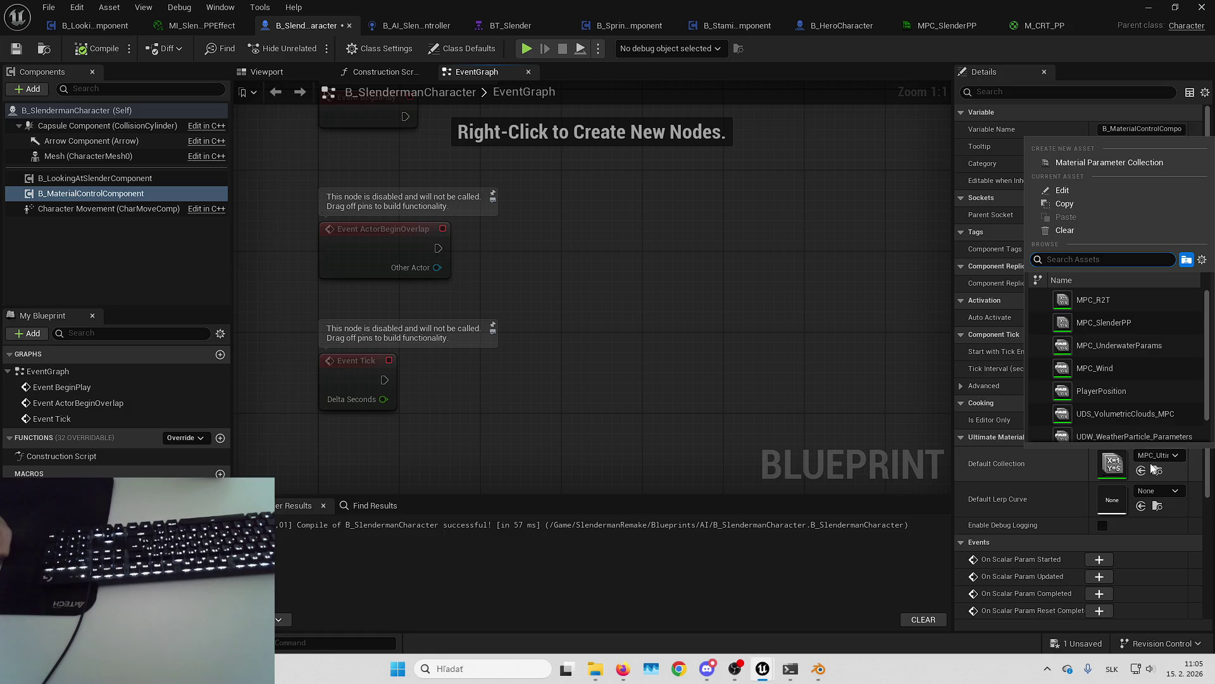
click(1118, 324)
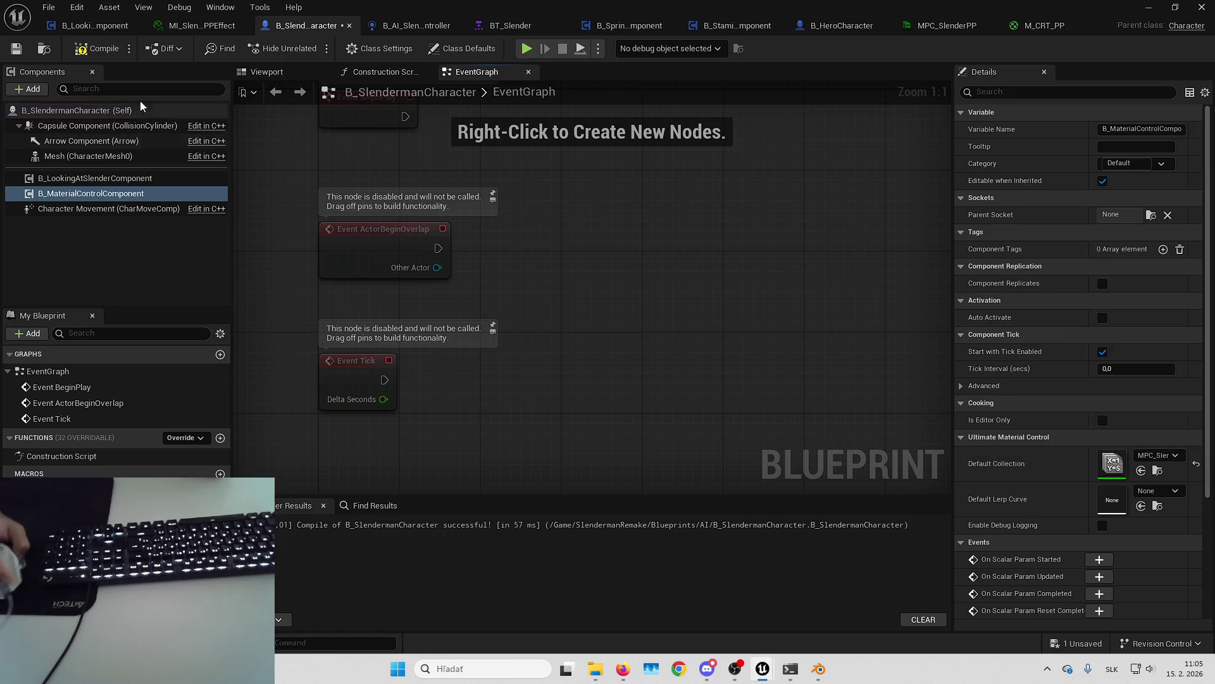
click(83, 54)
click(99, 29)
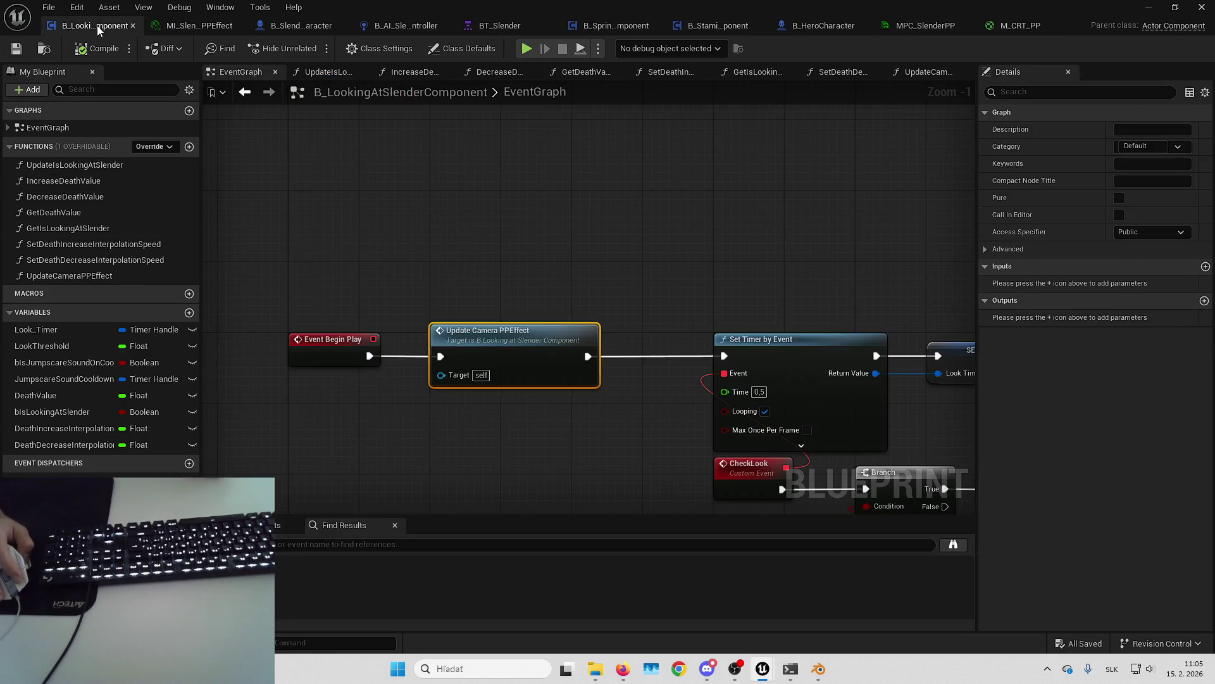
Step: In UpdateCameraPPEffect, delete the old post-process blendable and component lookup nodes
double_click(563, 331)
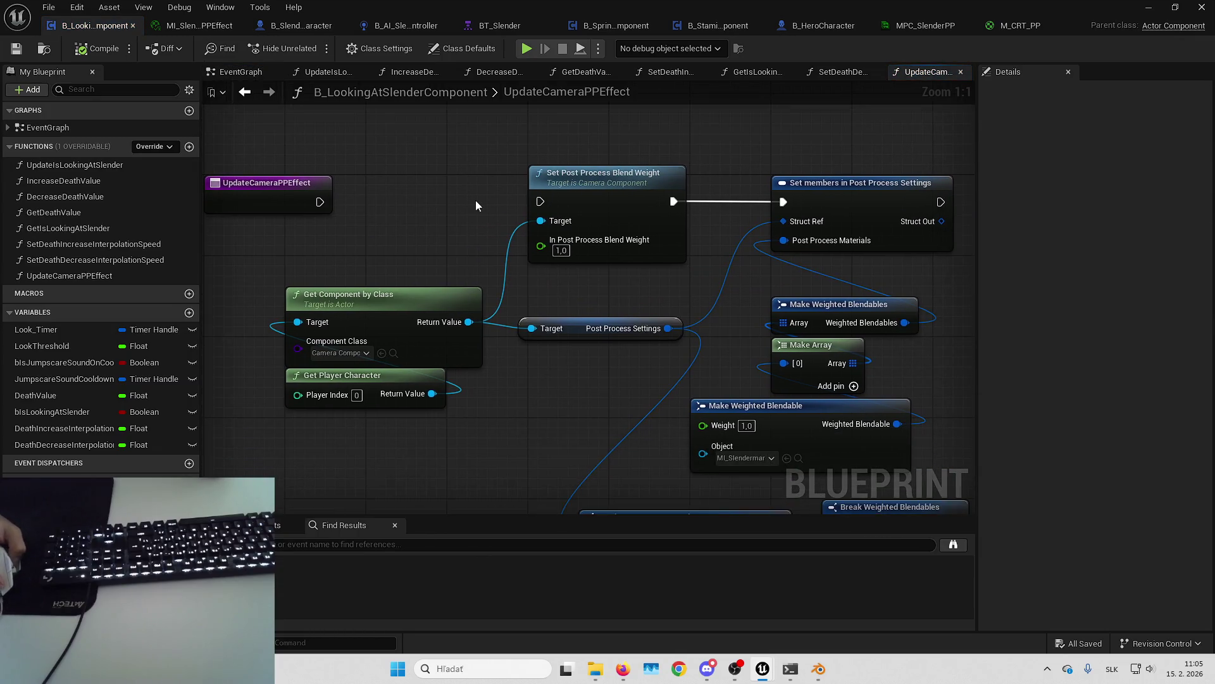
scroll(490, 183, down, 2)
drag(540, 135, 1020, 466)
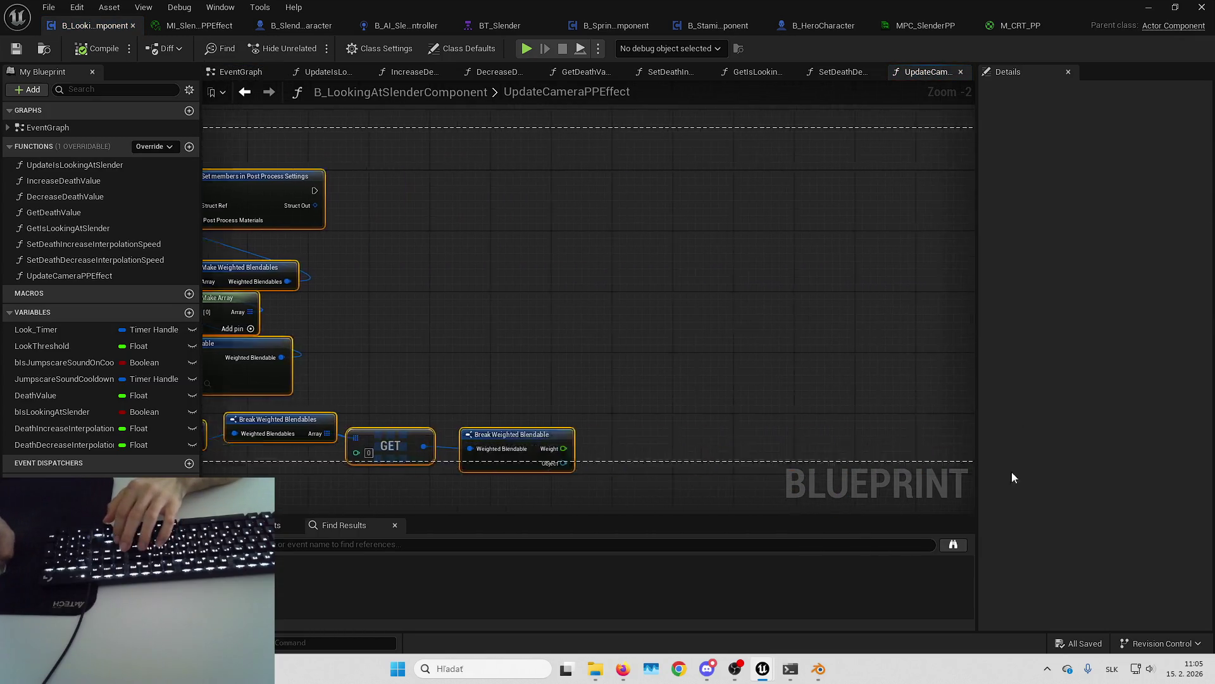
key(Home)
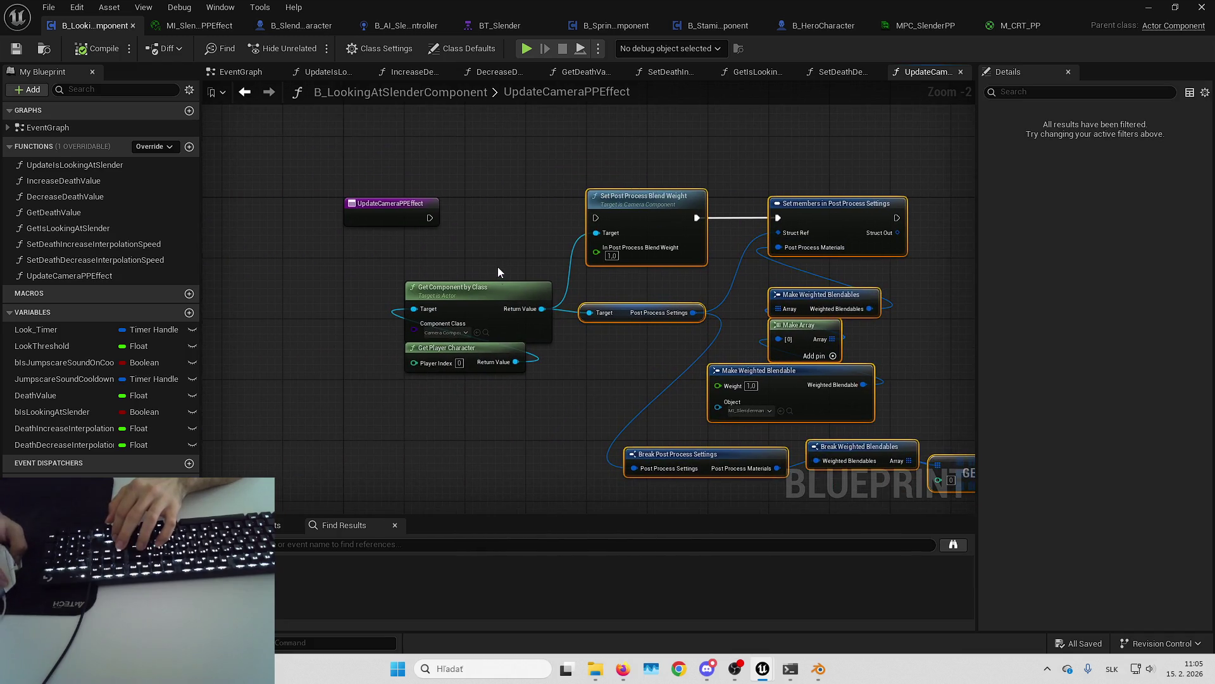
key(Delete)
drag(545, 380, 409, 276)
key(Delete)
Step: Add Get Owner feeding Get Component by Class set to B_MaterialControlComponent
right_click(409, 276)
text(get)
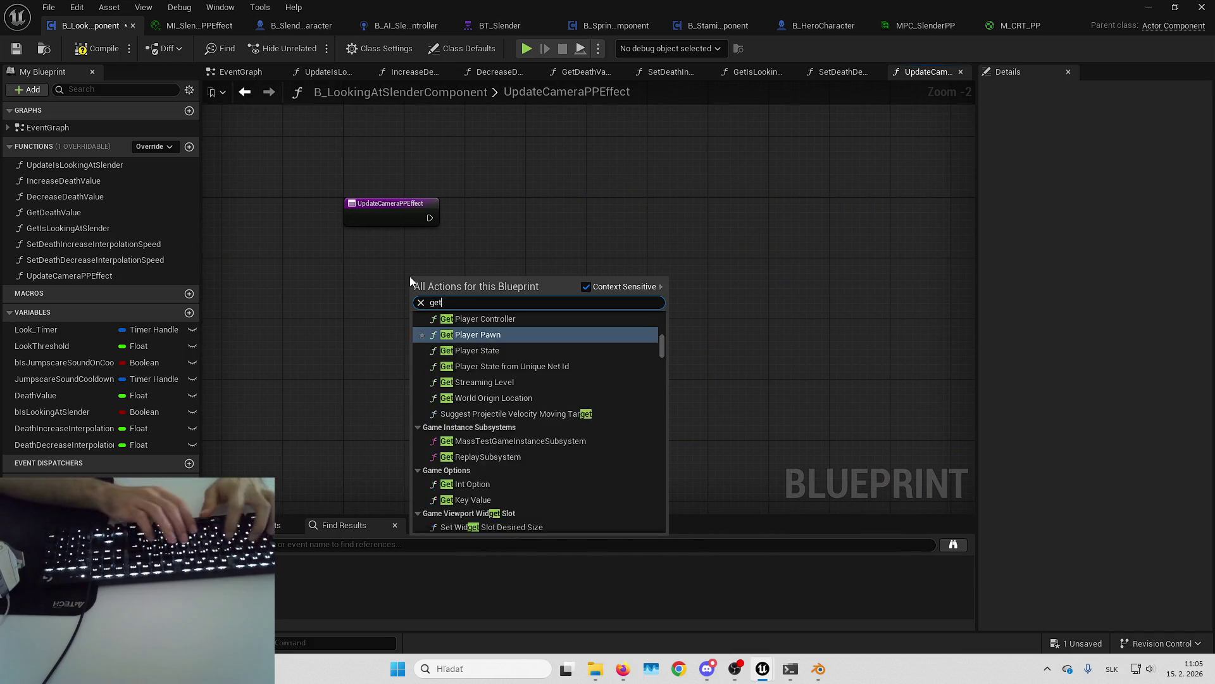
text( owner)
key(Return)
drag(506, 301, 542, 290)
text(ge)
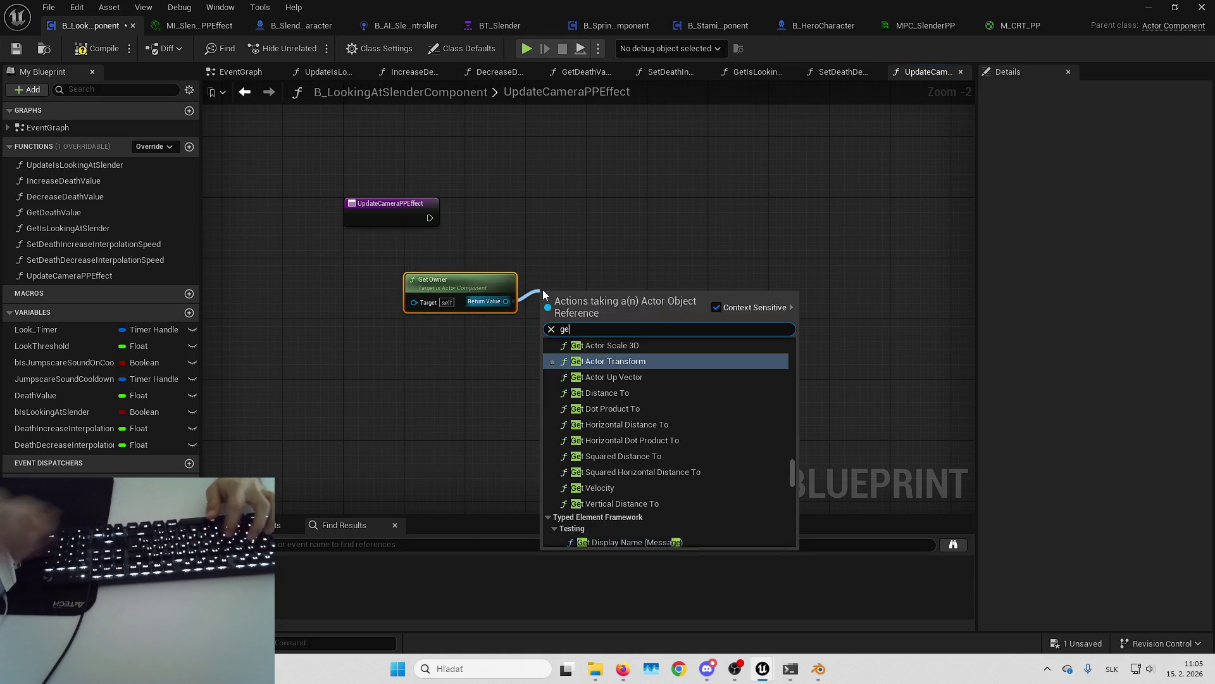
text(t comp)
key(Return)
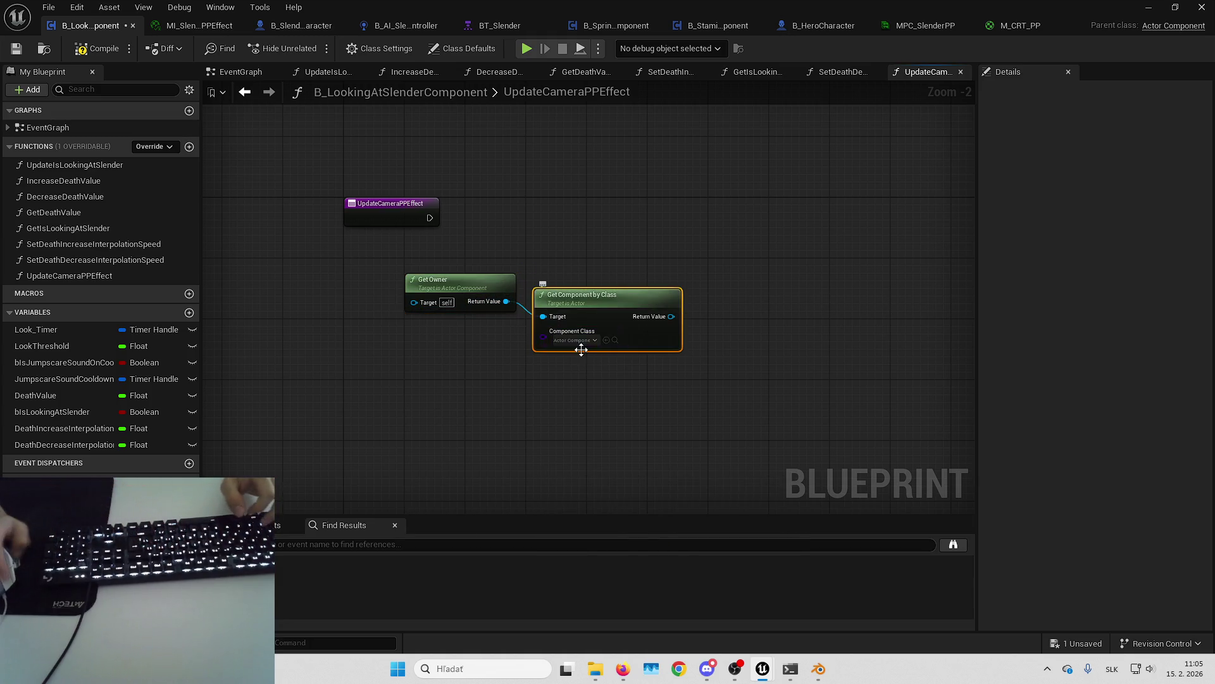
click(595, 341)
text(mater)
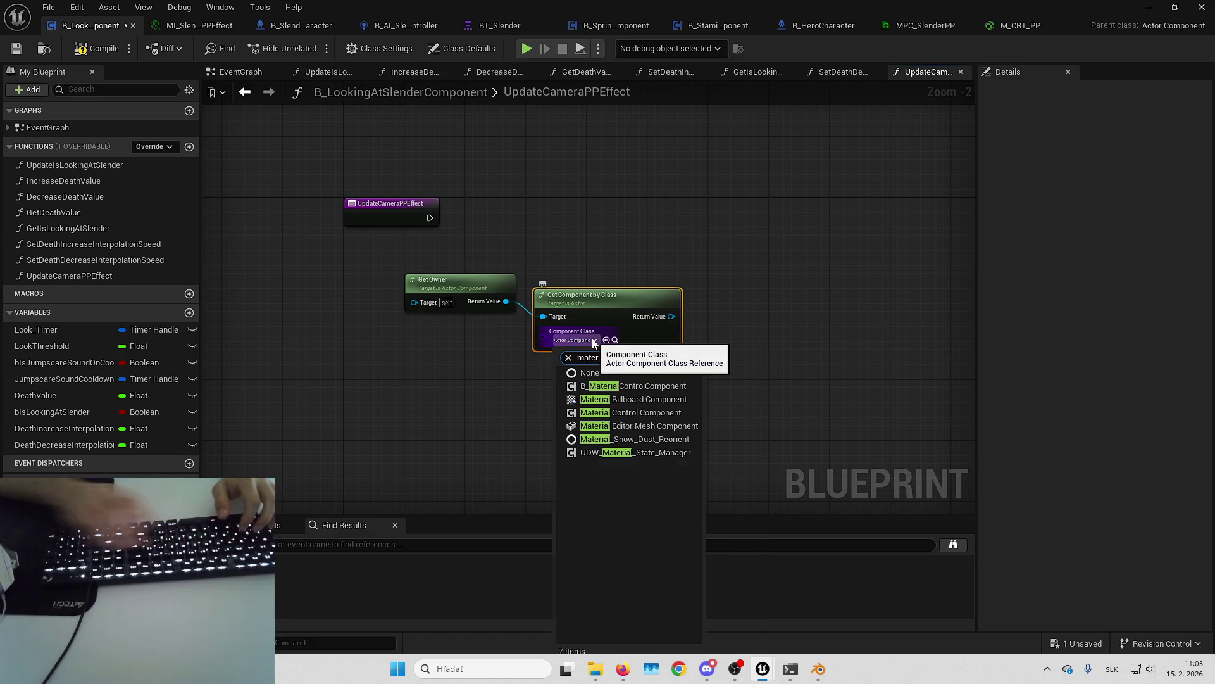
key(Down)
key(Down)
key(Return)
mouse_move(641, 319)
mouse_down()
mouse_move(513, 251)
mouse_move(453, 291)
mouse_move(428, 285)
mouse_move(508, 277)
mouse_move(565, 249)
mouse_up()
click(552, 333)
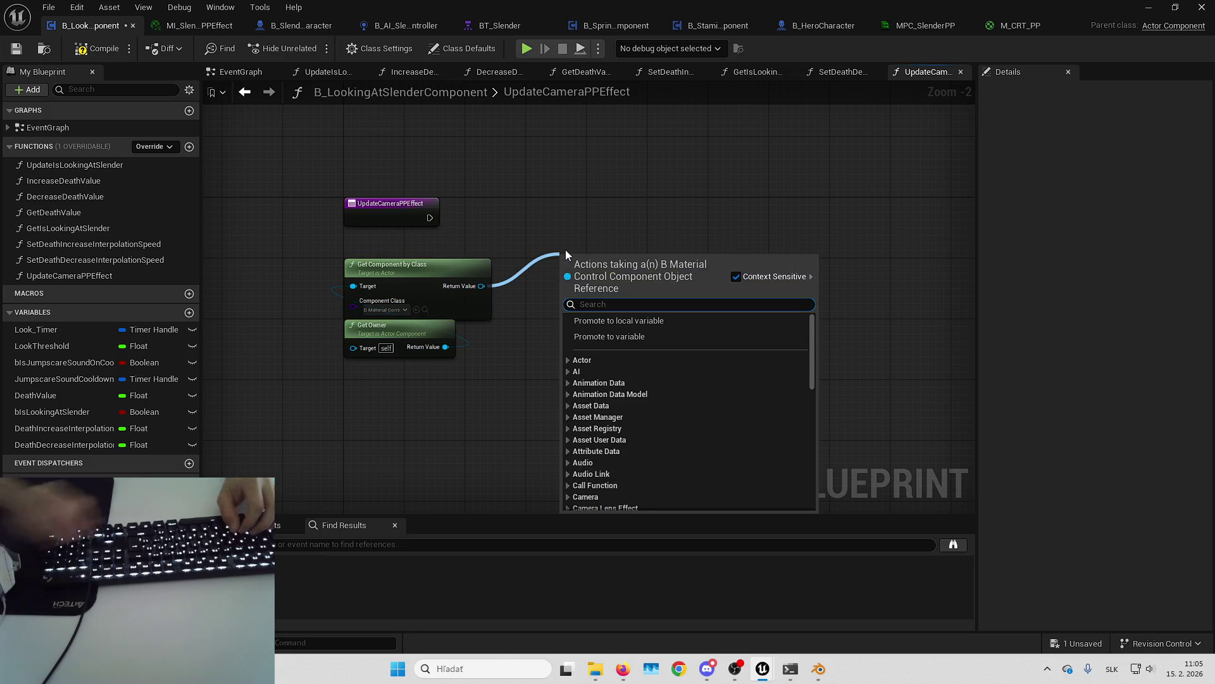
Step: Run Set Scalar Parameters with Lerp from the entry, fed by Make Array of Material Scalar Parameter Data
text(set)
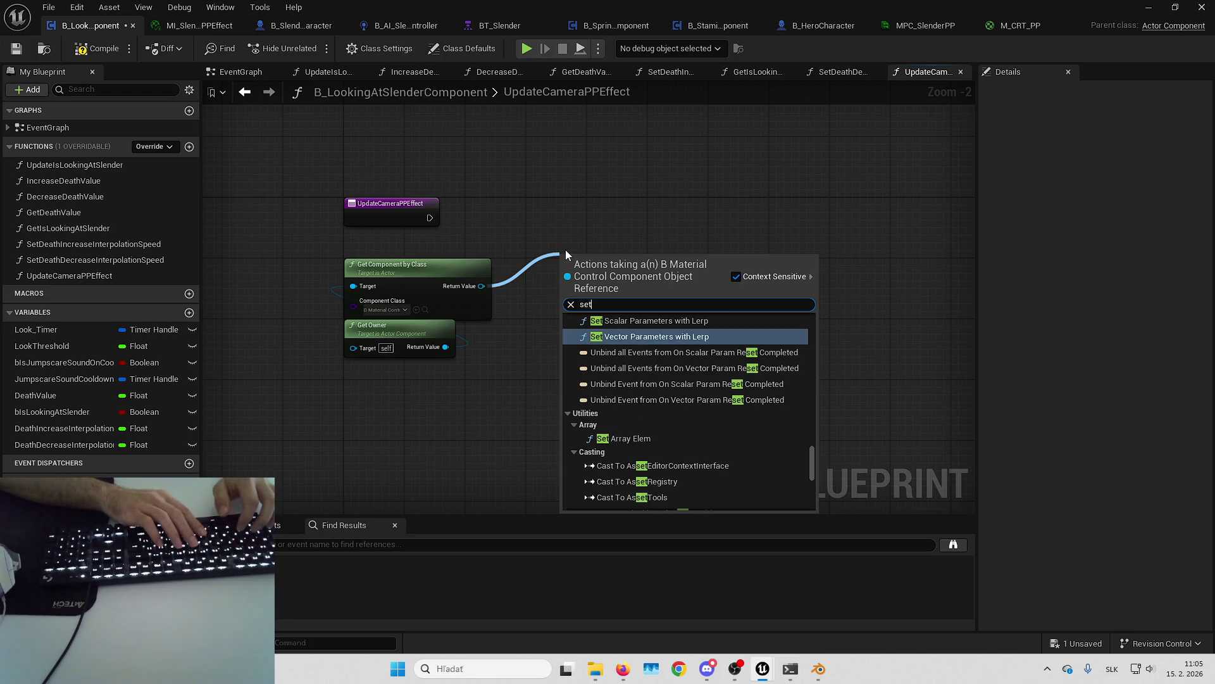
key(Up)
key(Return)
mouse_move(598, 267)
mouse_down()
mouse_move(592, 210)
mouse_move(420, 227)
mouse_move(430, 217)
mouse_up()
drag(534, 248, 569, 272)
text(ma)
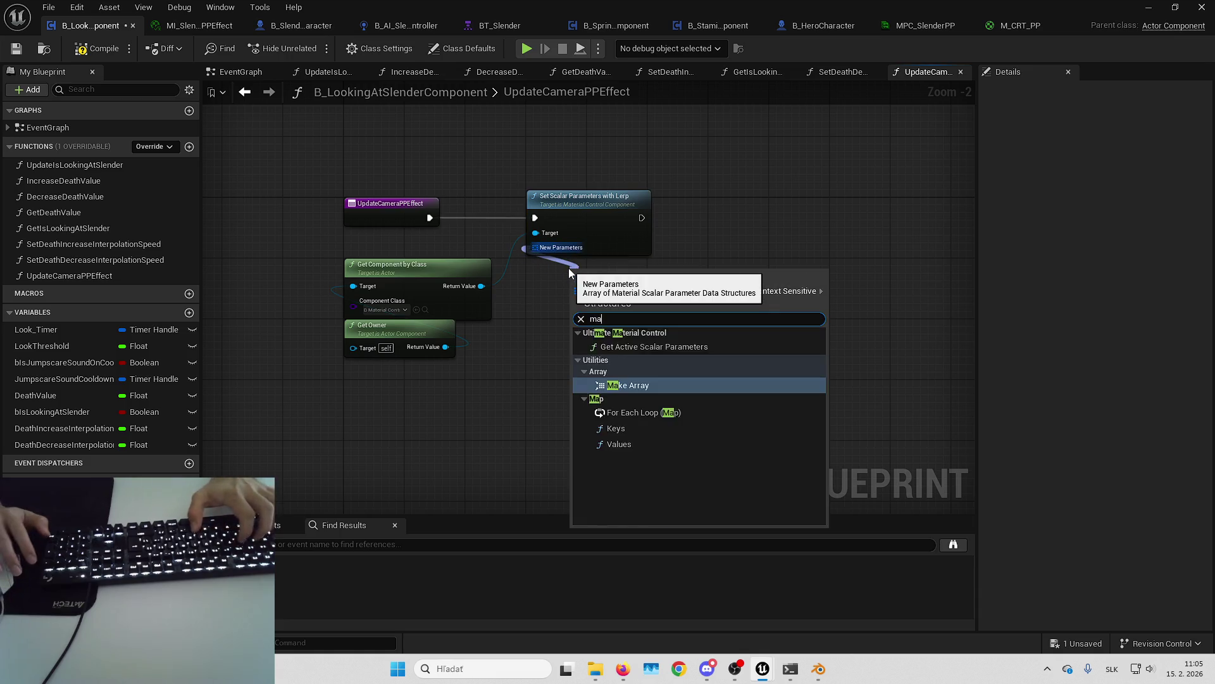
key(Return)
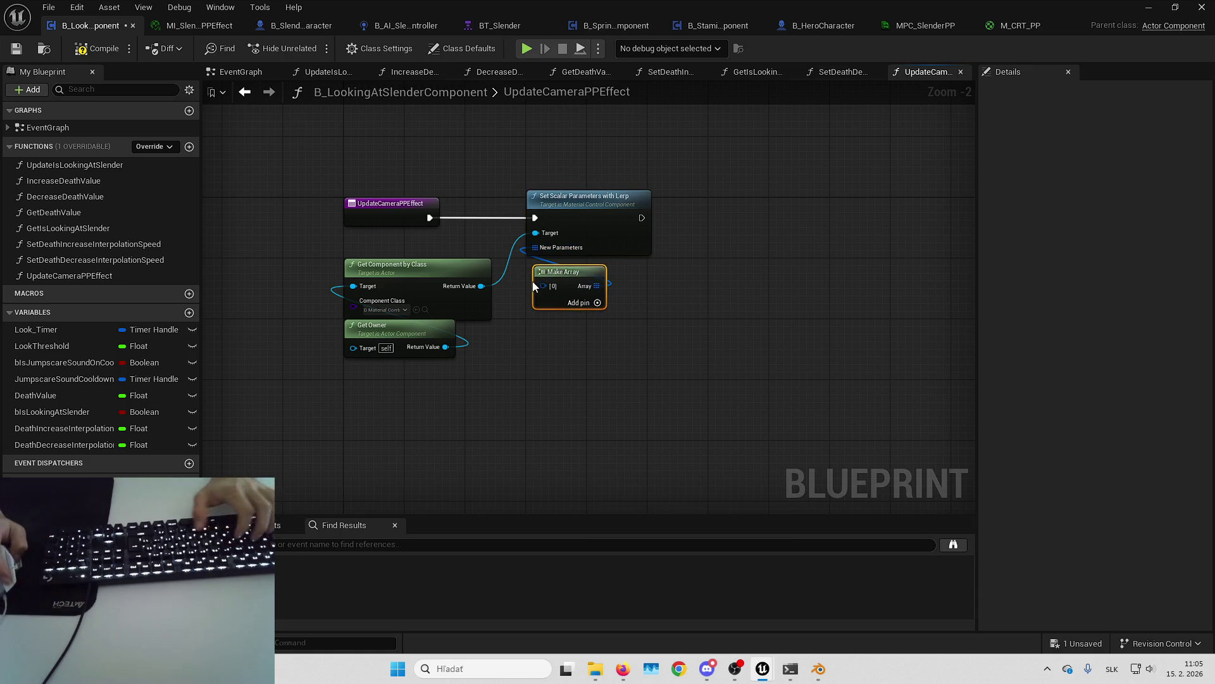
drag(535, 278, 538, 316)
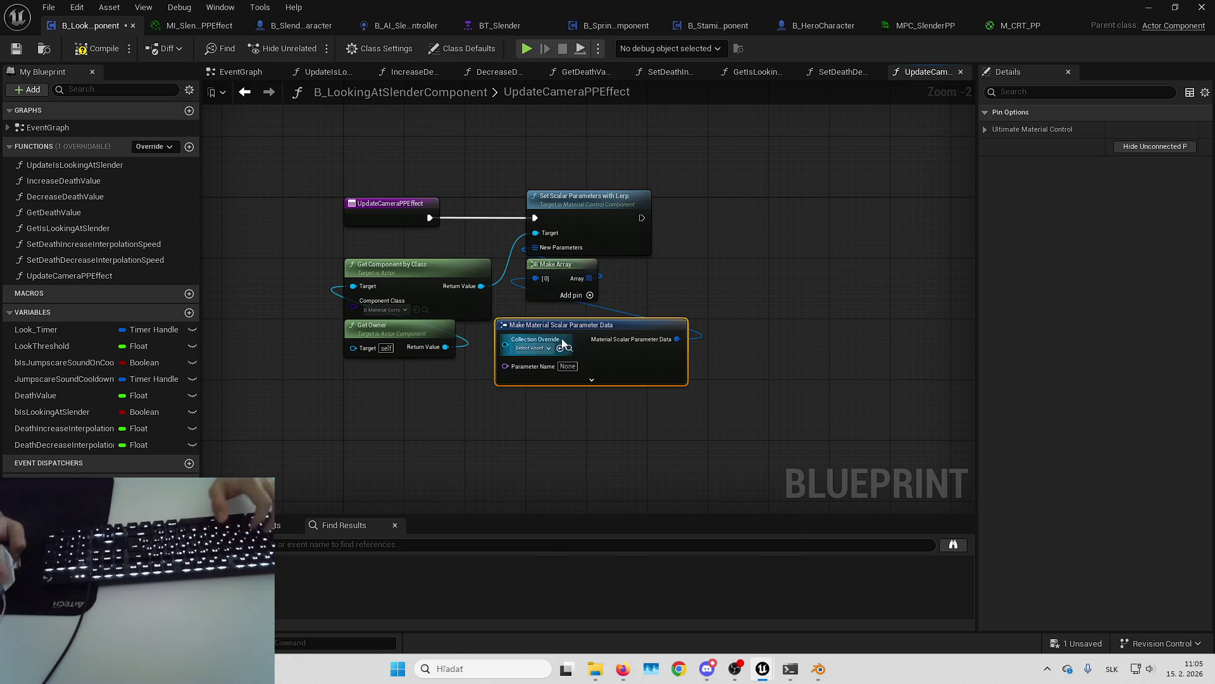
click(598, 387)
Step: Set the scalar parameter name to SlenderPPIntensity, copied from MPC_SlenderPP
scroll(476, 417, up, 1)
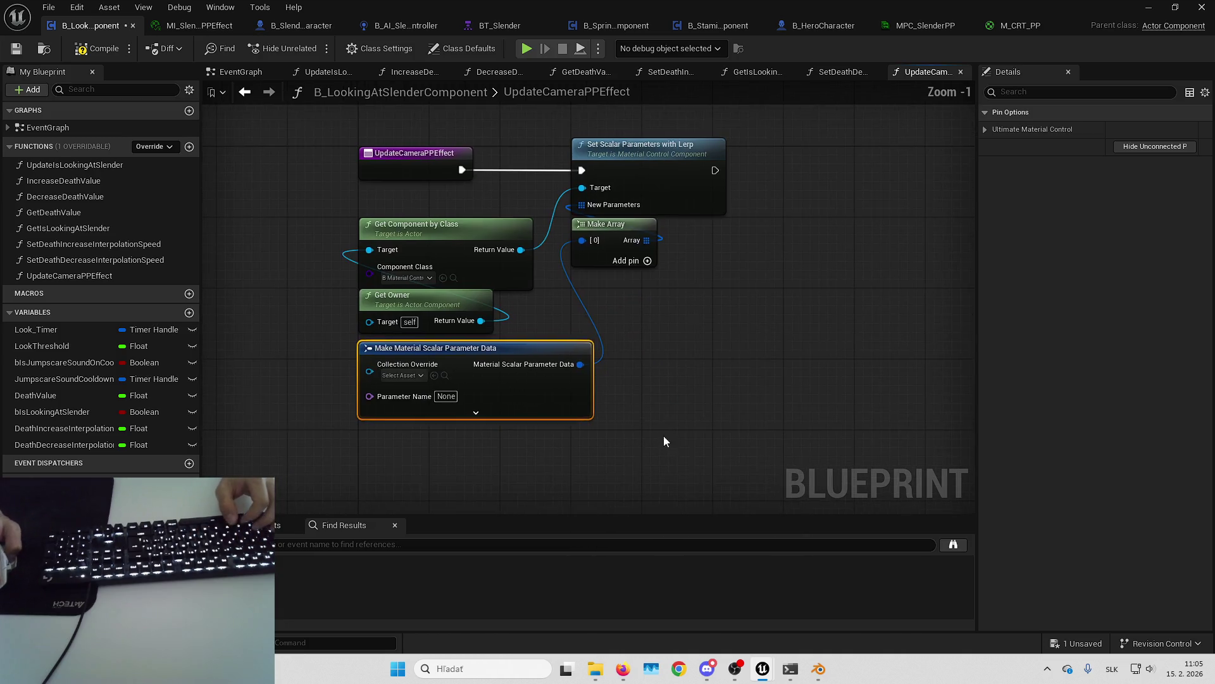
drag(564, 197, 654, 333)
drag(730, 249, 846, 217)
click(514, 405)
click(853, 445)
drag(853, 445, 882, 362)
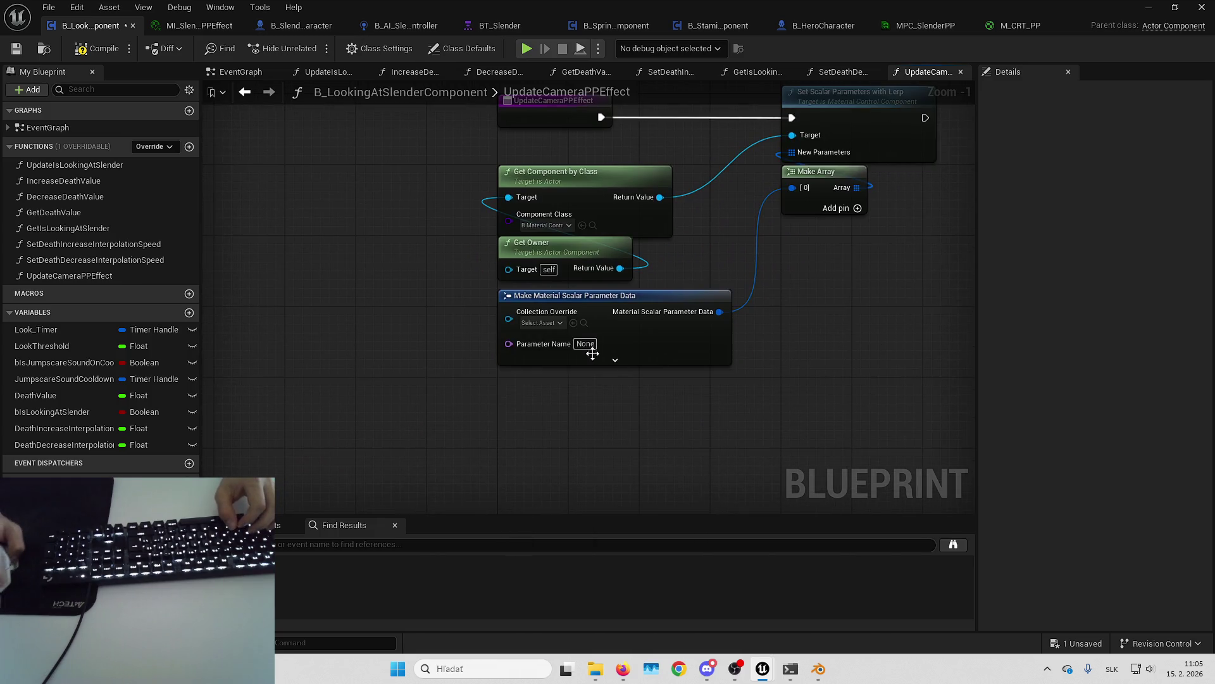
click(924, 25)
double_click(530, 180)
key(ctrl+c)
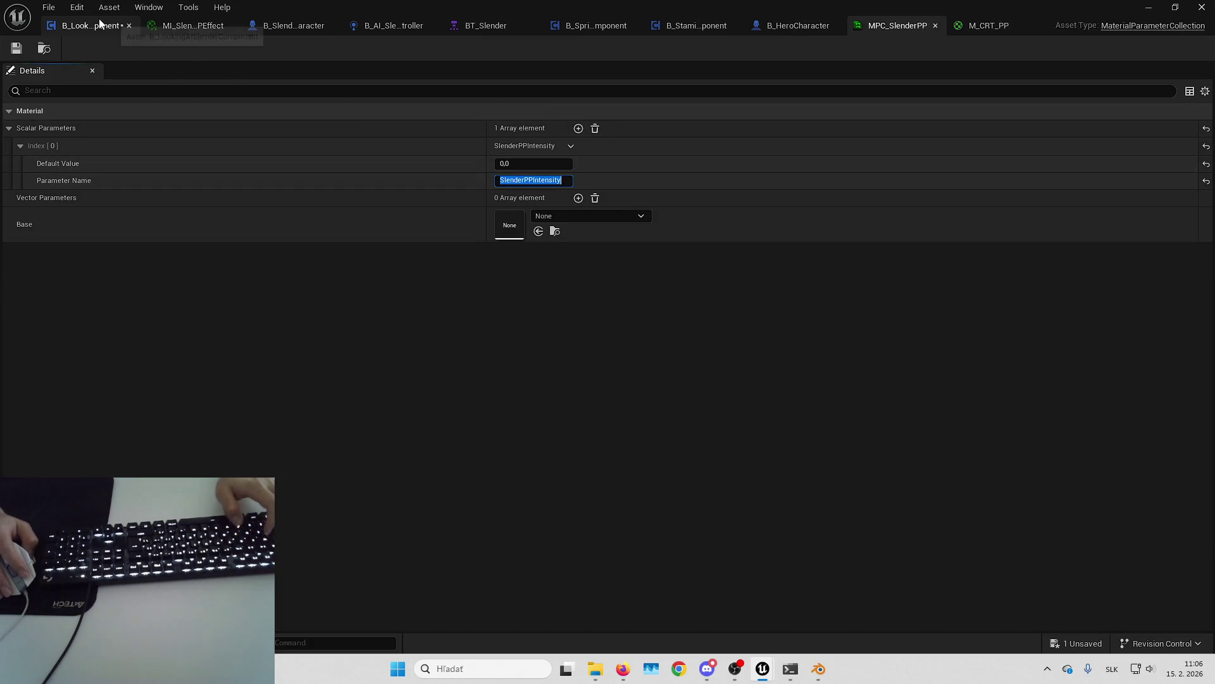
click(90, 26)
click(590, 349)
key(ctrl+v)
click(615, 359)
drag(742, 409, 734, 373)
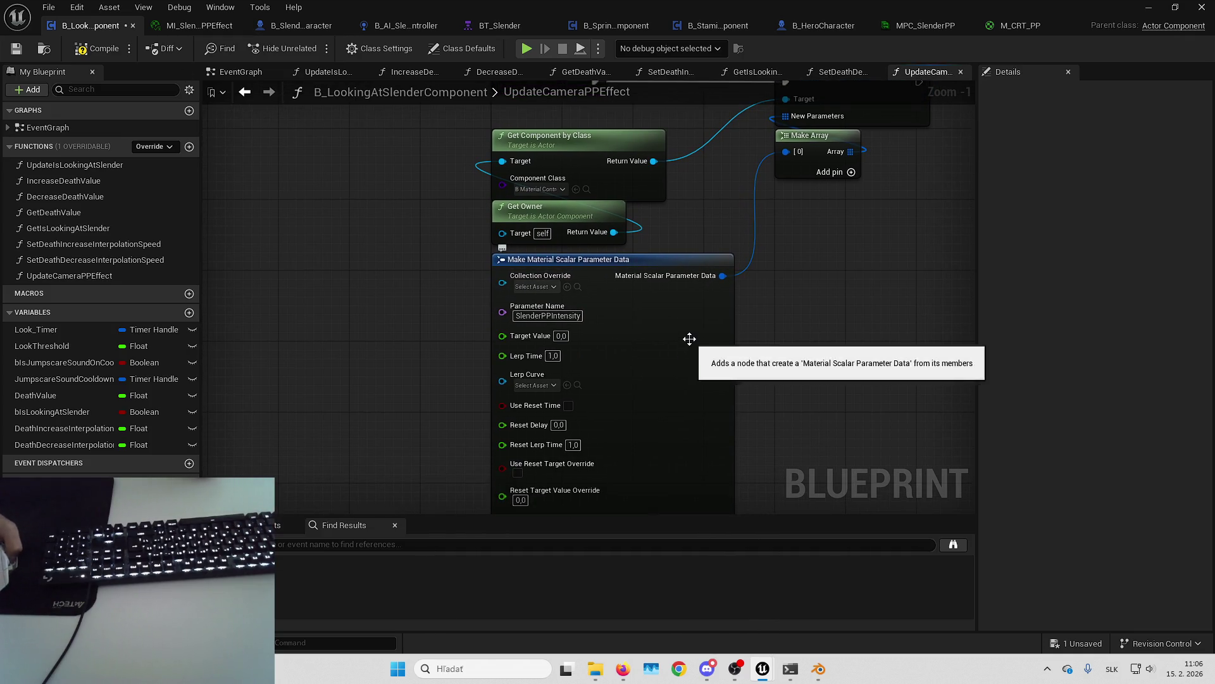
Step: Set the Target Value to 0.0 and compile the component blueprint
click(562, 336)
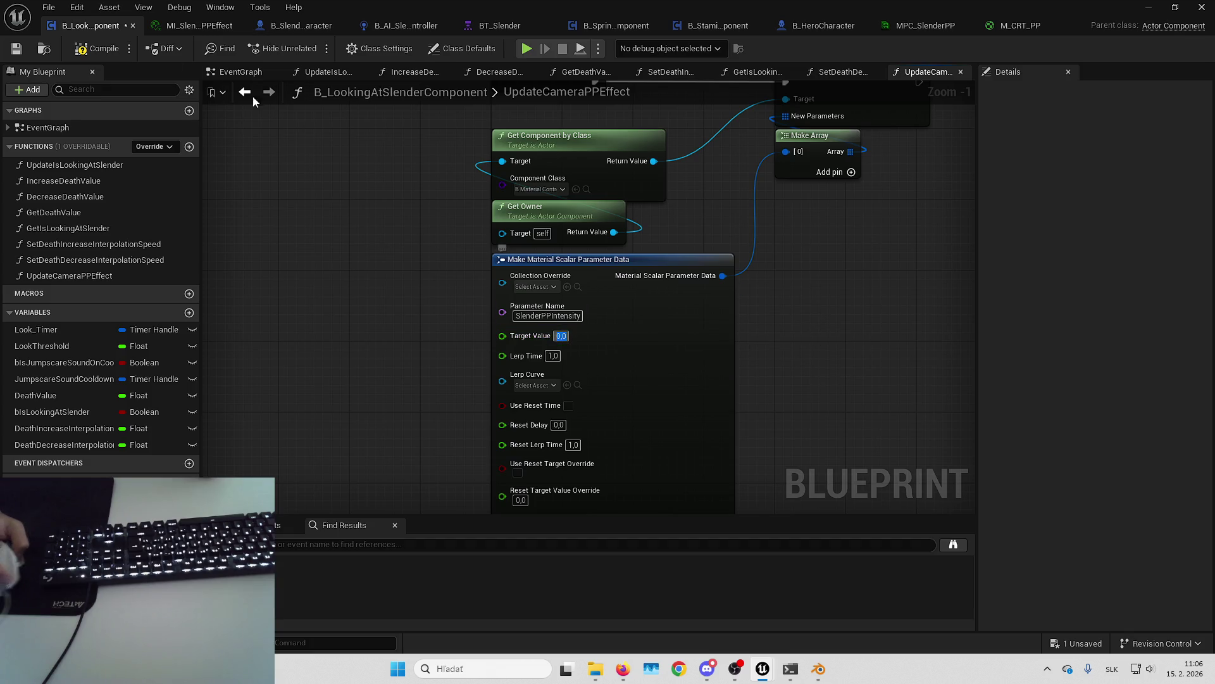
click(92, 51)
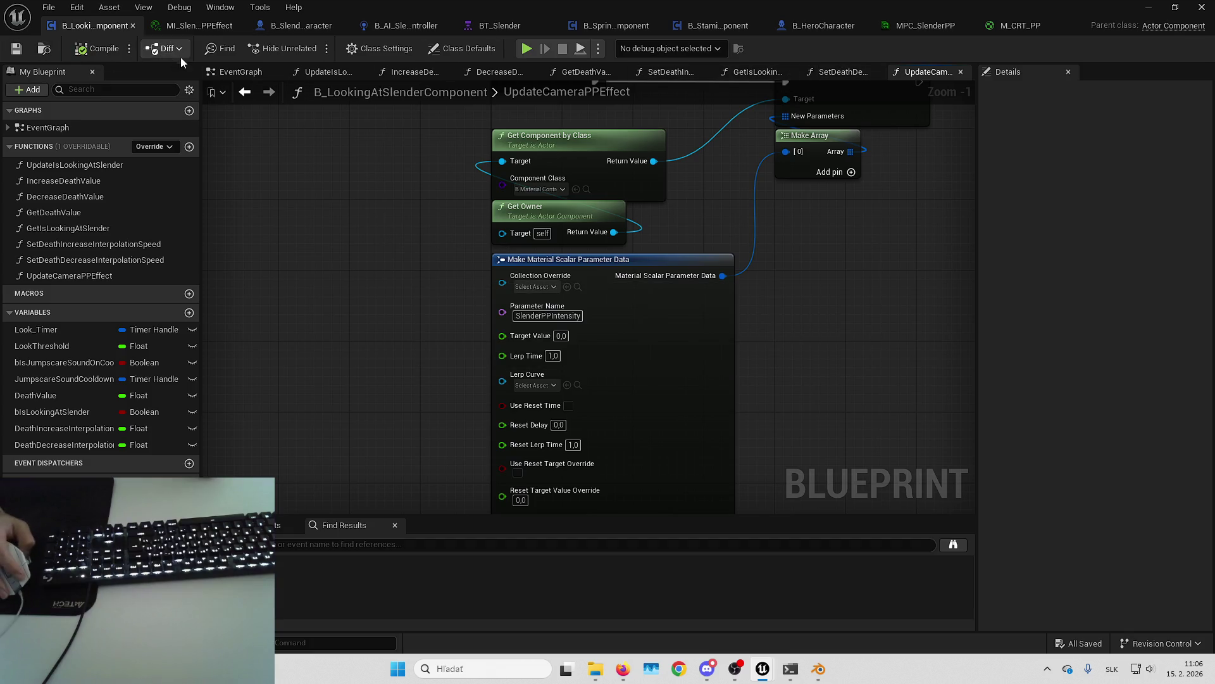
click(233, 75)
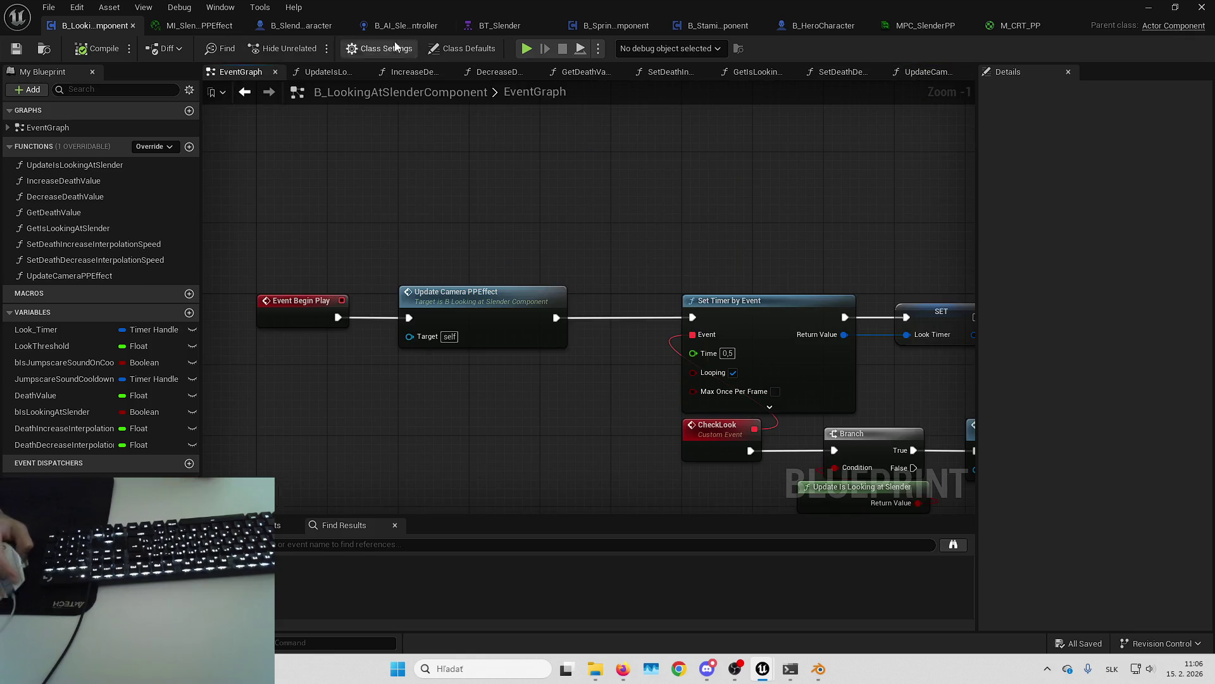
Step: Delete the PostProcess component from B_HeroCharacter
click(823, 25)
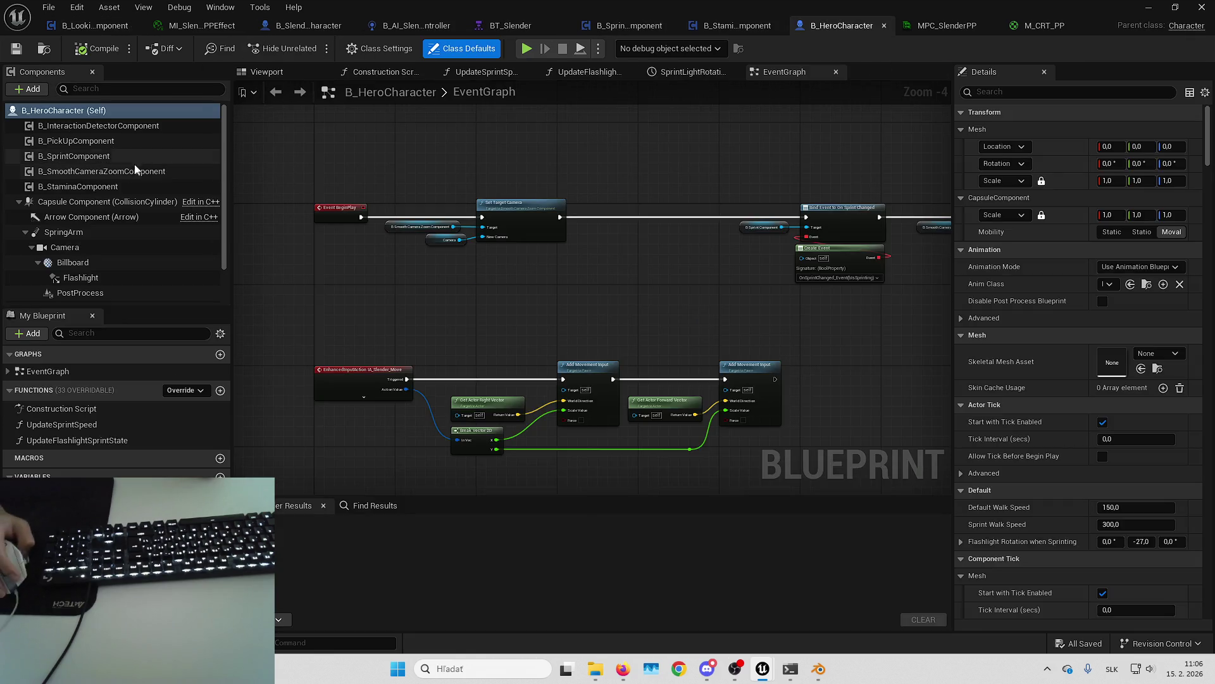
scroll(106, 263, down, 1)
click(95, 273)
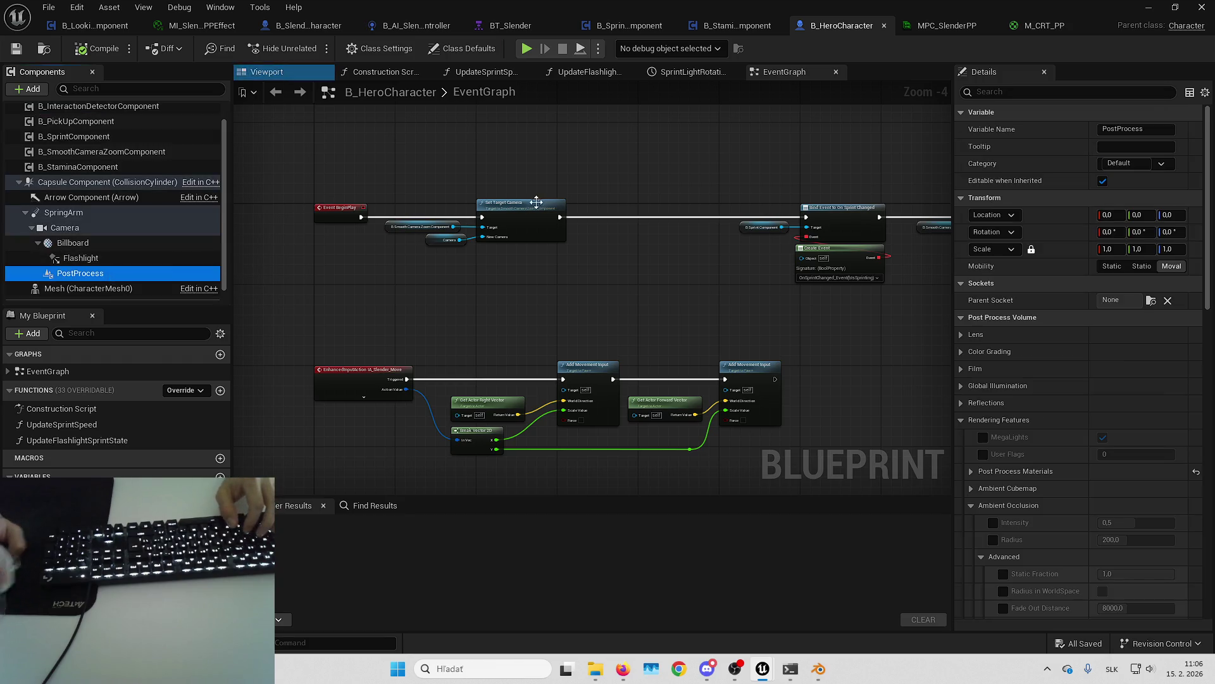
key(Delete)
Step: Remove the Camera's Post Process Materials entry, then compile and save the blueprint
click(89, 167)
click(1008, 91)
text(mater)
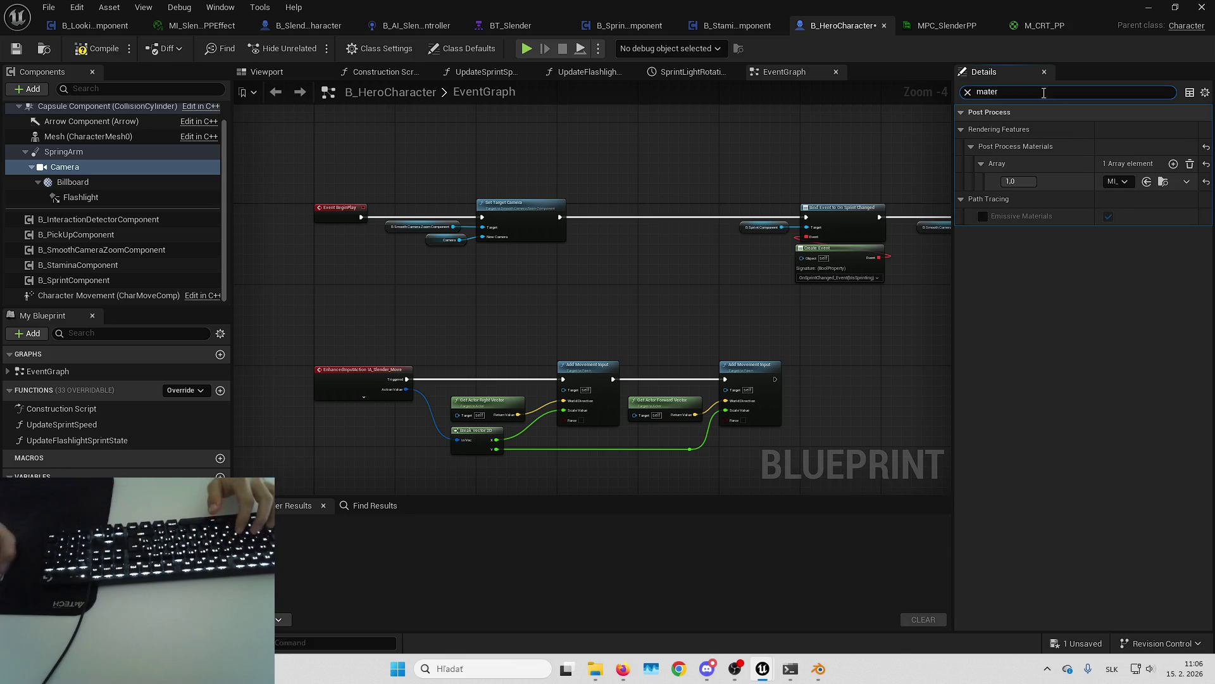
click(1190, 164)
click(83, 50)
click(16, 49)
key(alt+Tab)
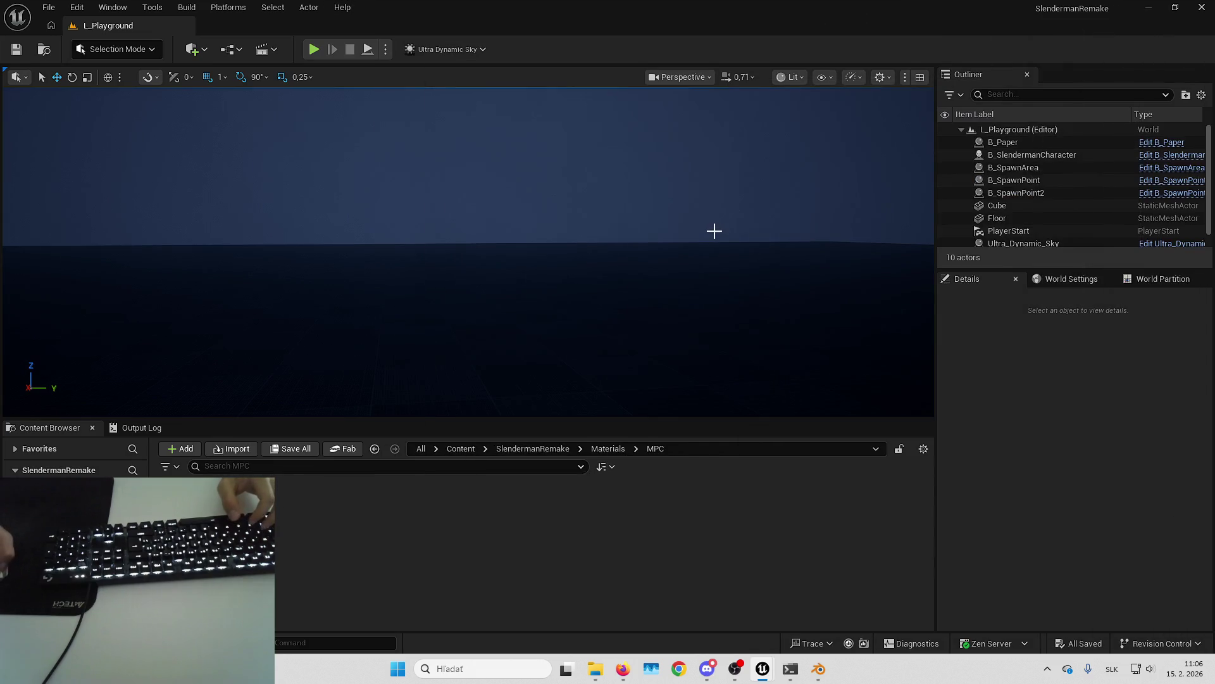
Step: Undo the removal to restore the camera's post-process material and save B_HeroCharacter
key(alt+Tab)
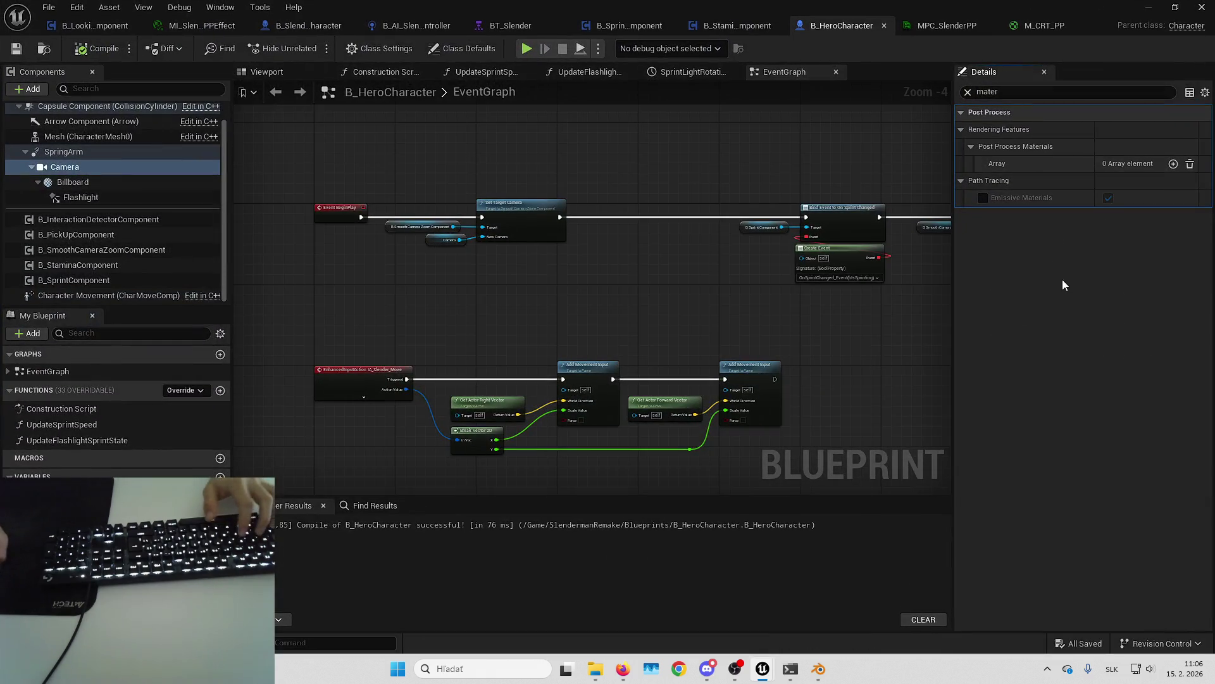
key(ctrl+z)
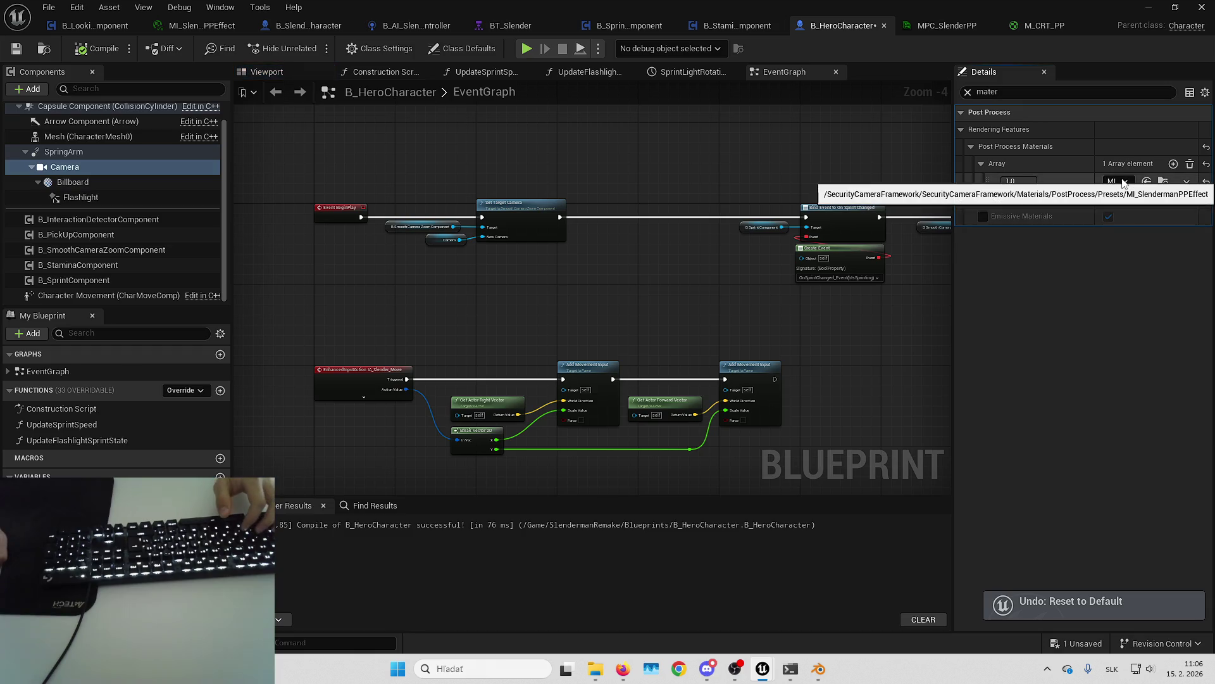
key(ctrl+s)
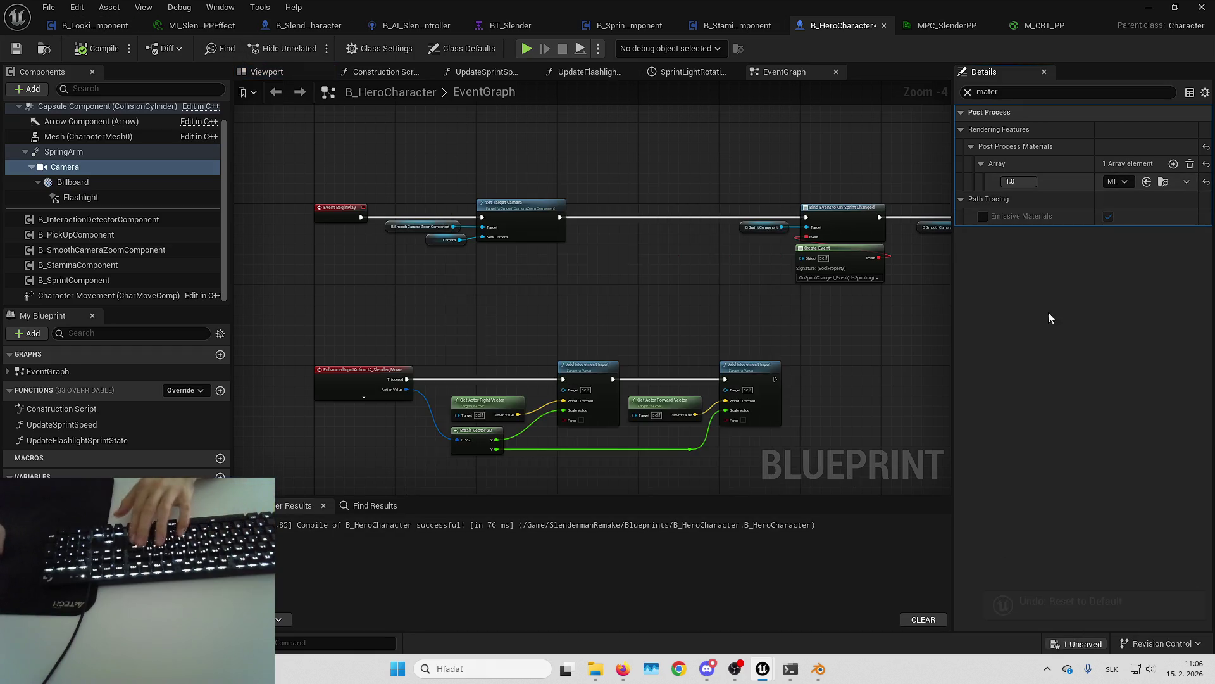
click(1150, 7)
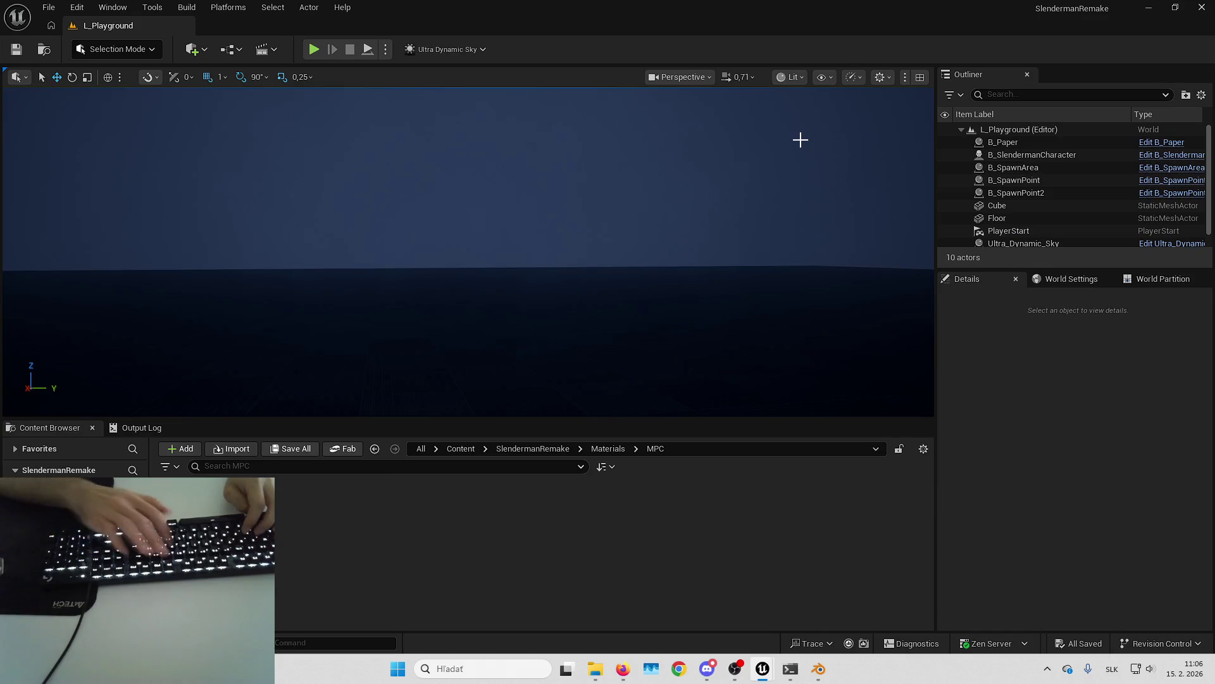
Step: Open UpdateCameraPPEffect in B_LookingAtSlenderComponent and play until its breakpoint pauses execution
click(704, 189)
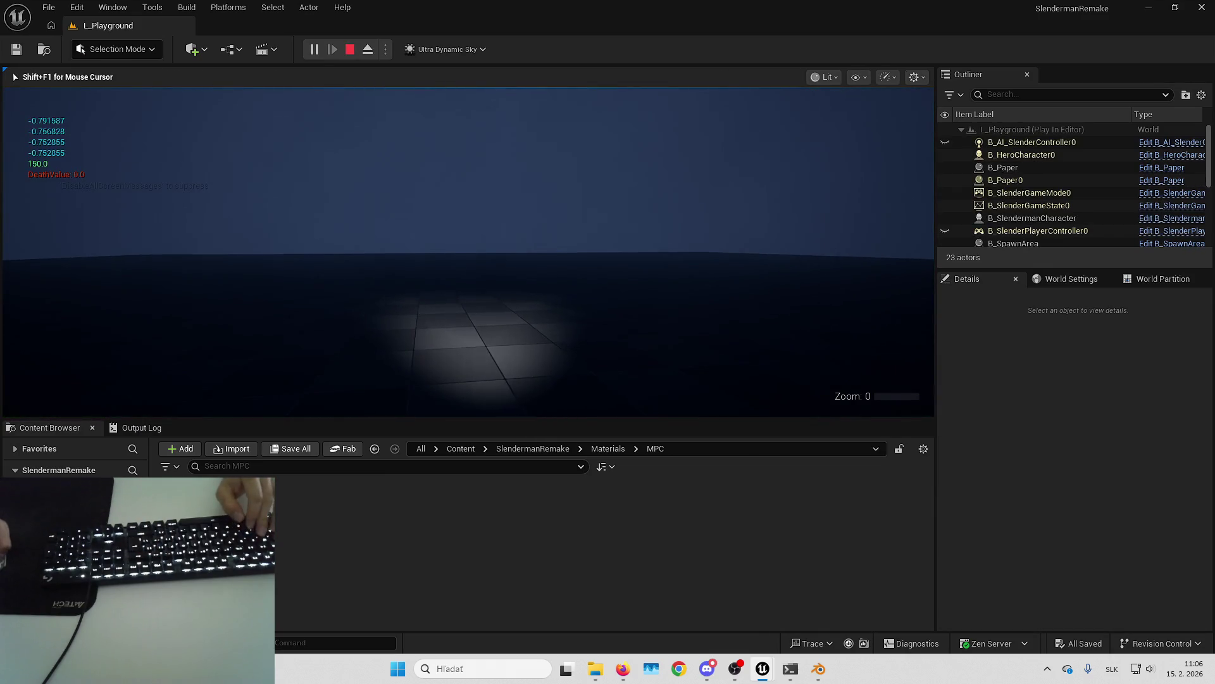
key(Escape)
key(alt+Tab)
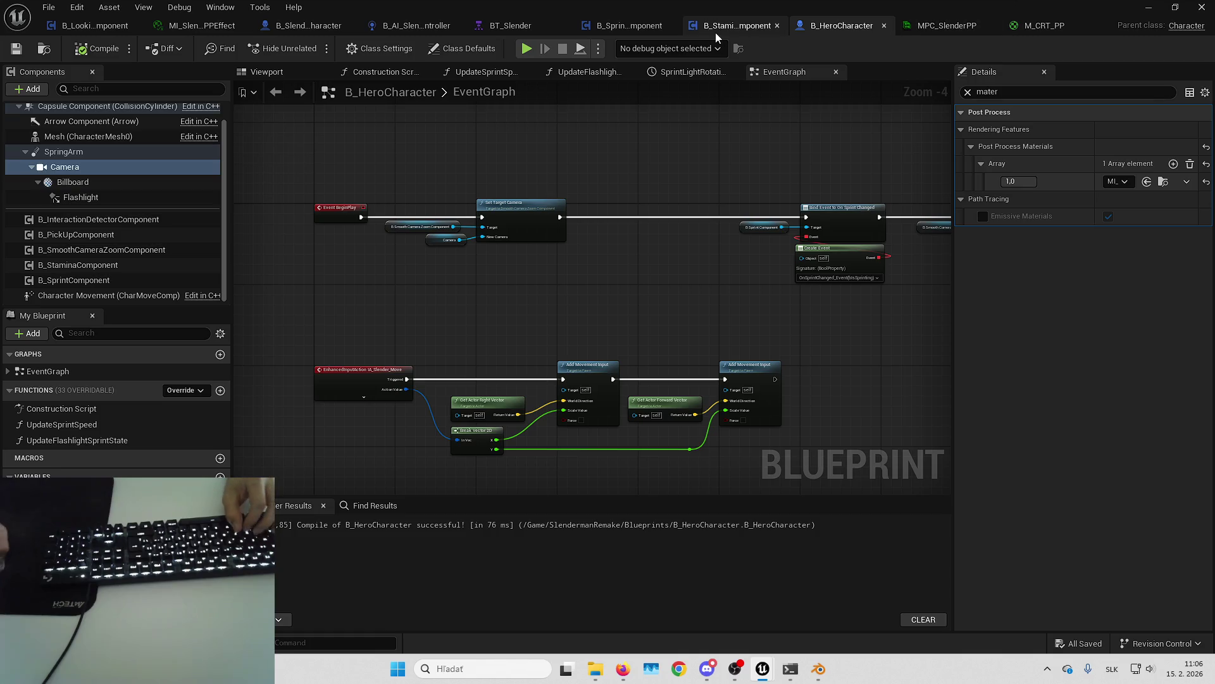
click(95, 25)
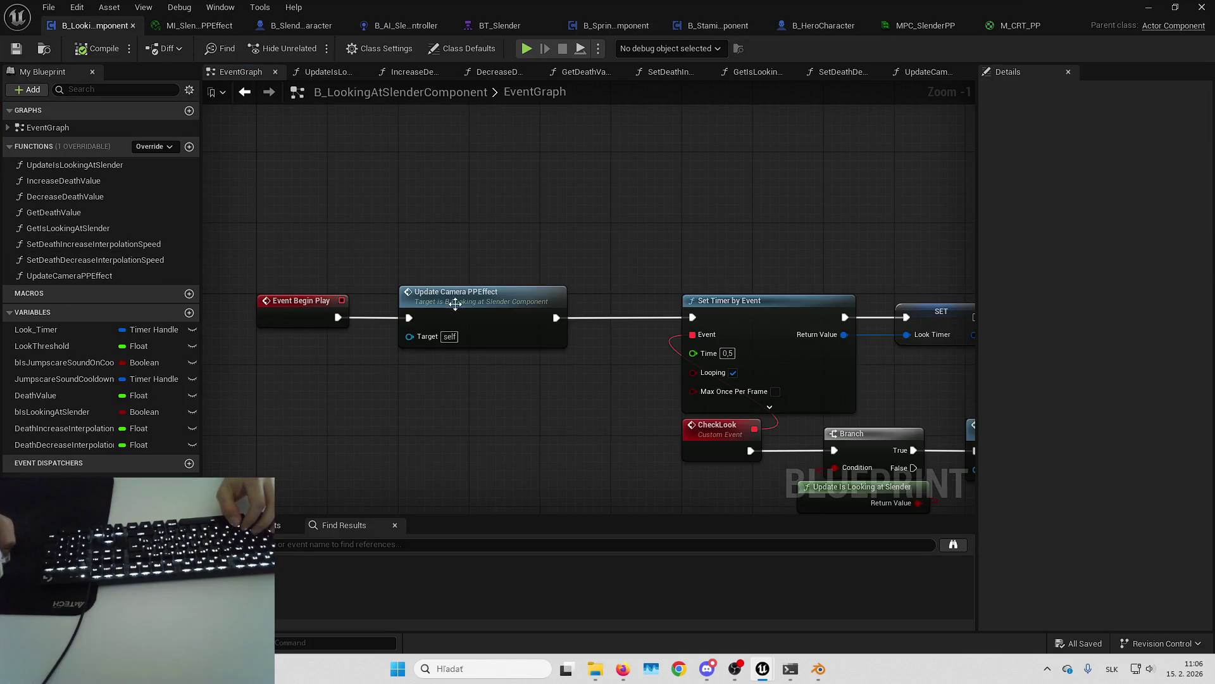
double_click(456, 305)
key(alt+p)
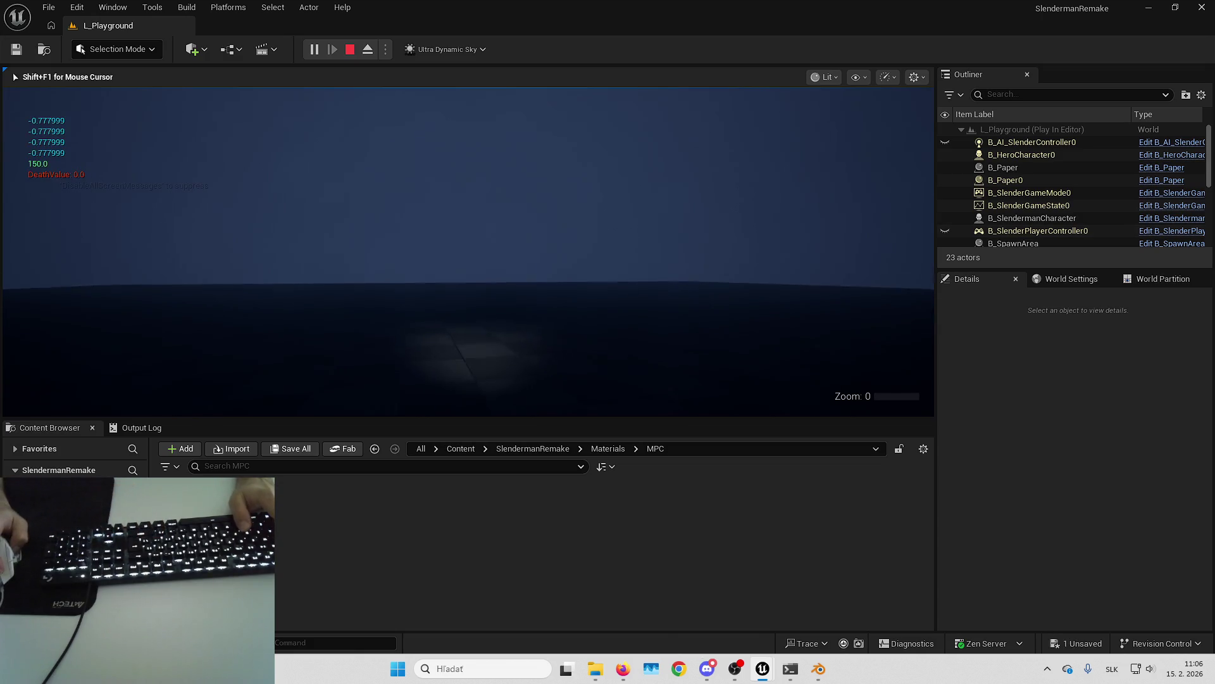
key(Escape)
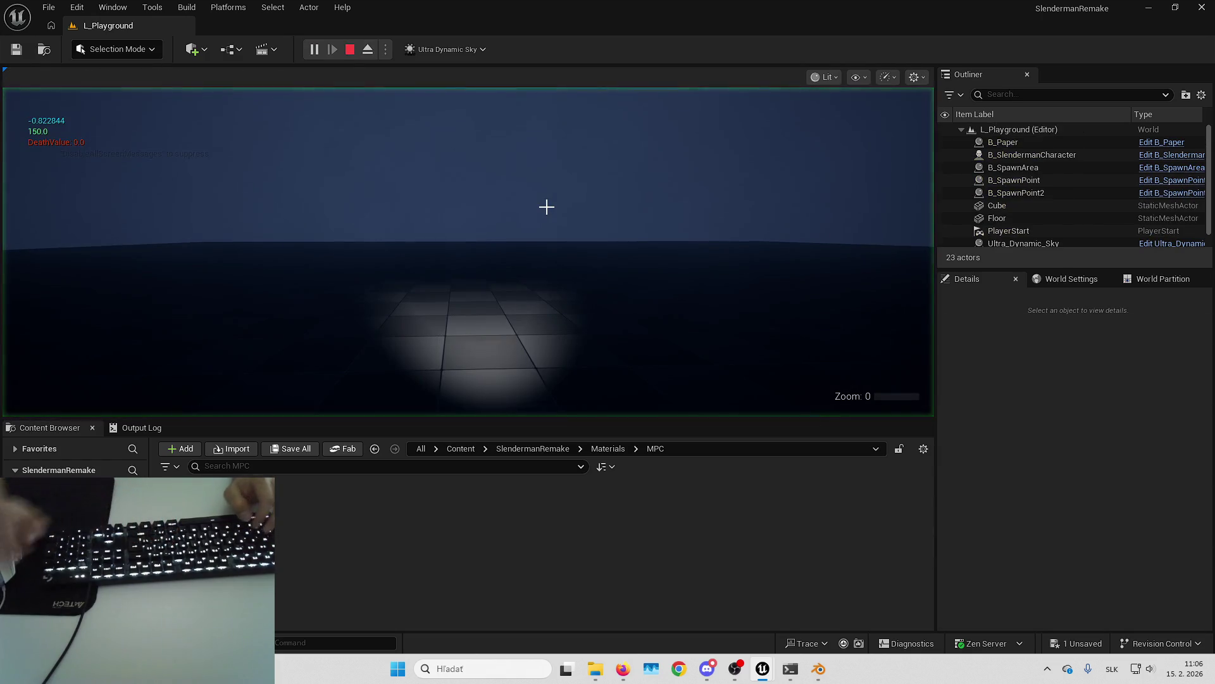
key(Escape)
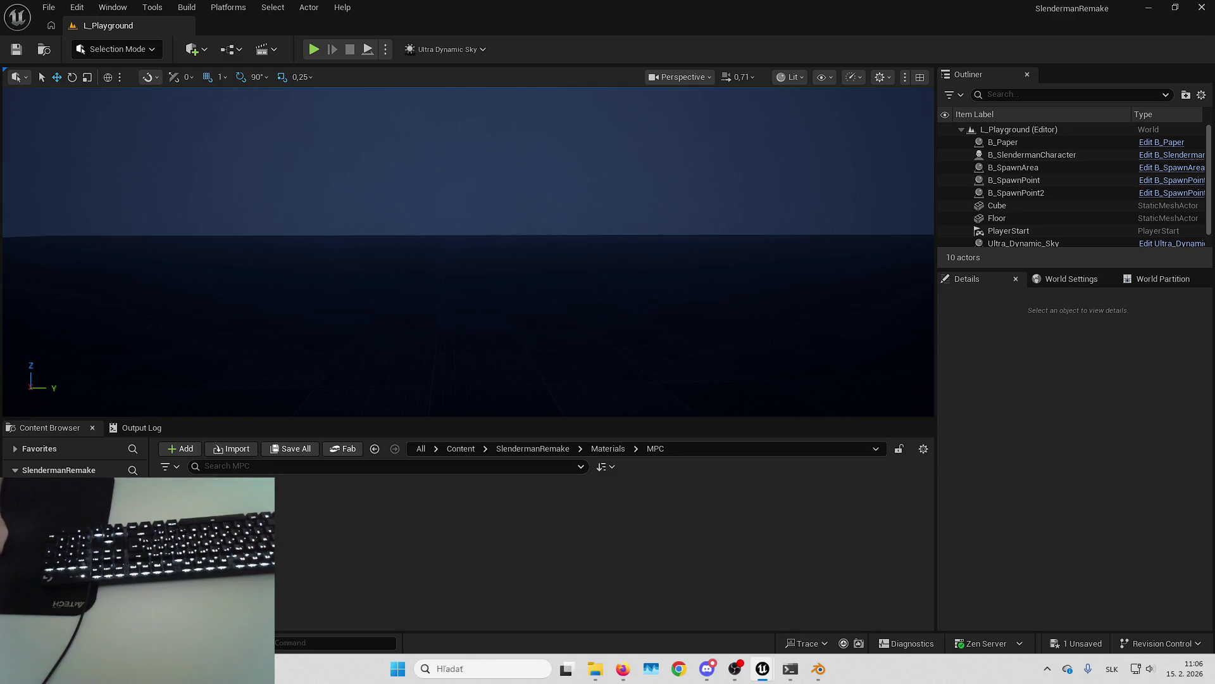
key(alt+p)
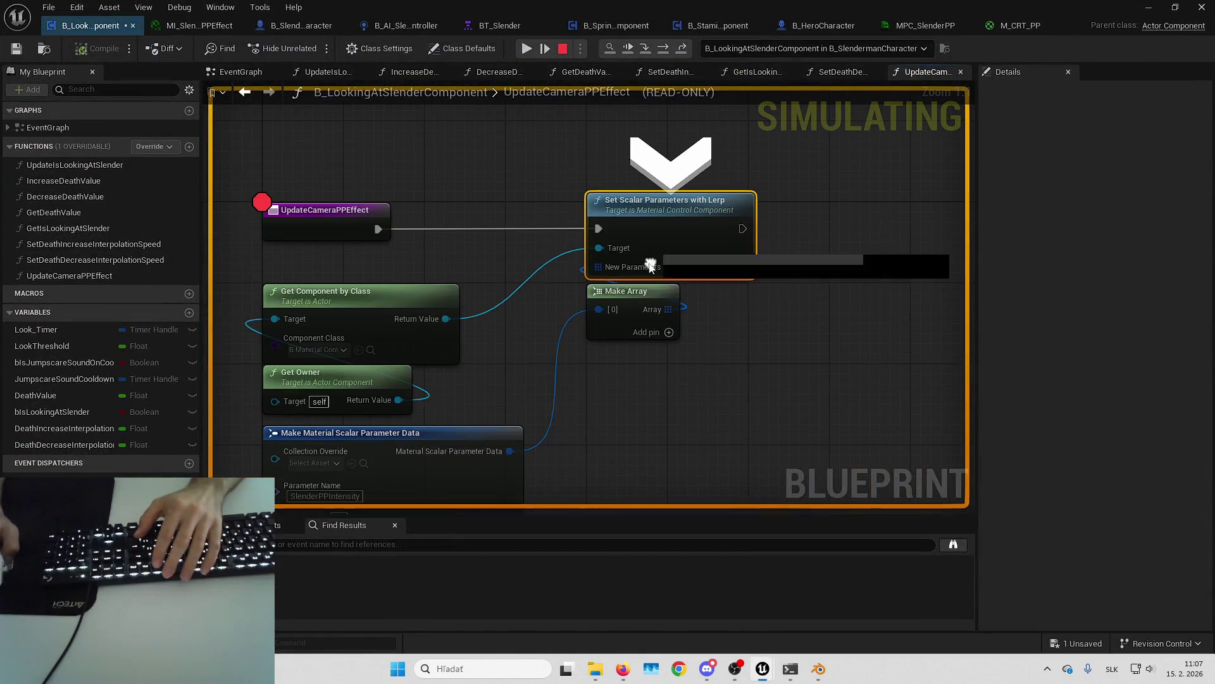
Step: Inspect the Target and New Parameters debug values, stop the simulation, and switch to B_SlendermanCharacter
mouse_move(606, 248)
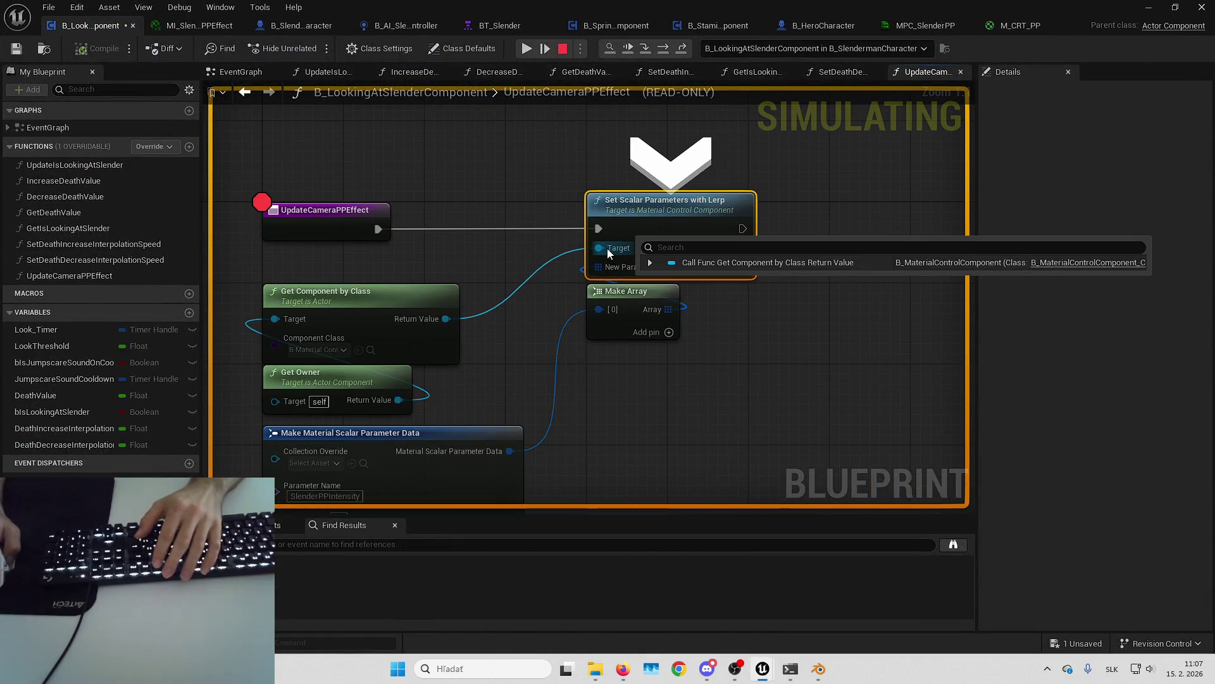
mouse_move(616, 268)
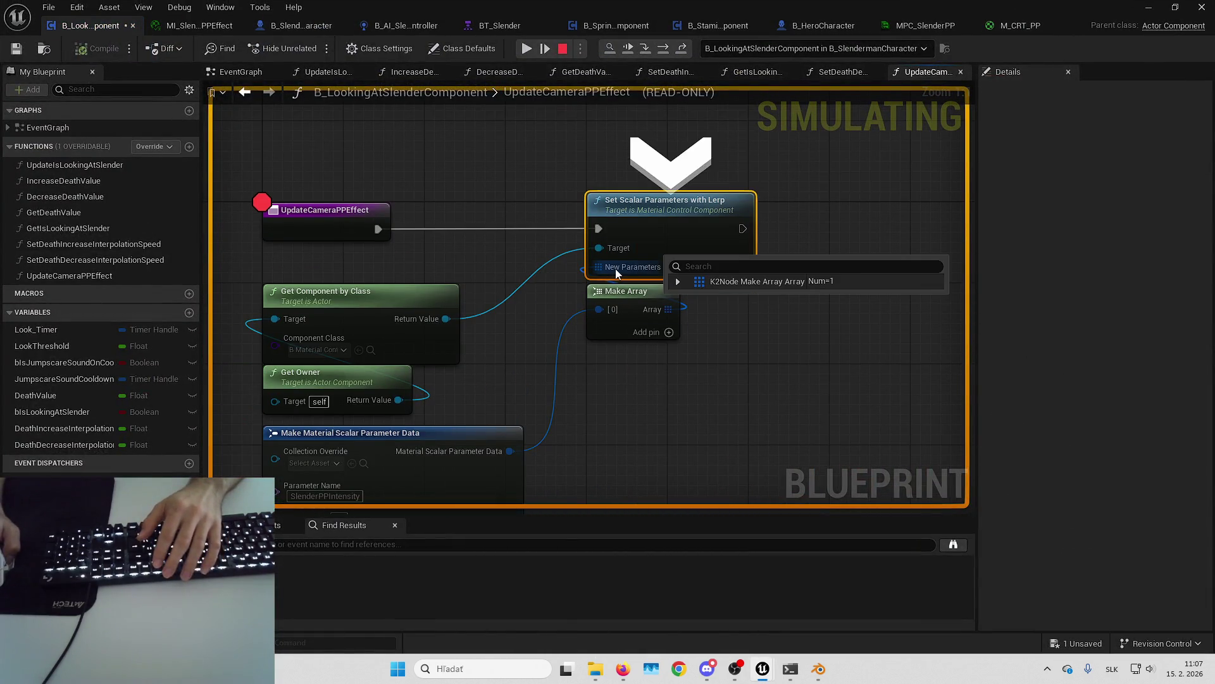
click(678, 282)
click(688, 297)
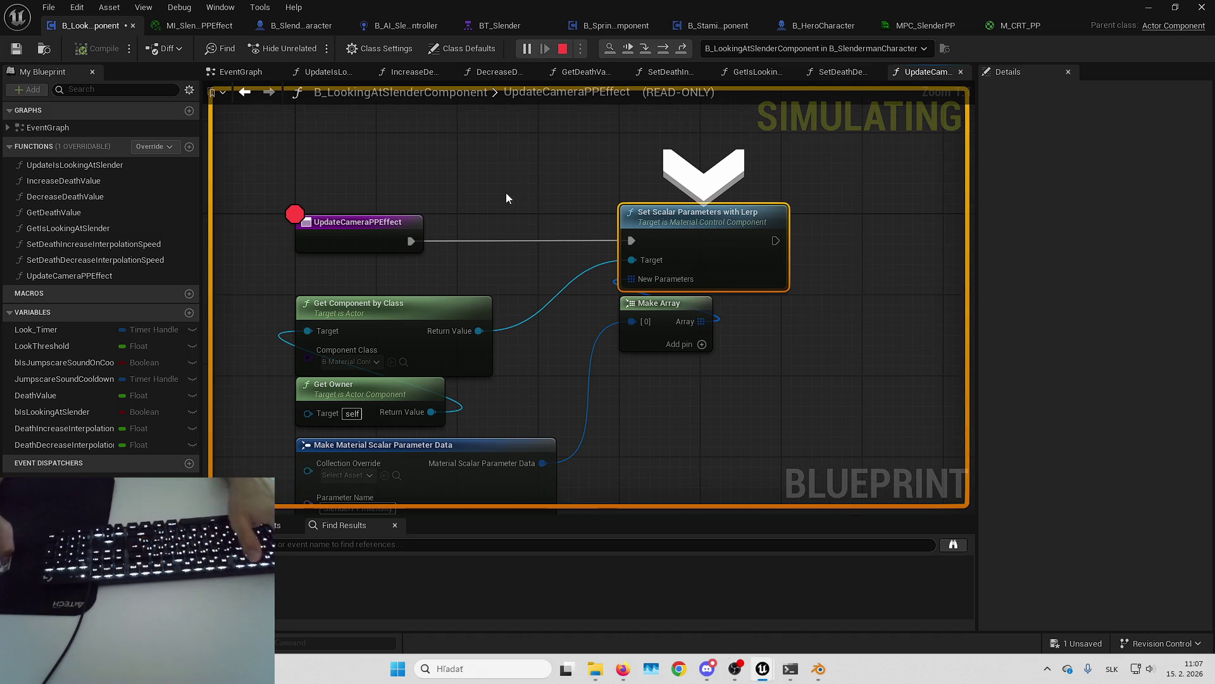
key(Escape)
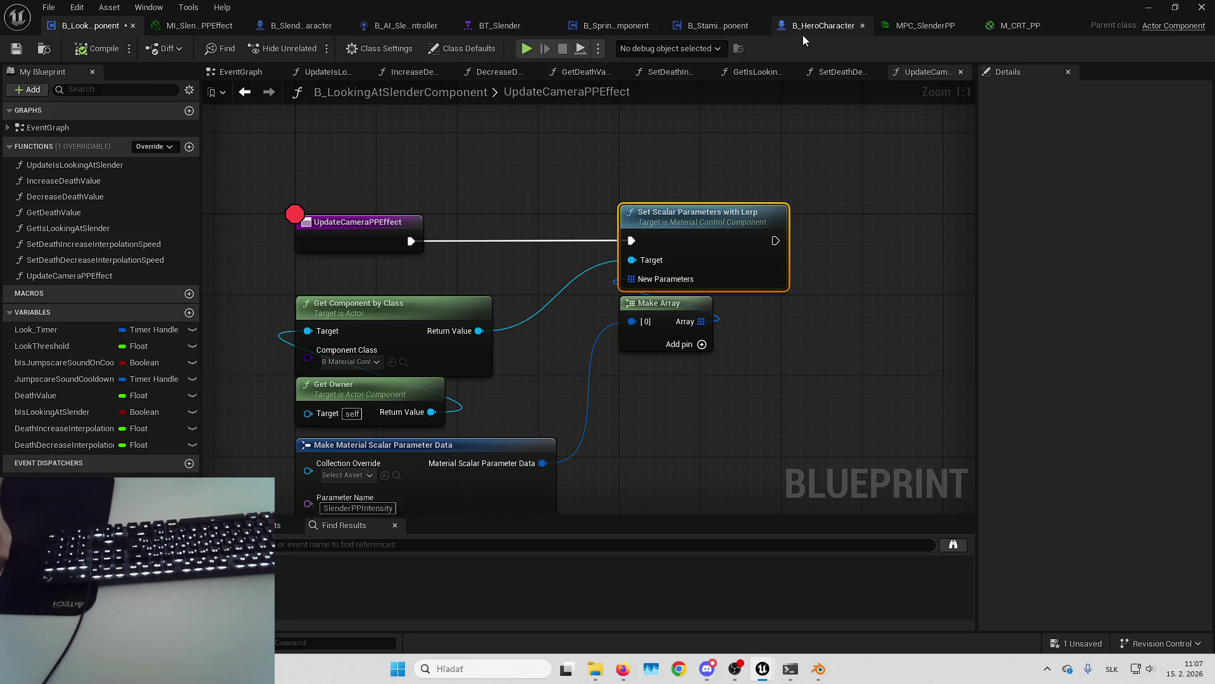
click(297, 26)
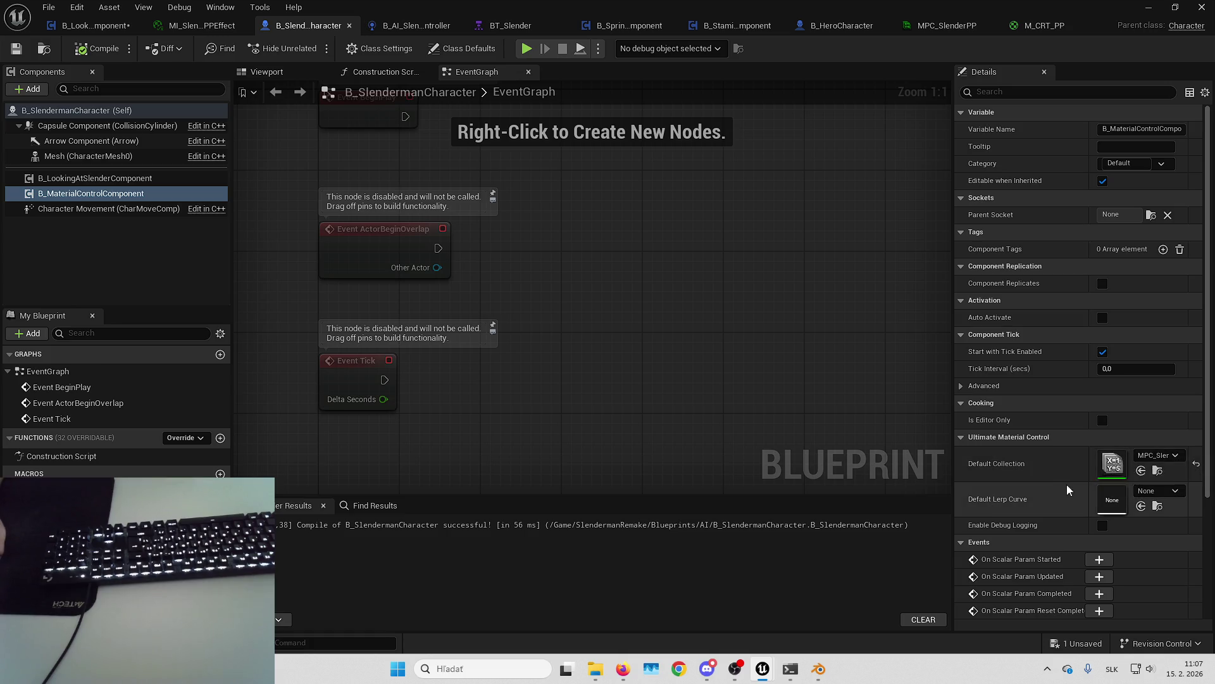
Step: Open MPC_SlenderPP, then inspect the SlenderPPIntensity collection parameter node in M_CRT_PP
drag(1085, 457, 1074, 460)
double_click(1081, 461)
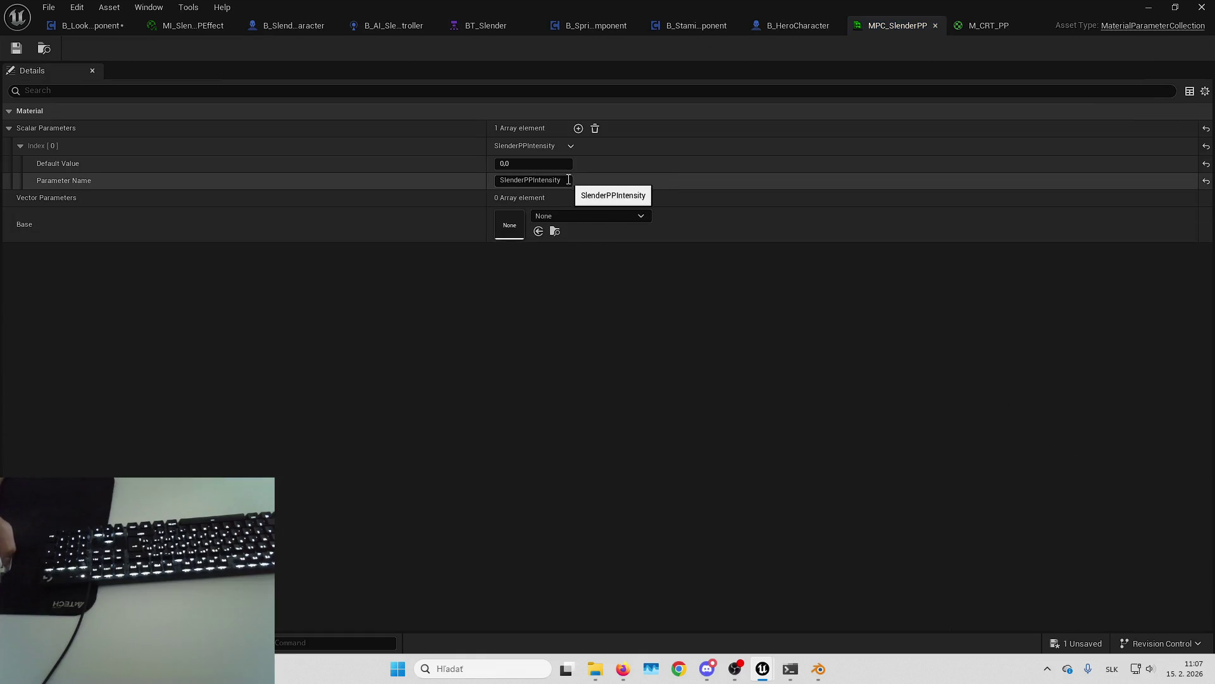
click(986, 24)
drag(662, 243, 776, 350)
click(651, 348)
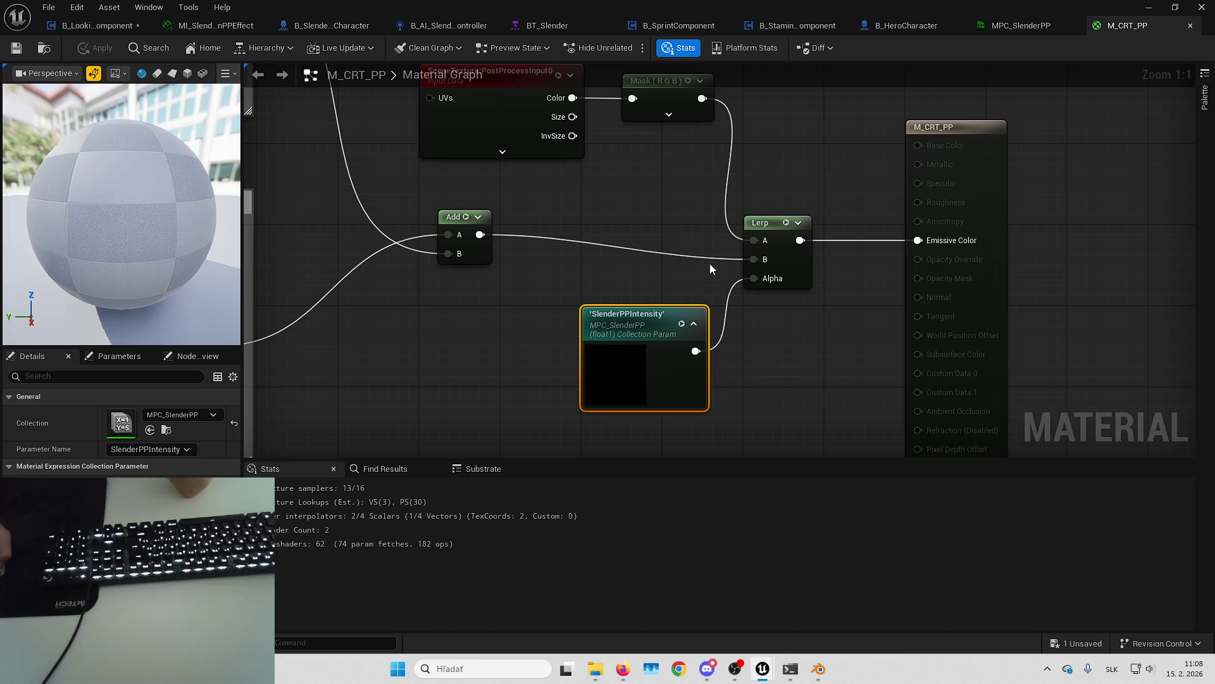
Step: Filter the camera's Details by 'blend' and raise Post Process Blend Weight to 1.0
click(907, 26)
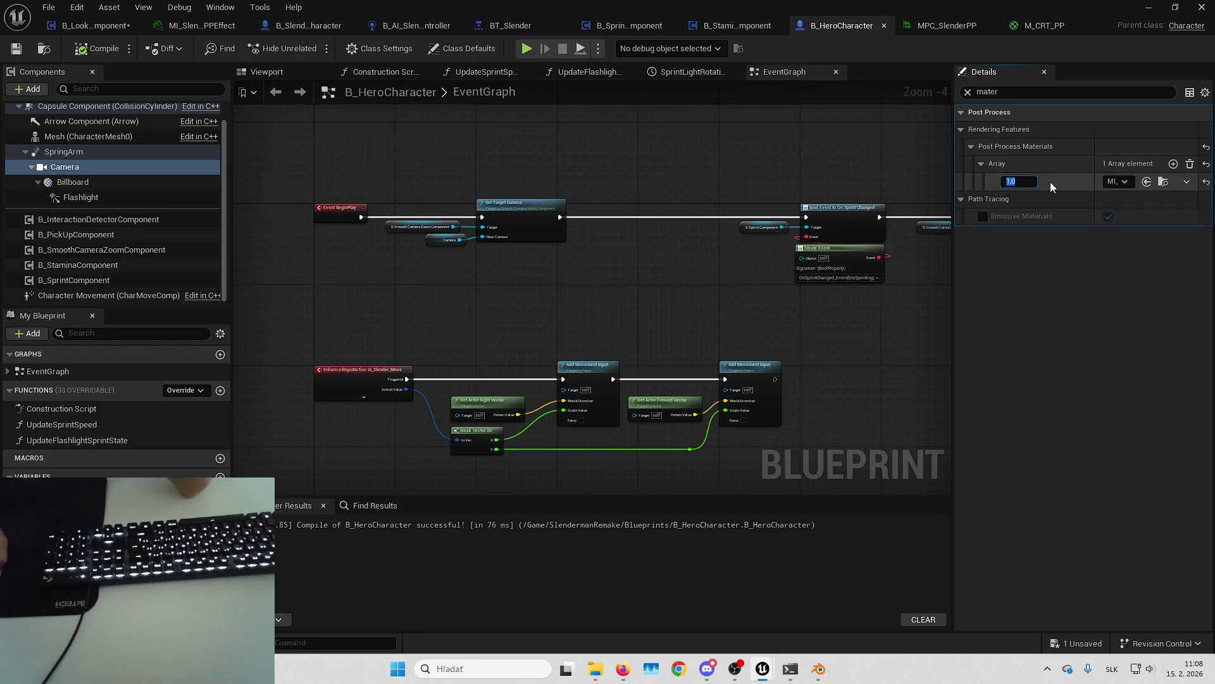
key(Return)
double_click(987, 92)
text(blend)
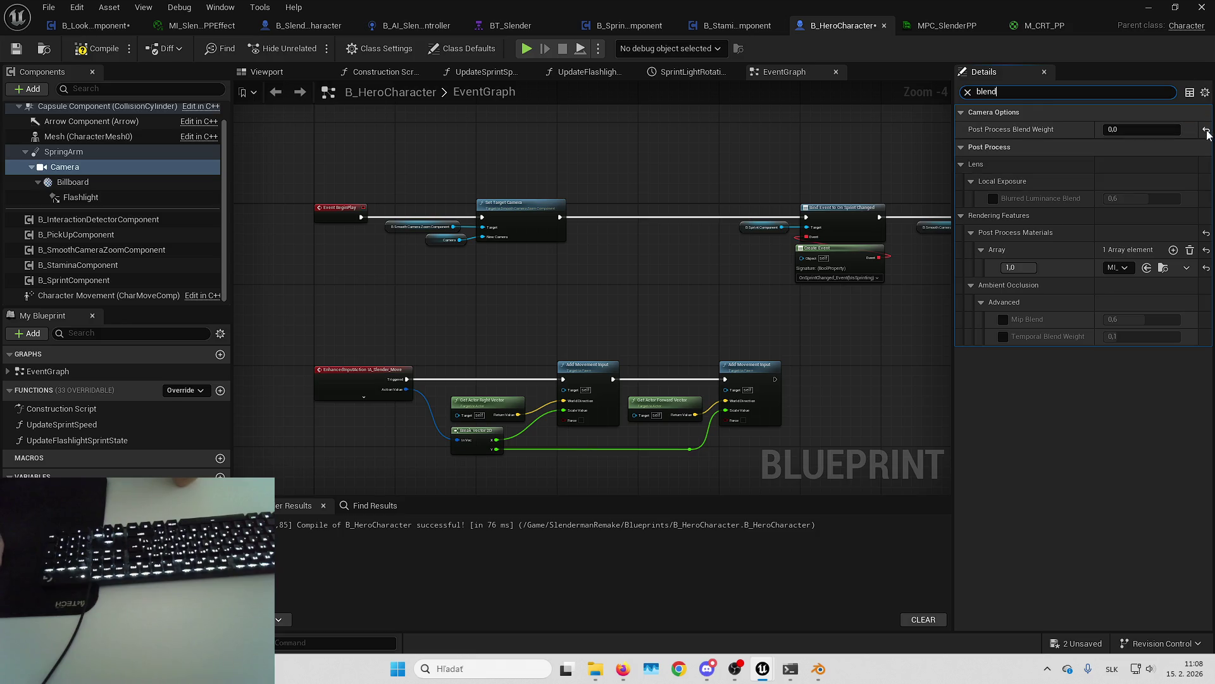
drag(1109, 129, 1181, 129)
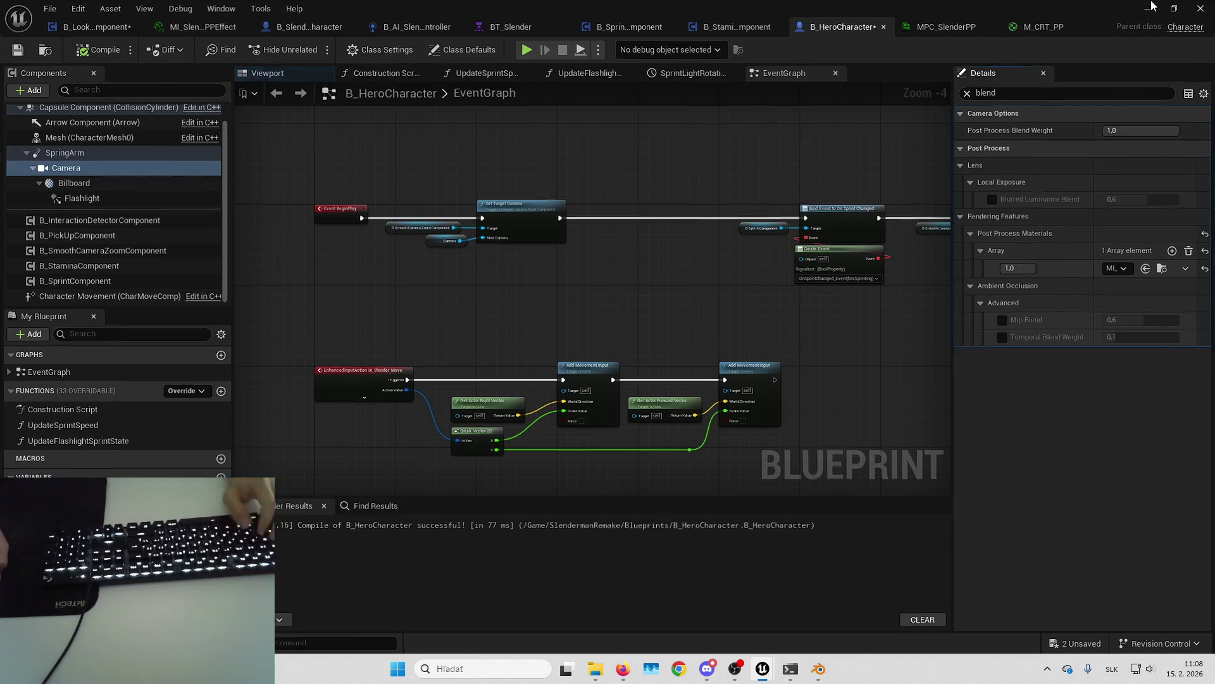
click(1148, 7)
click(1148, 7)
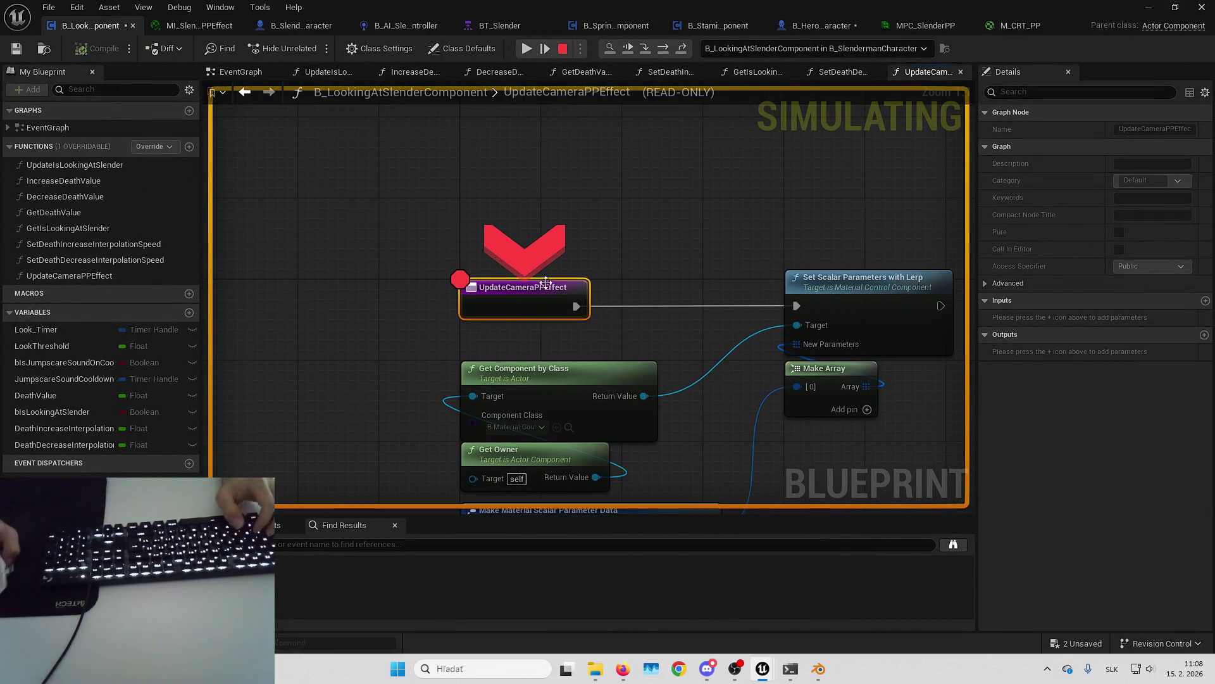
Step: Remove the UpdateCameraPPEffect breakpoint, stop the play session, and save all assets
right_click(521, 296)
click(566, 390)
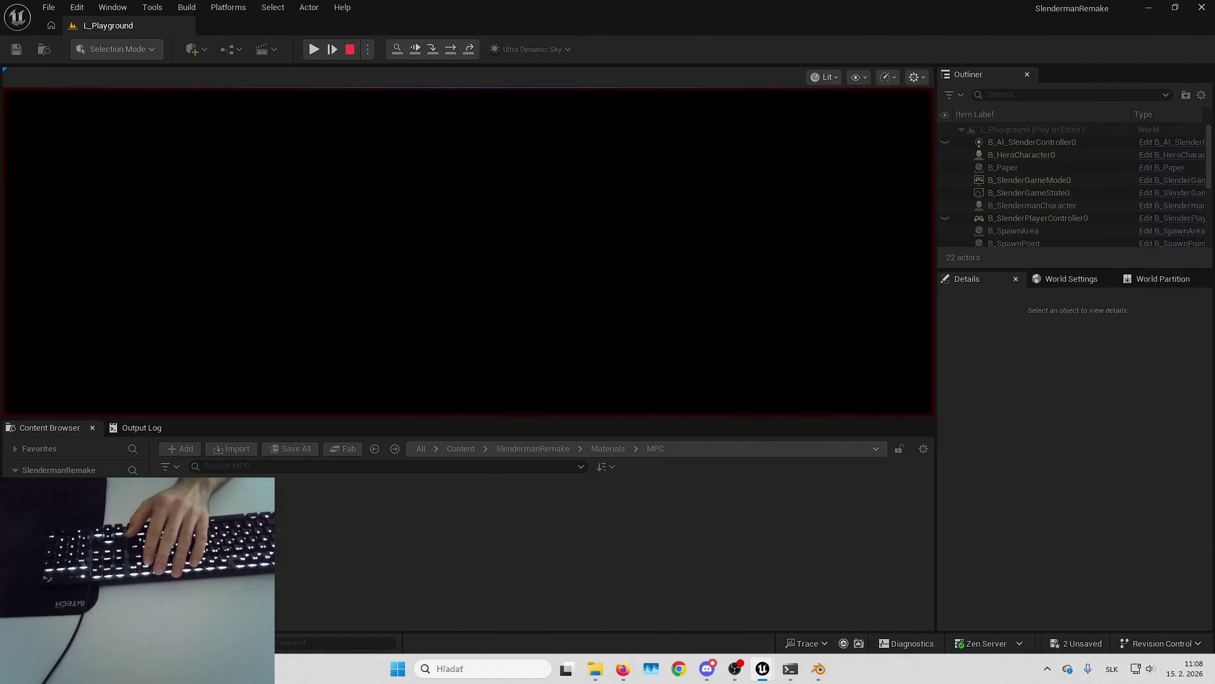
key(Escape)
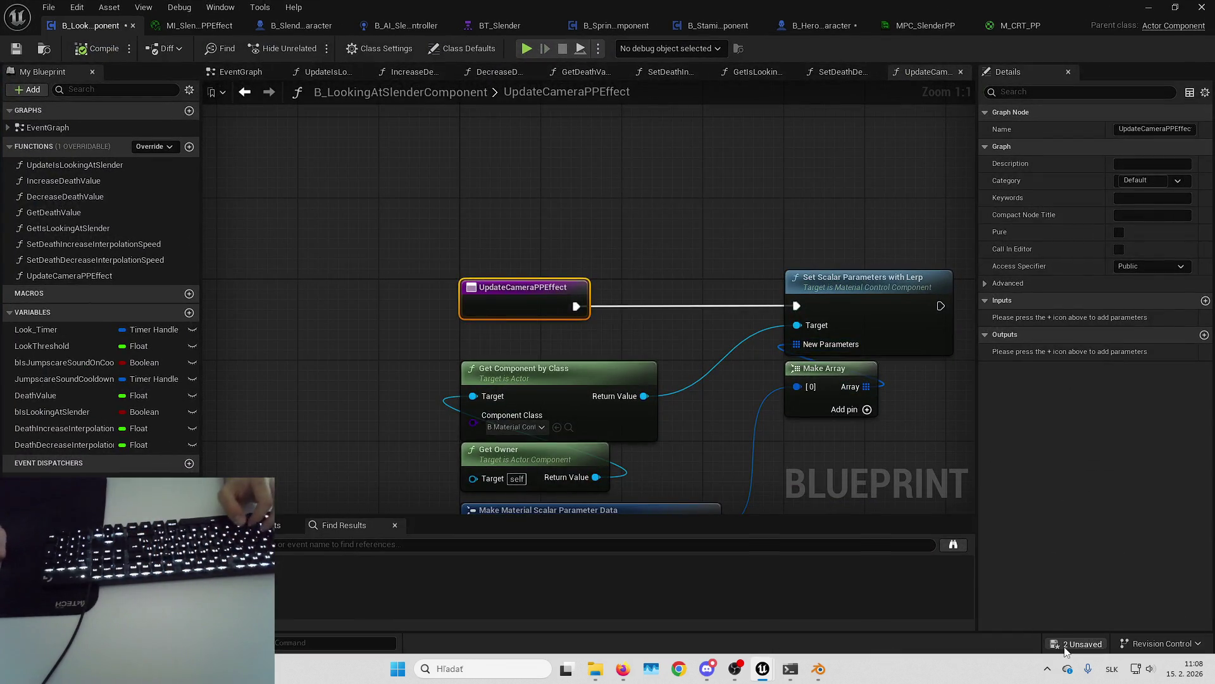
click(1076, 643)
key(Return)
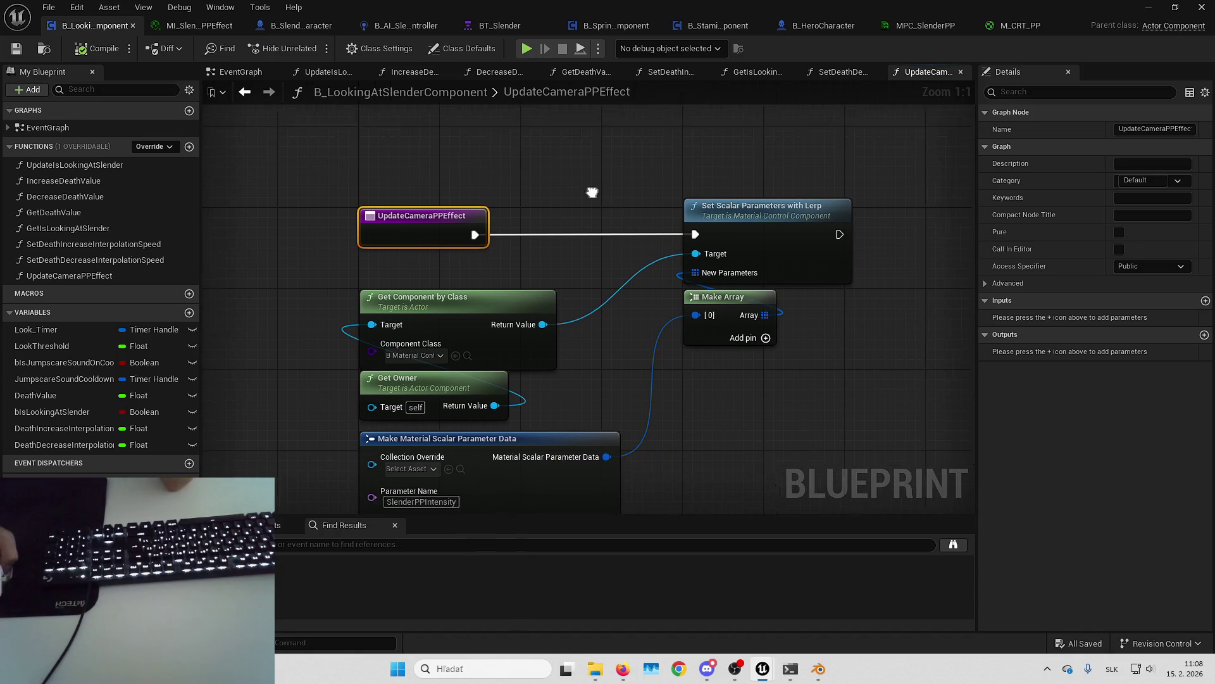
Step: Open IncreaseDeathValue from the EventGraph to show its FInterp To node
click(241, 72)
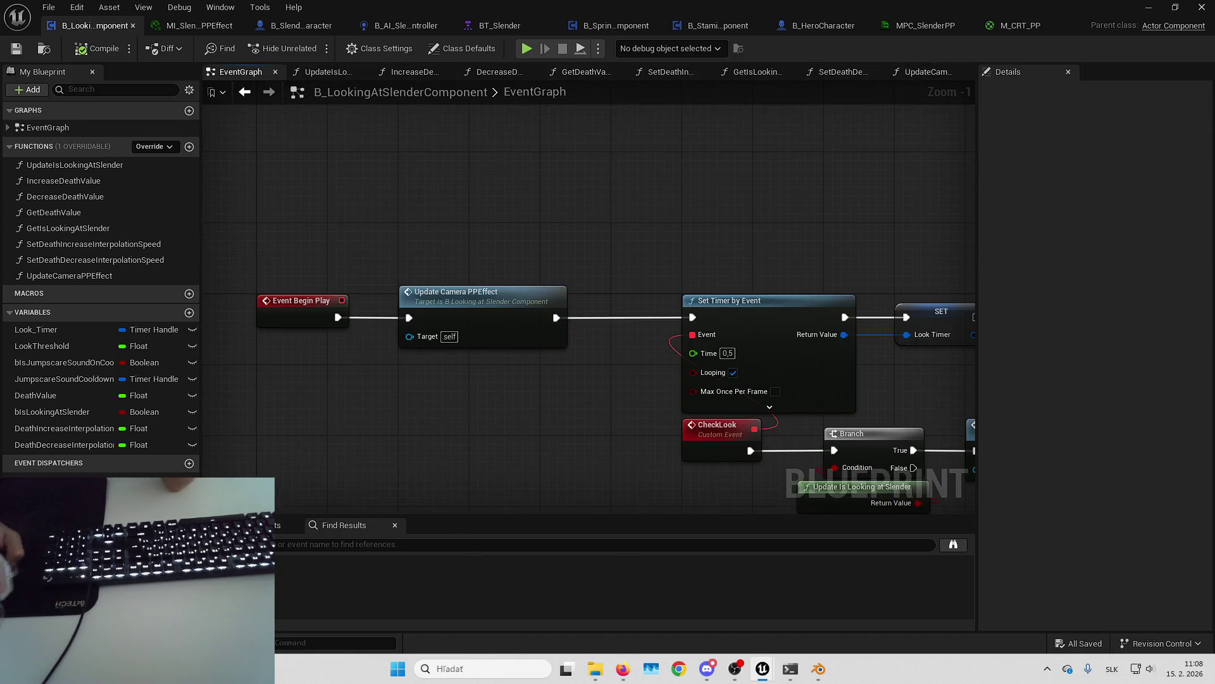
scroll(606, 228, down, 4)
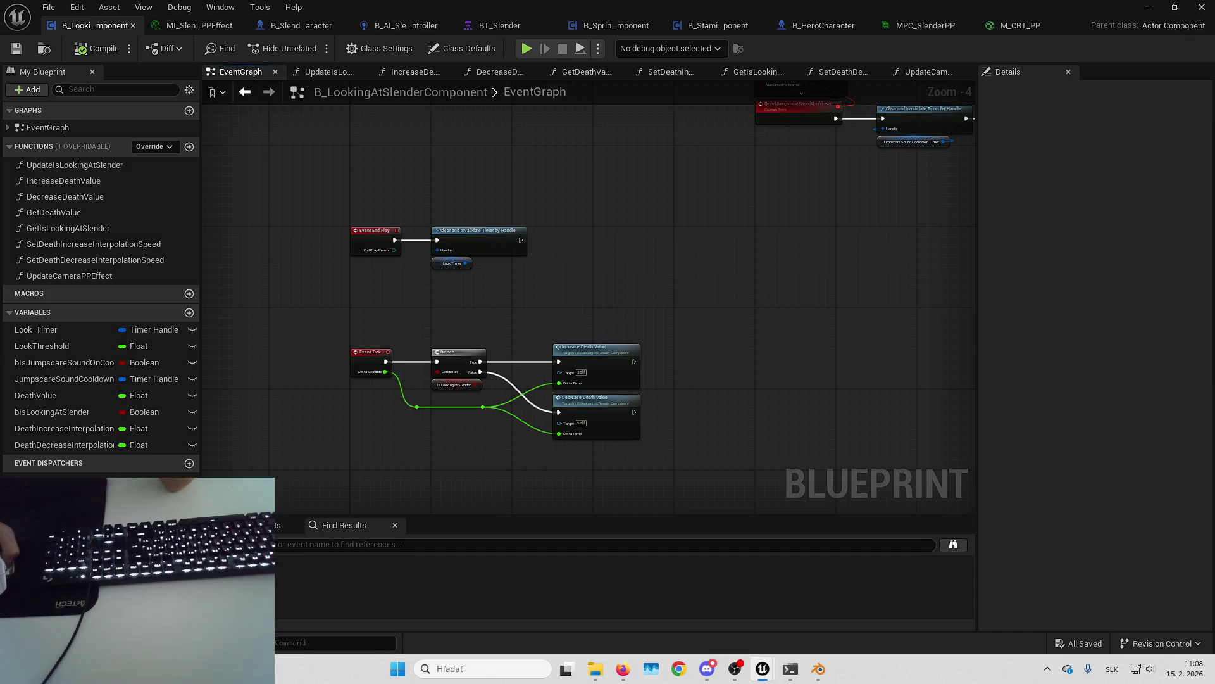
scroll(629, 190, up, 2)
double_click(601, 241)
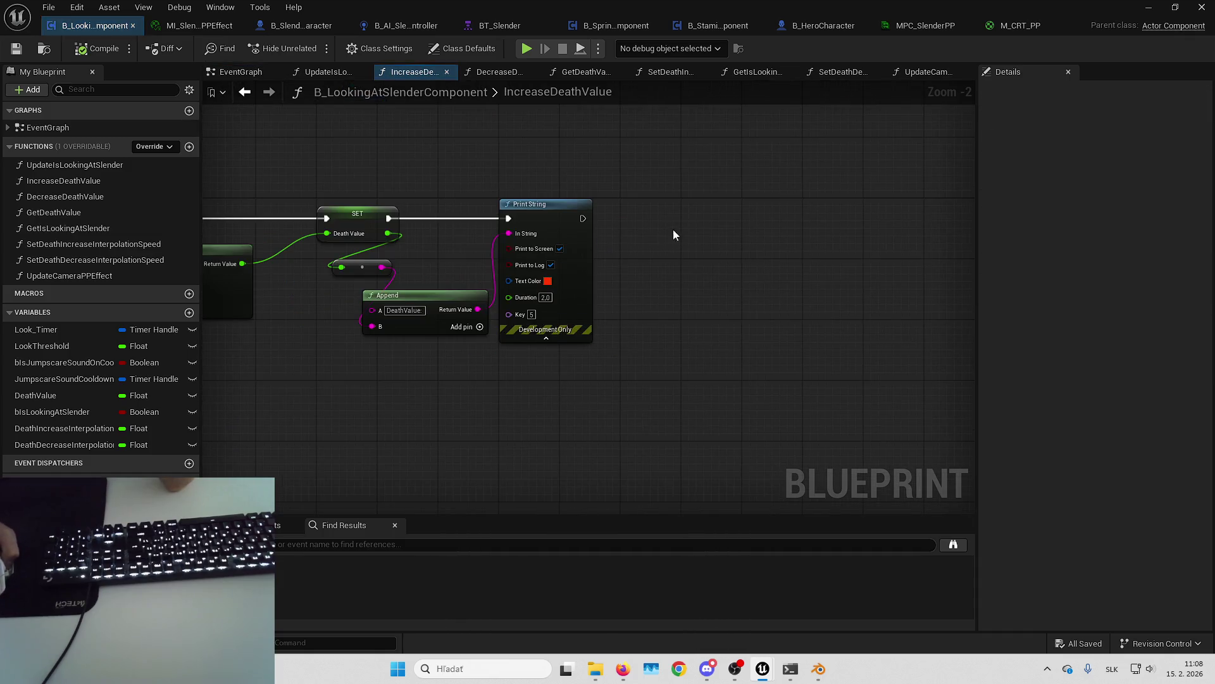
mouse_move(666, 235)
mouse_down()
mouse_move(785, 260)
mouse_move(720, 246)
mouse_up()
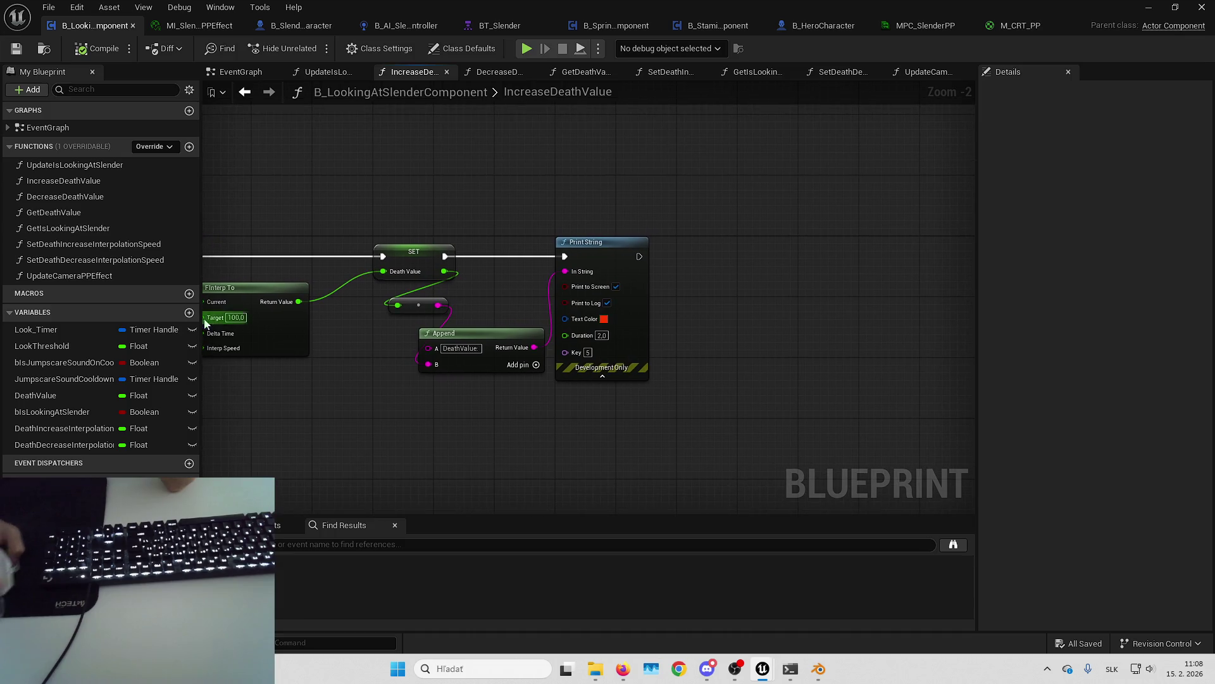
click(146, 277)
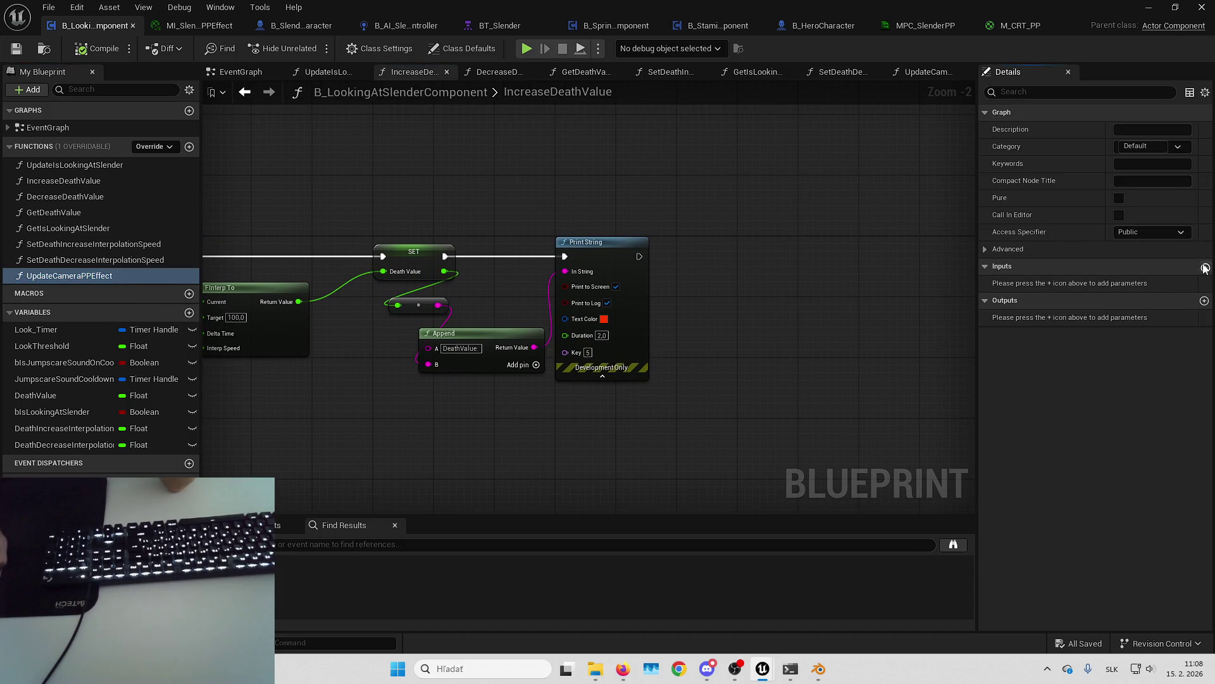
Step: Add a Float input named CurrentDeathValue to UpdateCameraPPEffect
click(1205, 267)
click(1131, 283)
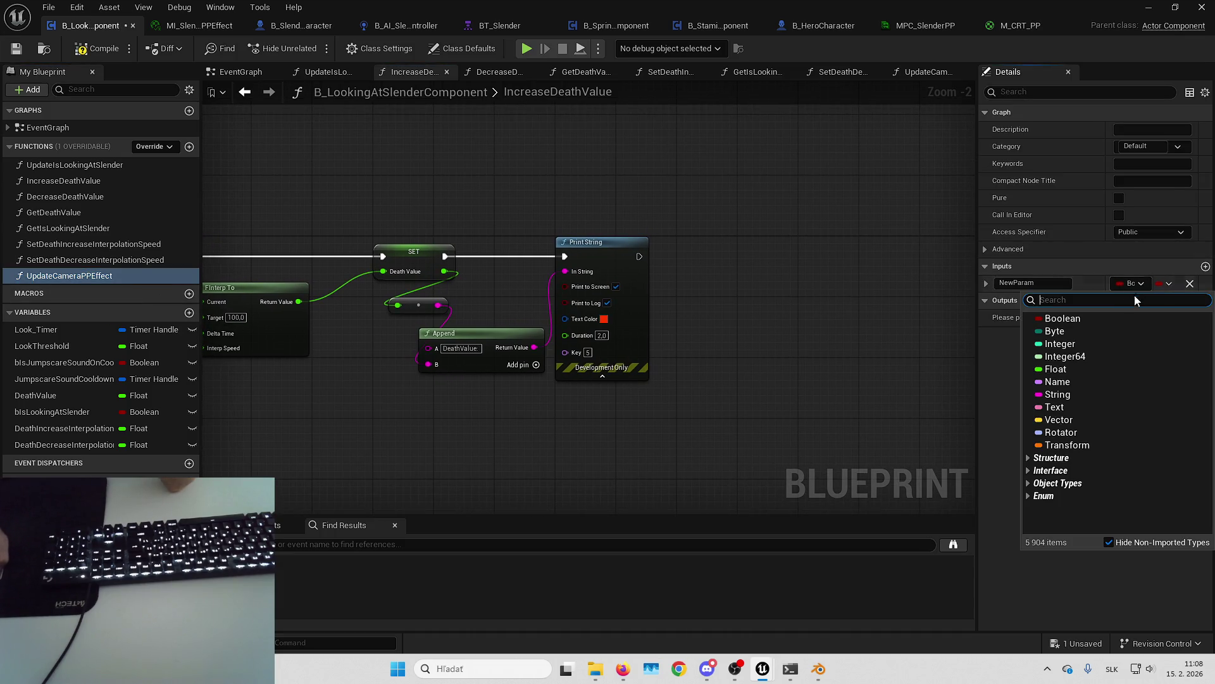
click(1071, 362)
click(1034, 286)
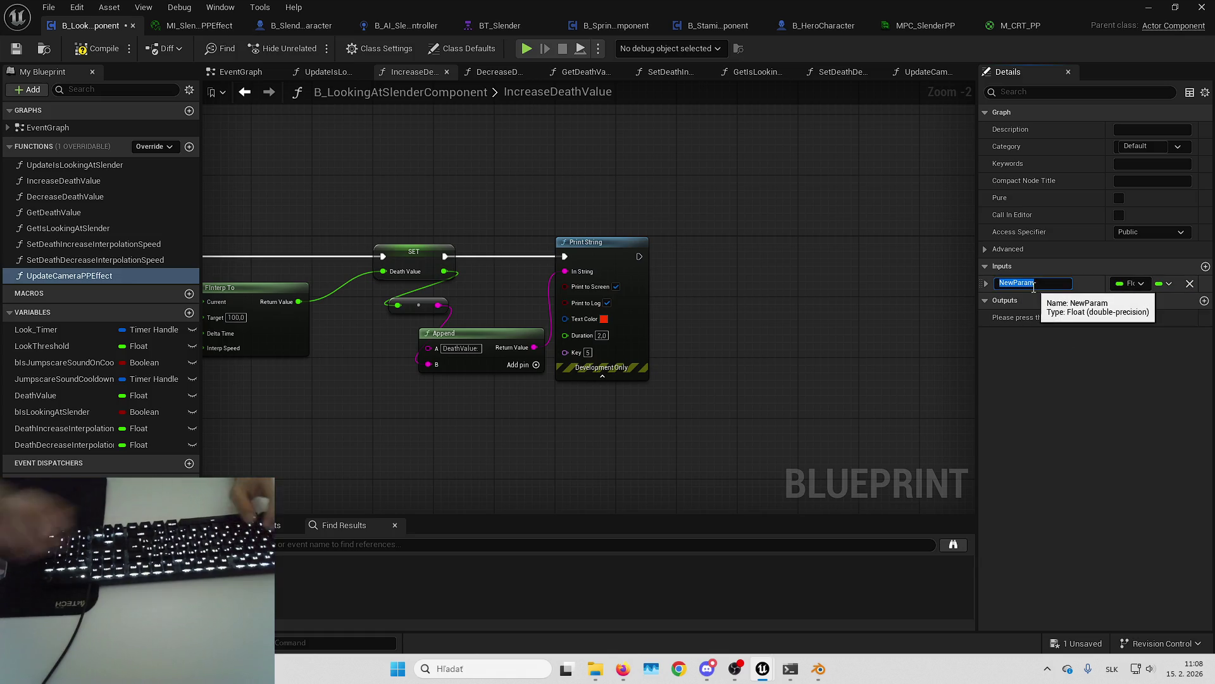
text(CurrentDeathValue)
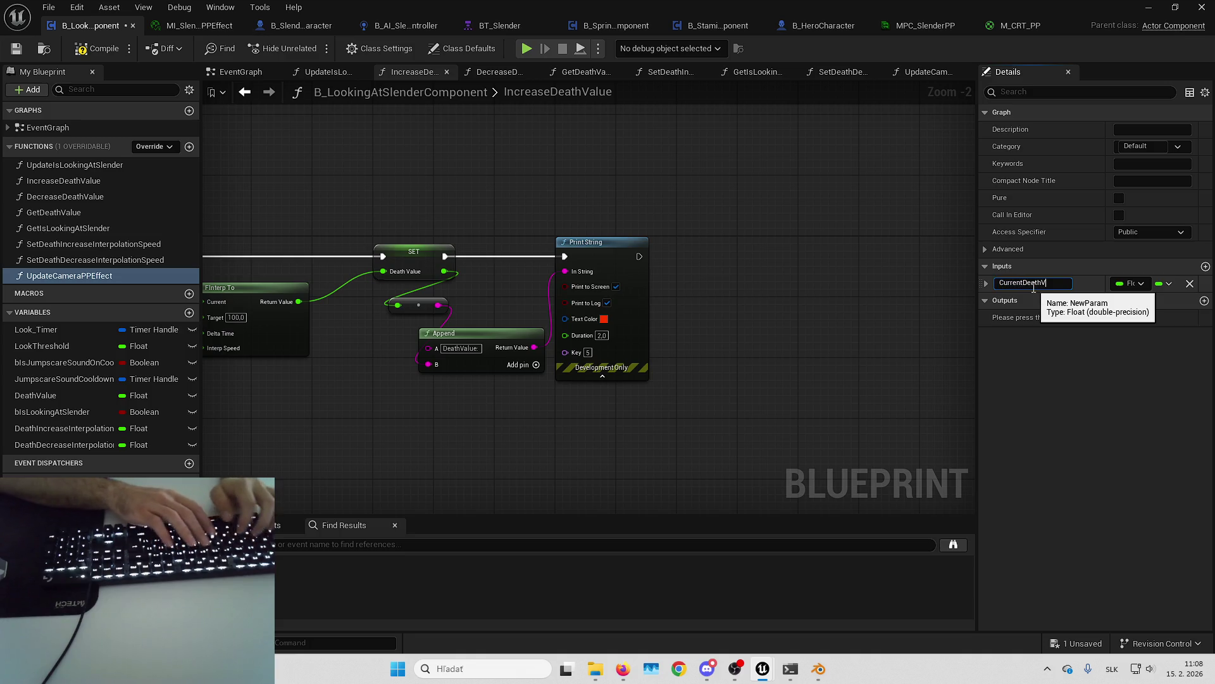
key(Return)
Step: Place an Update Camera PPEffect call after SET, with Print String running afterwards
mouse_move(63, 276)
mouse_down()
mouse_move(755, 267)
mouse_move(712, 233)
mouse_move(641, 257)
mouse_up()
drag(775, 256, 798, 256)
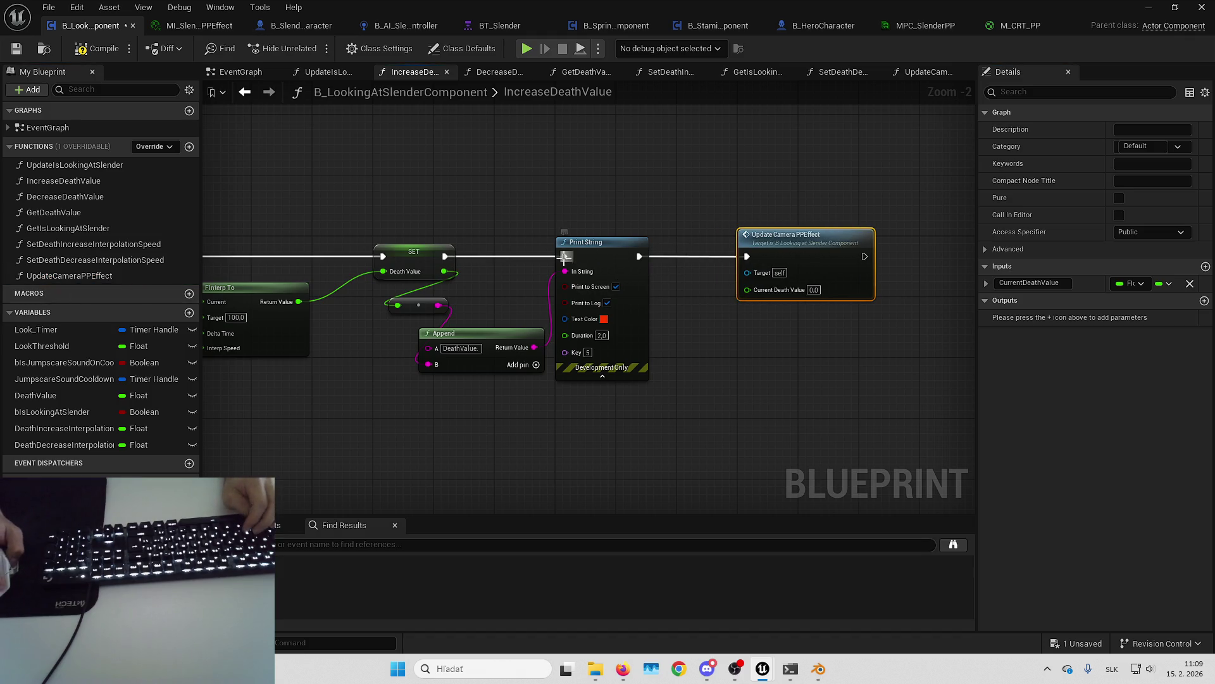
alt+click(638, 256)
drag(633, 252, 808, 313)
drag(747, 256, 447, 256)
drag(795, 262, 657, 260)
mouse_move(765, 314)
mouse_down()
mouse_move(848, 254)
mouse_move(663, 256)
mouse_move(523, 207)
mouse_move(744, 251)
mouse_move(684, 271)
mouse_up()
Step: Feed Death Value divided by 100 into the call's Current Death Value input
text(divide)
key(Return)
text(100)
drag(756, 274, 792, 273)
drag(733, 276, 831, 291)
drag(882, 341, 716, 327)
drag(567, 302, 704, 318)
drag(777, 292, 681, 293)
Step: Select the Update Camera PPEffect and Divide nodes for copying, then open DecreaseDeathValue
mouse_move(656, 193)
mouse_down()
mouse_move(590, 261)
mouse_move(522, 297)
mouse_up()
drag(522, 297, 596, 273)
double_click(96, 196)
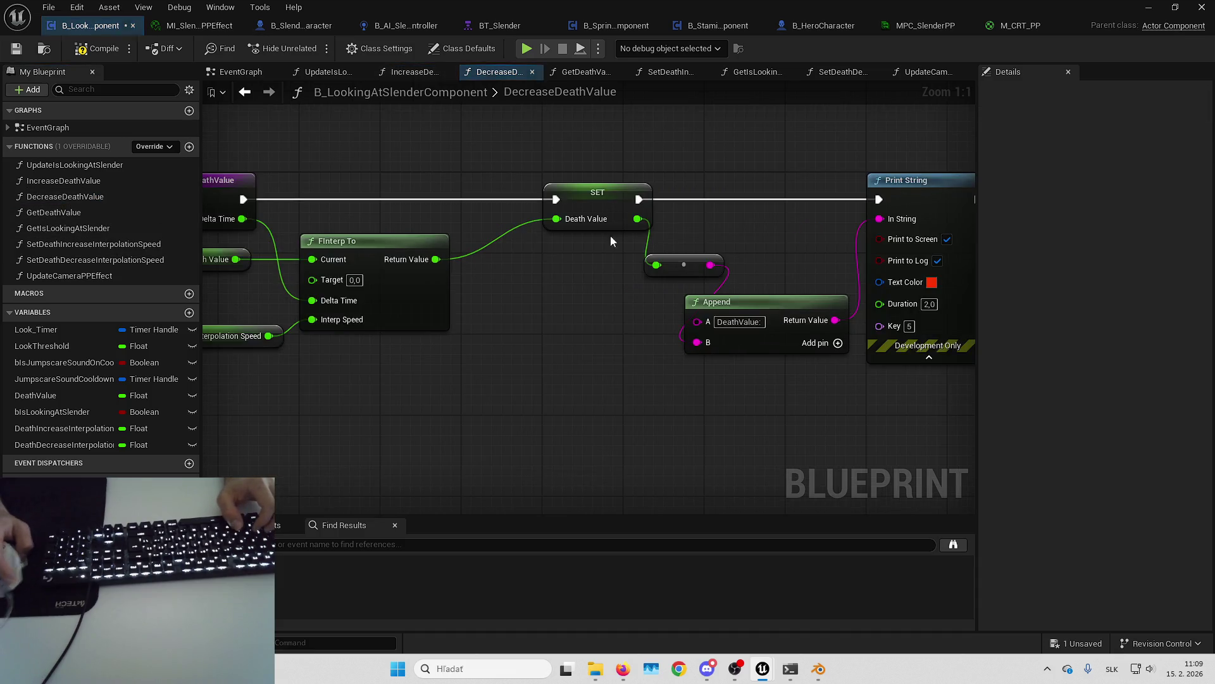
Step: Paste the copied Update Camera PPEffect and Divide nodes and run them after SET
drag(515, 242, 579, 354)
click(810, 232)
mouse_move(815, 232)
mouse_down()
mouse_move(822, 250)
mouse_move(841, 241)
mouse_up()
click(372, 311)
key(ctrl+v)
mouse_move(497, 279)
mouse_down()
mouse_move(536, 226)
mouse_move(553, 228)
mouse_up()
mouse_move(456, 246)
mouse_down()
mouse_move(320, 241)
mouse_move(480, 245)
mouse_move(311, 242)
mouse_move(405, 323)
mouse_move(472, 330)
mouse_up()
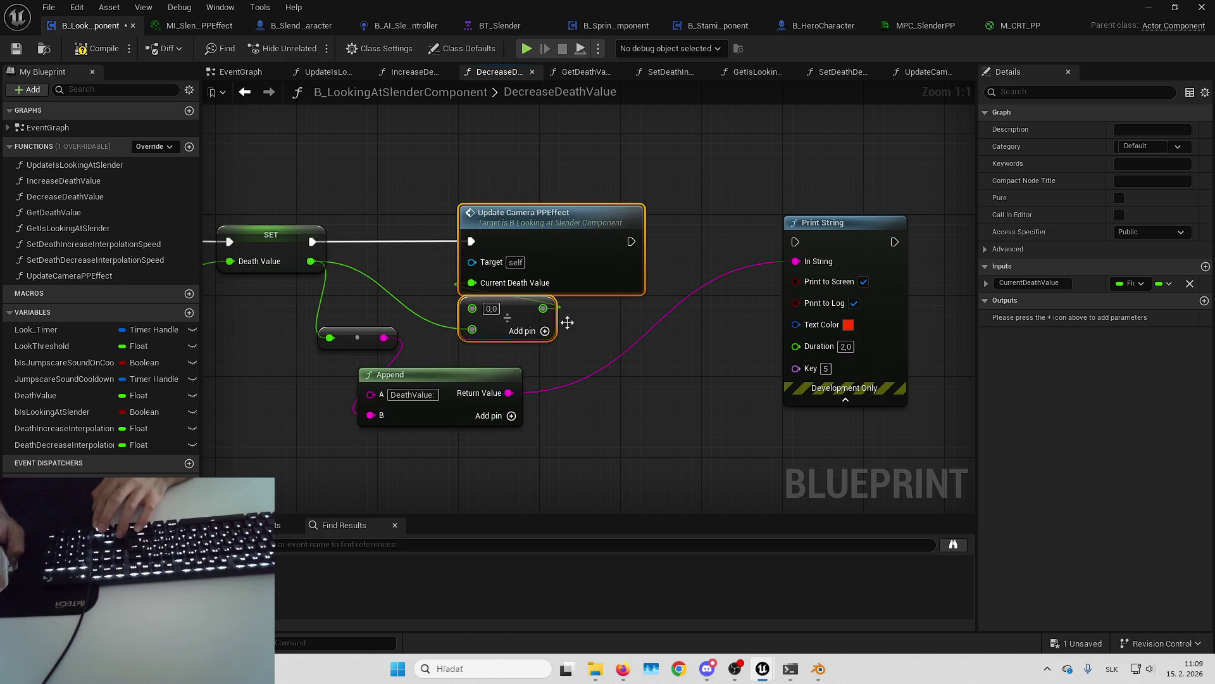
Step: Wire Death Value into Divide, reconnect Print String after the call, and save
click(571, 313)
key(ctrl+z)
drag(334, 245, 495, 291)
drag(655, 232, 817, 225)
key(ctrl+s)
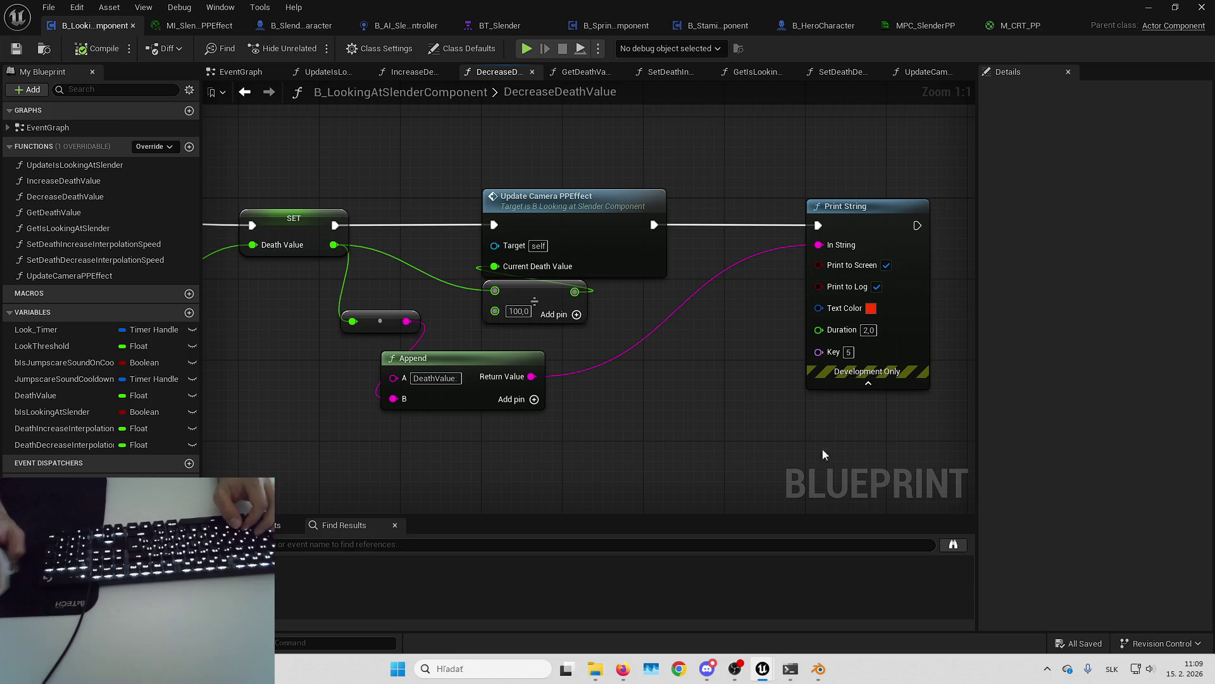
click(1148, 7)
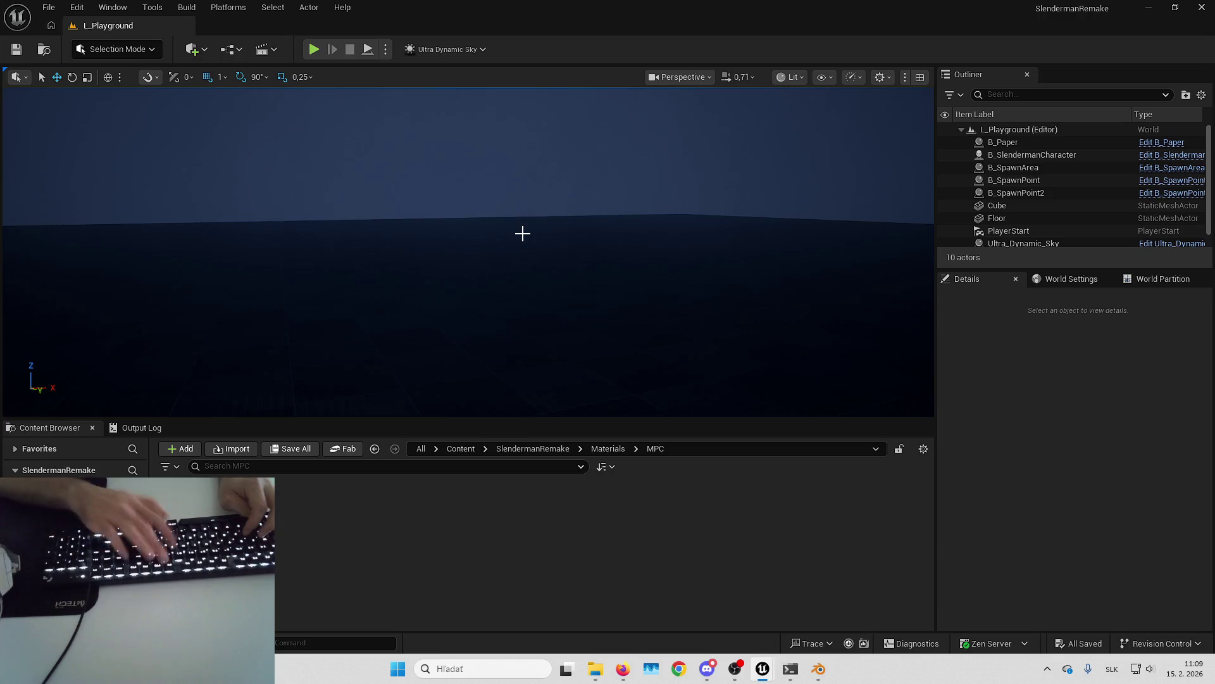
Step: Play the level fullscreen, walk forward to check the CRT noise, then stop
key(alt+p)
key(F11)
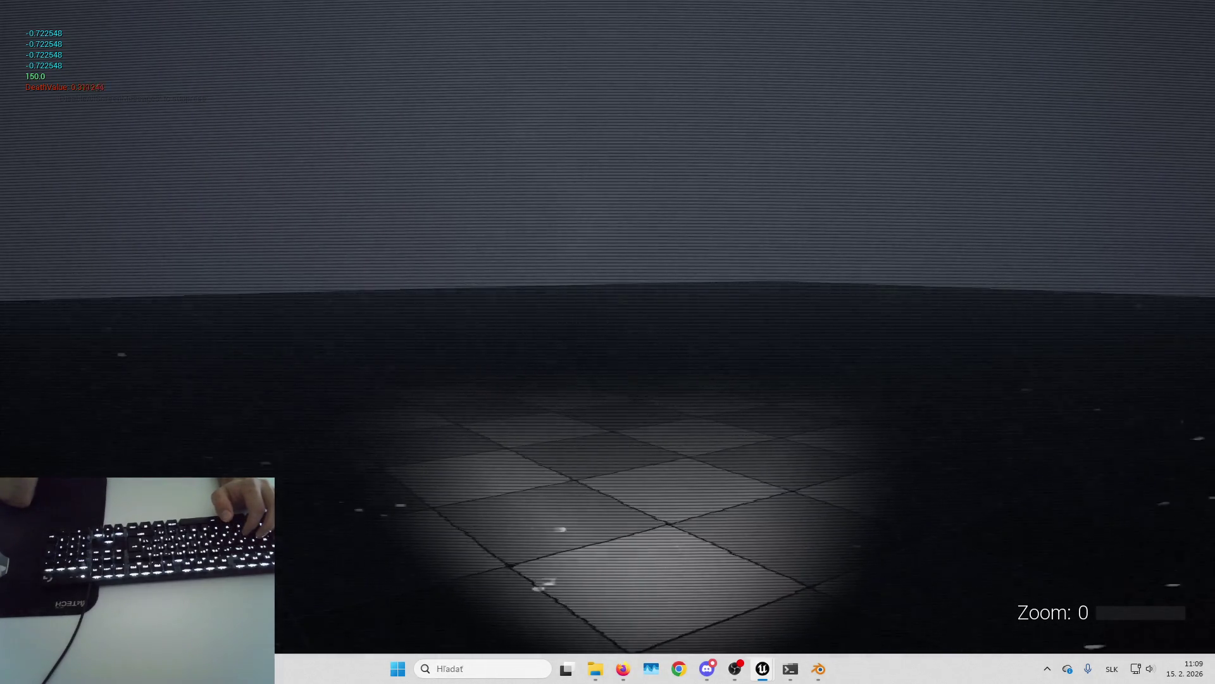
key(w)
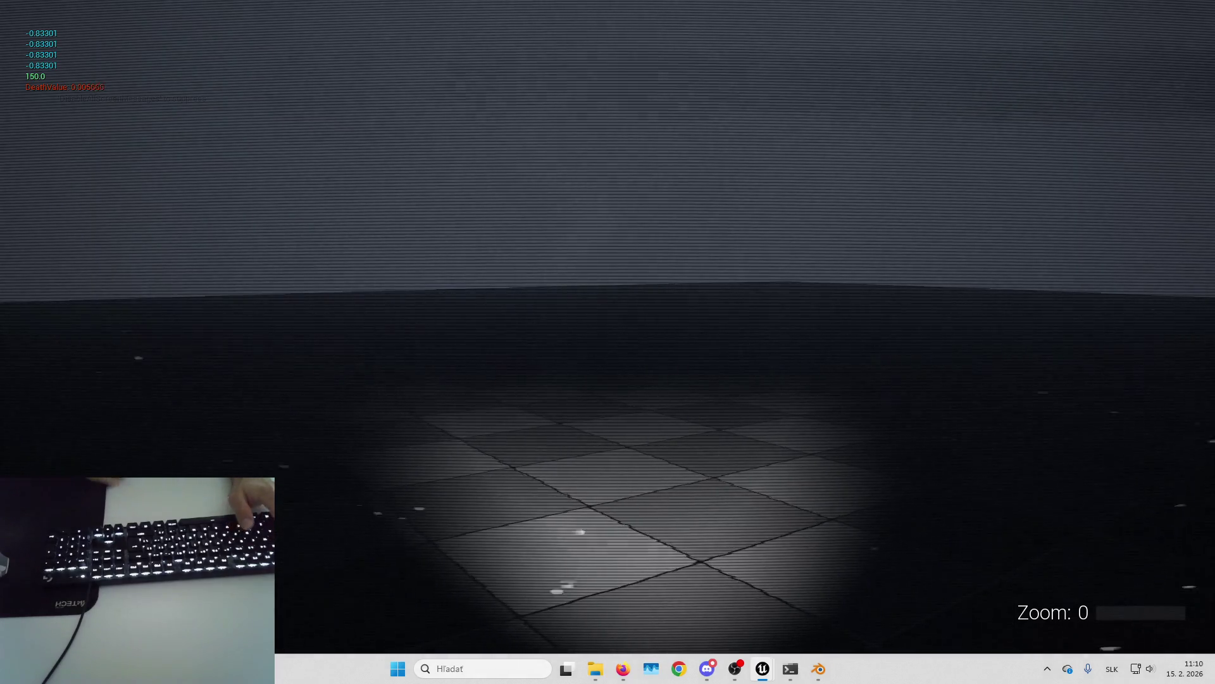
key(Escape)
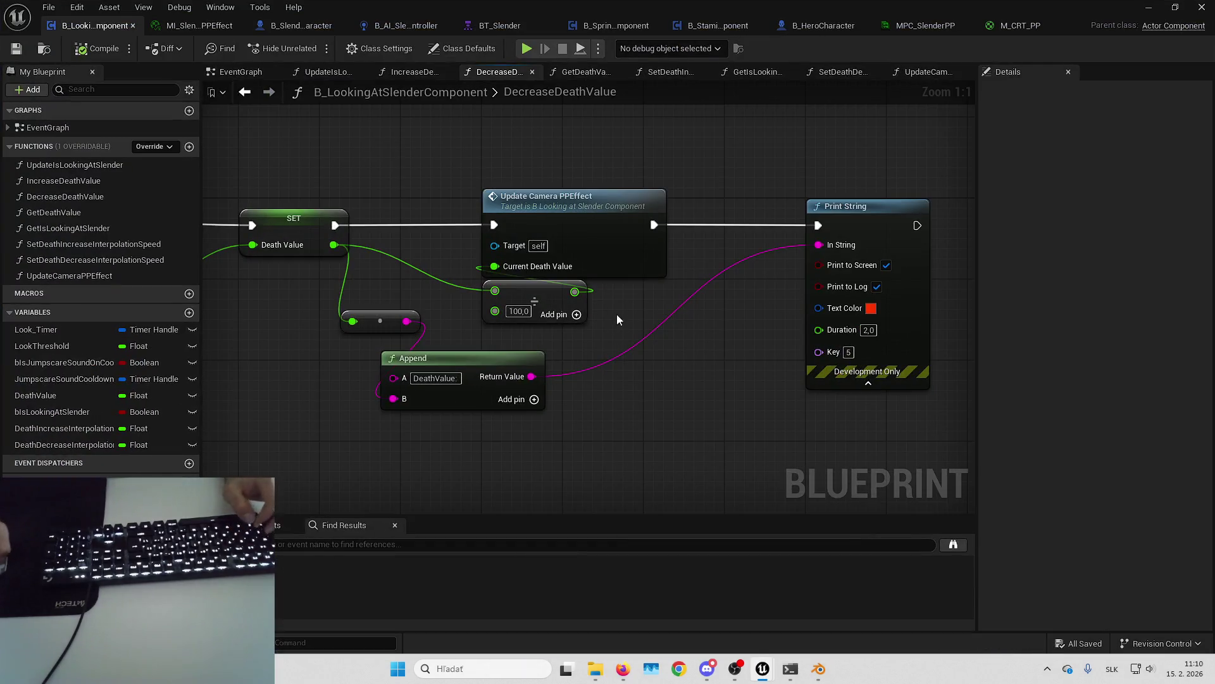
Step: In UpdateCameraPPEffect, wire Current Death Value into the SlenderPPIntensity Target Value
drag(569, 283, 805, 308)
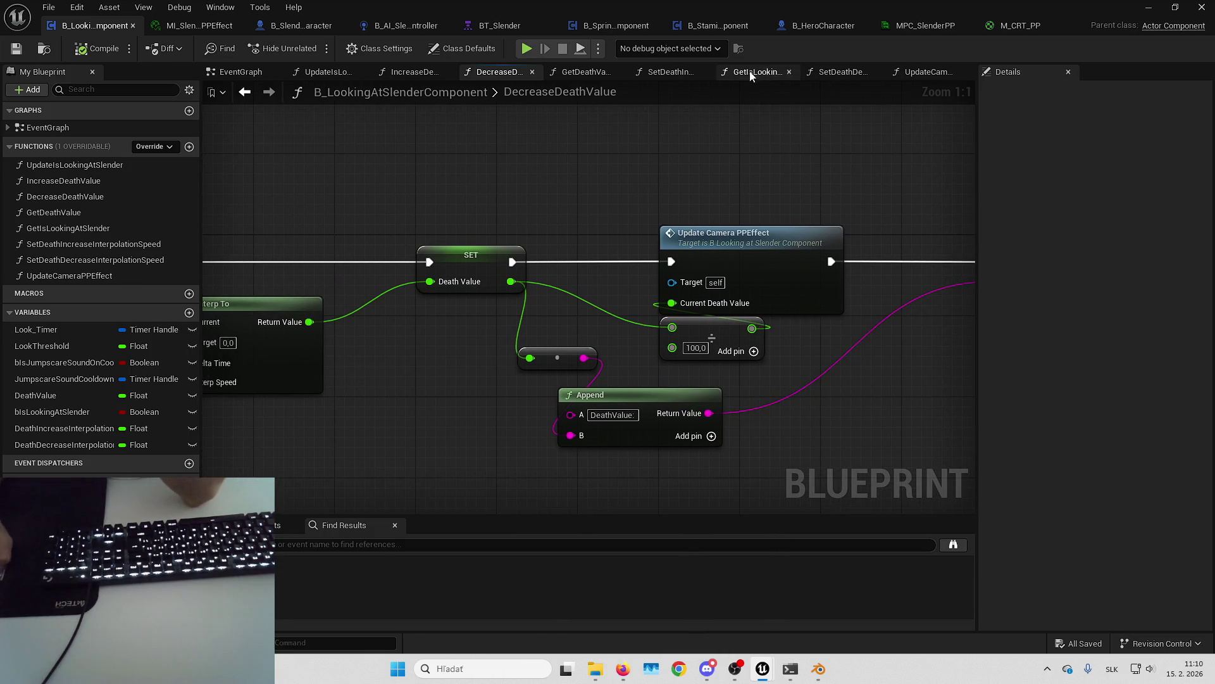
double_click(728, 245)
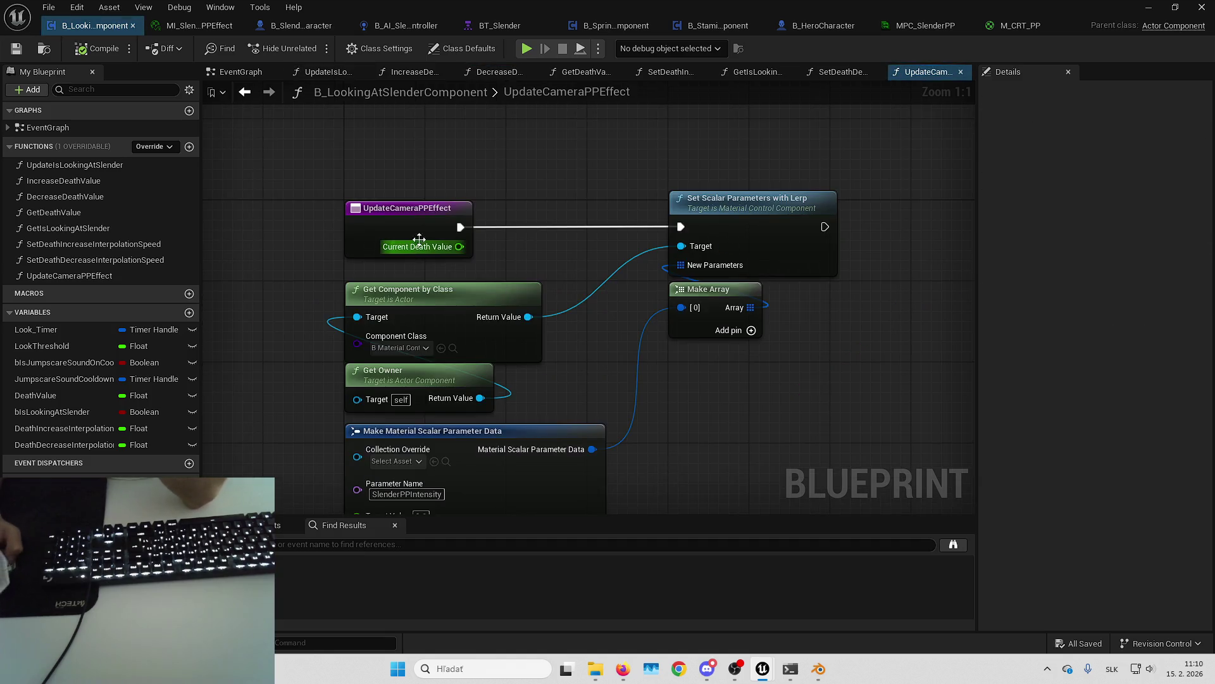
mouse_move(510, 256)
mouse_down()
mouse_move(770, 127)
mouse_move(687, 176)
mouse_up()
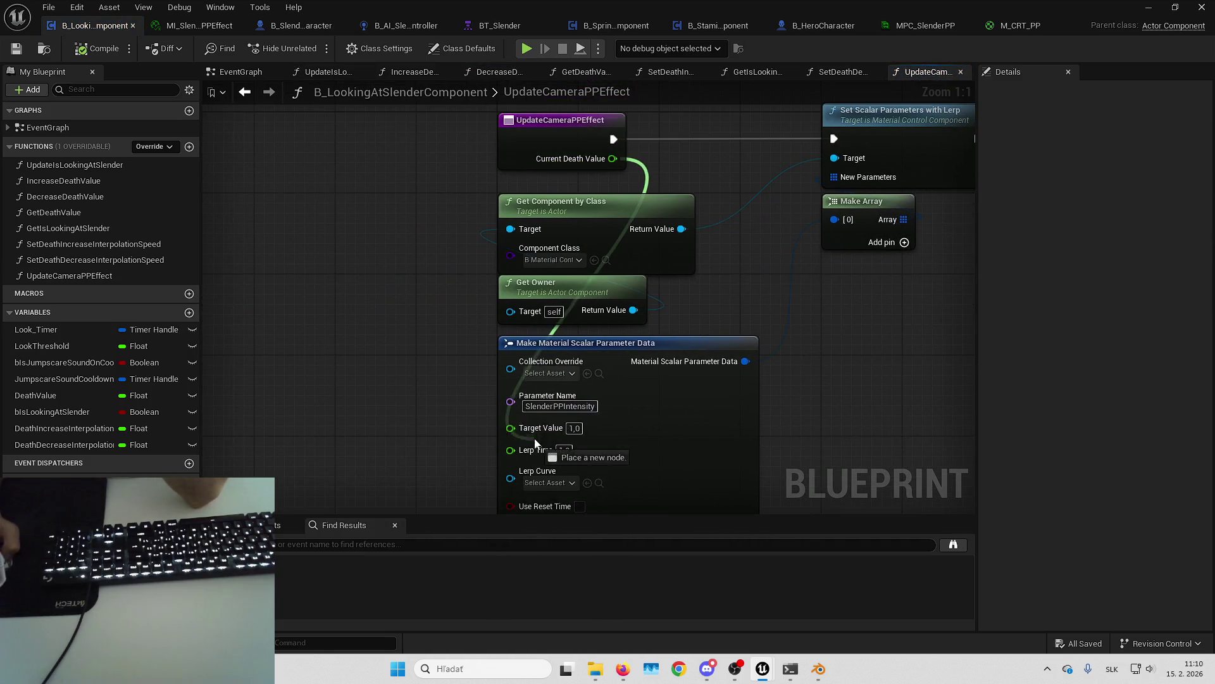
drag(534, 431, 534, 431)
mouse_move(632, 385)
mouse_down()
mouse_move(919, 356)
mouse_move(934, 313)
mouse_move(783, 302)
mouse_up()
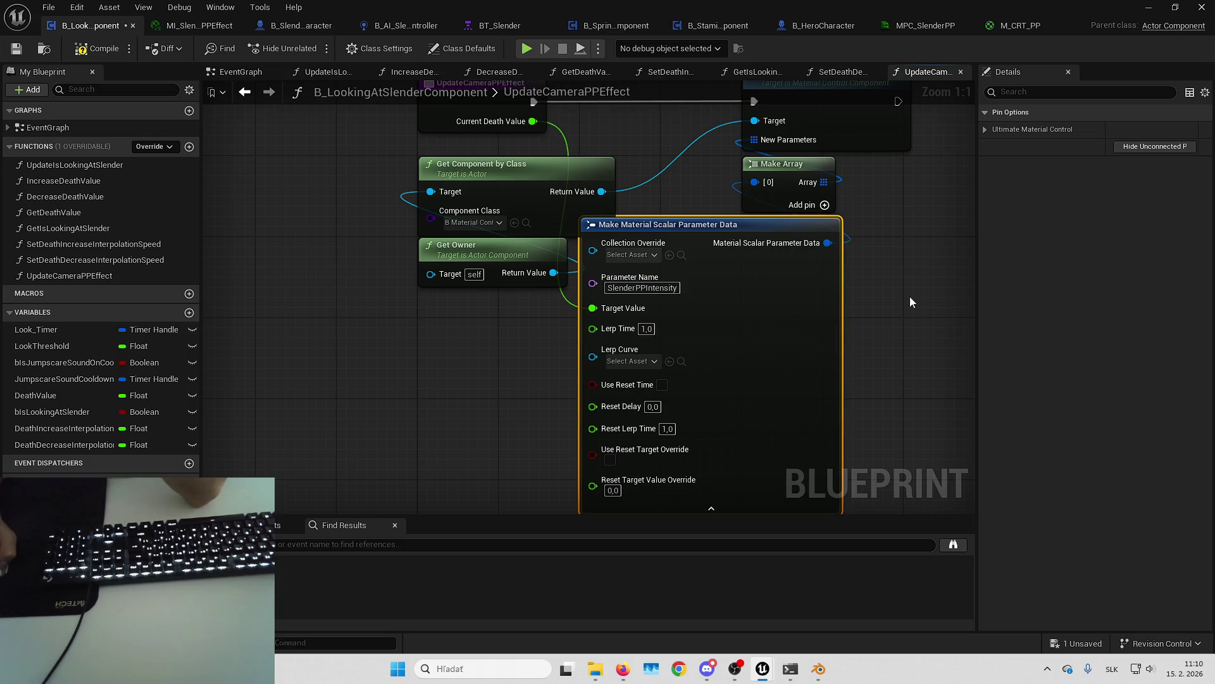
drag(747, 92, 554, 163)
mouse_move(643, 162)
mouse_down()
mouse_move(608, 266)
mouse_move(776, 269)
mouse_up()
drag(462, 180, 519, 132)
click(519, 132)
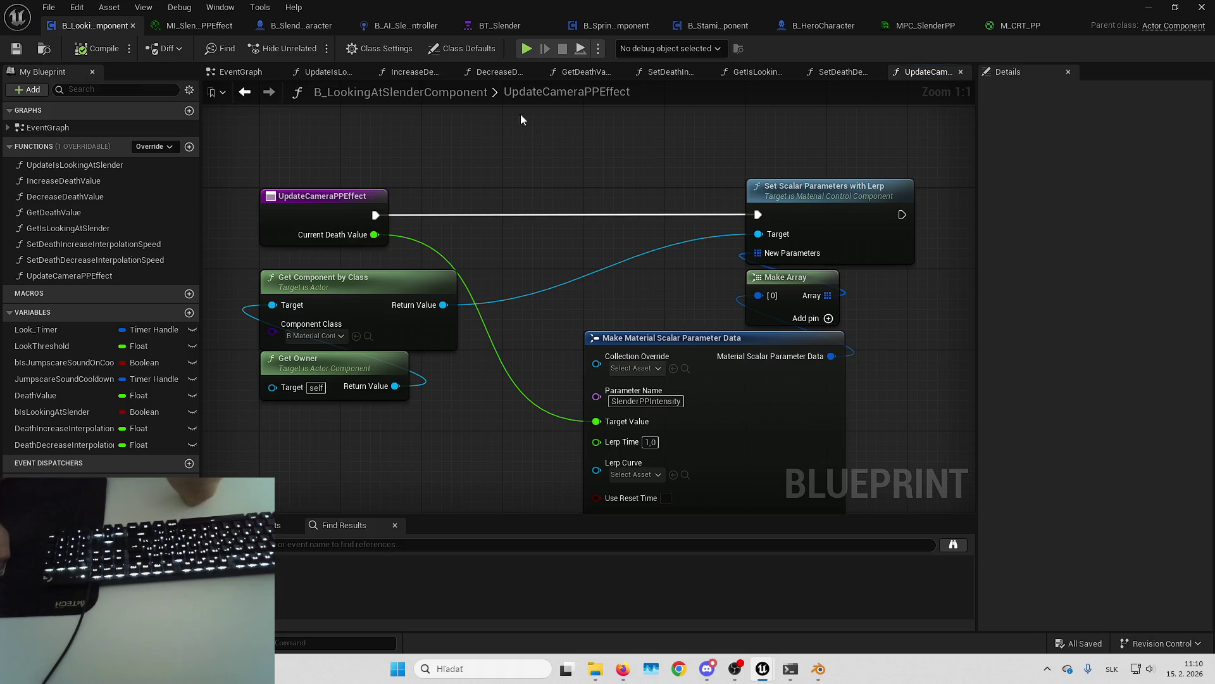
Step: Delete the Begin Play camera-effect call and connect Begin Play directly to Set Timer by Event
click(240, 72)
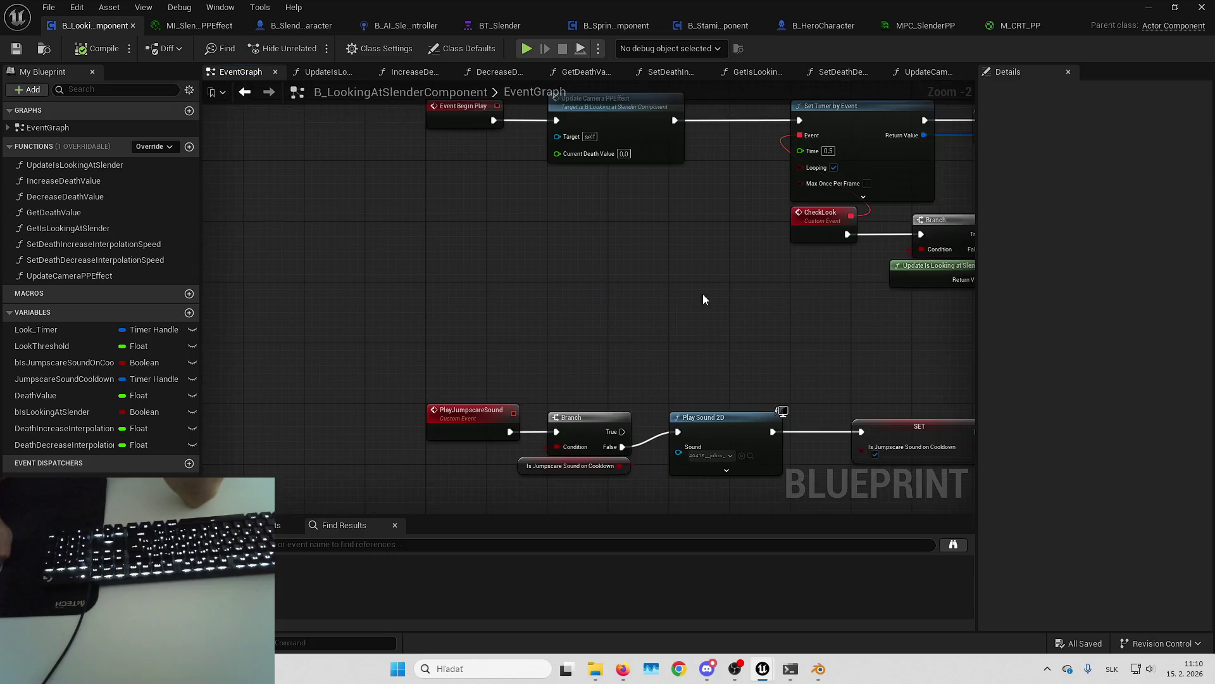
click(586, 380)
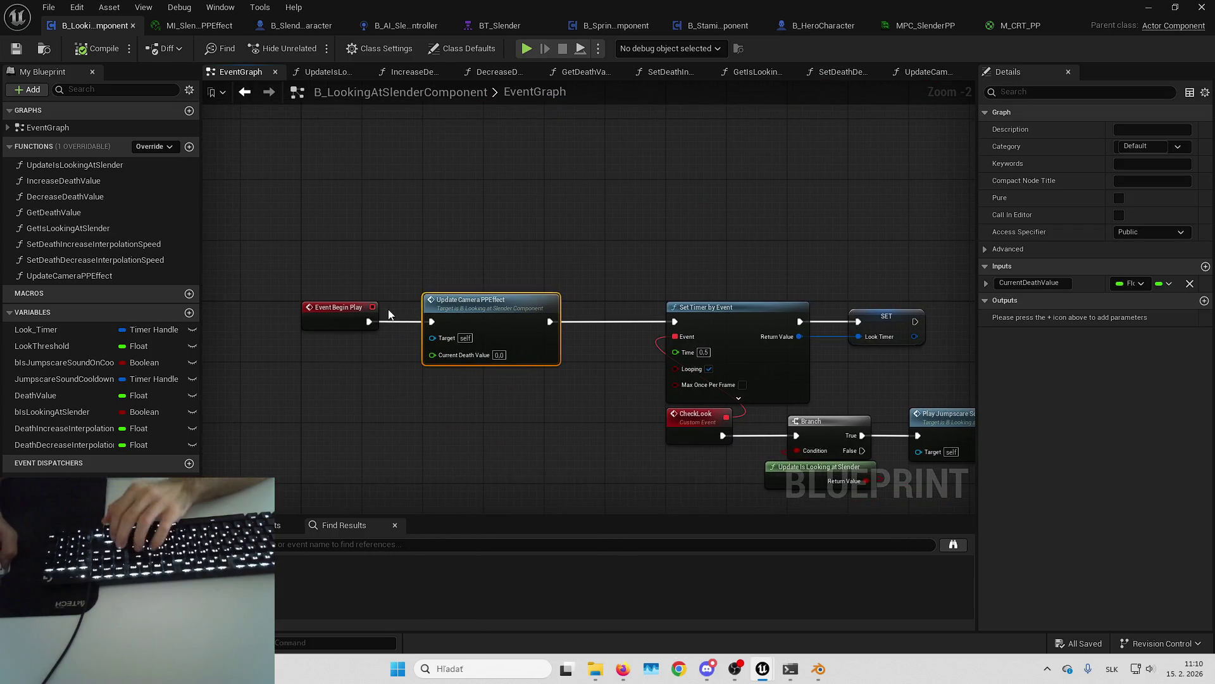
key(Delete)
drag(369, 321, 675, 321)
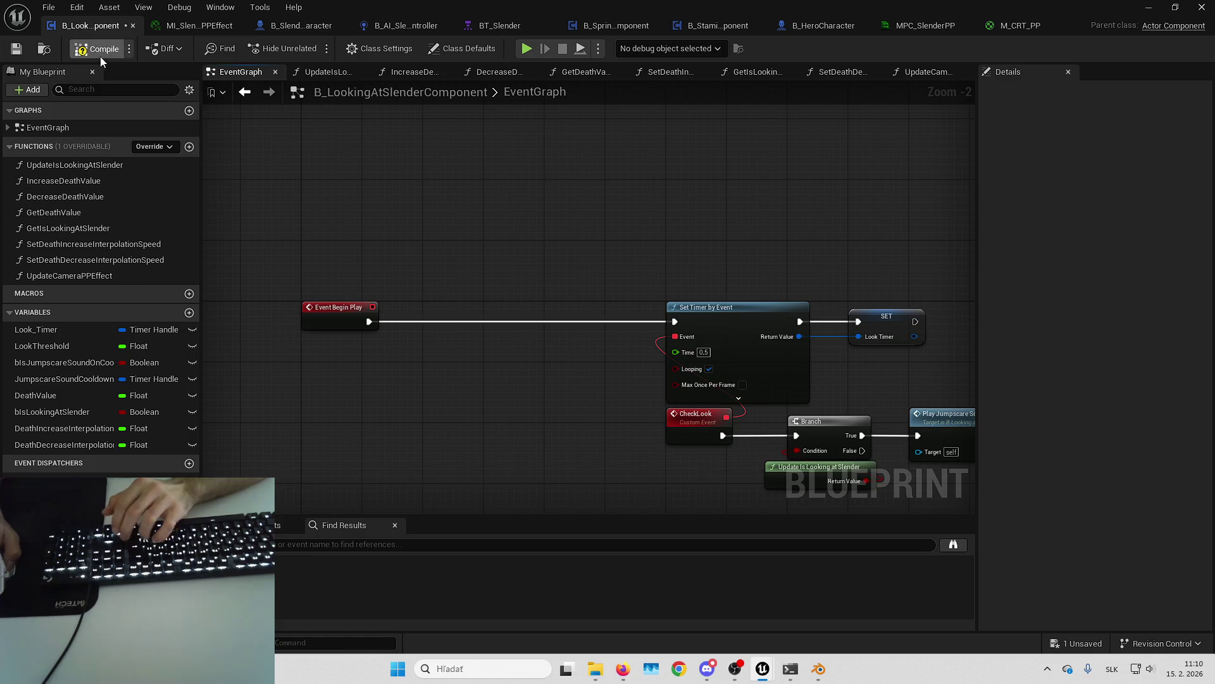
click(1149, 8)
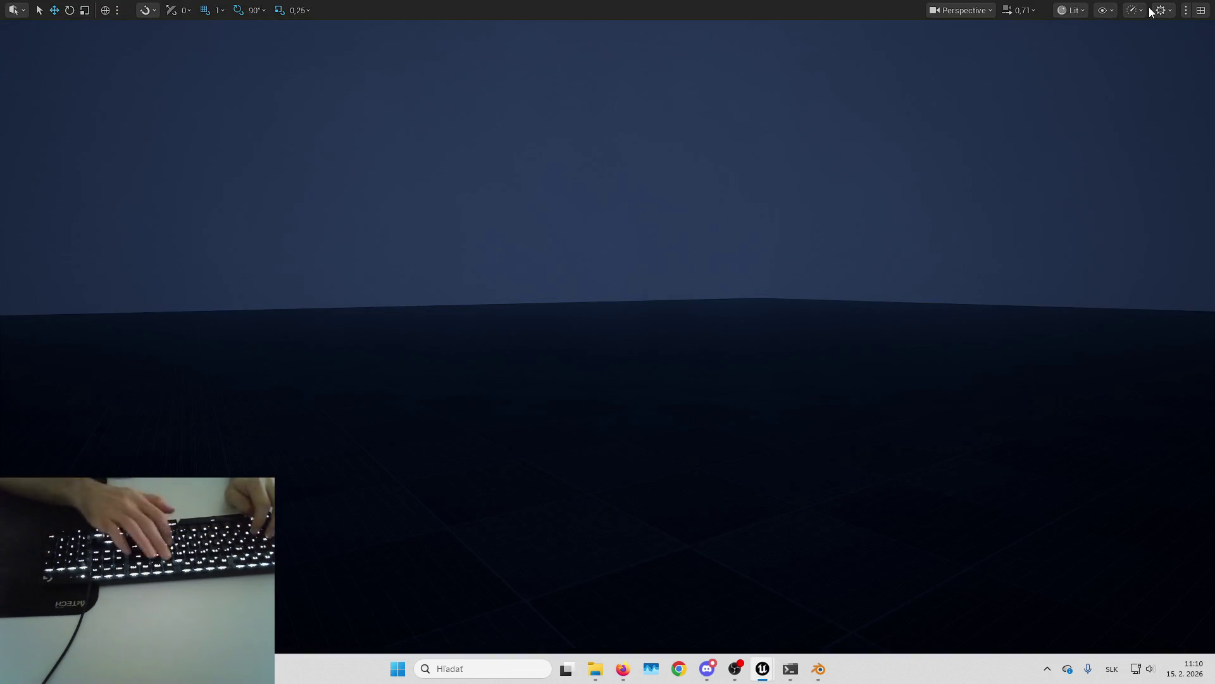
Step: Run another quick L_Playground play-test in the editor, then stop it
key(alt+p)
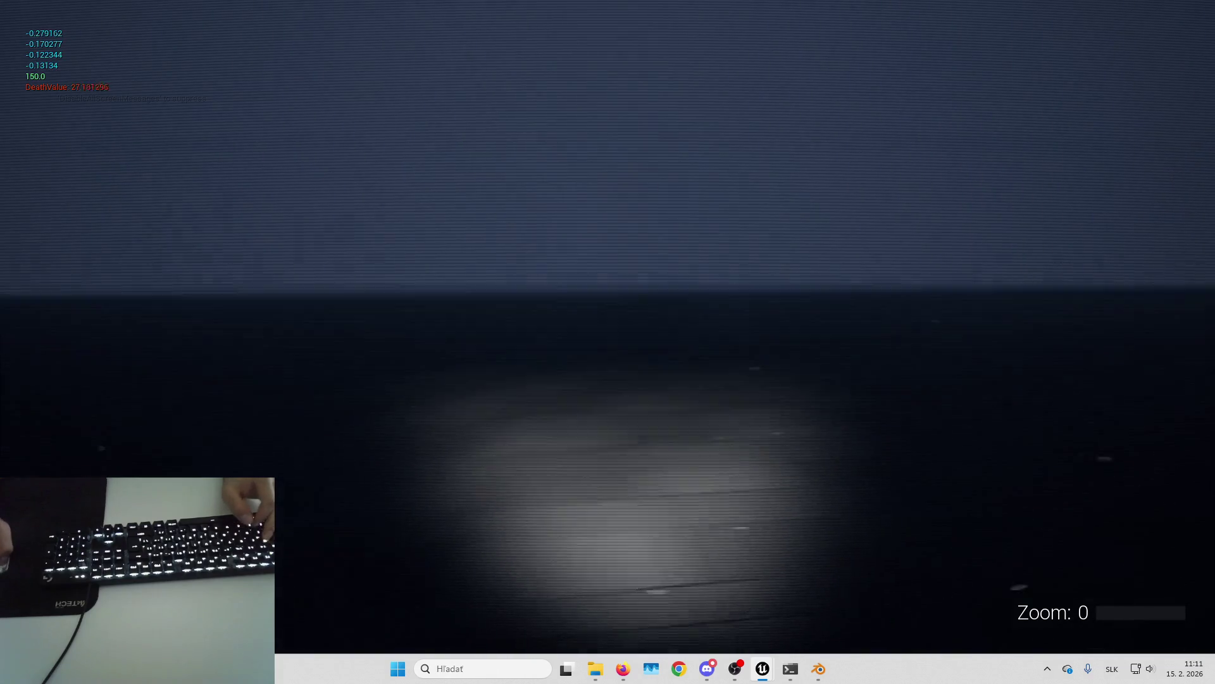
key(Escape)
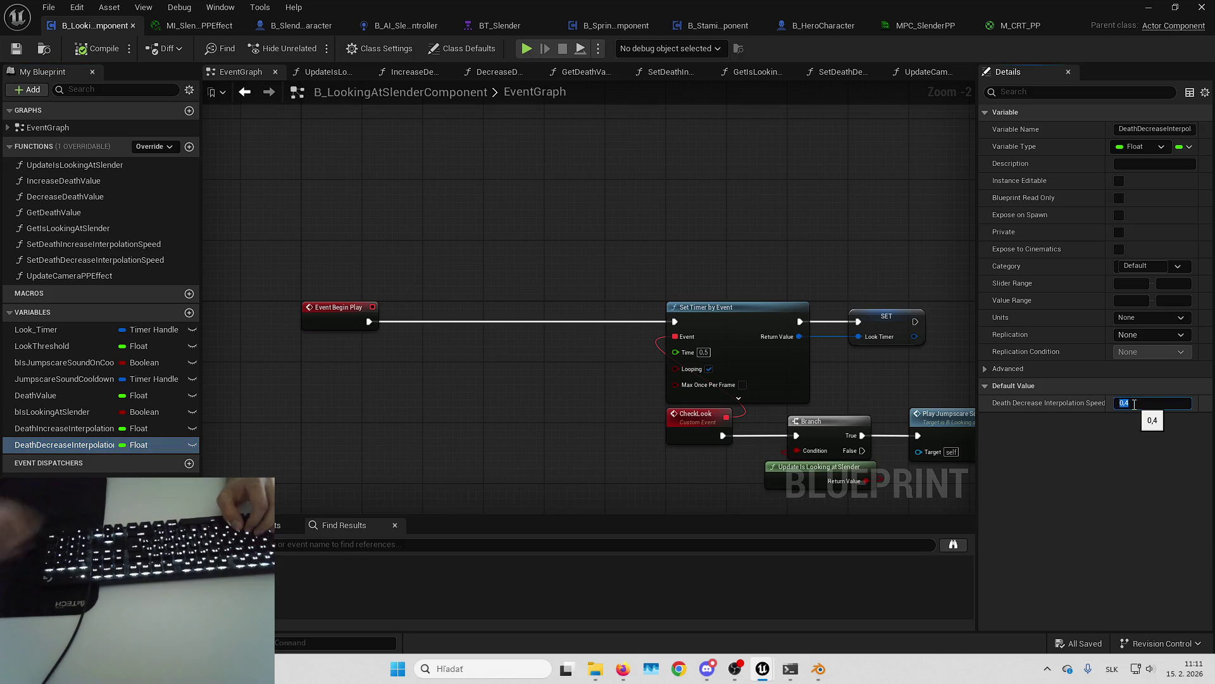
Step: Play the level, looking around and turning toward the box and Slender, then stop
key(alt+p)
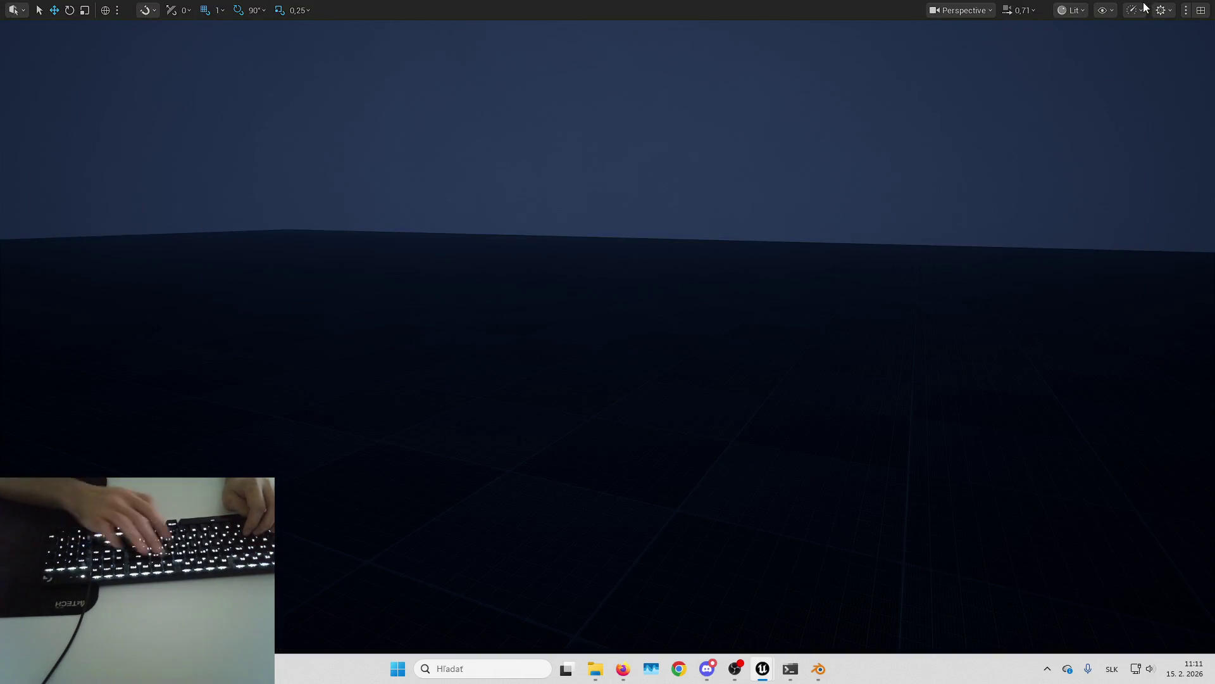
key(w)
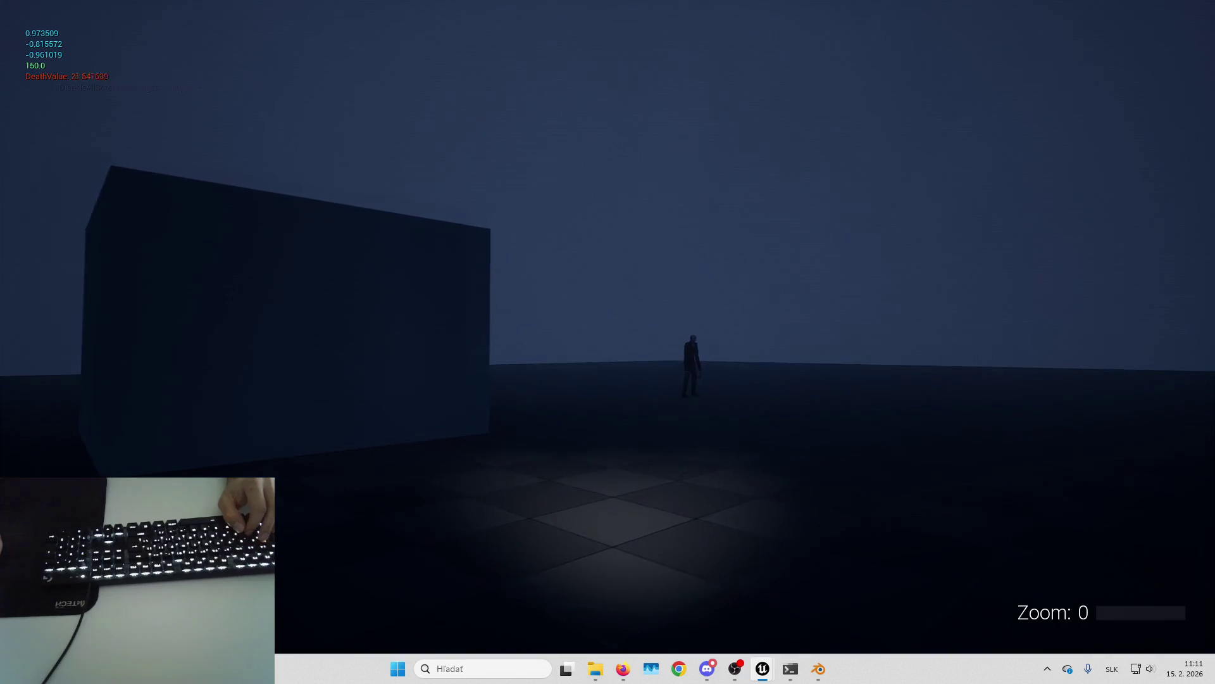
key(w)
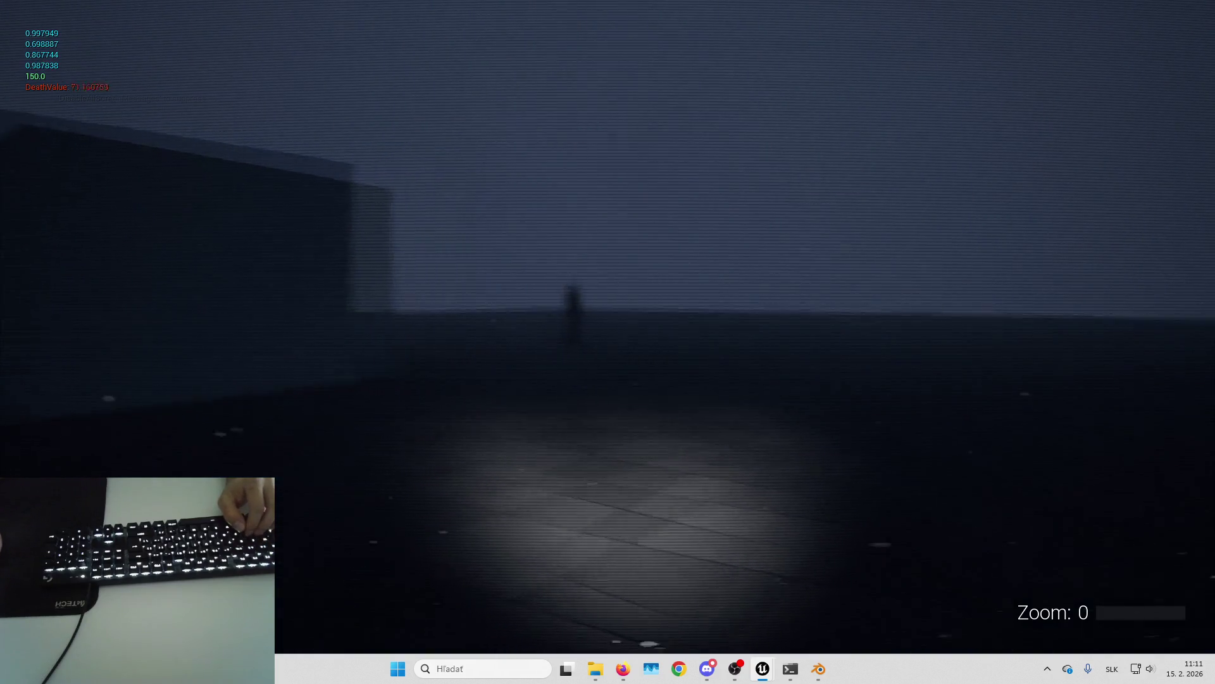
key(Right)
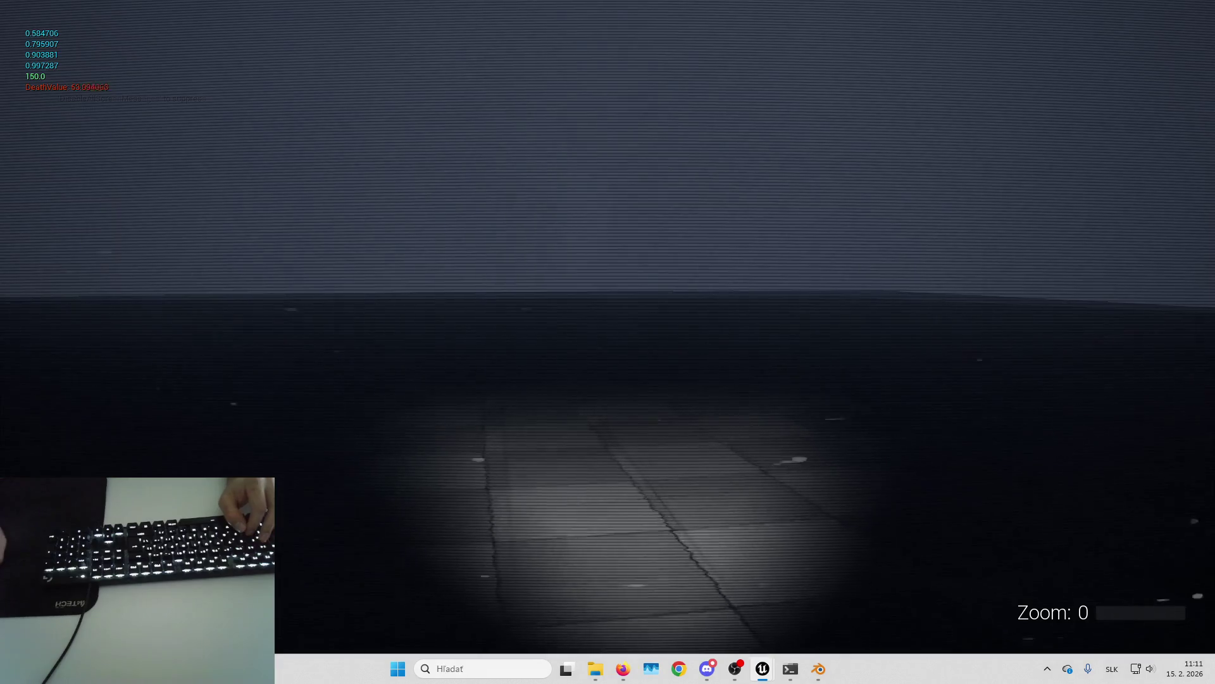
key(Right)
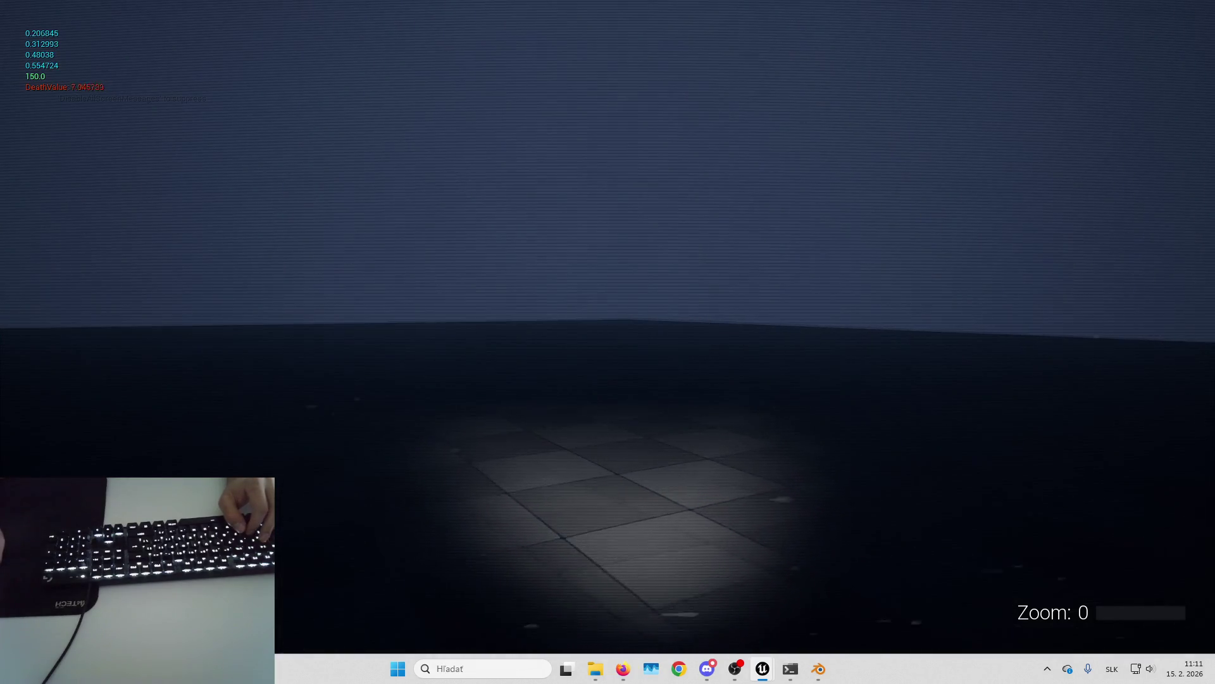
key(Right)
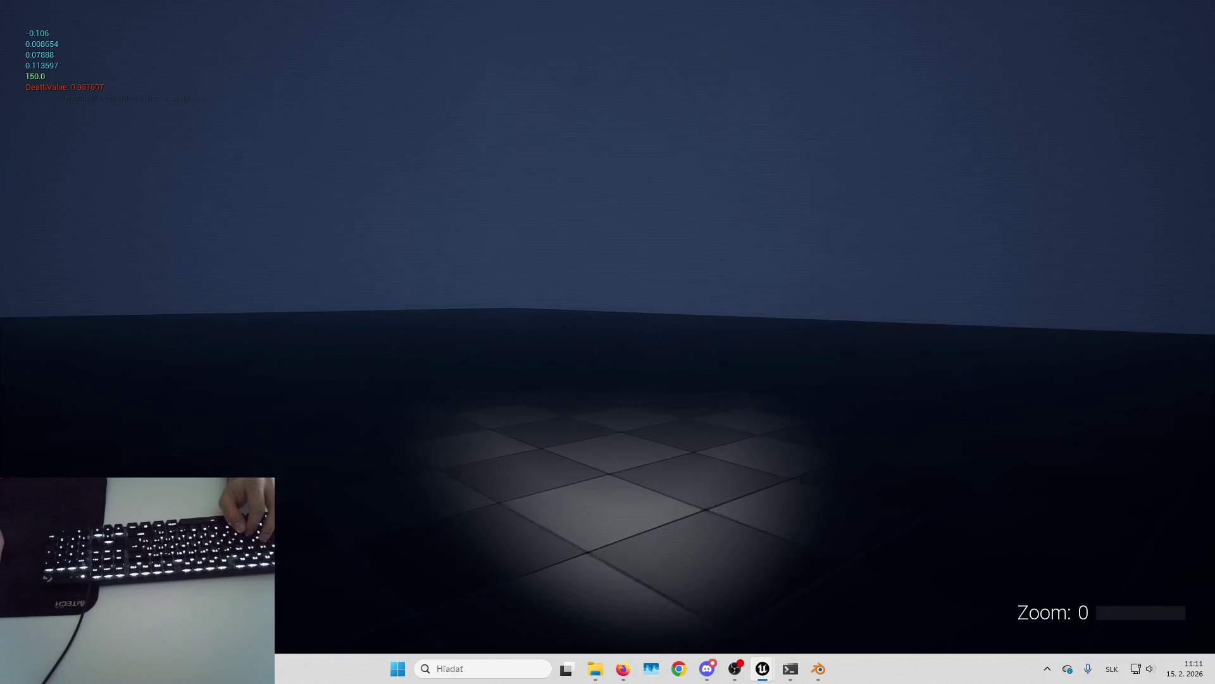
key(Right)
key(Right)
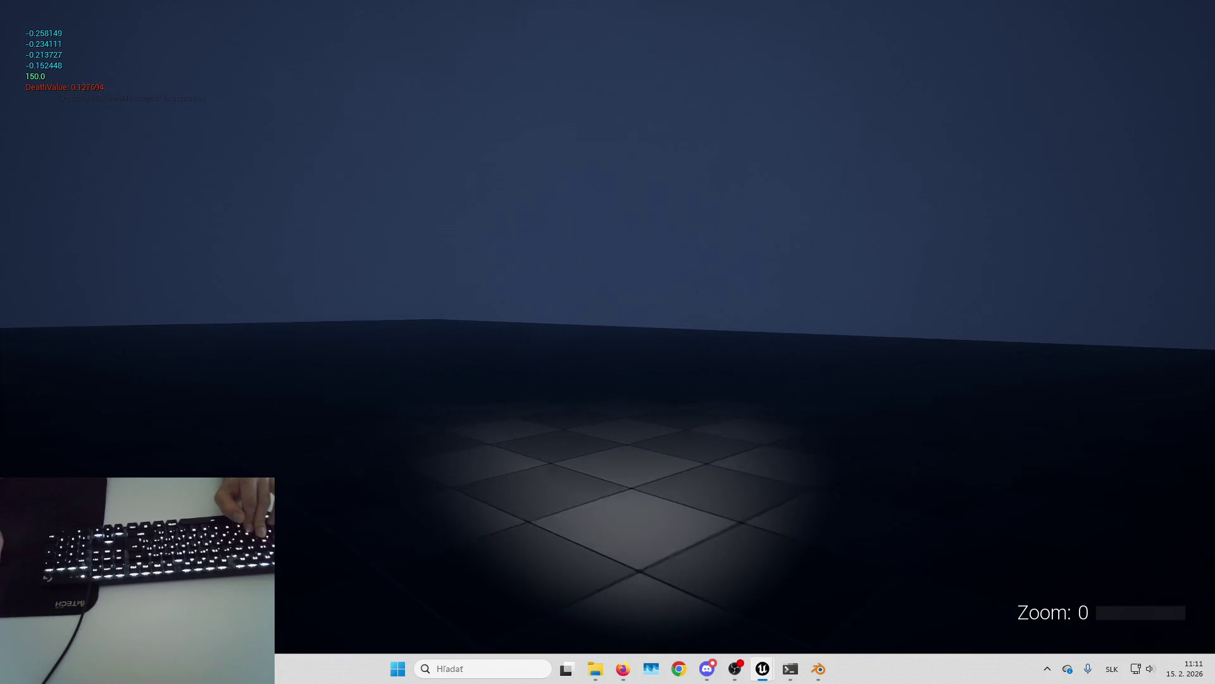
key(Right)
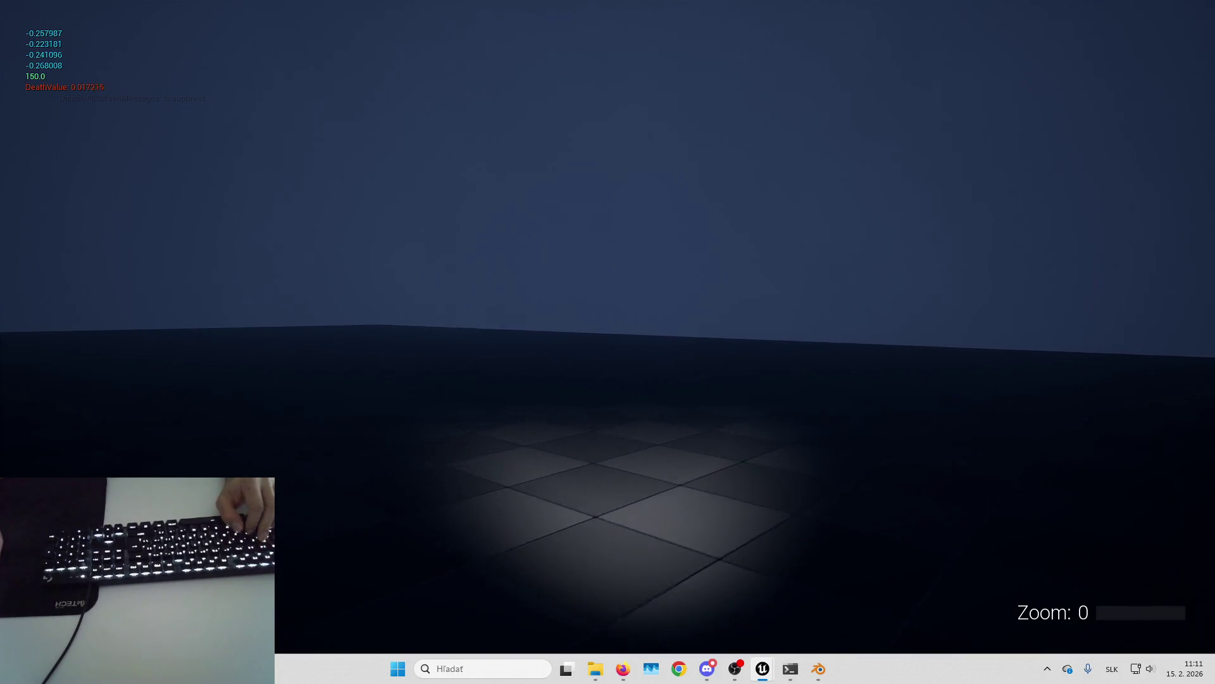
key(Down)
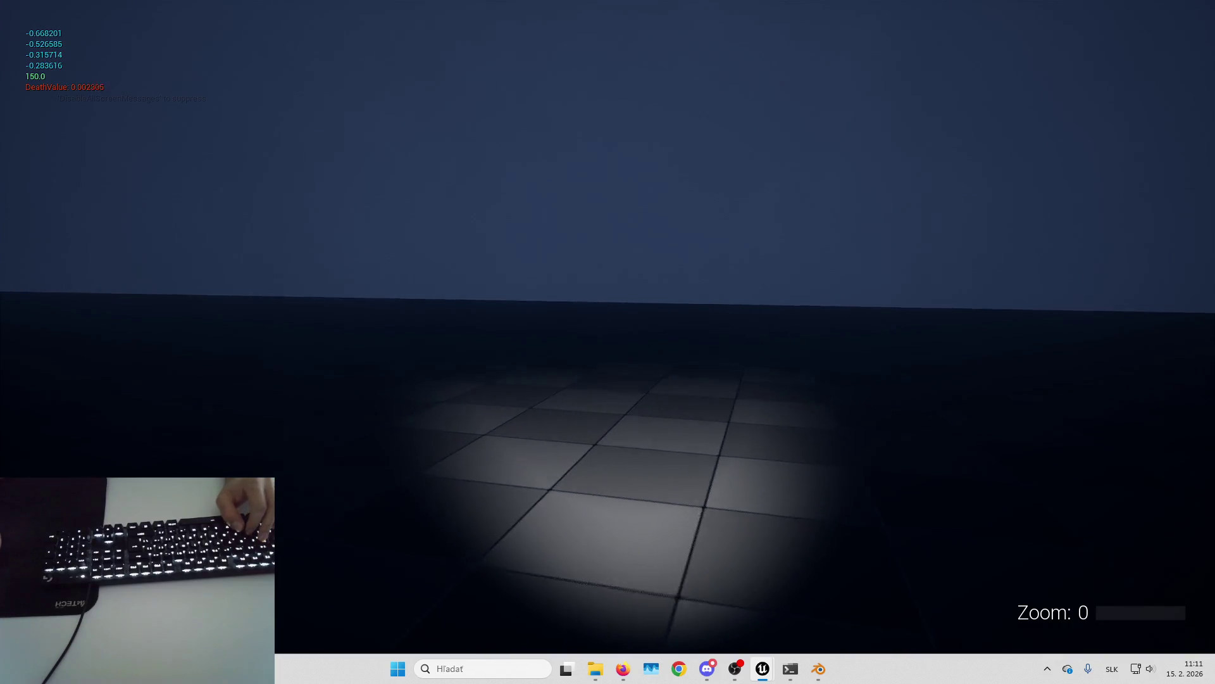
key(Up)
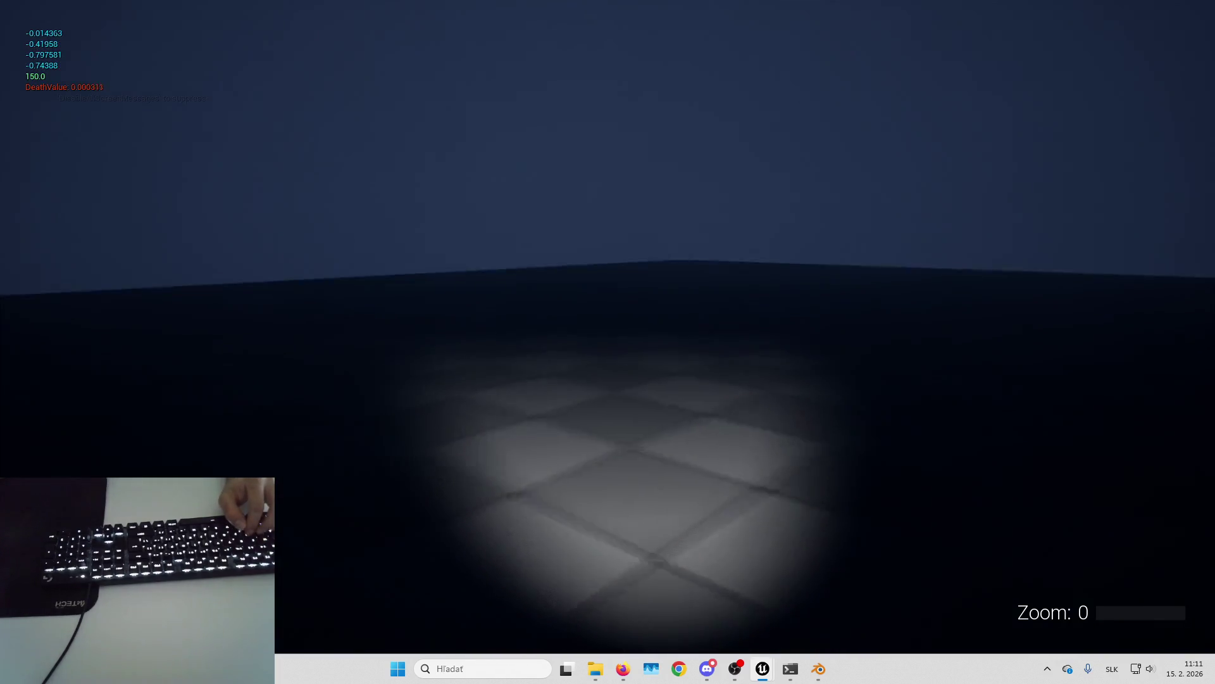
key(Right)
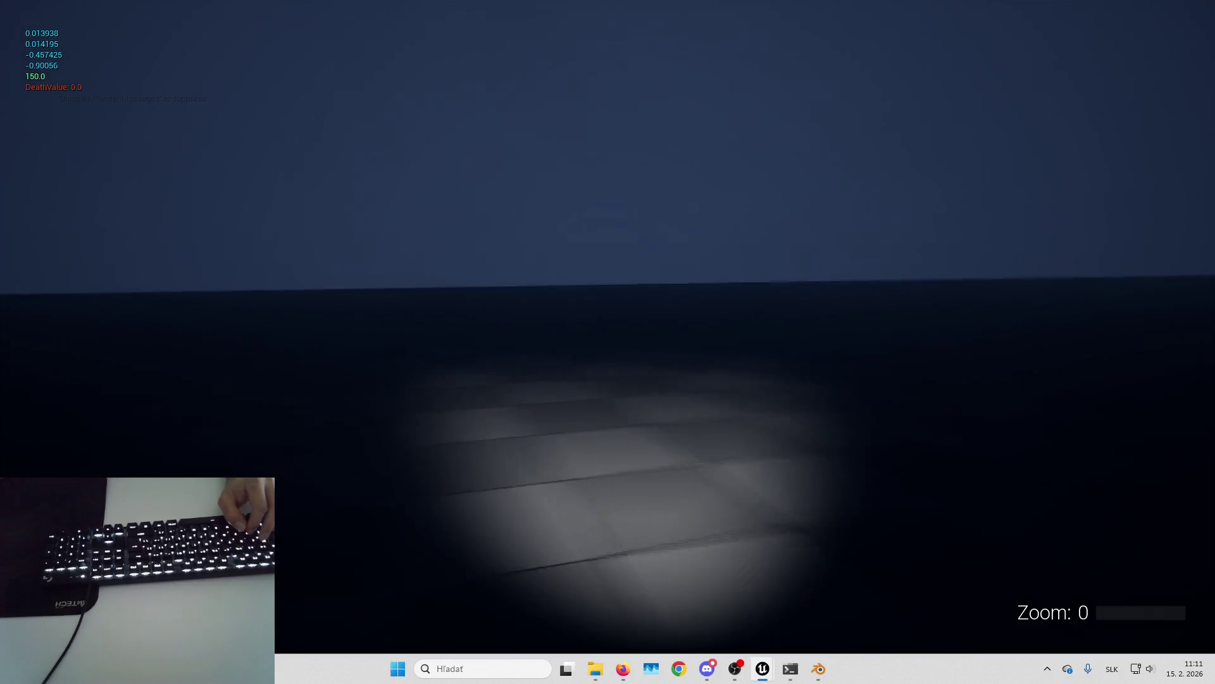
key(Right)
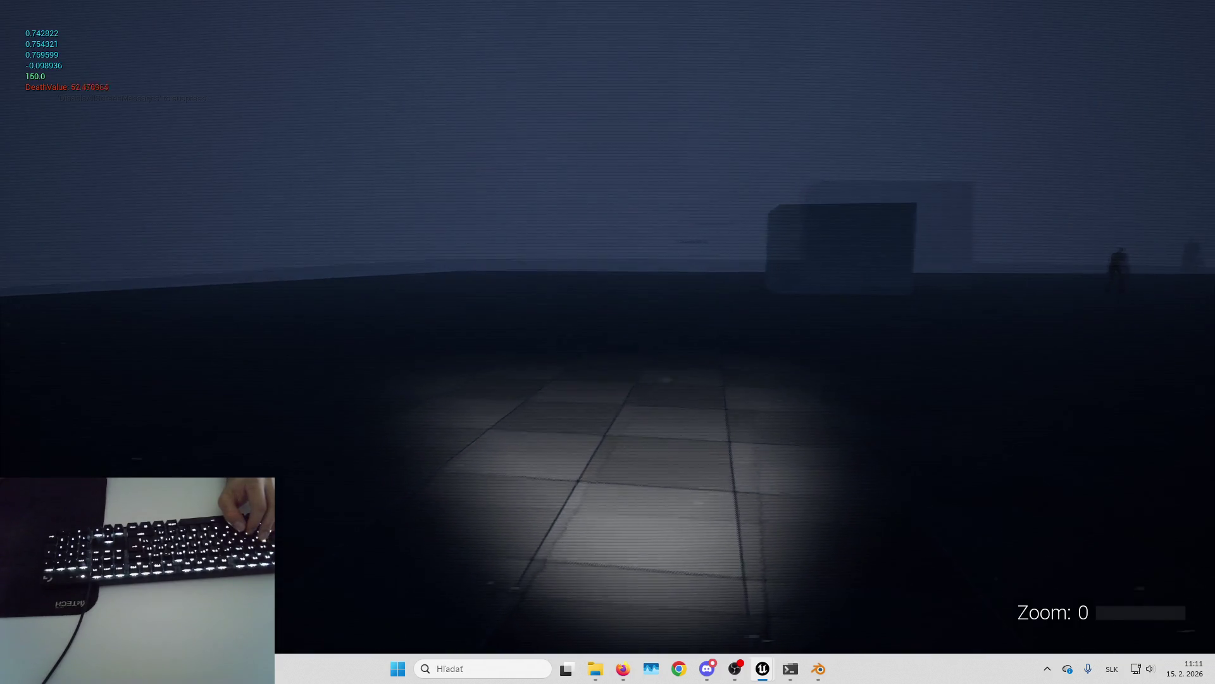
key(Left)
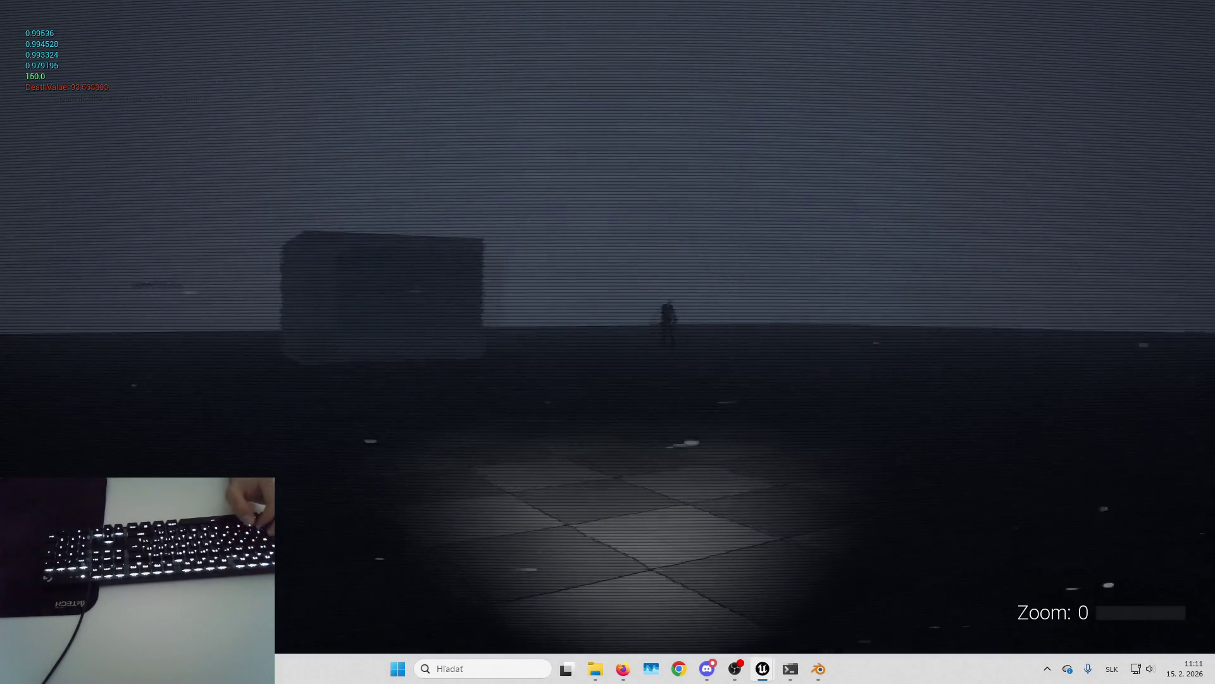
key(Escape)
Step: Return to the B_LookingAtSlender blueprint and open the UpdateCameraPPEffect function graph
mouse_move(765, 672)
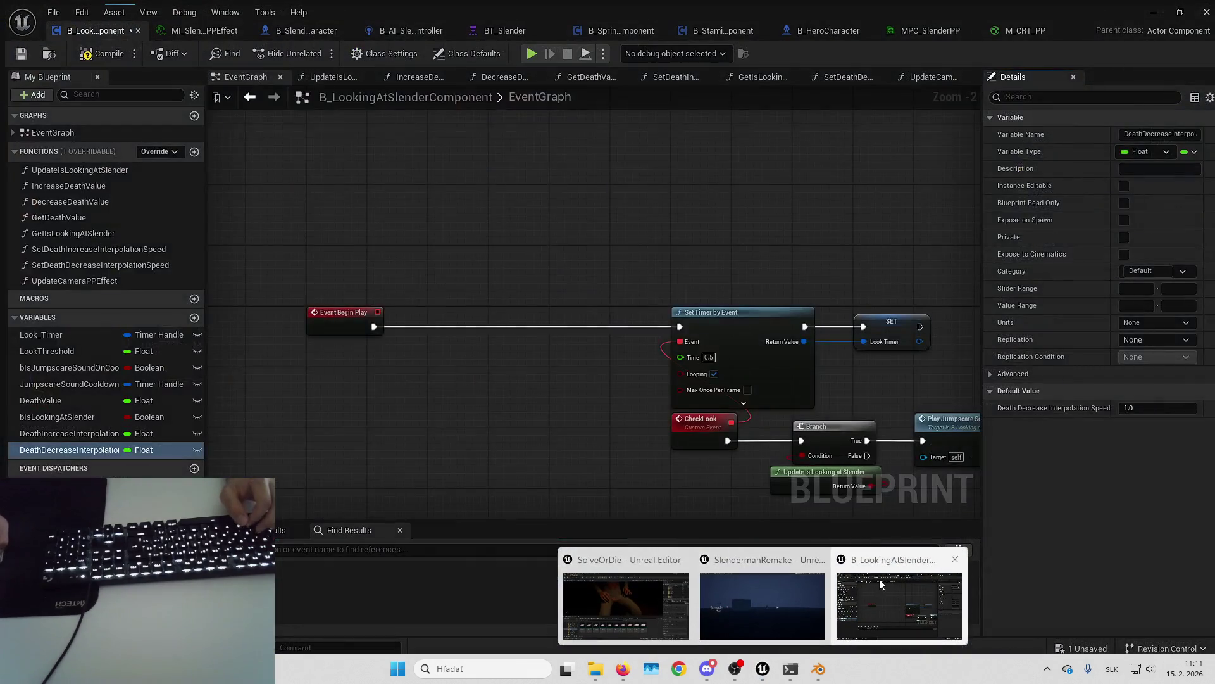
click(880, 579)
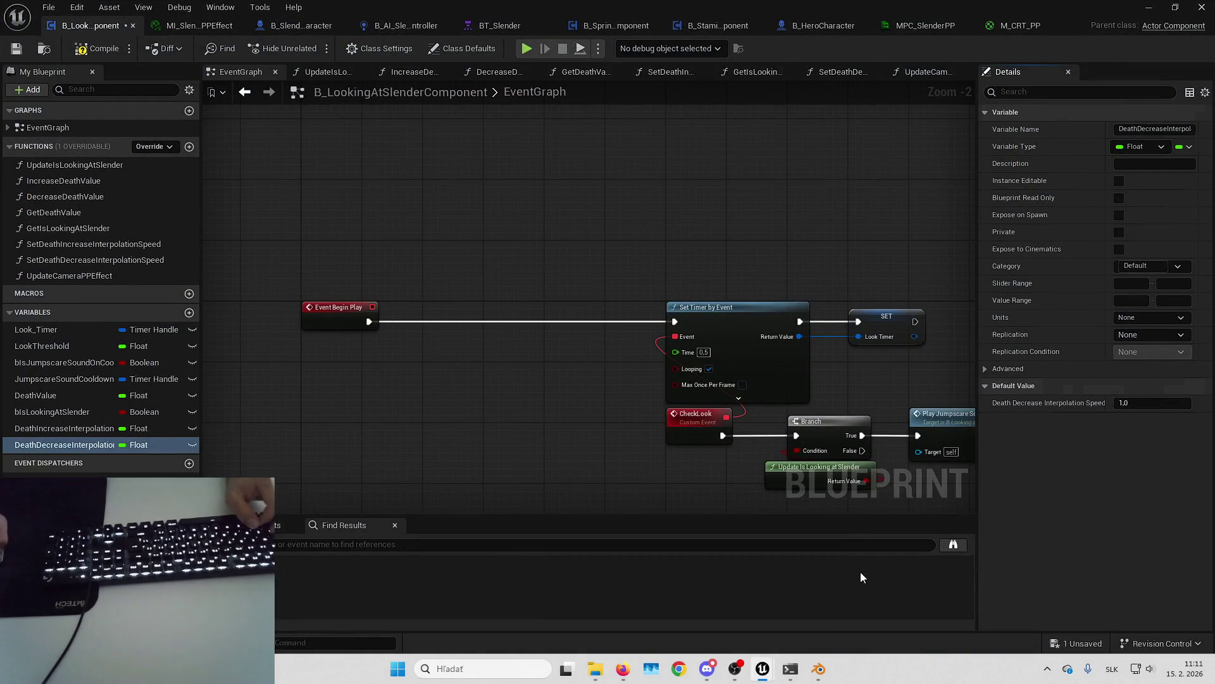
mouse_move(763, 668)
click(630, 602)
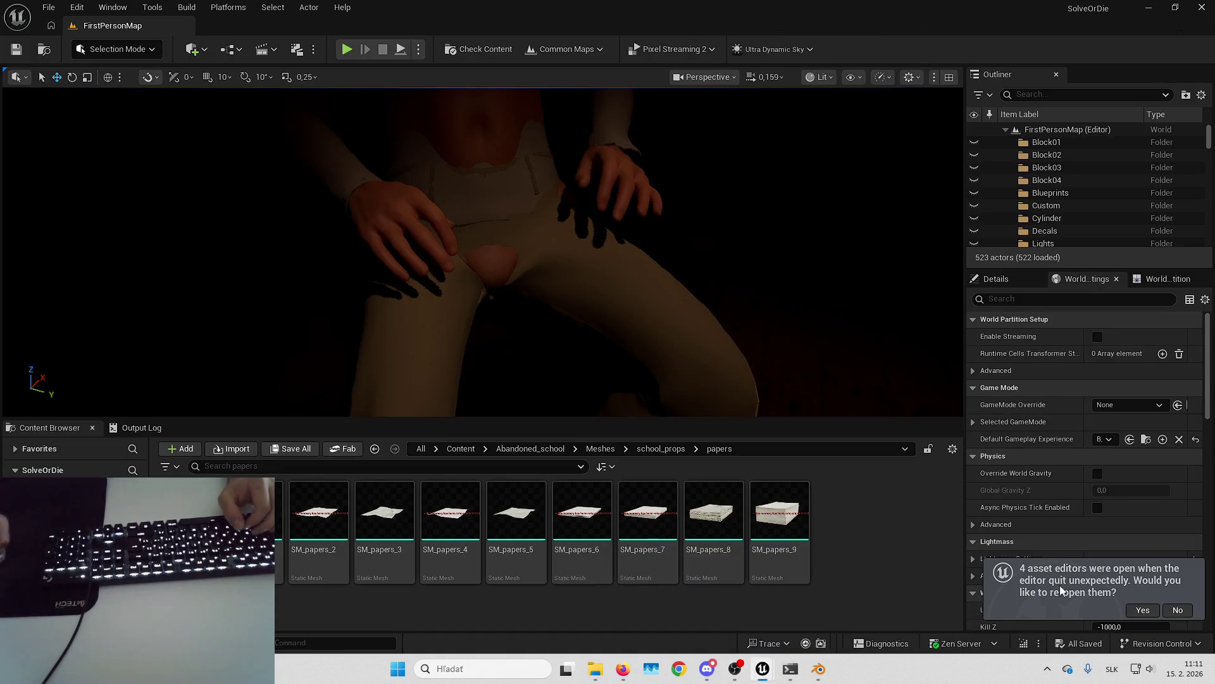
click(1178, 610)
mouse_move(778, 670)
click(801, 592)
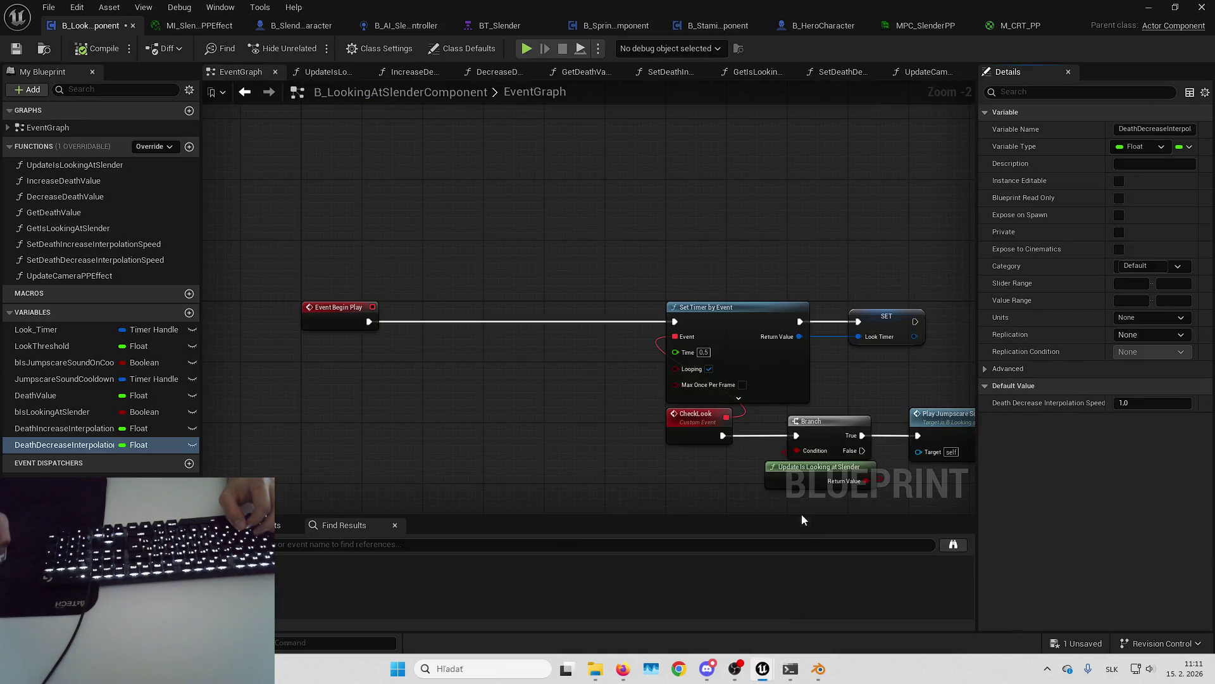
mouse_move(758, 431)
mouse_down()
mouse_move(691, 170)
mouse_move(645, 146)
mouse_move(613, 85)
mouse_up()
click(119, 276)
double_click(119, 275)
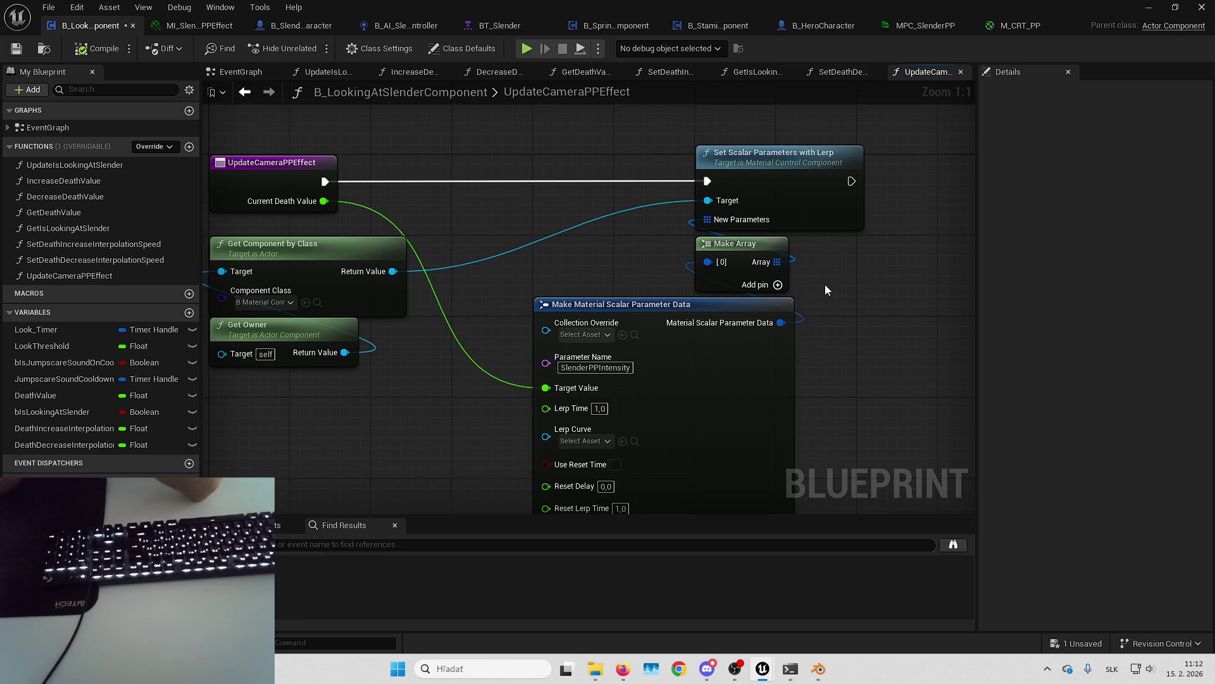
drag(847, 258, 809, 287)
Step: Save the unsaved blueprint changes and bring up the M_CRT_PP material graph
click(1079, 644)
click(631, 474)
click(1000, 25)
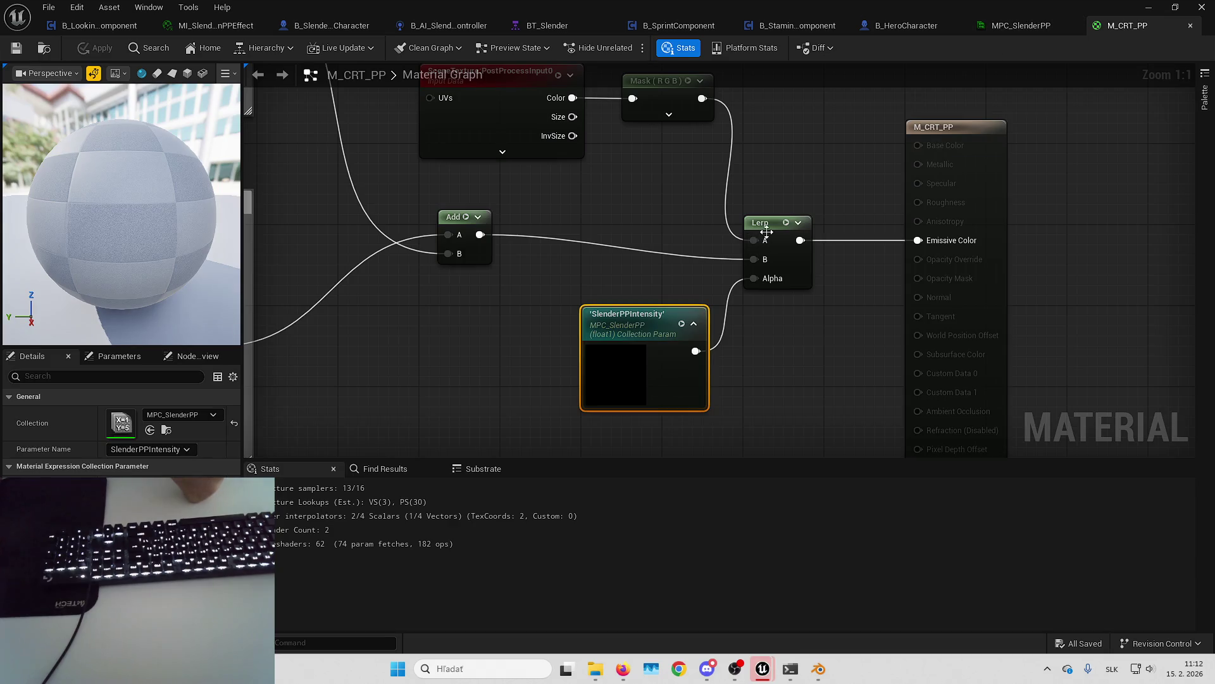
scroll(766, 231, down, 5)
mouse_move(918, 253)
mouse_down()
mouse_move(1007, 190)
mouse_move(1038, 143)
mouse_move(1119, 109)
mouse_move(1135, 188)
mouse_up()
mouse_move(707, 324)
mouse_down()
mouse_move(878, 398)
mouse_move(812, 356)
mouse_move(921, 305)
mouse_move(889, 307)
mouse_up()
click(1012, 24)
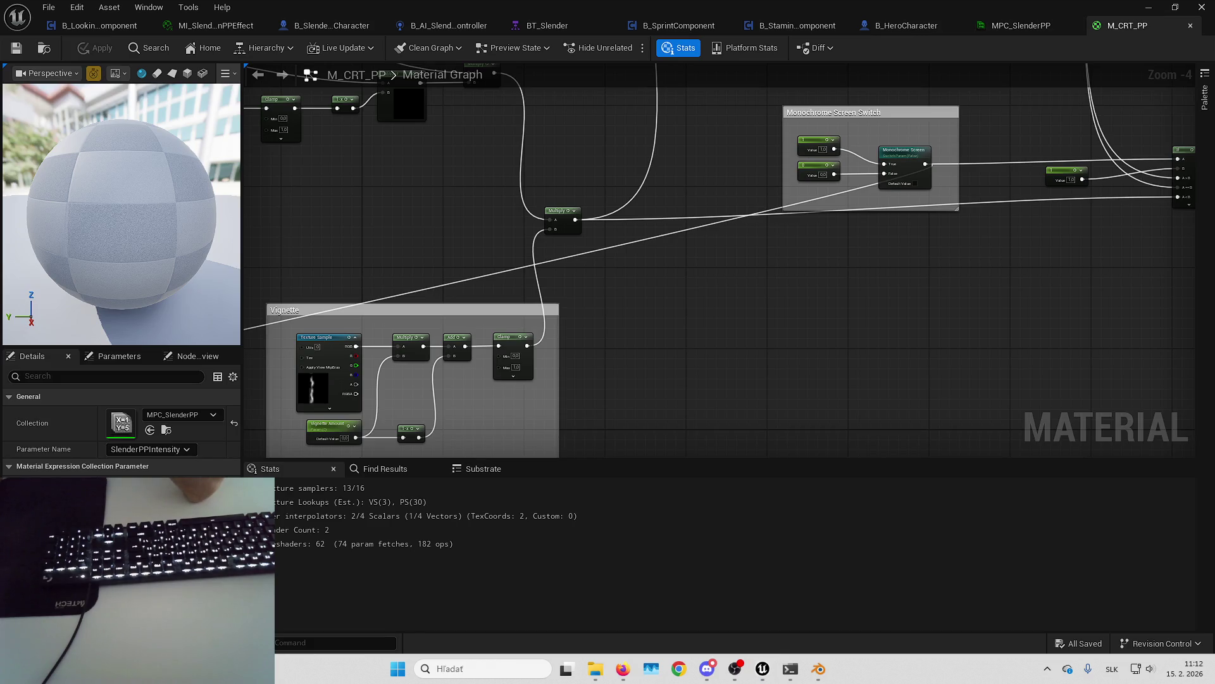
key(ctrl+shift+Escape)
key(alt+F4)
key(alt+Tab)
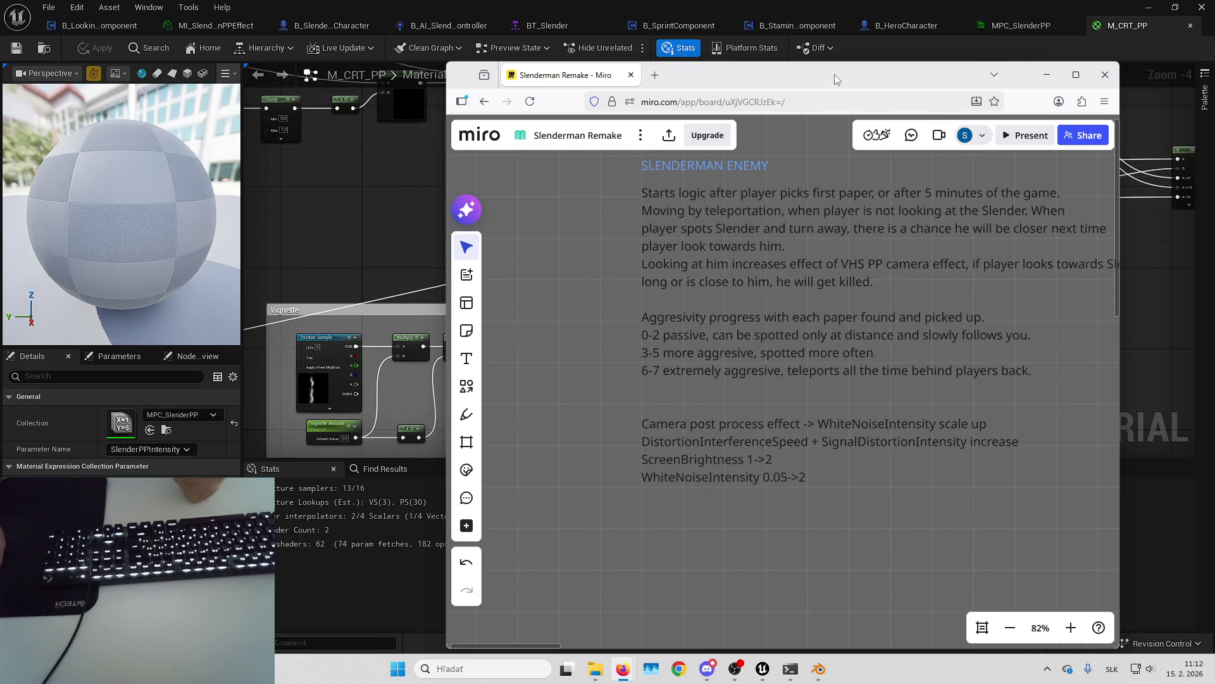
key(alt+Tab)
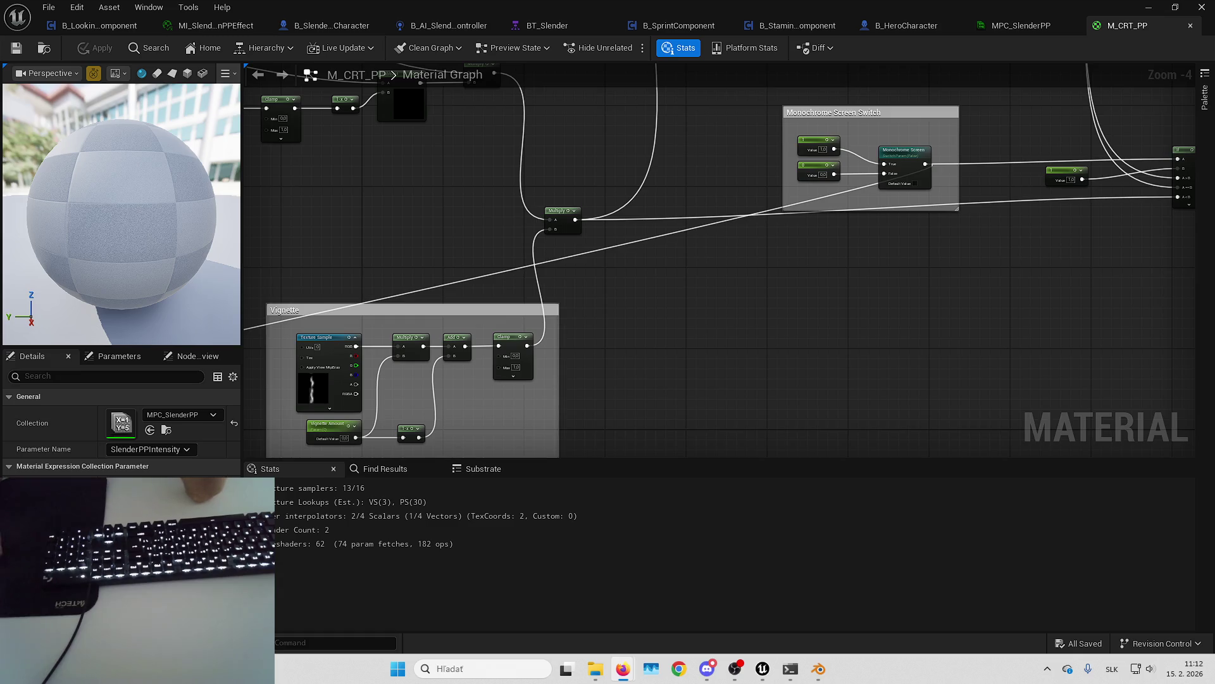
mouse_move(954, 232)
mouse_down()
mouse_move(806, 255)
mouse_move(789, 282)
mouse_move(751, 288)
mouse_up()
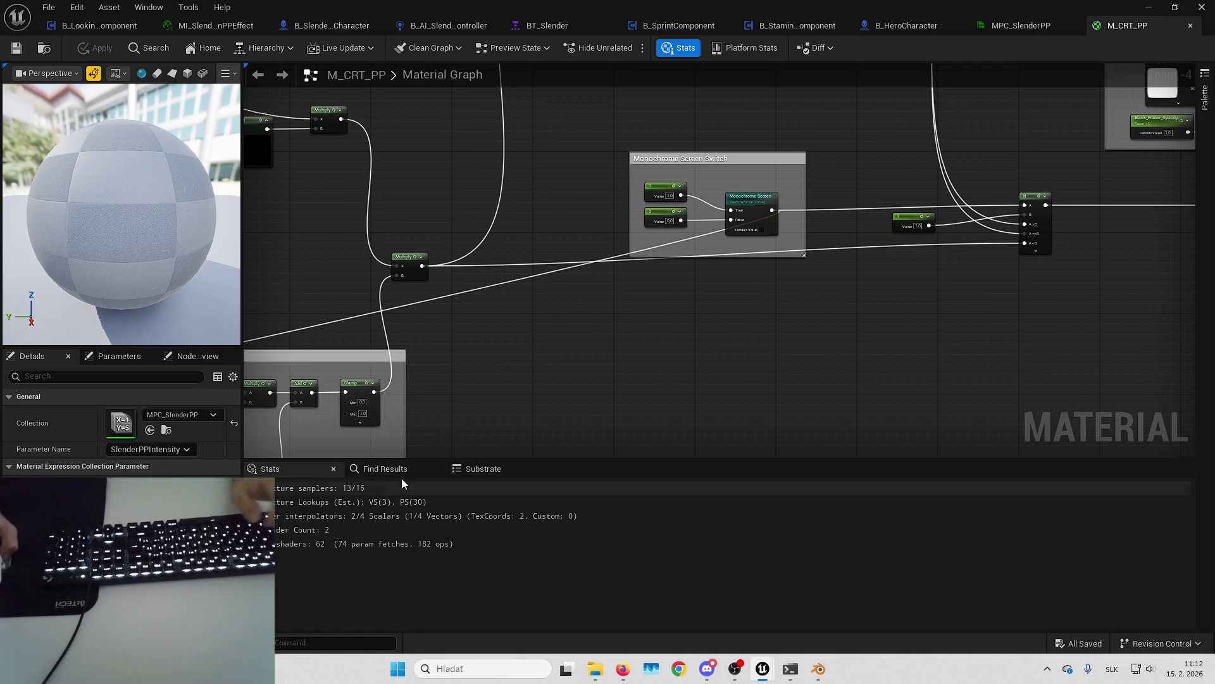
Step: Search M_CRT_PP for 'screenbr' to find Screen Brightness (1.5), then view MPC_SlenderPP
click(386, 469)
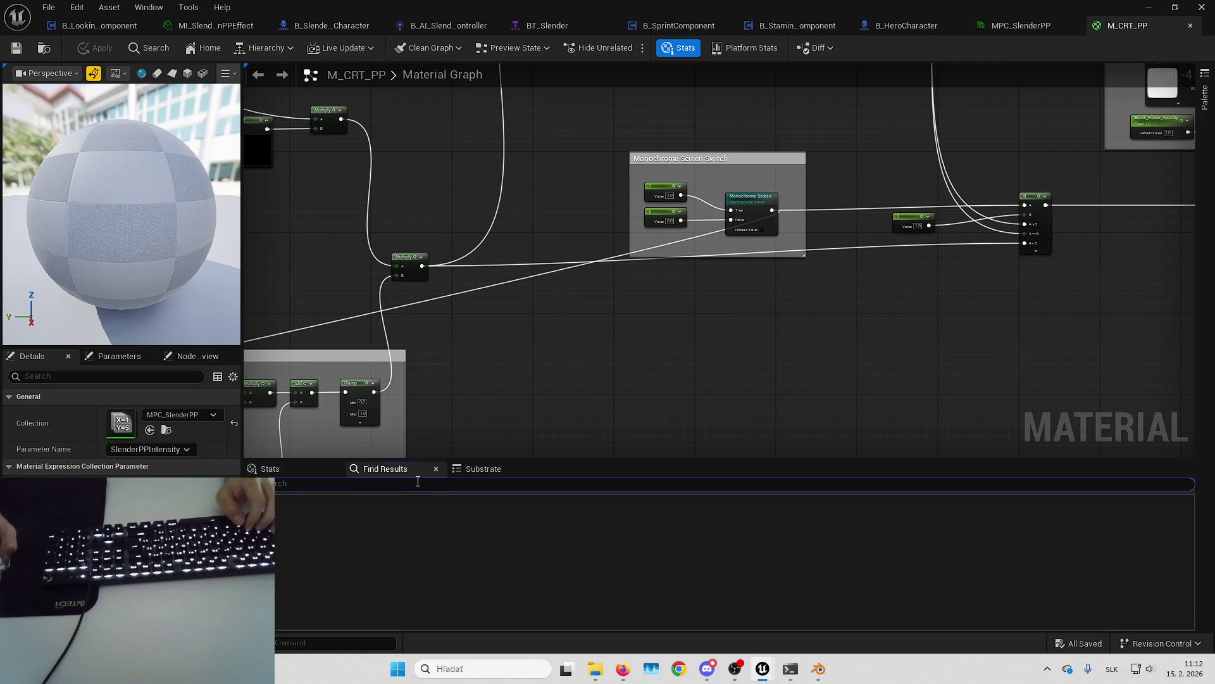
text(screenbr)
key(Return)
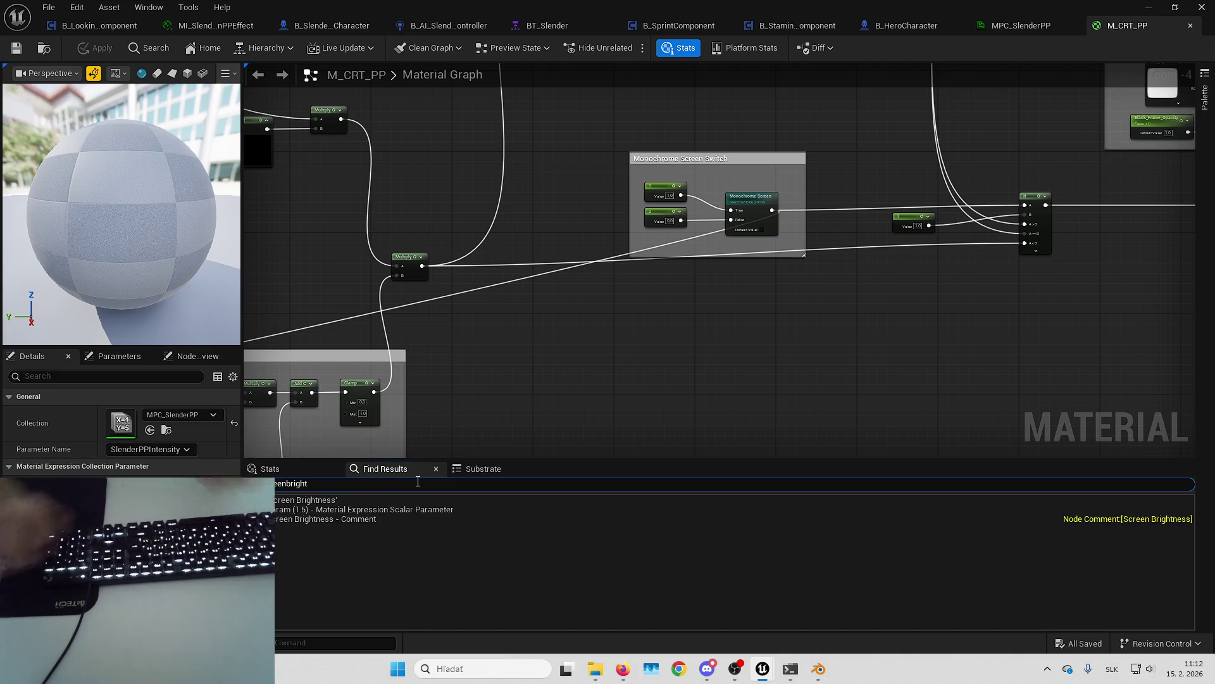
click(399, 507)
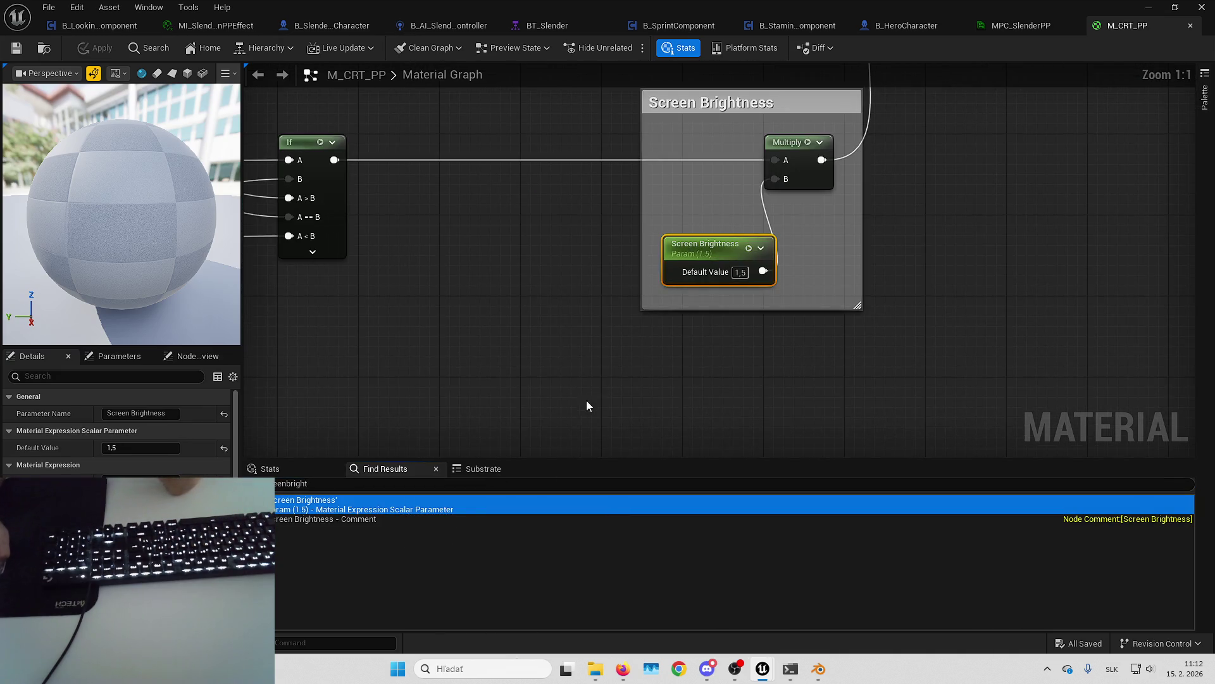
scroll(583, 408, down, 2)
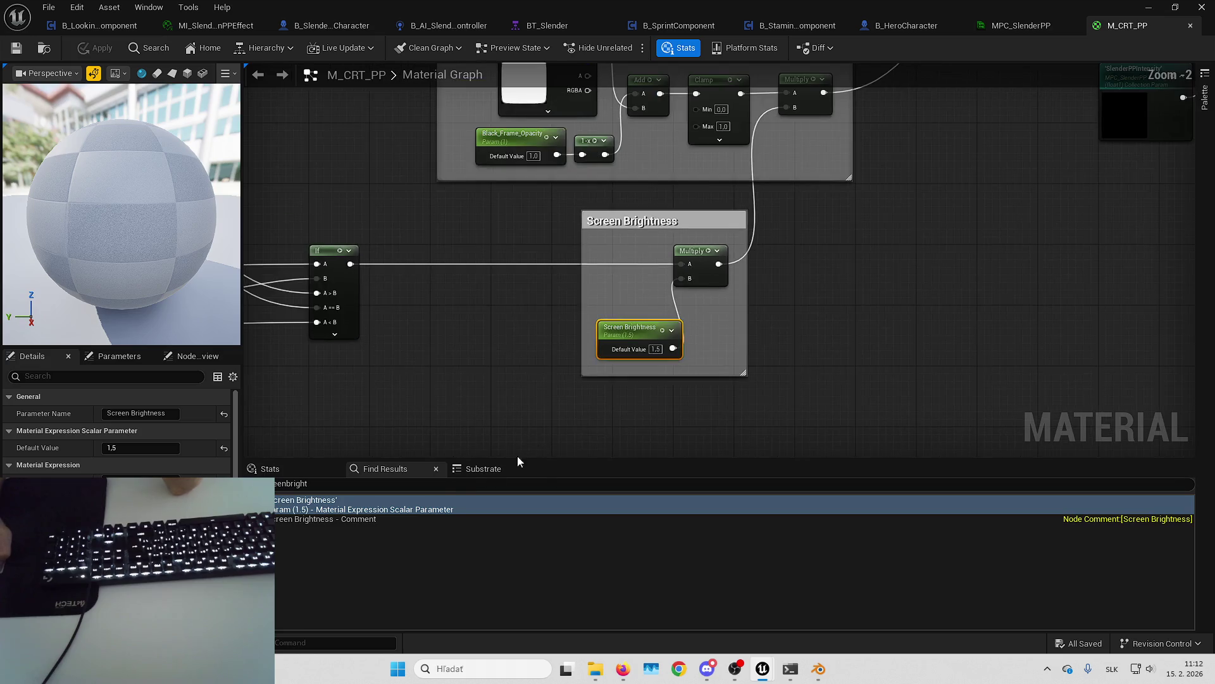
click(397, 518)
click(405, 509)
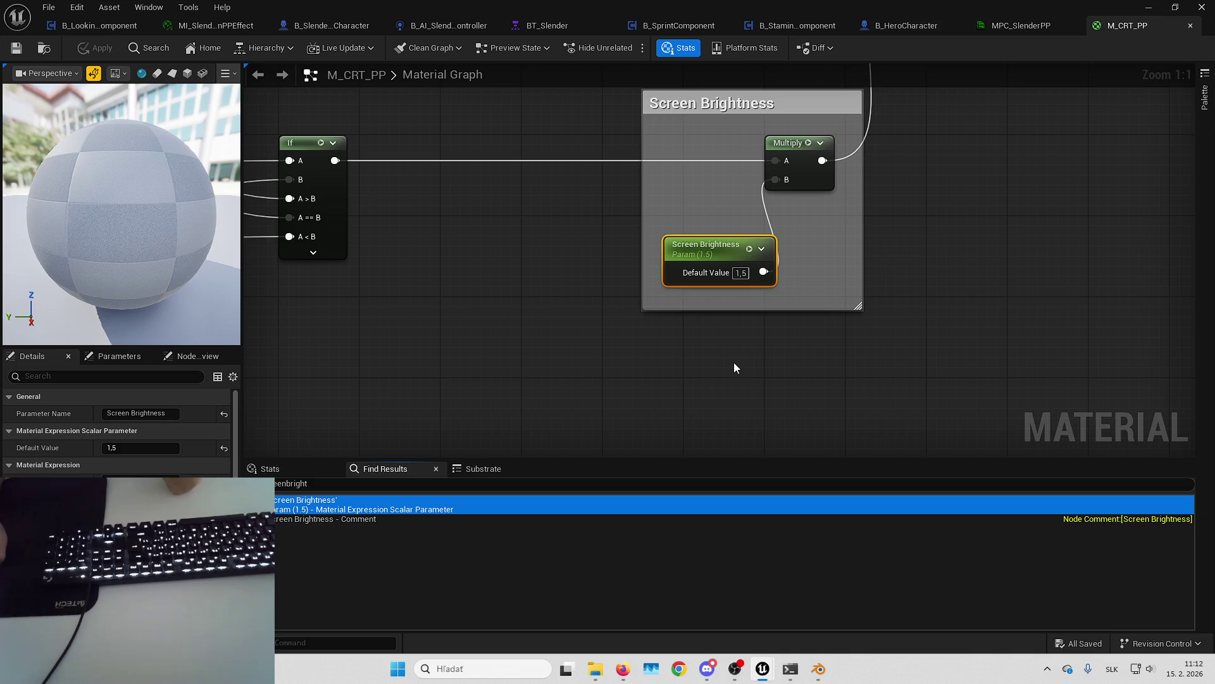
click(1019, 25)
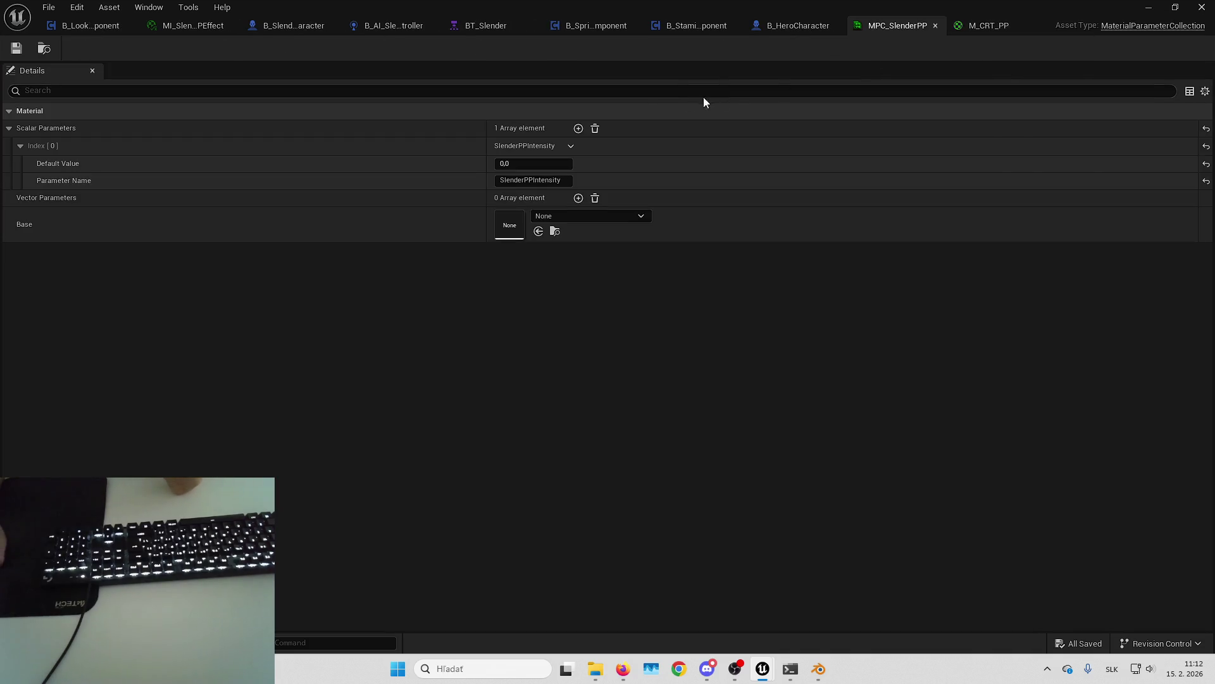
Step: Add scalars ScreenBrightness (1.0) and WhiteNoiseIntensity (0.05) to MPC_SlenderPP
click(579, 128)
click(537, 234)
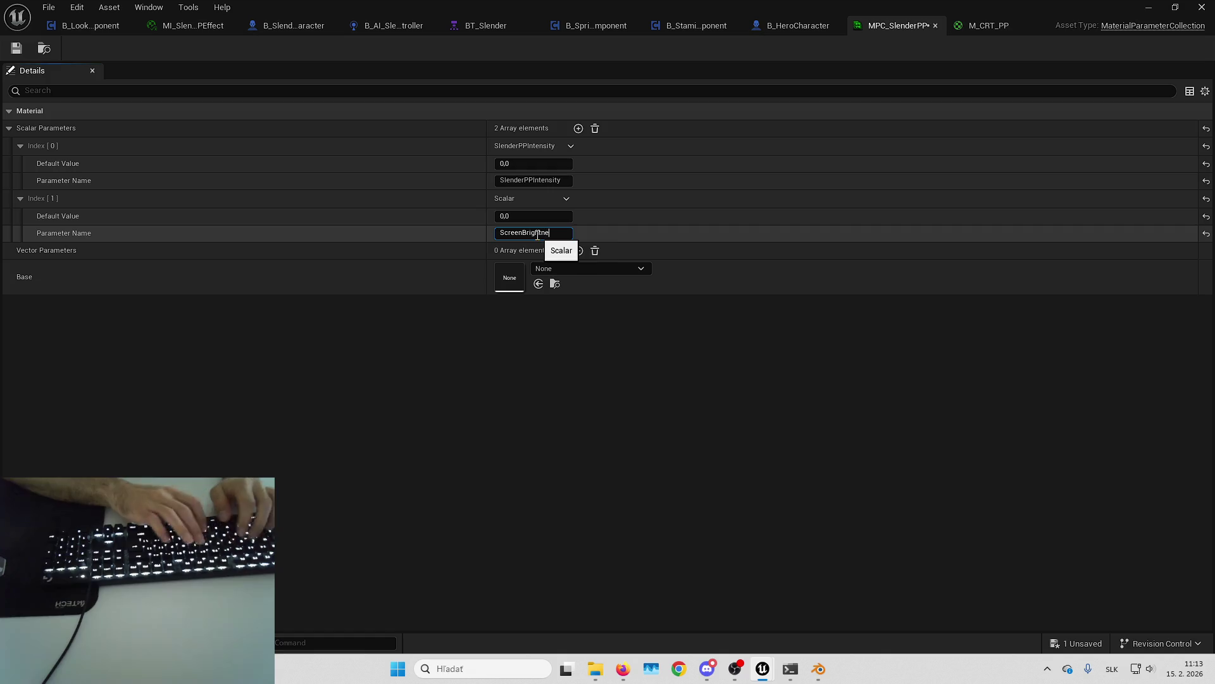
text(ss)
key(Return)
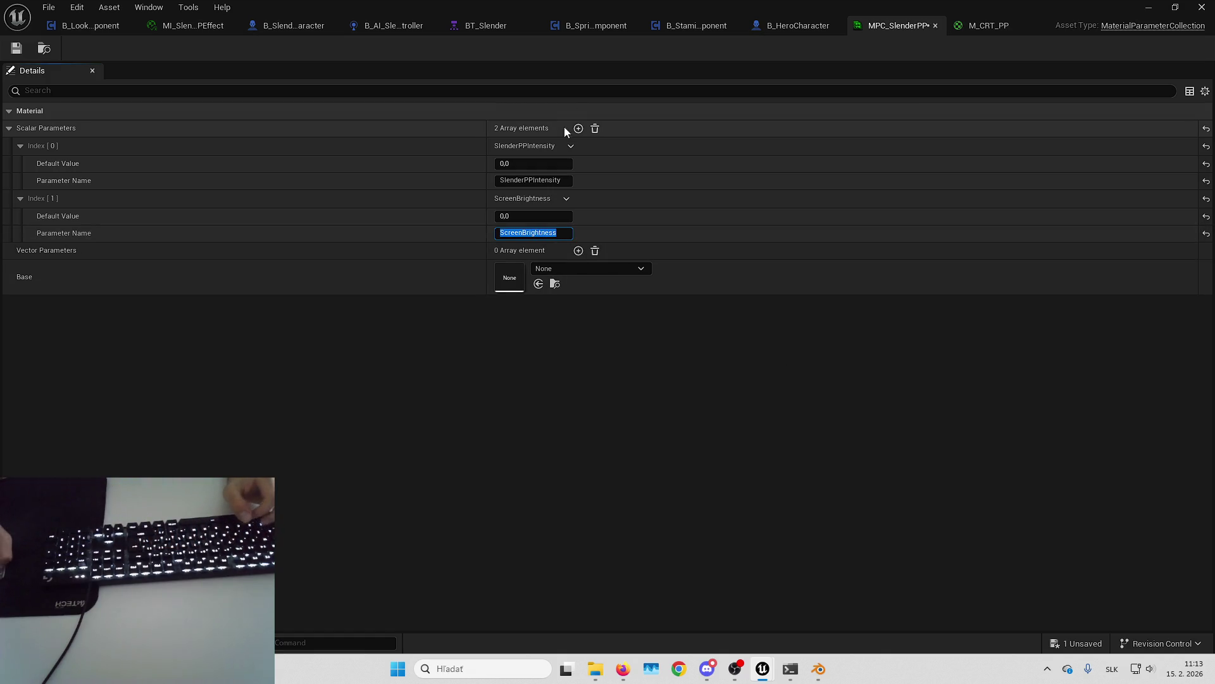
click(579, 128)
click(540, 286)
text(Whit)
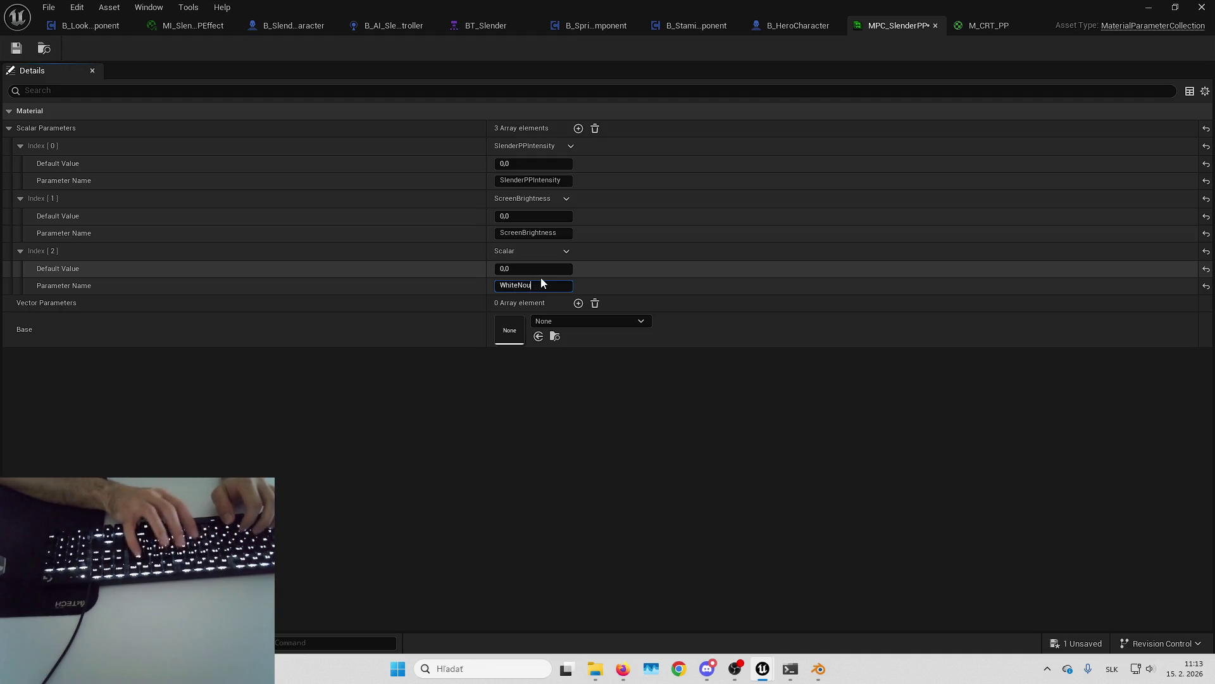
text(eNoiseIntensity)
key(Return)
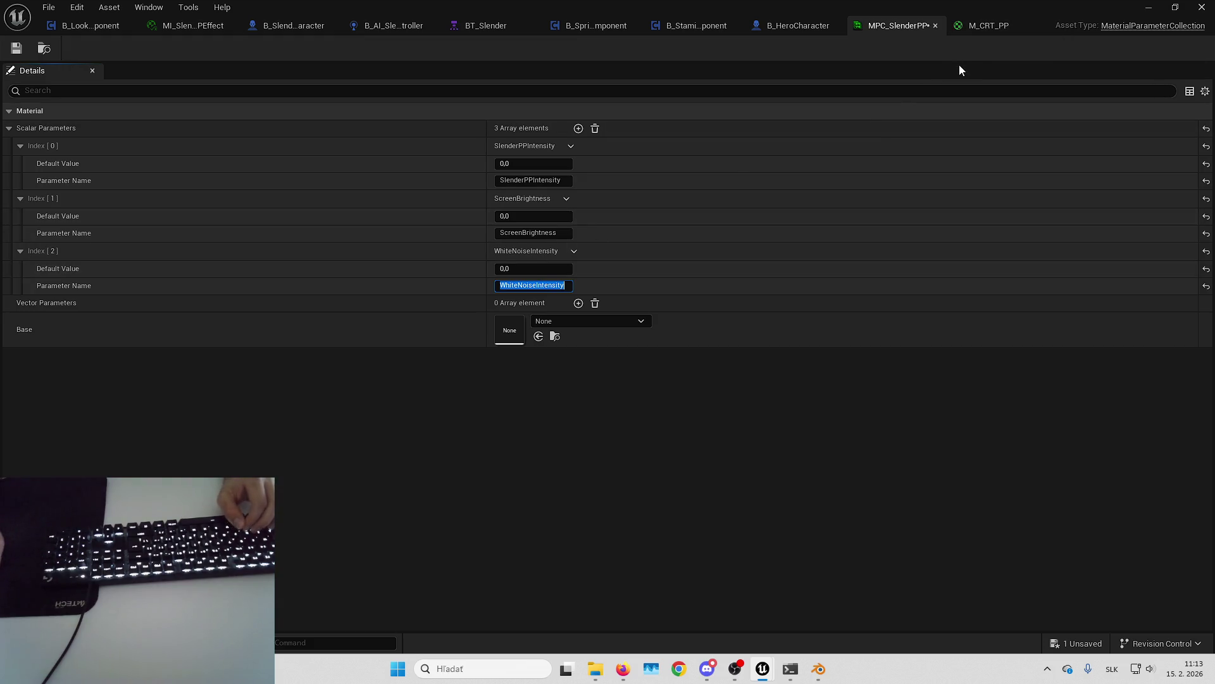
click(523, 215)
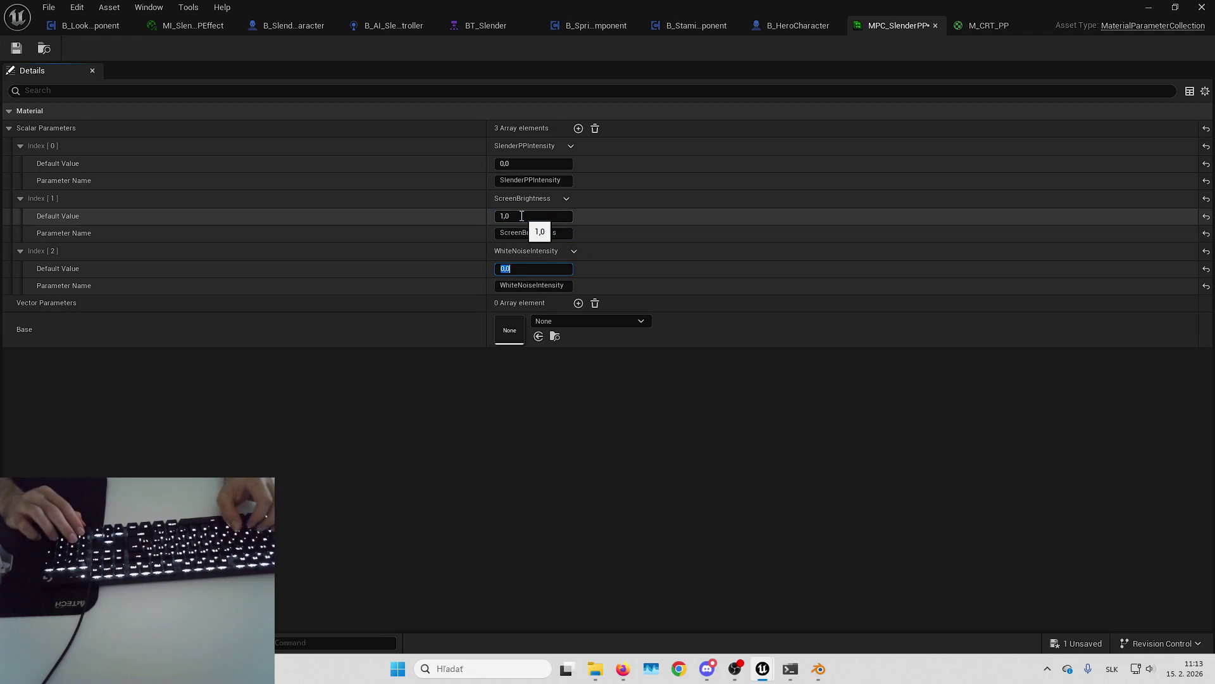
key(Return)
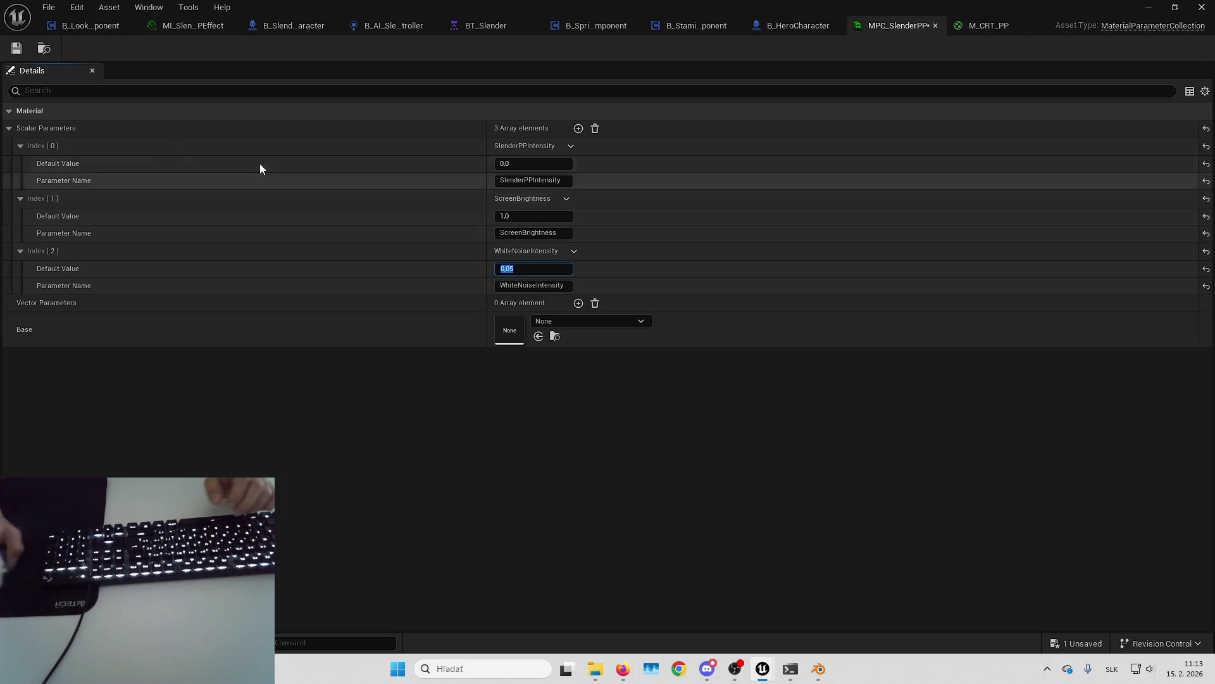
Step: Paste a ScreenBrightness collection parameter node and wire it into the brightness Multiply's B input
click(990, 27)
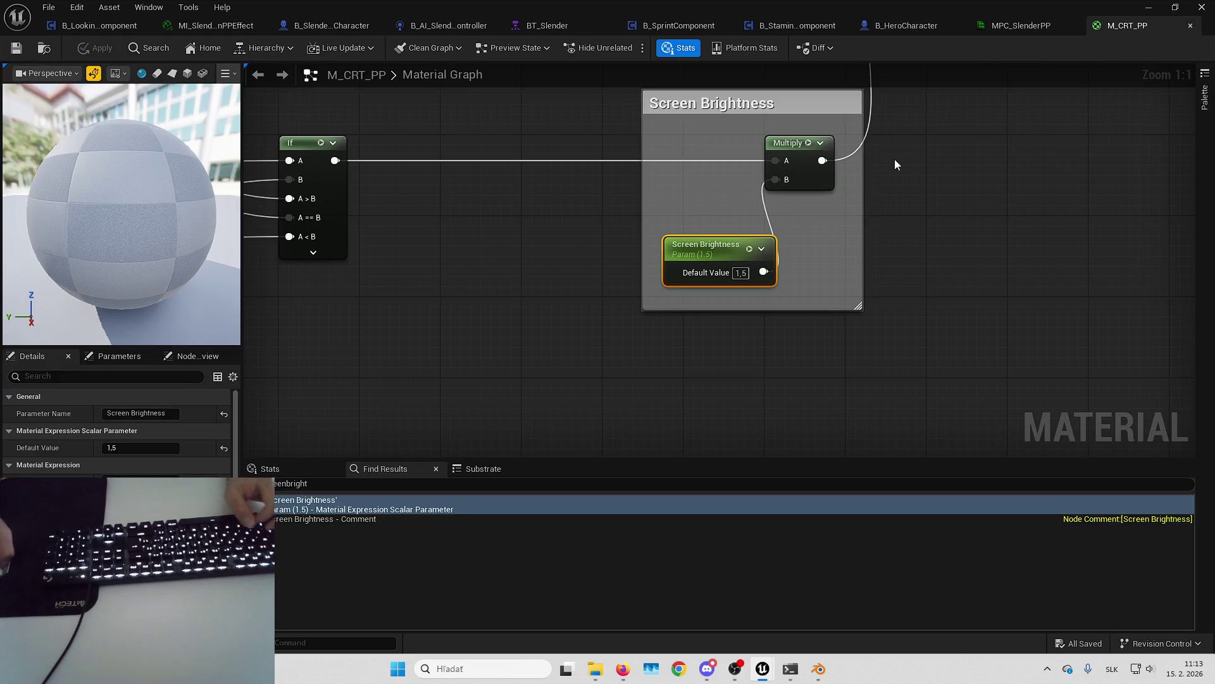
drag(834, 192, 898, 177)
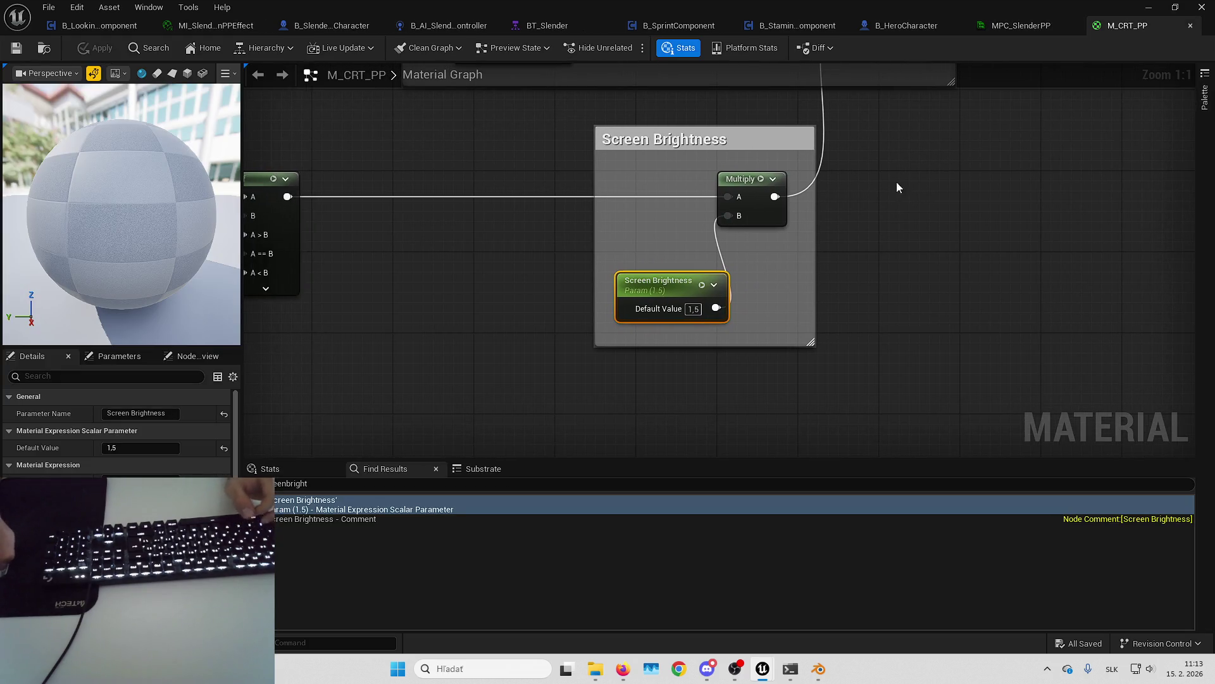
scroll(862, 288, down, 4)
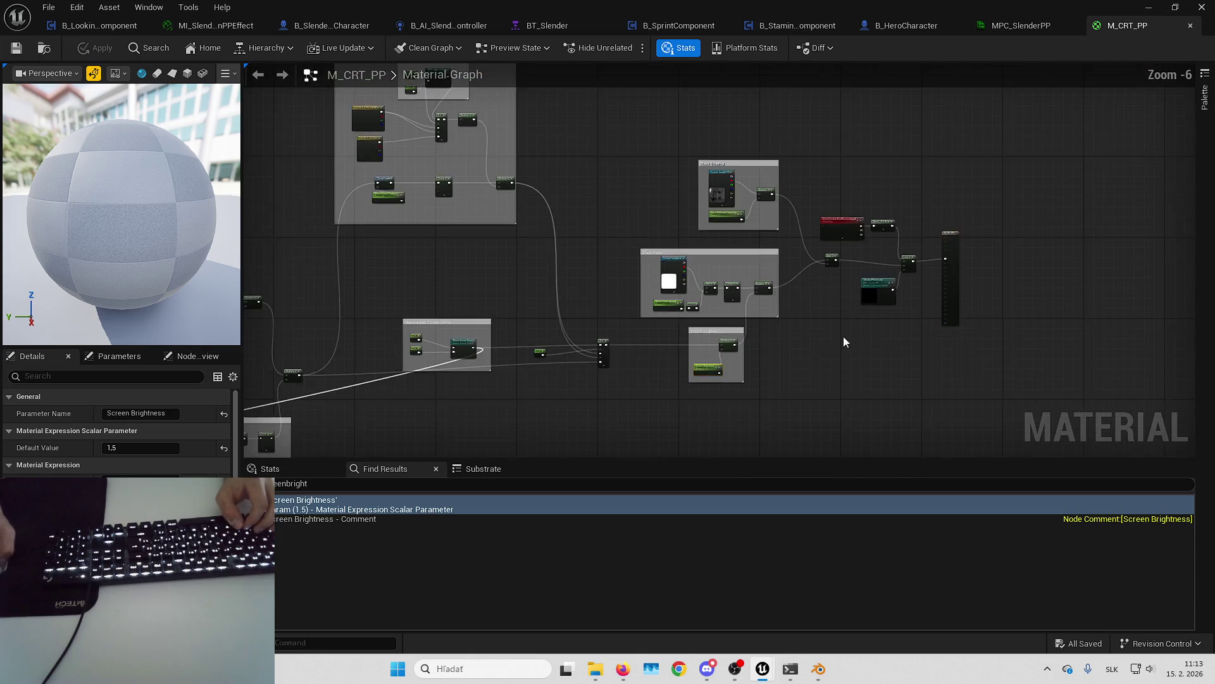
scroll(843, 336, up, 3)
click(759, 203)
click(548, 295)
key(ctrl+v)
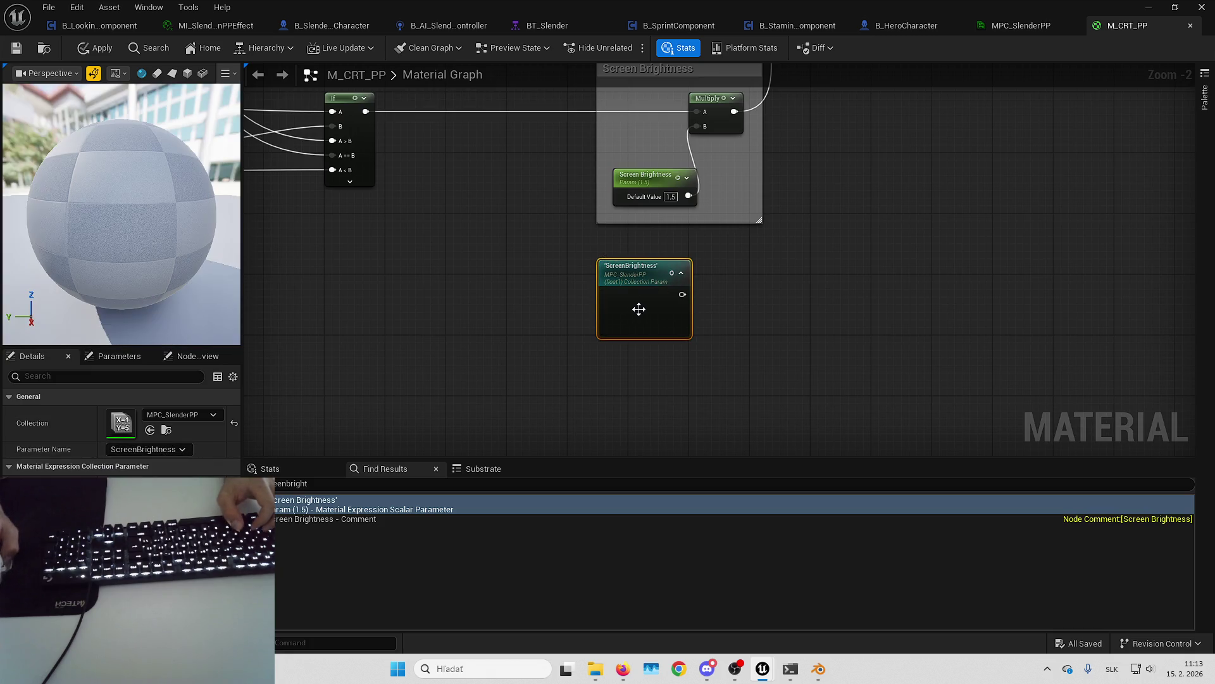
drag(636, 309, 621, 293)
drag(665, 280, 665, 280)
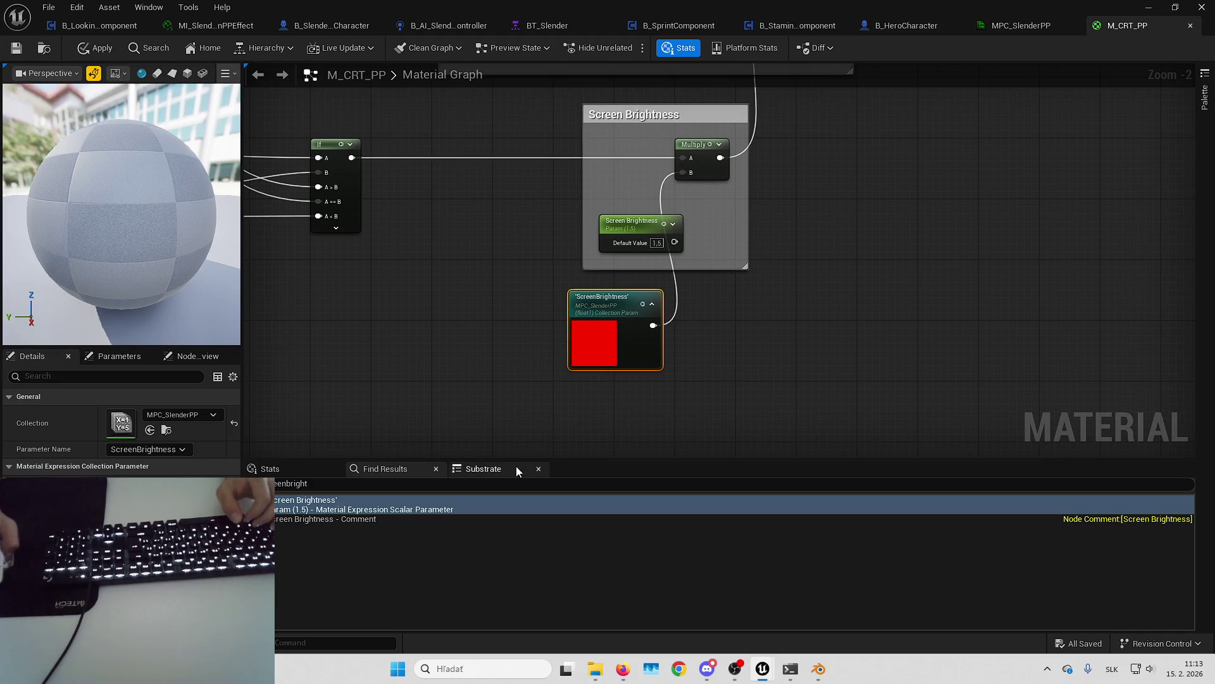
Step: Wire a WhiteNoiseIntensity collection node into the White Noise Multiply's B input and apply
key(ctrl+a)
text(te nouse)
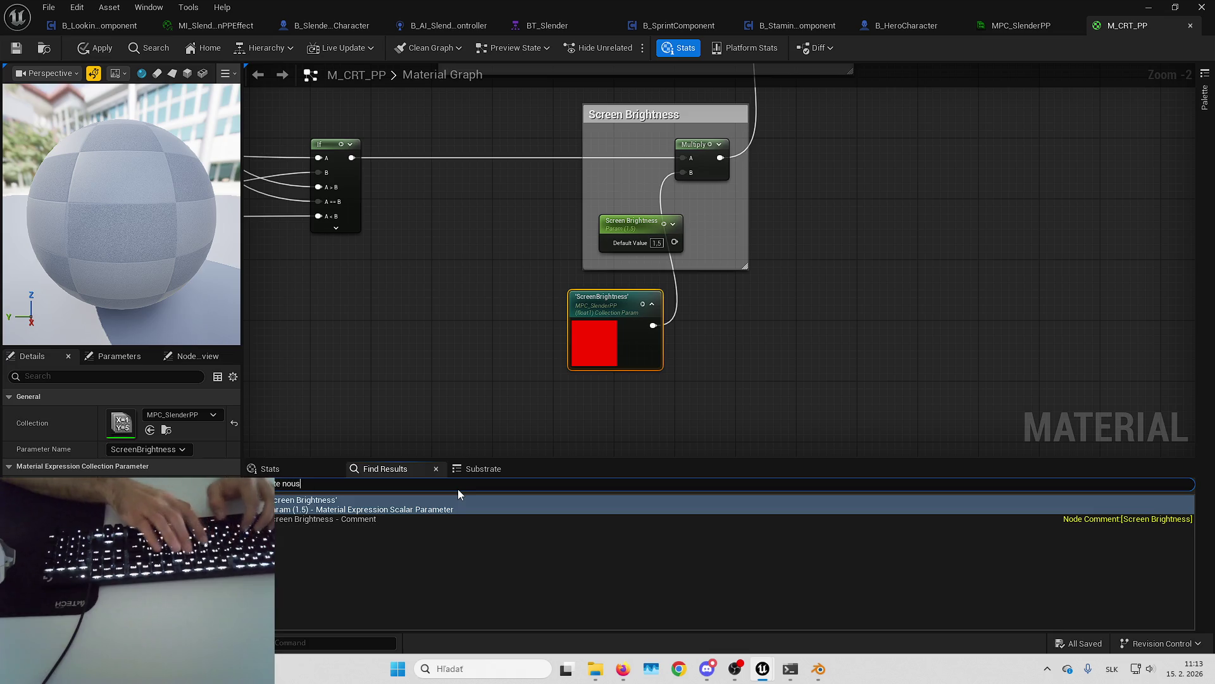
key(BackSpace)
key(BackSpace)
key(BackSpace)
text(ise inte)
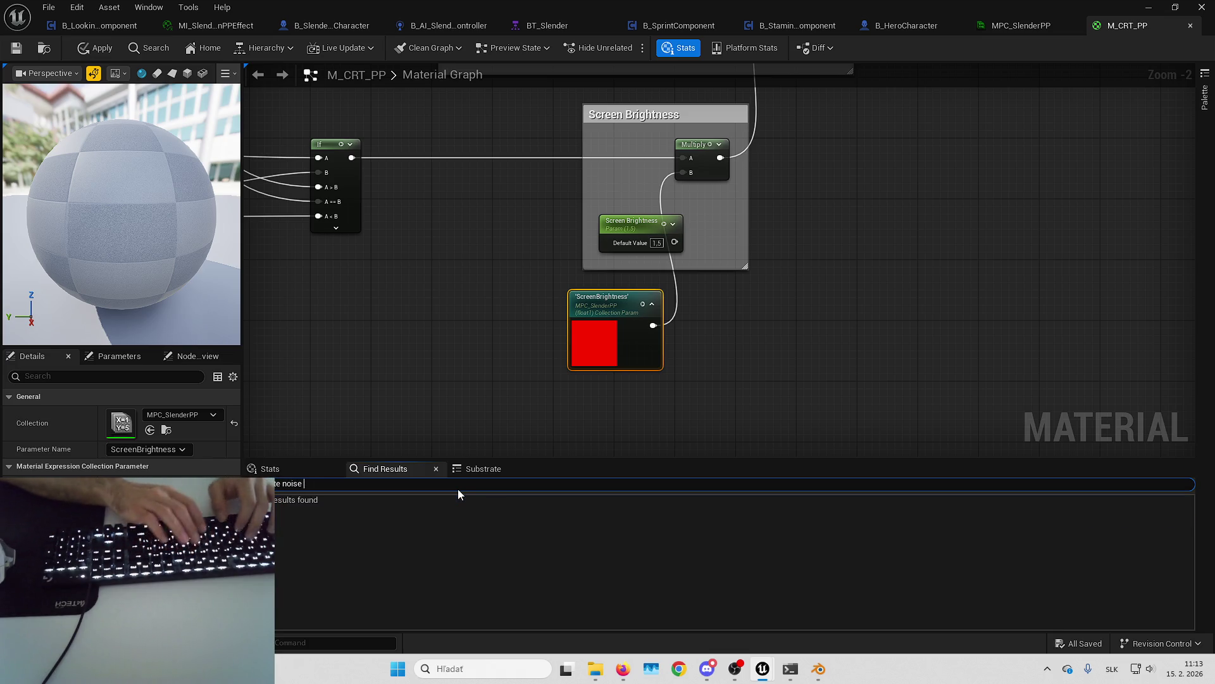
click(452, 512)
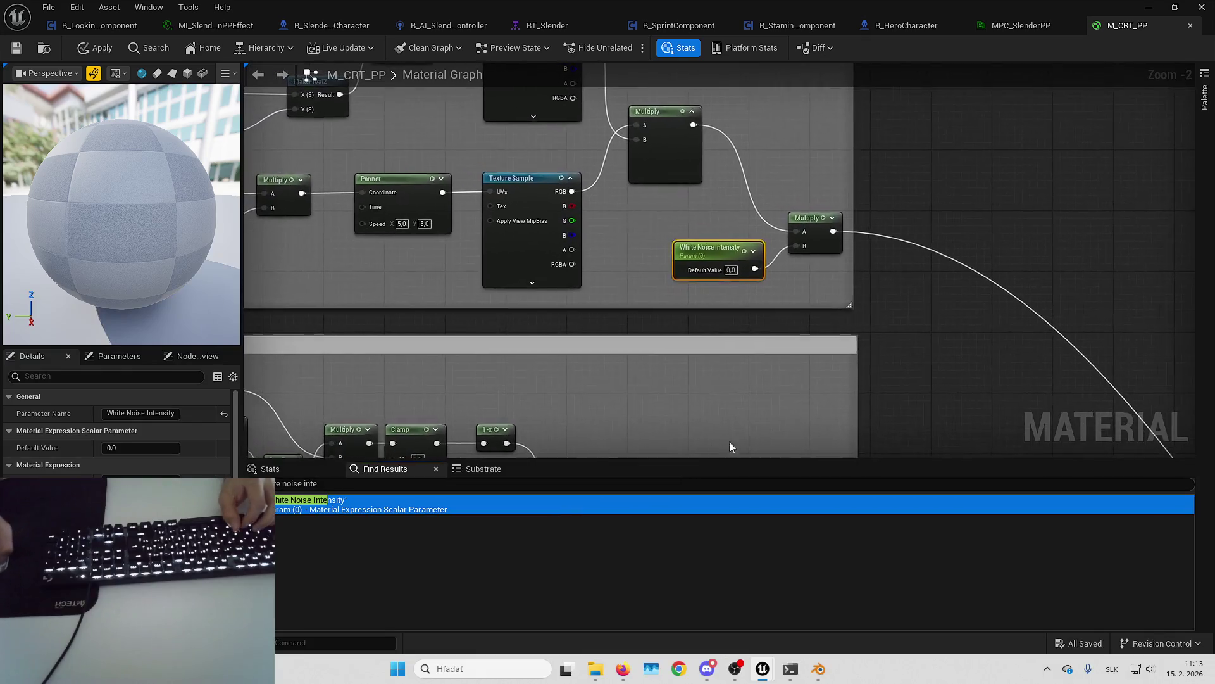
click(610, 356)
key(ctrl+v)
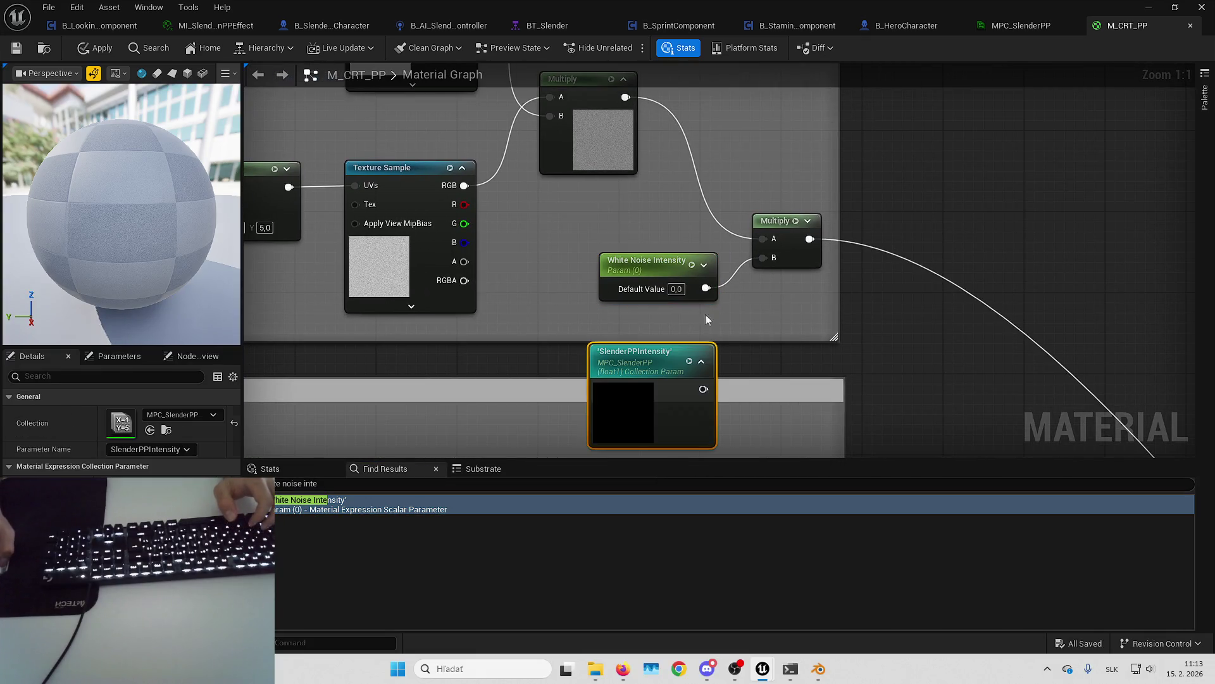
drag(659, 360, 666, 325)
drag(705, 288, 714, 350)
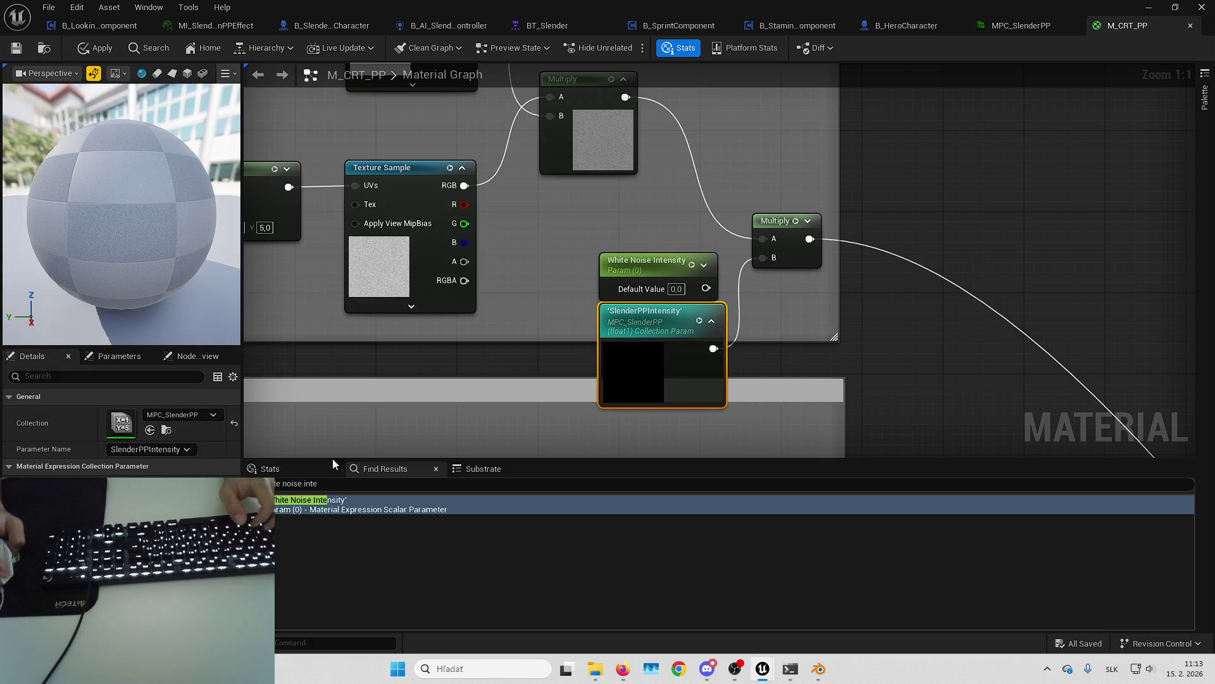
drag(661, 322, 650, 322)
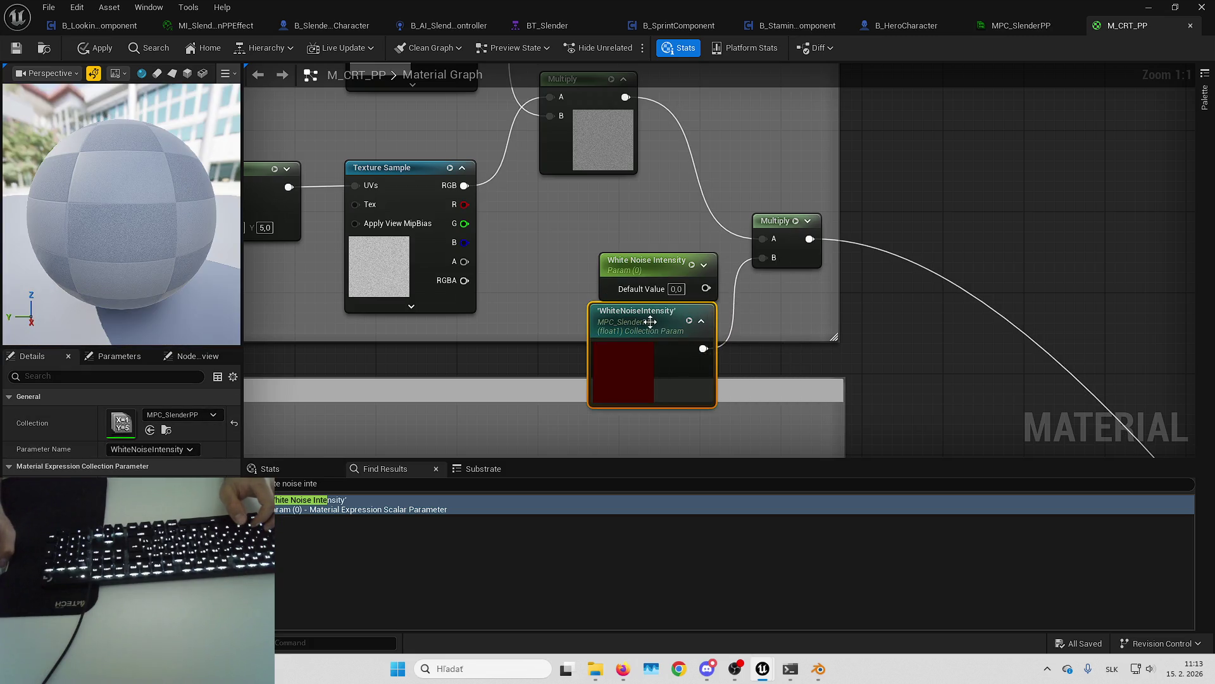
click(8, 50)
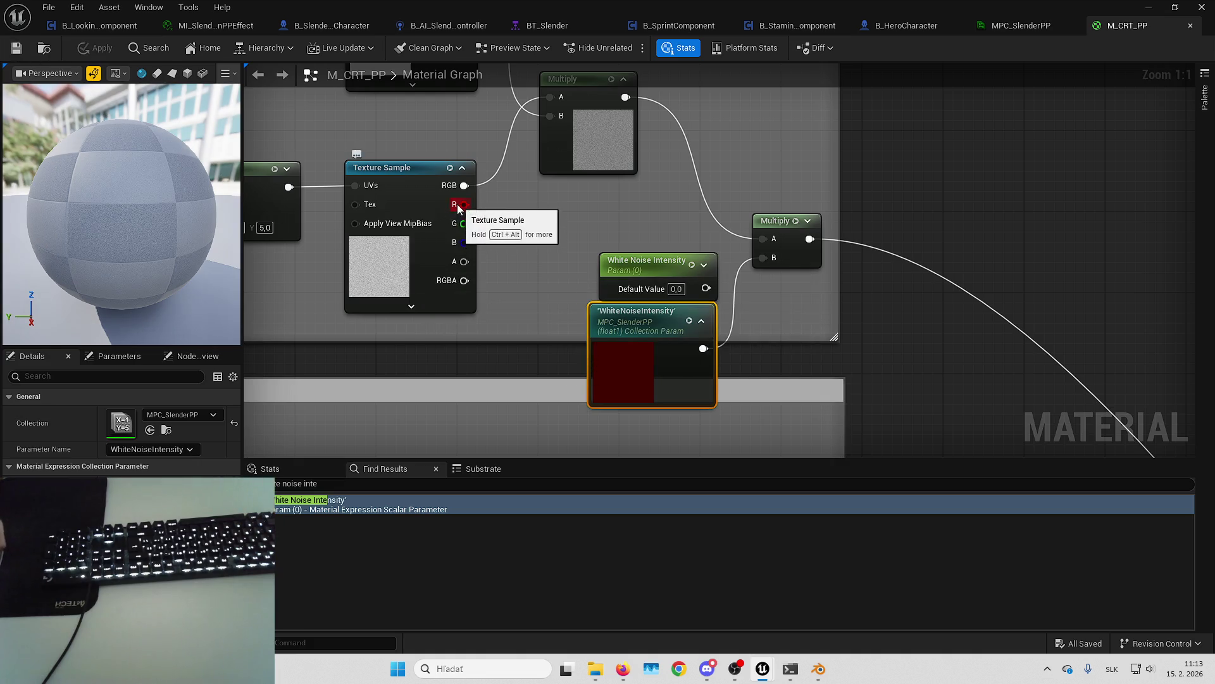
click(219, 28)
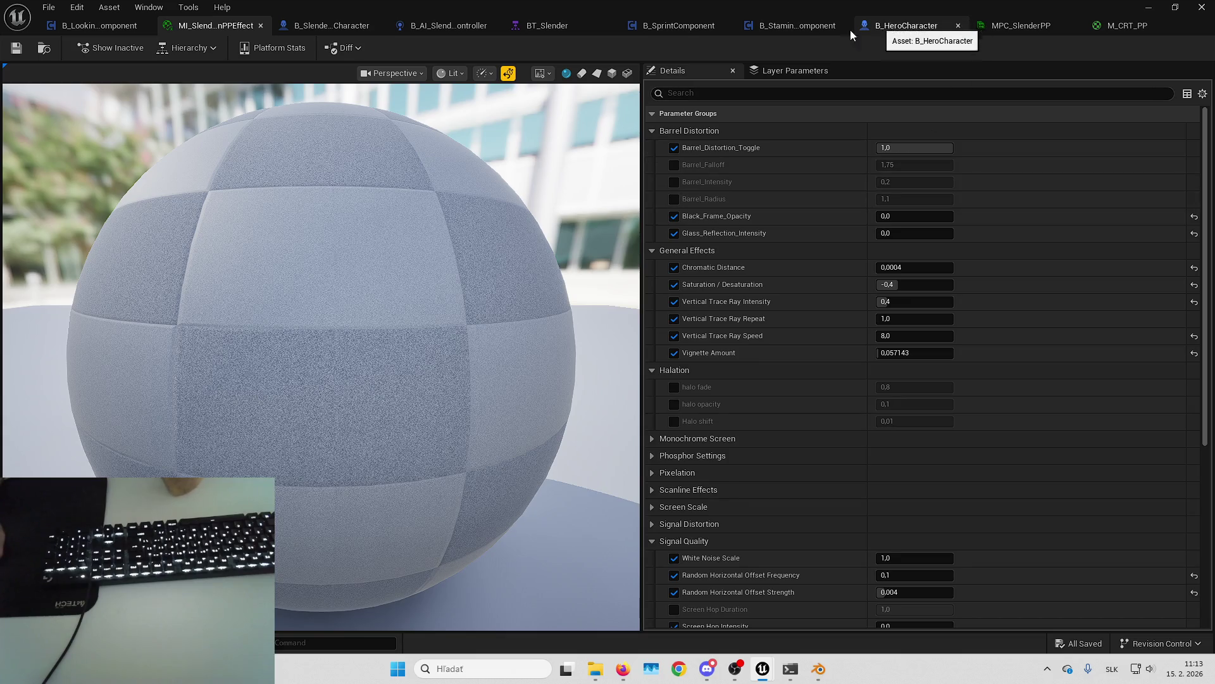
Step: Add two extra pins to Make Array in UpdateCameraPPEffect and rearrange the nodes
click(116, 25)
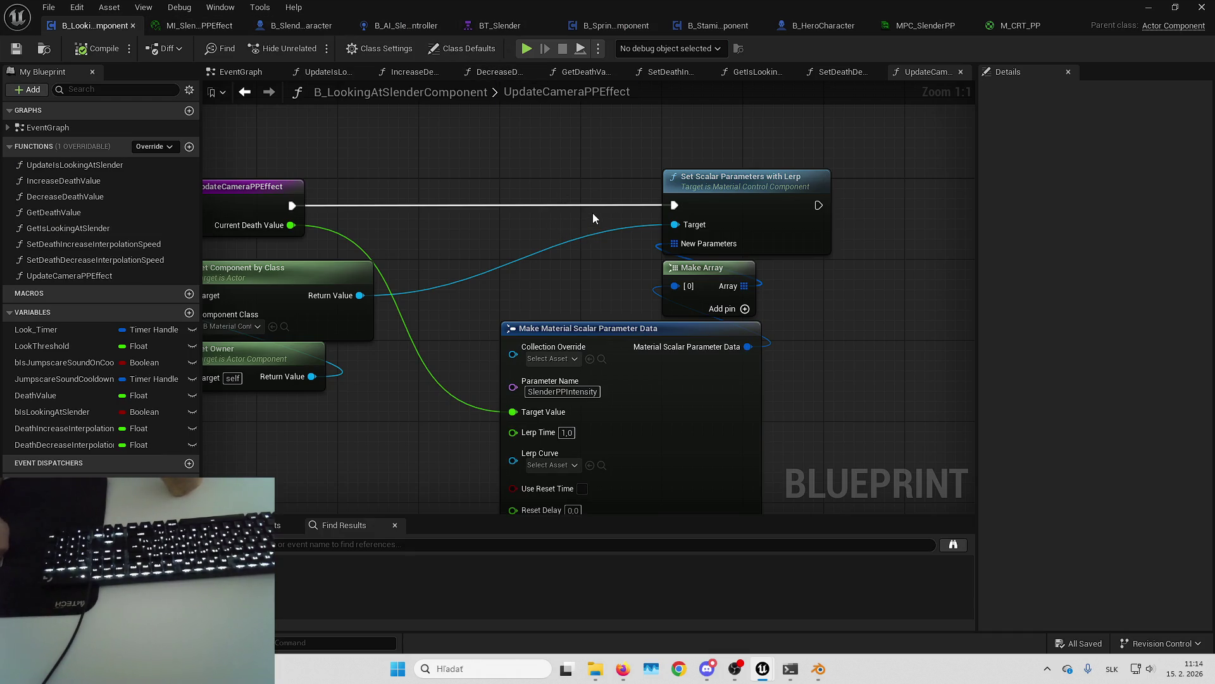
drag(594, 217, 550, 204)
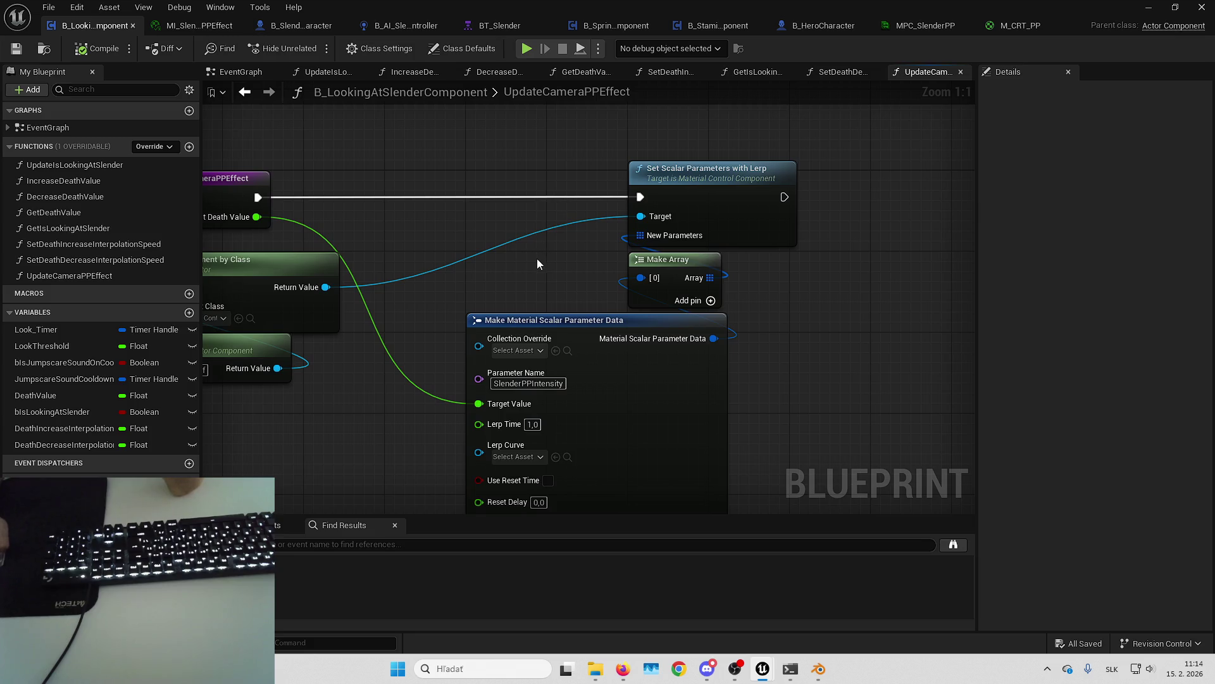
mouse_move(588, 257)
mouse_down()
mouse_move(540, 211)
mouse_move(561, 185)
mouse_move(561, 107)
mouse_up()
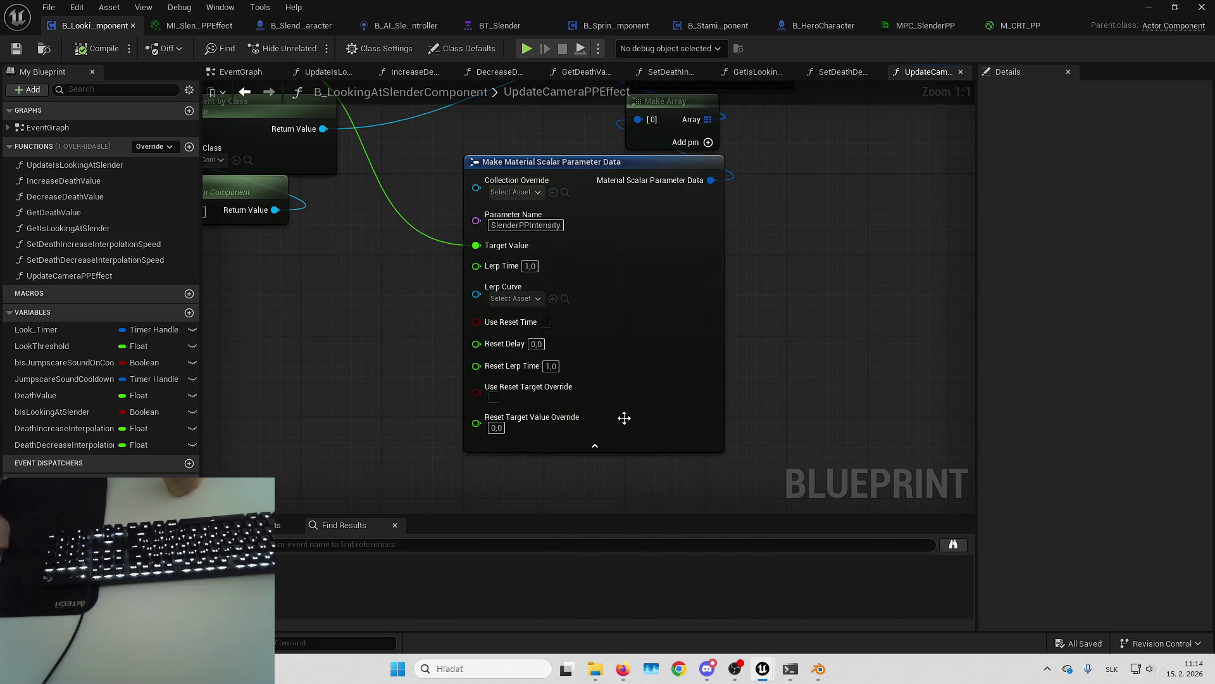
click(621, 445)
drag(790, 271, 712, 326)
click(639, 191)
mouse_move(640, 197)
mouse_down()
mouse_move(796, 192)
mouse_move(850, 224)
mouse_move(782, 333)
mouse_move(636, 243)
mouse_up()
click(796, 192)
drag(659, 304, 538, 326)
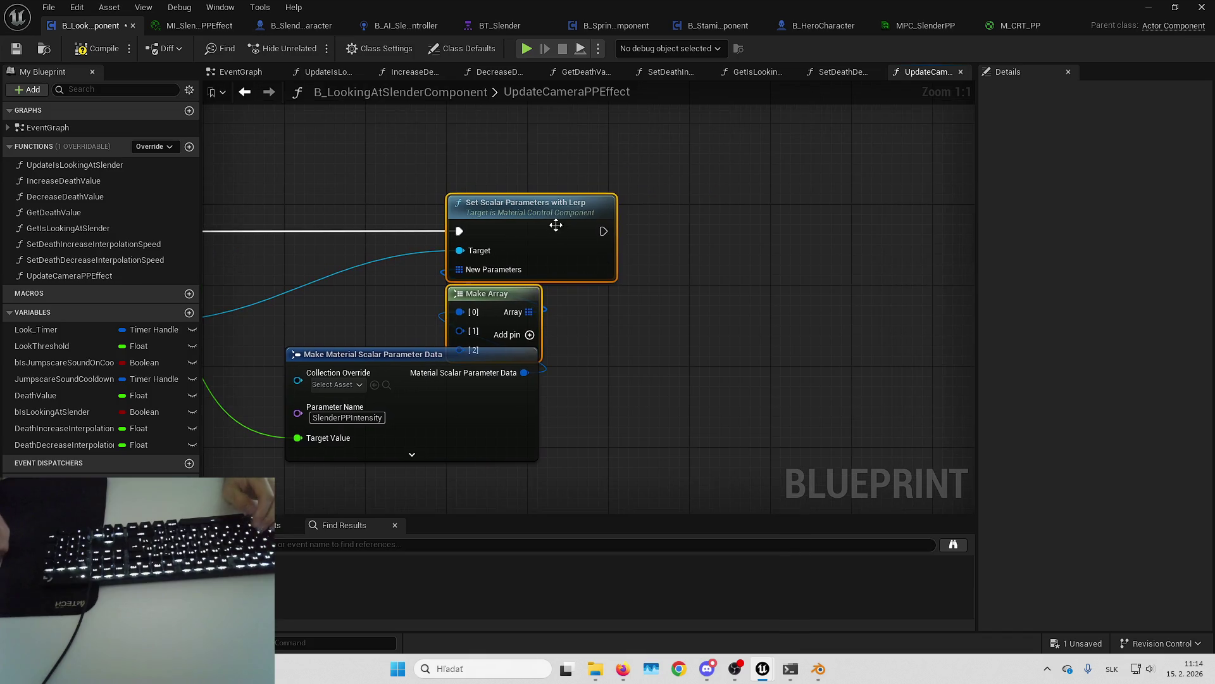
drag(556, 225, 791, 222)
drag(633, 286, 633, 248)
drag(576, 288, 576, 227)
Step: Create a Make Material Scalar Parameter Data node on slot [1] named ScreenBrightness
mouse_move(762, 229)
mouse_down()
mouse_move(736, 269)
mouse_move(575, 344)
mouse_move(605, 345)
mouse_move(450, 310)
mouse_move(460, 314)
mouse_up()
click(652, 455)
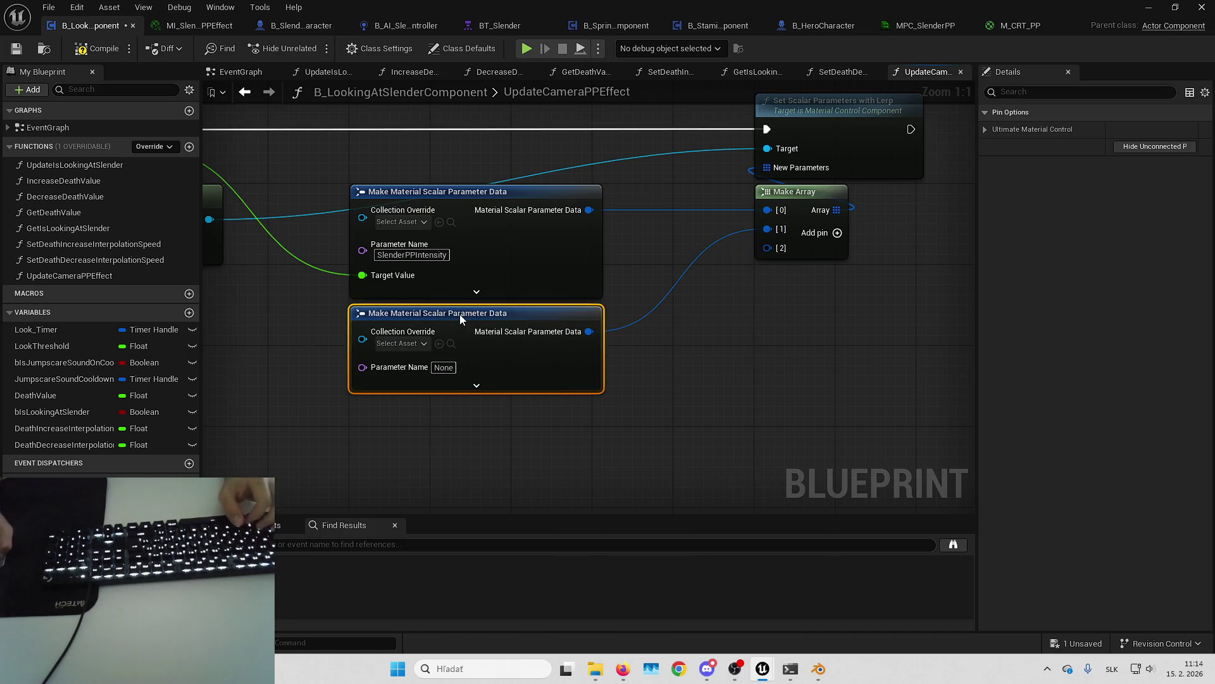
click(931, 26)
click(529, 232)
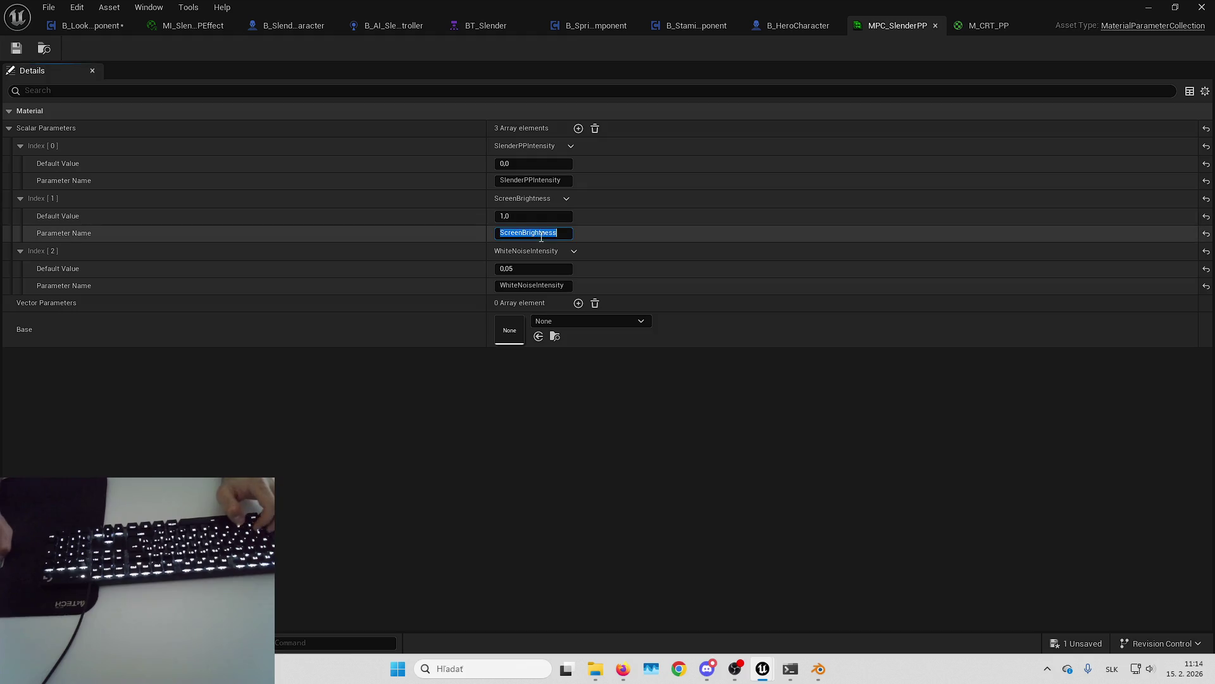
click(91, 26)
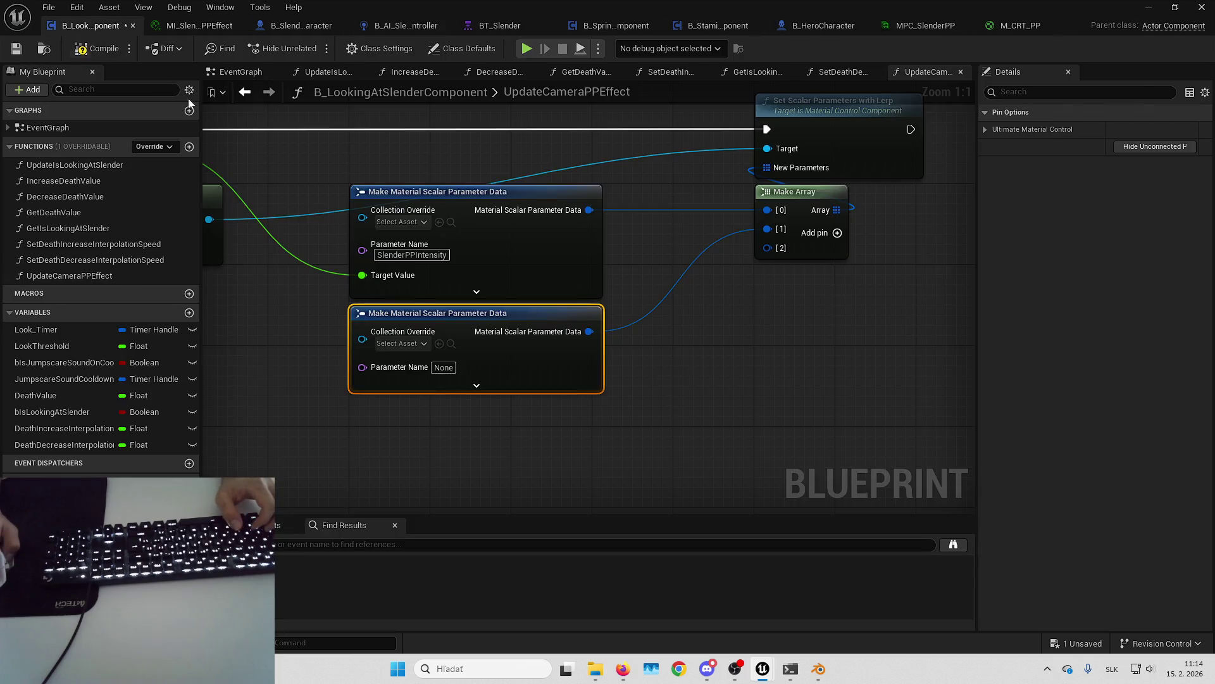
click(443, 367)
text(ScreenBrightness)
click(476, 385)
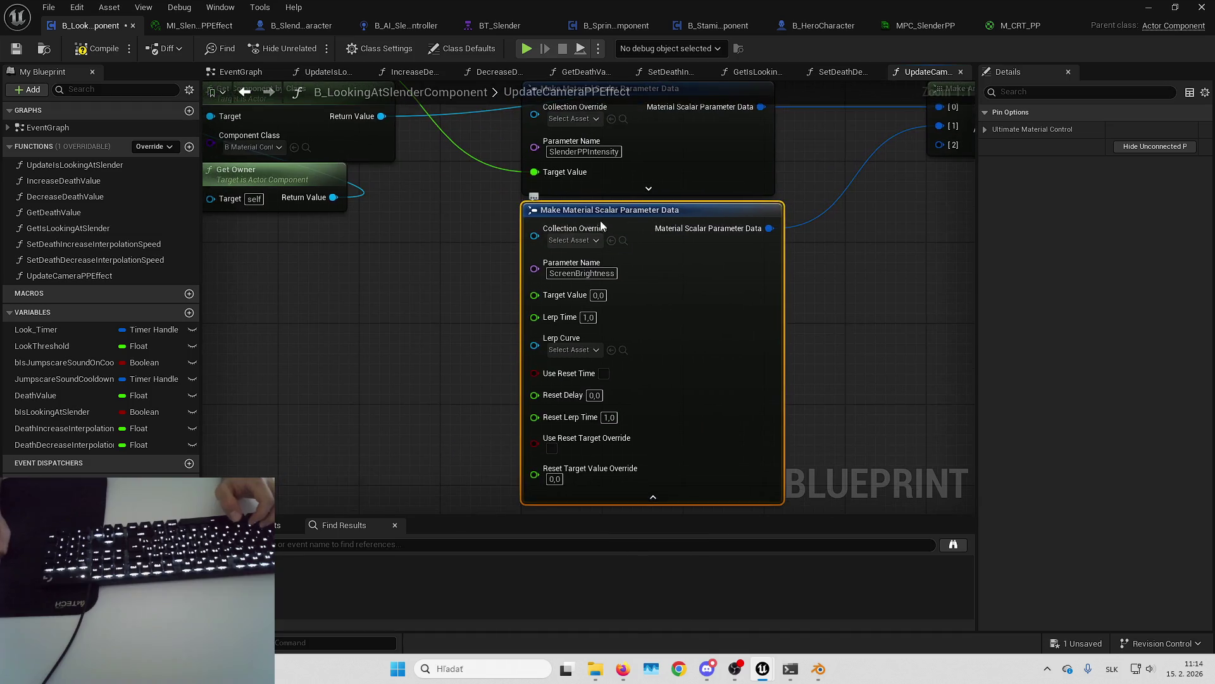
Step: Search the blueprint actions for the Get Current Death Value node
scroll(510, 264, down, 2)
scroll(473, 339, up, 2)
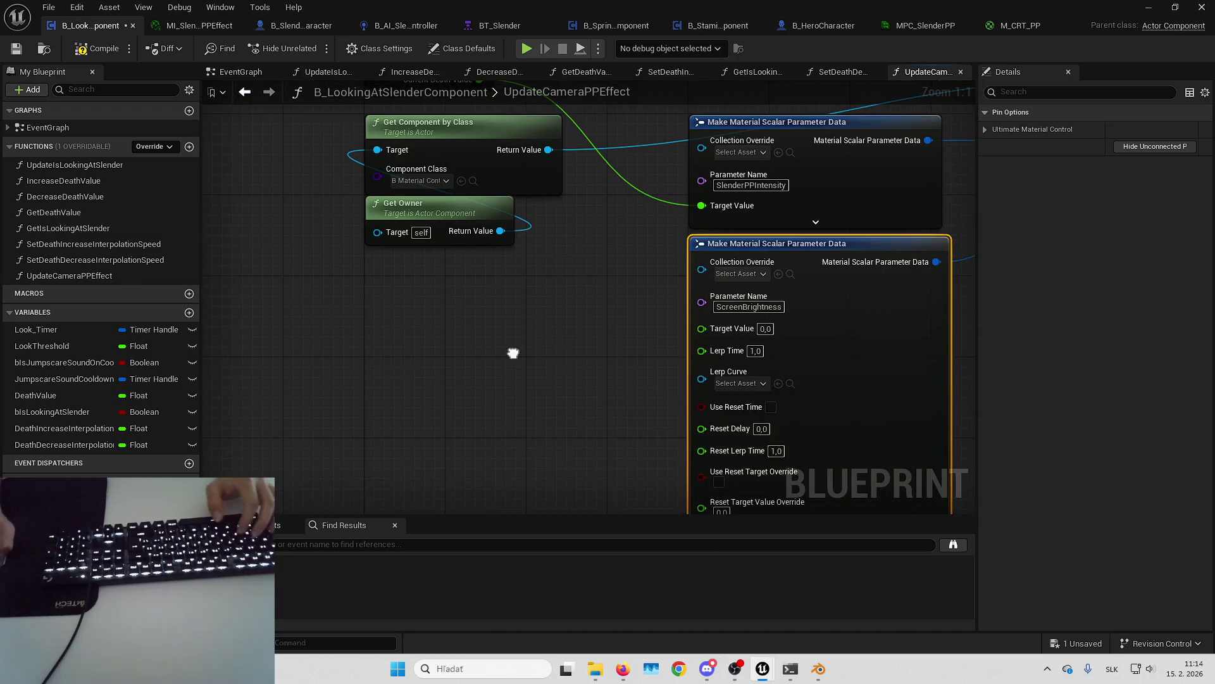
right_click(514, 352)
text(getcurrentdeah)
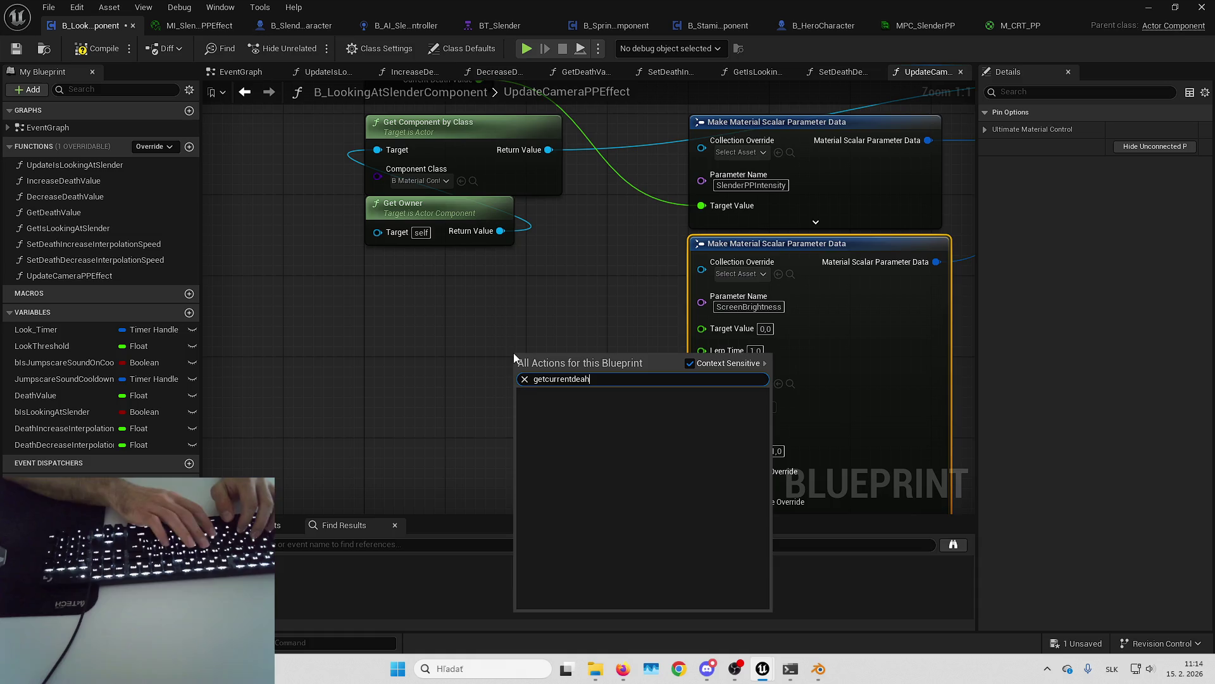
key(BackSpace)
Step: Place Get Current Death Value and wire it into ScreenBrightness's Target Value
key(Return)
drag(606, 358, 719, 208)
drag(701, 352, 702, 329)
drag(759, 355, 624, 333)
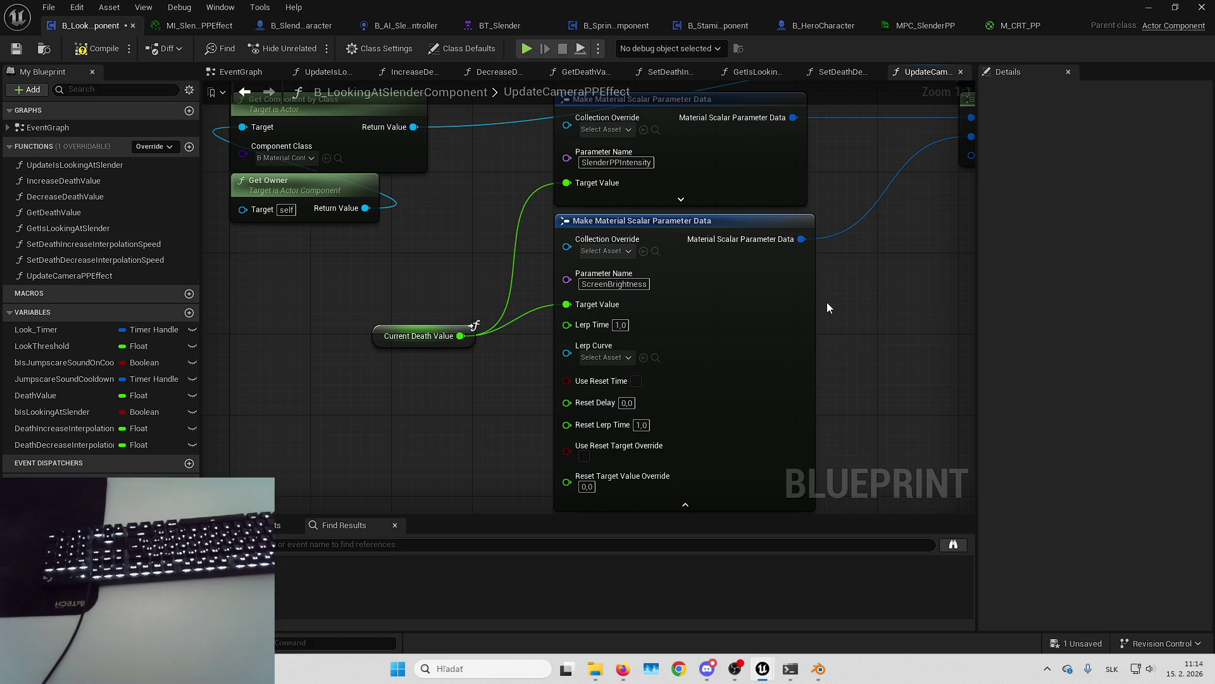
click(669, 475)
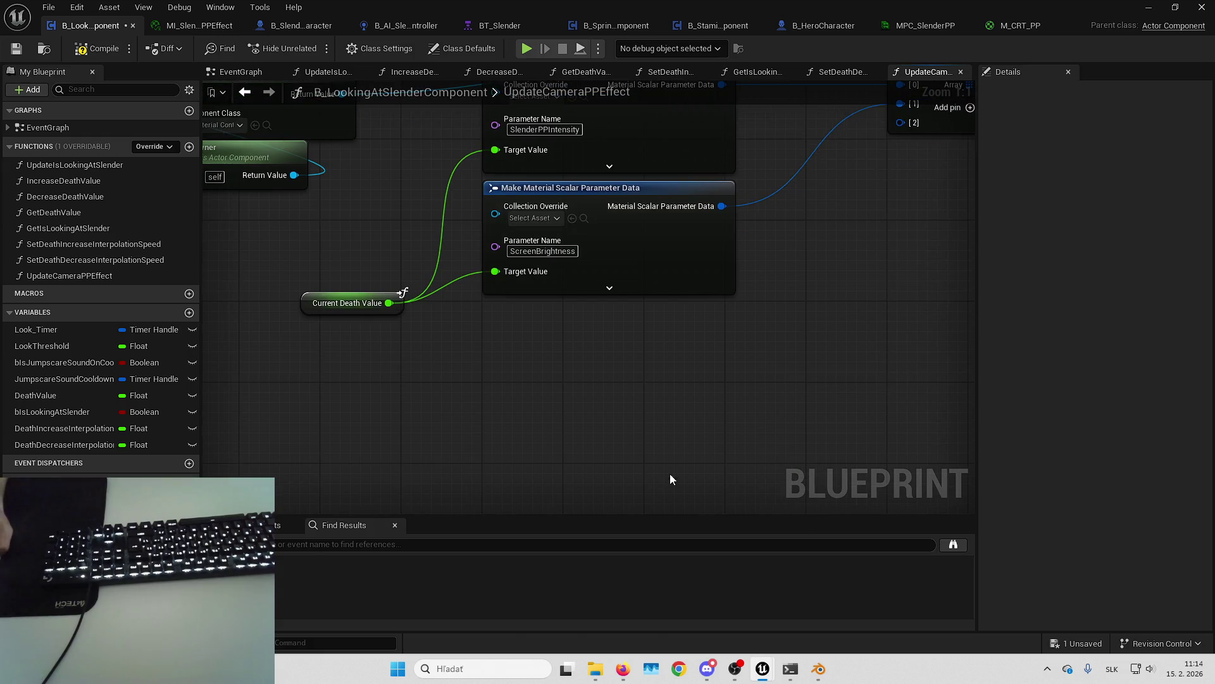
Step: Add a WhiteNoiseIntensity parameter data node on slot [2] driven by Current Death Value
drag(793, 202, 653, 392)
drag(737, 406, 463, 400)
click(924, 25)
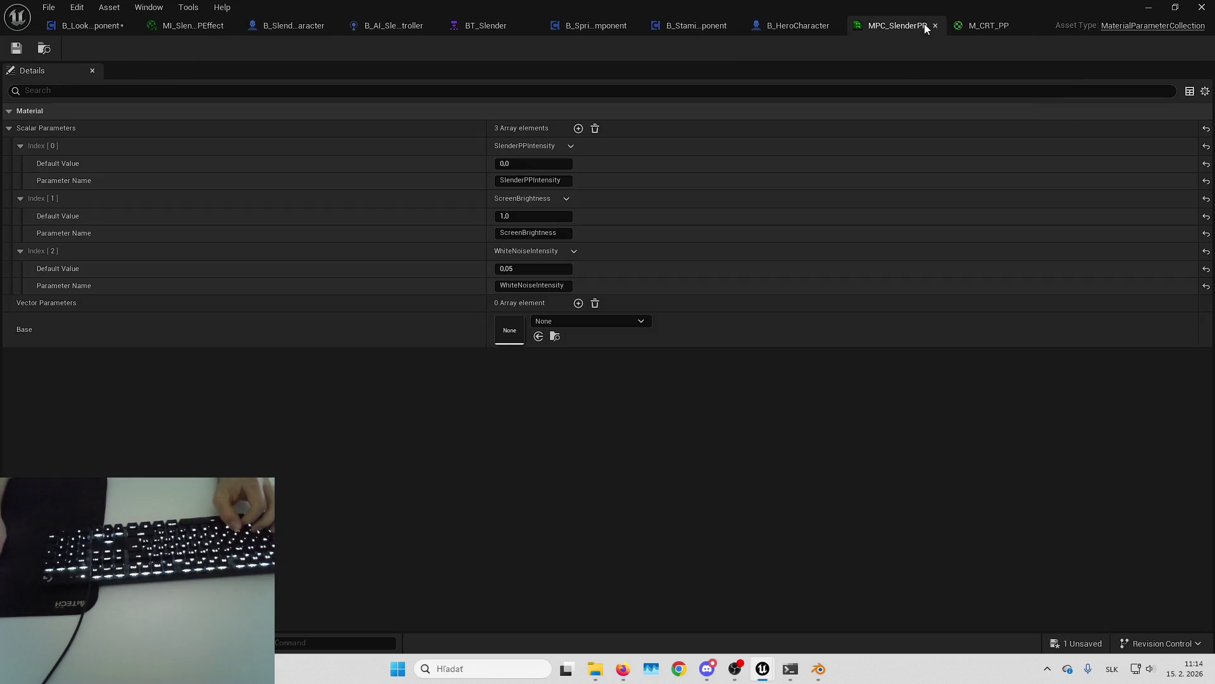
click(533, 285)
click(89, 27)
click(507, 451)
text(WhiteNoiseIntensity)
key(Return)
click(602, 345)
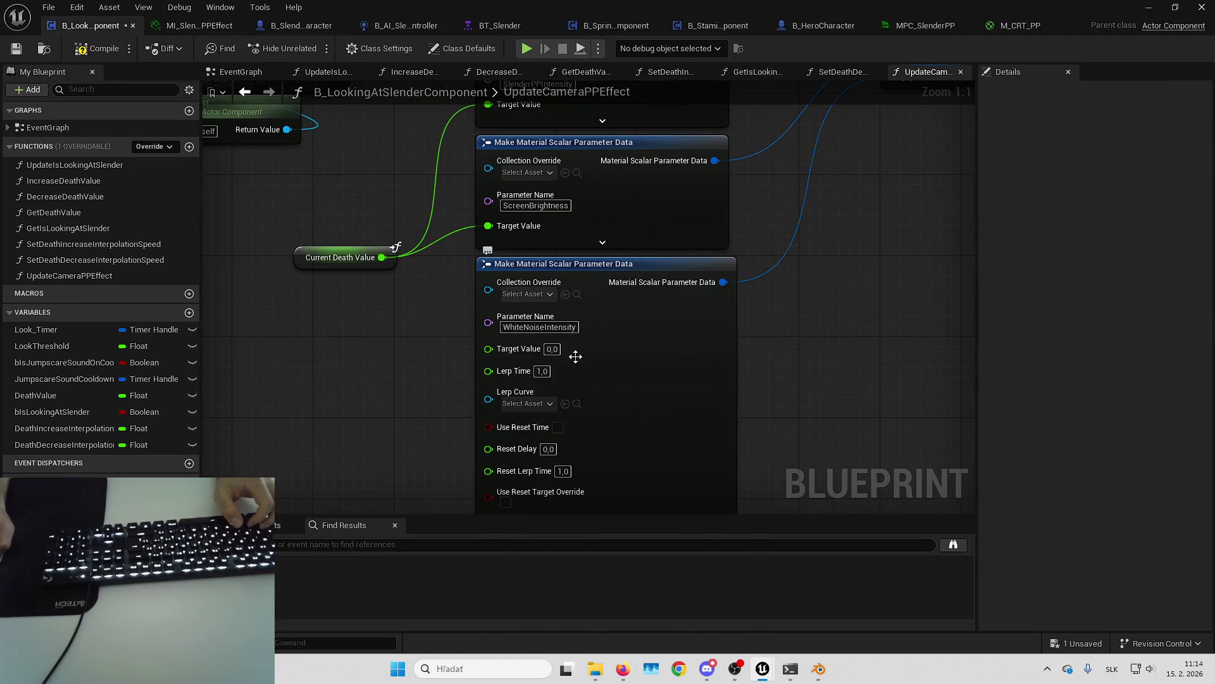
drag(420, 302, 382, 257)
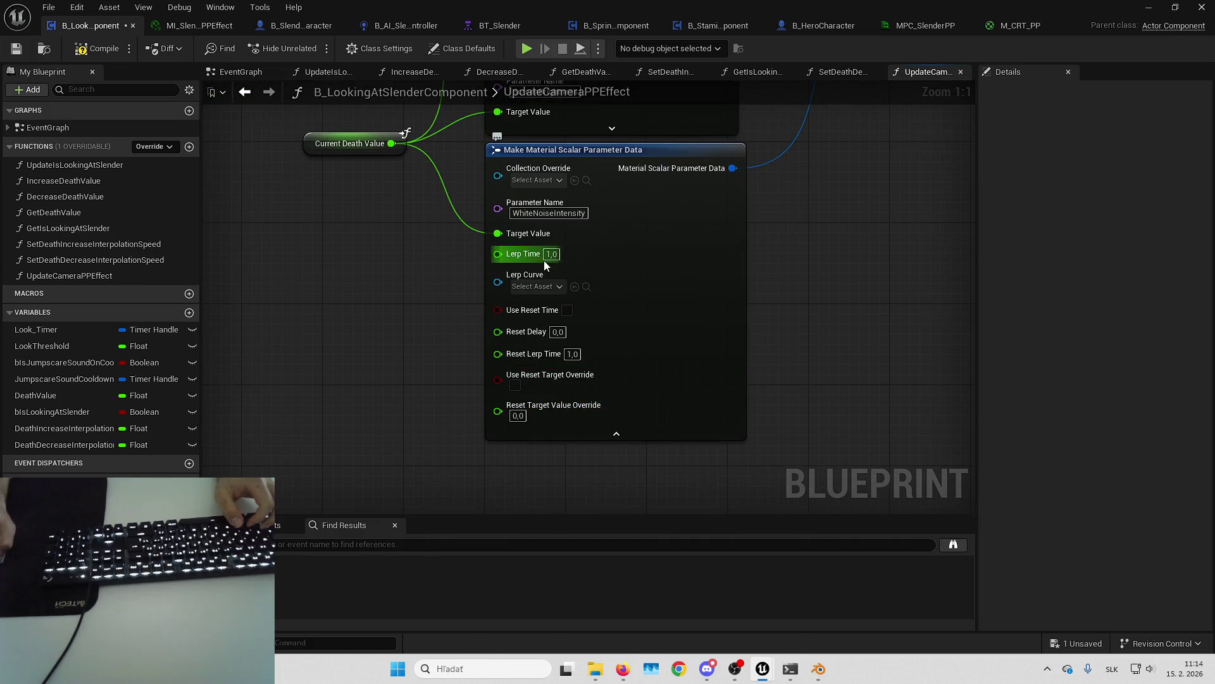
click(576, 433)
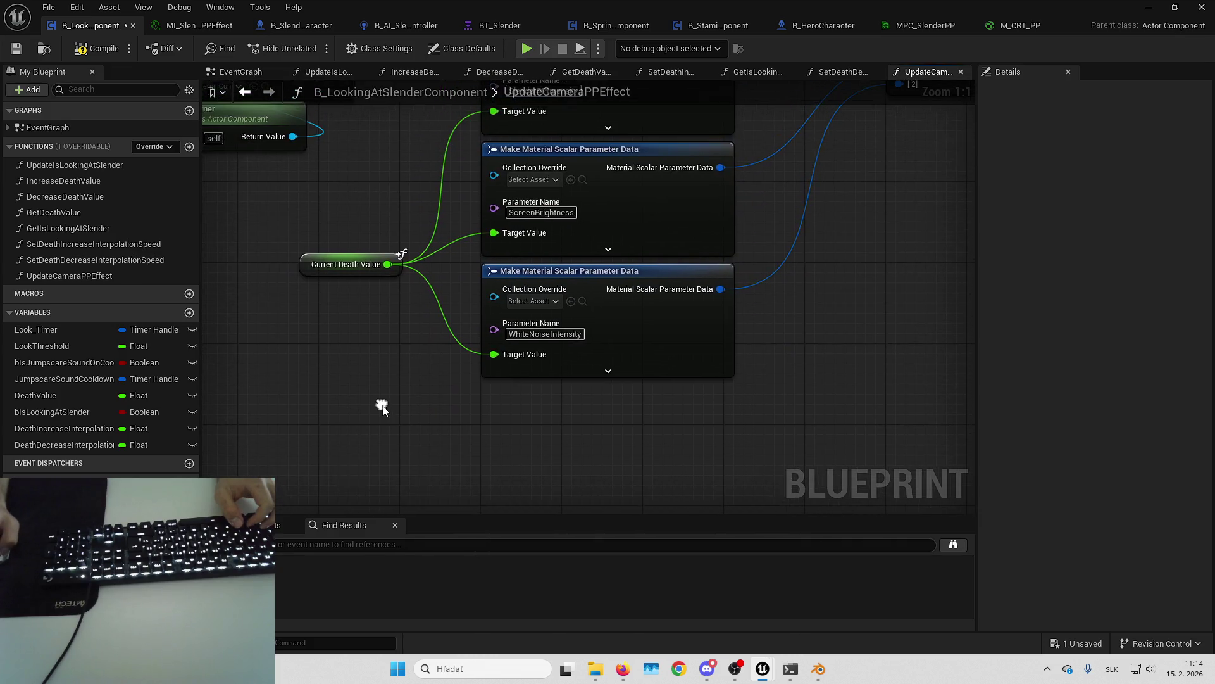
Step: Save the blueprint and start a play-in-editor session
key(ctrl+s)
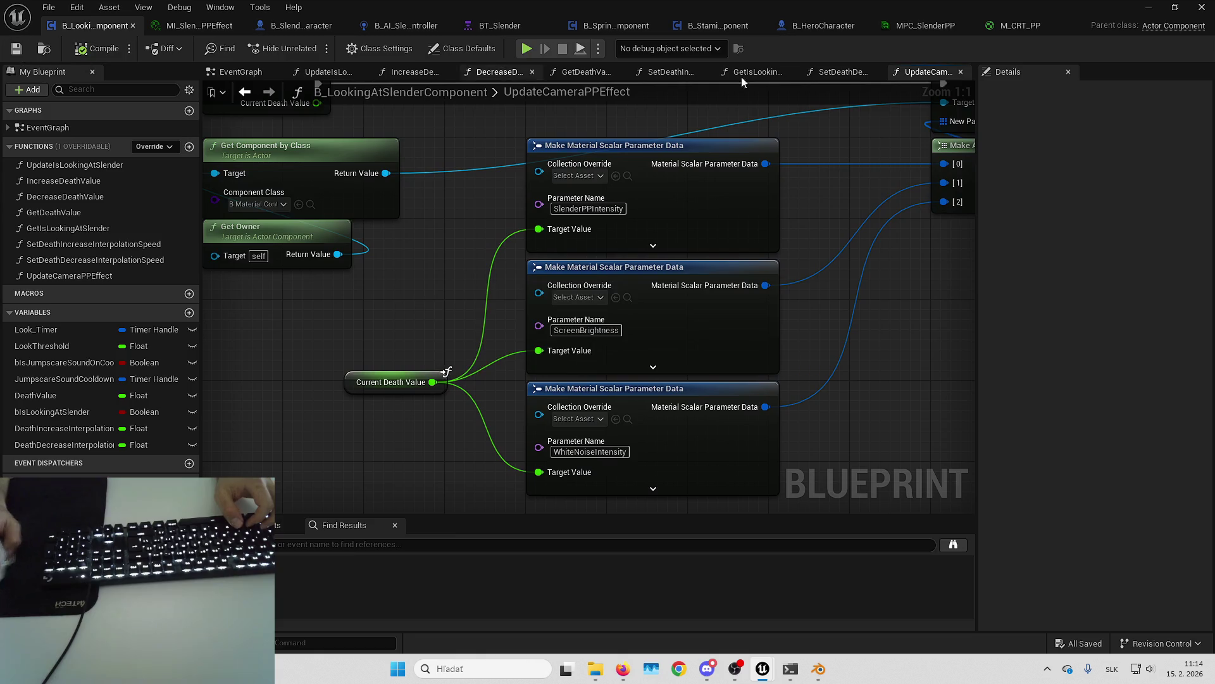
click(1150, 7)
key(alt+p)
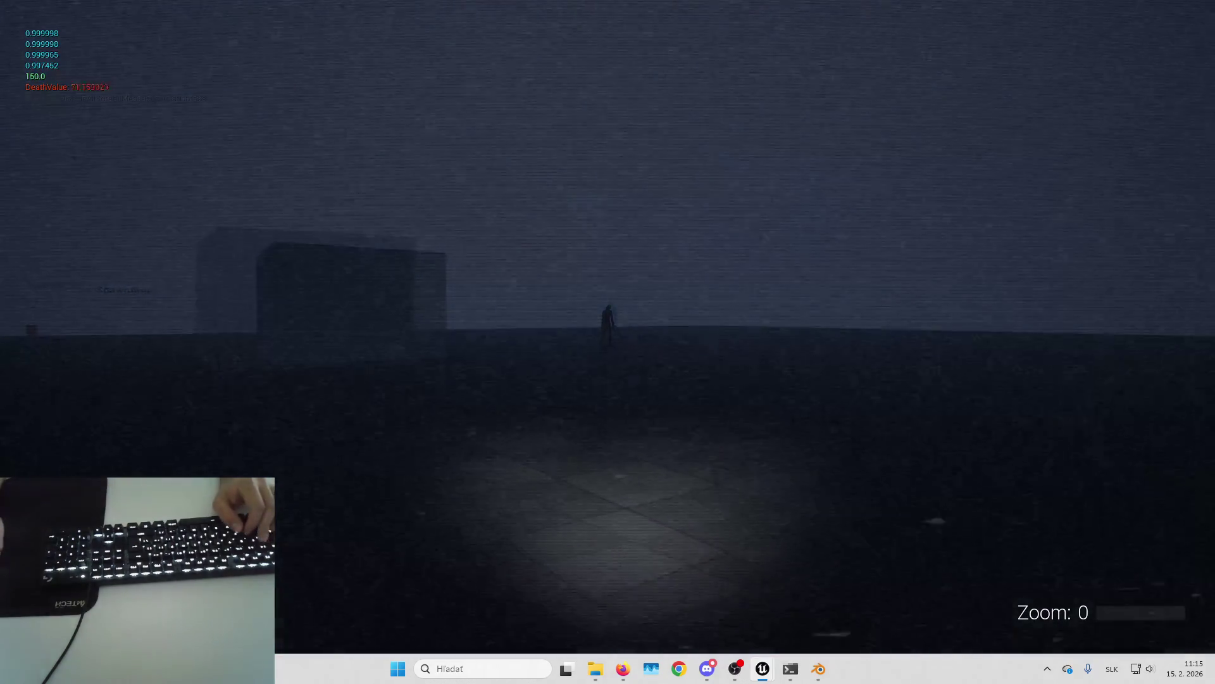
Step: Walk toward Slenderman and watch the white noise thicken as DeathValue climbs
key(w)
key(w)
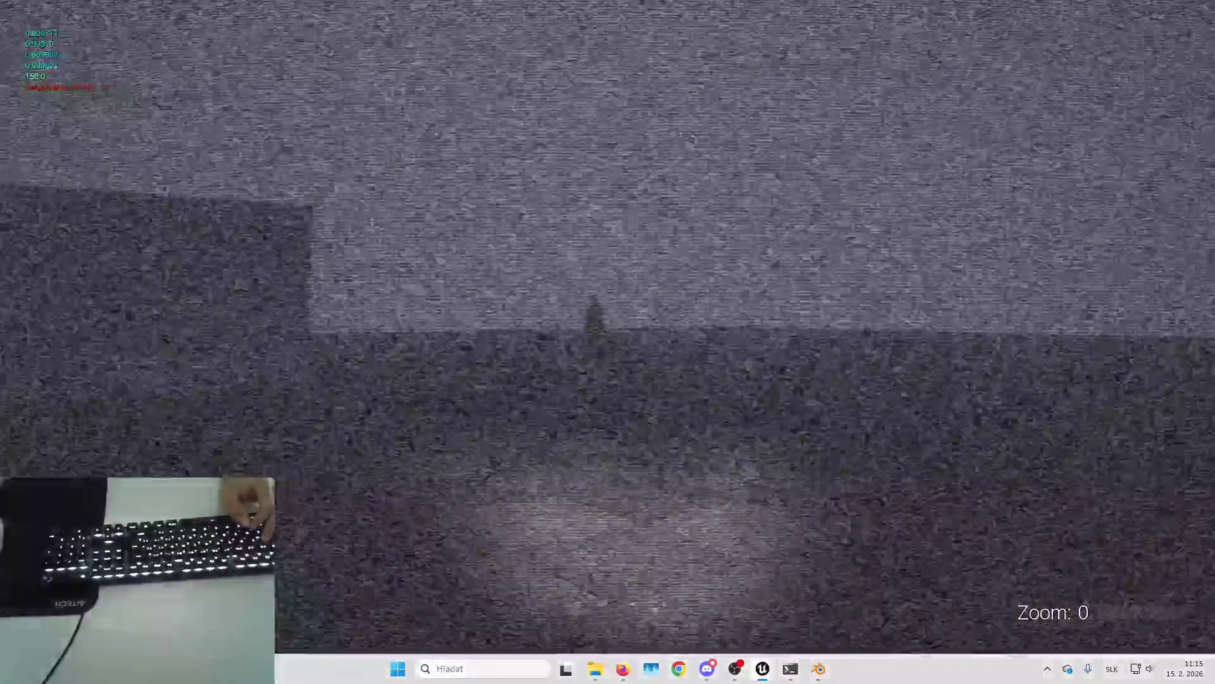
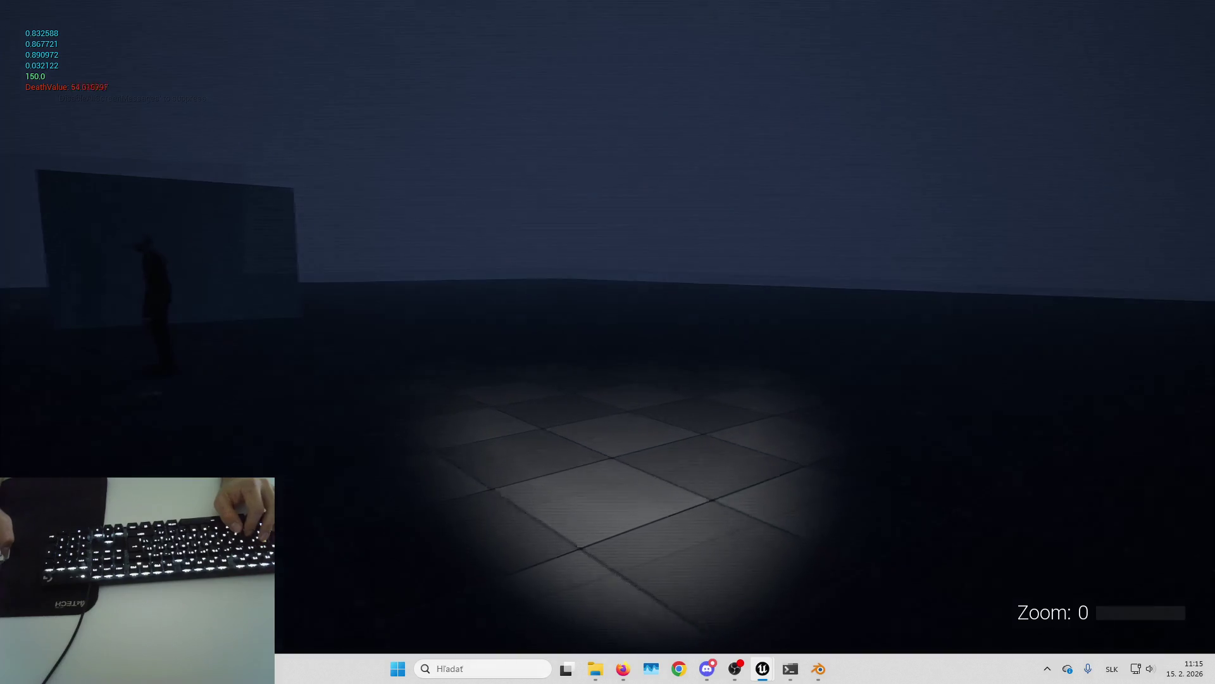
Step: Stop the play test and return to the editor's M_CRT_PP material graph
key(Escape)
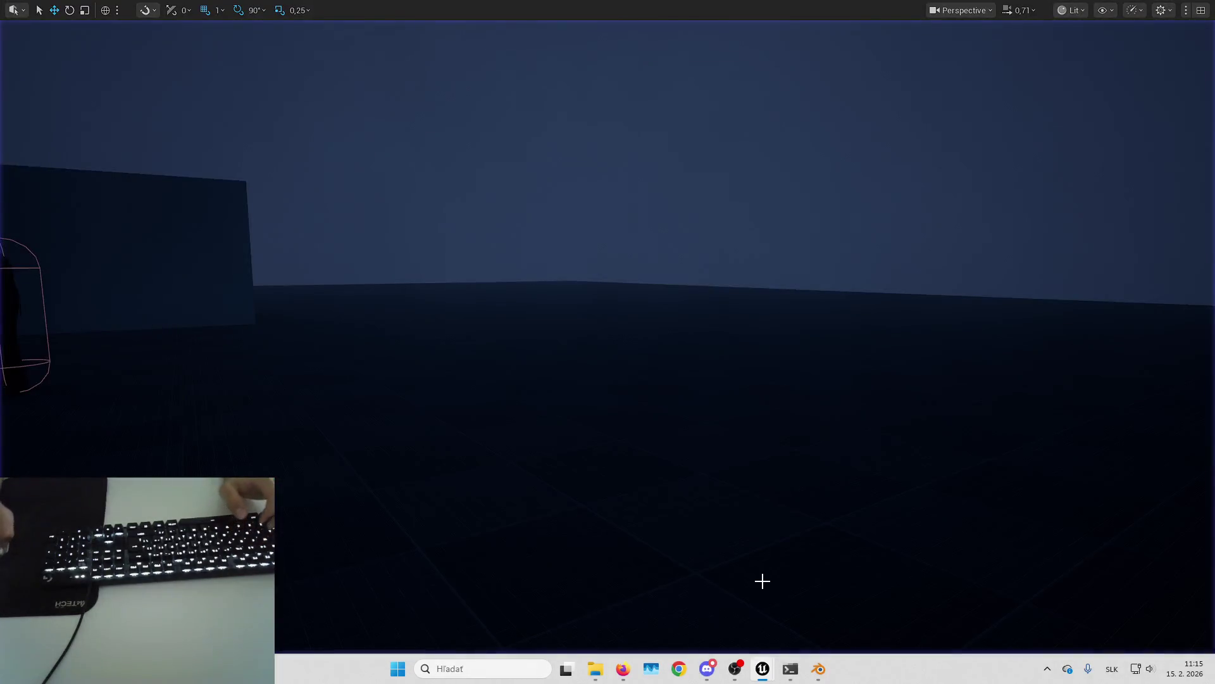
mouse_move(774, 671)
click(868, 573)
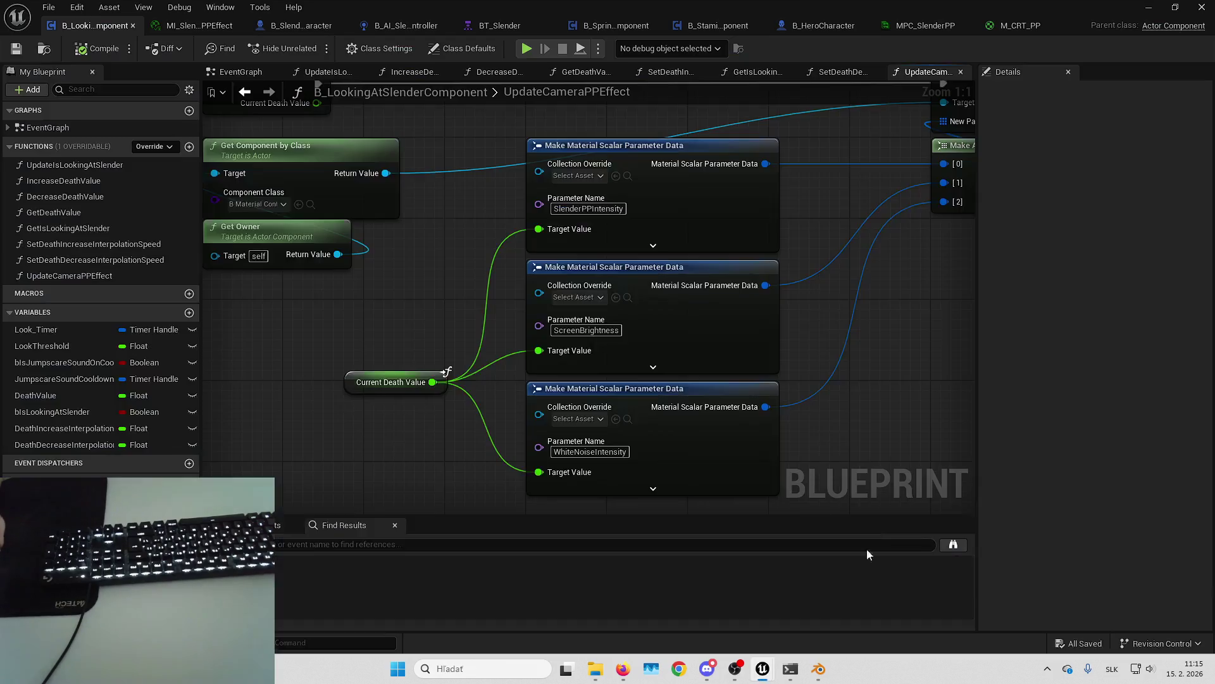
click(1029, 24)
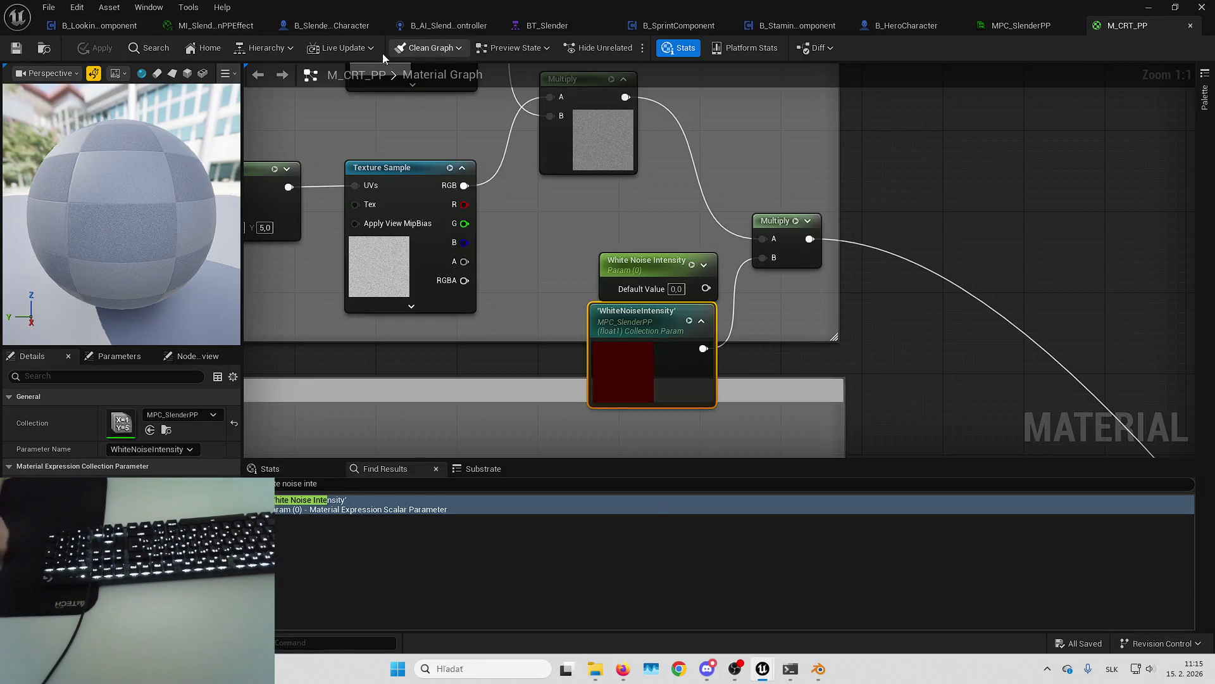
Step: Review MI_SlendermanPPEffect's Signal settings and set White Noise Scale to .1
click(213, 25)
scroll(882, 427, down, 5)
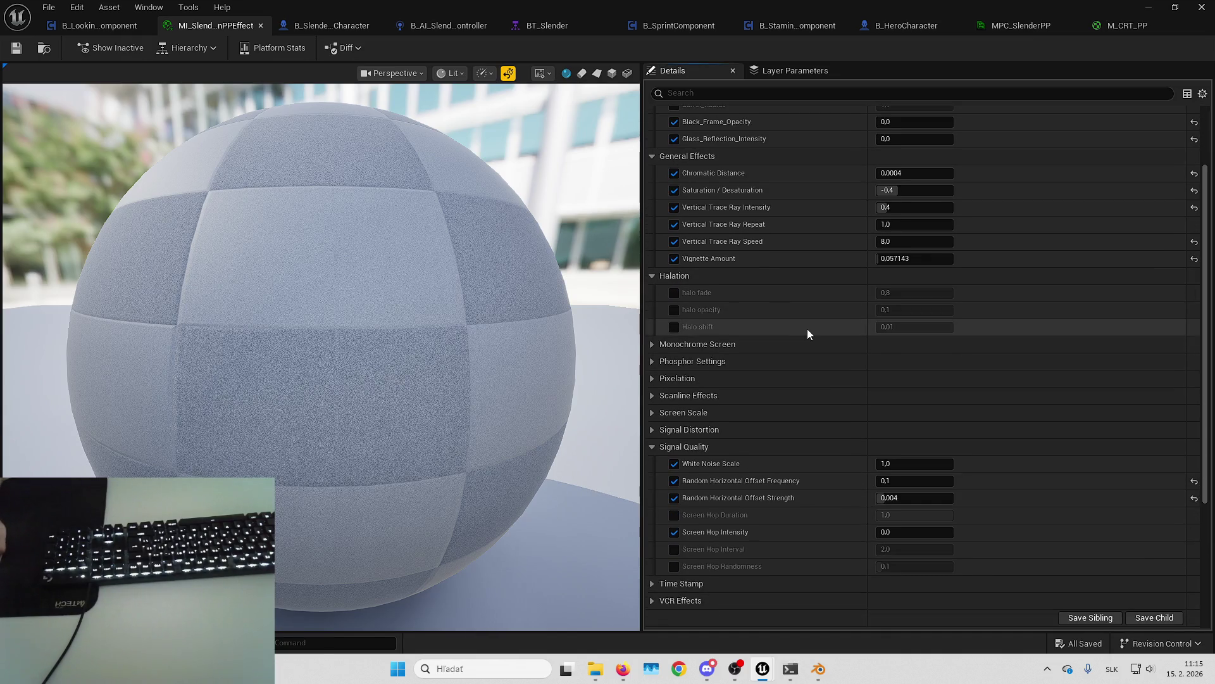
scroll(795, 316, down, 2)
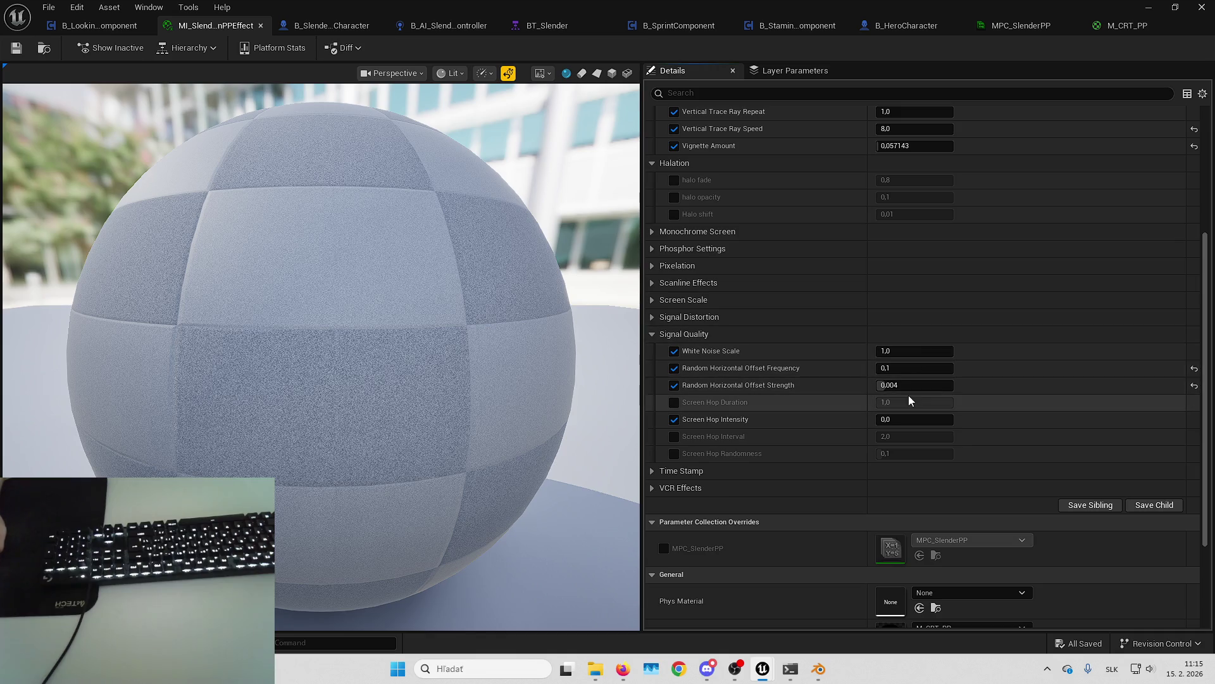
click(652, 317)
click(652, 317)
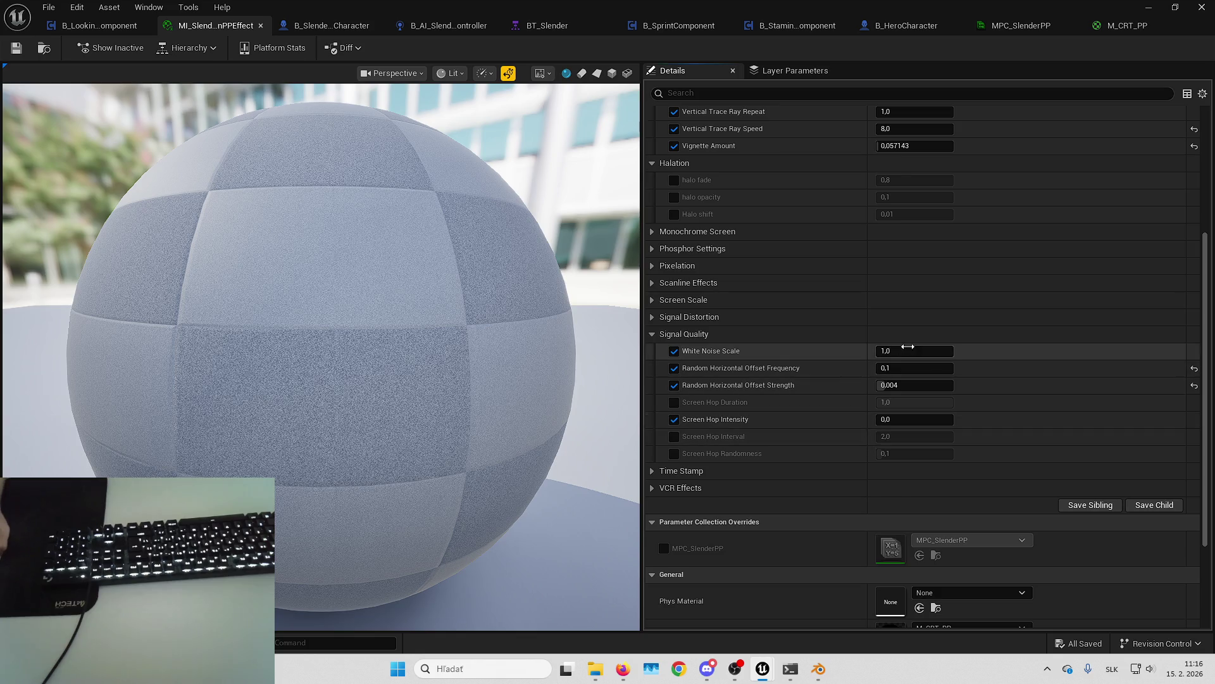
click(907, 348)
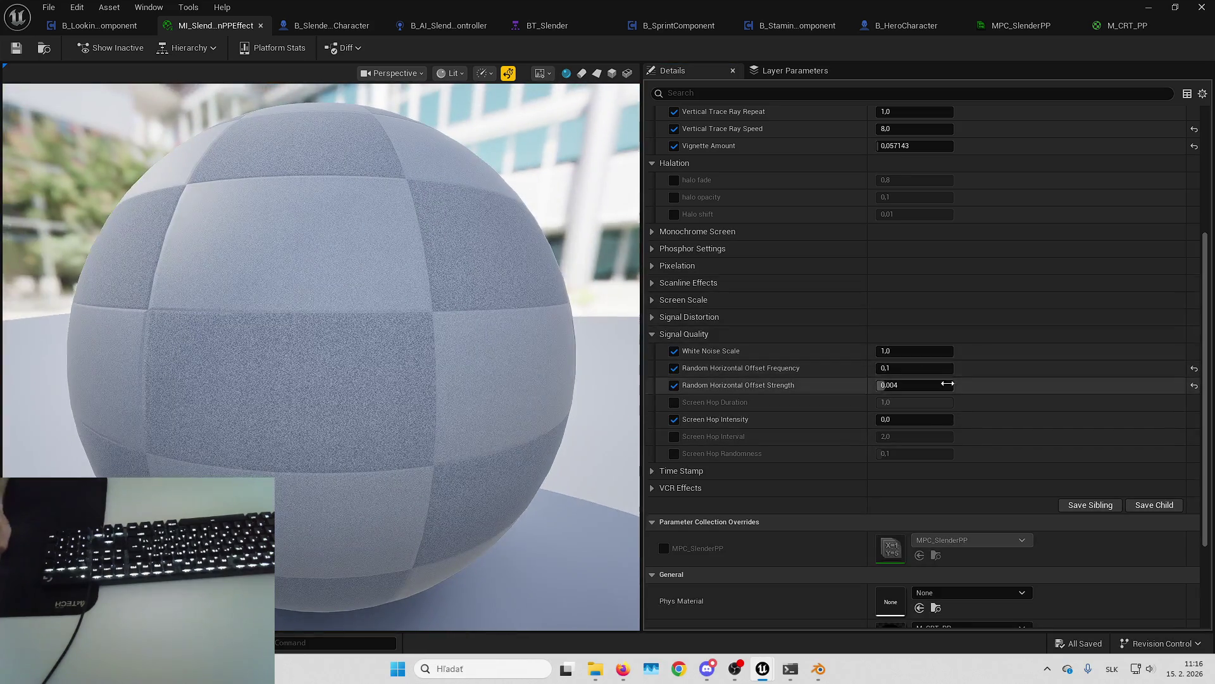
text(.1)
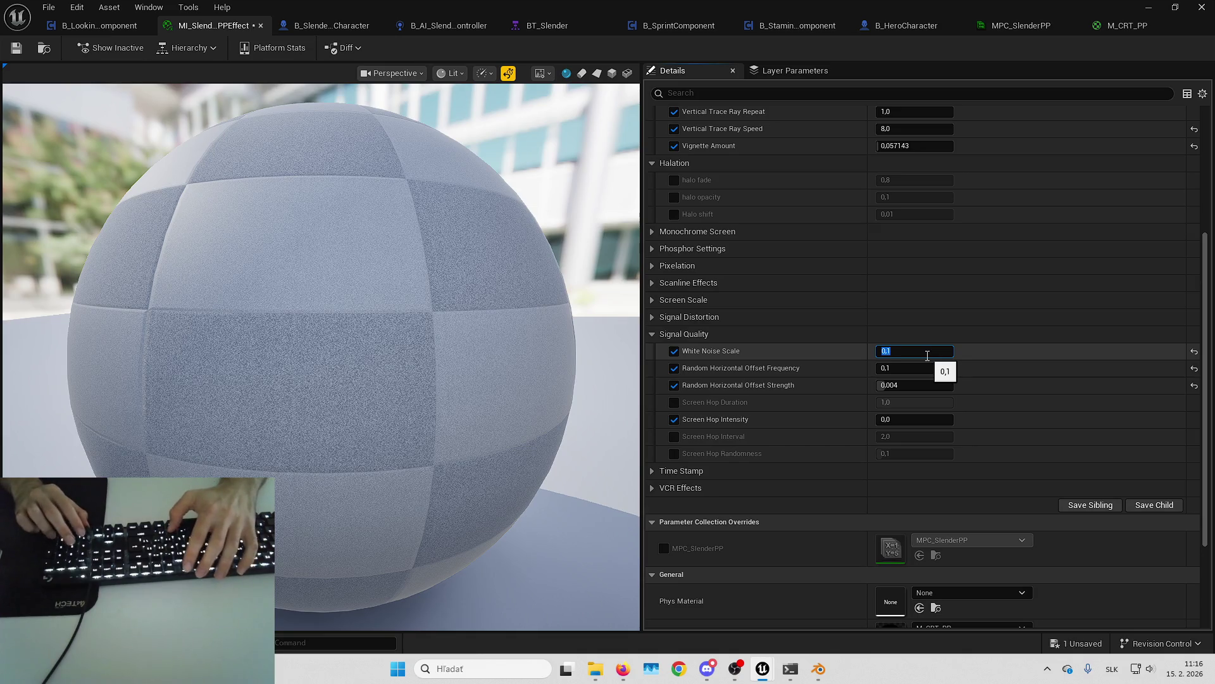
click(1126, 25)
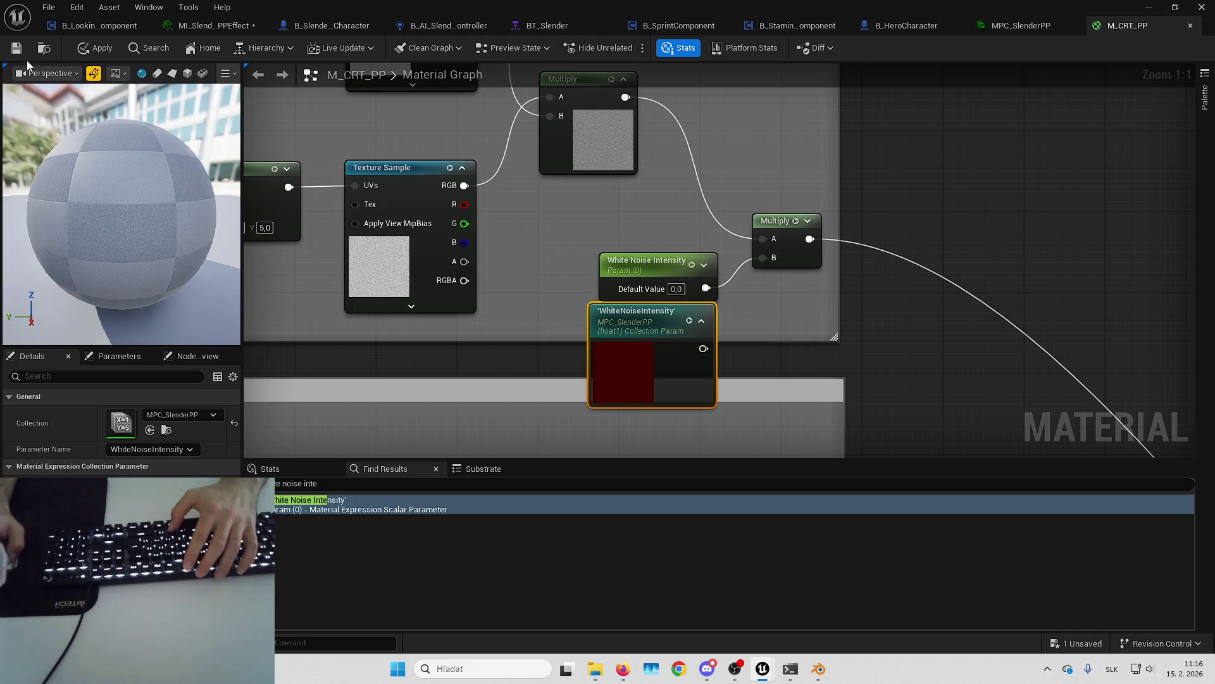
Step: Save M_CRT_PP and review the MI_SlendermanPPEffect instance's parameters
key(ctrl+s)
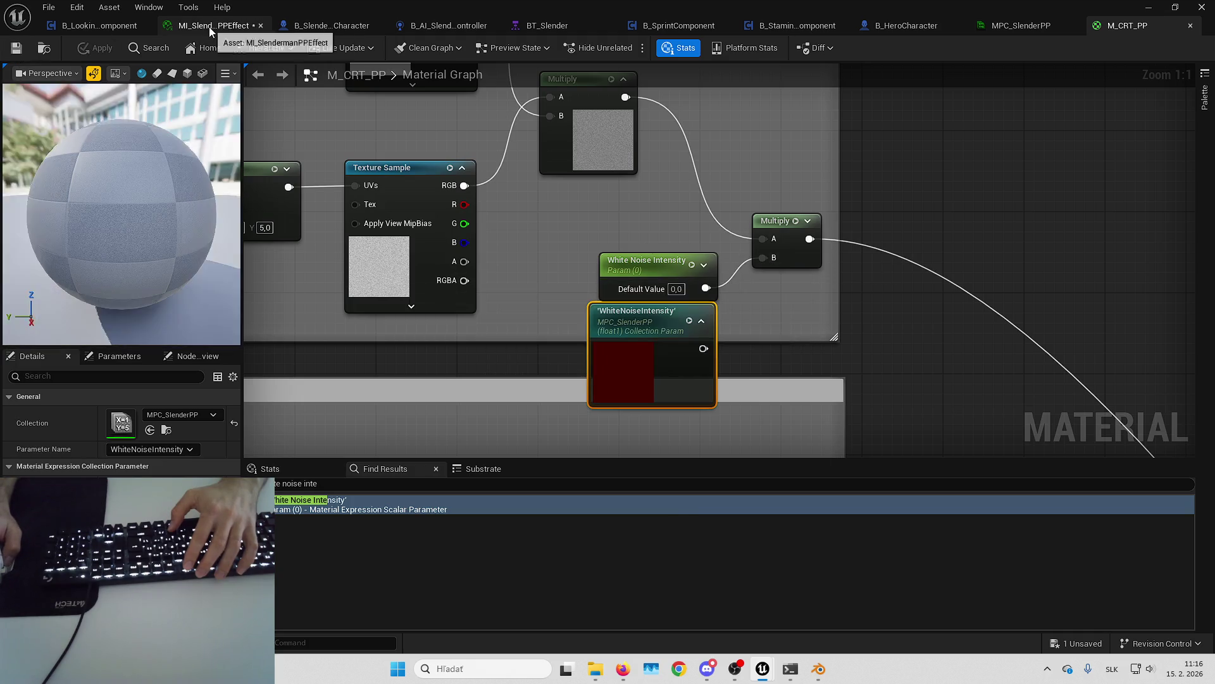
click(209, 27)
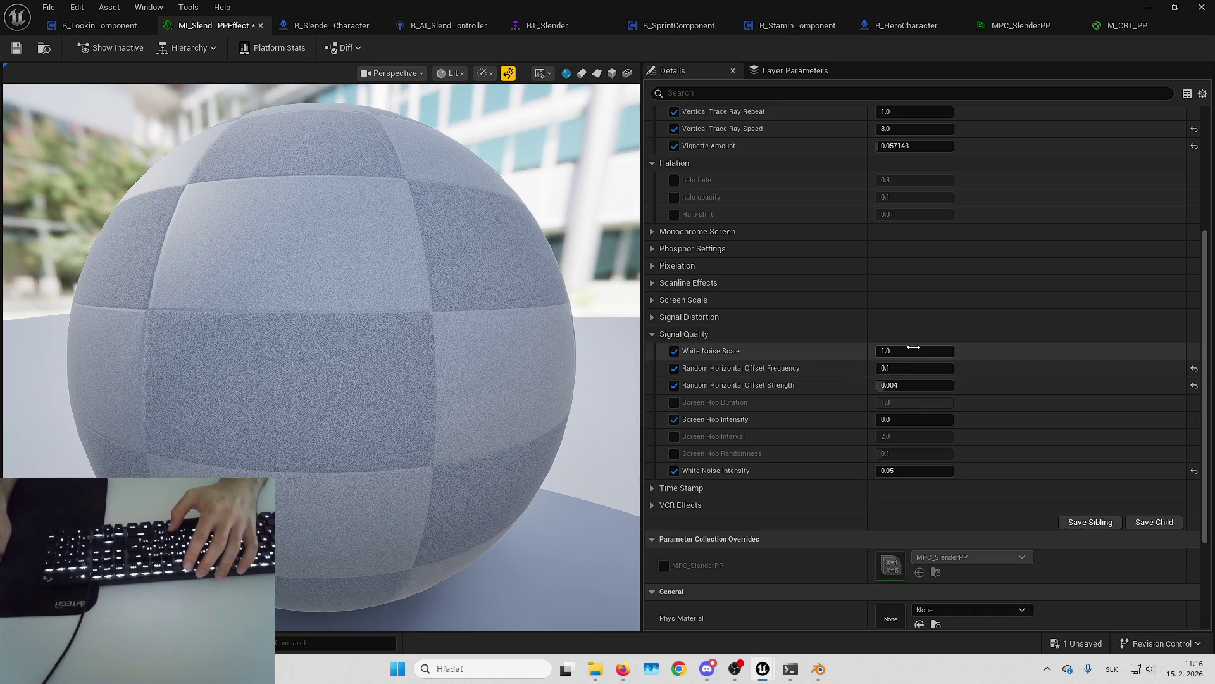
scroll(735, 491, up, 5)
scroll(734, 506, up, 2)
scroll(735, 538, down, 5)
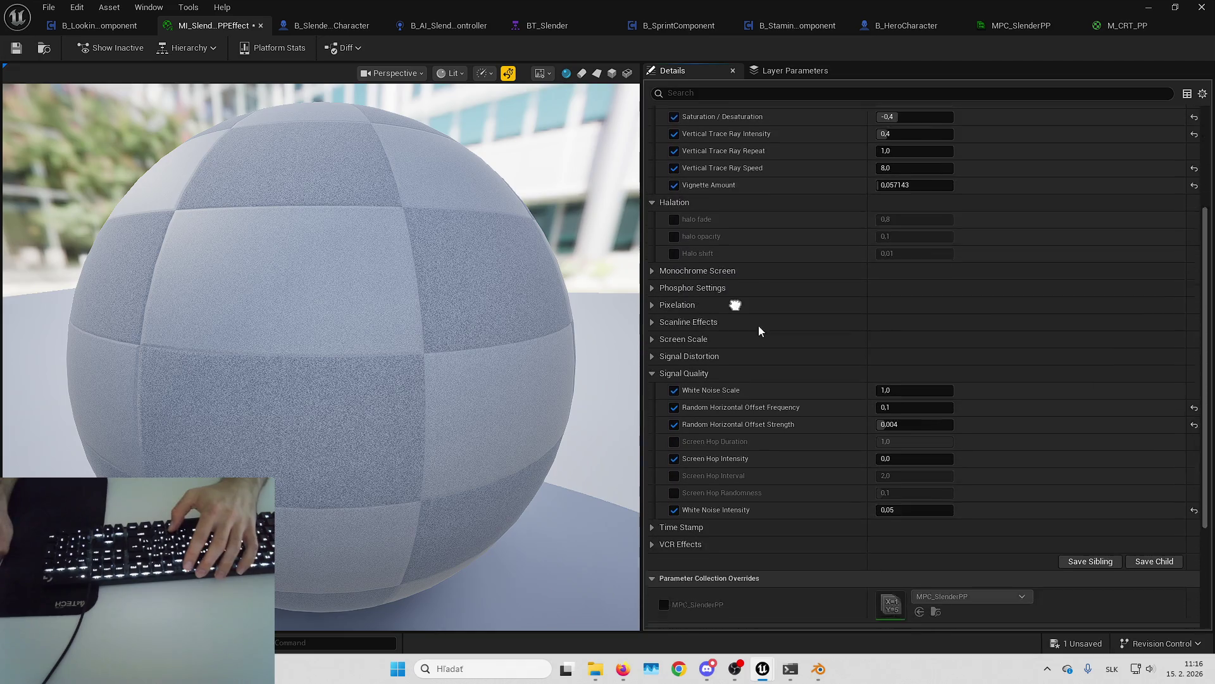
Step: Save the pending M_CRT_PP changes, glance at MPC_SlenderPP, and return to the instance
click(1126, 25)
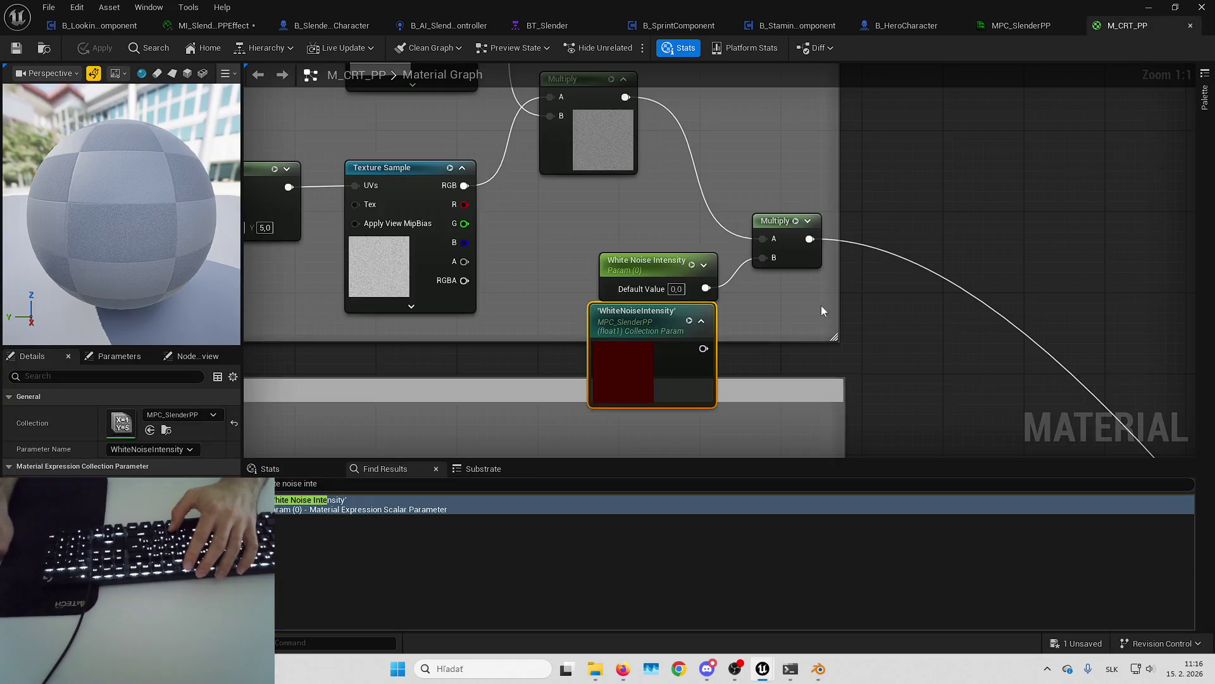
scroll(823, 302, down, 9)
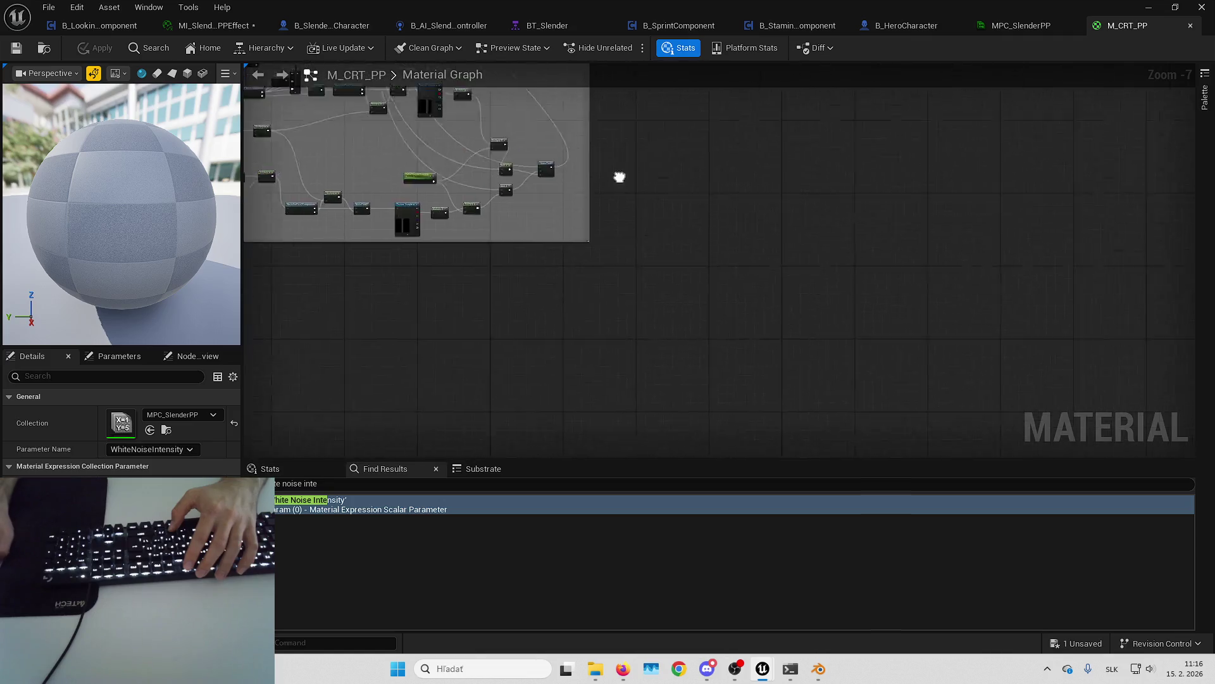
scroll(632, 240, up, 6)
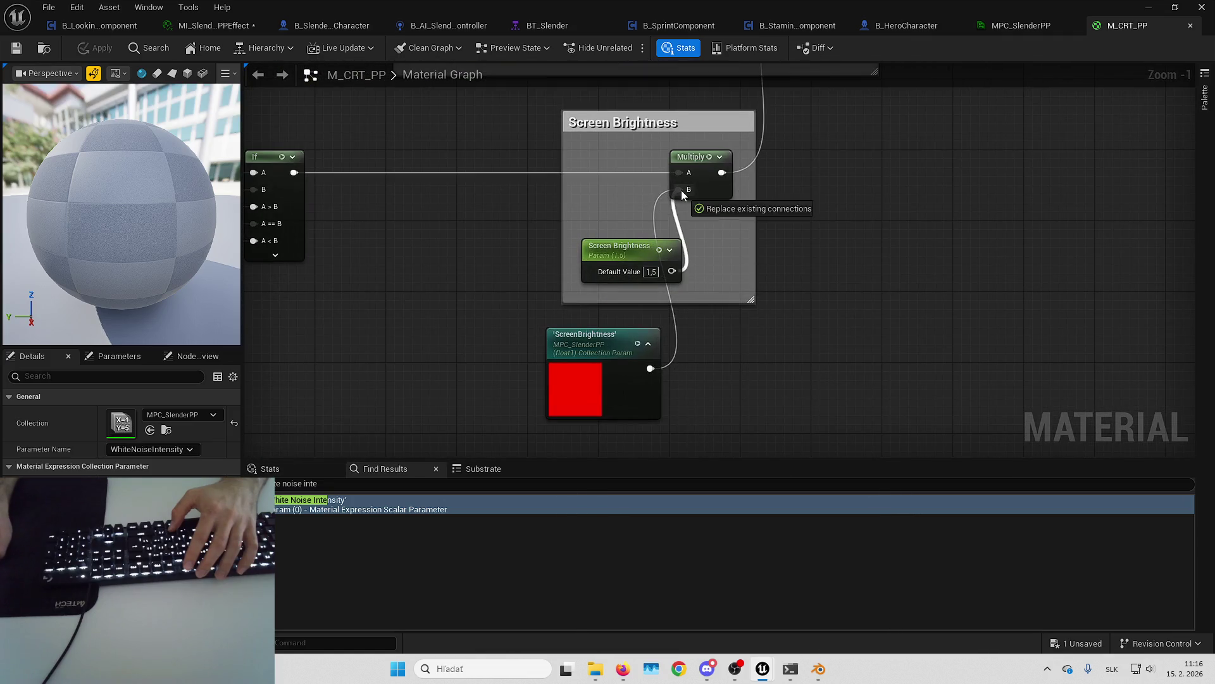
click(24, 50)
click(1021, 25)
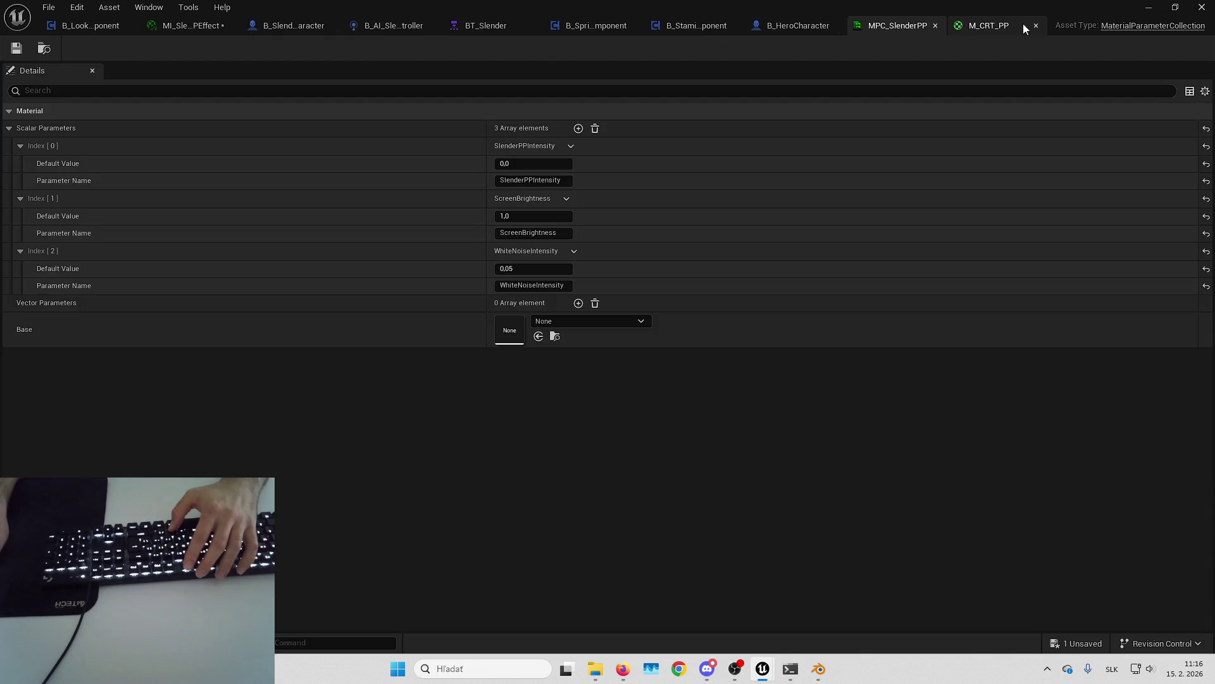
click(196, 25)
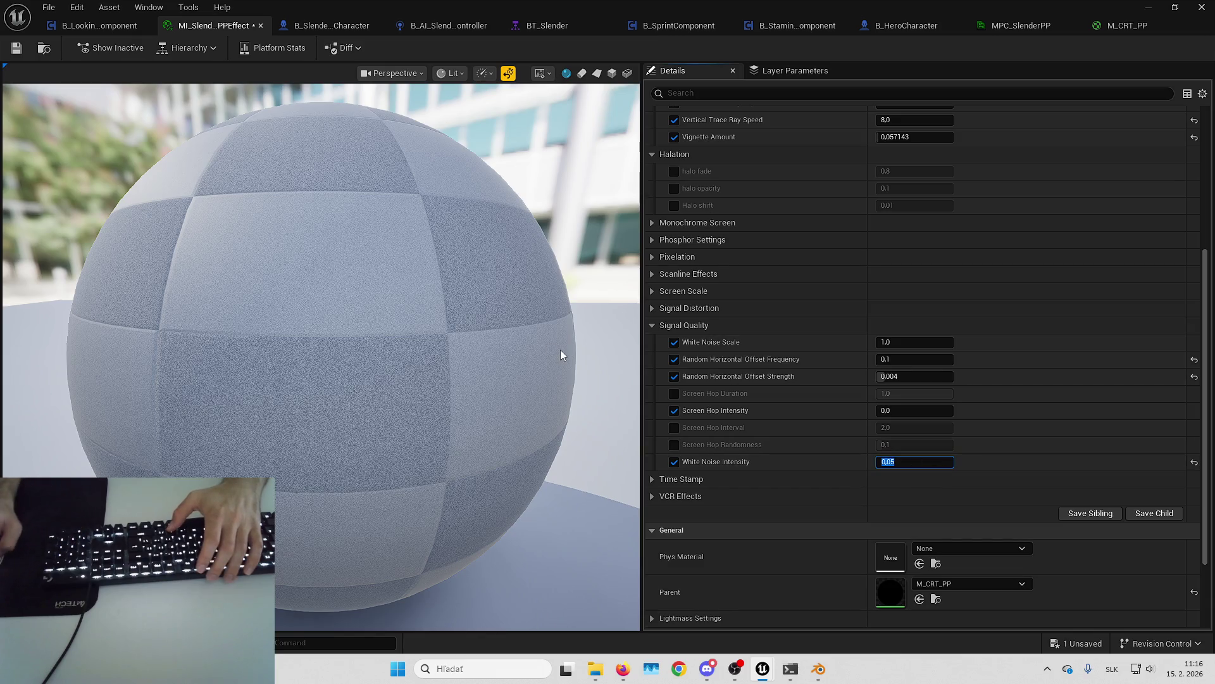
Step: Unhook SlenderPPIntensity from M_CRT_PP's Lerp Alpha, fix Alpha at 1.0, and save
click(1103, 27)
mouse_move(866, 250)
mouse_down()
mouse_move(702, 420)
mouse_move(746, 339)
mouse_move(655, 335)
mouse_up()
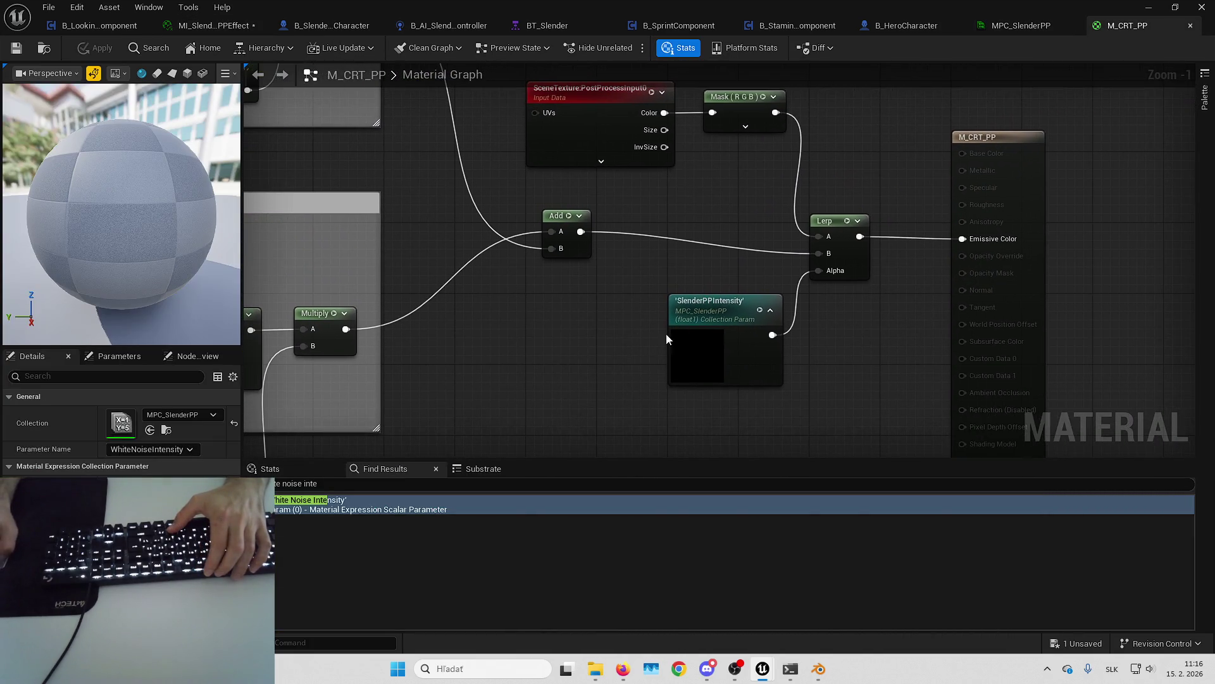
alt+click(819, 271)
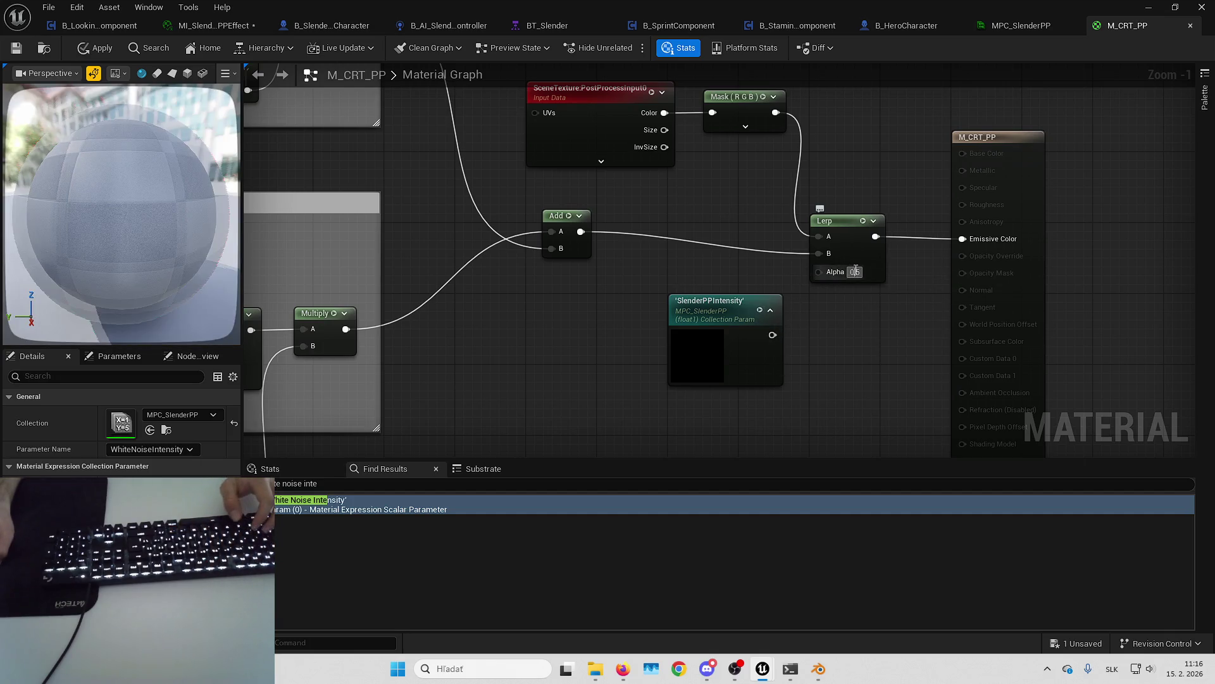
key(Return)
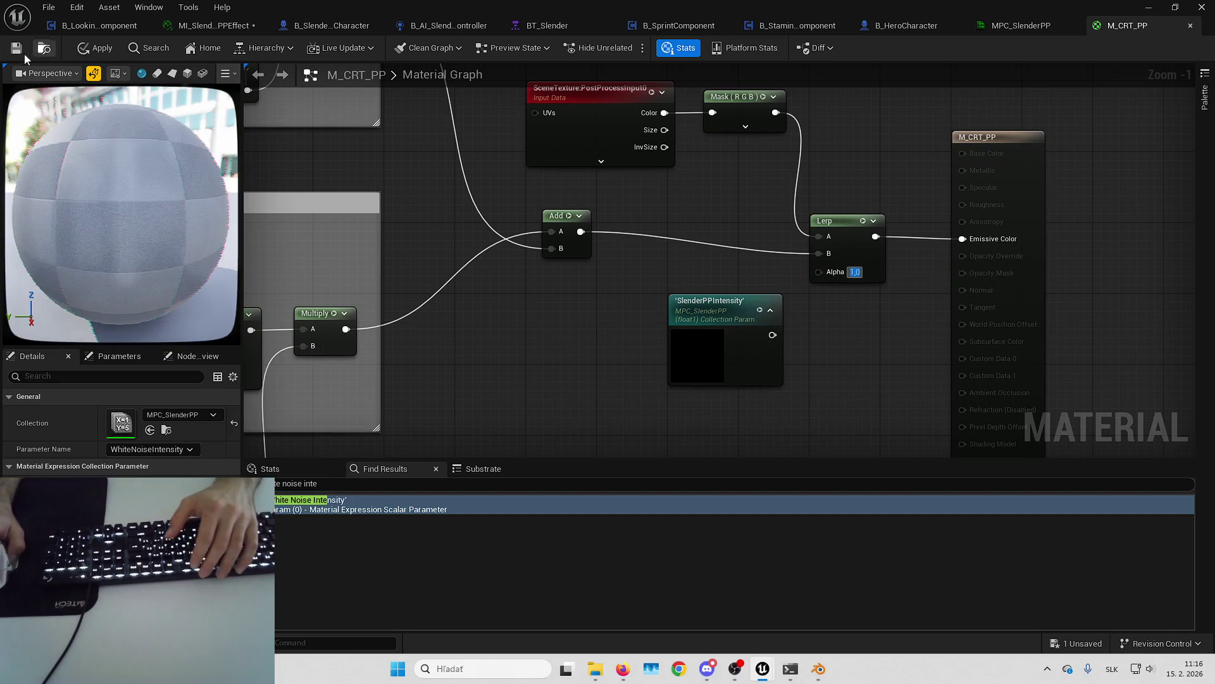
click(16, 51)
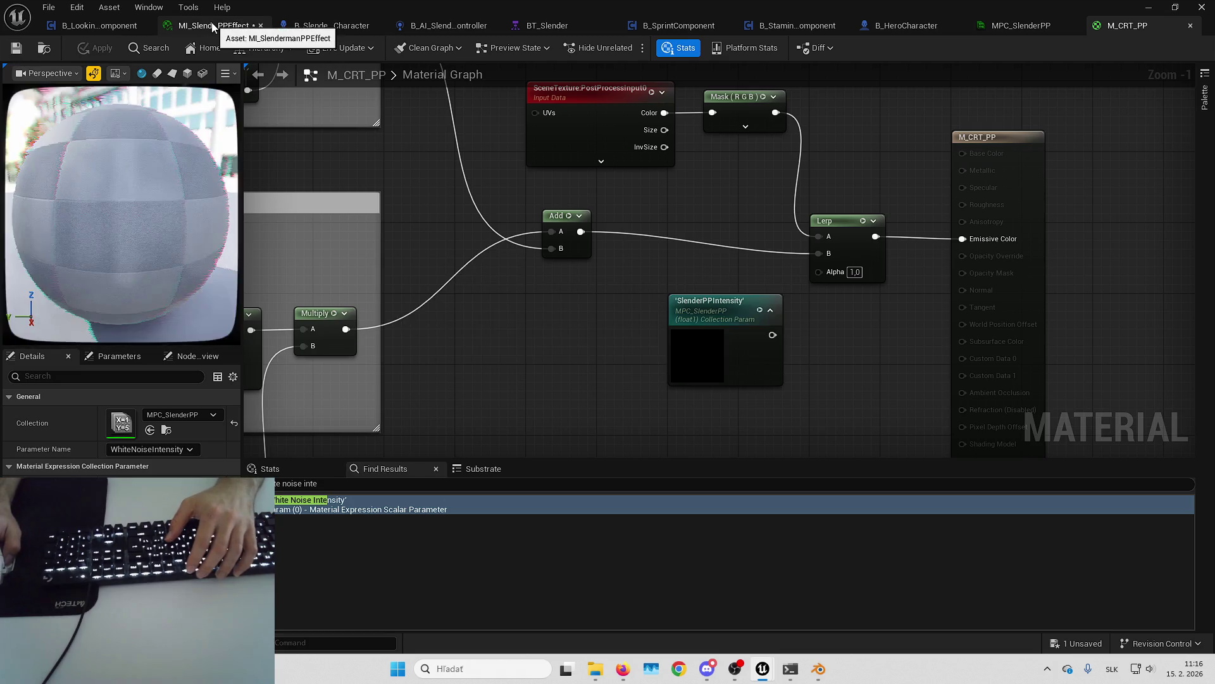
click(215, 25)
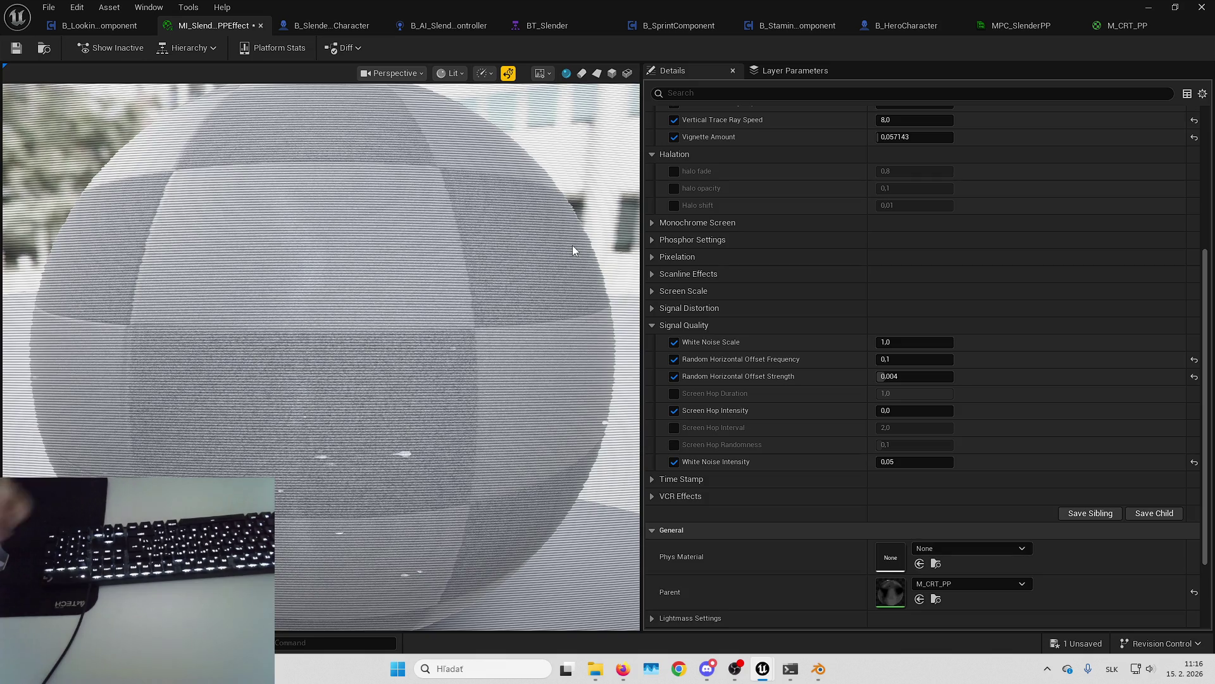
Step: Set White Noise Intensity to 1,0 and try White Noise Scale values 0,1, 0,5, 5,0, then 1,0
scroll(846, 426, up, 1)
click(902, 471)
text(1)
key(Return)
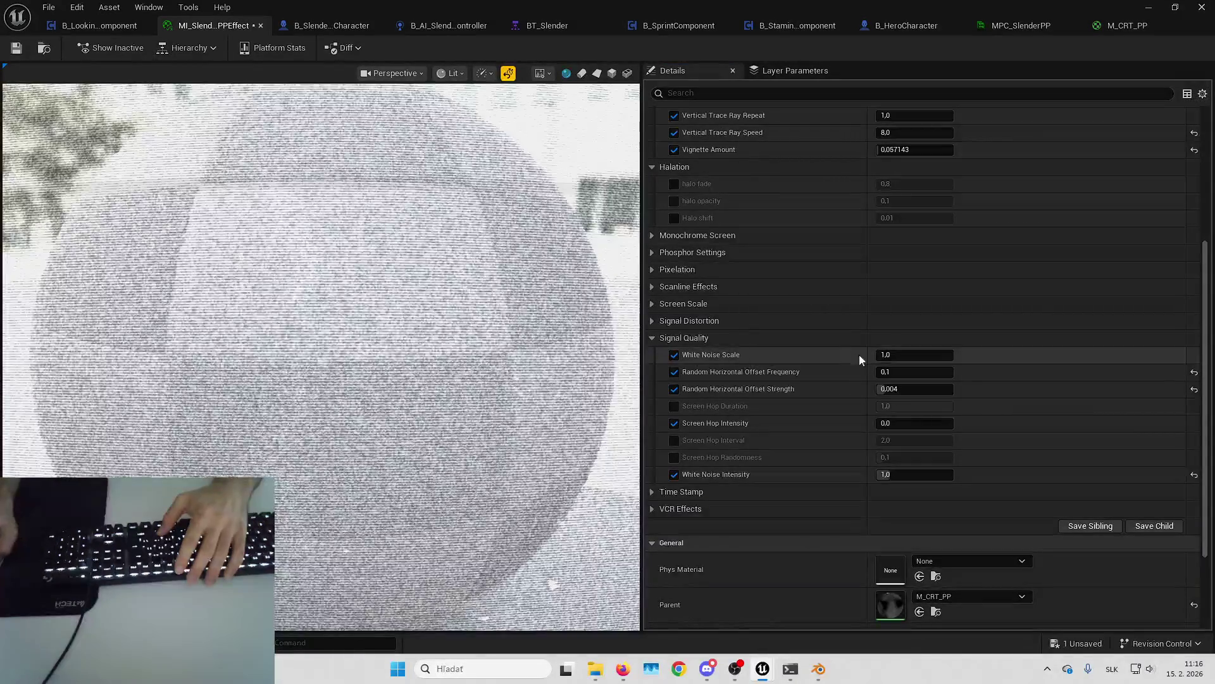
click(924, 355)
text(0,1)
key(Return)
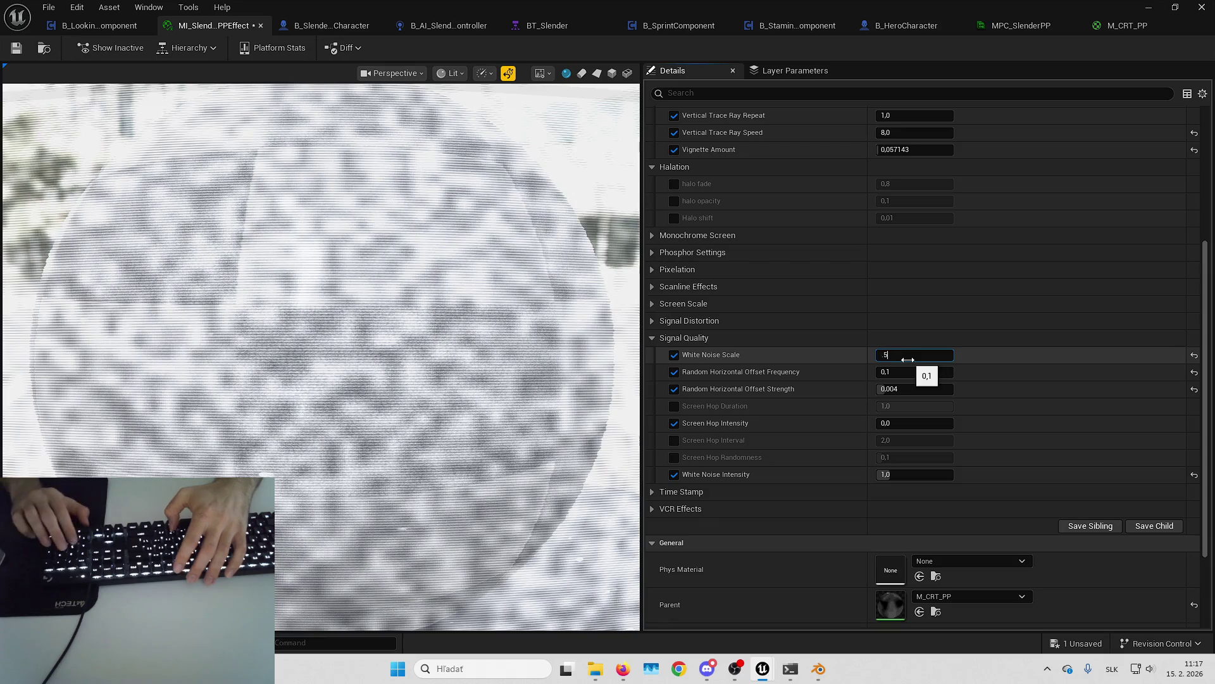
text(0,5)
key(Return)
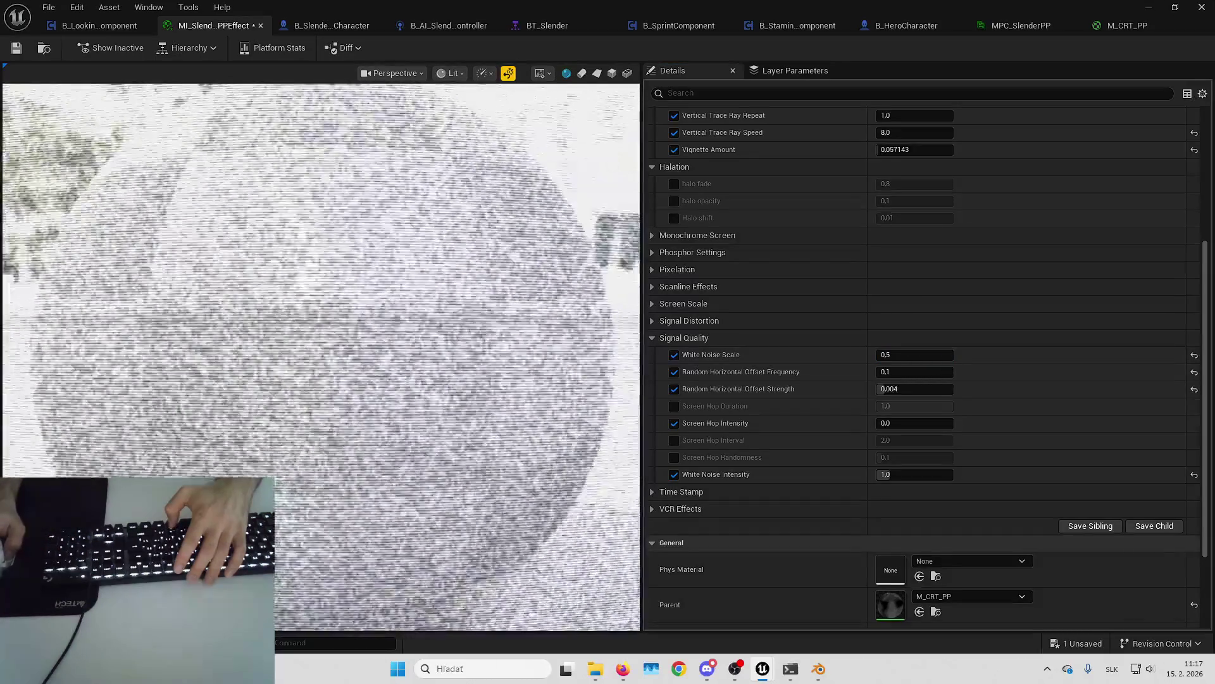
text(5)
key(Return)
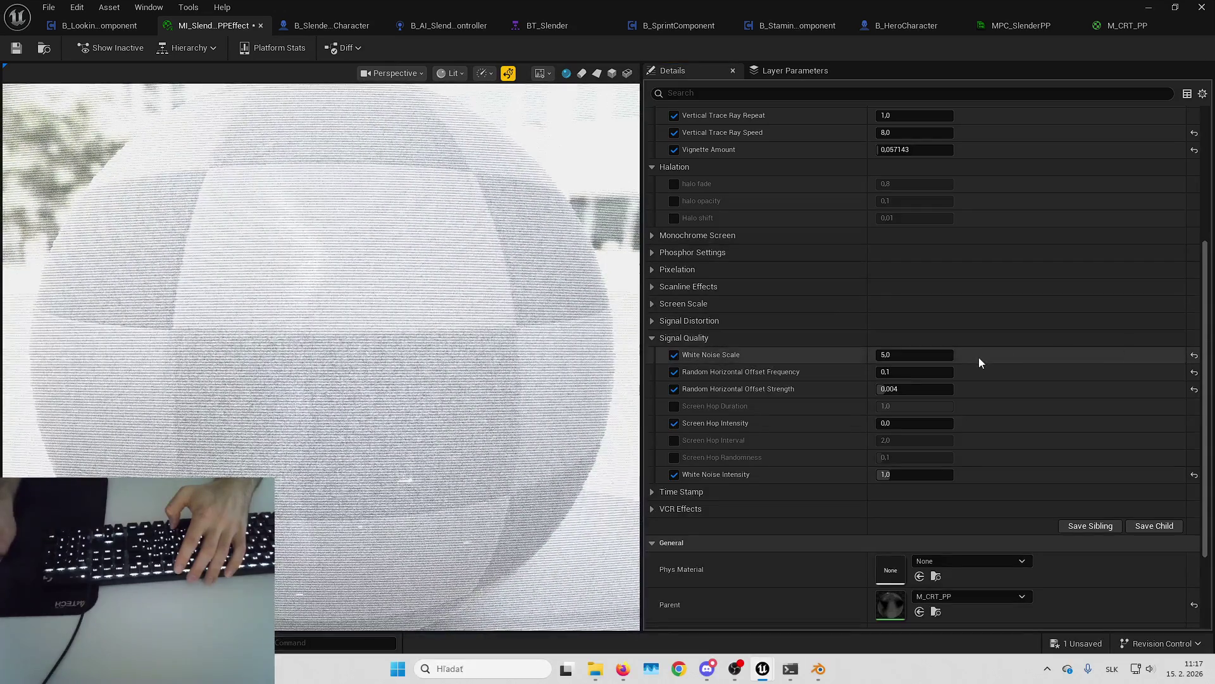
text(1)
key(Return)
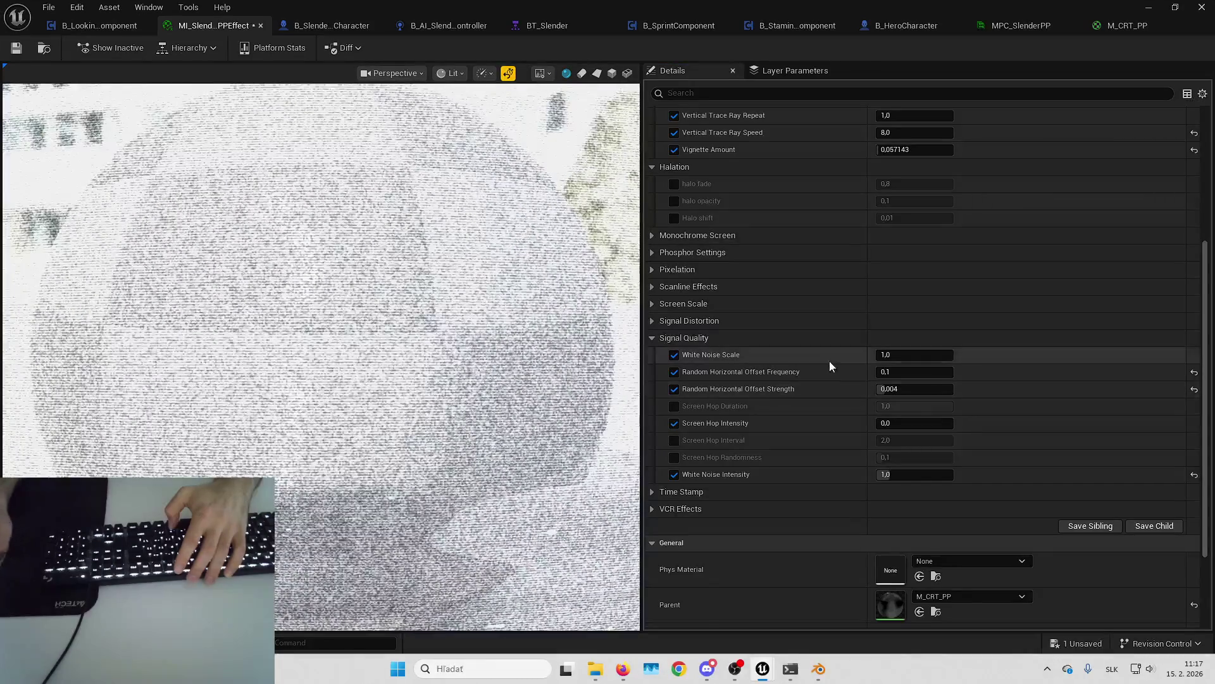
Step: Settle on White Noise Scale 0,8 and White Noise Intensity 0,05, then save the instance
click(921, 355)
text(0,8)
key(Return)
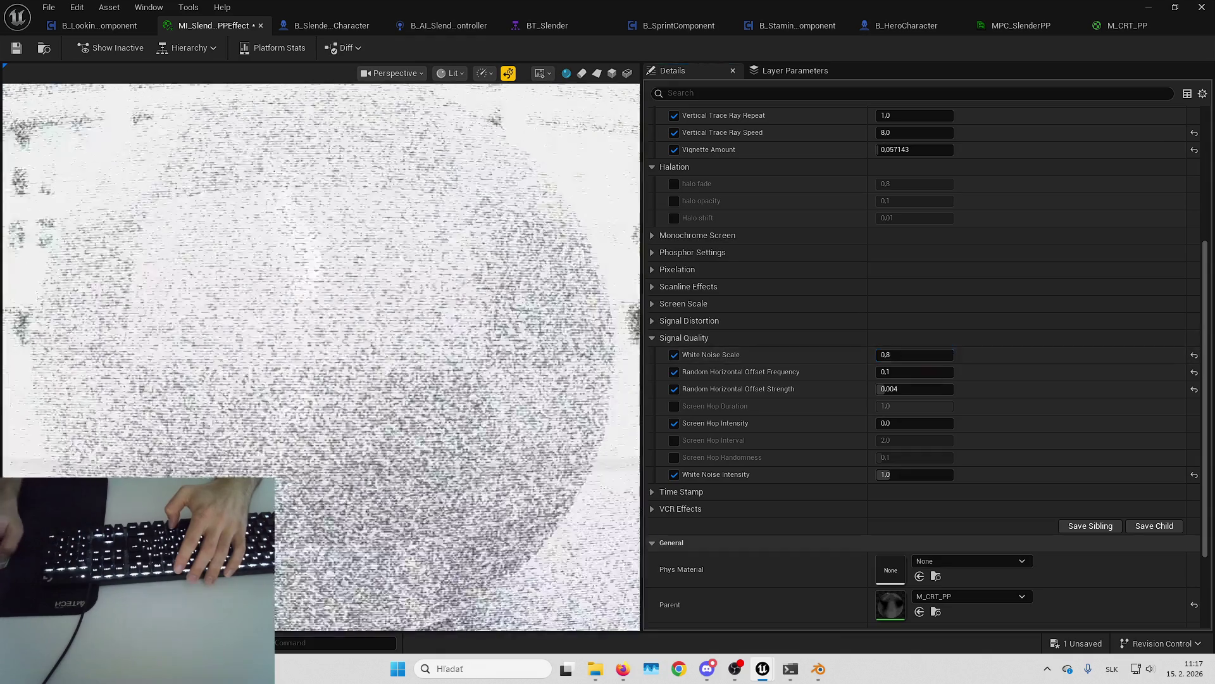
click(1194, 475)
text(0,05)
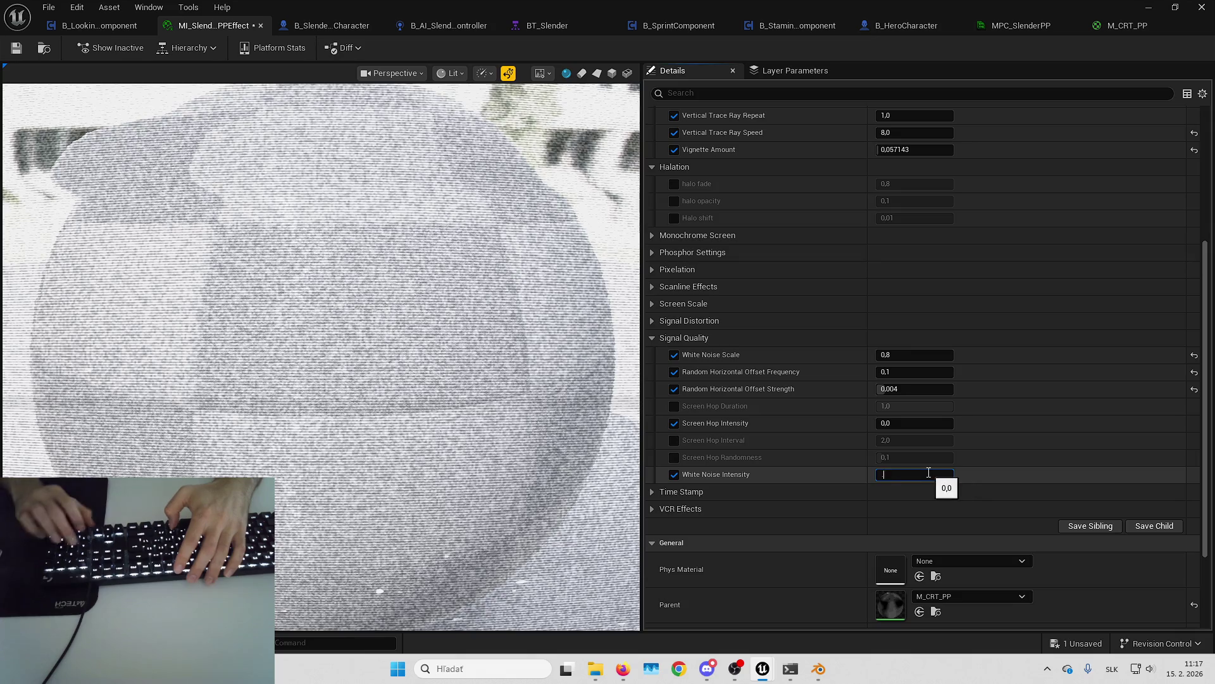
key(Return)
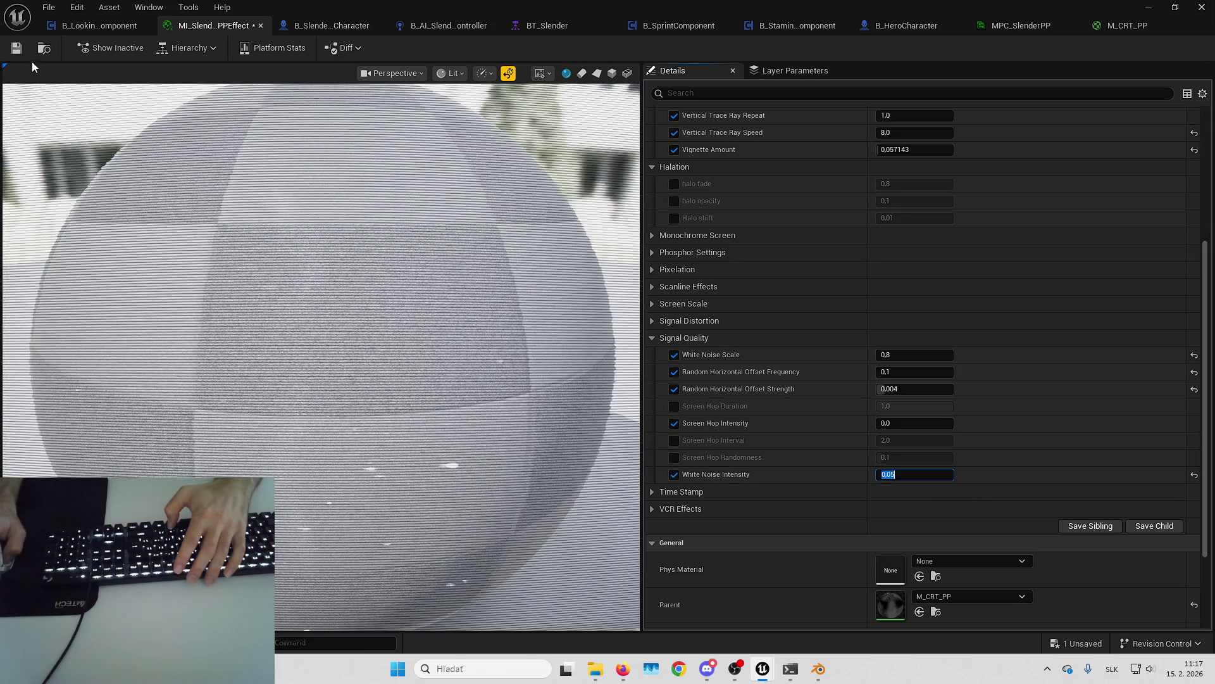
click(17, 48)
Step: Wire SlenderPPIntensity into Lerp Alpha, and ScreenBrightness and WhiteNoiseIntensity into the Multiplies, then save
click(1133, 26)
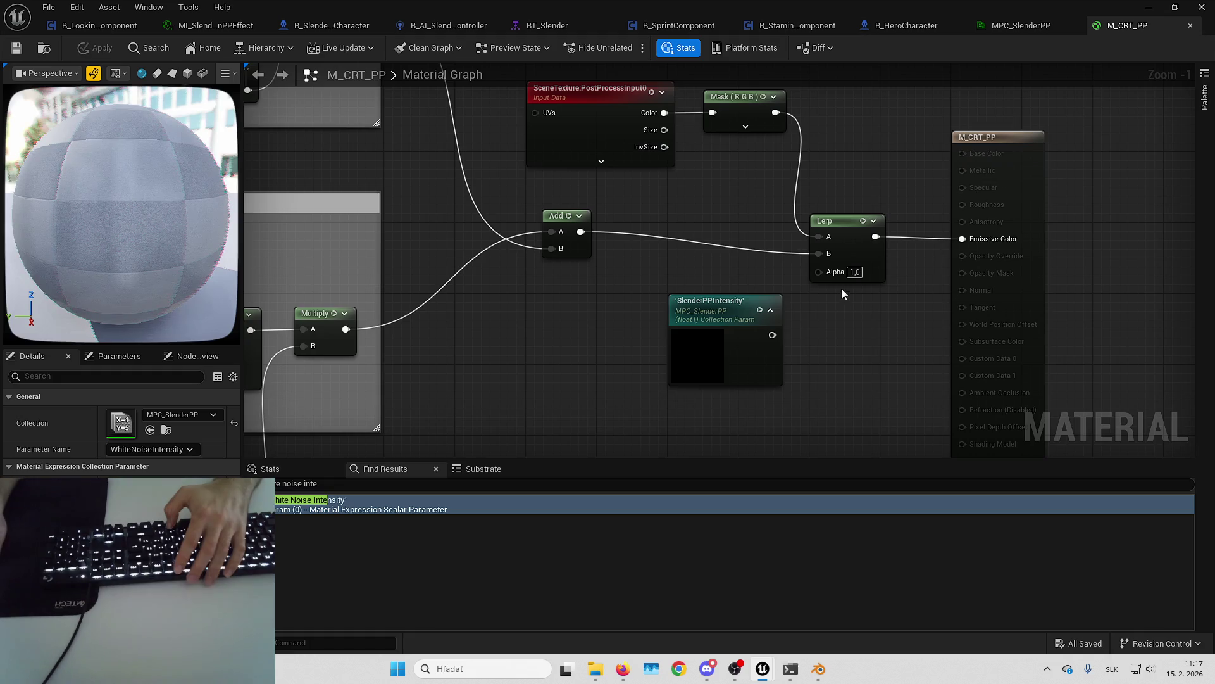
drag(771, 336, 819, 271)
scroll(900, 190, down, 6)
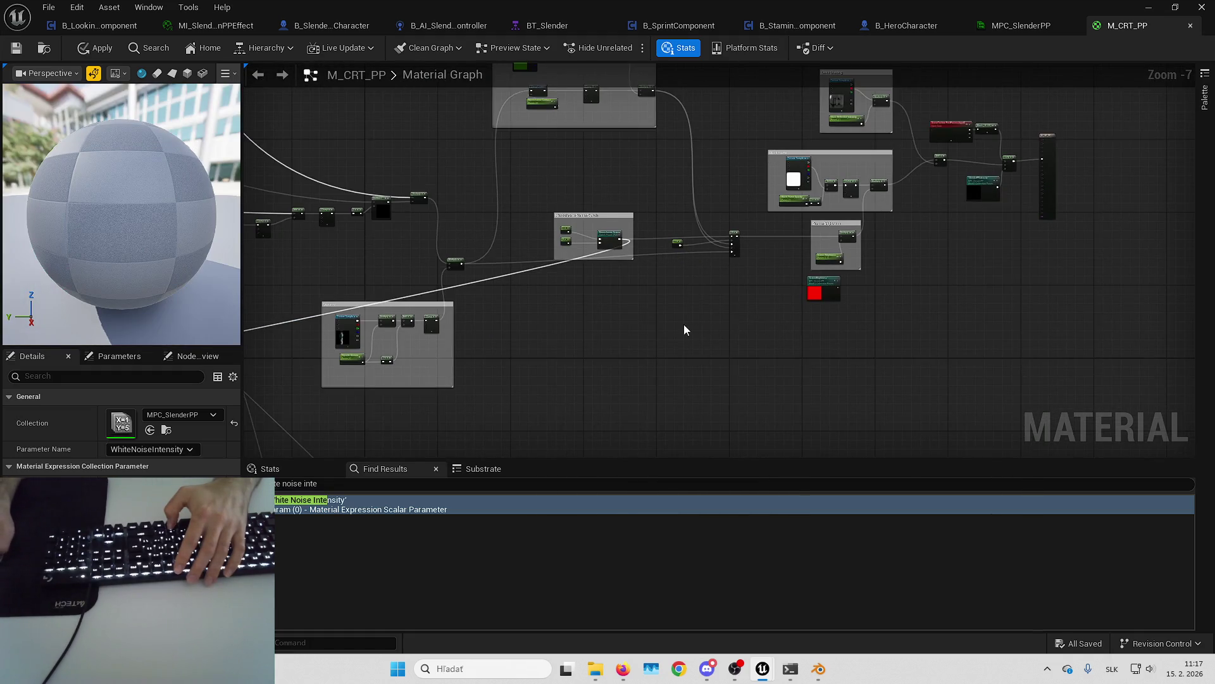
scroll(839, 316, up, 6)
drag(858, 222, 836, 319)
scroll(839, 320, down, 6)
scroll(803, 361, down, 5)
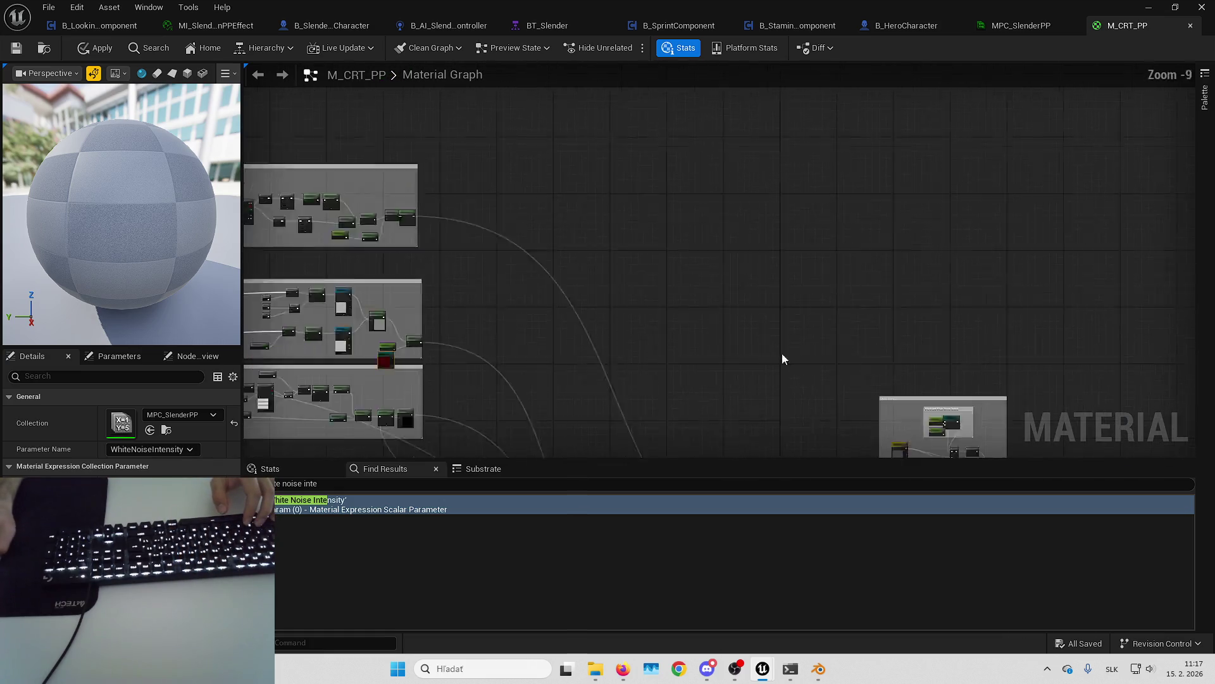
scroll(792, 335, up, 12)
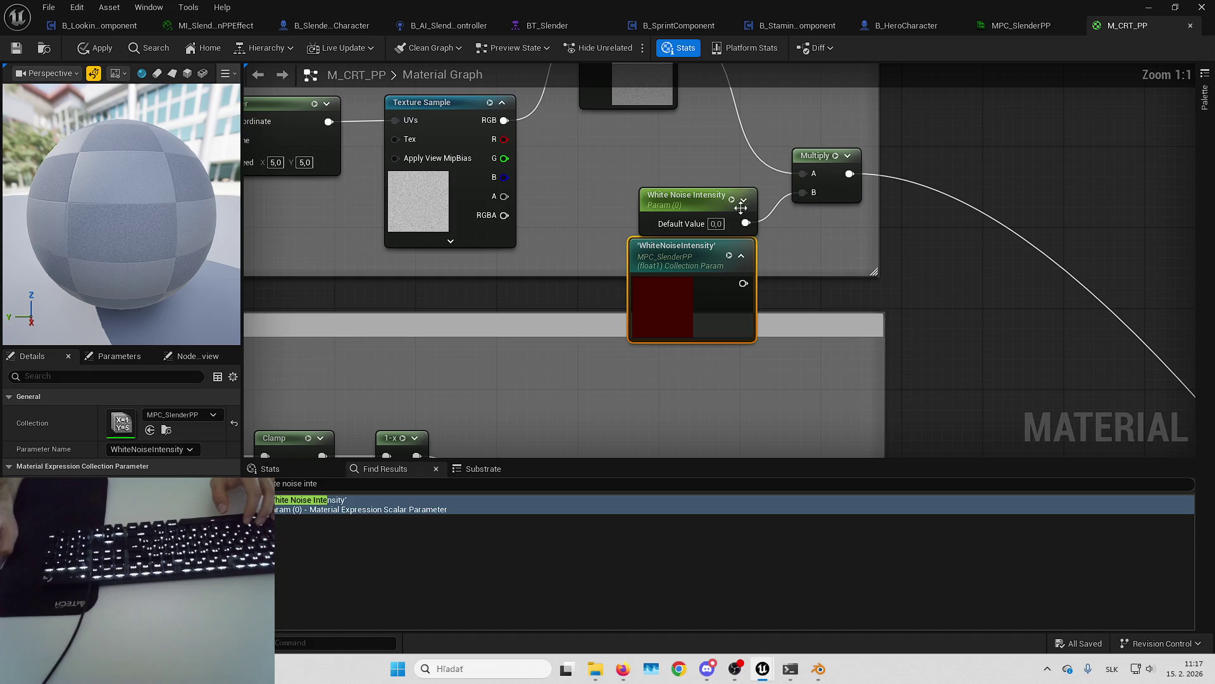
click(946, 255)
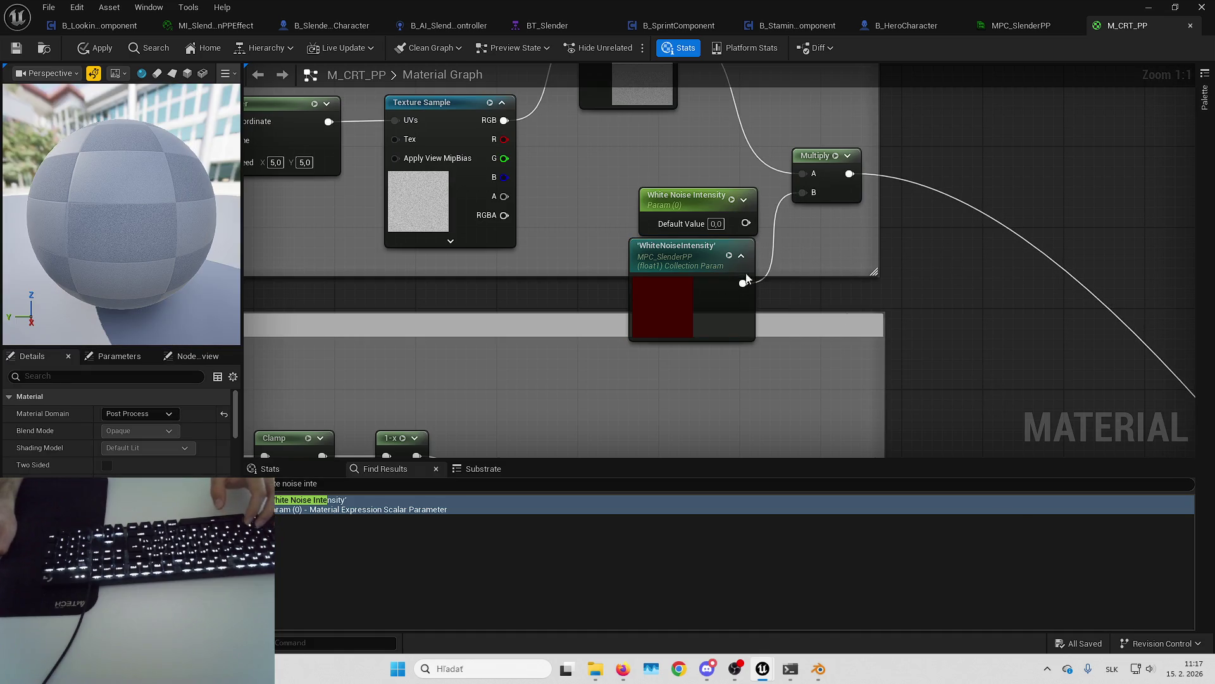
click(24, 47)
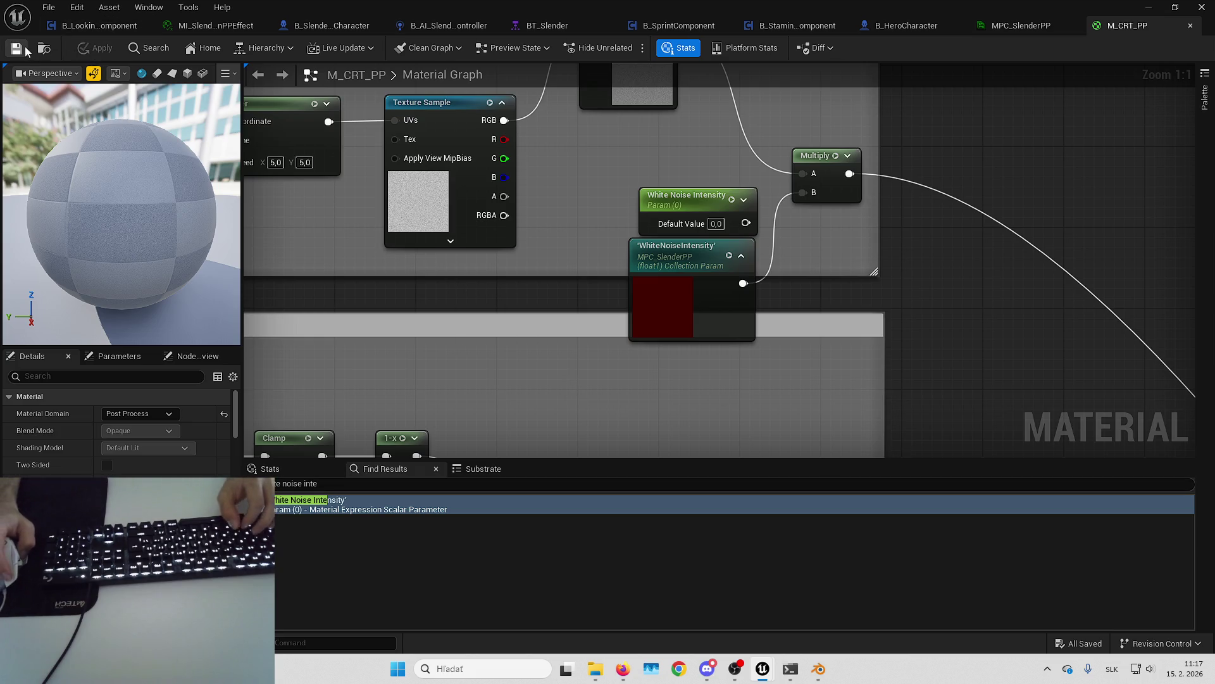
Step: Inspect UpdateCameraPPEffect's Set Scalar Parameters with Lerp and Make Array nodes, then go to EventGraph
click(152, 27)
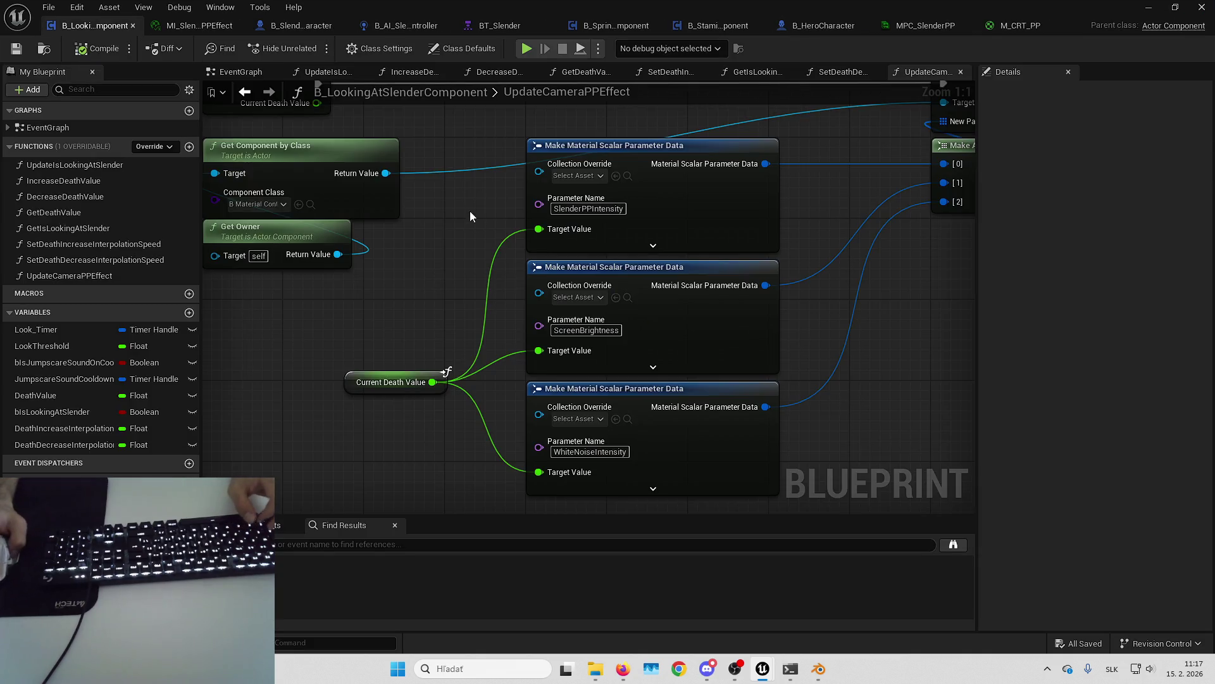
drag(438, 180, 464, 292)
drag(552, 155, 335, 170)
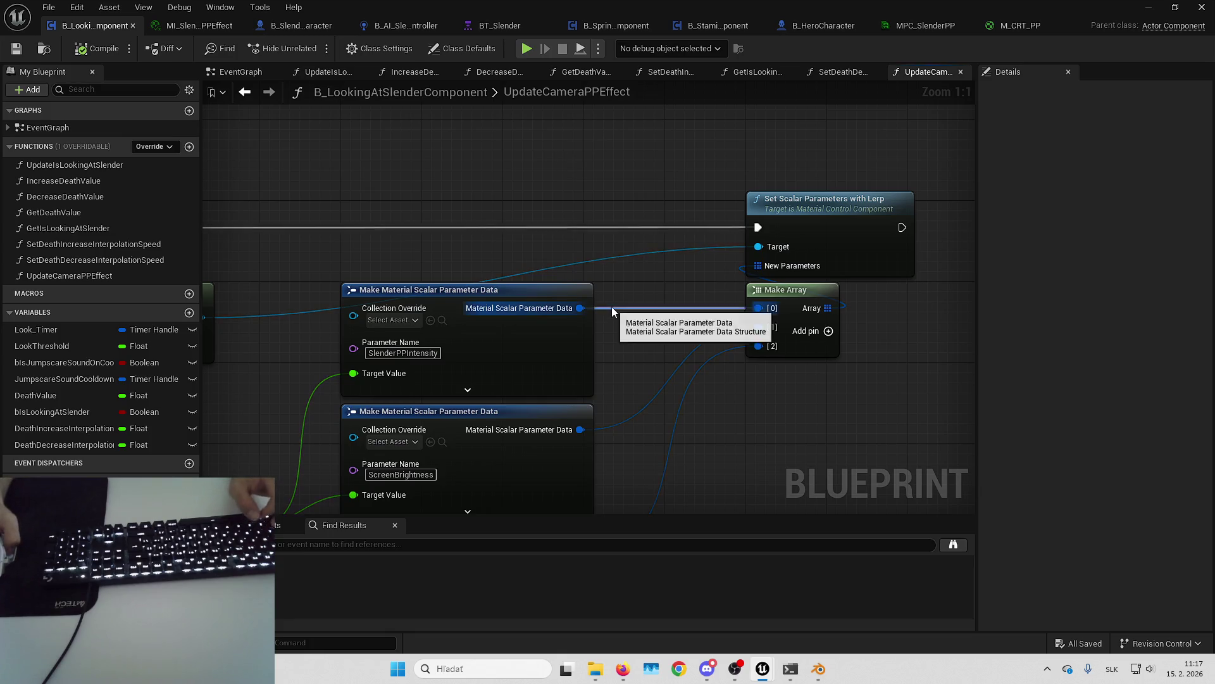
drag(611, 306, 533, 307)
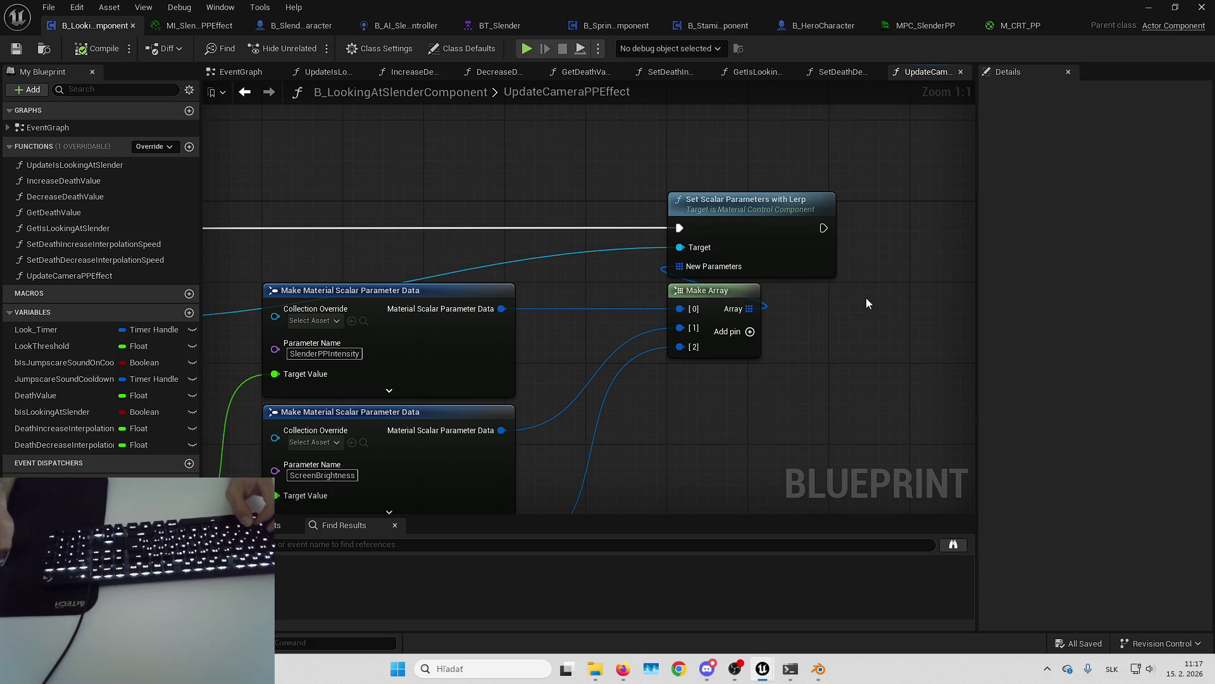
mouse_move(869, 280)
mouse_down()
mouse_move(752, 323)
mouse_move(799, 335)
mouse_up()
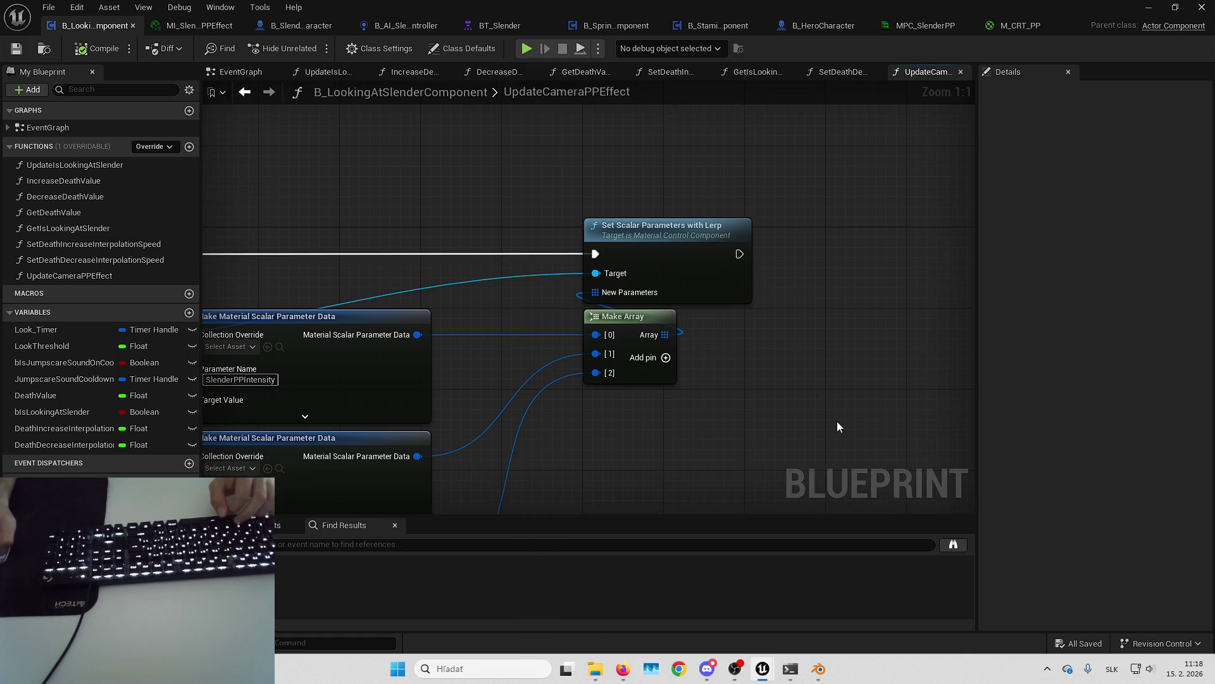
click(251, 71)
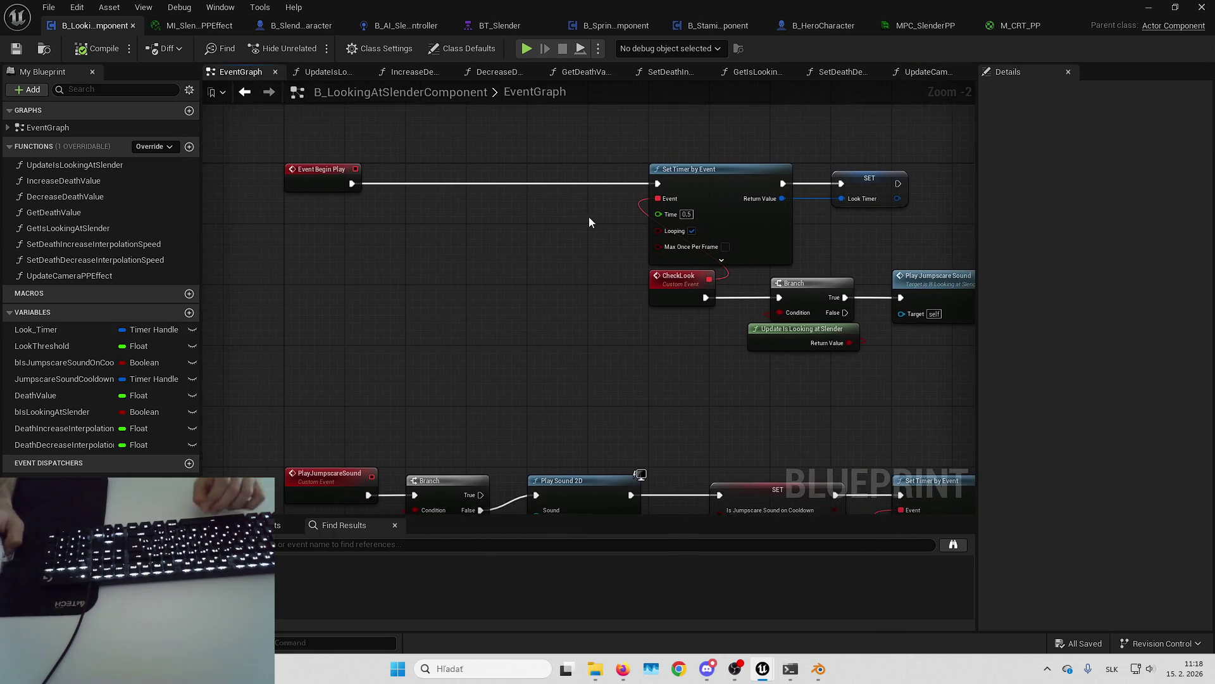
right_click(430, 341)
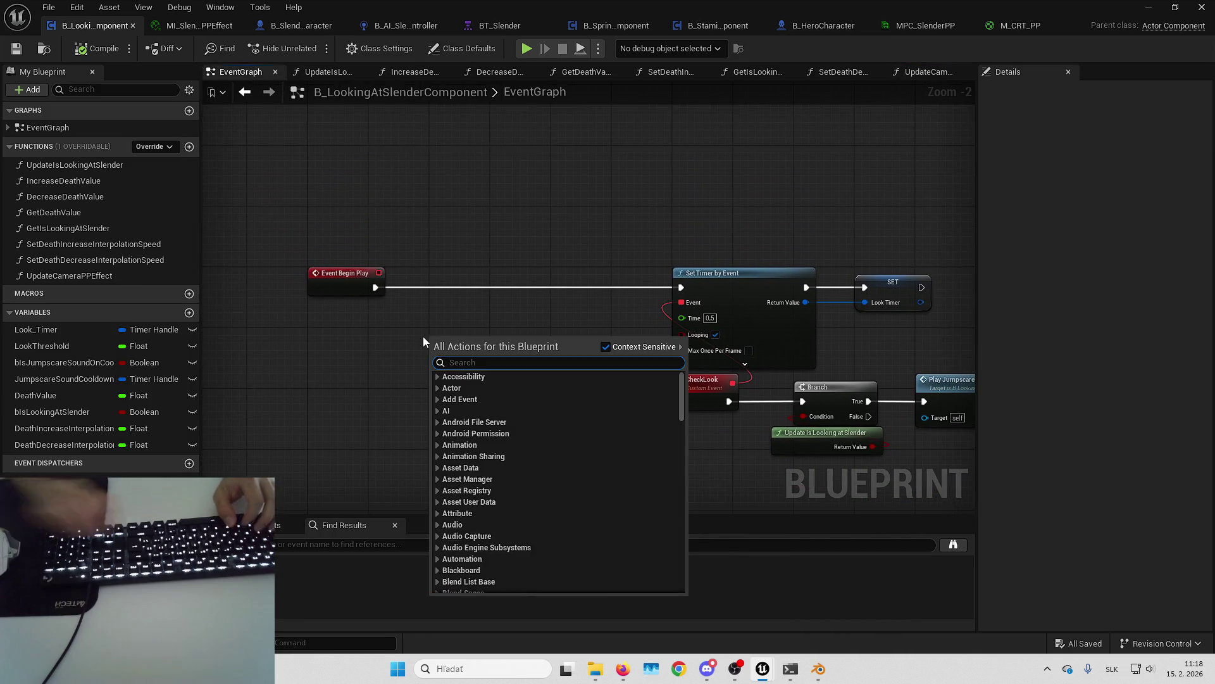
Step: Add a Spawn Sound 2D node and wire it right after Event Begin Play, shifting the timer nodes right
text(spawn sou)
key(Return)
drag(488, 342, 488, 279)
drag(578, 204, 738, 339)
mouse_move(633, 246)
mouse_down()
mouse_move(617, 244)
mouse_move(677, 253)
mouse_up()
scroll(582, 209, up, 2)
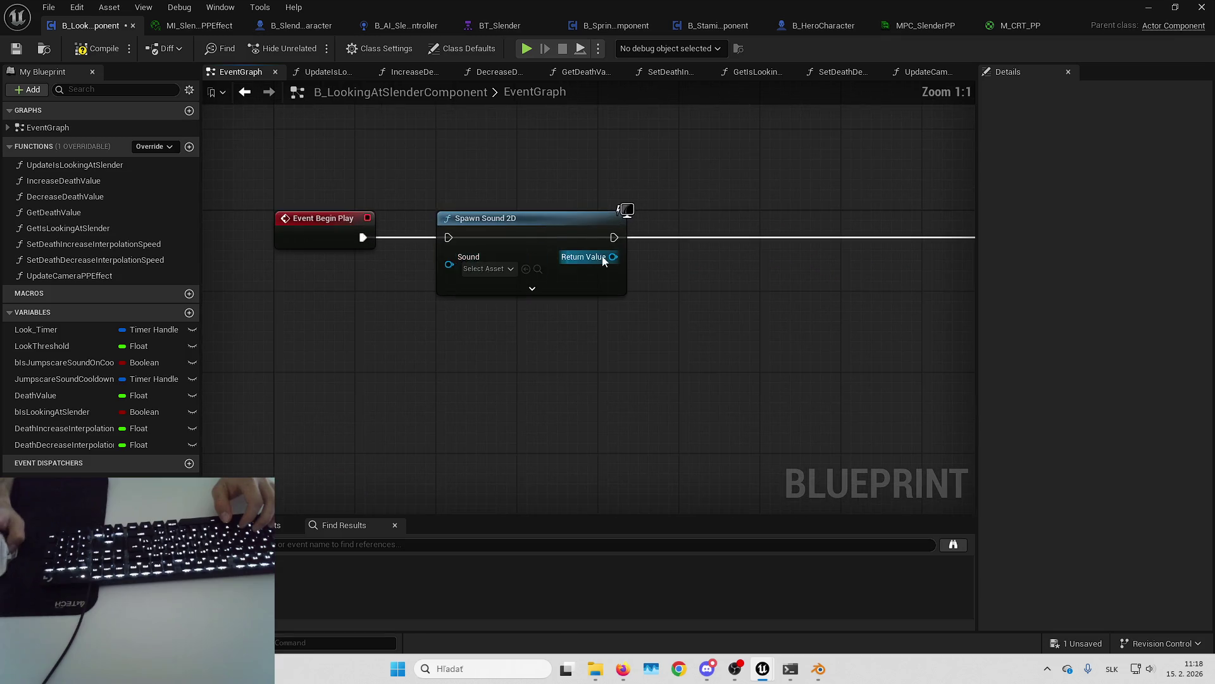
drag(449, 238, 359, 243)
drag(612, 237, 430, 230)
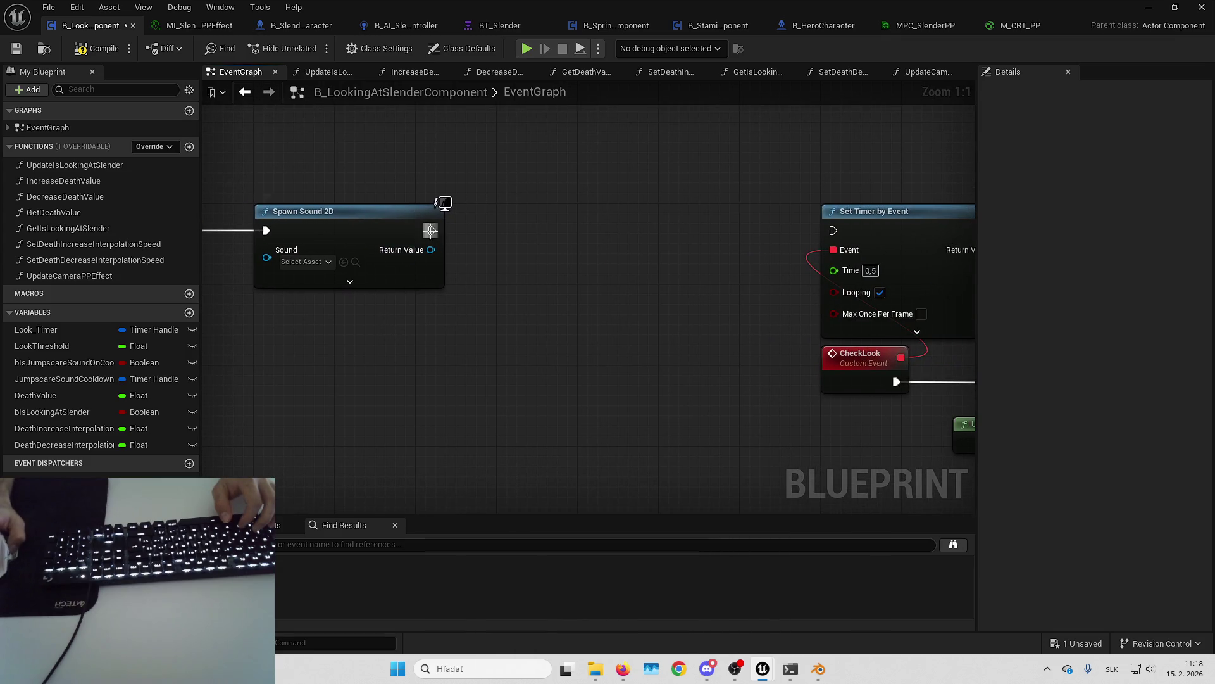
Step: Browse the available sound assets for the Sound pin and start a play-in-editor test
click(307, 262)
click(550, 245)
key(alt+p)
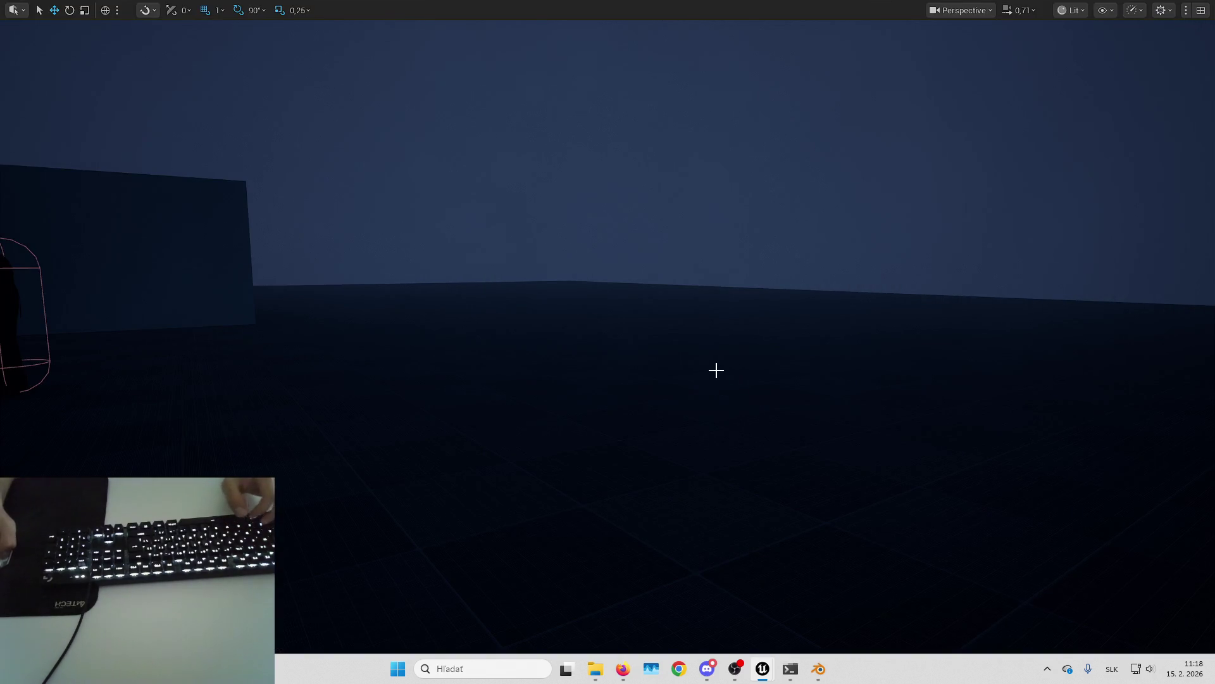
Step: Stop the play session and navigate the Content Browser to Audio > Slender_Man
key(Escape)
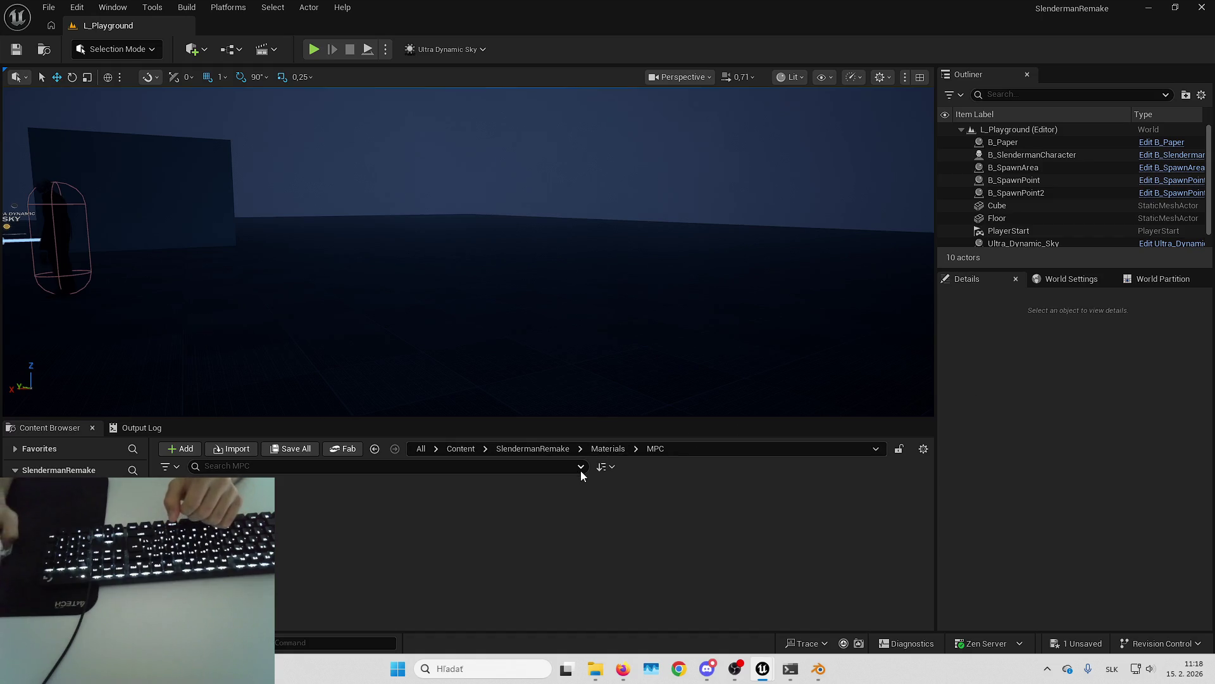
click(531, 446)
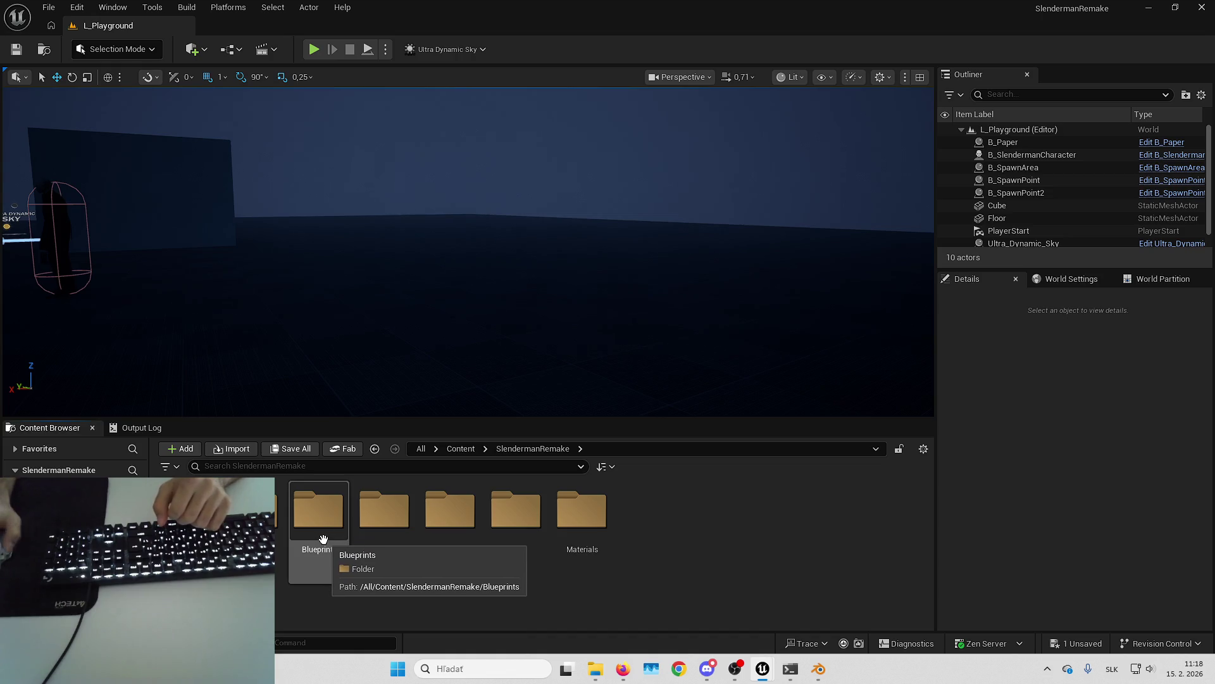
double_click(253, 513)
click(388, 537)
double_click(388, 538)
Step: Preview staticlight and staticmedium, keeping staticlight selected for the Sound pin
click(320, 514)
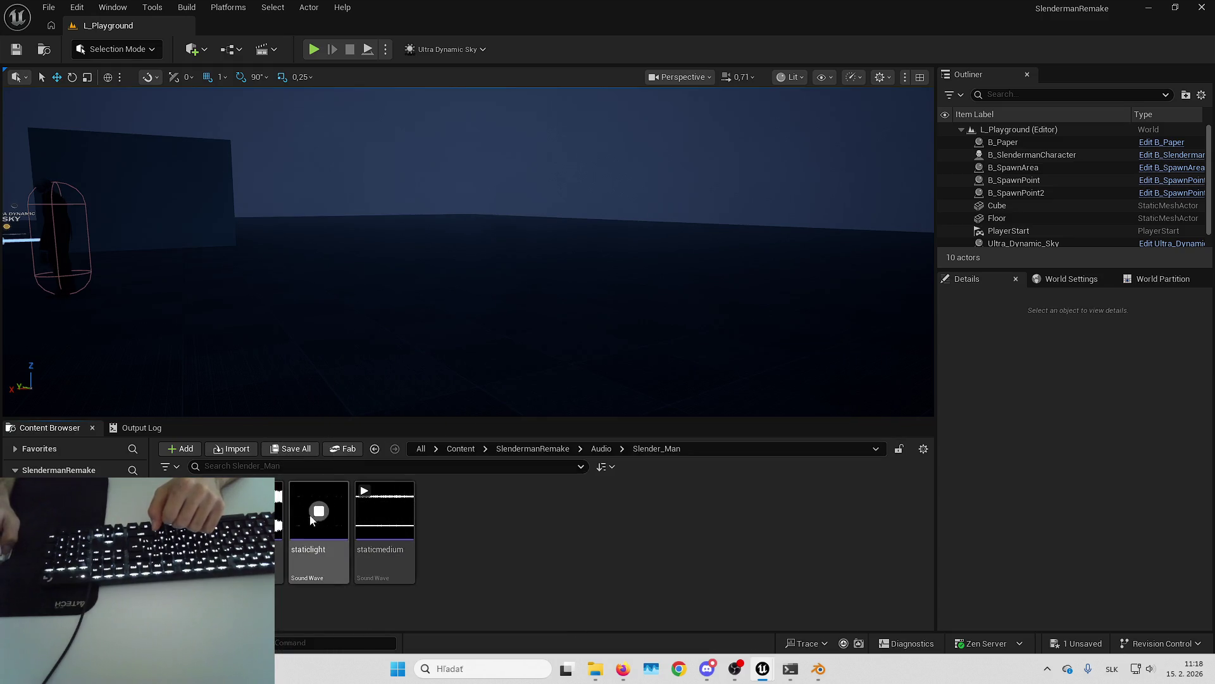
click(384, 511)
click(328, 516)
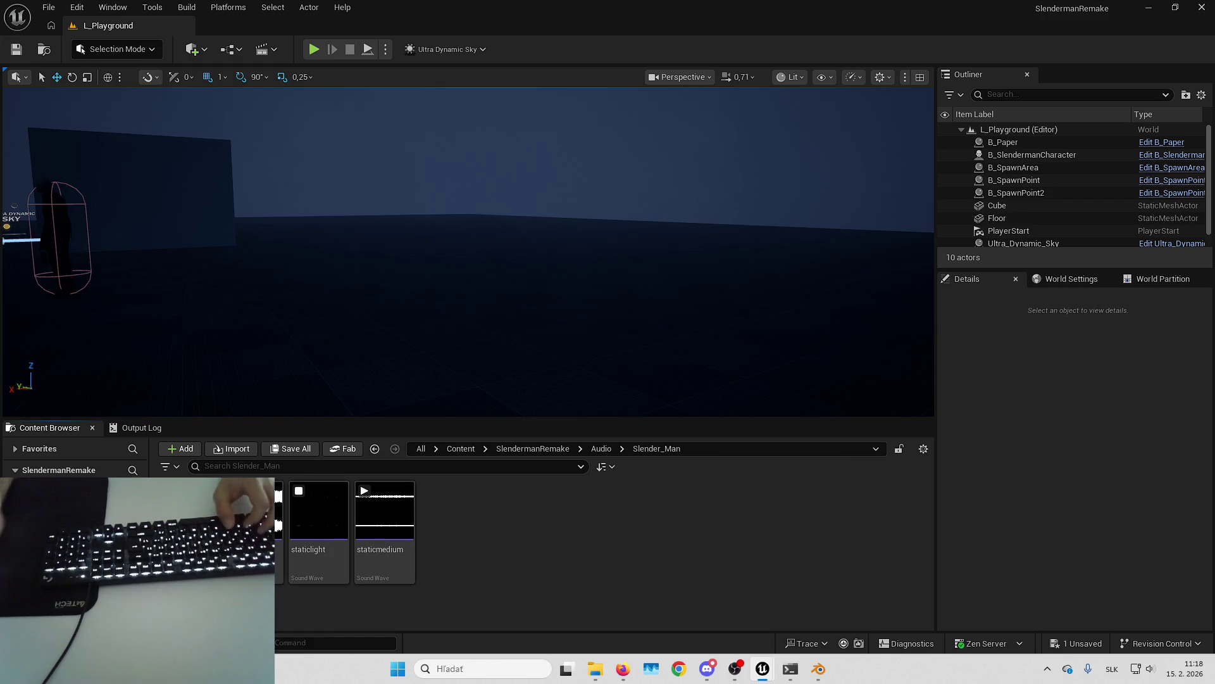
key(Right)
key(Left)
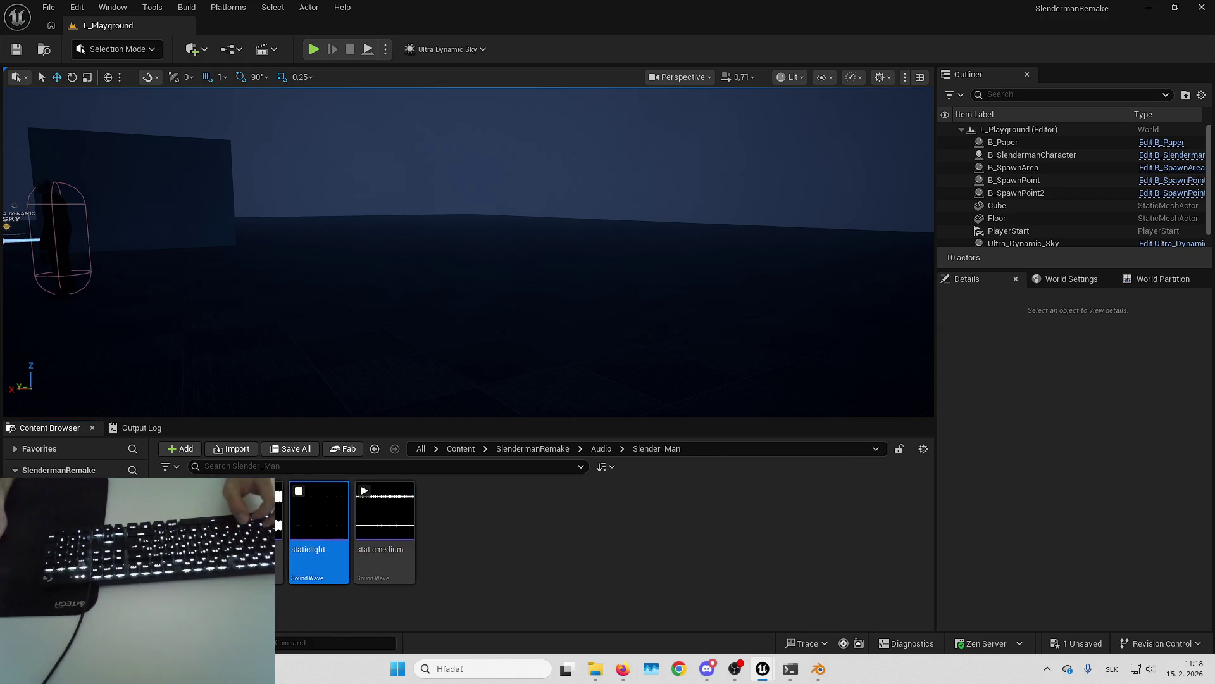
key(alt+Tab)
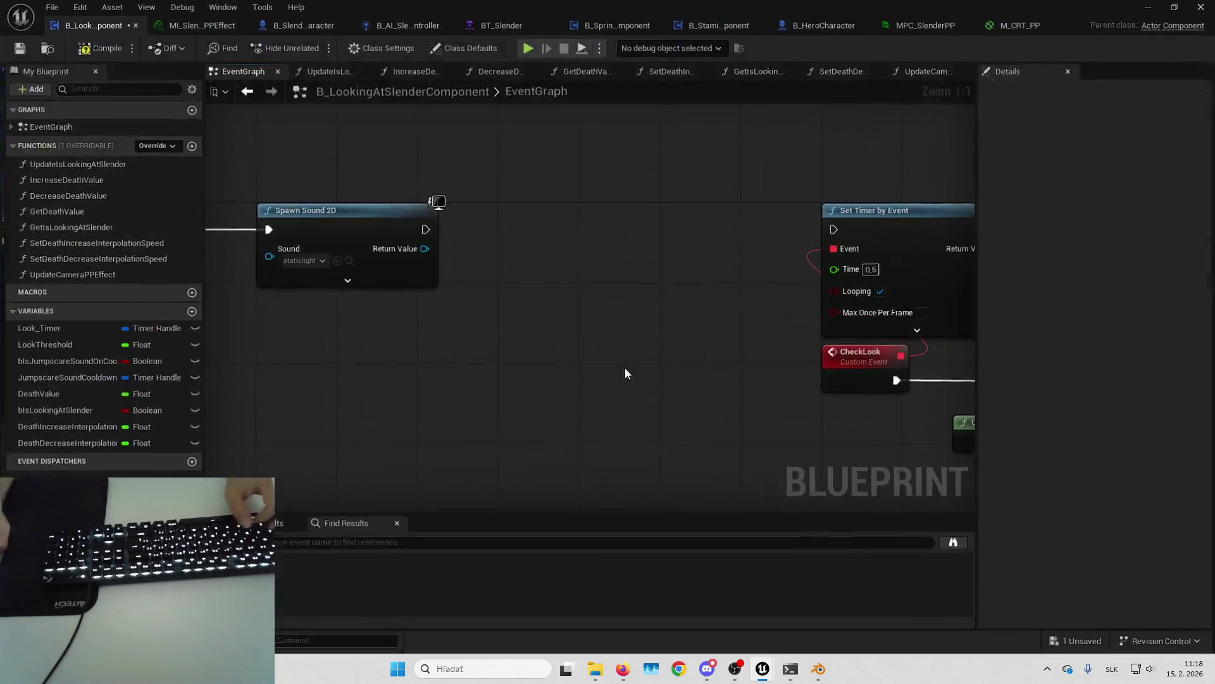
Step: Store Spawn Sound 2D's return value in a new StaticSound variable
drag(423, 249, 476, 247)
click(566, 301)
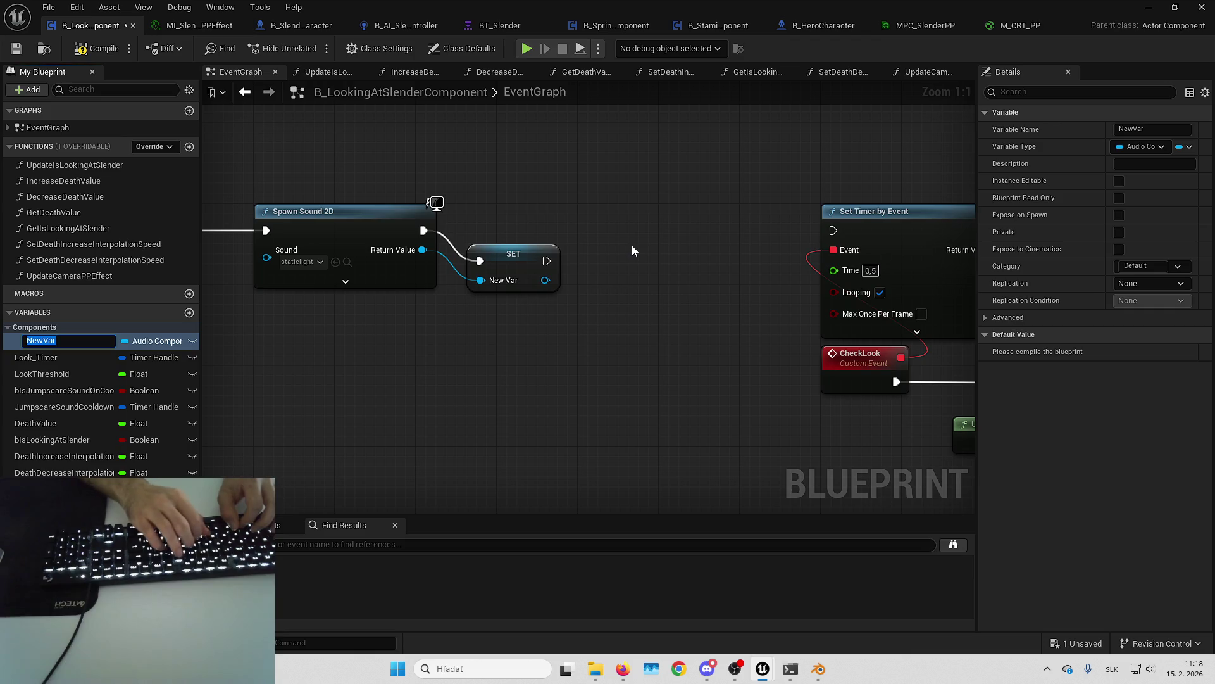
mouse_move(725, 9)
mouse_down()
mouse_move(725, 28)
mouse_move(725, 0)
mouse_up()
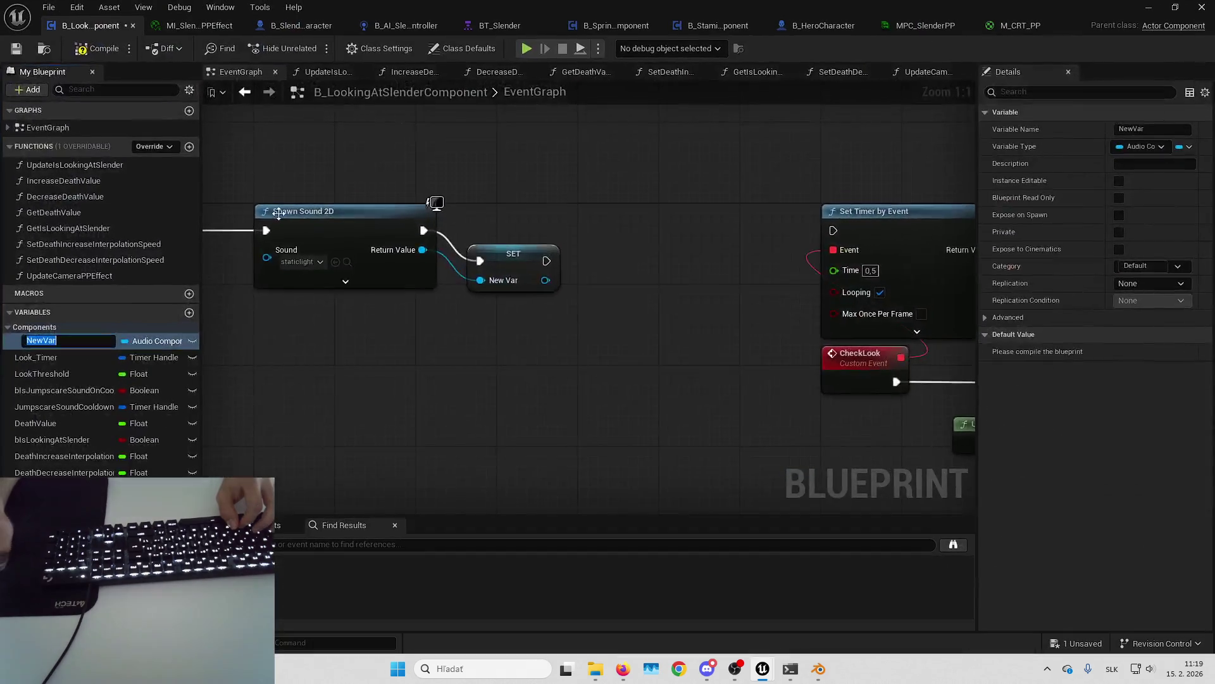
text(Static)
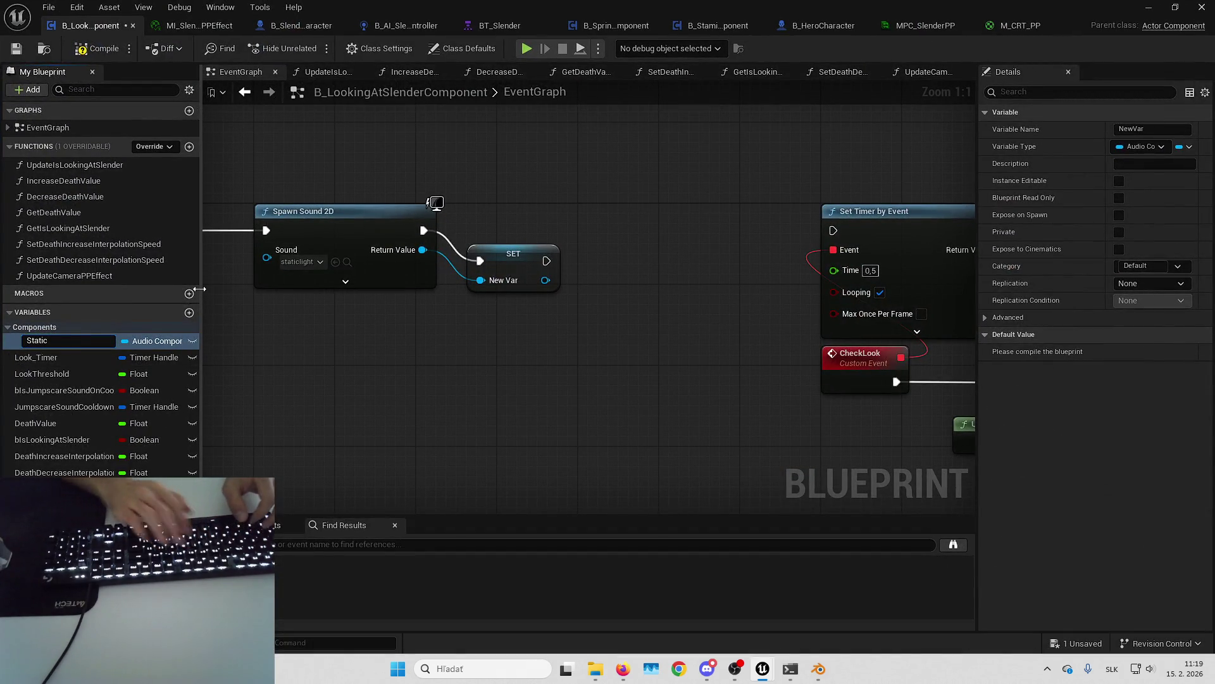
text(S)
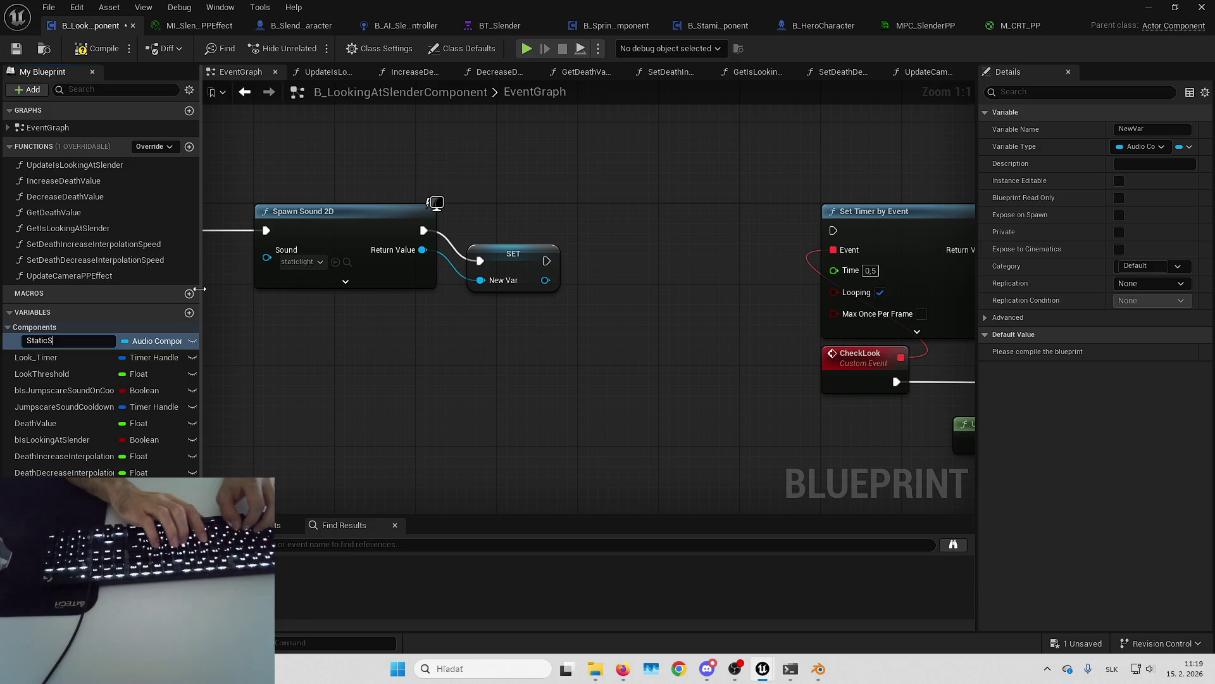
text(ound)
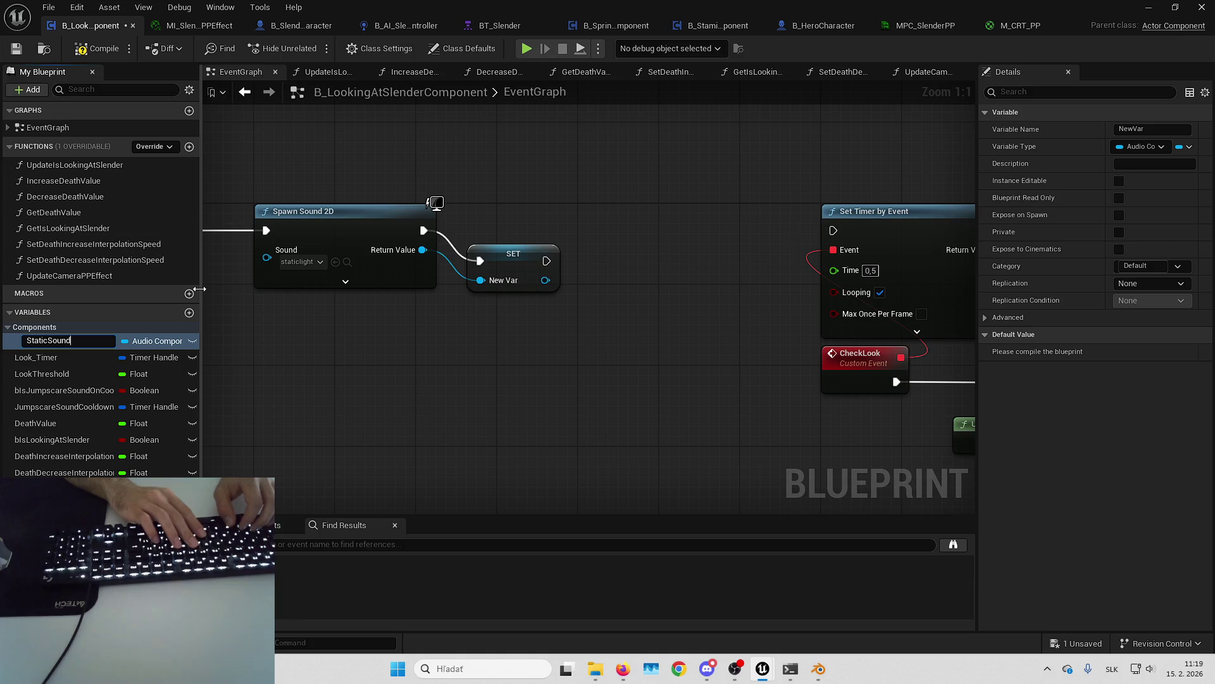
key(Return)
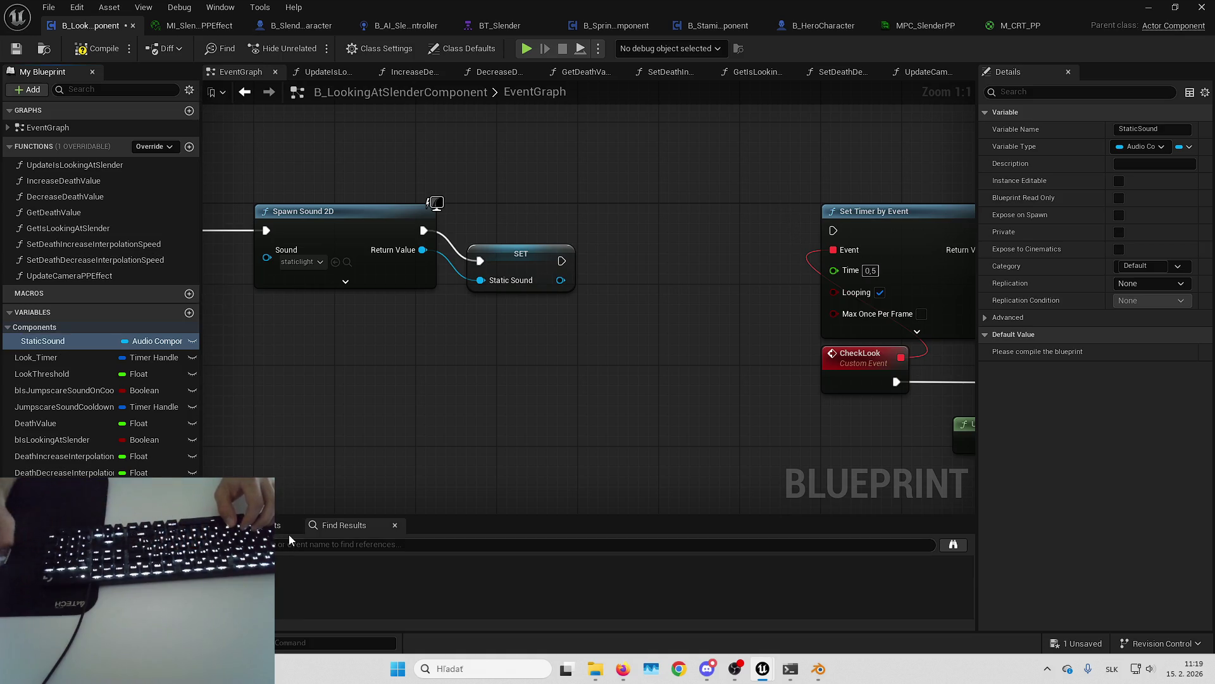
mouse_move(481, 290)
mouse_down()
mouse_move(537, 236)
mouse_move(592, 253)
mouse_move(752, 251)
mouse_up()
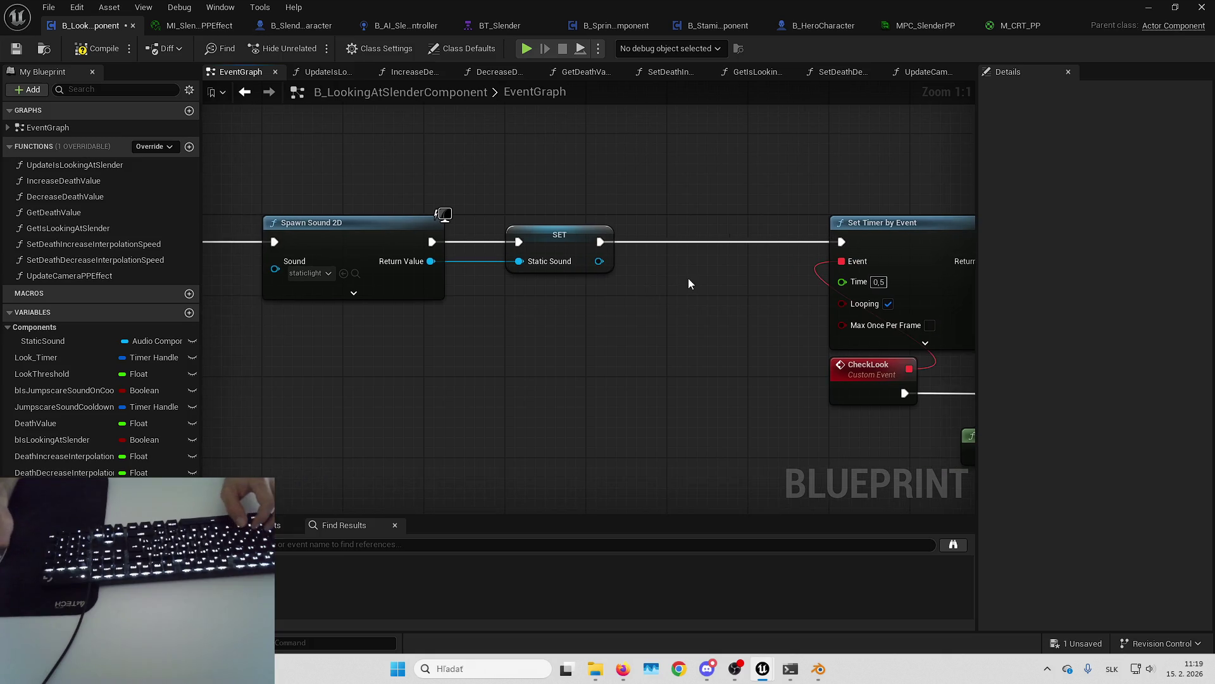
Step: Add a Stop node targeting Static Sound between the SET and Set Timer by Event
drag(663, 271, 573, 295)
text(stop)
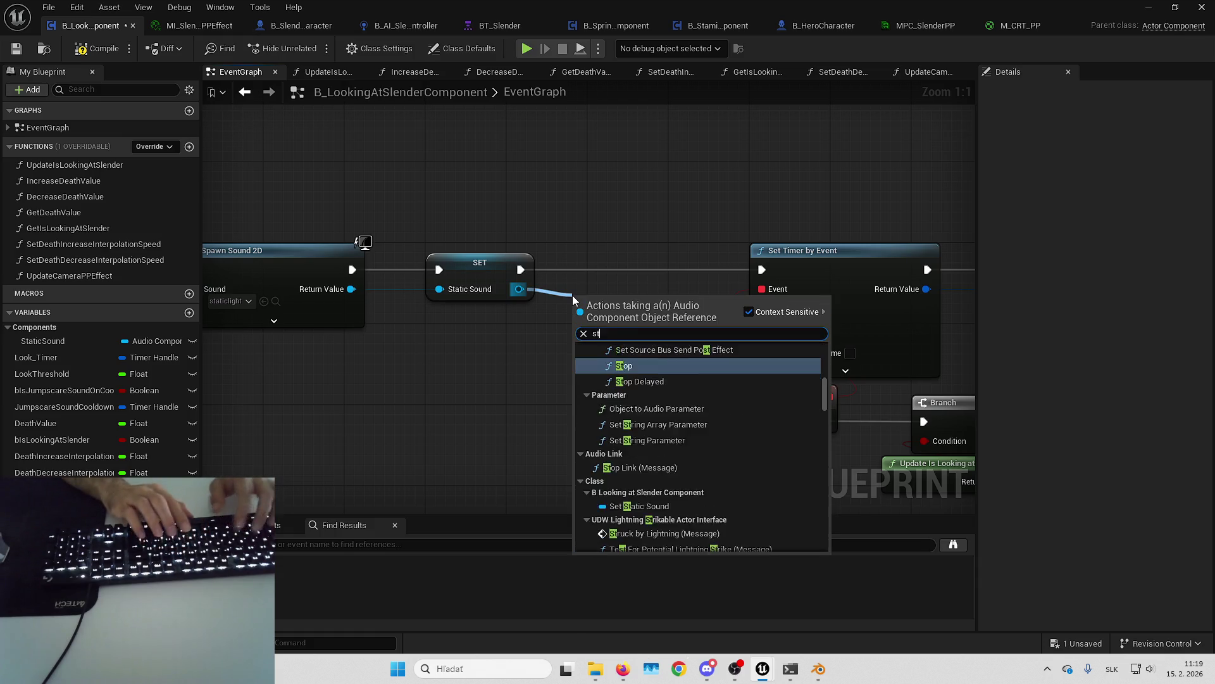
key(Return)
mouse_move(614, 315)
mouse_down()
mouse_move(632, 254)
mouse_move(520, 269)
mouse_up()
drag(709, 268, 760, 270)
click(638, 334)
scroll(704, 354, down, 5)
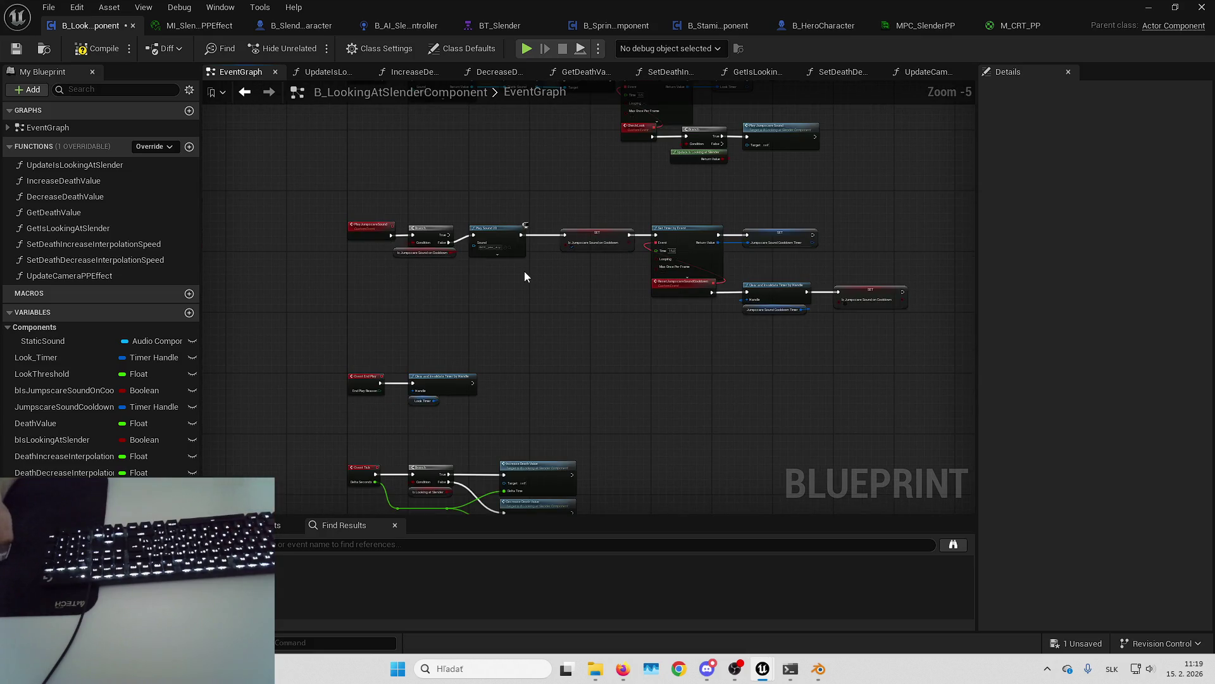
Step: Duplicate the UpdateCameraPPEffect function and name the copy UpdateStaticSoundEffect
scroll(523, 266, up, 2)
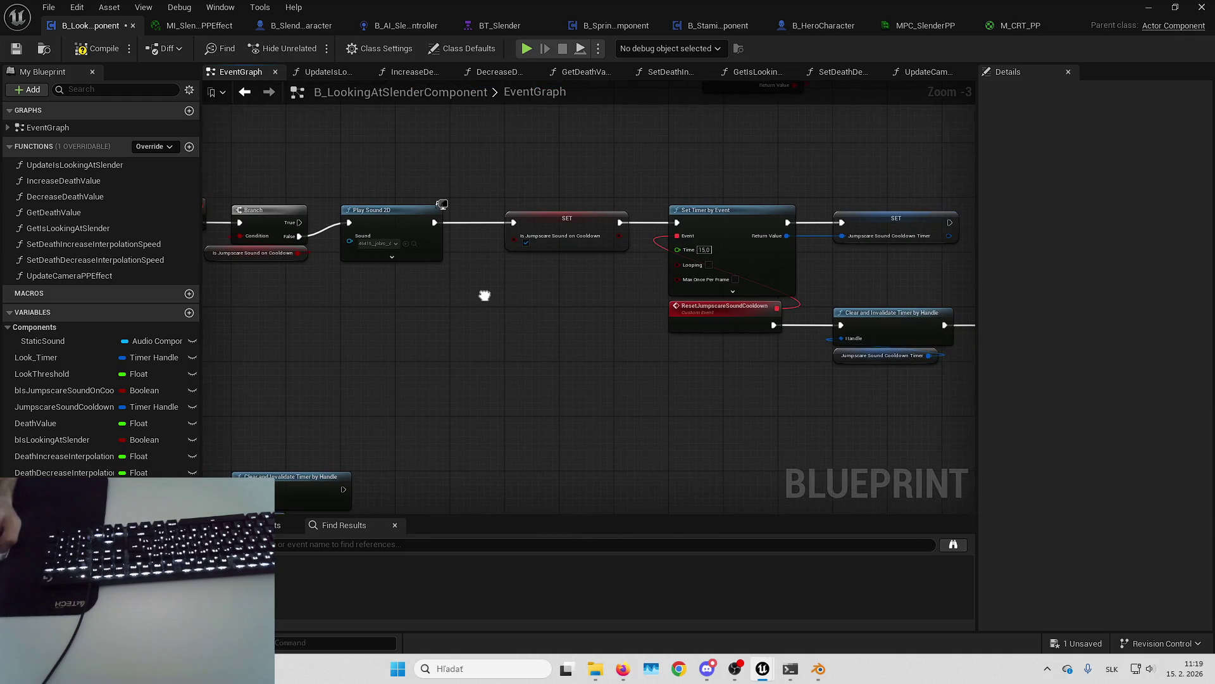
scroll(526, 253, down, 2)
scroll(557, 320, up, 2)
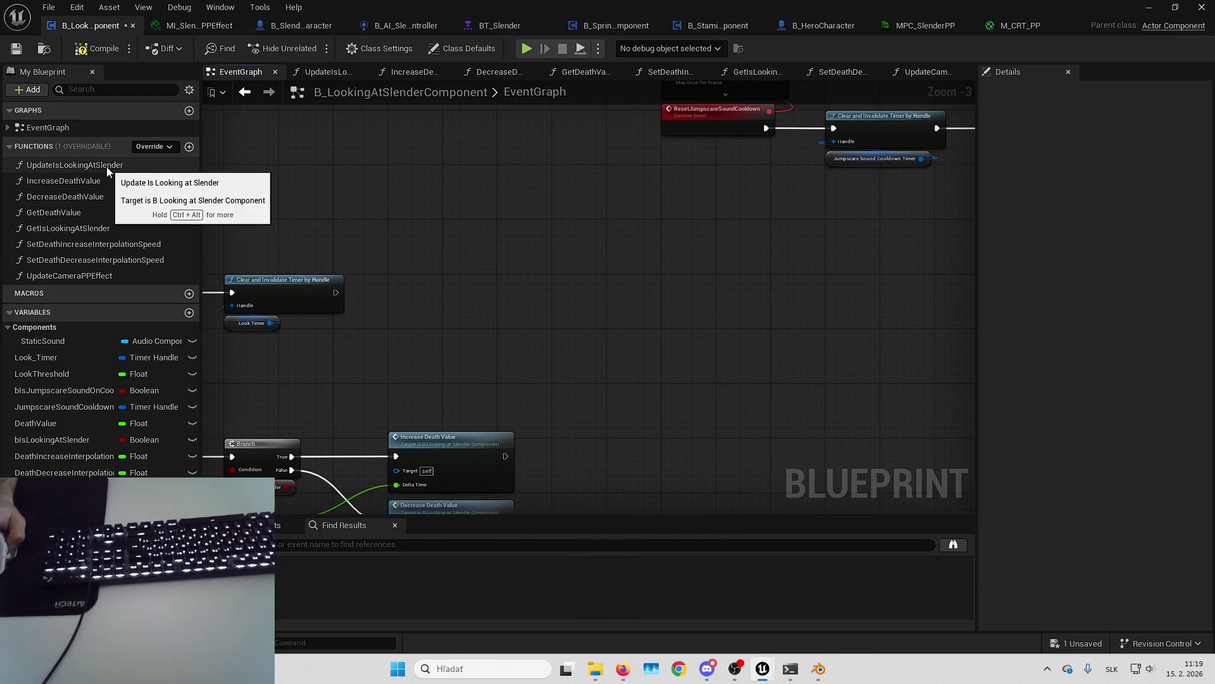
double_click(117, 275)
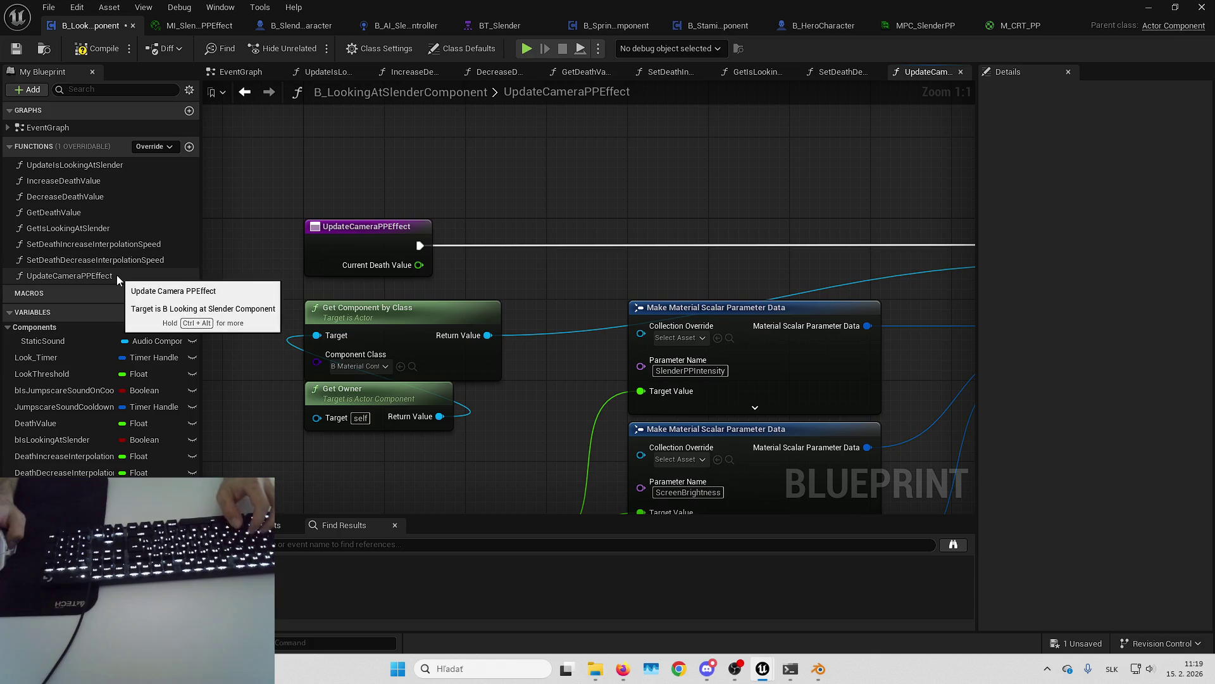
key(ctrl+d)
text(Update)
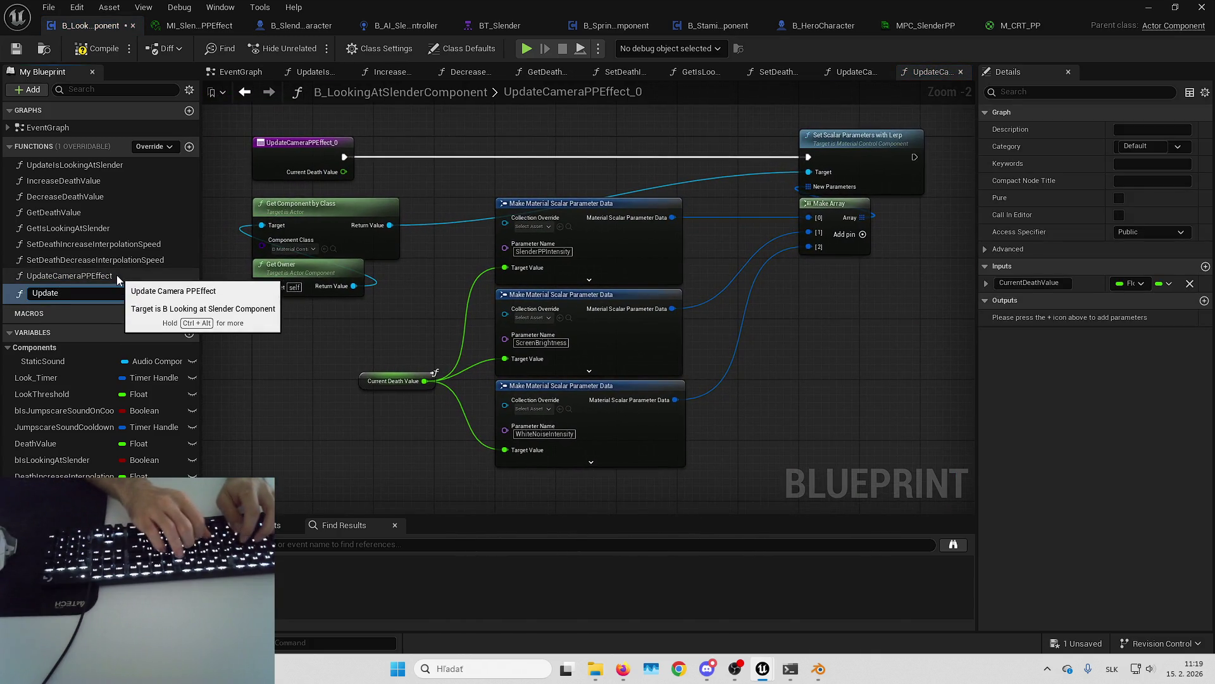
text(StaticSoundE)
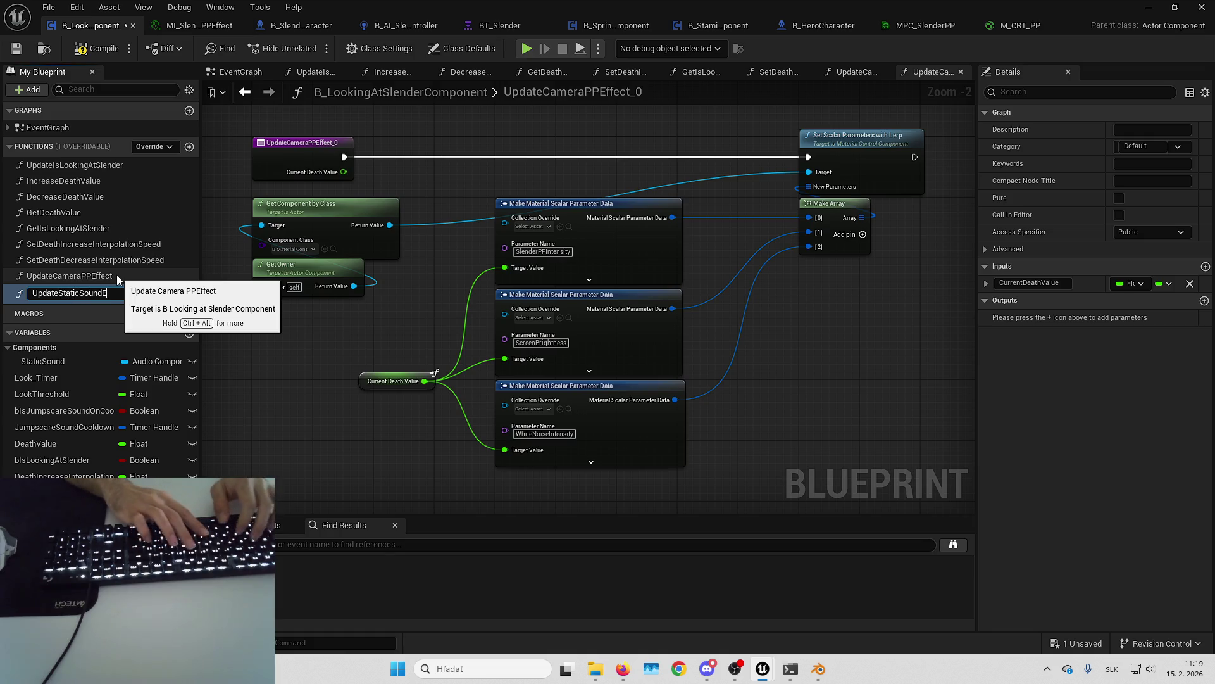
text(ffect)
key(Return)
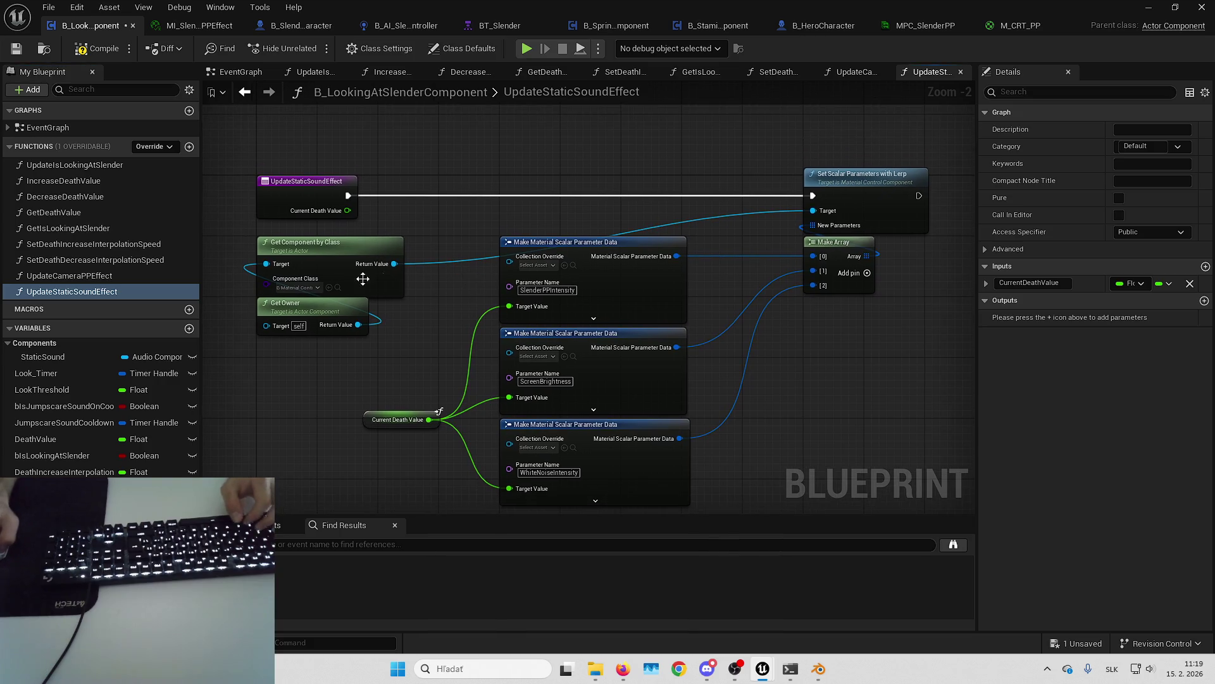
Step: Delete all copied material parameter, Set Scalar and Make Array nodes, leaving only the entry
drag(240, 244, 696, 506)
key(Delete)
drag(711, 203, 937, 304)
key(Delete)
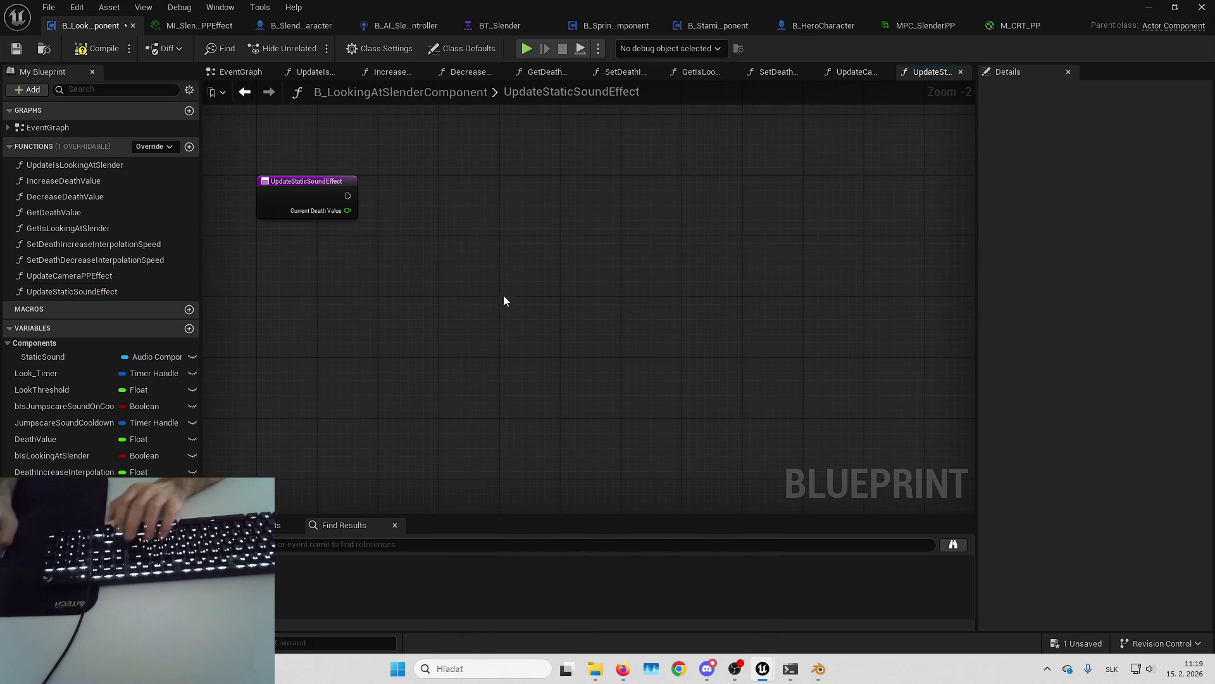
right_click(530, 283)
Step: Add a Current Death Value getter to the UpdateStaticSoundEffect graph
click(457, 309)
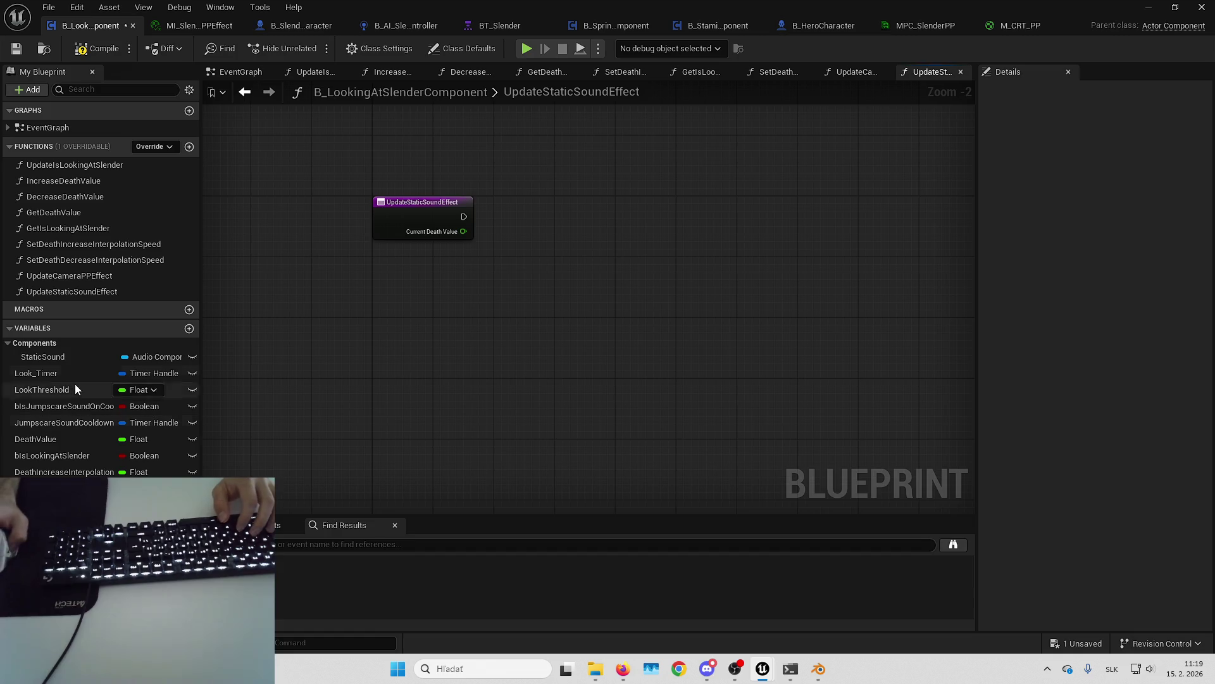
right_click(475, 302)
text(getcurrentdeat)
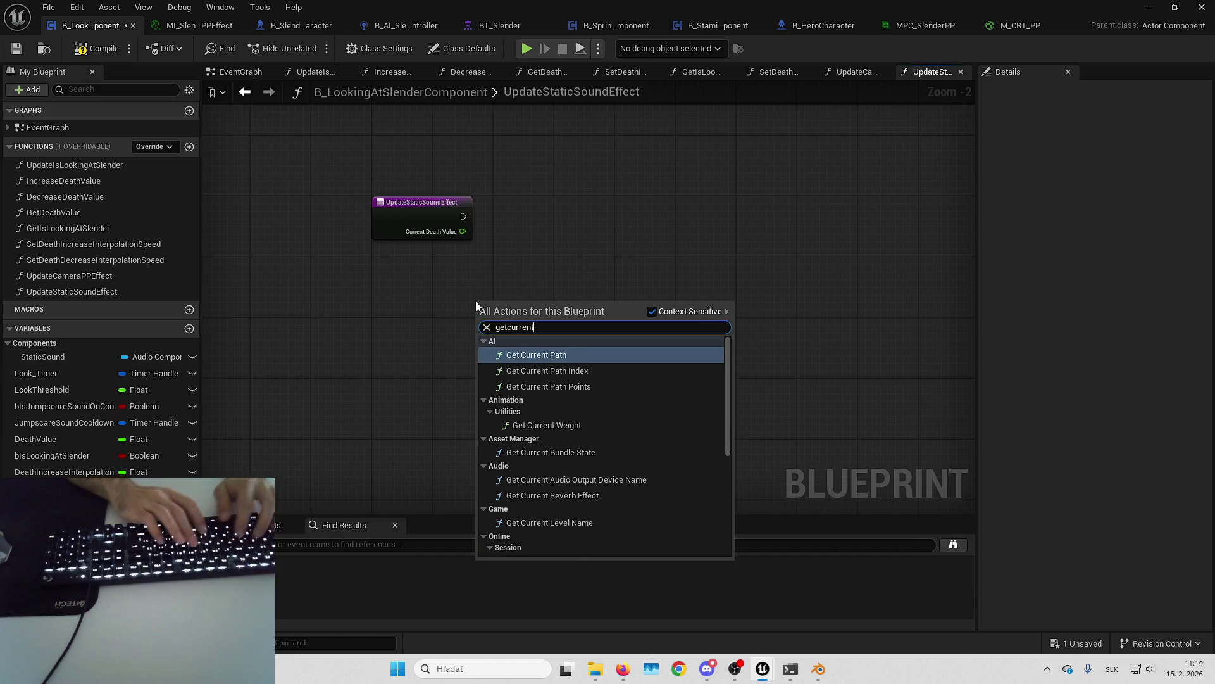
key(Return)
Step: Bring a Static Sound component getter into the function and place it on the left
right_click(606, 277)
mouse_move(126, 356)
mouse_down()
mouse_move(265, 344)
mouse_move(602, 269)
mouse_move(663, 285)
mouse_move(690, 249)
mouse_up()
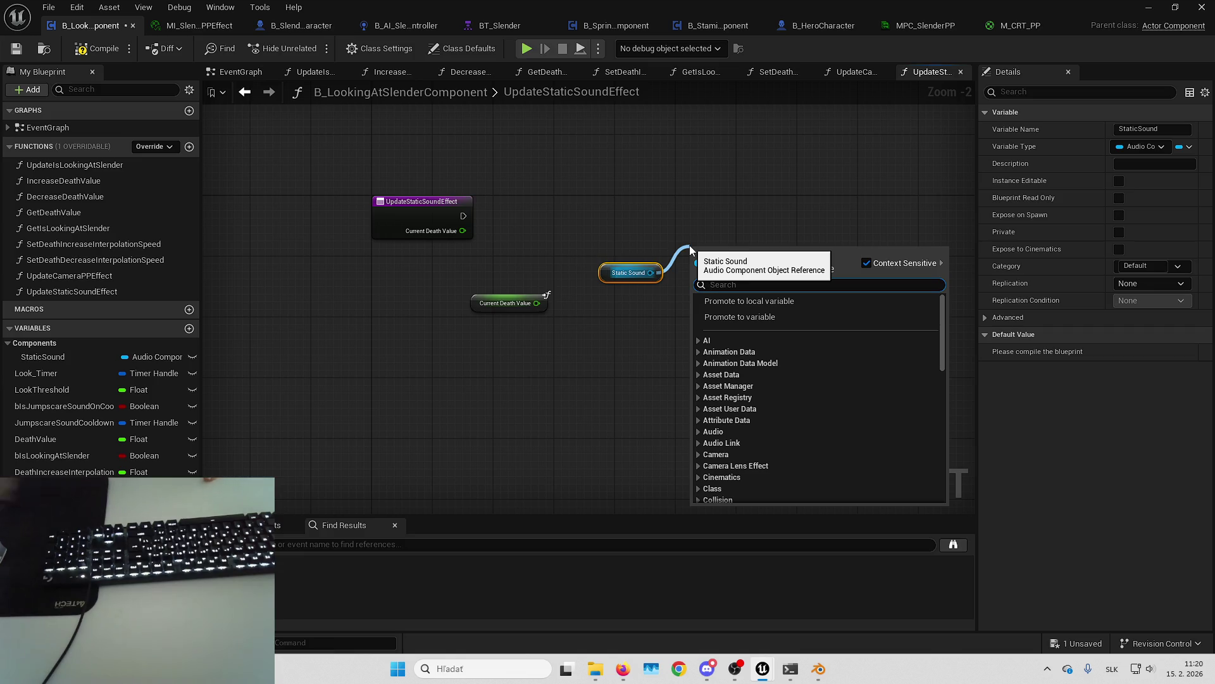
text(set)
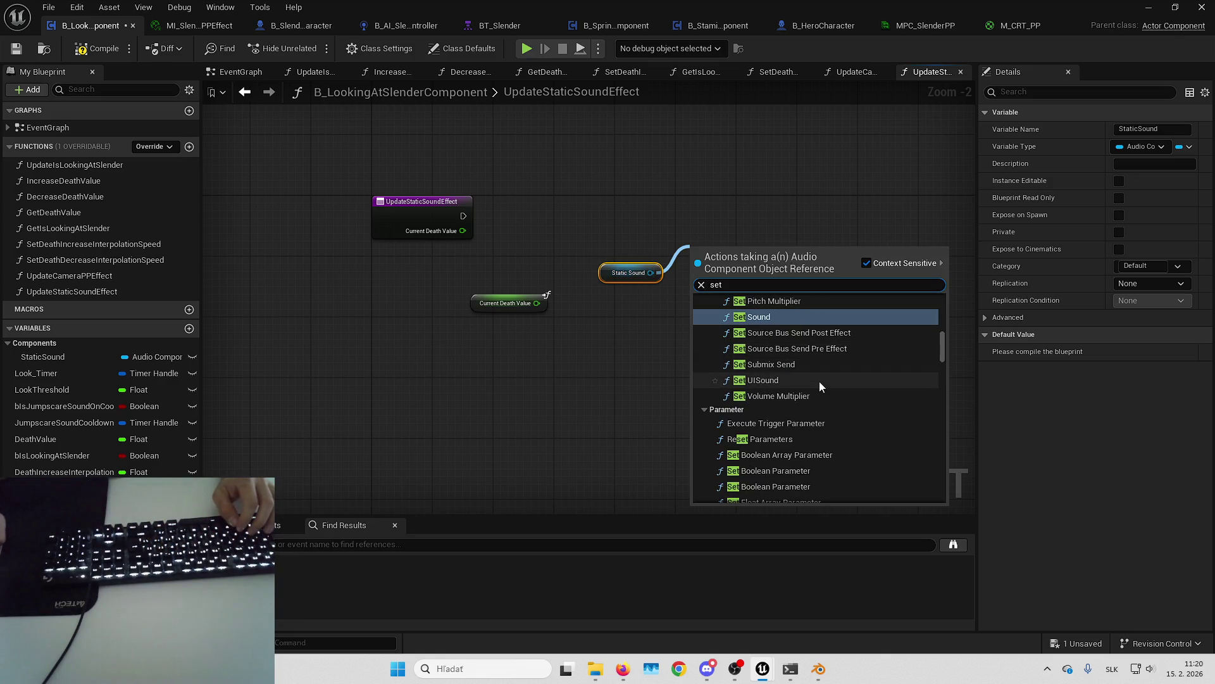
click(700, 171)
scroll(700, 171, up, 2)
drag(621, 236, 480, 228)
click(622, 244)
Step: Add a Set Sound node targeting Static Sound and wire the function entry into it
drag(541, 263, 652, 240)
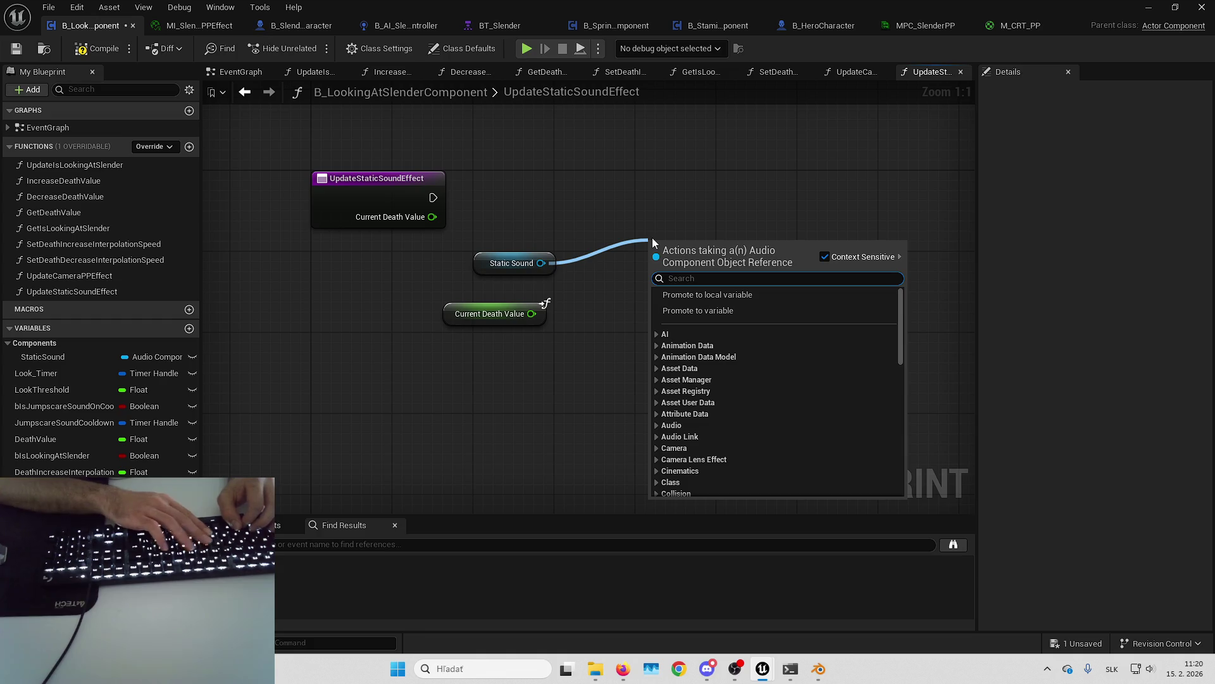
text(set)
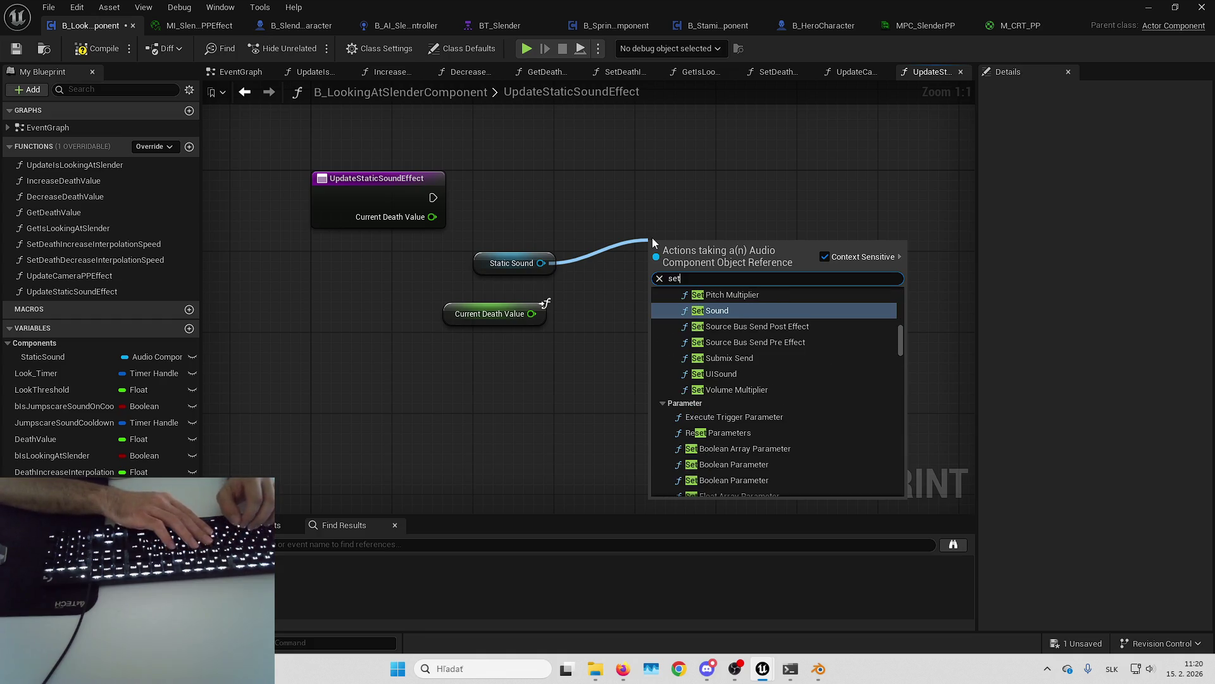
text( sound)
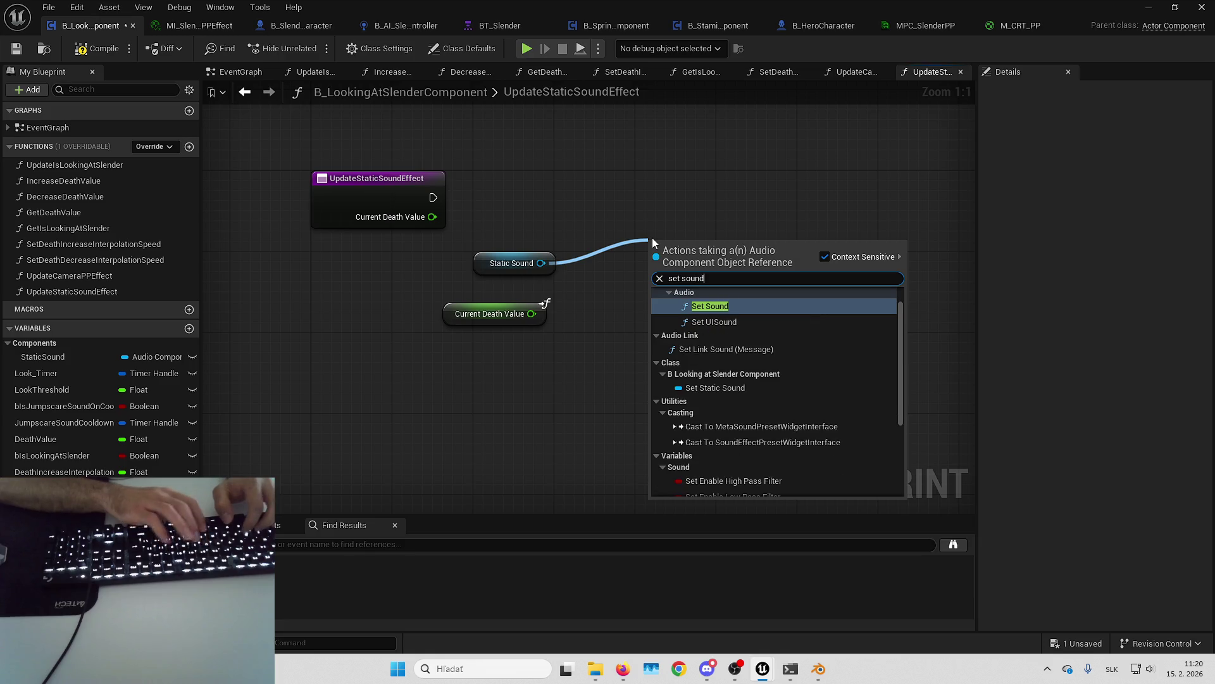
key(Return)
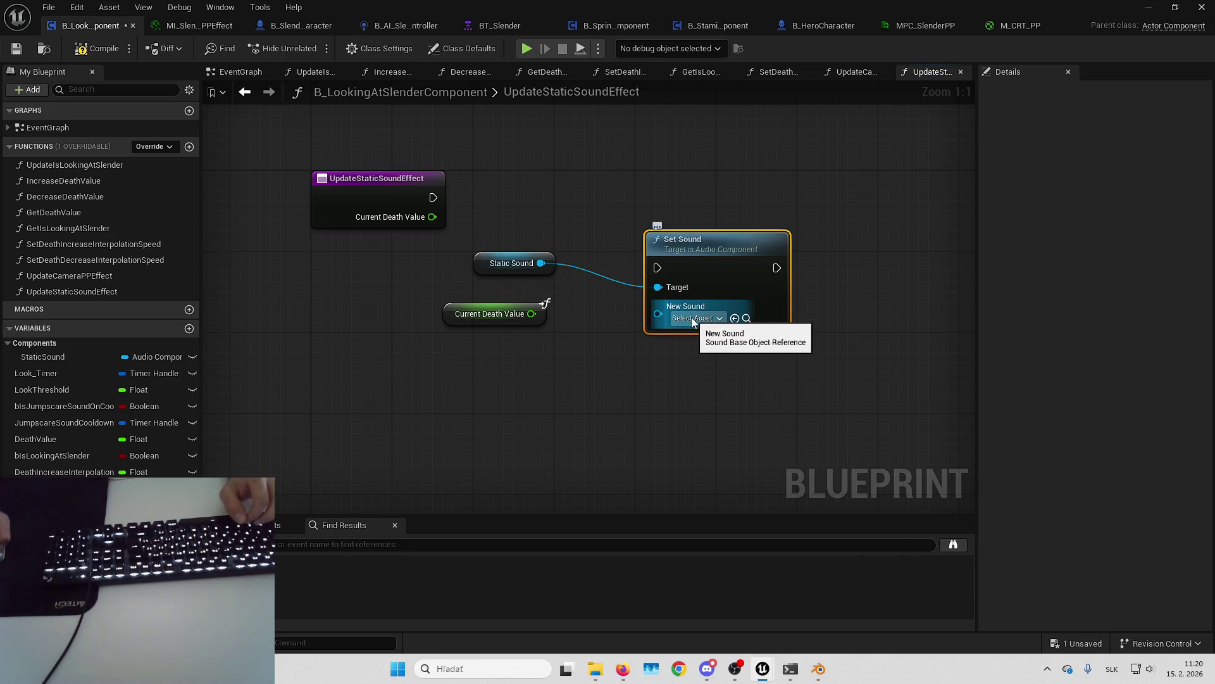
mouse_move(723, 259)
mouse_down()
mouse_move(714, 198)
mouse_move(432, 198)
mouse_up()
drag(674, 191, 674, 181)
drag(501, 266, 580, 226)
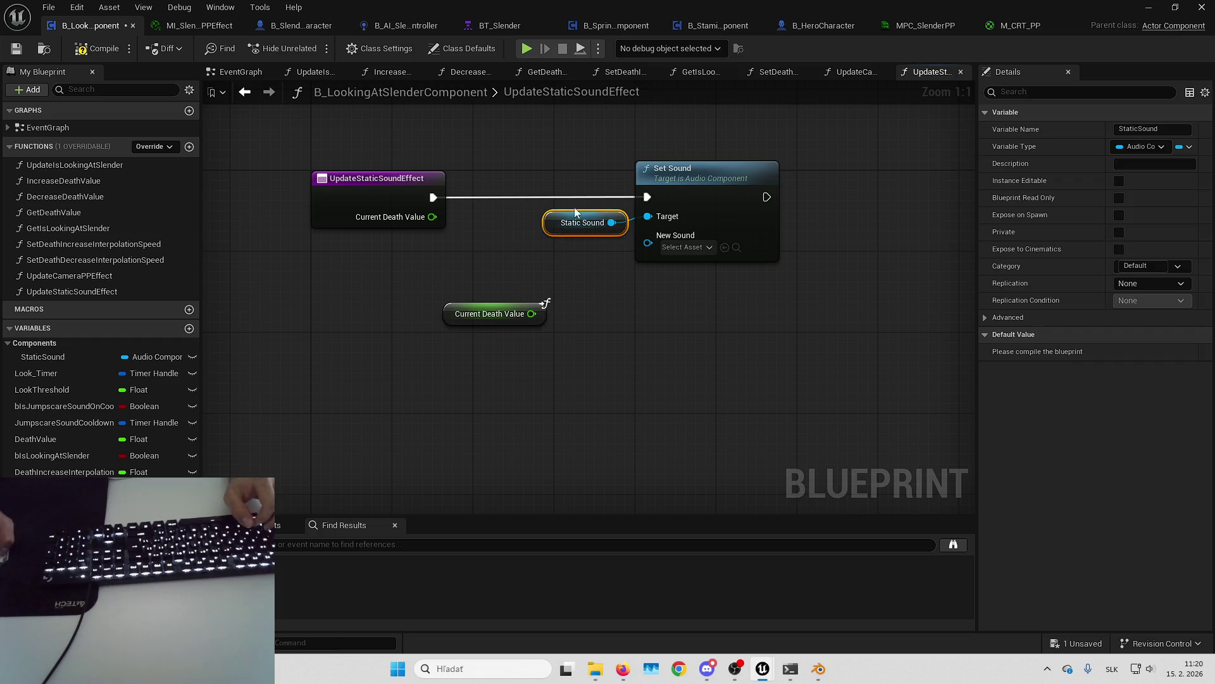
click(572, 158)
key(Home)
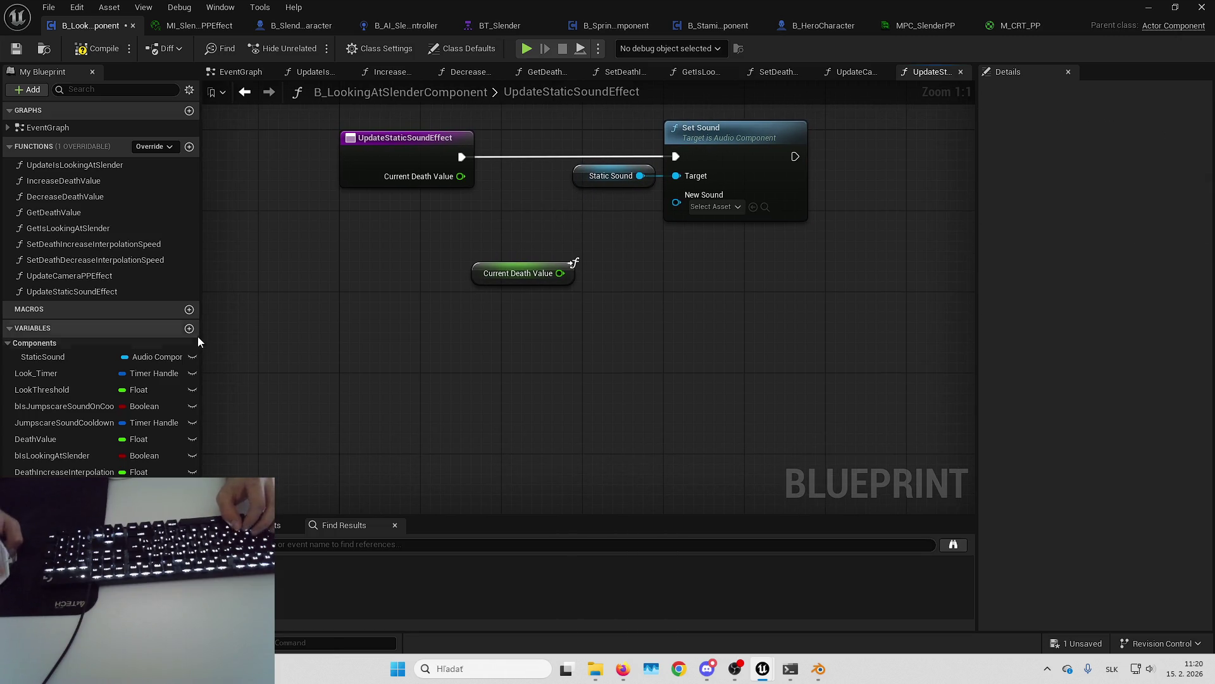
Step: Add a variable named bStaticMedium_0 and spread the Set Sound, Static Sound and death-value nodes apart
click(190, 328)
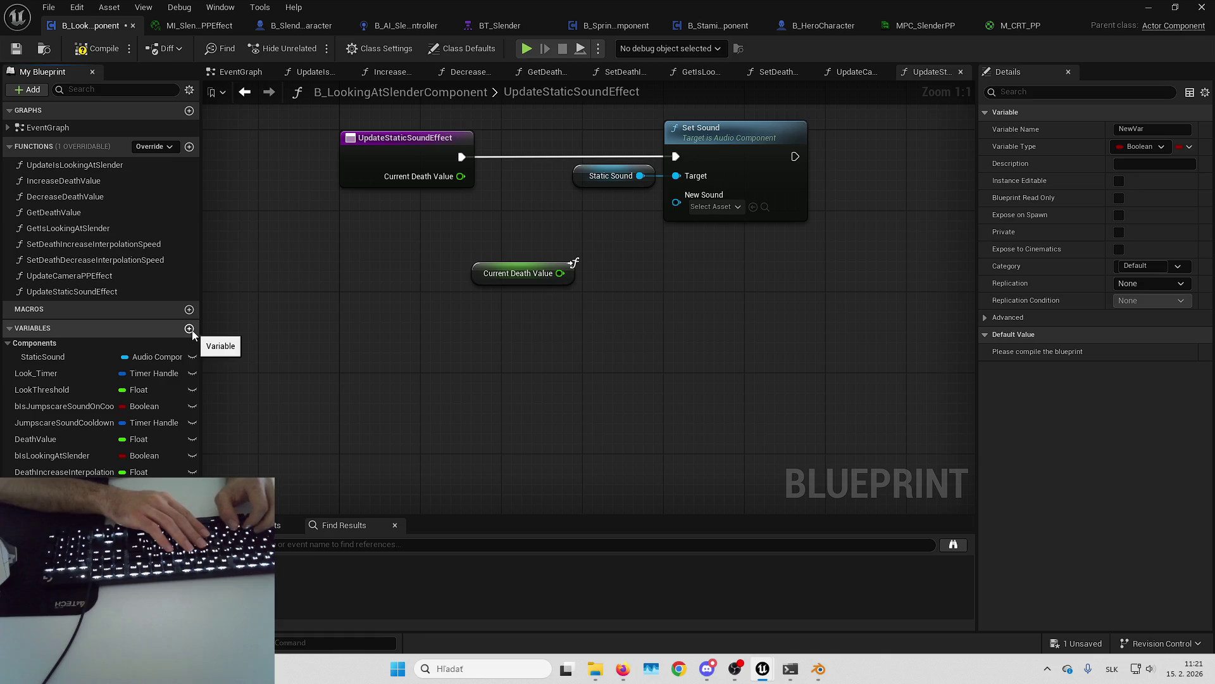
text(bStaticMedium_0)
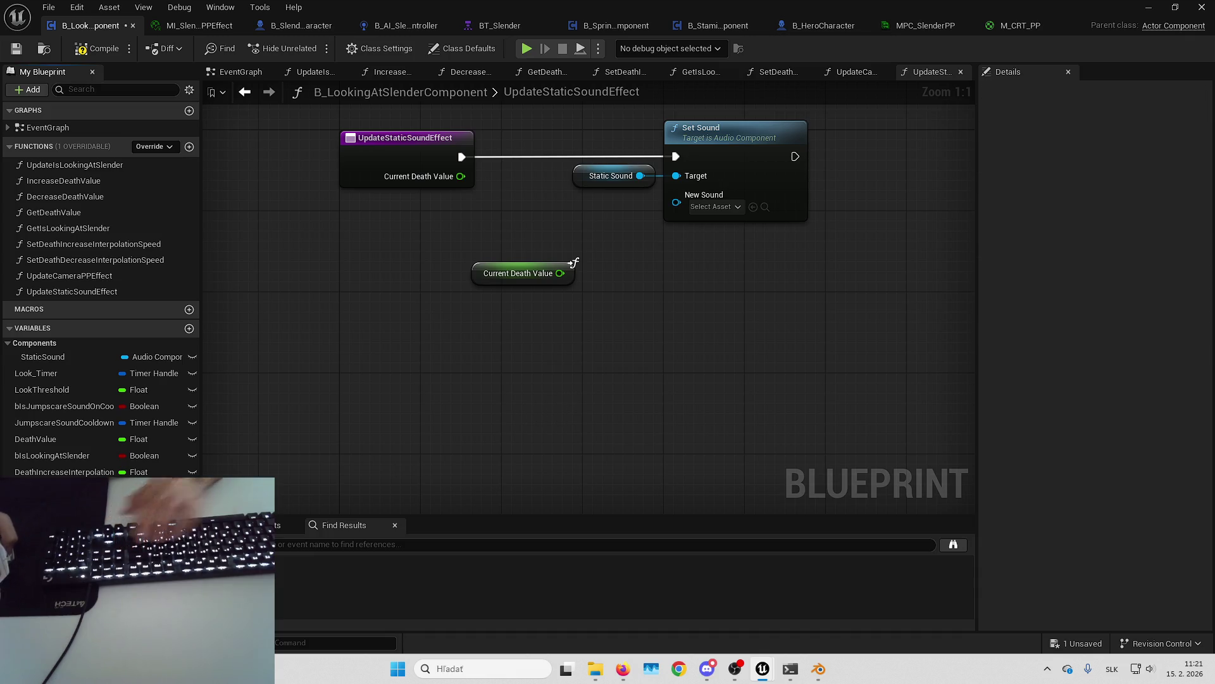
drag(473, 370, 424, 446)
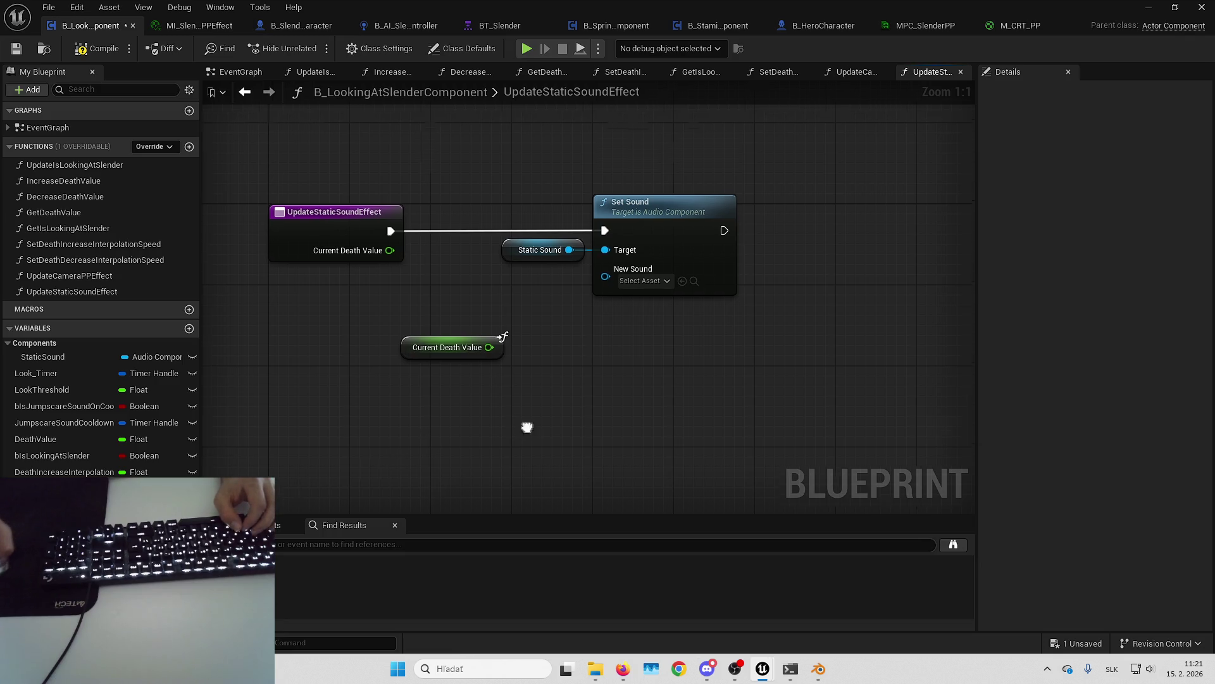
drag(565, 226, 556, 340)
drag(548, 291, 709, 292)
click(557, 253)
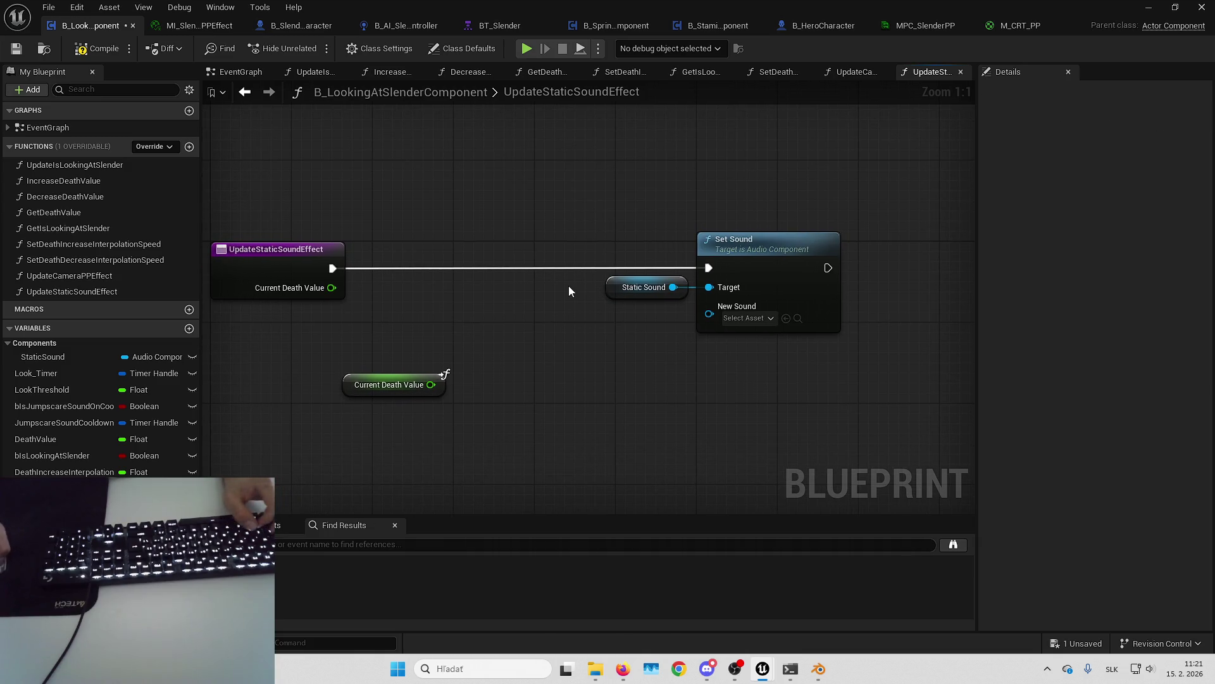
drag(534, 329, 667, 321)
drag(500, 375, 369, 375)
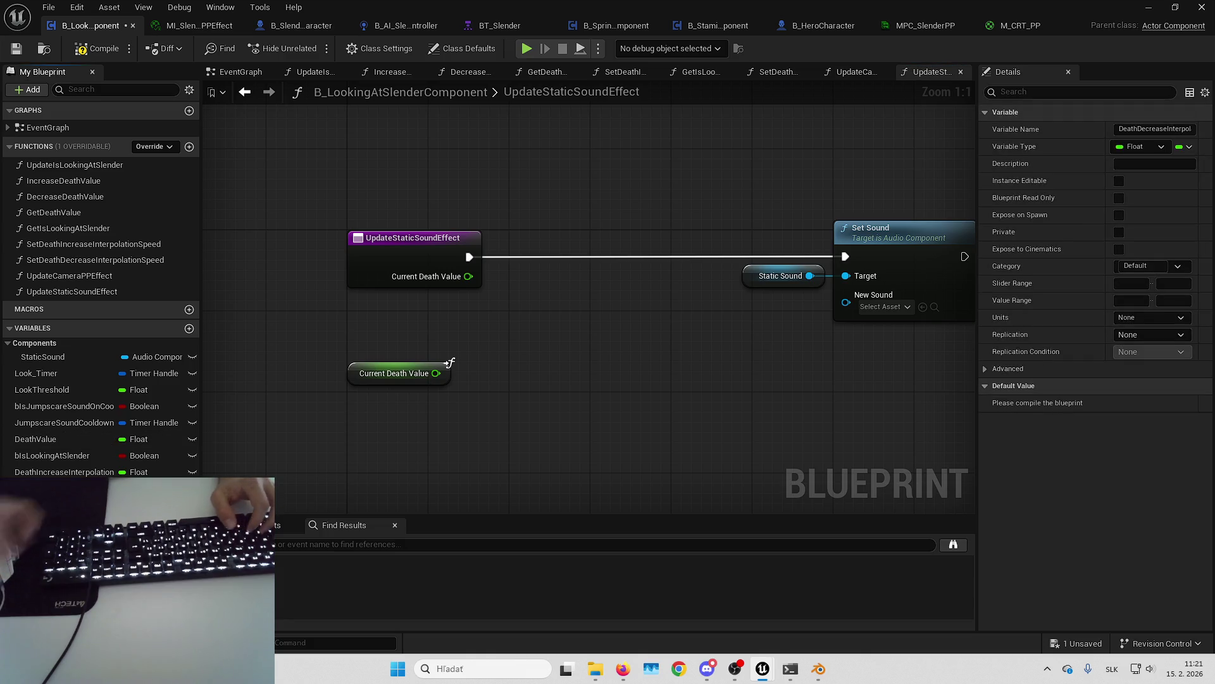
Step: Name the variable StaticMediumThreshold and test Current Death Value > Static Medium Threshold
text(StaticMediumThreshold)
key(Return)
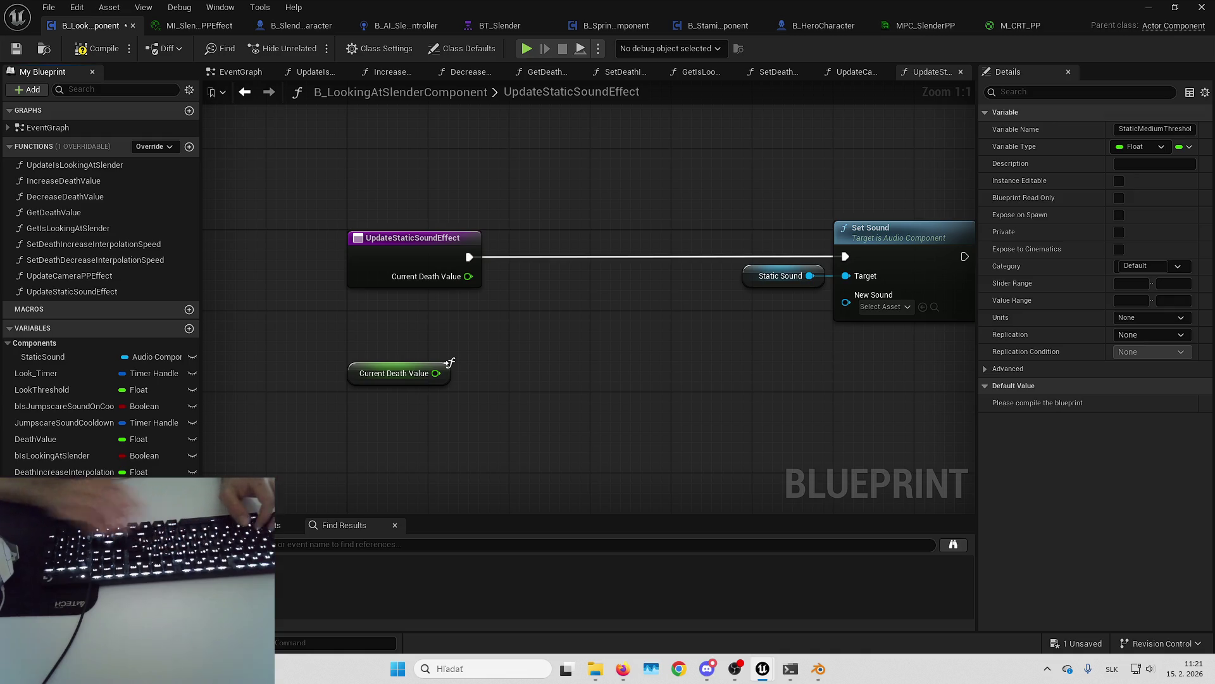
mouse_move(494, 364)
mouse_down()
mouse_move(440, 324)
mouse_move(391, 407)
mouse_move(381, 397)
mouse_move(507, 367)
mouse_up()
click(531, 368)
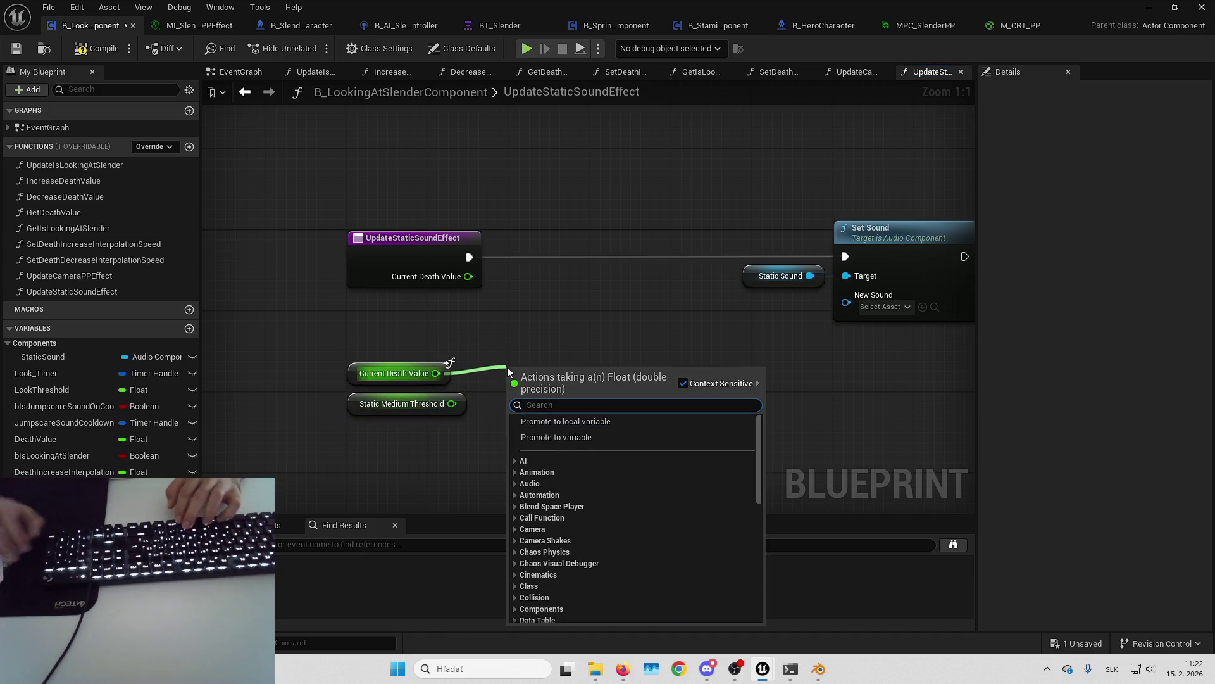
text(>)
key(Return)
drag(451, 404, 512, 391)
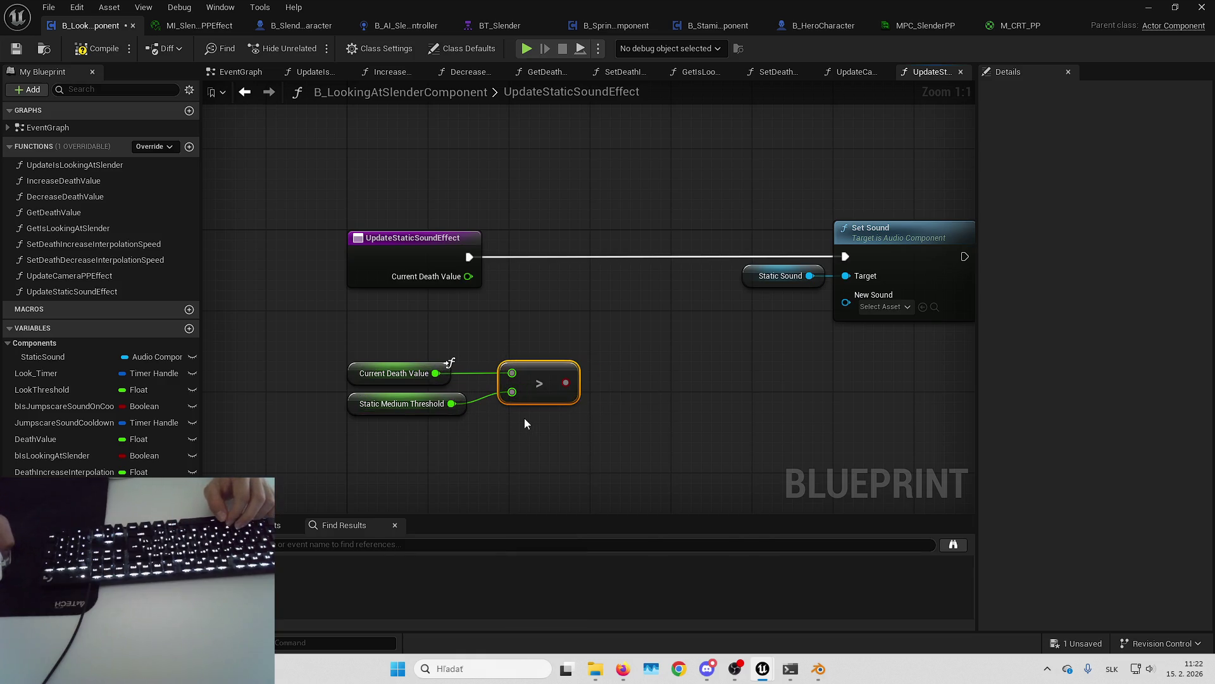
key(Home)
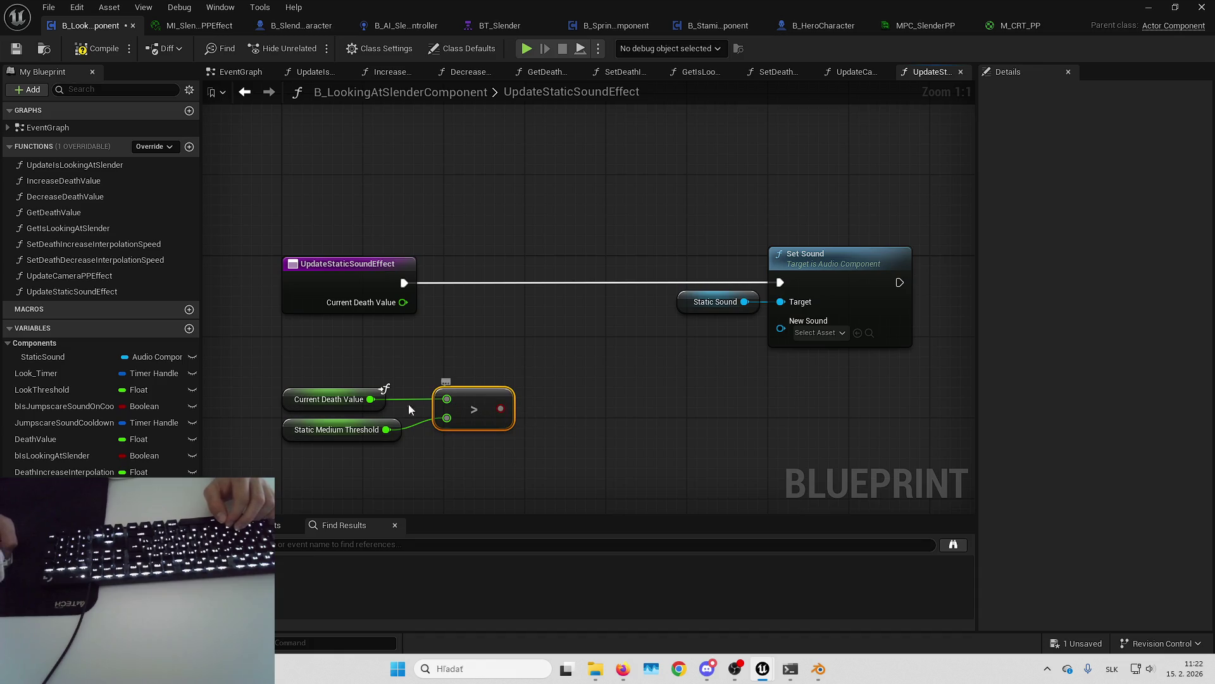
Step: Add an AND after the comparison and a Current Death Value < 100 check
drag(497, 413, 581, 394)
text(and)
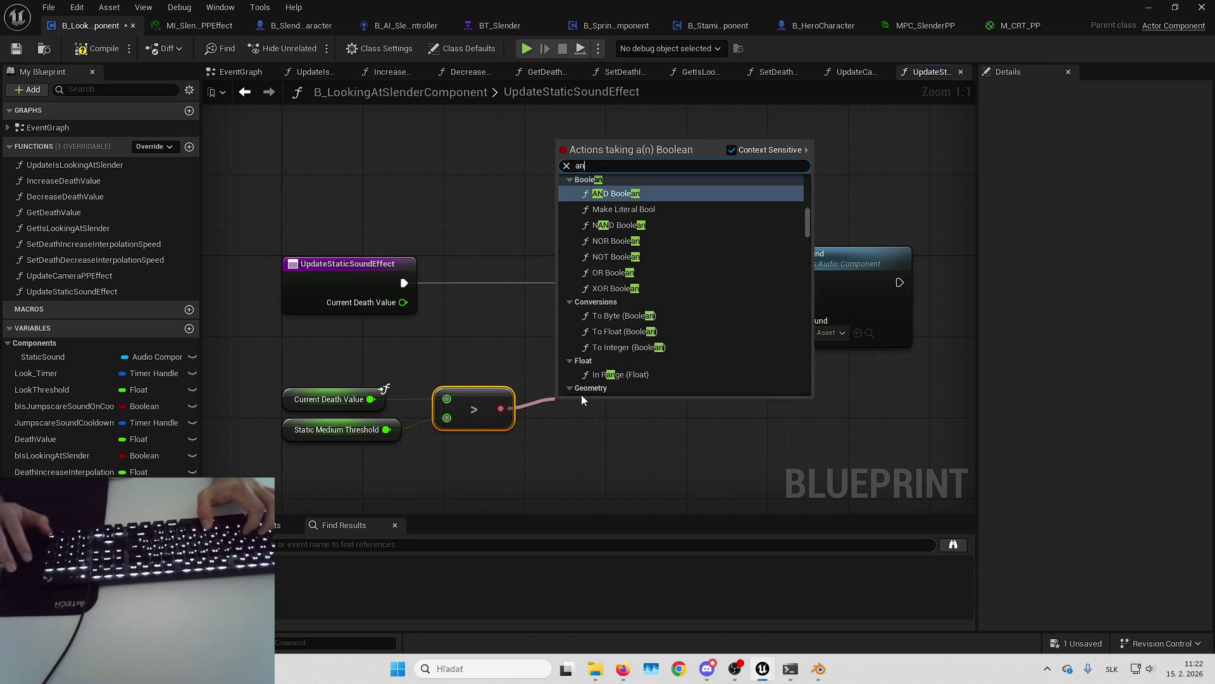
key(Return)
drag(595, 293, 600, 282)
click(448, 366)
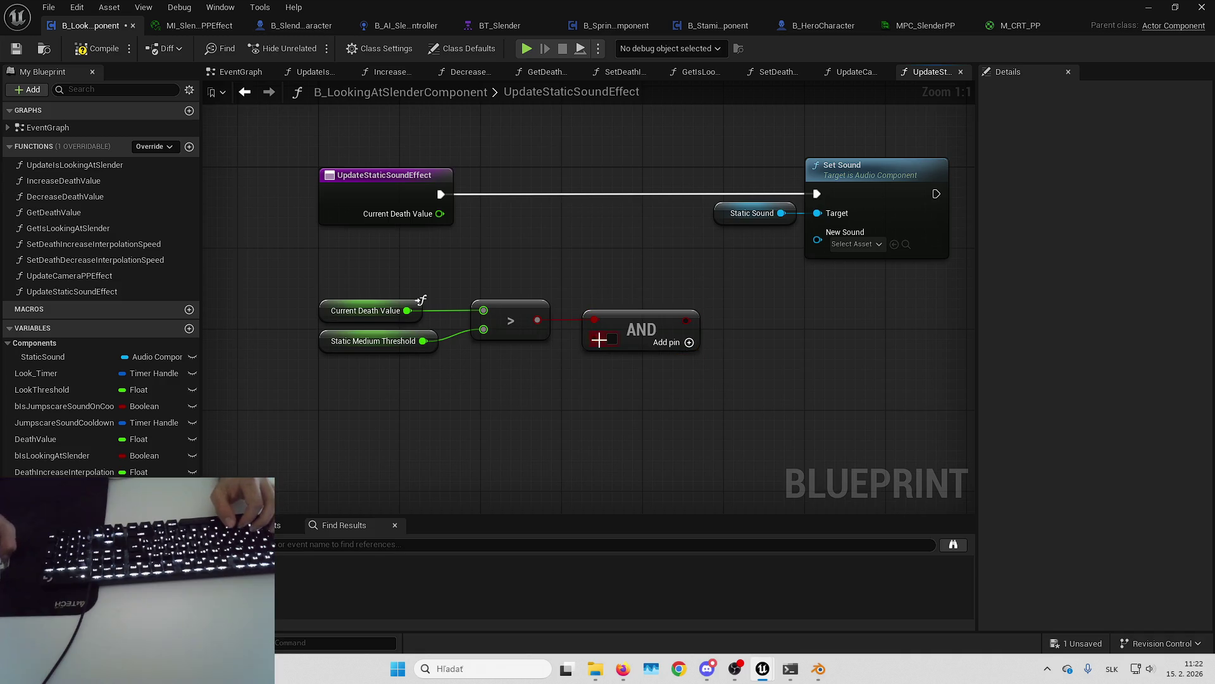
click(510, 331)
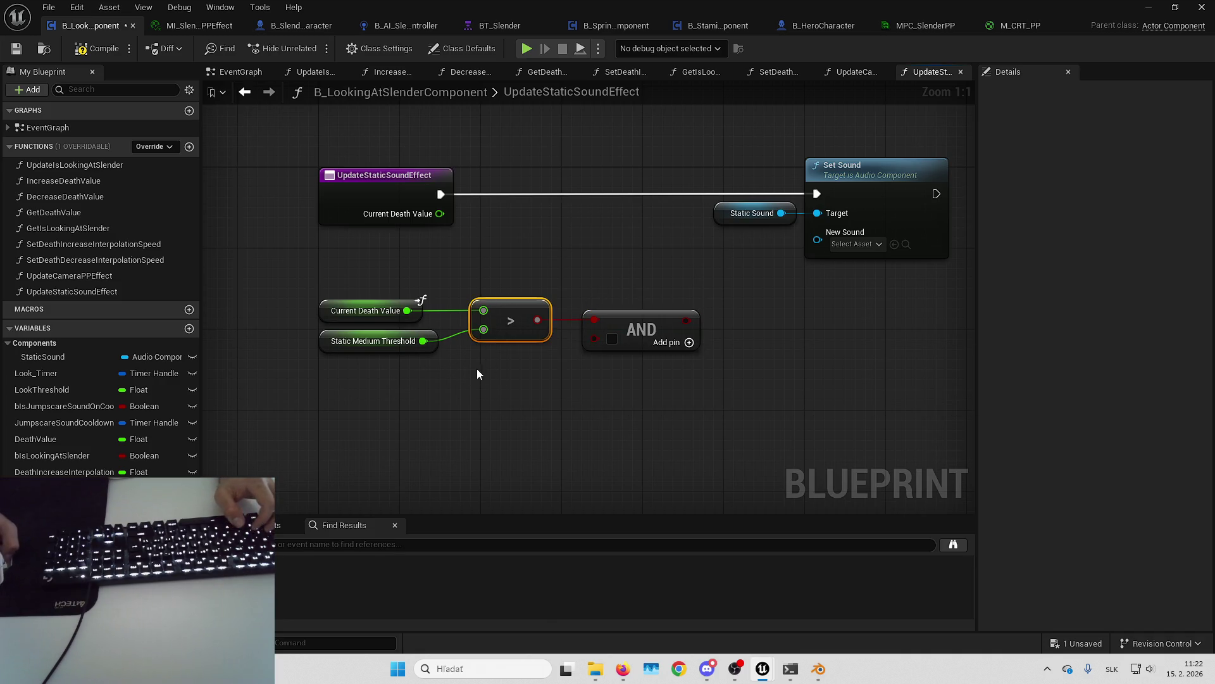
mouse_move(407, 310)
mouse_down()
mouse_move(487, 371)
mouse_move(457, 372)
mouse_up()
text(<)
key(Return)
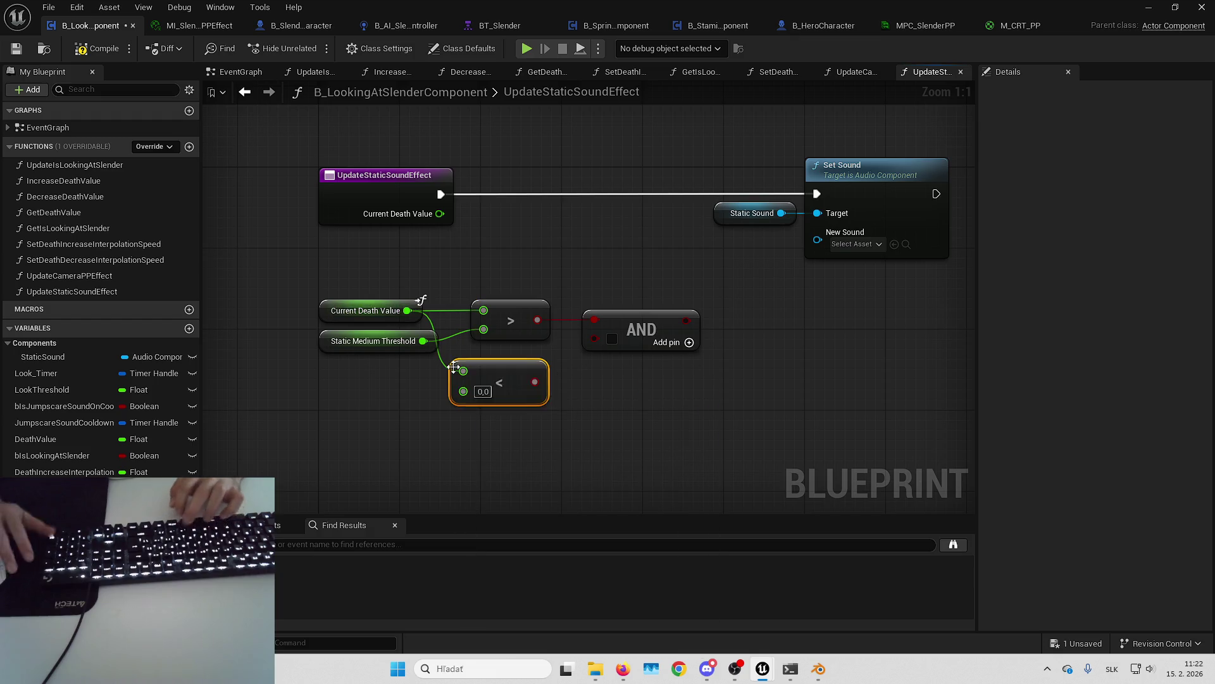
text(100)
drag(533, 385, 607, 340)
key(ctrl+z)
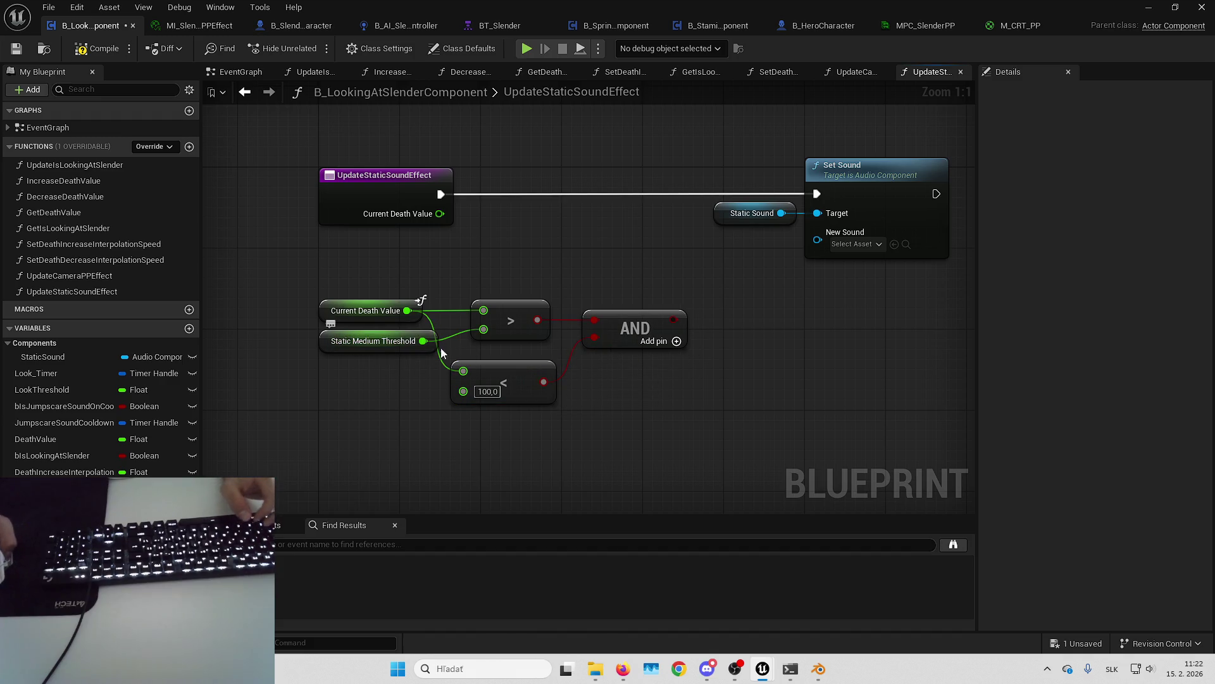
Step: Create a Branch from the AND result and route the function entry's execution through it
drag(673, 320, 671, 216)
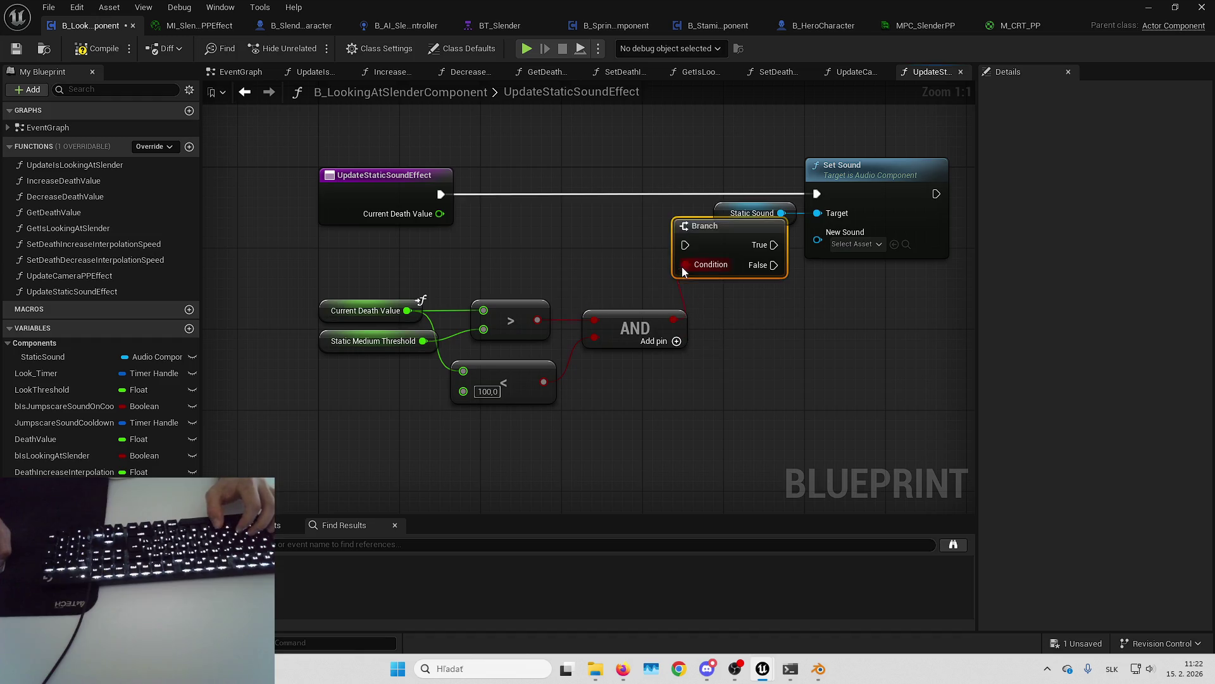
click(701, 228)
drag(696, 176, 593, 176)
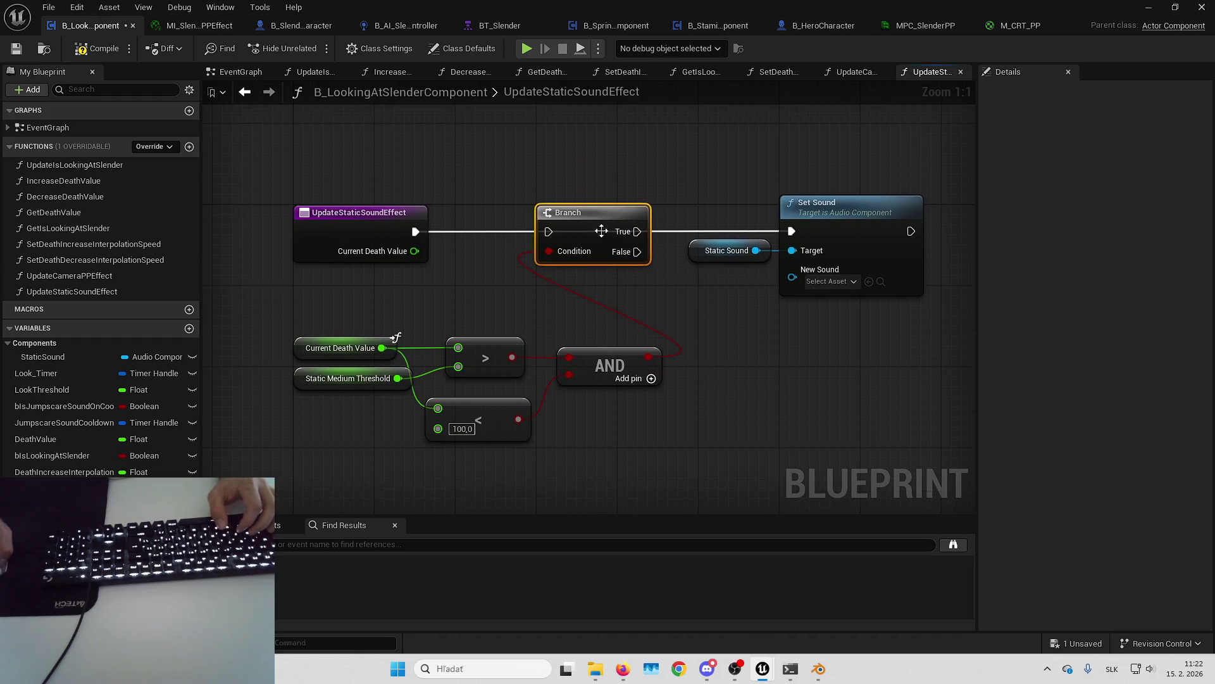
mouse_move(436, 323)
mouse_down()
mouse_move(631, 269)
mouse_move(820, 262)
mouse_up()
click(489, 173)
mouse_move(636, 333)
mouse_down()
mouse_move(777, 312)
mouse_move(795, 299)
mouse_up()
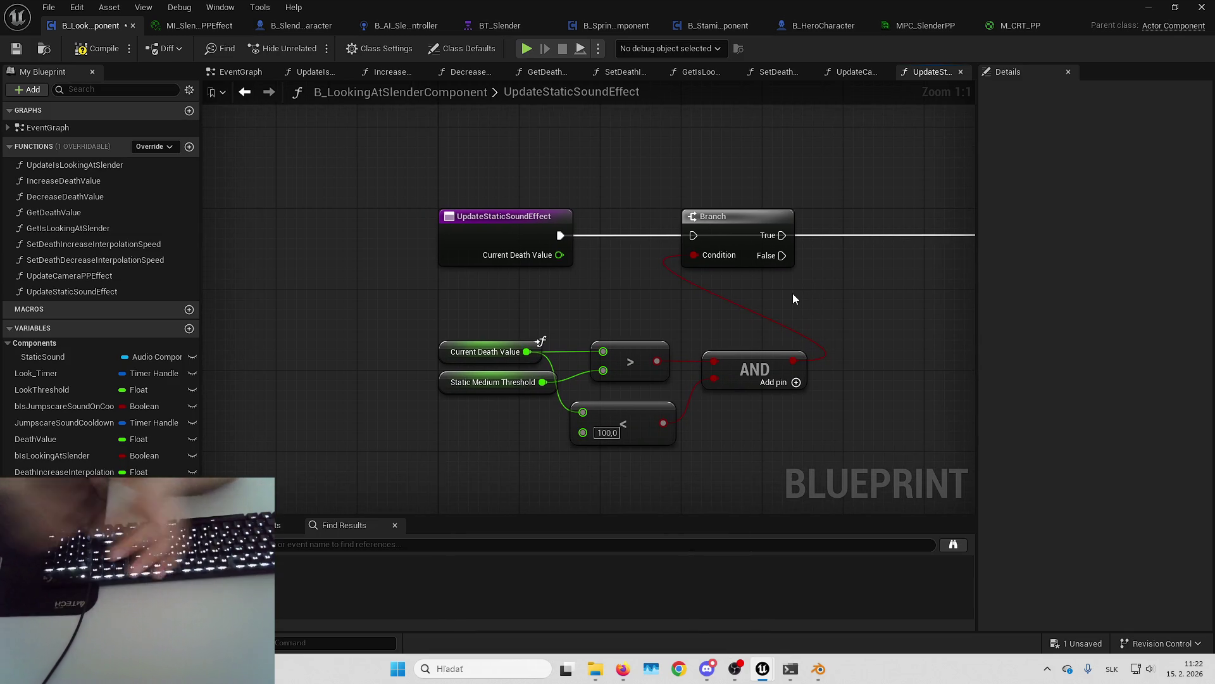
drag(693, 235, 560, 236)
mouse_move(665, 221)
mouse_down()
mouse_move(845, 222)
mouse_move(831, 222)
mouse_up()
click(681, 271)
Step: Delete the less-than and AND nodes
click(606, 405)
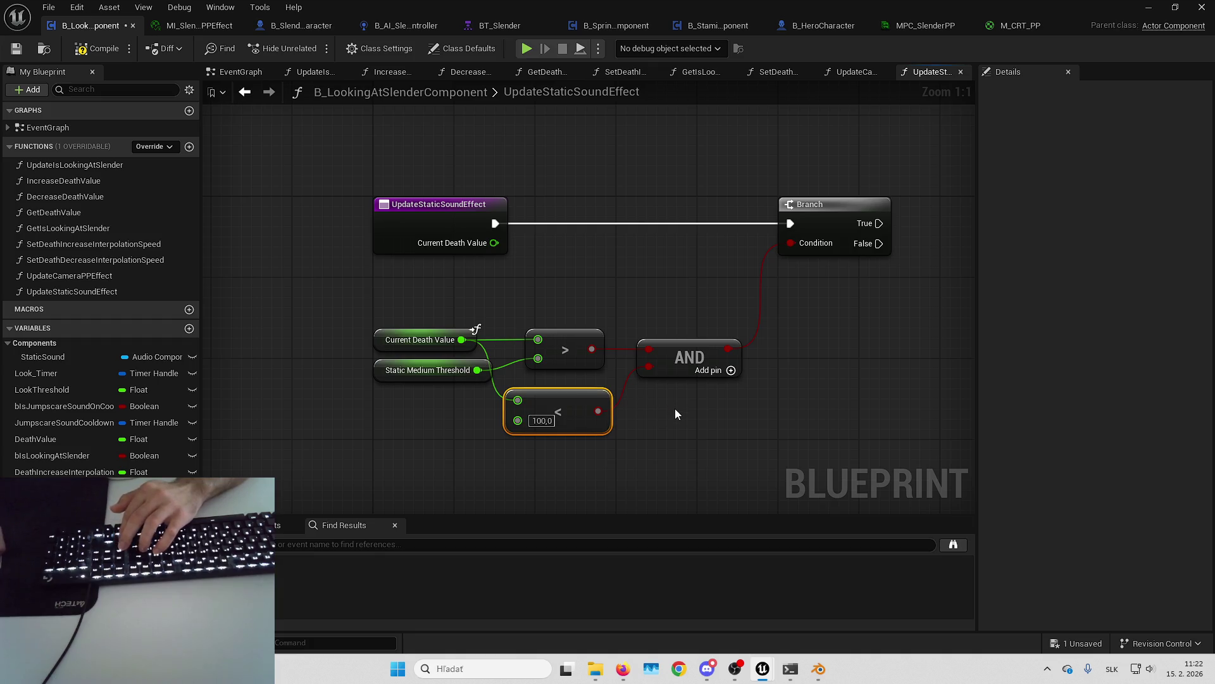
key(Delete)
click(658, 369)
key(Delete)
Step: Wire the greater-than result to the Branch condition and arrange the comparison nodes beside it
drag(591, 348, 823, 254)
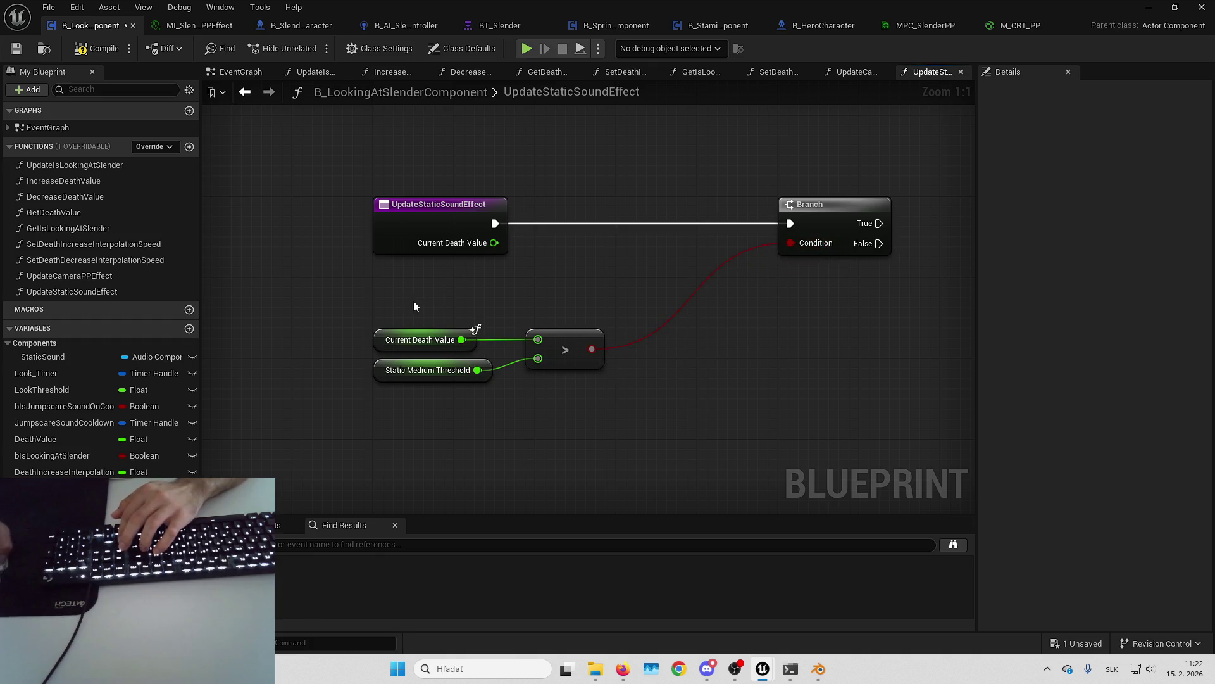
drag(409, 295, 608, 386)
drag(567, 341, 820, 271)
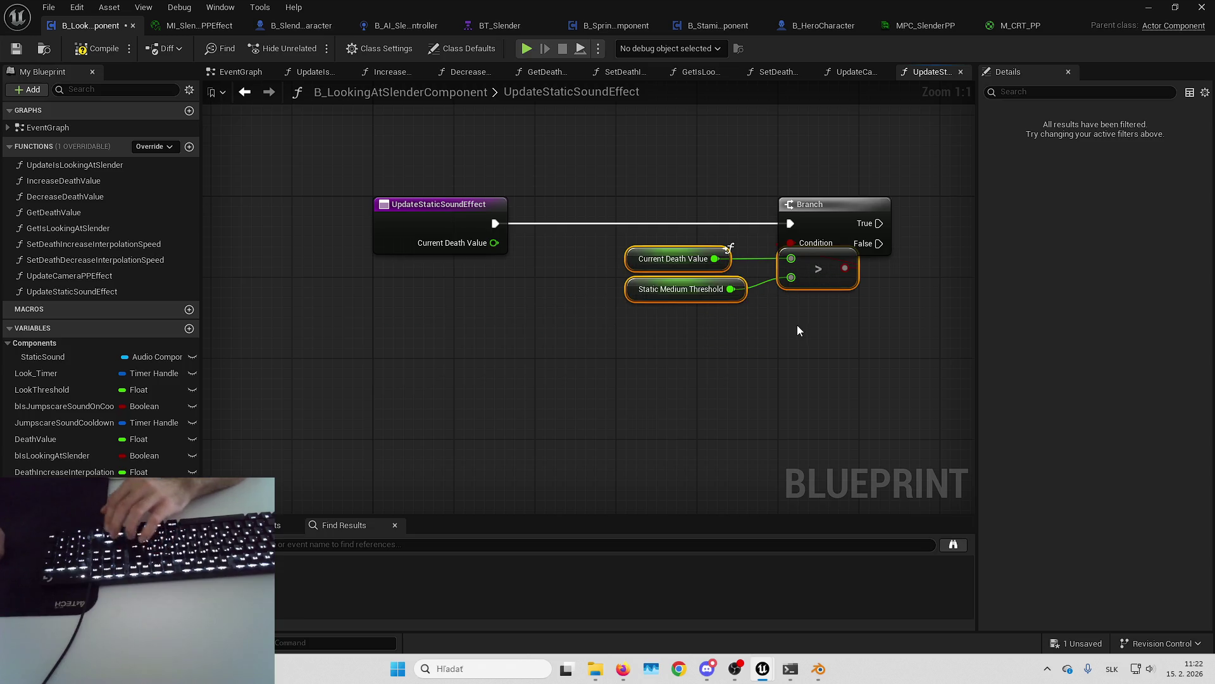
drag(796, 325, 711, 367)
drag(772, 405, 839, 408)
mouse_move(822, 269)
mouse_down()
mouse_move(687, 260)
mouse_move(761, 264)
mouse_move(744, 269)
mouse_up()
drag(784, 208, 594, 213)
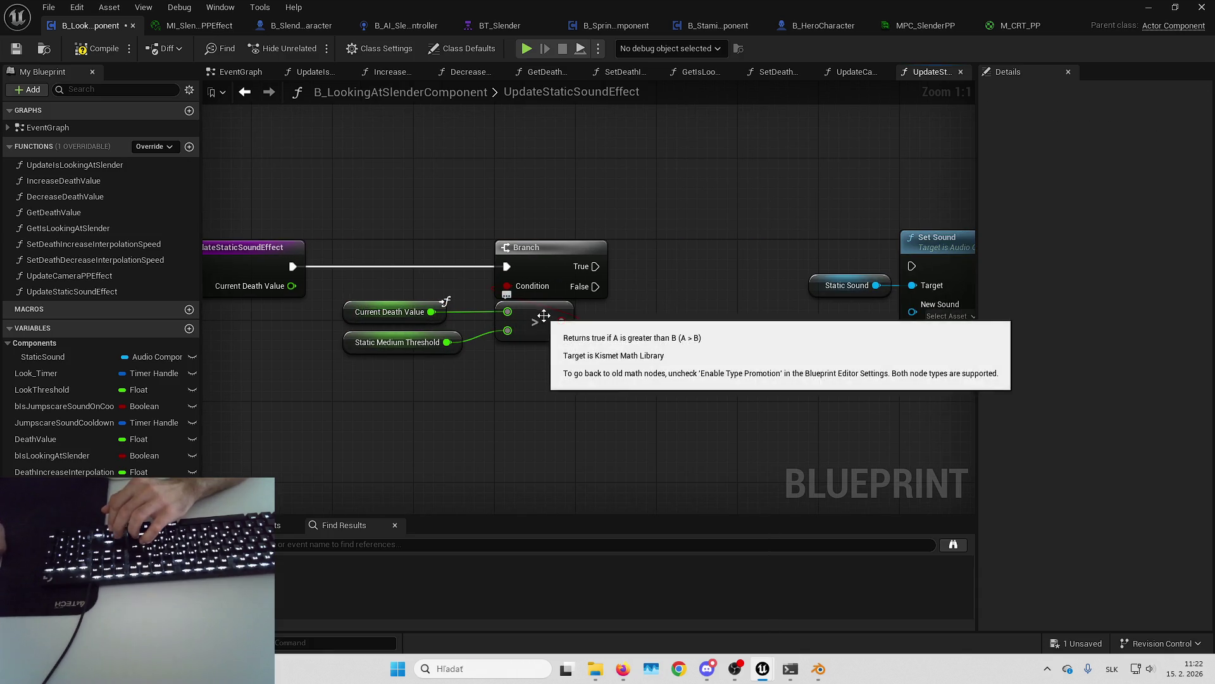
Step: Compile and set the Static Medium Threshold default value to 50
click(422, 344)
click(101, 48)
click(1139, 402)
text(50)
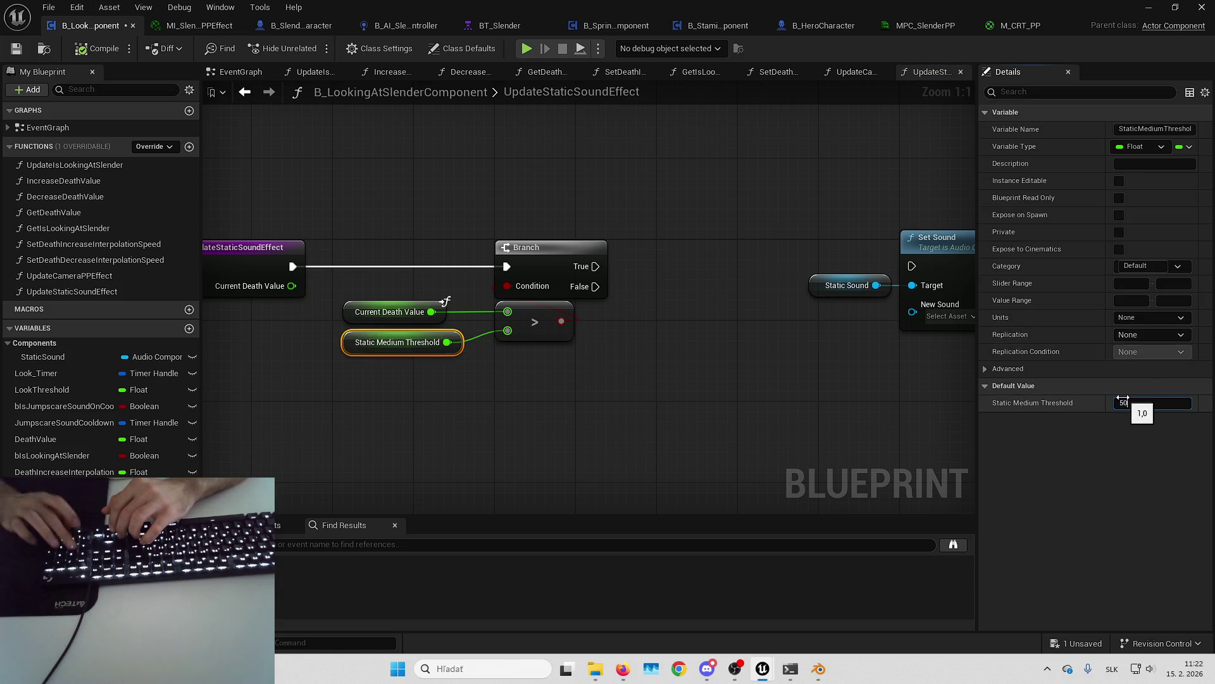
click(700, 336)
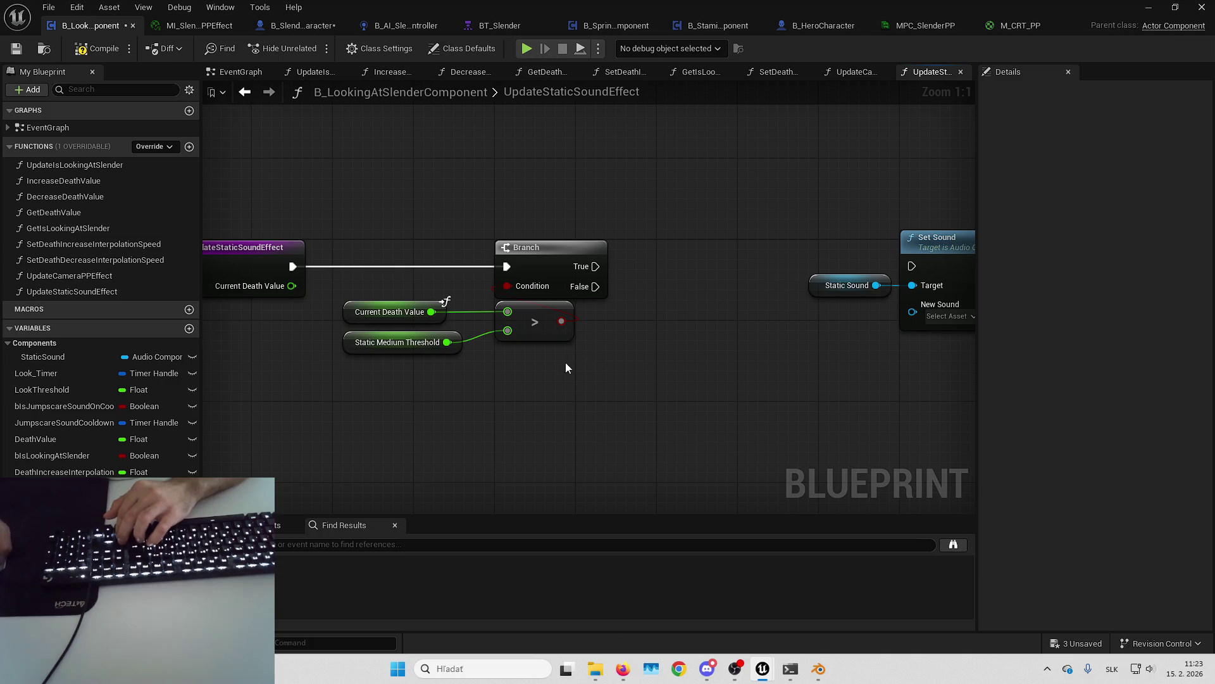
Step: Replace the greater-than node with a less-than comparison on Current Death Value
click(525, 336)
key(Delete)
mouse_move(431, 311)
mouse_down()
mouse_move(511, 313)
mouse_move(534, 289)
mouse_up()
text(<)
key(Return)
Step: Wire the less-than result to the Branch and compare it with Static Medium using !=
drag(567, 328, 362, 343)
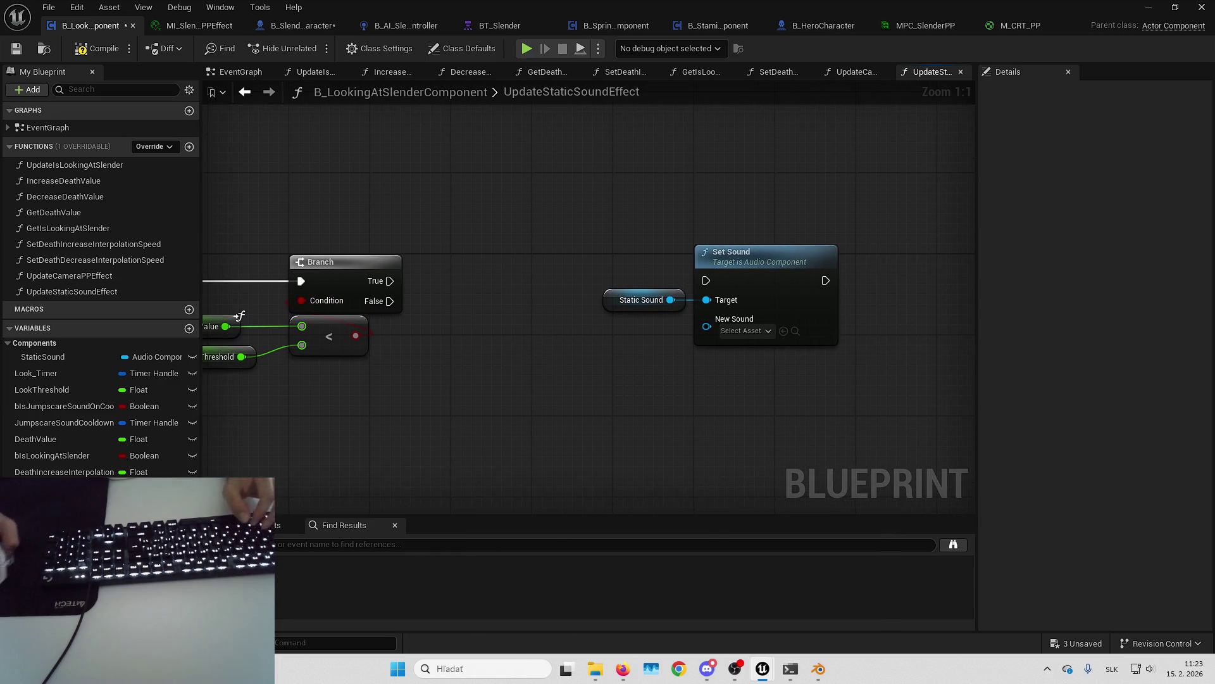
mouse_move(239, 316)
mouse_down()
mouse_move(357, 407)
mouse_move(426, 394)
mouse_up()
text(isno)
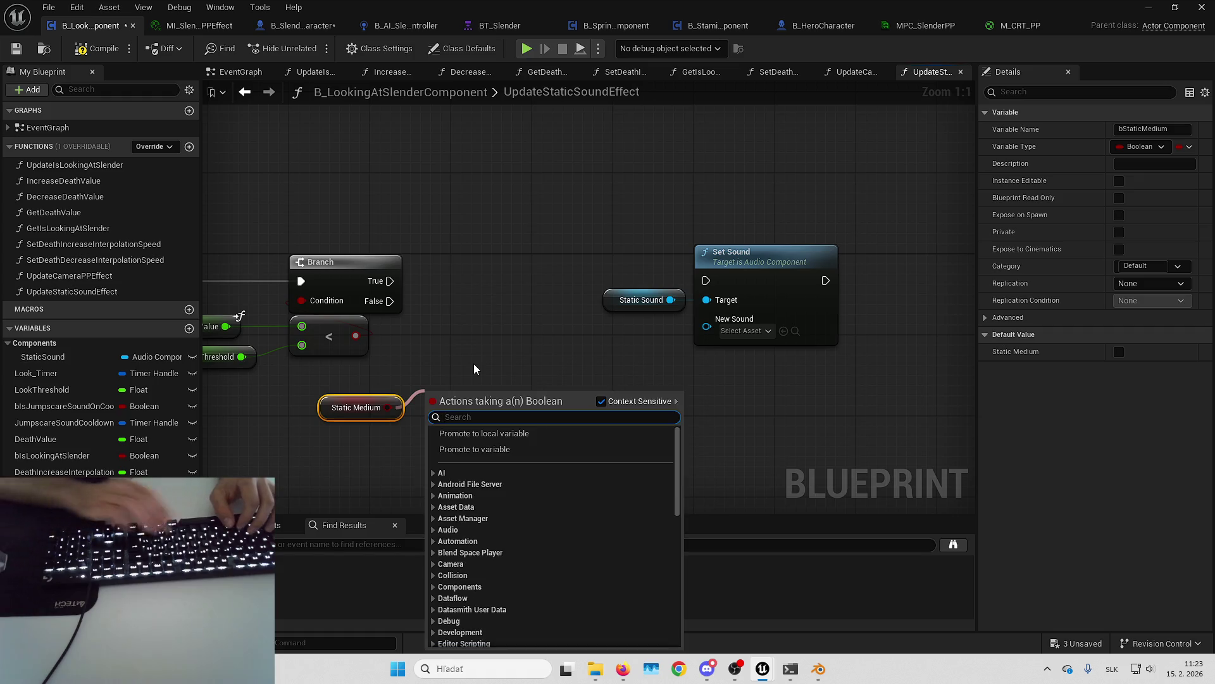
key(BackSpace)
key(BackSpace)
key(BackSpace)
text(!=)
key(Return)
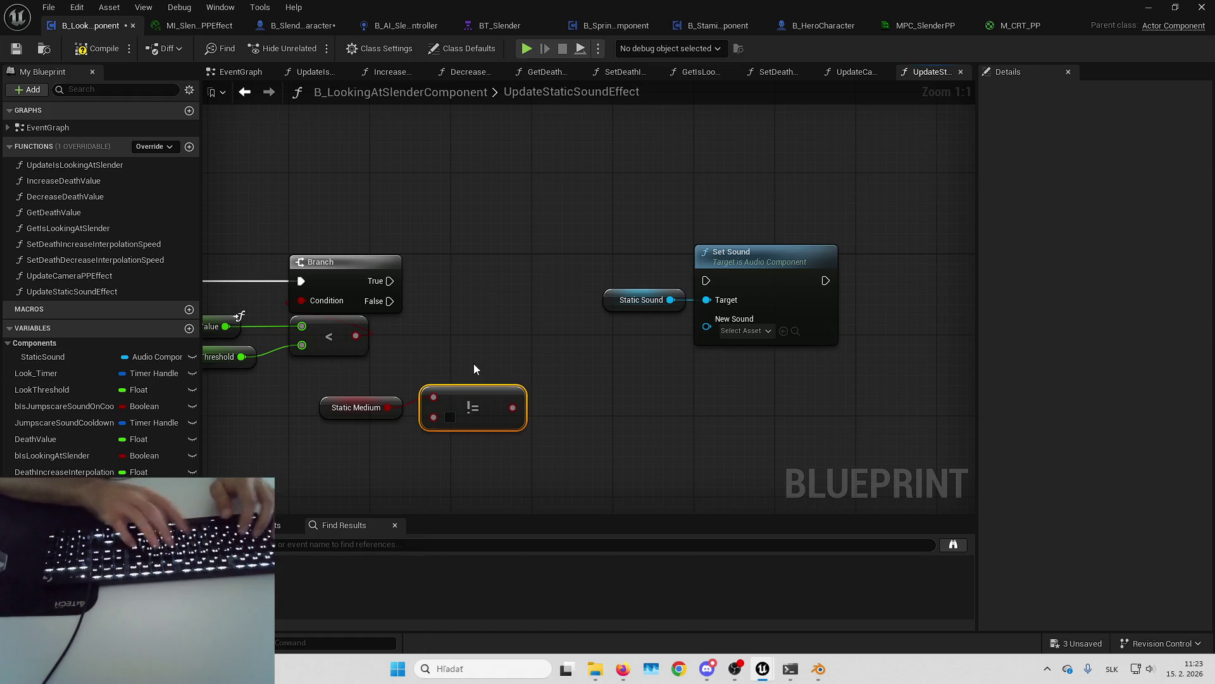
key(q)
drag(433, 416, 356, 336)
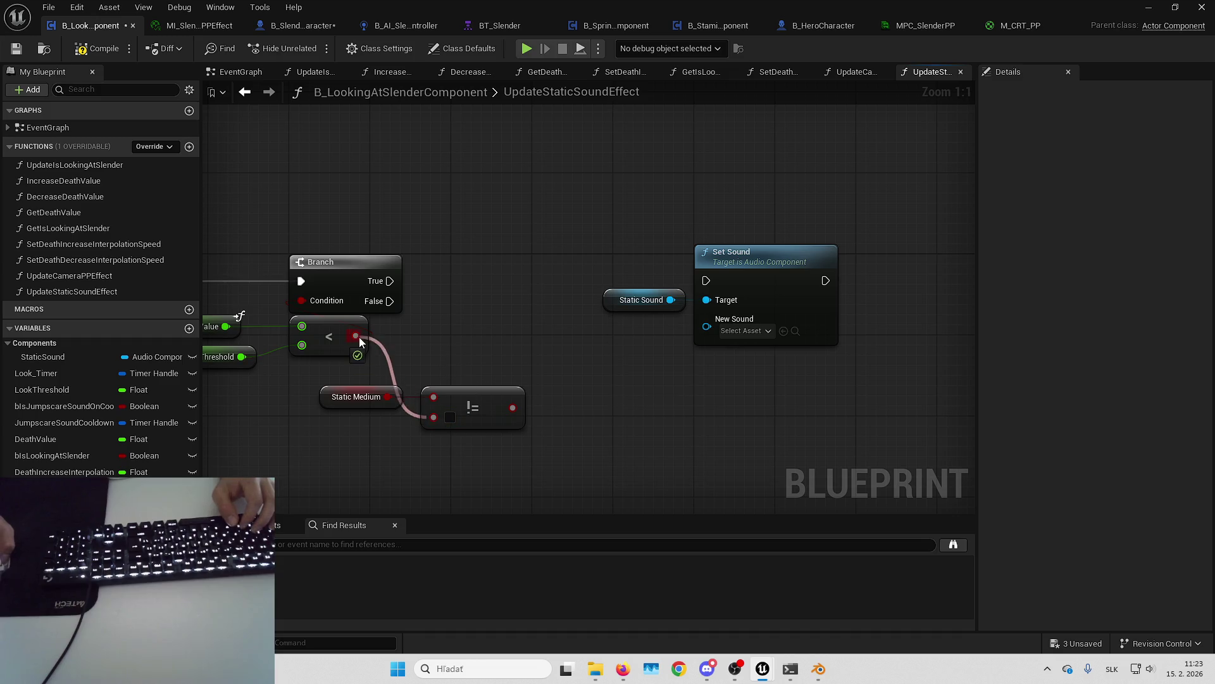
Step: Add a second Branch on the != result, fed from the first Branch's True output
mouse_move(500, 406)
mouse_down()
mouse_move(494, 301)
mouse_move(393, 281)
mouse_up()
drag(599, 268, 756, 325)
drag(759, 276, 912, 265)
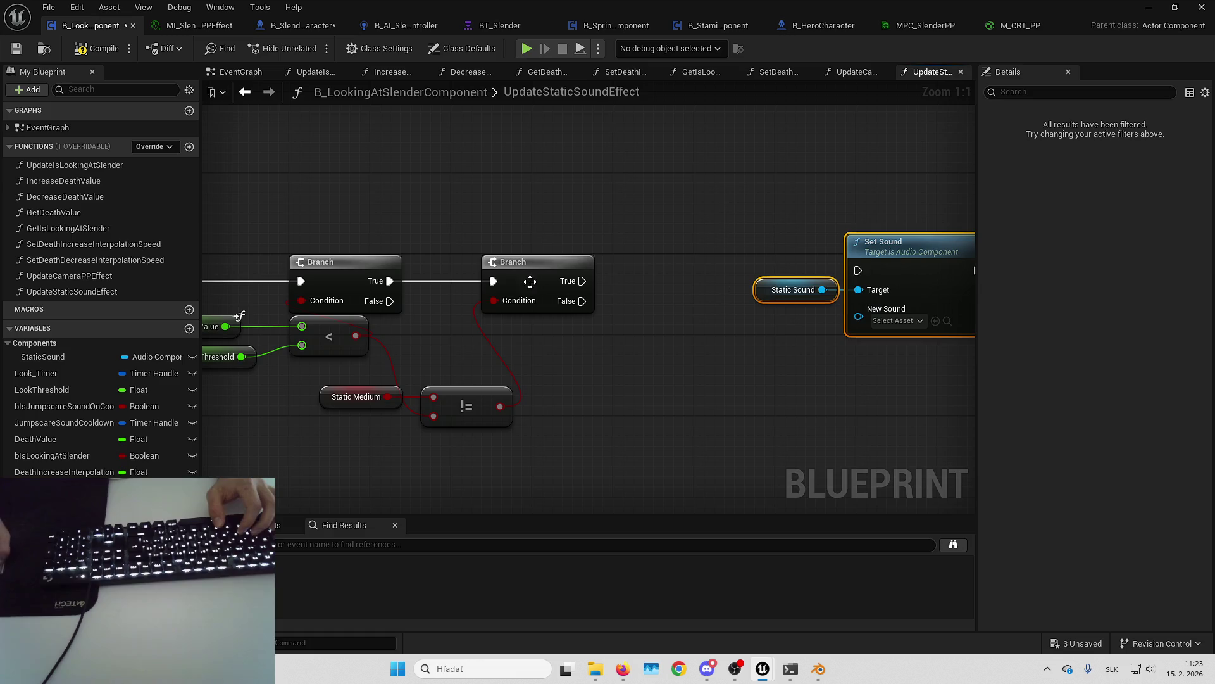
drag(524, 281, 575, 281)
mouse_move(386, 373)
mouse_down()
mouse_move(450, 400)
mouse_move(563, 328)
mouse_up()
click(522, 388)
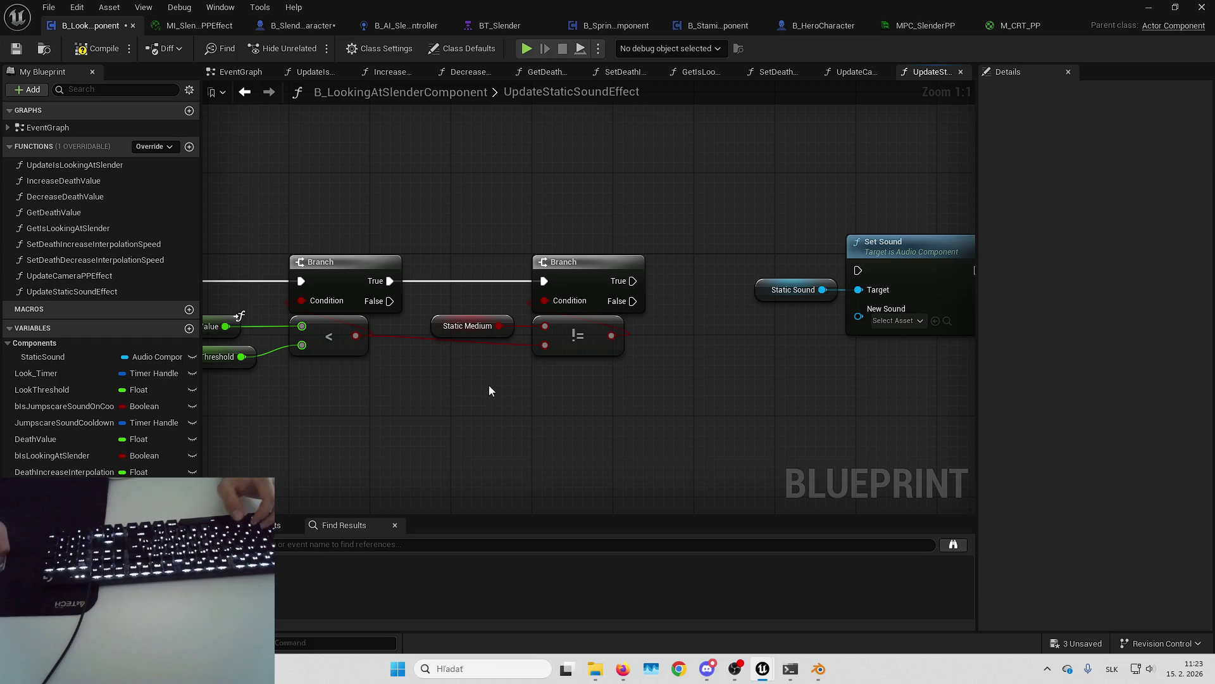
Step: Rearrange the second Branch group and add a reroute point on its condition wire
mouse_move(492, 386)
mouse_down()
mouse_move(485, 323)
mouse_move(560, 366)
mouse_move(778, 402)
mouse_up()
drag(537, 231, 632, 354)
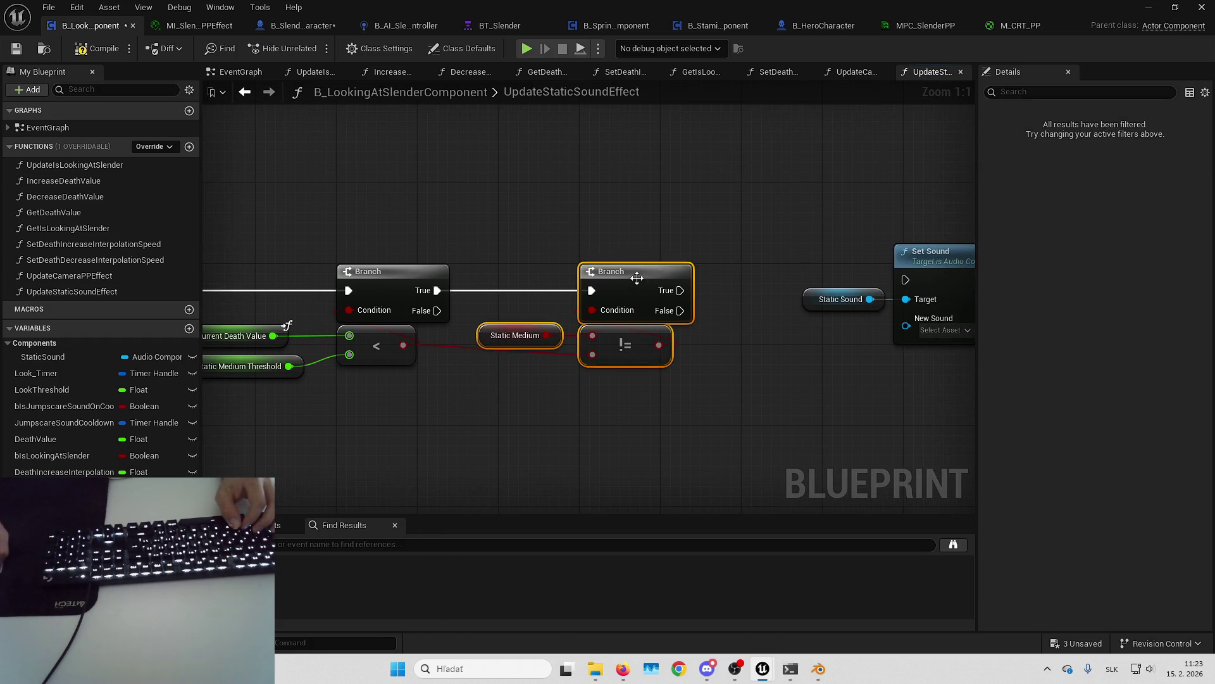
drag(639, 280, 720, 280)
click(545, 311)
double_click(449, 347)
drag(544, 317, 710, 388)
key(q)
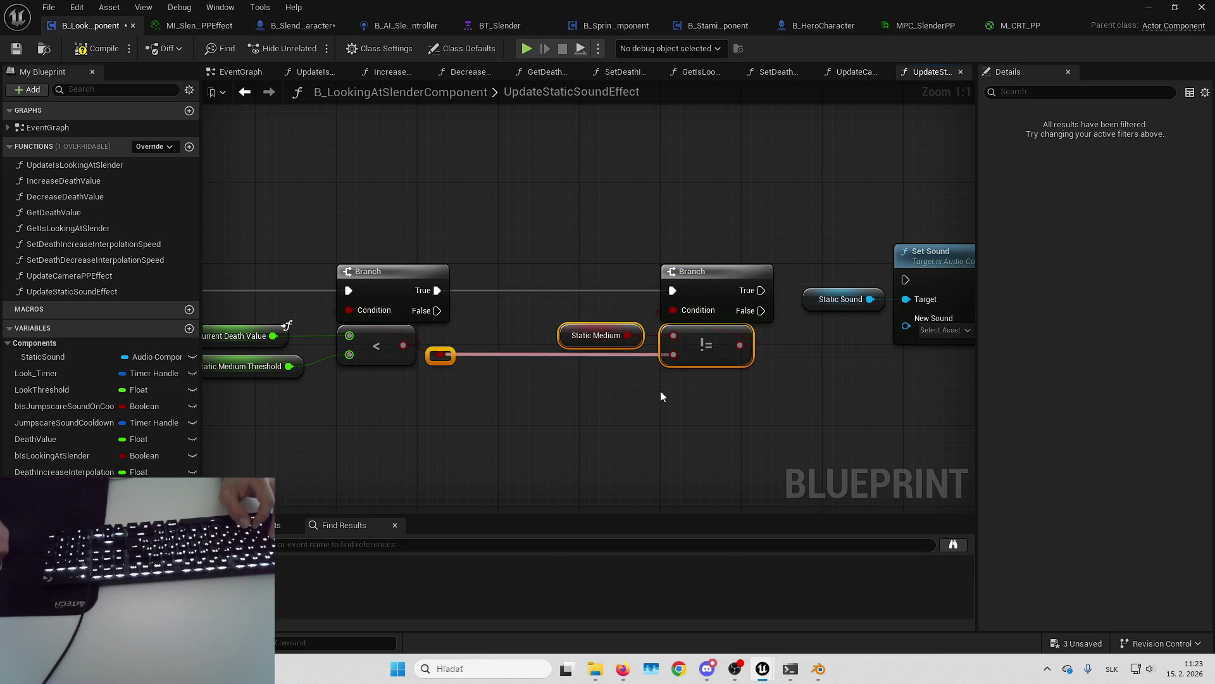
click(775, 405)
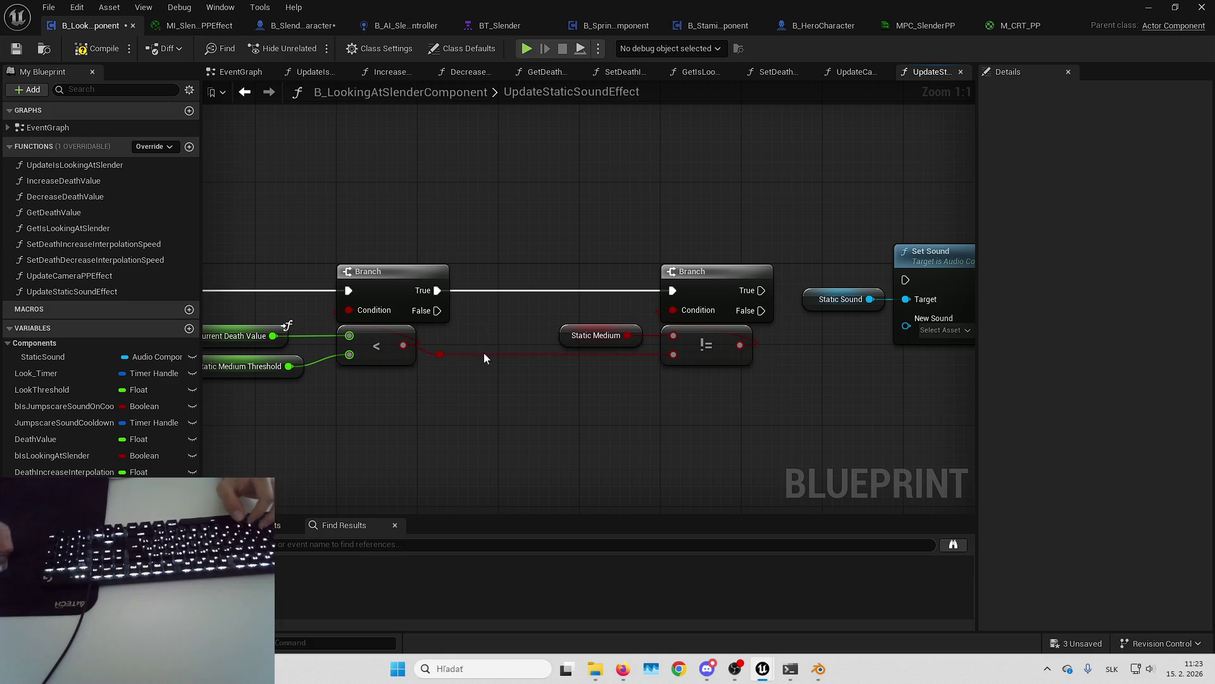
Step: Add a SET Static Medium after the second Branch and wire it into Set Sound
drag(634, 393, 526, 403)
mouse_move(802, 365)
mouse_down()
mouse_move(656, 325)
mouse_move(573, 270)
mouse_up()
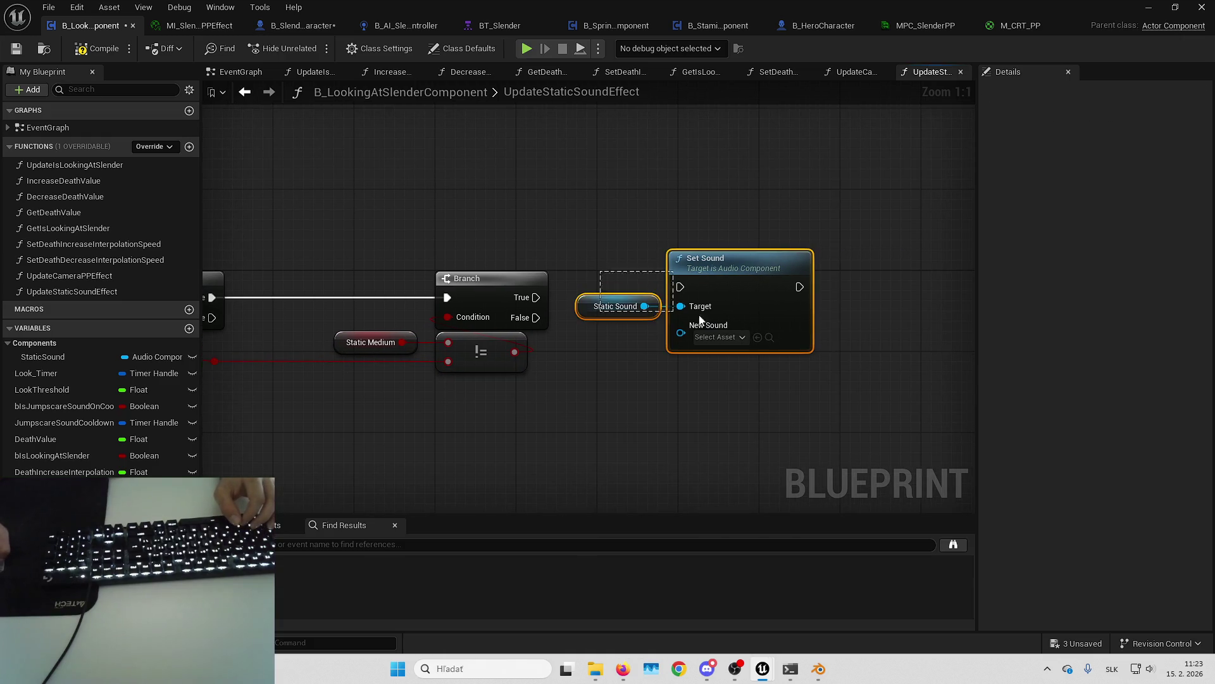
drag(579, 315, 836, 336)
drag(836, 380, 712, 380)
click(232, 440)
mouse_move(50, 504)
mouse_down()
mouse_move(453, 288)
mouse_move(470, 300)
mouse_up()
drag(654, 255, 623, 259)
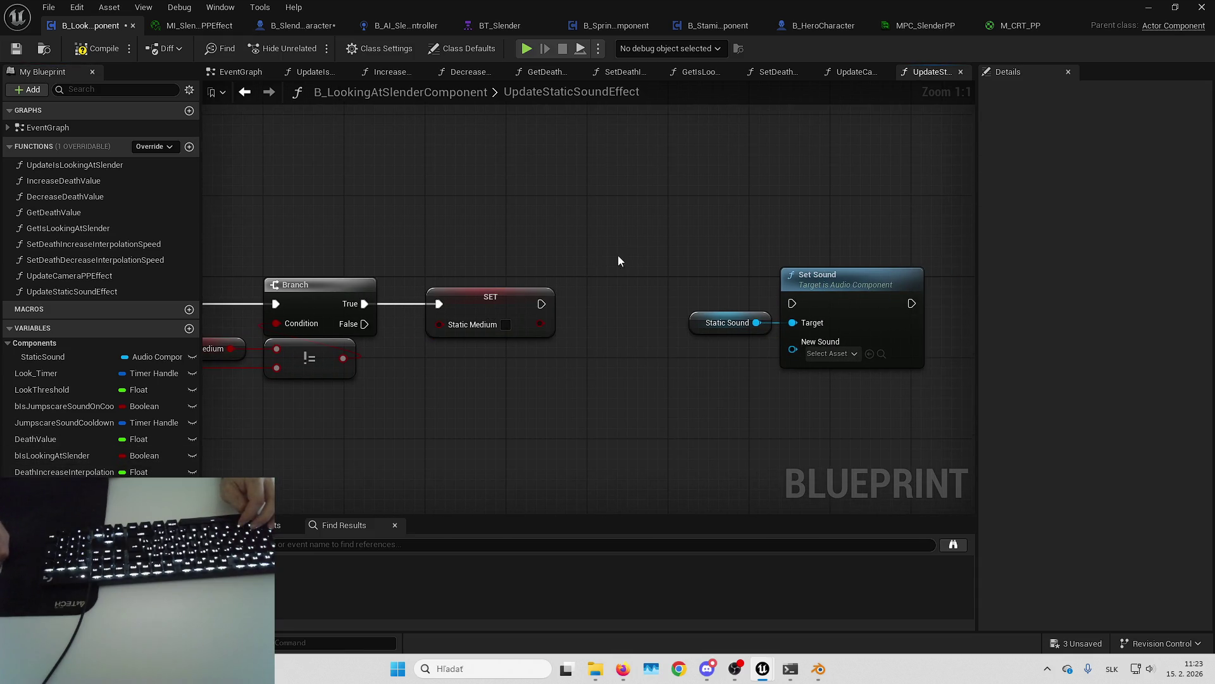
drag(541, 304, 792, 303)
mouse_move(681, 380)
mouse_down()
mouse_move(840, 304)
mouse_move(725, 307)
mouse_up()
click(791, 378)
Step: Set Set Sound's New Sound to the staticlight static noise asset
click(720, 353)
text(sta)
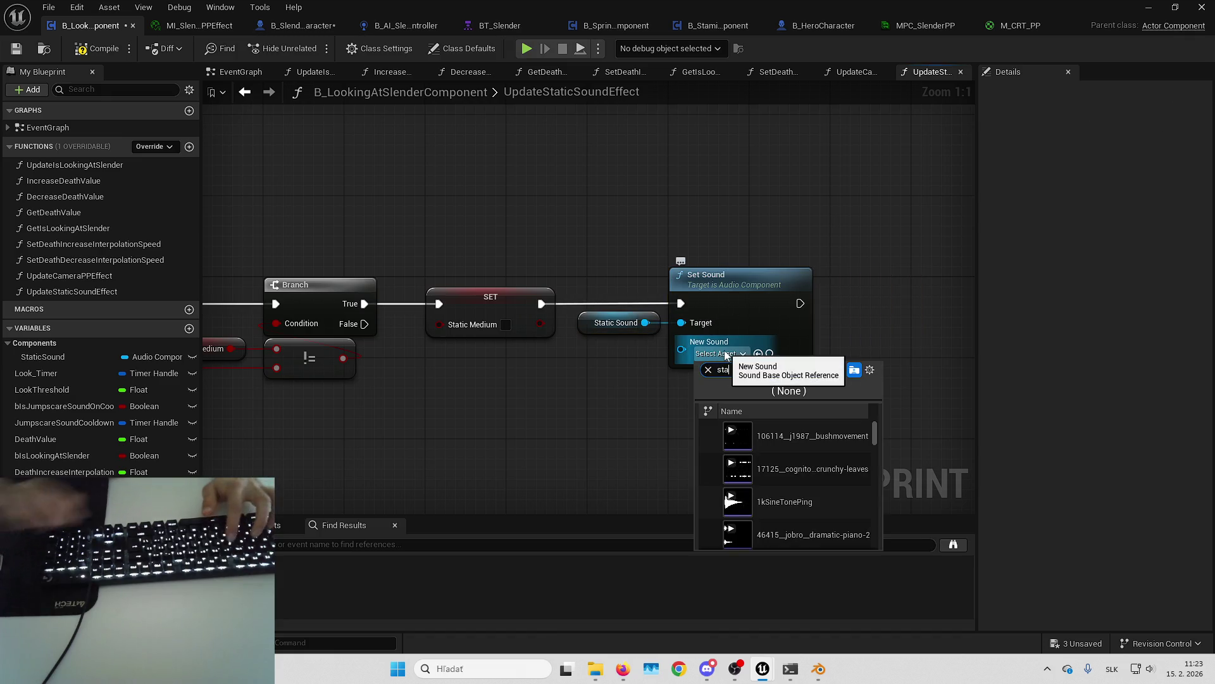
text(tic)
click(777, 481)
Step: Pull a wire from the first Branch's False output
mouse_move(571, 405)
mouse_down()
mouse_move(776, 379)
mouse_move(749, 386)
mouse_up()
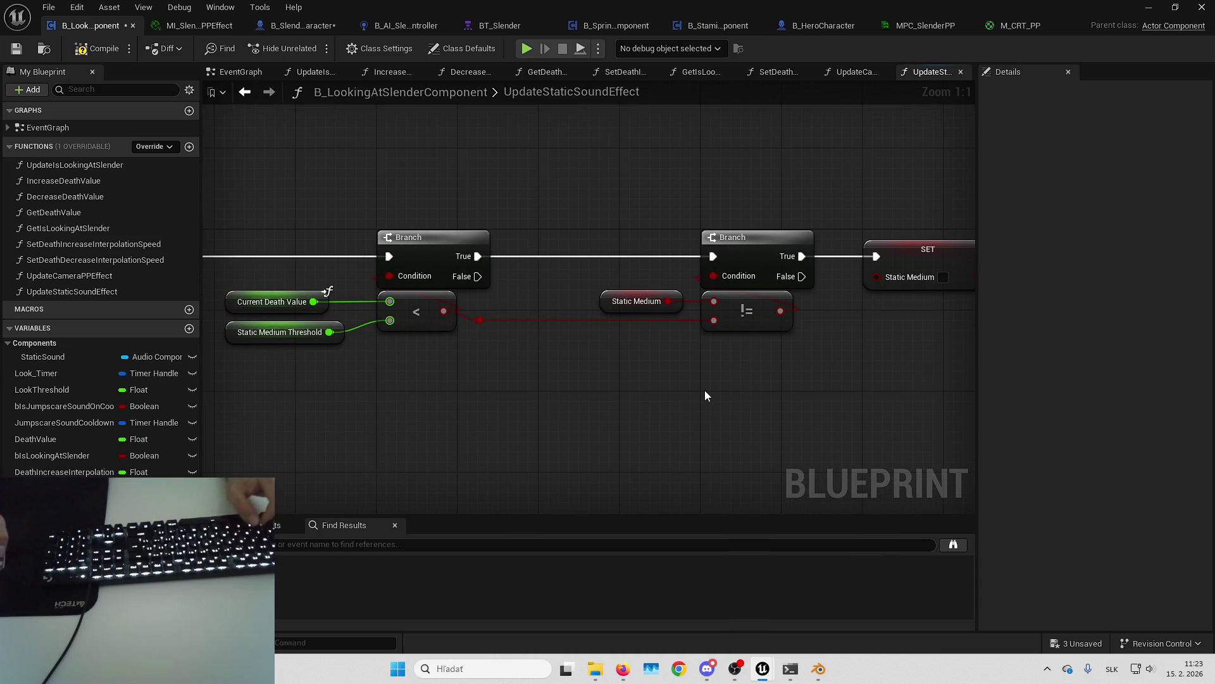
drag(593, 375, 630, 362)
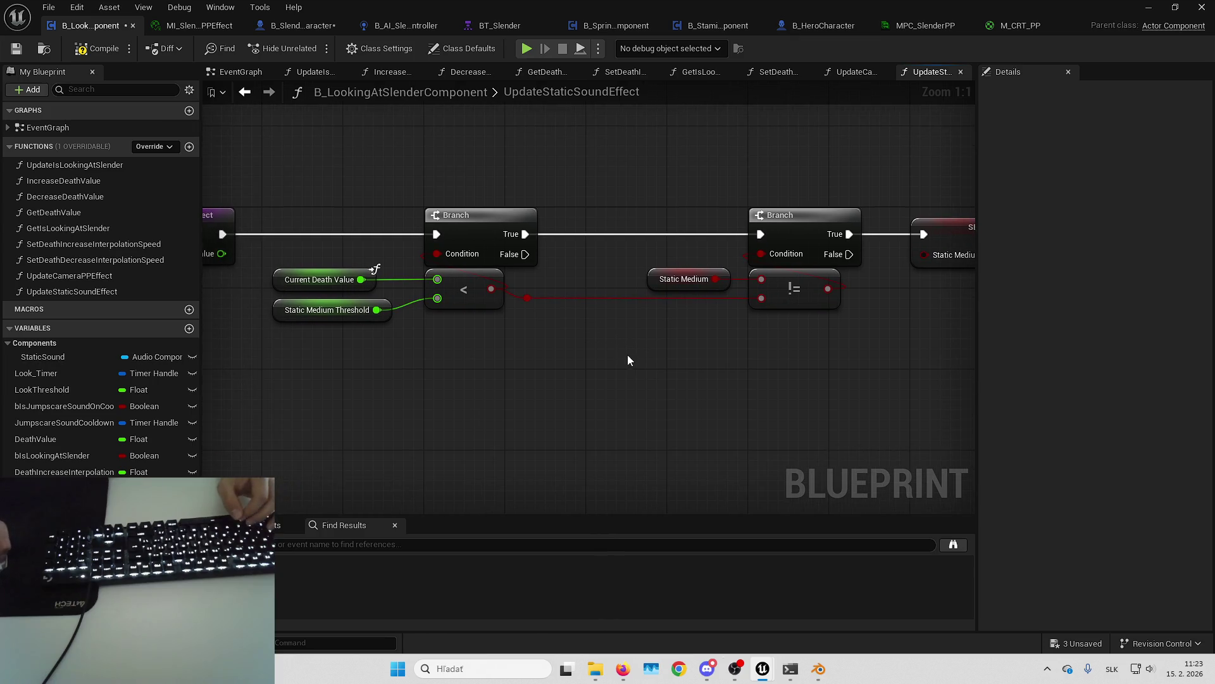
drag(515, 257, 636, 400)
Step: Add a second Branch on the False path, fed by a copy of the Death Value less-than comparison
text(branch)
key(Return)
drag(639, 334, 763, 292)
click(452, 246)
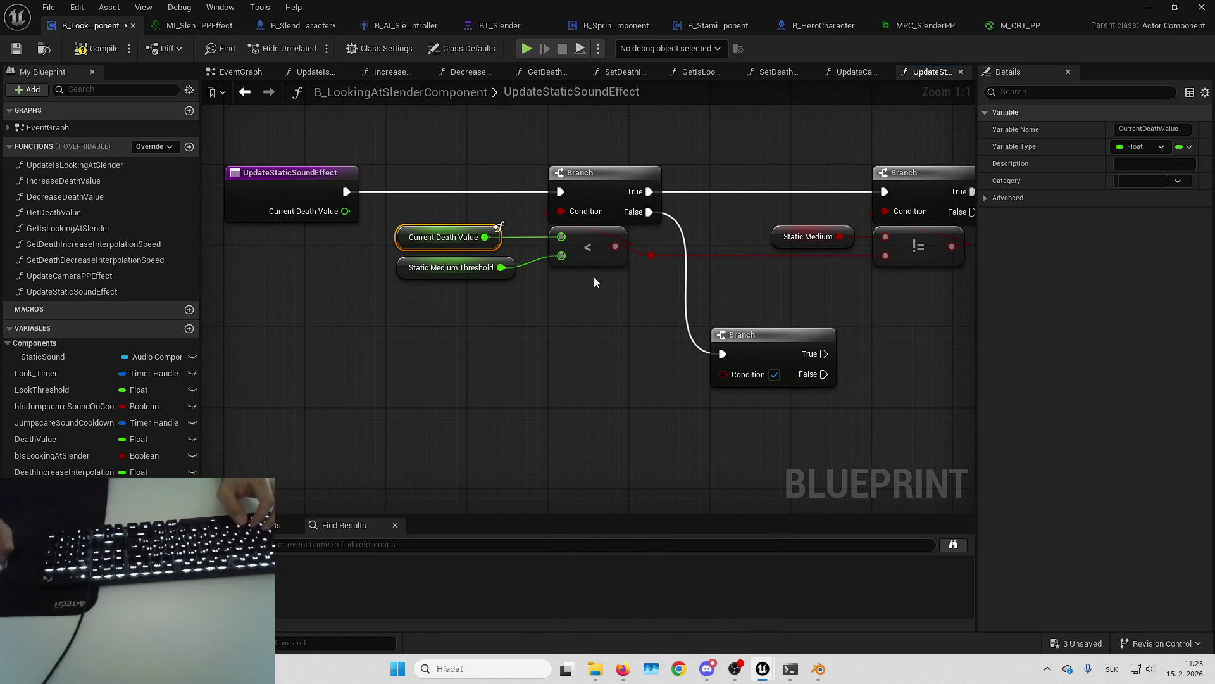
ctrl+click(588, 250)
key(ctrl+c)
key(ctrl+v)
drag(663, 420, 723, 373)
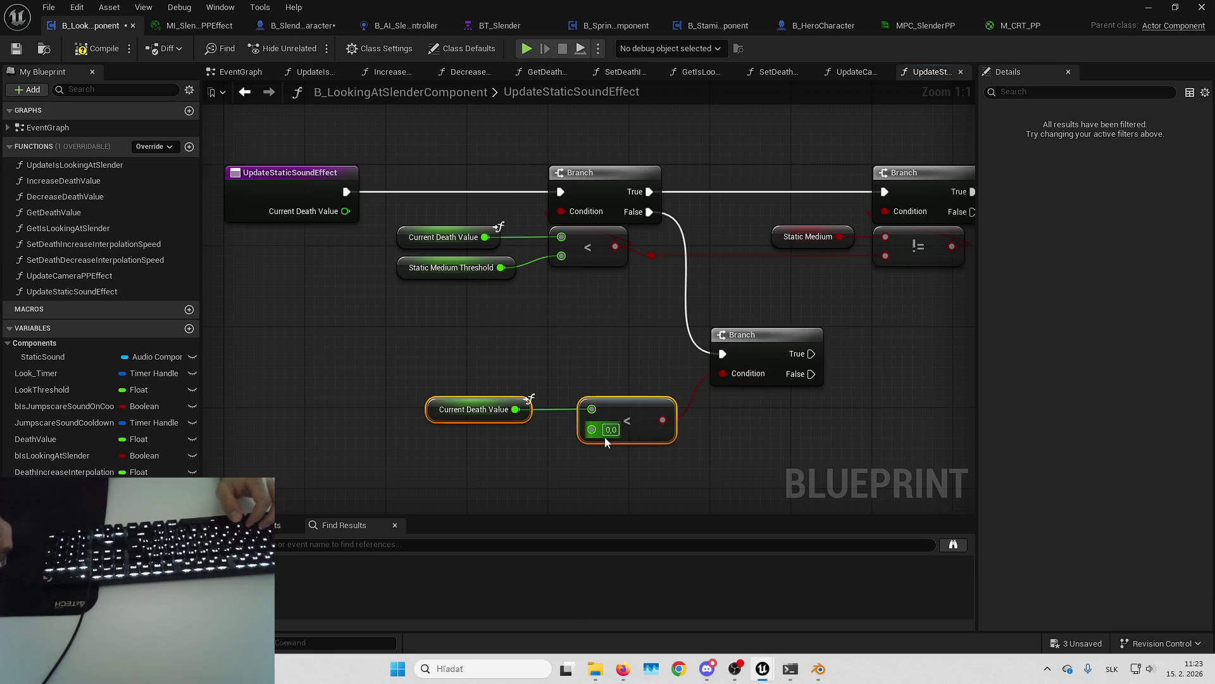
Step: Set the copied comparison's limit to 100 and position it beside the lower Branch
text(100)
key(Return)
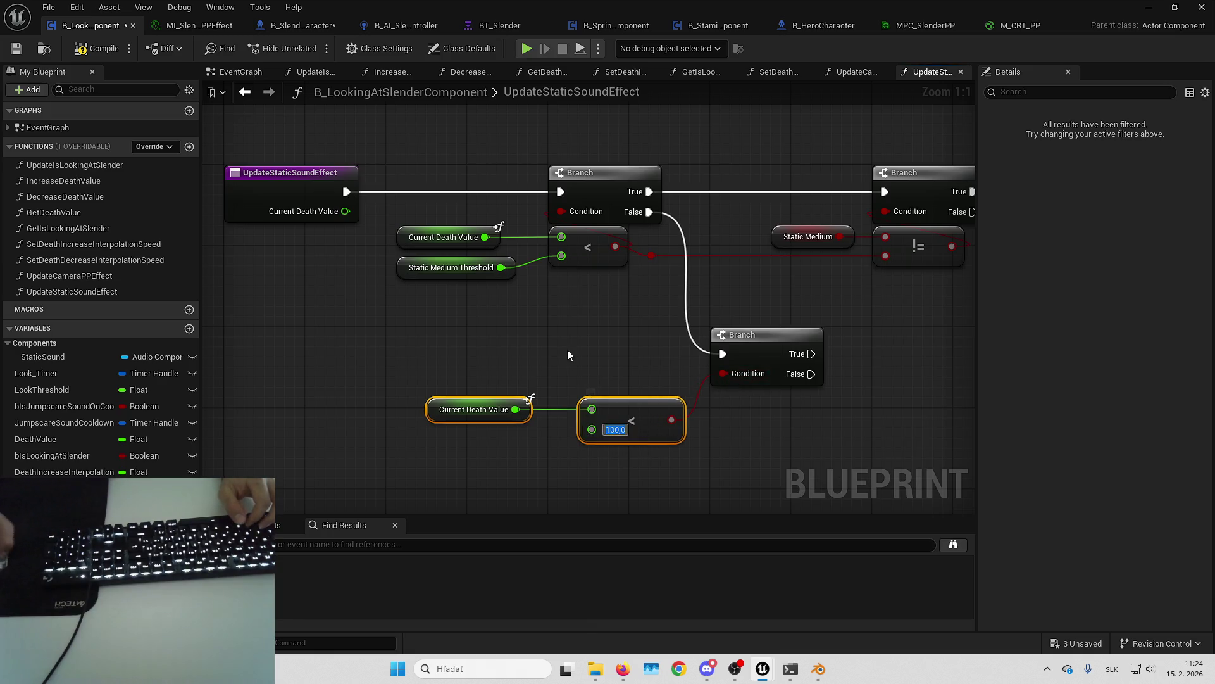
click(481, 409)
drag(571, 461, 542, 468)
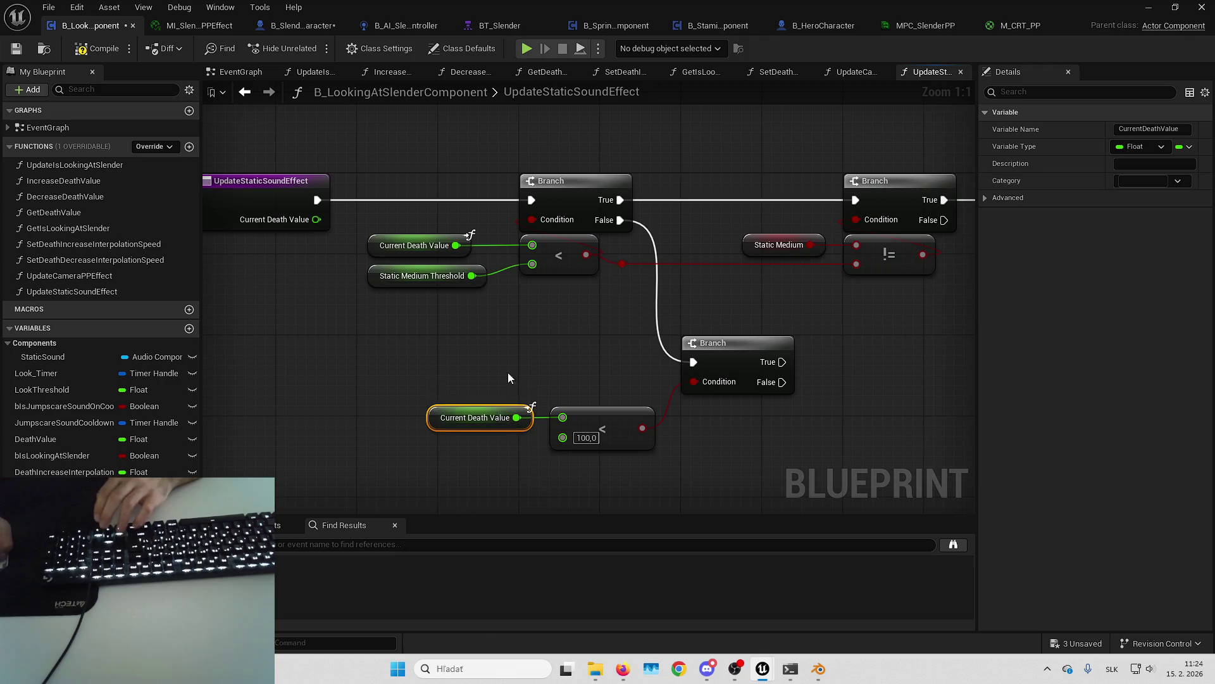
ctrl+click(595, 419)
drag(595, 419, 726, 409)
drag(839, 366, 667, 367)
Step: Duplicate the Branch and != check and wire it to the lower Branch's True output and < 100 result
drag(869, 286, 714, 274)
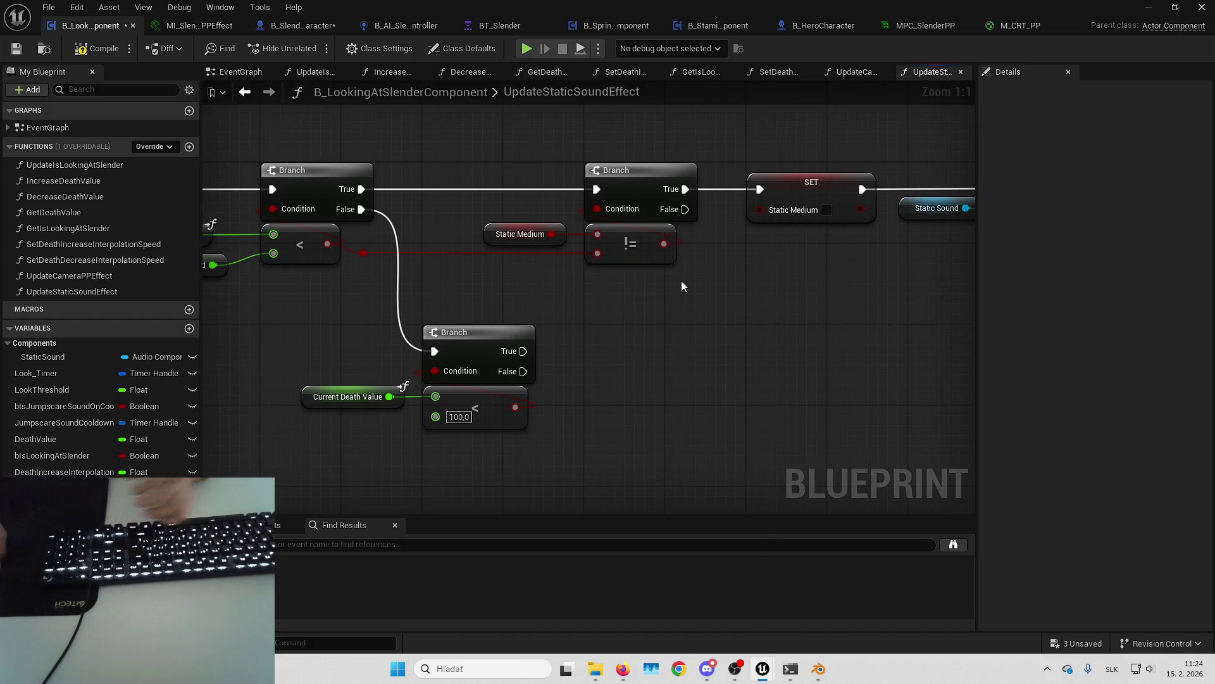
drag(527, 166, 625, 278)
key(ctrl+c)
key(ctrl+v)
drag(667, 321, 523, 352)
drag(722, 315, 731, 346)
click(618, 373)
drag(519, 407, 677, 416)
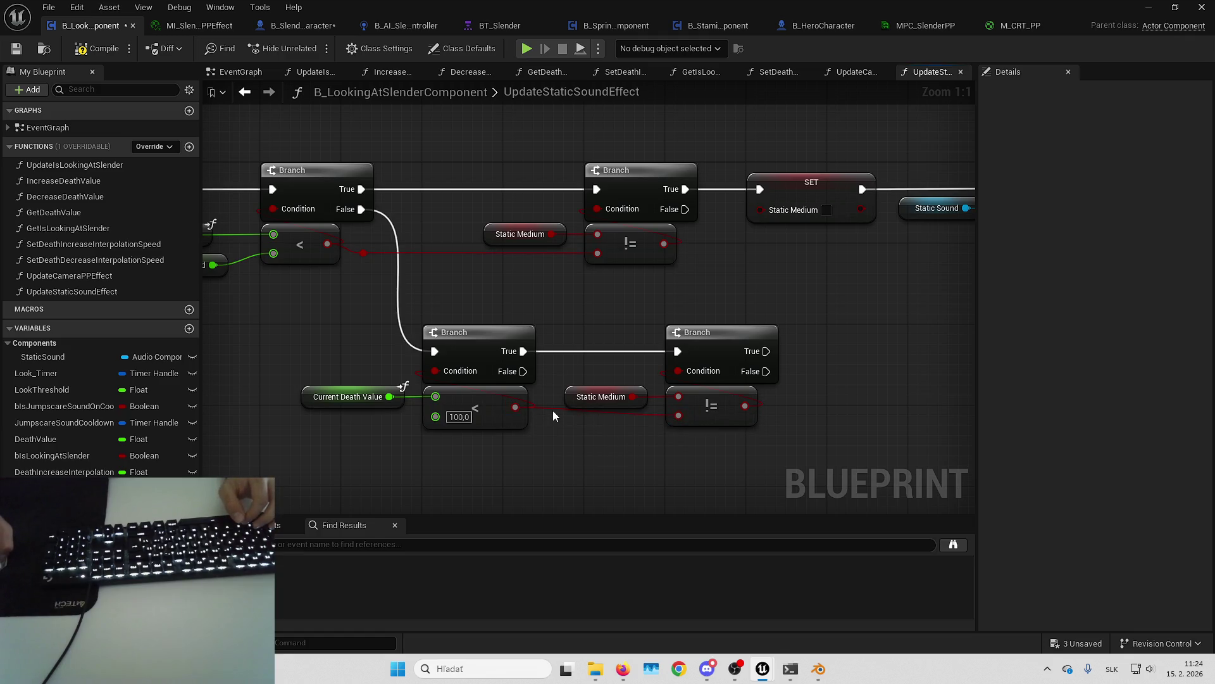
drag(554, 409, 706, 443)
mouse_move(704, 352)
mouse_down()
mouse_move(786, 352)
mouse_move(676, 364)
mouse_up()
click(731, 278)
Step: Copy the SET Static Medium node and run the new check's True into it
click(444, 404)
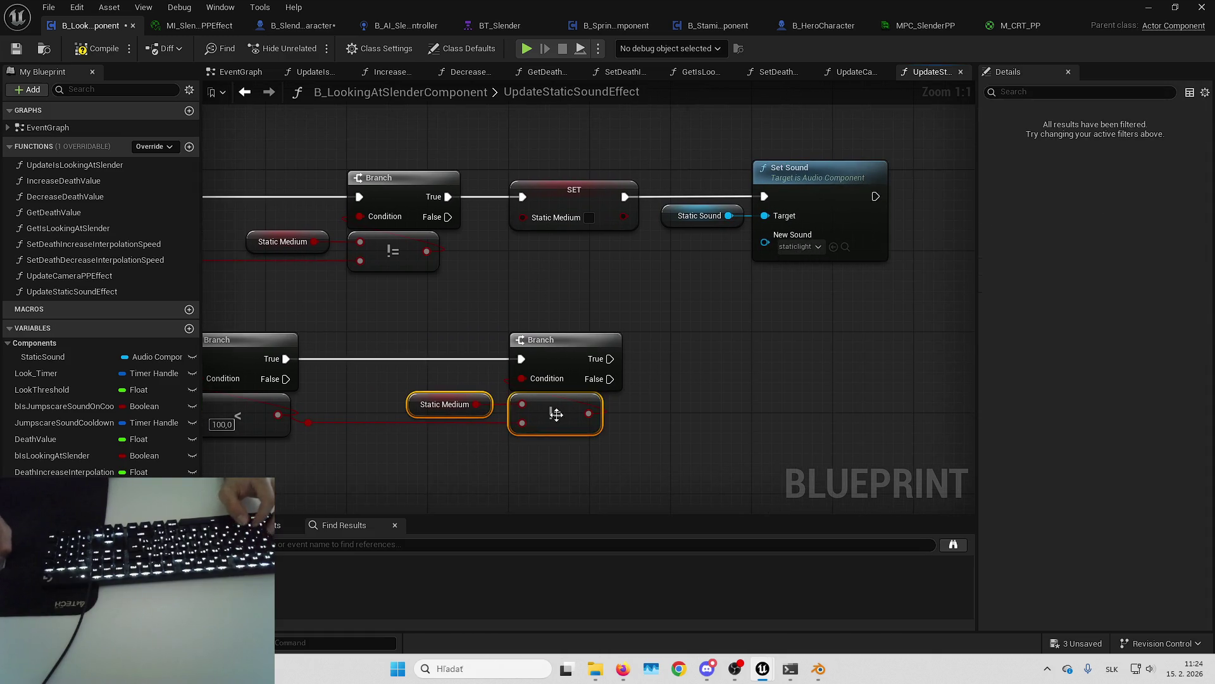
drag(556, 434, 535, 462)
click(554, 219)
key(ctrl+c)
key(ctrl+v)
drag(664, 387, 589, 390)
Step: Duplicate the Set Sound nodes after the new SET and set New Sound to staticmedium
mouse_move(714, 183)
mouse_down()
mouse_move(601, 201)
mouse_move(756, 364)
mouse_up()
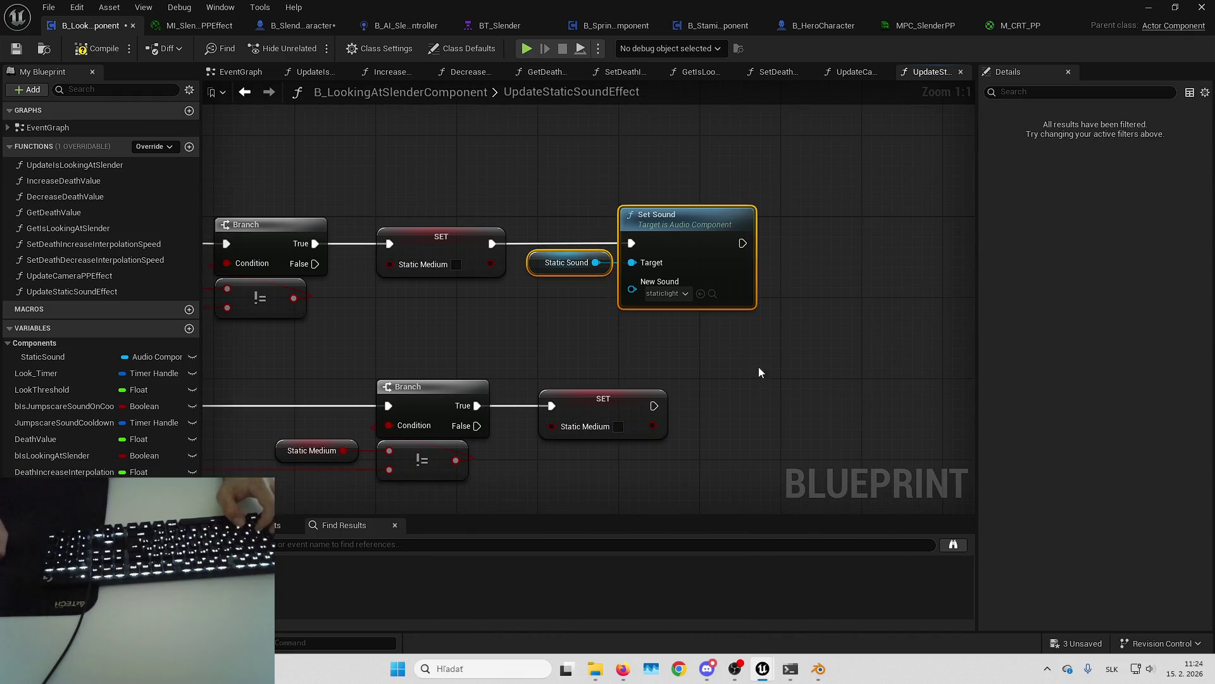
key(ctrl+c)
key(ctrl+v)
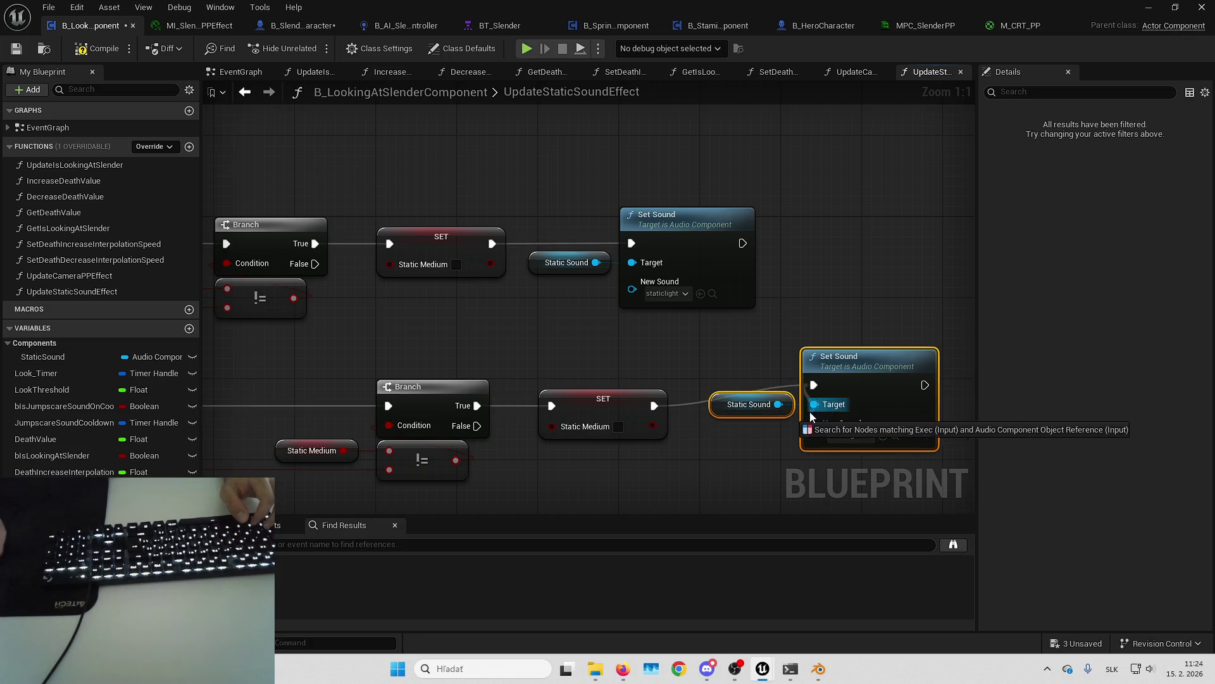
drag(814, 385, 654, 406)
mouse_move(867, 366)
mouse_down()
mouse_move(837, 396)
mouse_move(848, 388)
mouse_up()
right_click(760, 340)
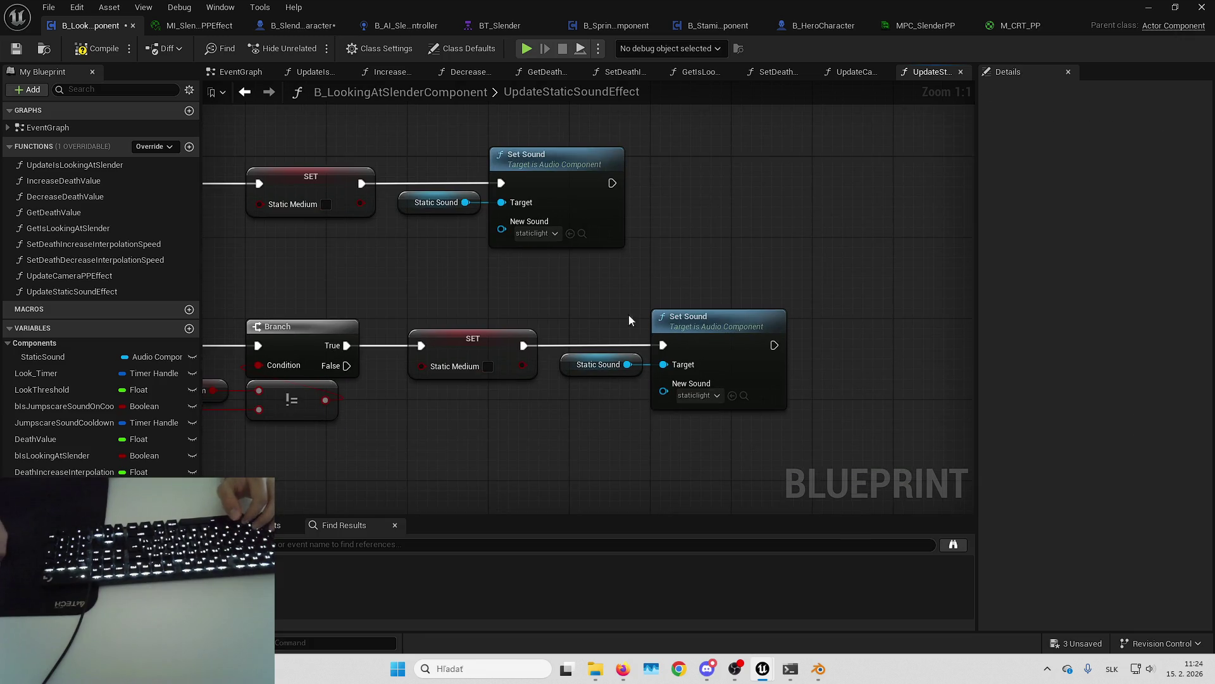
click(701, 396)
text(static)
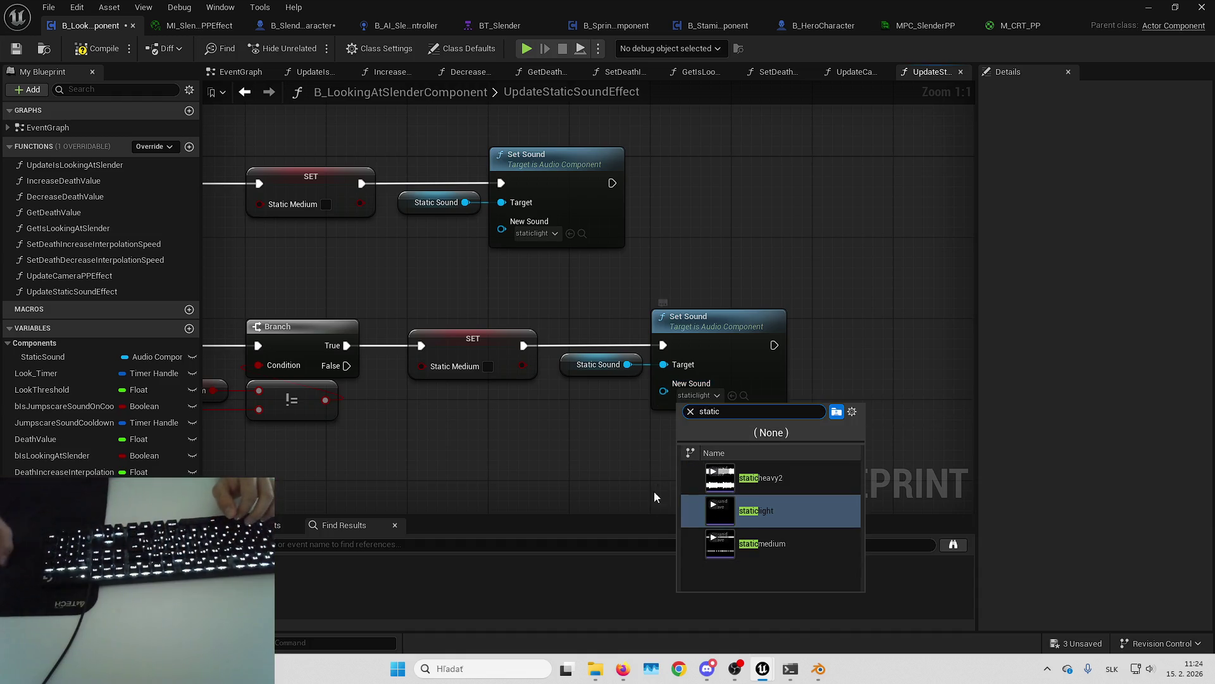
click(761, 554)
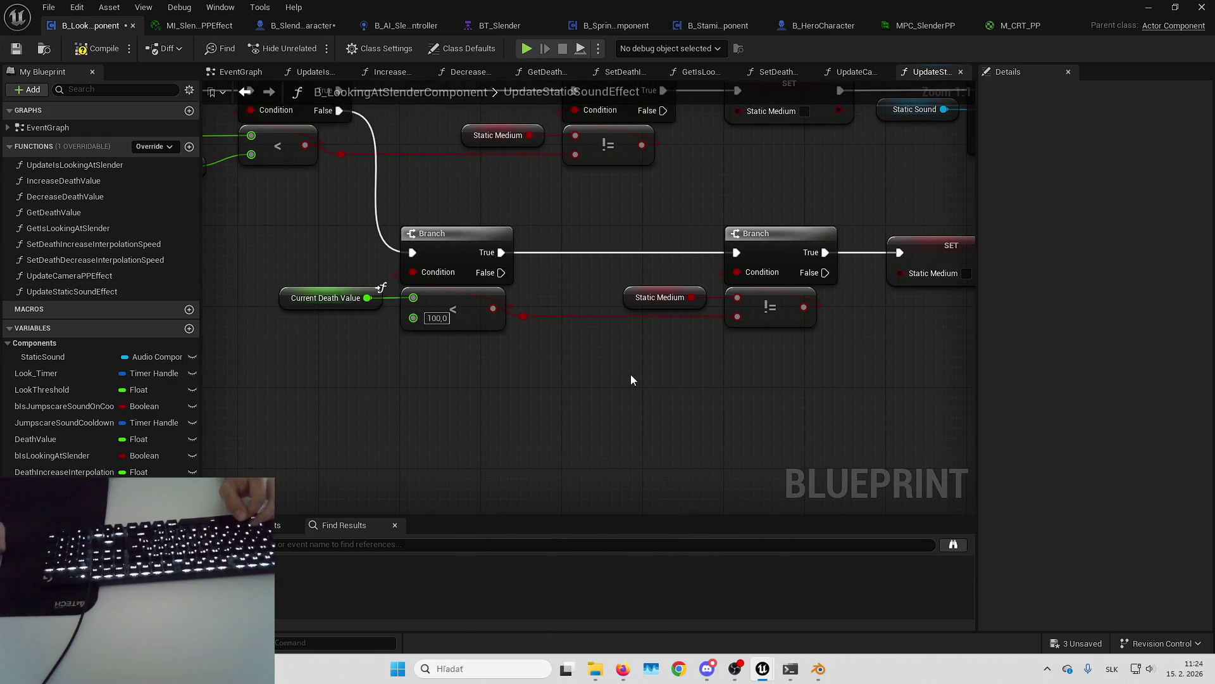
Step: Add another Set Sound on the False path, routed through a reroute node, playing staticheavy2
drag(614, 368, 399, 407)
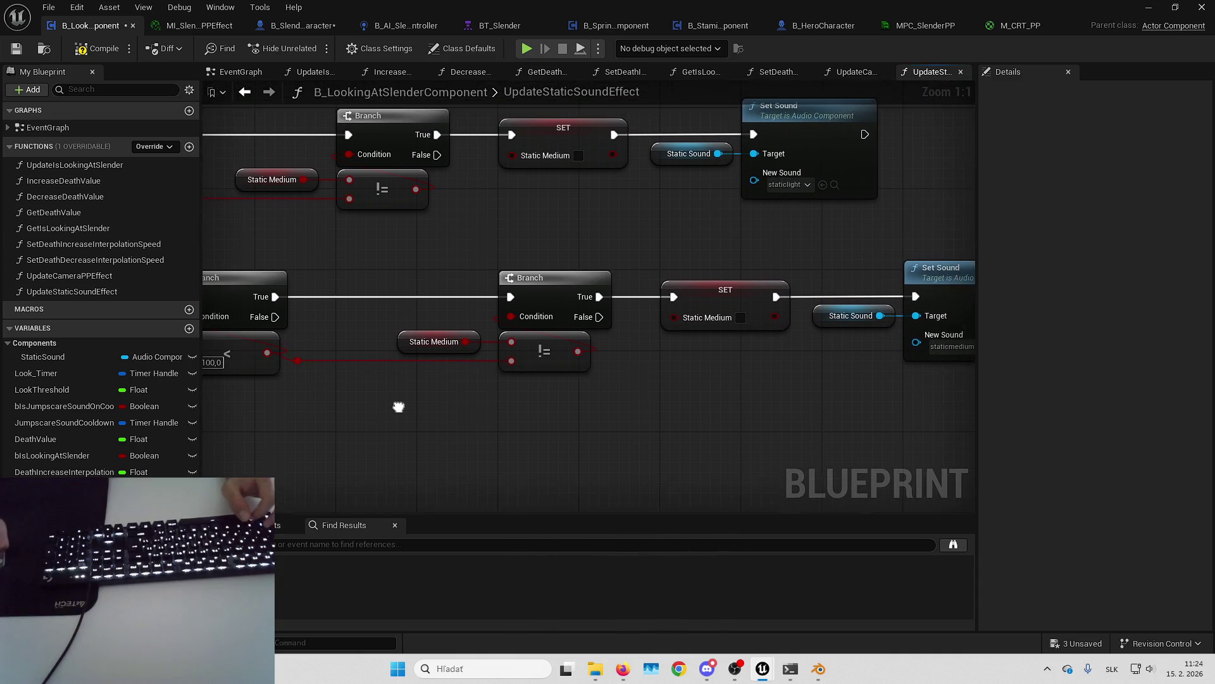
drag(864, 278, 833, 389)
key(ctrl+c)
key(ctrl+v)
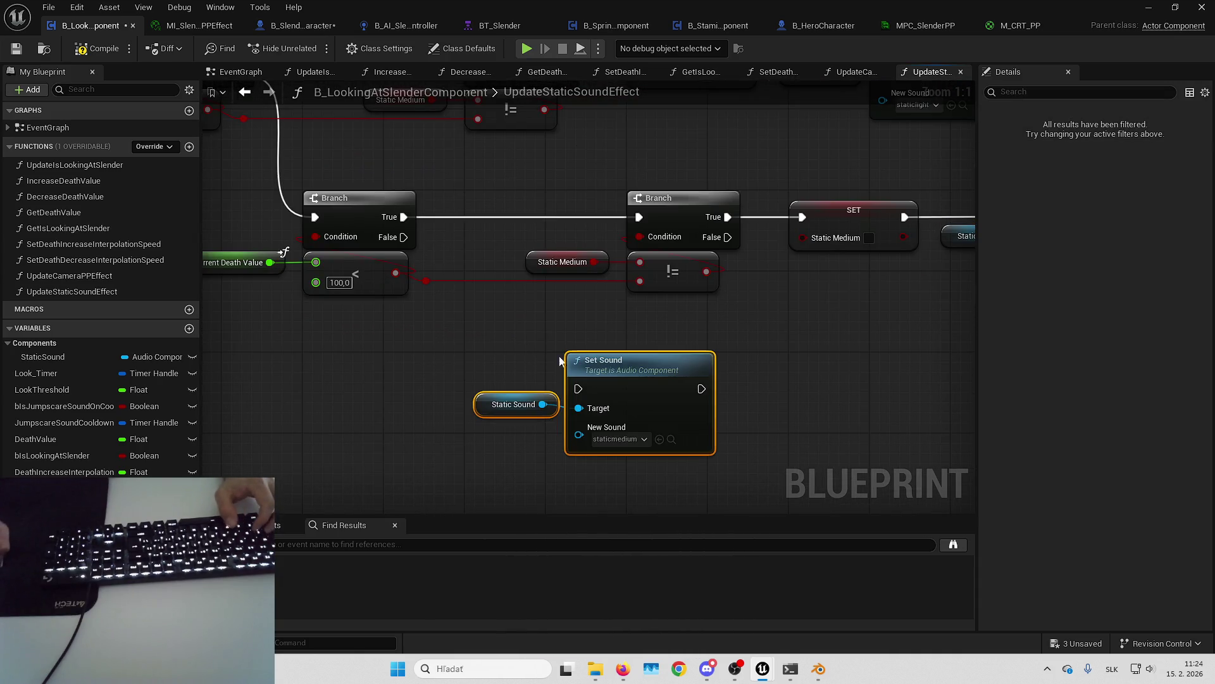
drag(404, 237, 578, 388)
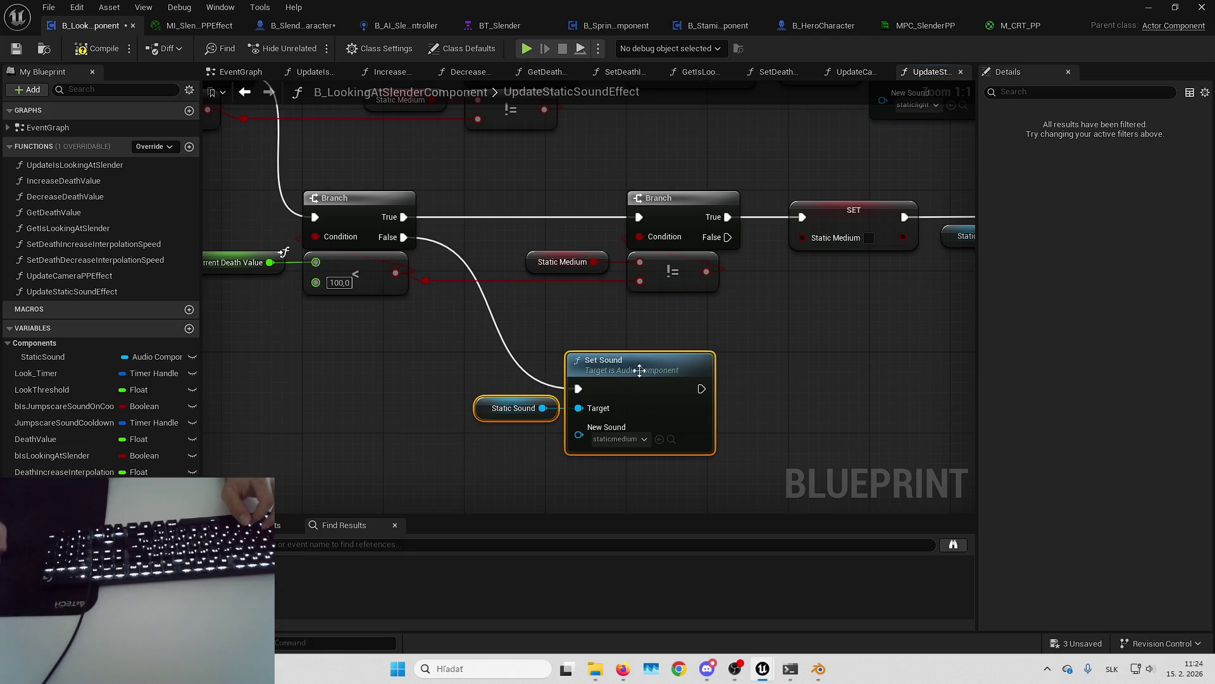
drag(649, 378, 700, 377)
click(525, 274)
double_click(519, 240)
drag(508, 234, 506, 347)
click(708, 386)
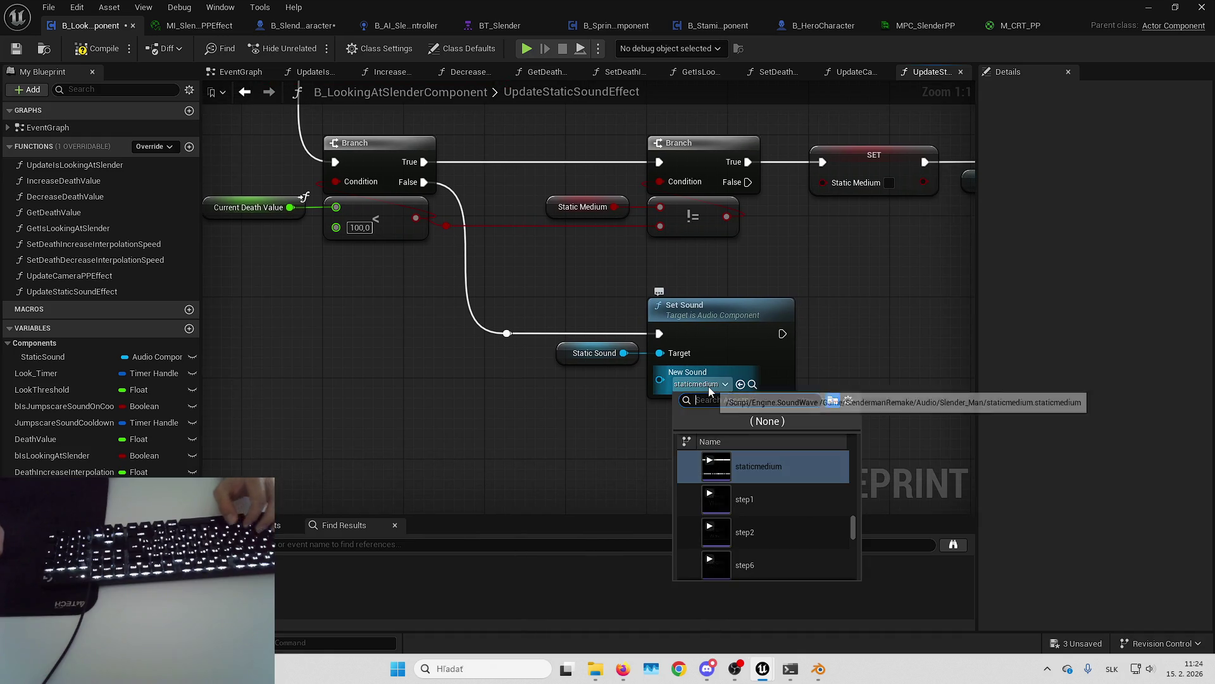
text(static)
click(785, 469)
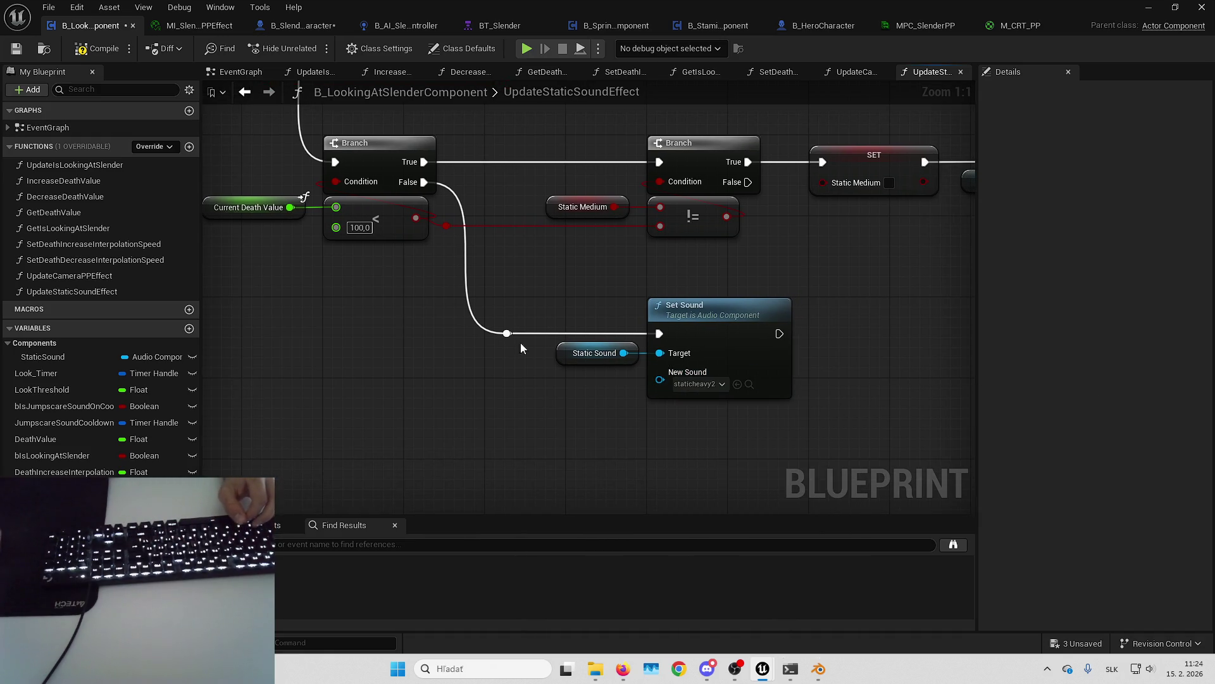
Step: Compile the blueprint and save the modified assets
drag(576, 343, 306, 411)
click(87, 51)
mouse_move(740, 417)
mouse_down()
mouse_move(842, 418)
mouse_move(901, 399)
mouse_up()
click(1076, 644)
click(632, 477)
scroll(667, 381, down, 4)
scroll(475, 286, up, 4)
Step: In IncreaseDeathValue, call Update Static Sound Effect after Update Camera PPEffect with Death Value
double_click(74, 180)
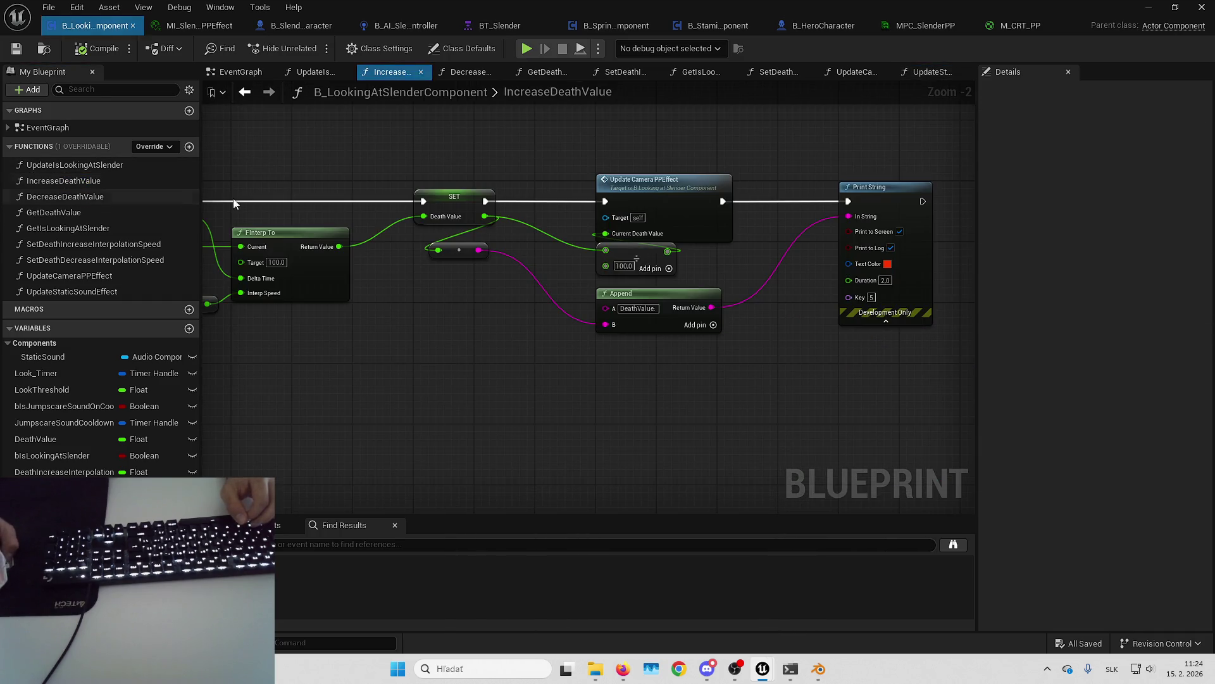
right_click(559, 386)
text(update static)
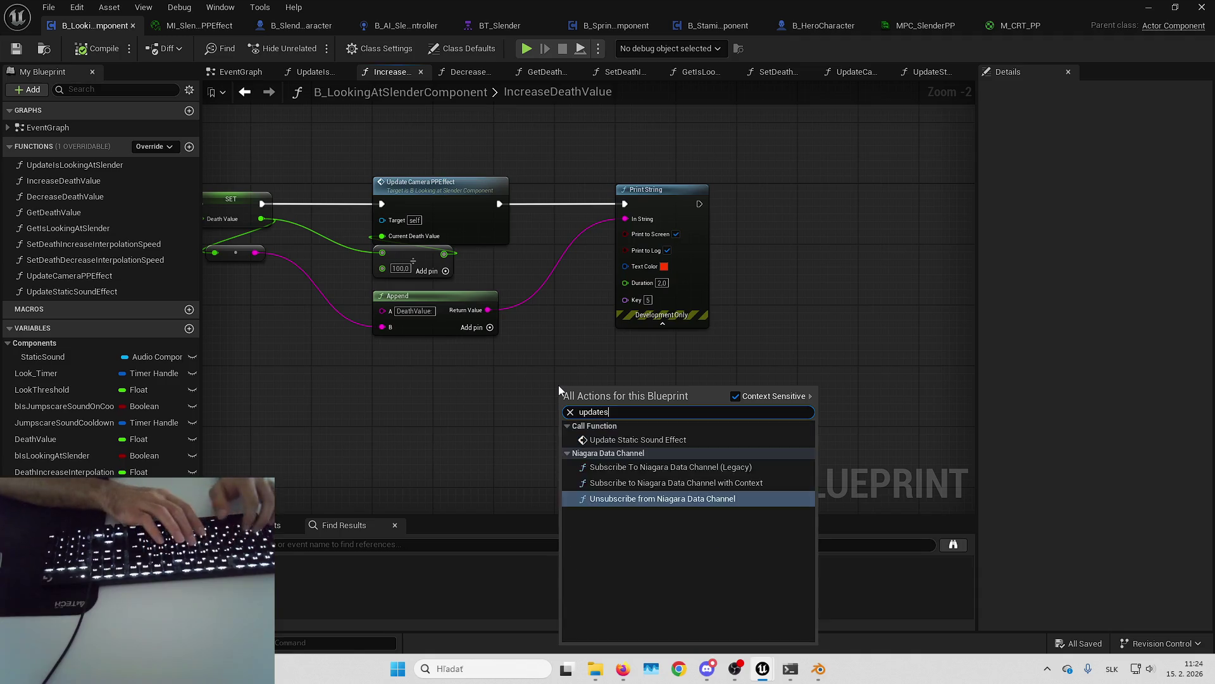
key(Return)
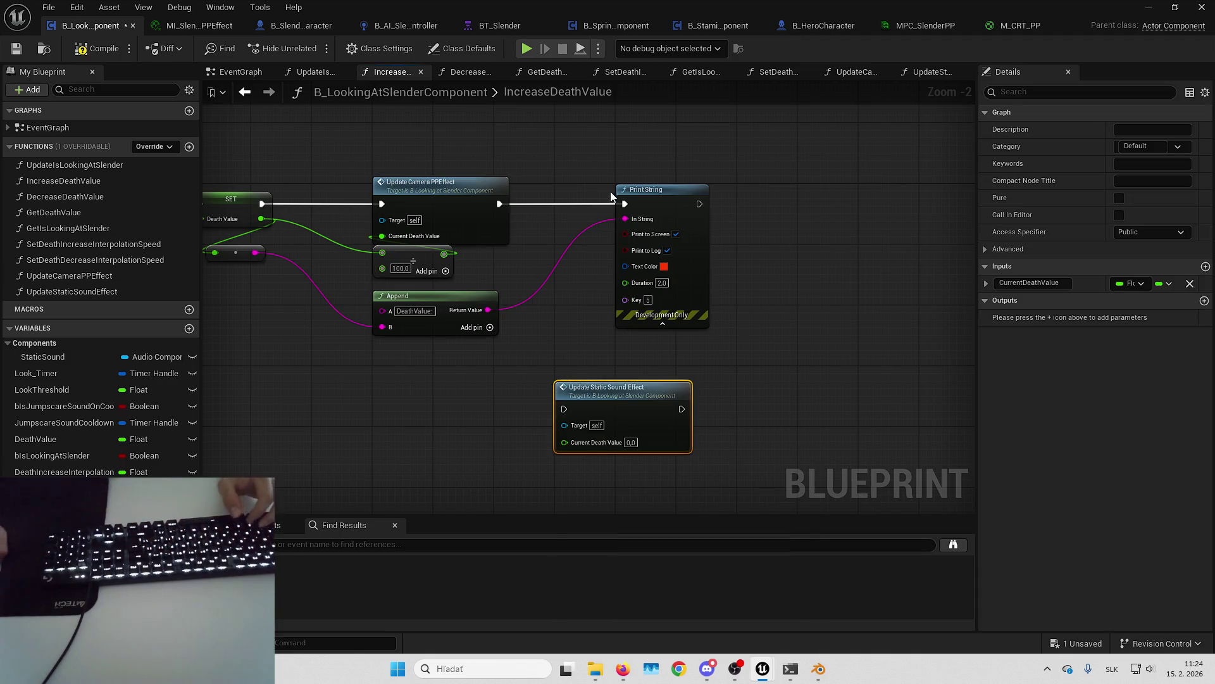
drag(583, 244, 885, 243)
mouse_move(534, 438)
mouse_down()
mouse_move(534, 233)
mouse_move(426, 253)
mouse_up()
drag(852, 260, 864, 257)
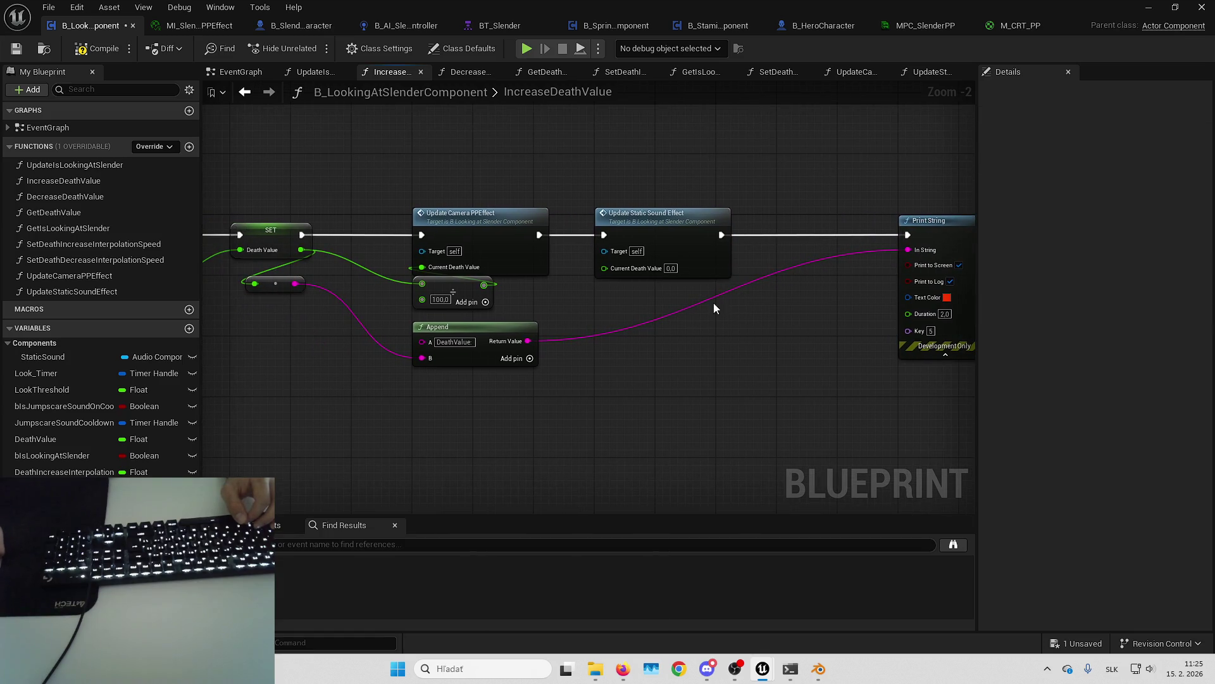
drag(611, 315, 630, 325)
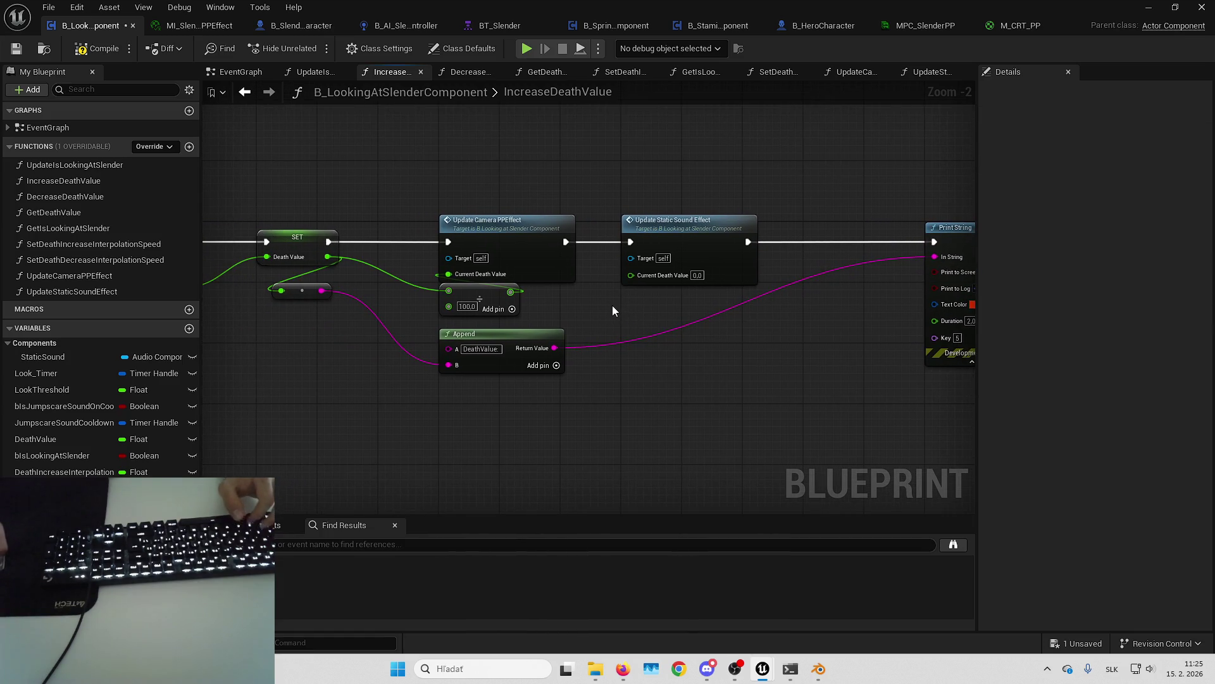
drag(558, 301, 582, 309)
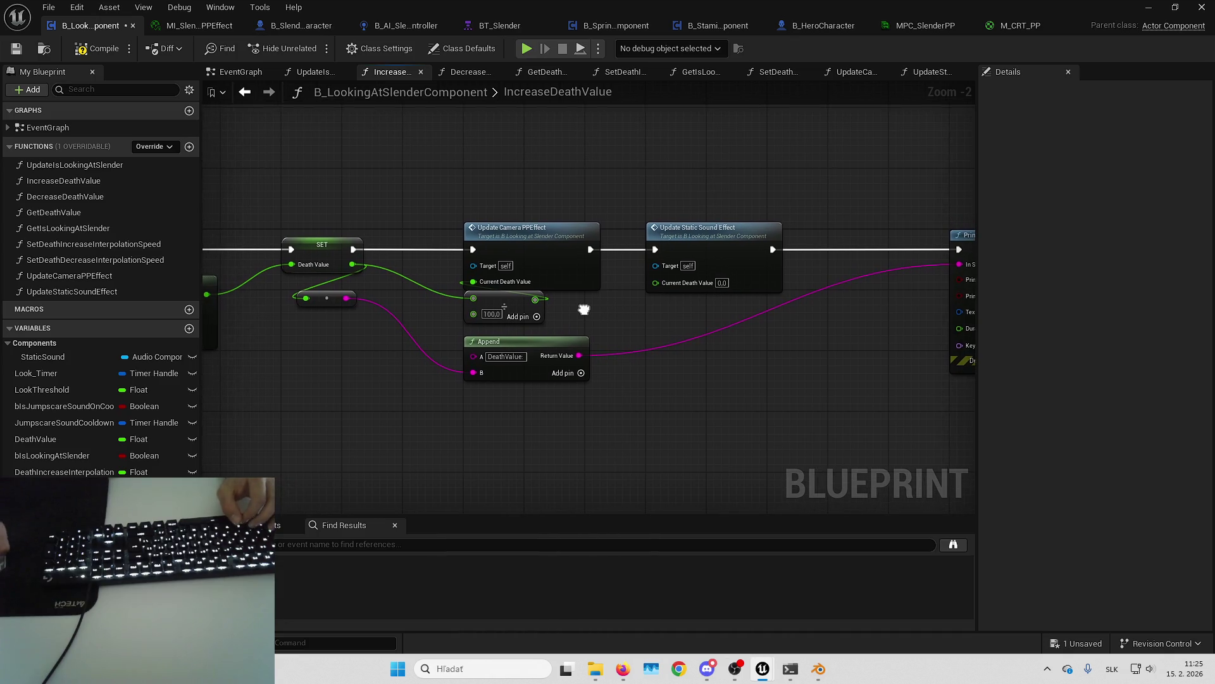
mouse_move(353, 264)
mouse_down()
mouse_move(584, 296)
mouse_move(655, 283)
mouse_up()
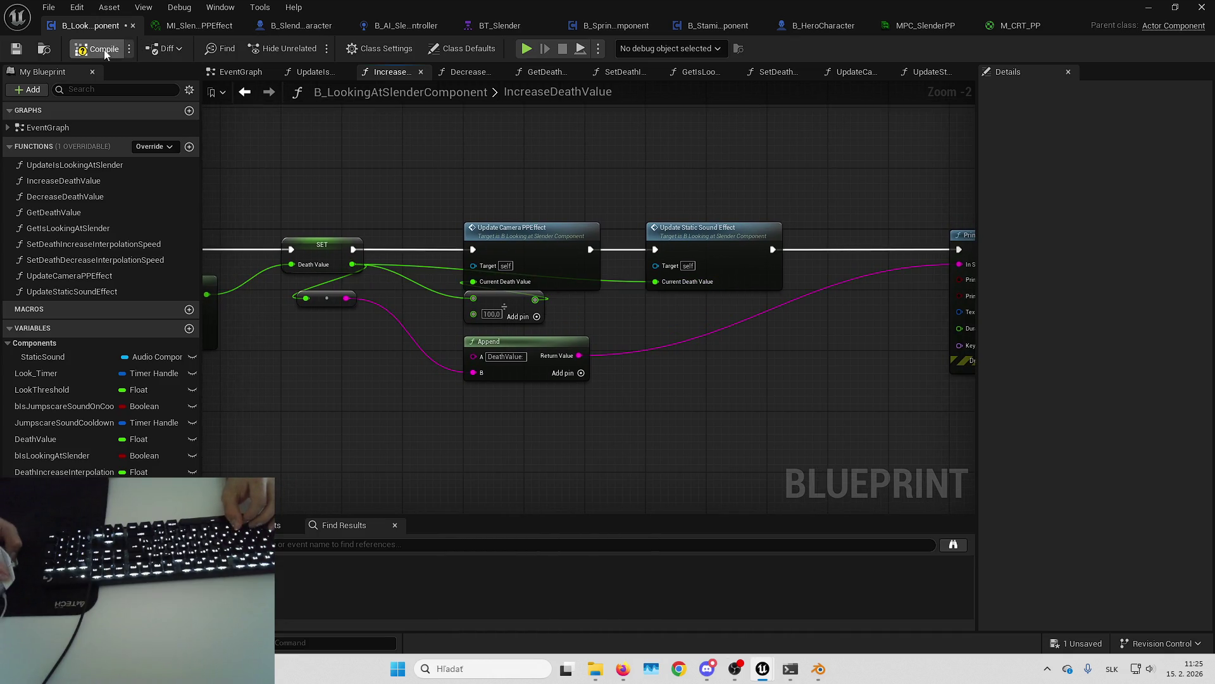
Step: Paste the same Update Static Sound Effect call into DecreaseDeathValue, wire Death Value, and save
click(1147, 6)
key(alt+Tab)
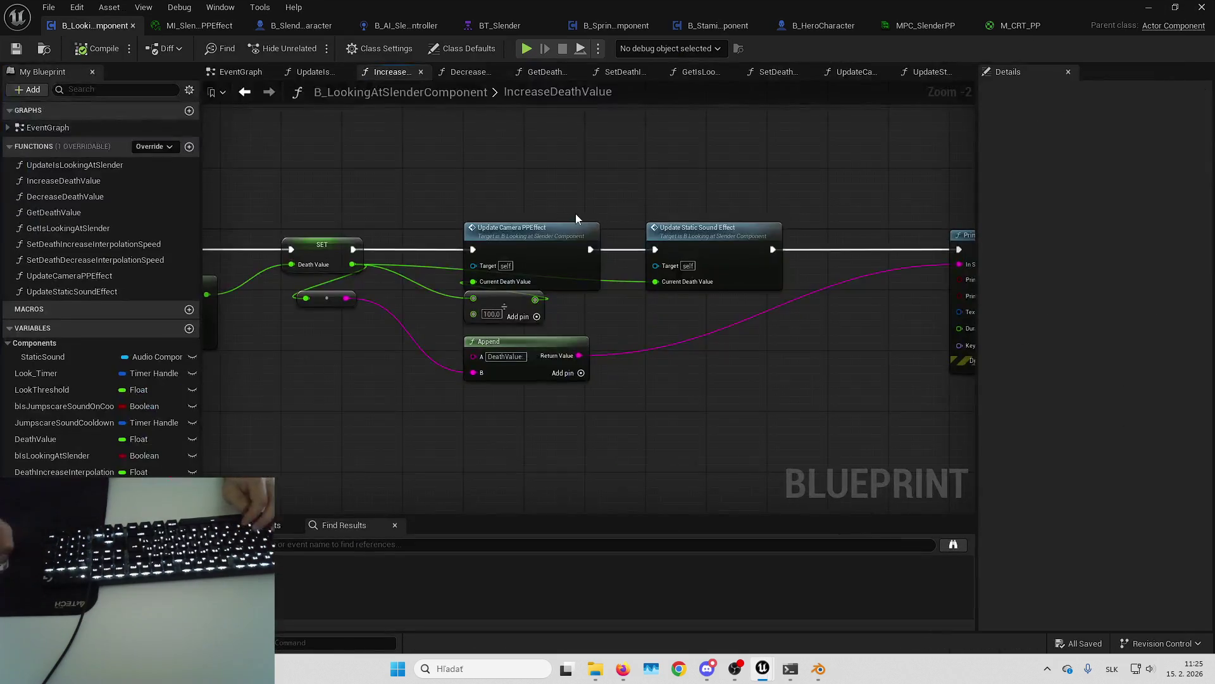
double_click(127, 196)
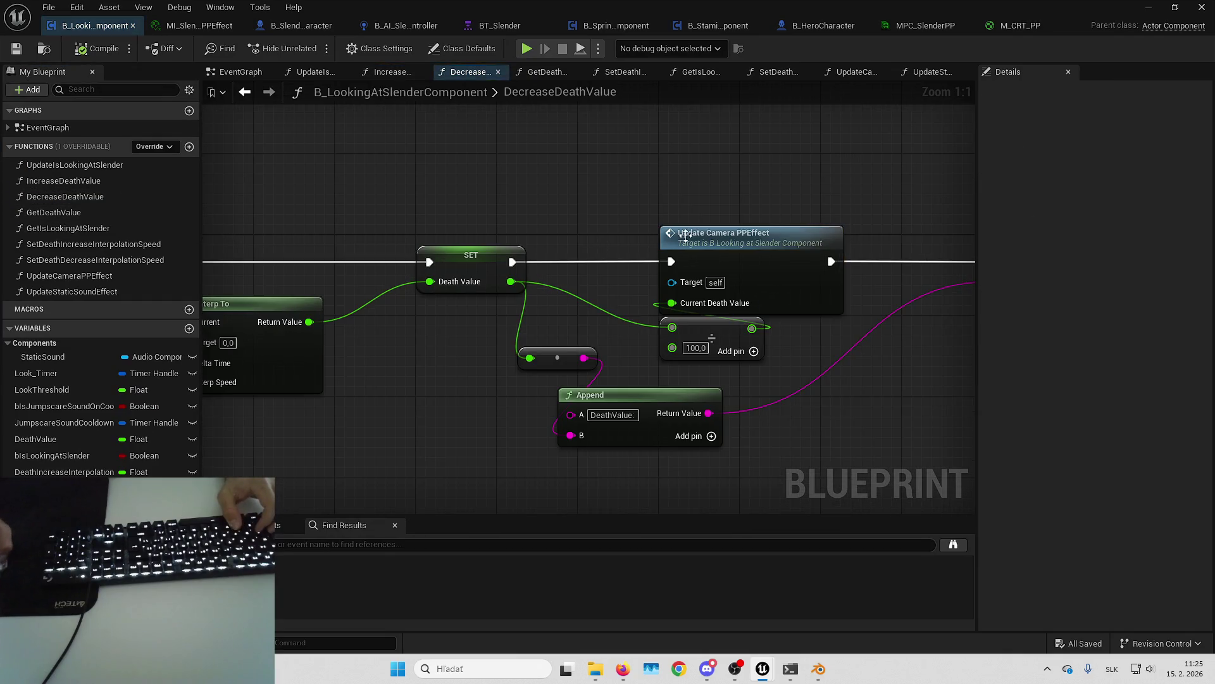
drag(559, 233, 911, 223)
key(ctrl+v)
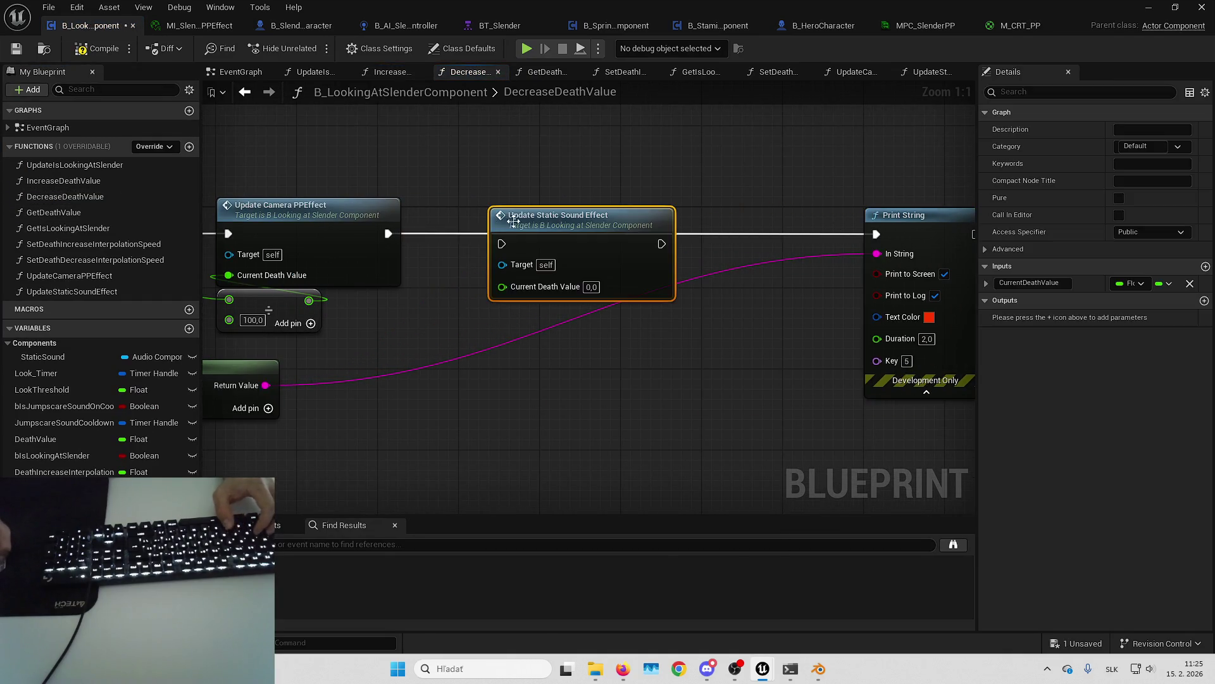
drag(504, 220, 474, 210)
drag(386, 235, 629, 236)
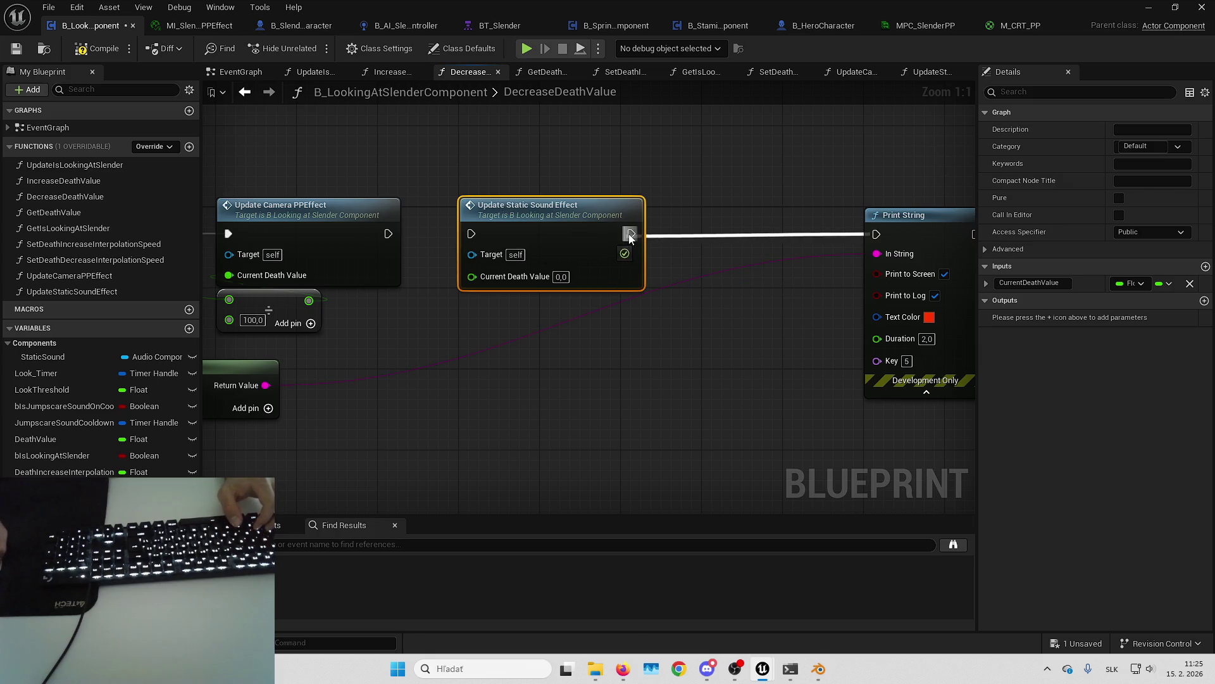
drag(468, 234, 388, 234)
mouse_move(340, 252)
mouse_down()
mouse_move(791, 281)
mouse_move(745, 273)
mouse_up()
key(ctrl+s)
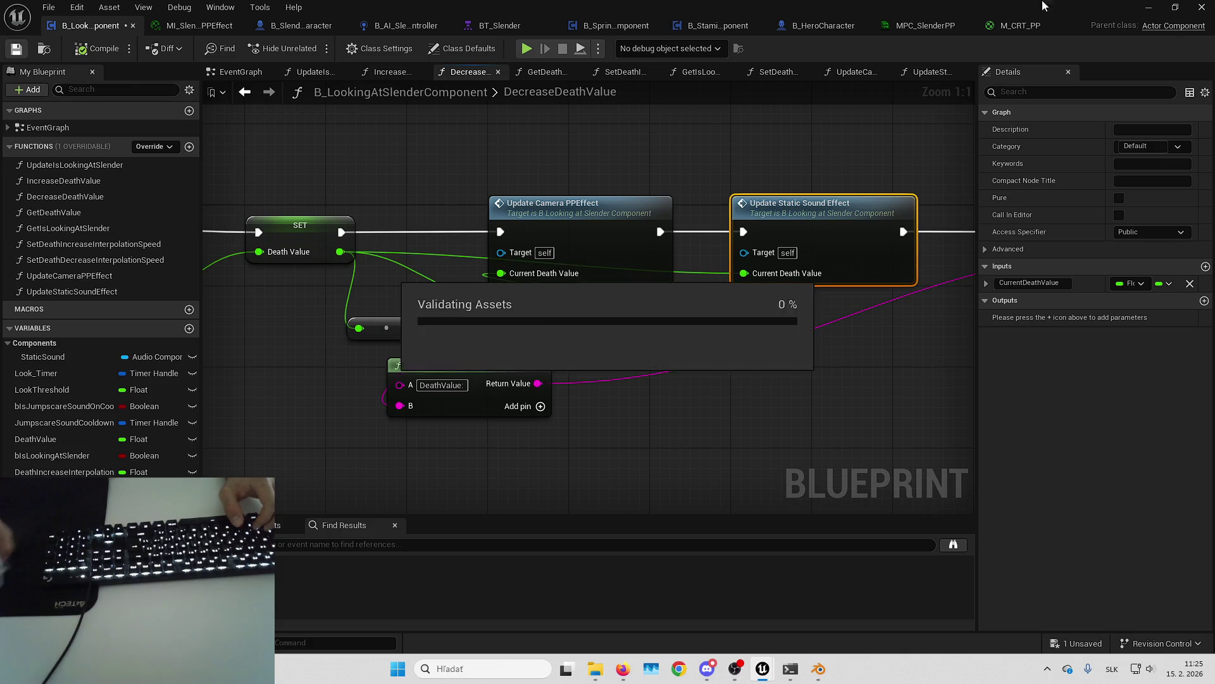
Step: Play-test the level to check the static noise effect
key(alt+p)
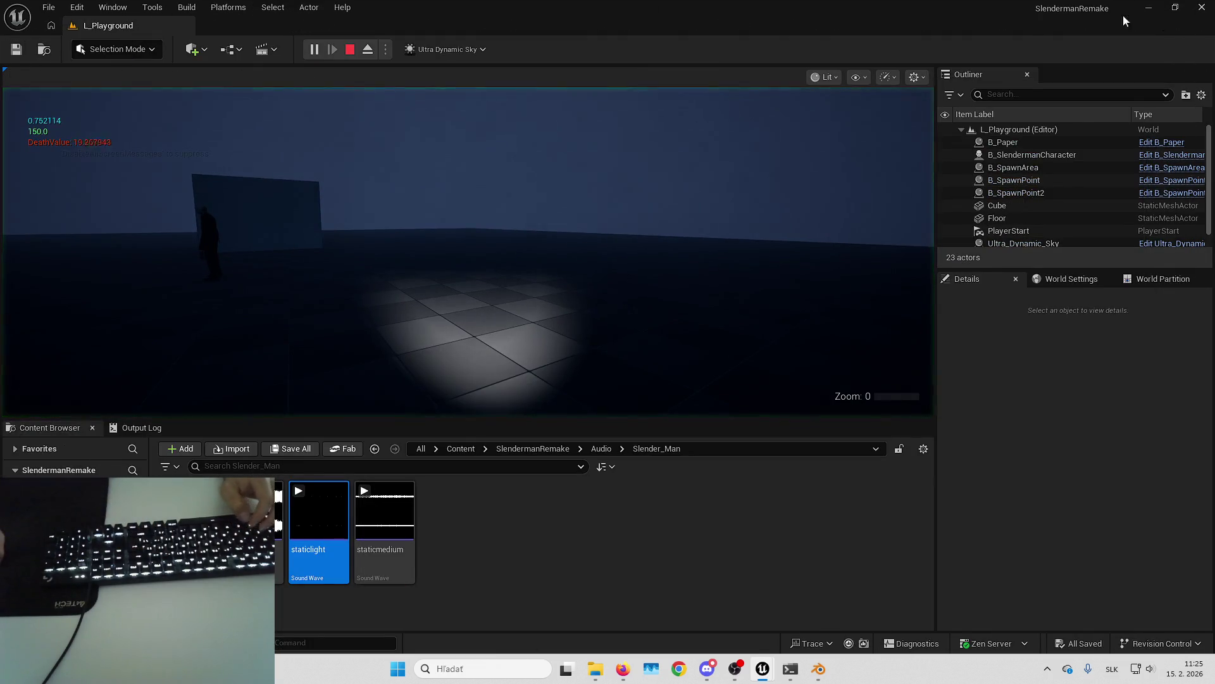
key(alt+Tab)
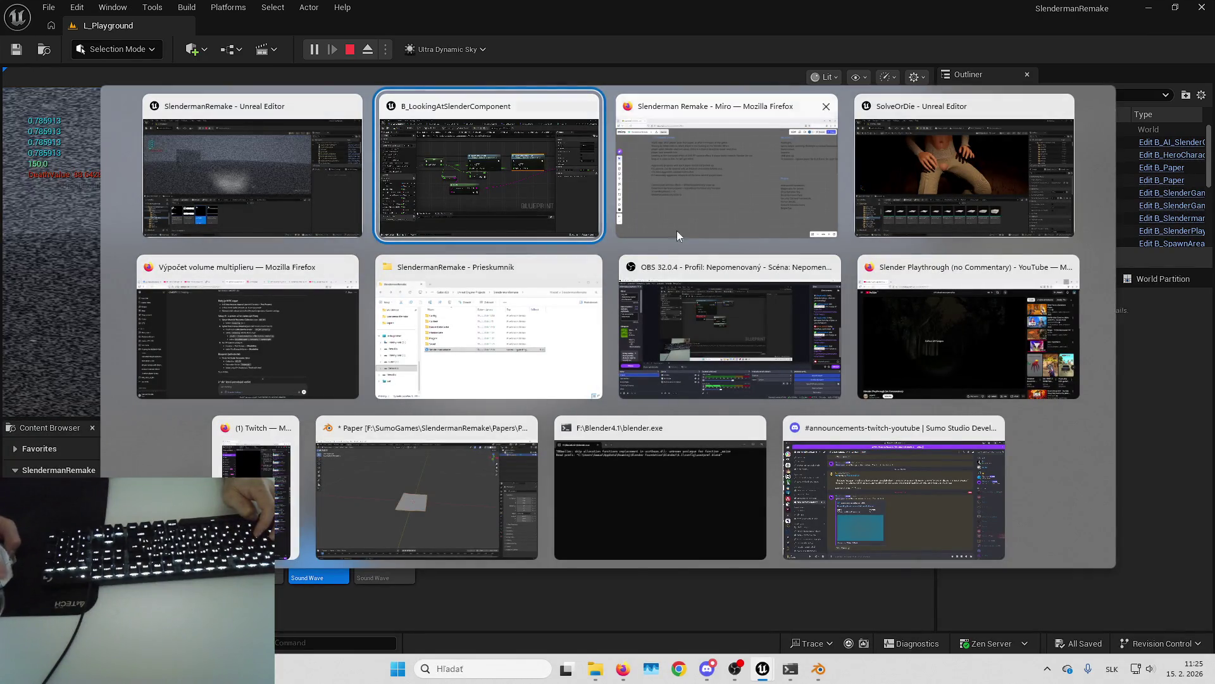
key(Escape)
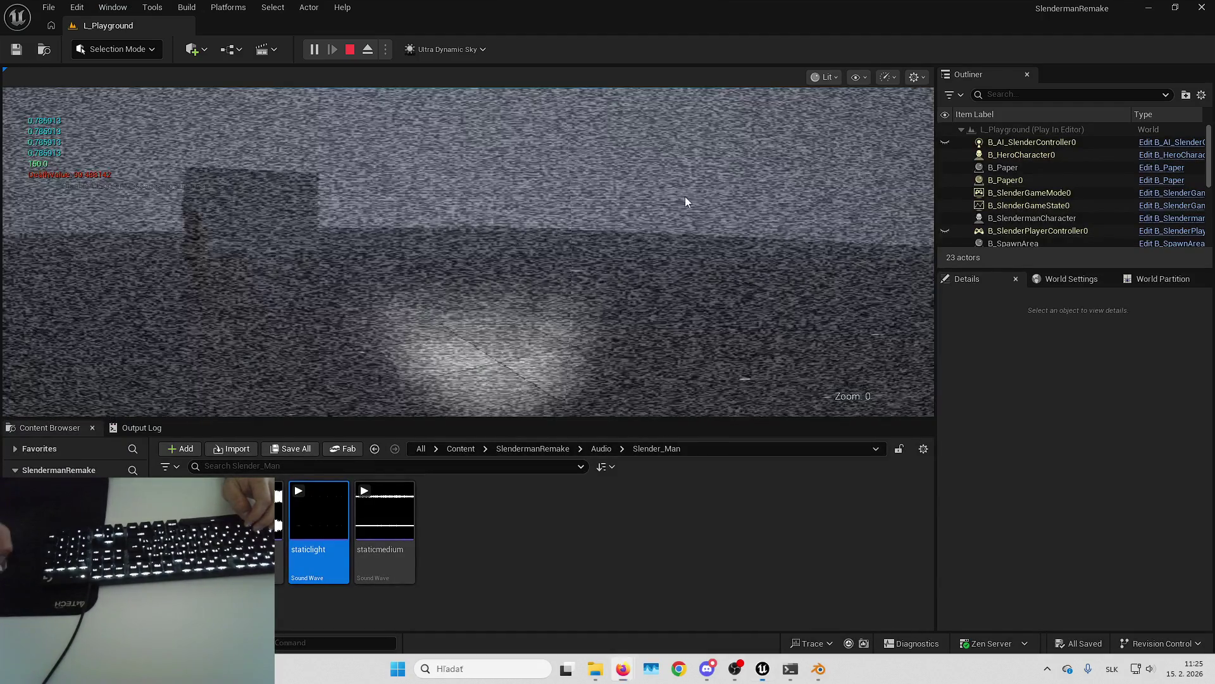
click(685, 202)
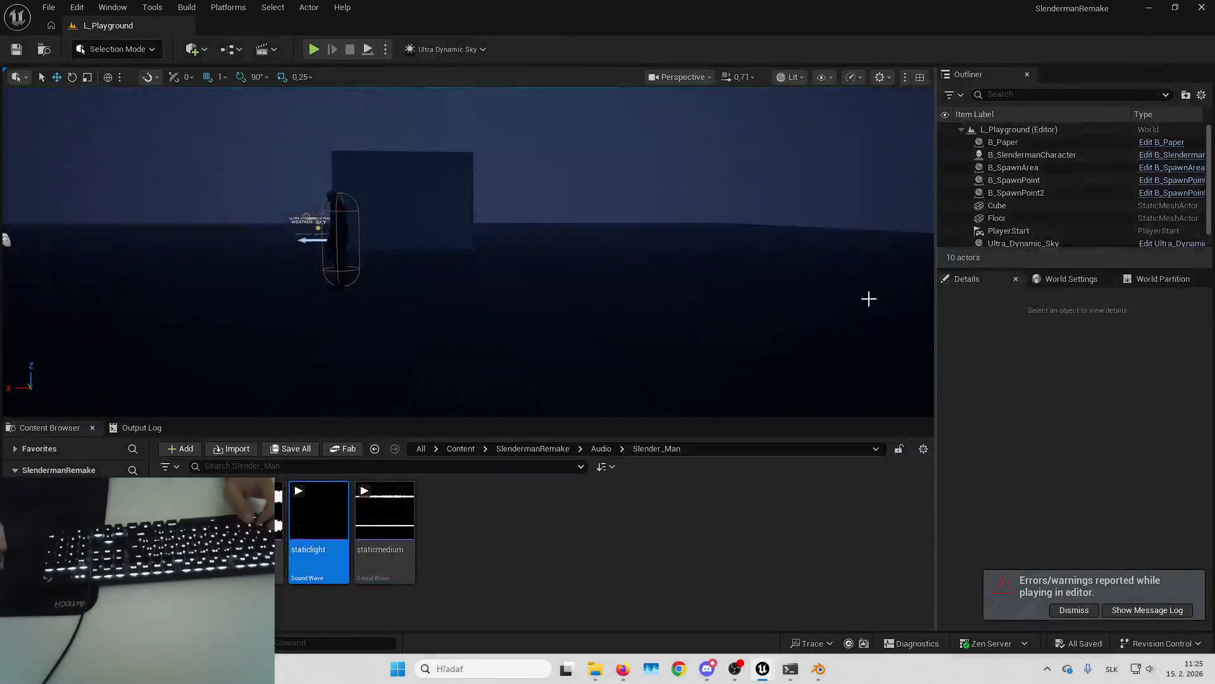
Step: Return to the B_LookingAtSlenderComponent blueprint window from the taskbar
mouse_move(623, 668)
click(644, 576)
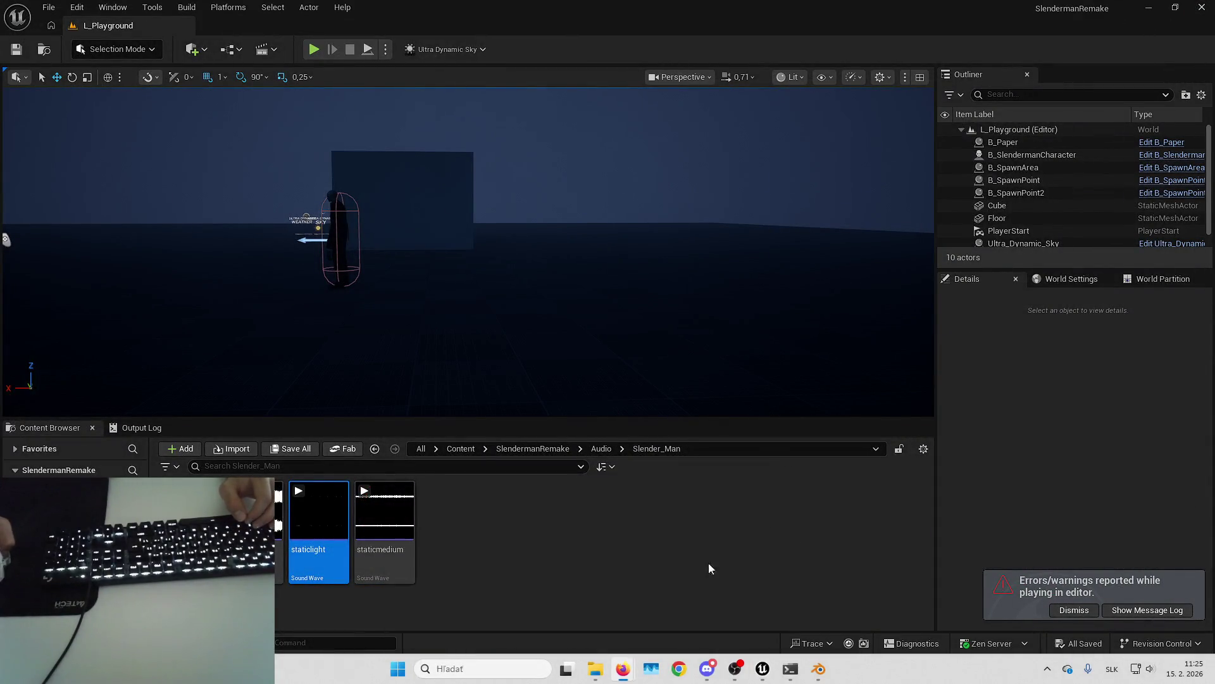
click(811, 587)
click(1063, 610)
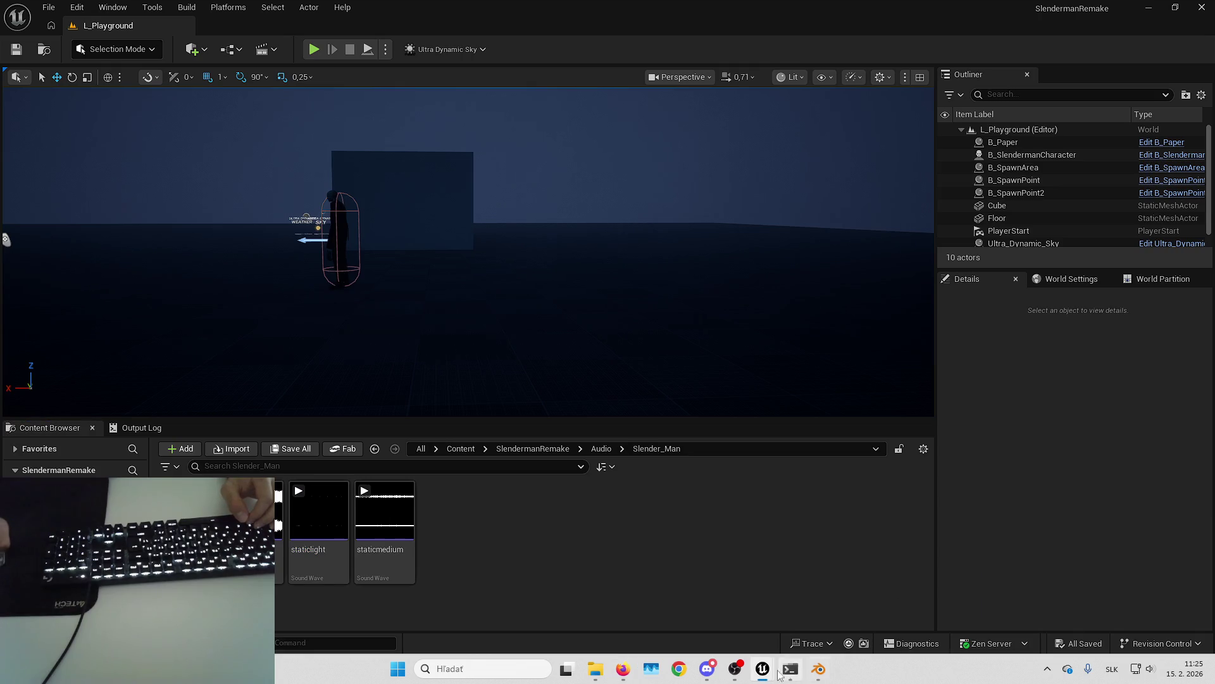
mouse_move(762, 668)
click(874, 601)
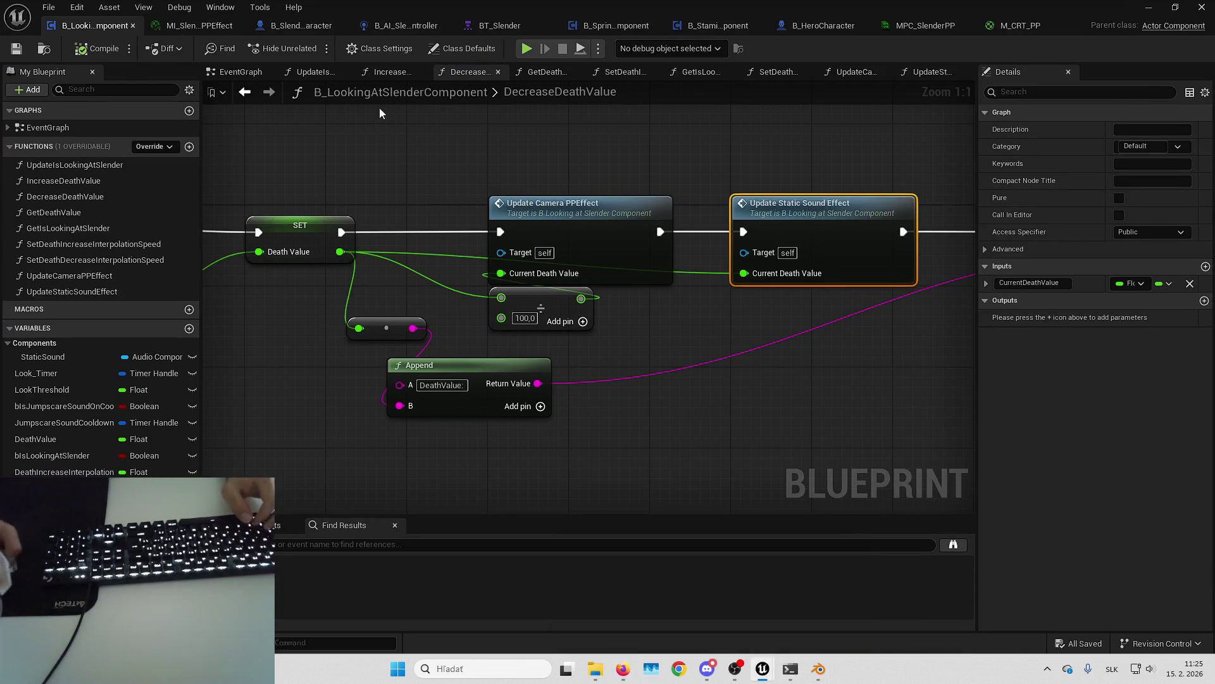
Step: In the EventGraph, expand and collapse the Spawn Sound 2D node's extra options
click(229, 72)
scroll(663, 362, down, 4)
scroll(694, 194, up, 4)
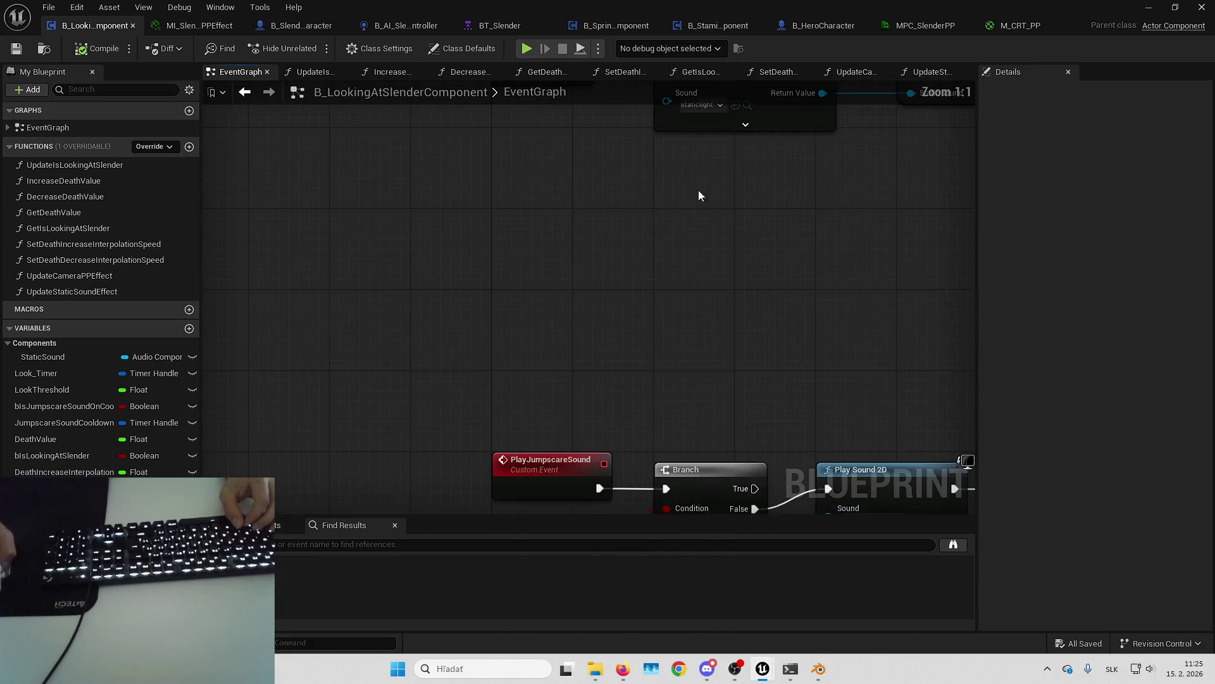
click(752, 256)
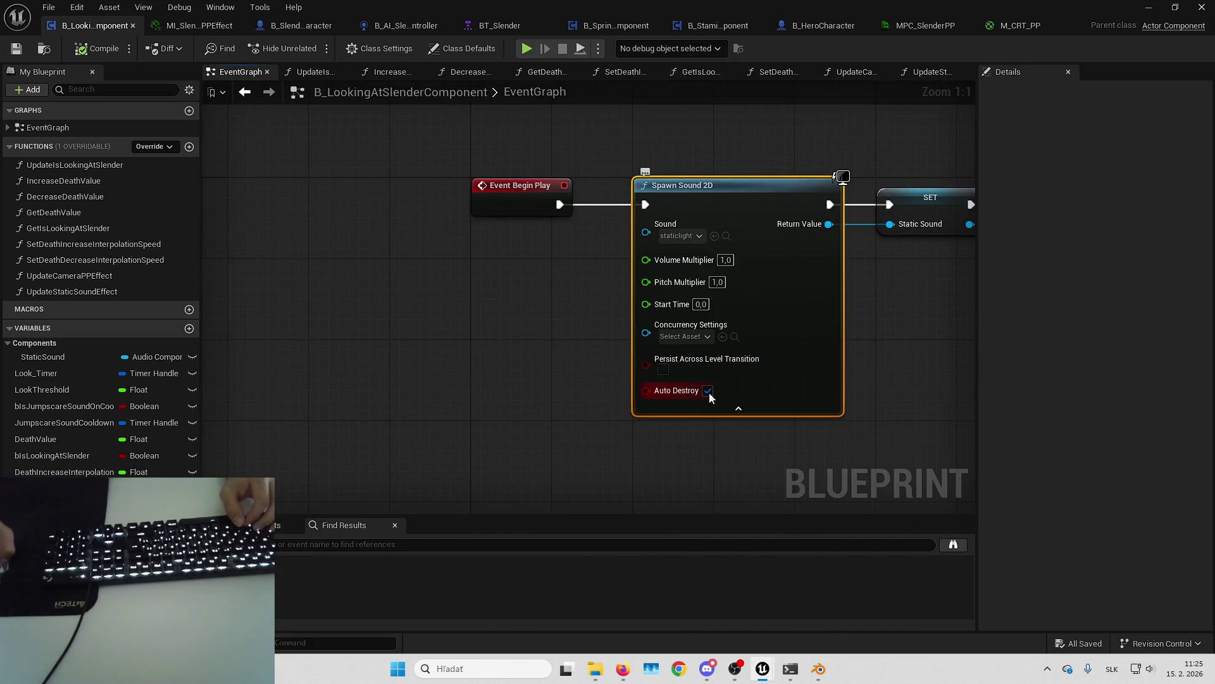
click(728, 412)
scroll(754, 128, down, 3)
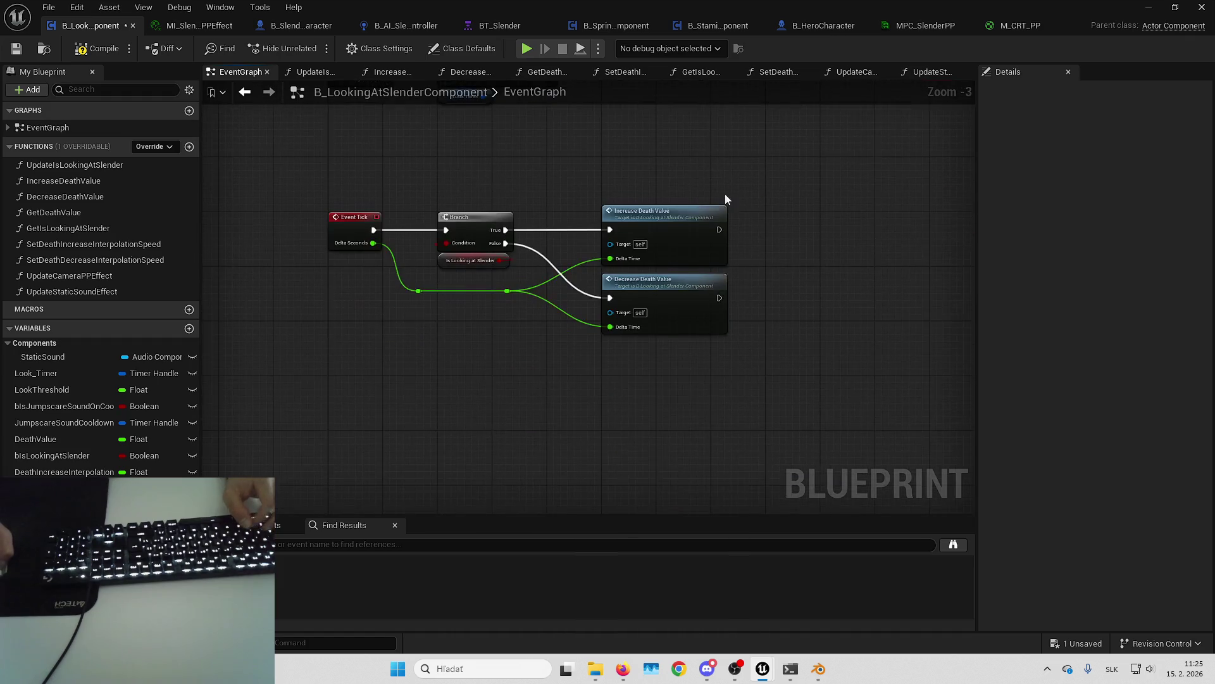
Step: Review the IncreaseDeathValue and UpdateStaticSoundEffect function graphs
double_click(699, 232)
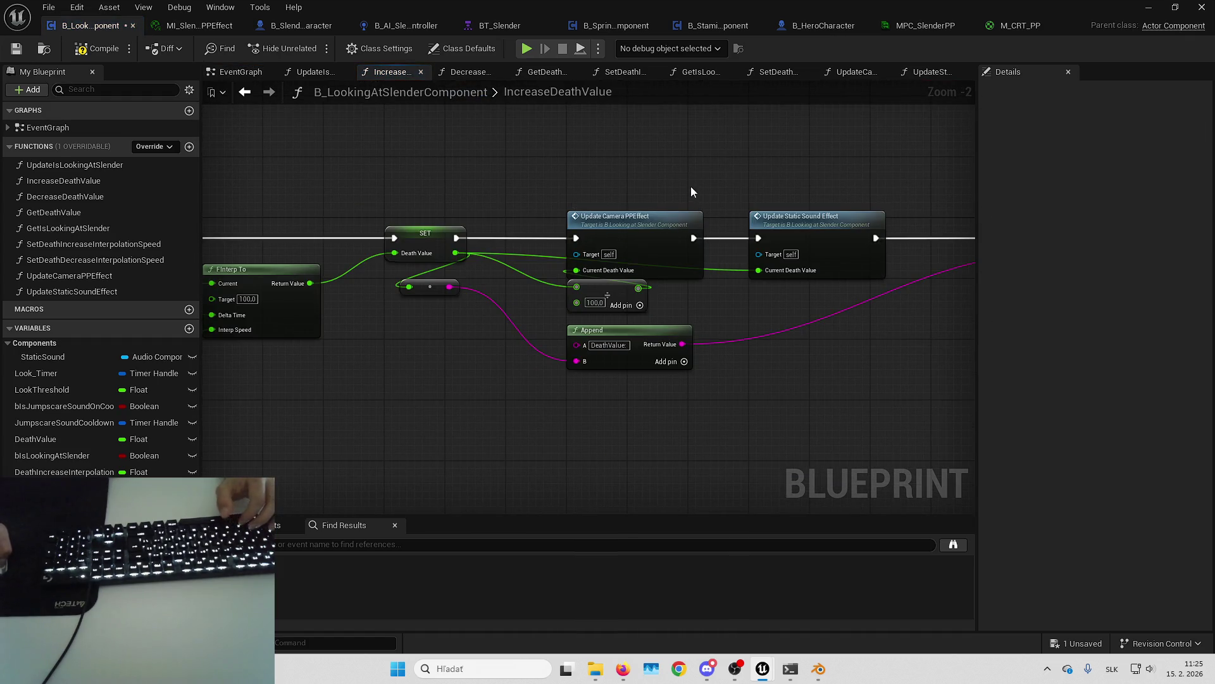
mouse_move(691, 169)
mouse_down()
mouse_move(695, 200)
mouse_move(656, 196)
mouse_up()
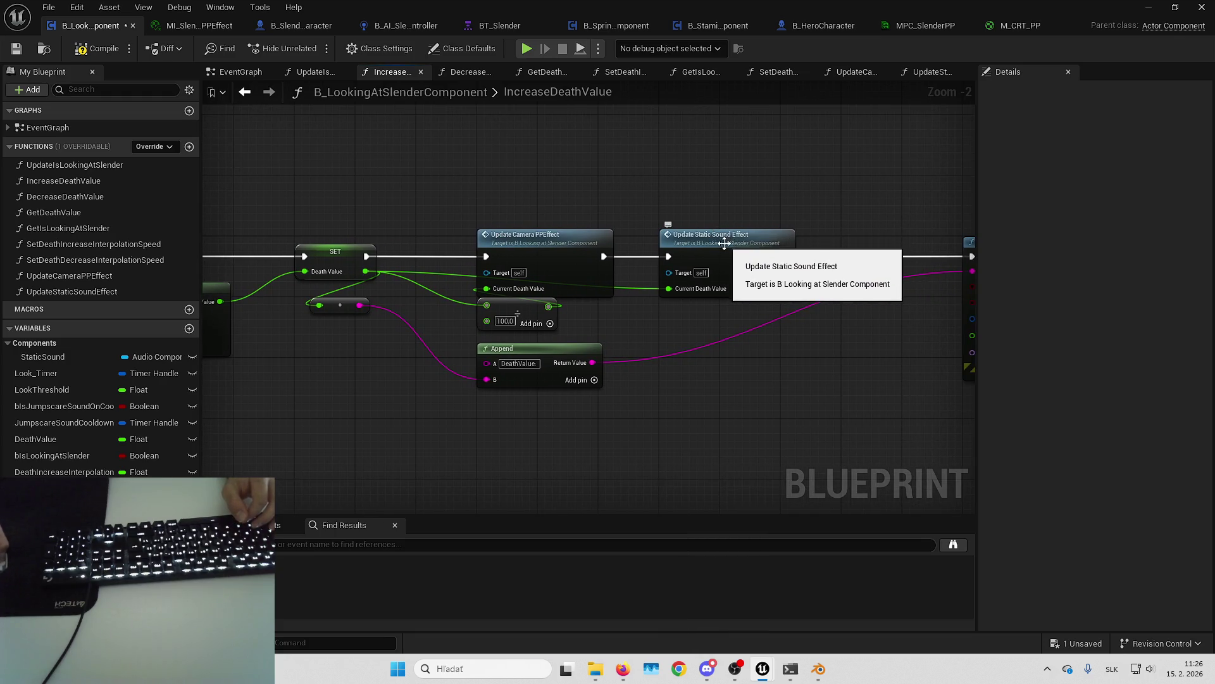
key(alt+Left)
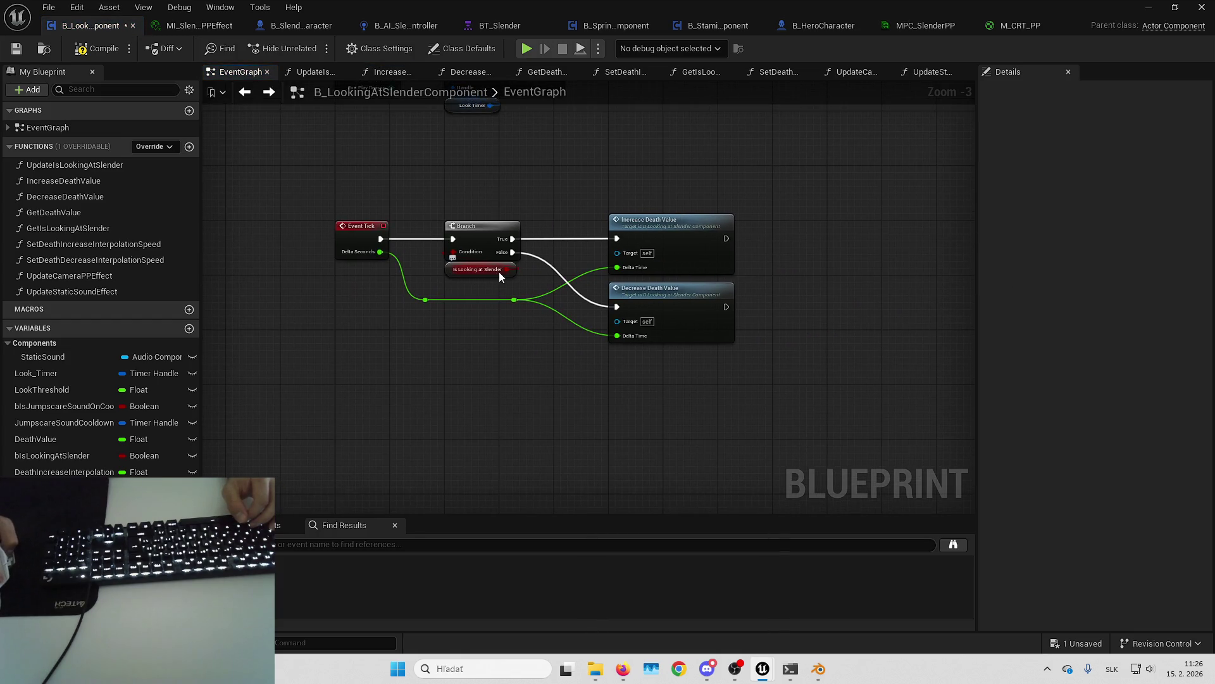
double_click(689, 229)
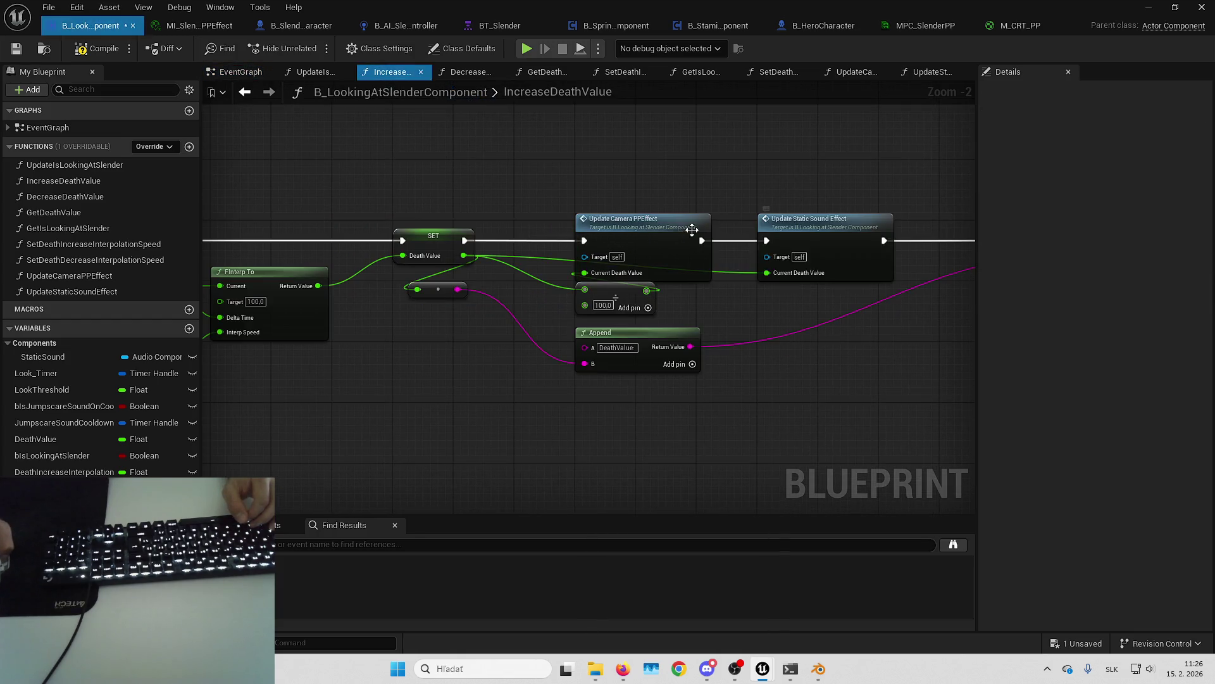
double_click(778, 242)
drag(718, 241, 532, 241)
scroll(533, 240, down, 3)
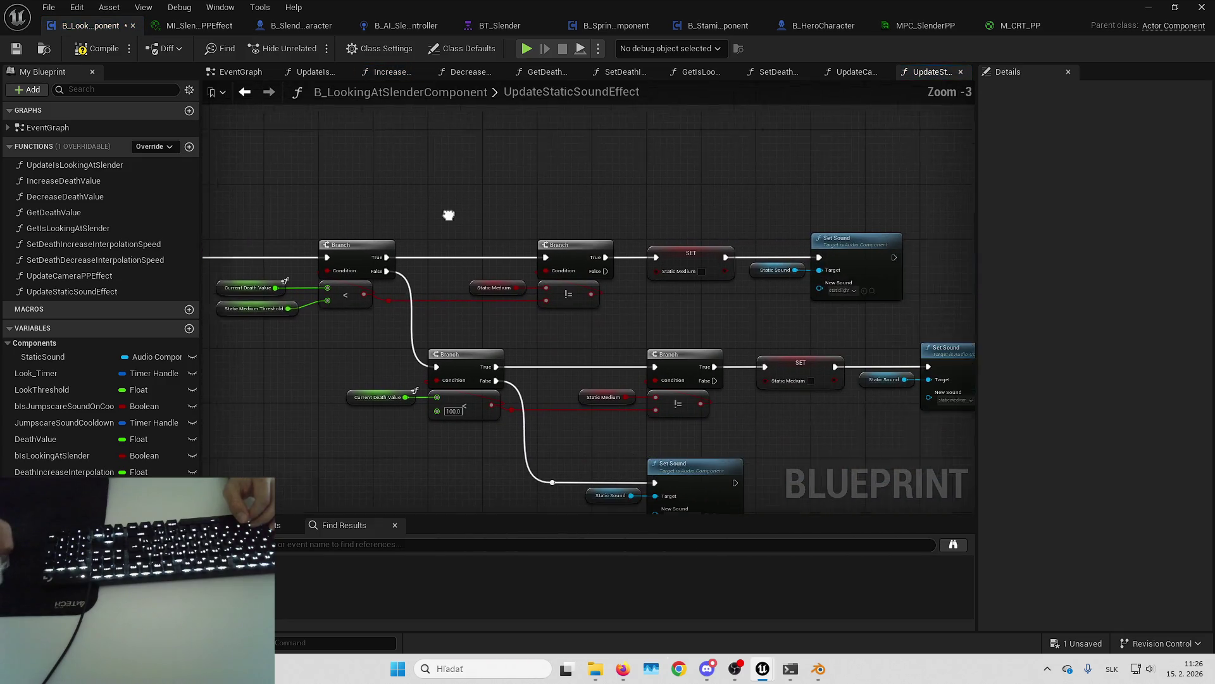
drag(732, 240, 854, 207)
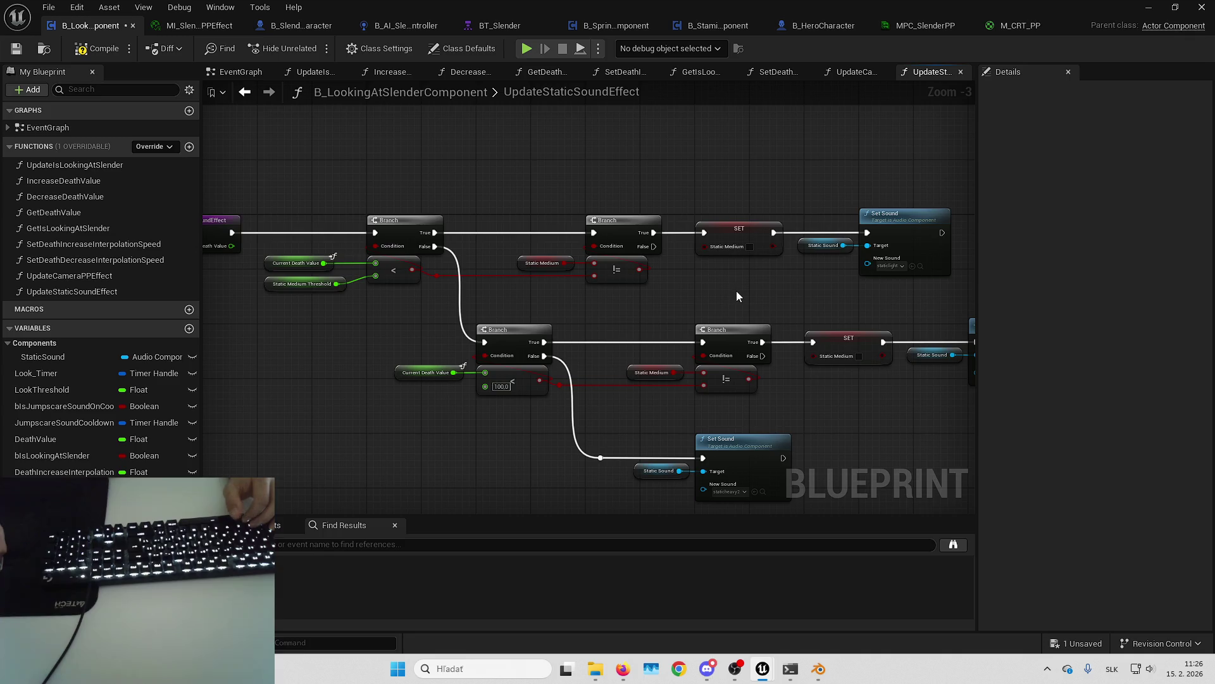
key(alt+Left)
key(alt+Left)
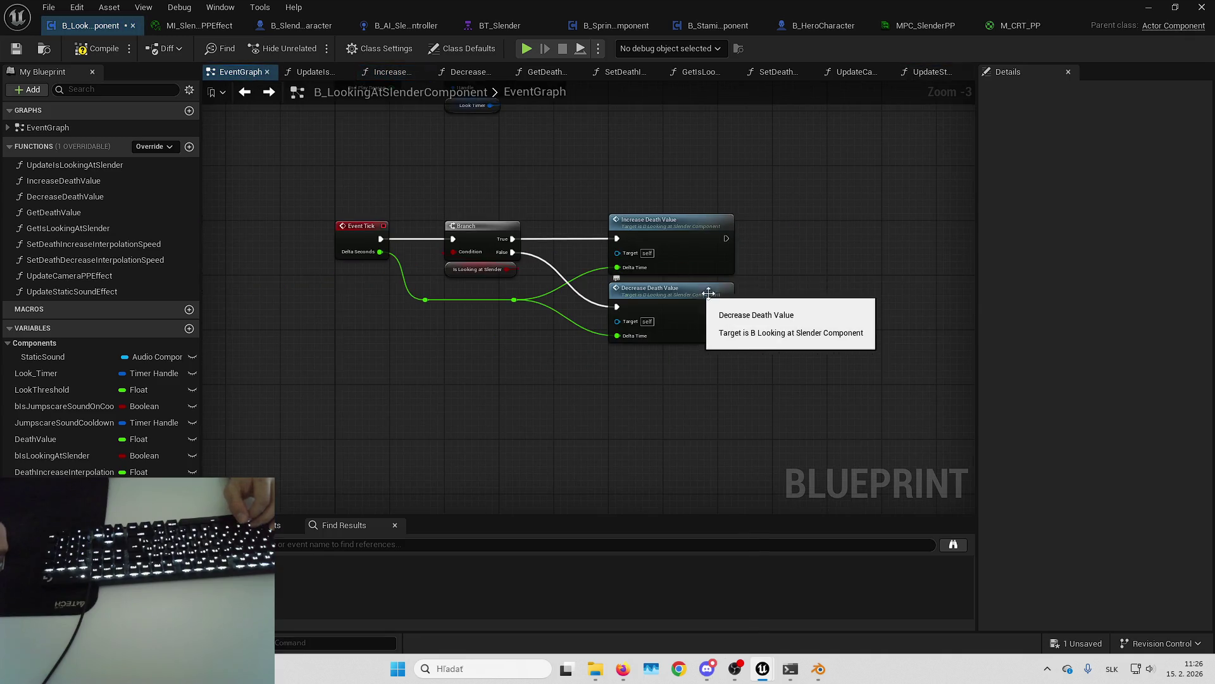
Step: Drag a DeathValue getter into the EventGraph below CheckLook and pull a wire from it
mouse_move(726, 233)
mouse_down()
mouse_move(719, 331)
mouse_move(673, 352)
mouse_move(543, 218)
mouse_up()
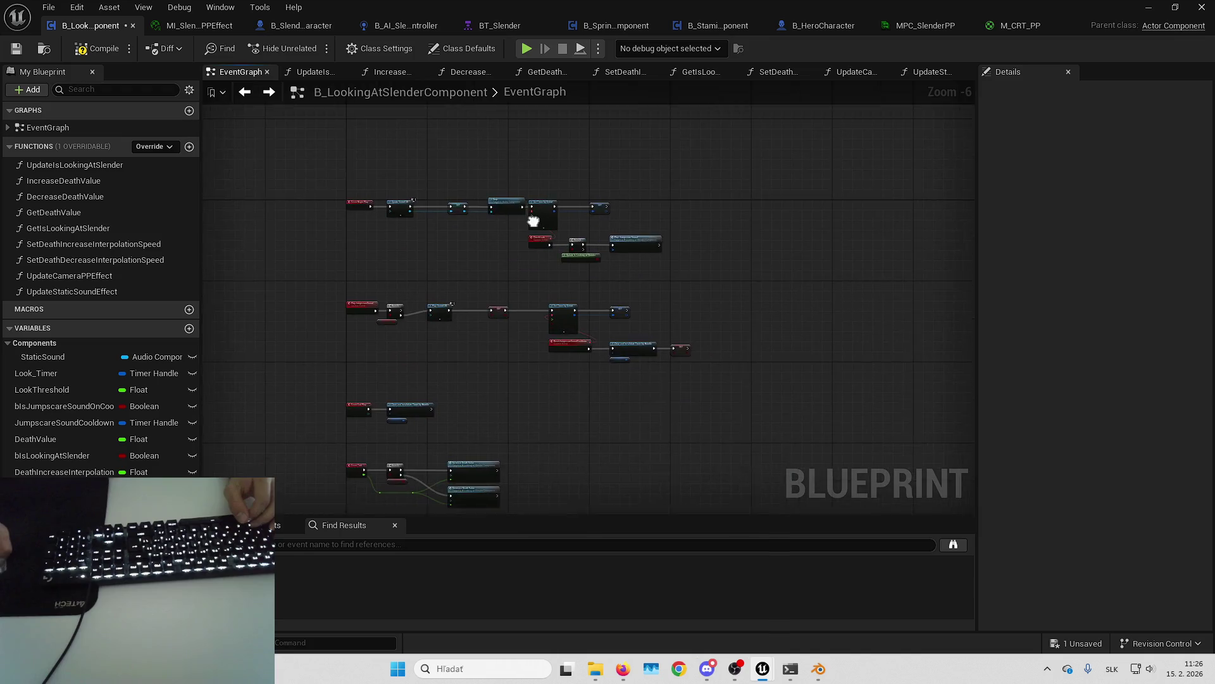
scroll(556, 262, up, 3)
drag(587, 294, 655, 274)
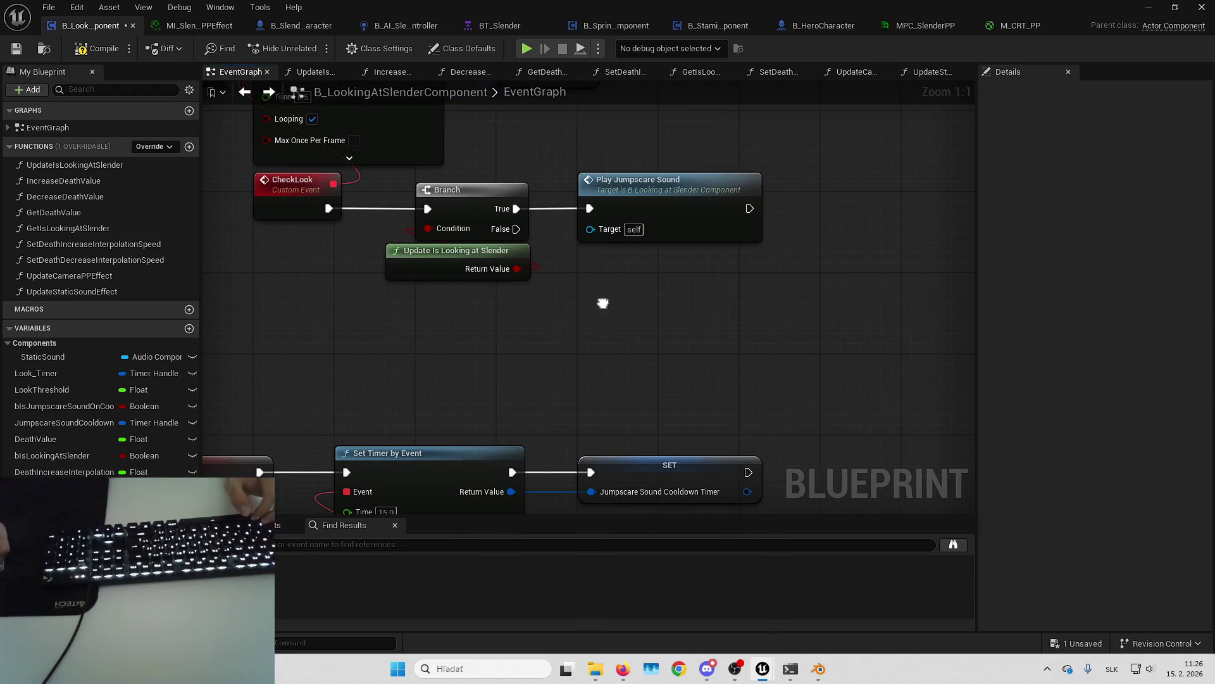
drag(602, 303, 586, 322)
scroll(566, 325, down, 3)
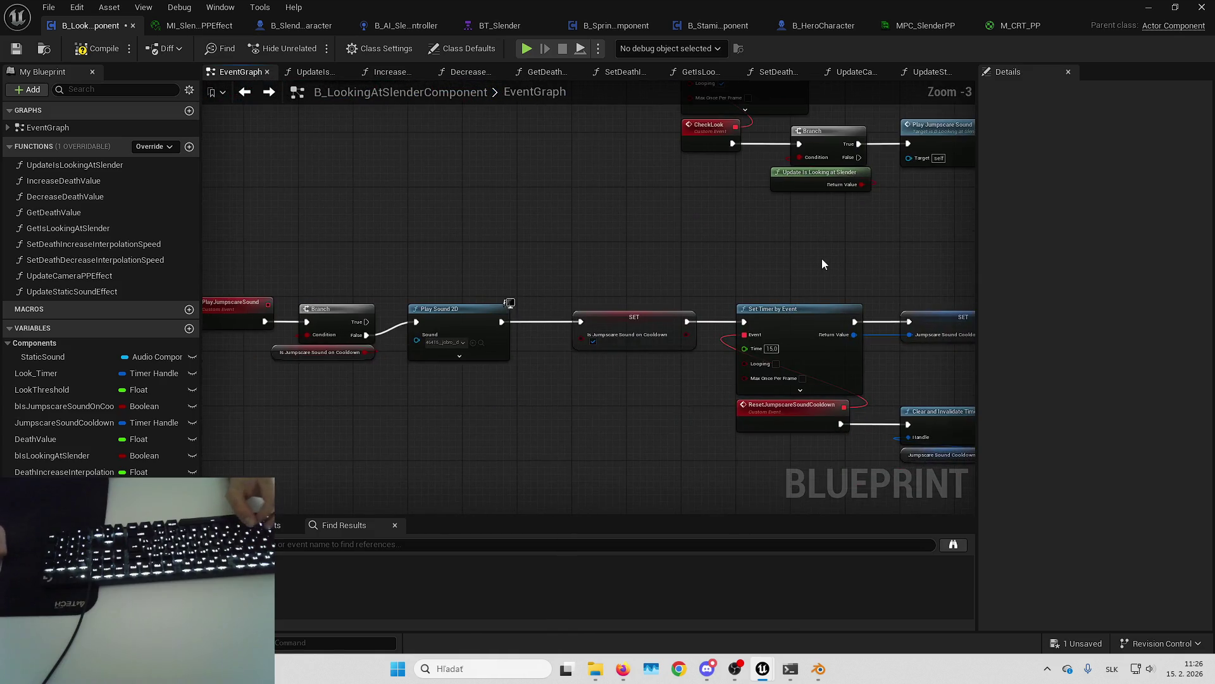
mouse_move(641, 289)
mouse_down()
mouse_move(652, 276)
mouse_move(538, 244)
mouse_up()
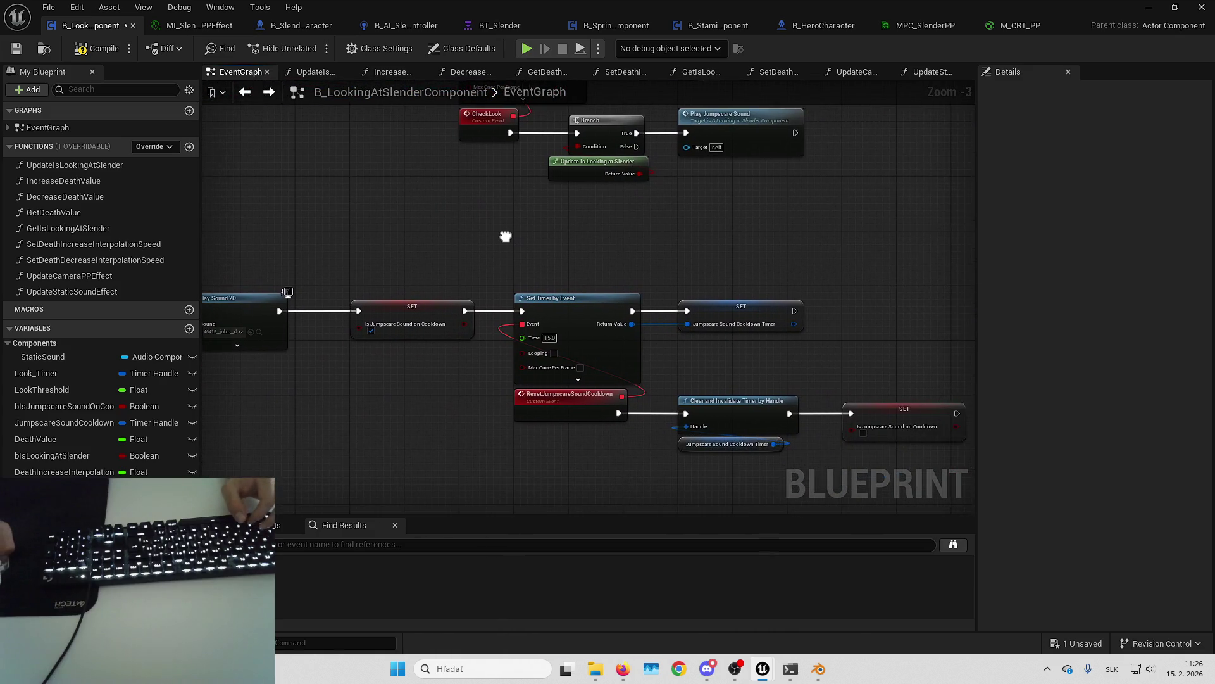
scroll(514, 239, up, 1)
scroll(470, 258, up, 1)
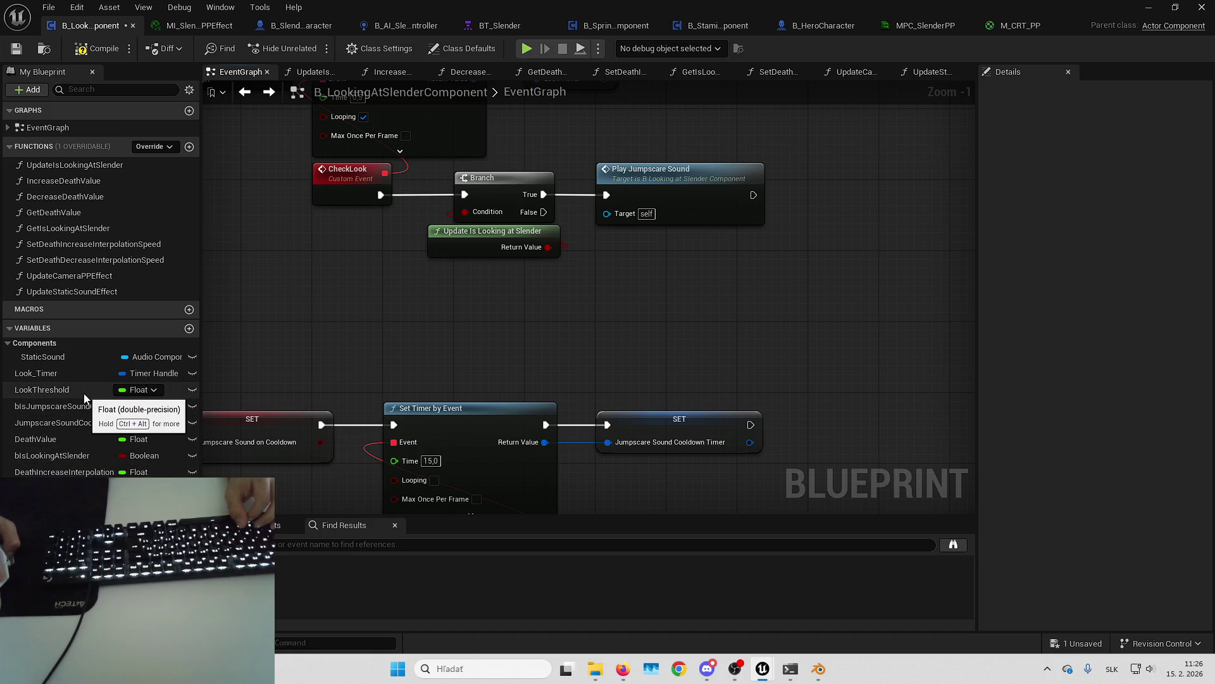
mouse_move(84, 439)
mouse_down()
mouse_move(542, 296)
mouse_move(468, 299)
mouse_move(632, 297)
mouse_up()
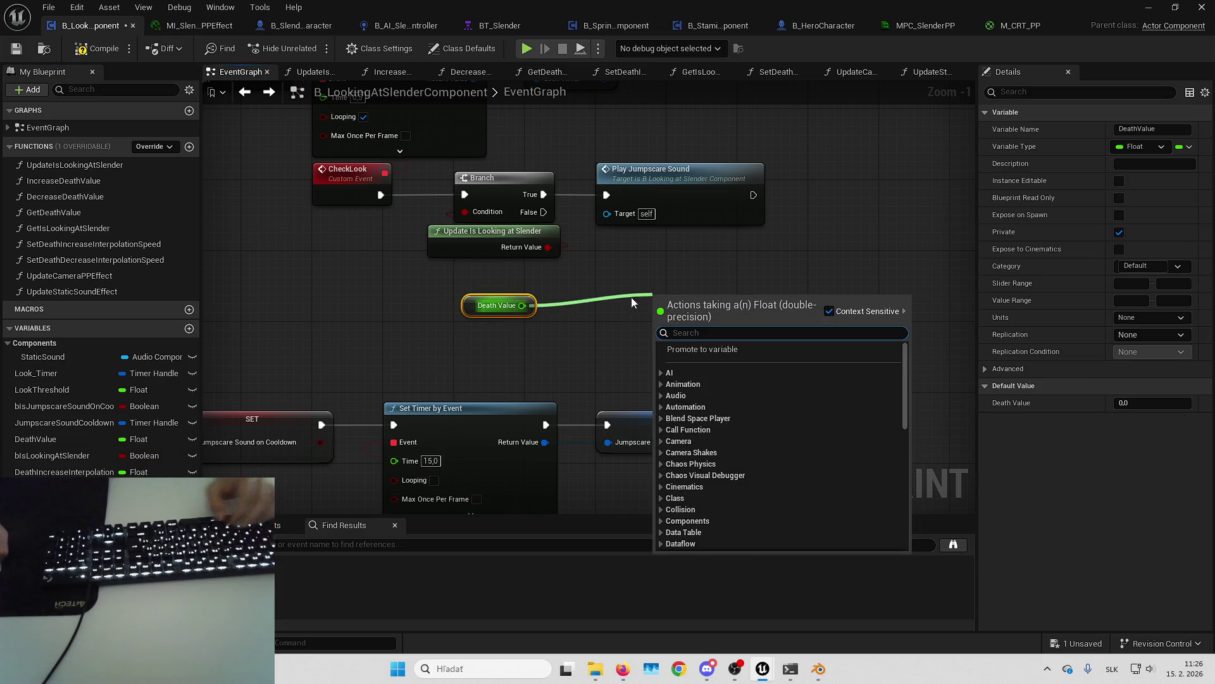
mouse_move(521, 305)
mouse_down()
mouse_move(550, 314)
mouse_move(567, 298)
mouse_up()
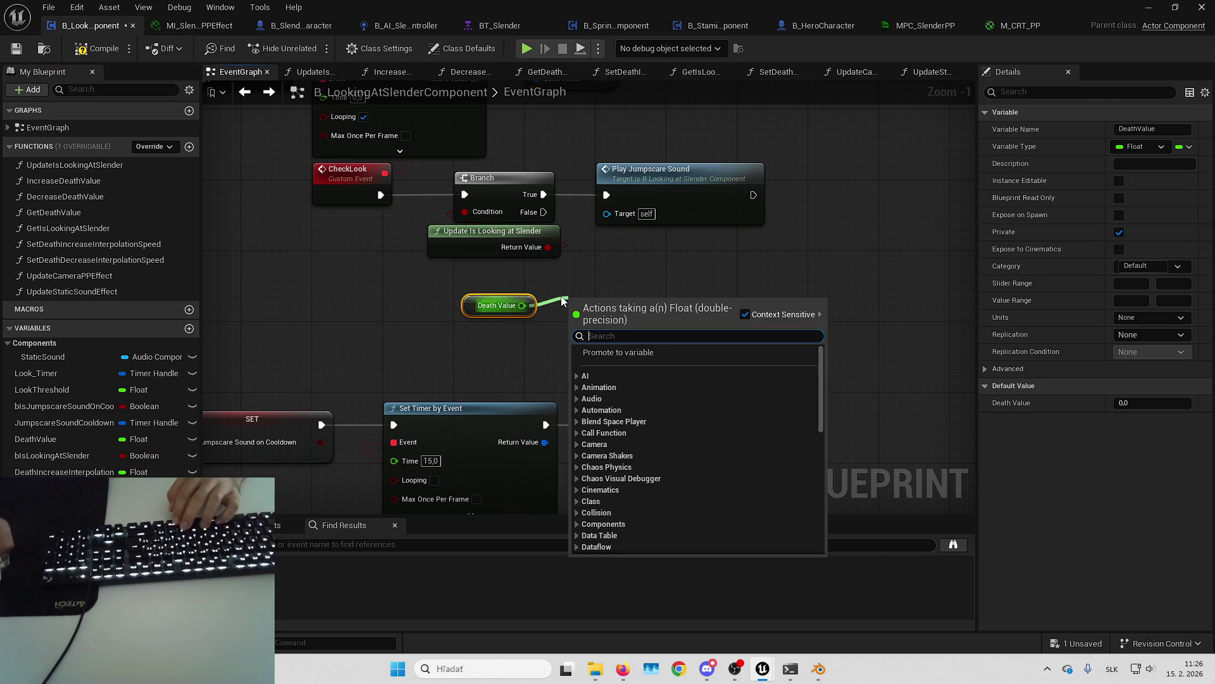
Step: Add a Branch on Death Value <= 0,05 off CheckLook's False pin
text(<=)
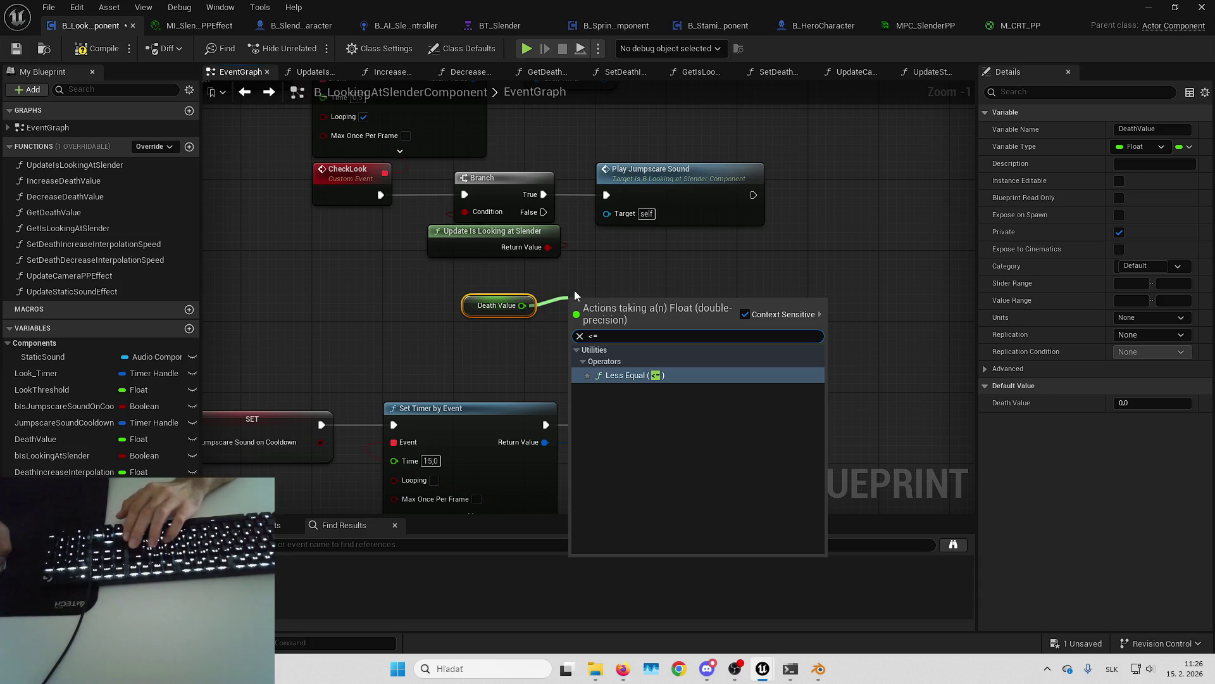
key(Return)
text(0,05)
mouse_move(649, 314)
mouse_down()
mouse_move(620, 264)
mouse_move(645, 272)
mouse_up()
key(b)
drag(548, 247, 544, 232)
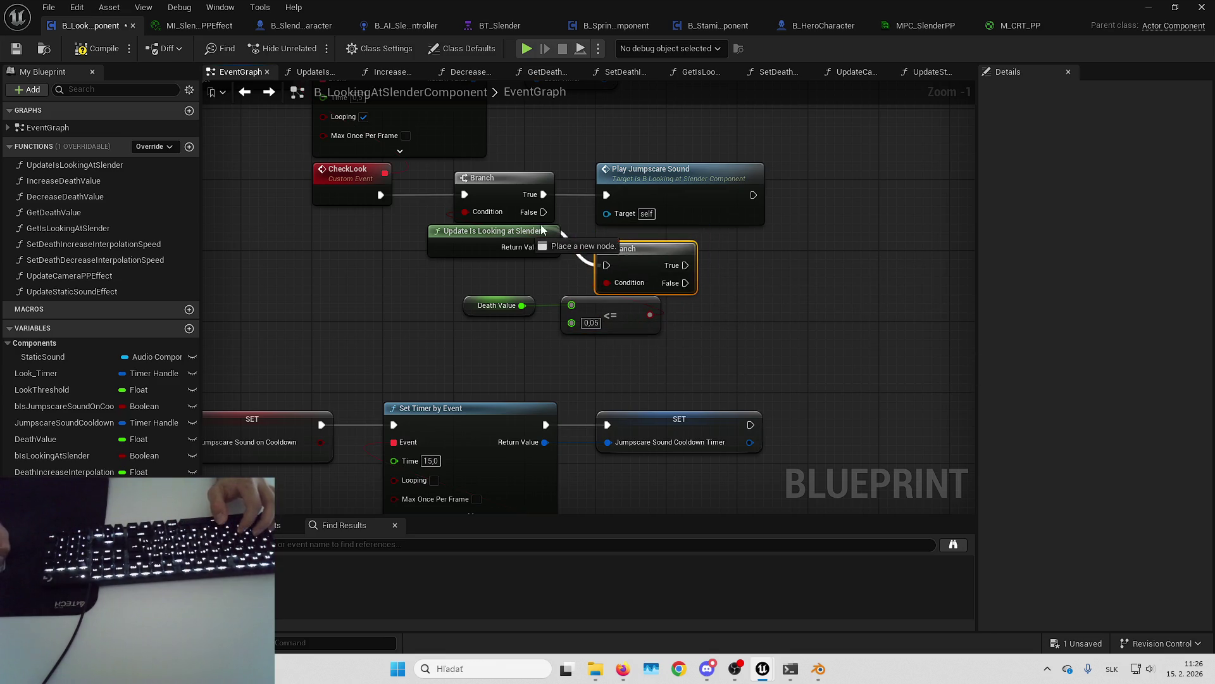
drag(633, 310, 643, 310)
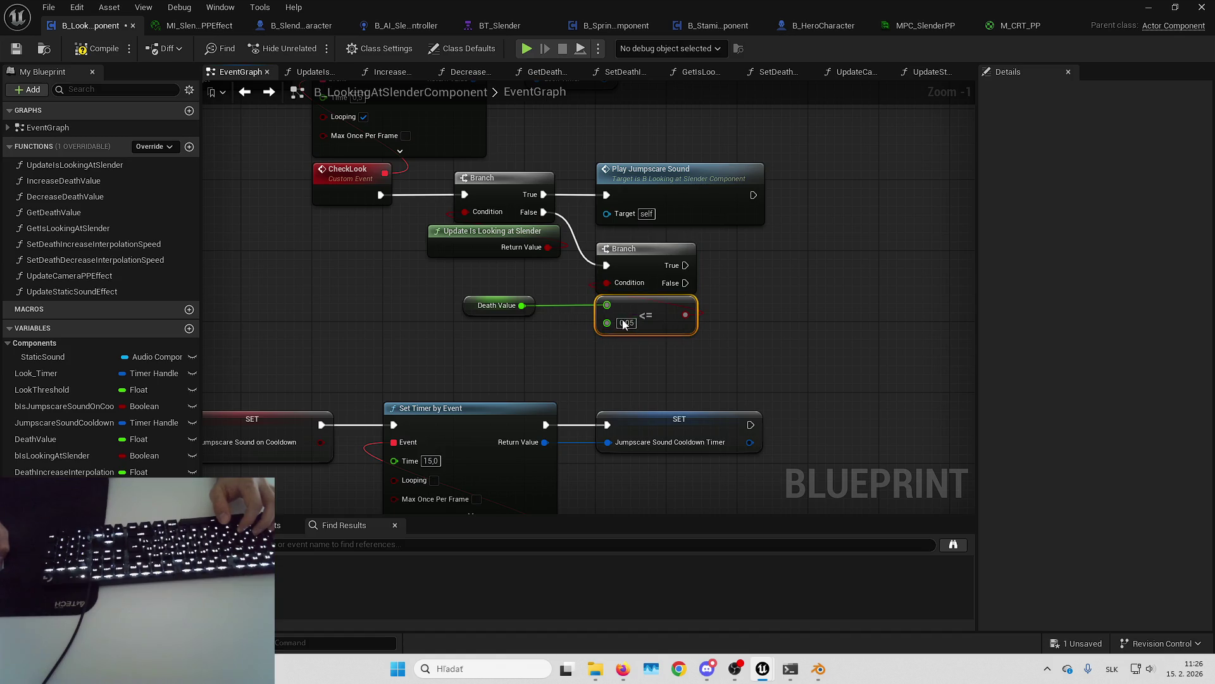
mouse_move(480, 310)
mouse_down()
mouse_move(618, 354)
mouse_move(475, 353)
mouse_up()
Step: Stop the Static Sound when the new Branch is true
mouse_move(124, 354)
mouse_down()
mouse_move(551, 366)
mouse_move(623, 306)
mouse_move(709, 269)
mouse_up()
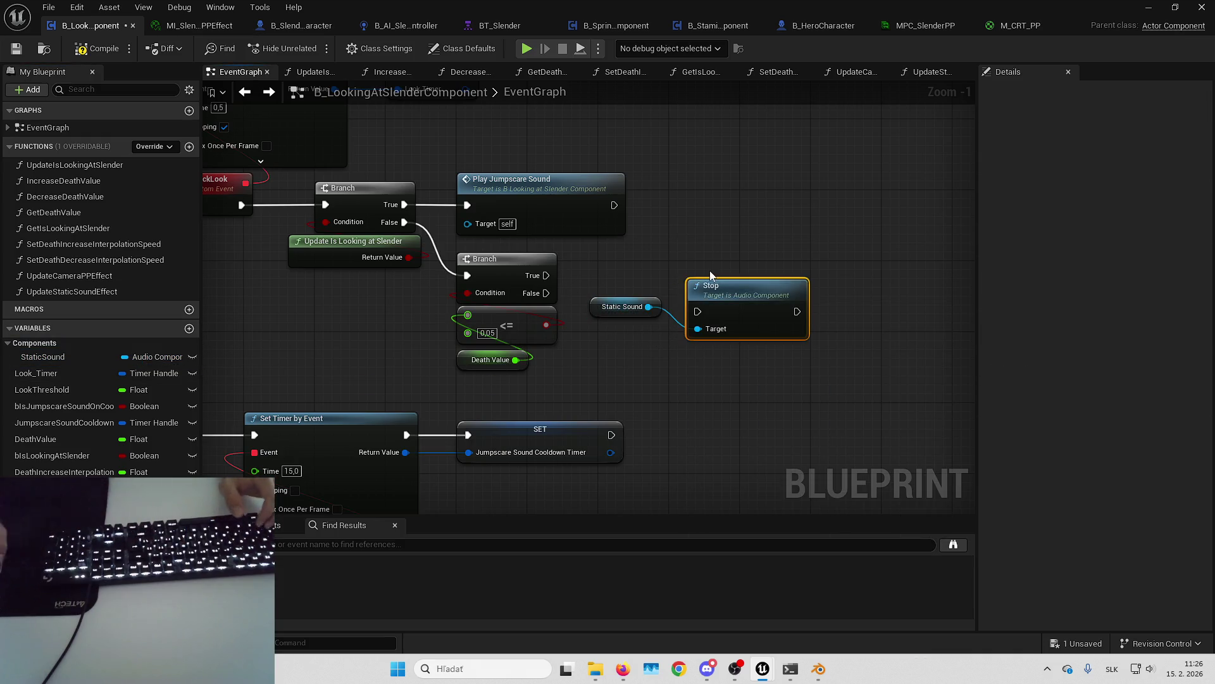
drag(751, 304, 733, 268)
drag(604, 306, 696, 315)
click(871, 326)
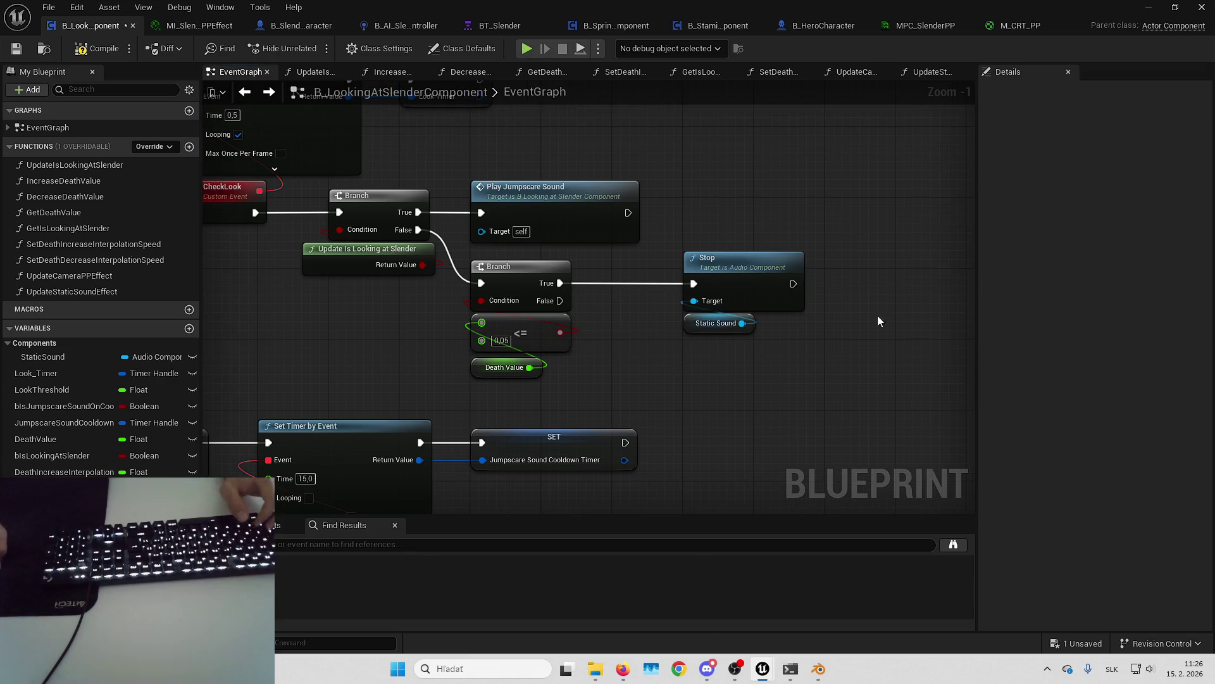
drag(800, 222, 618, 350)
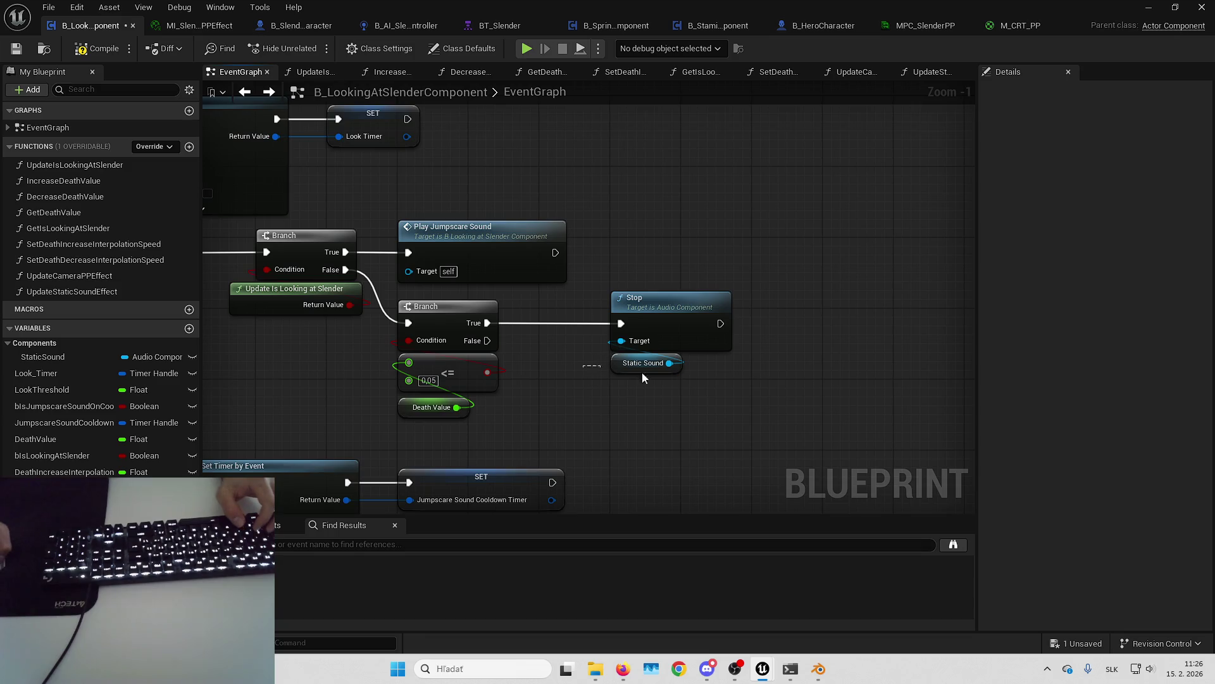
Step: Play Static Sound after Play Jumpscare Sound, tidy the nodes, and save the blueprint
click(621, 367)
key(ctrl+c)
key(ctrl+v)
mouse_move(652, 274)
mouse_down()
mouse_move(689, 283)
mouse_move(694, 257)
mouse_move(673, 225)
mouse_up()
text(play)
key(Return)
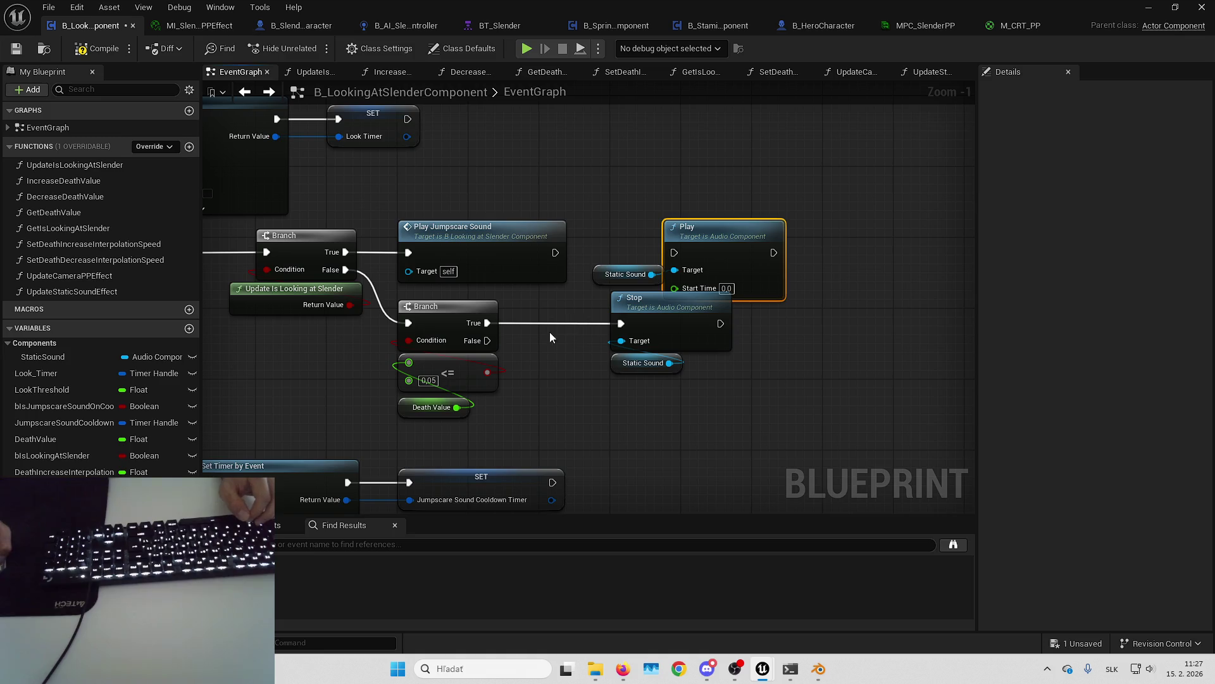
drag(549, 331, 690, 377)
drag(659, 325, 590, 324)
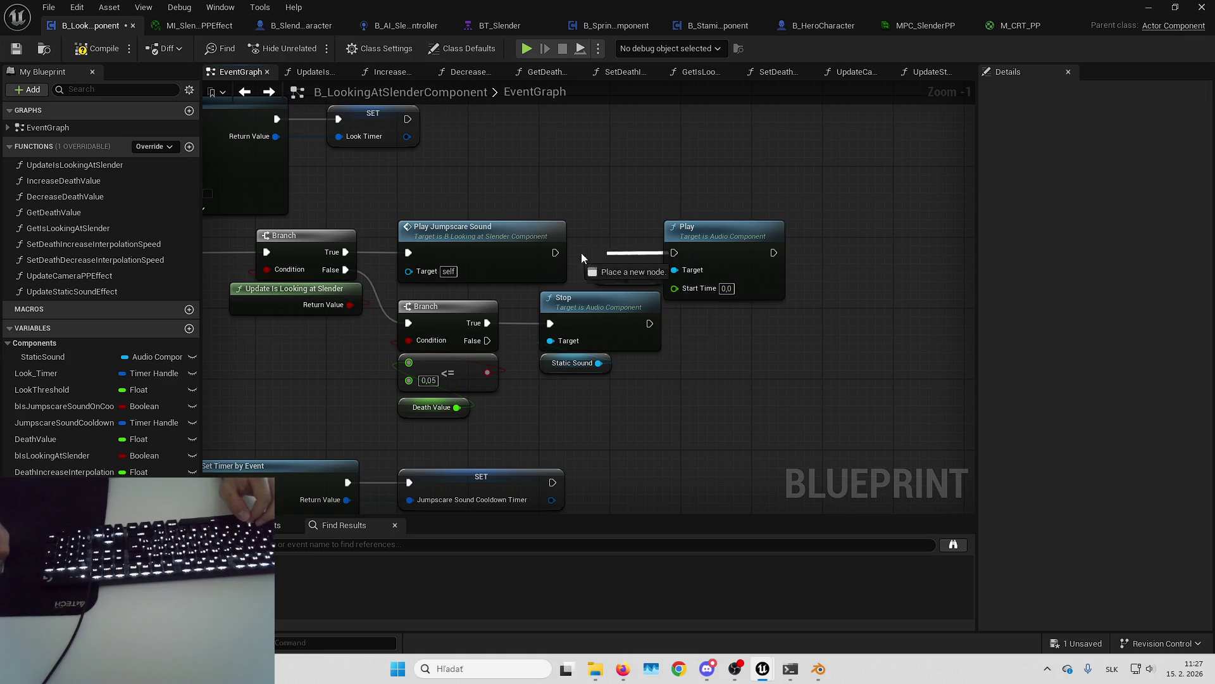
drag(740, 237, 756, 236)
click(750, 243)
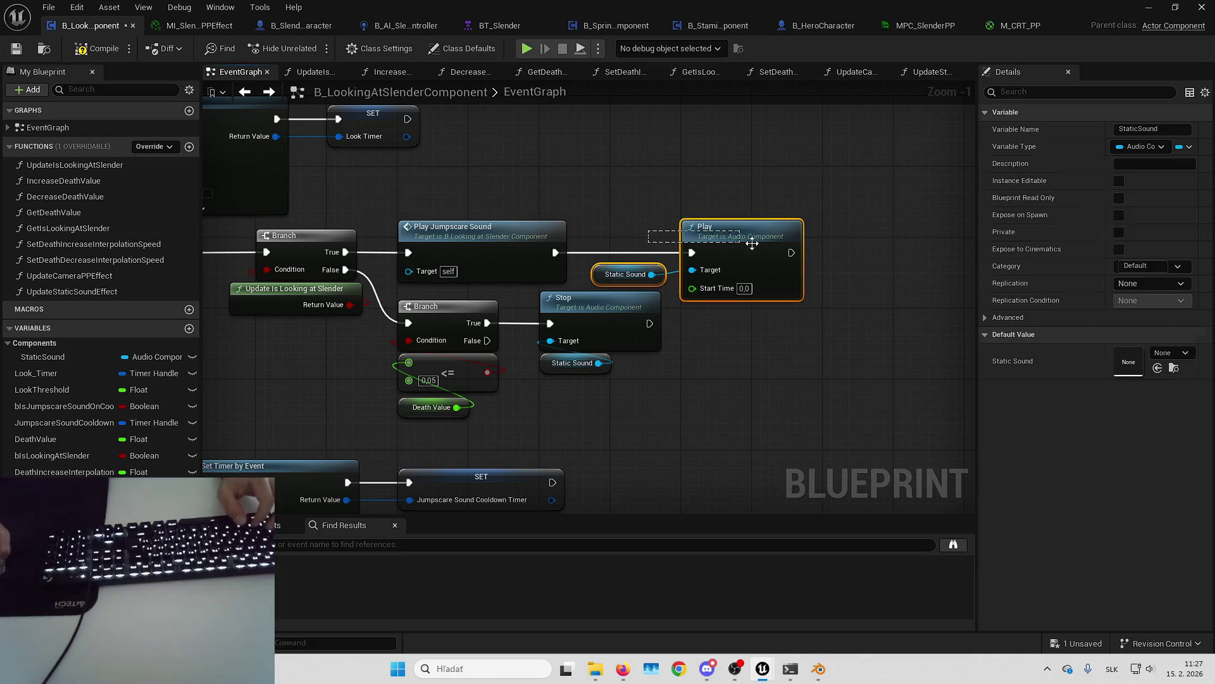
drag(650, 191, 647, 210)
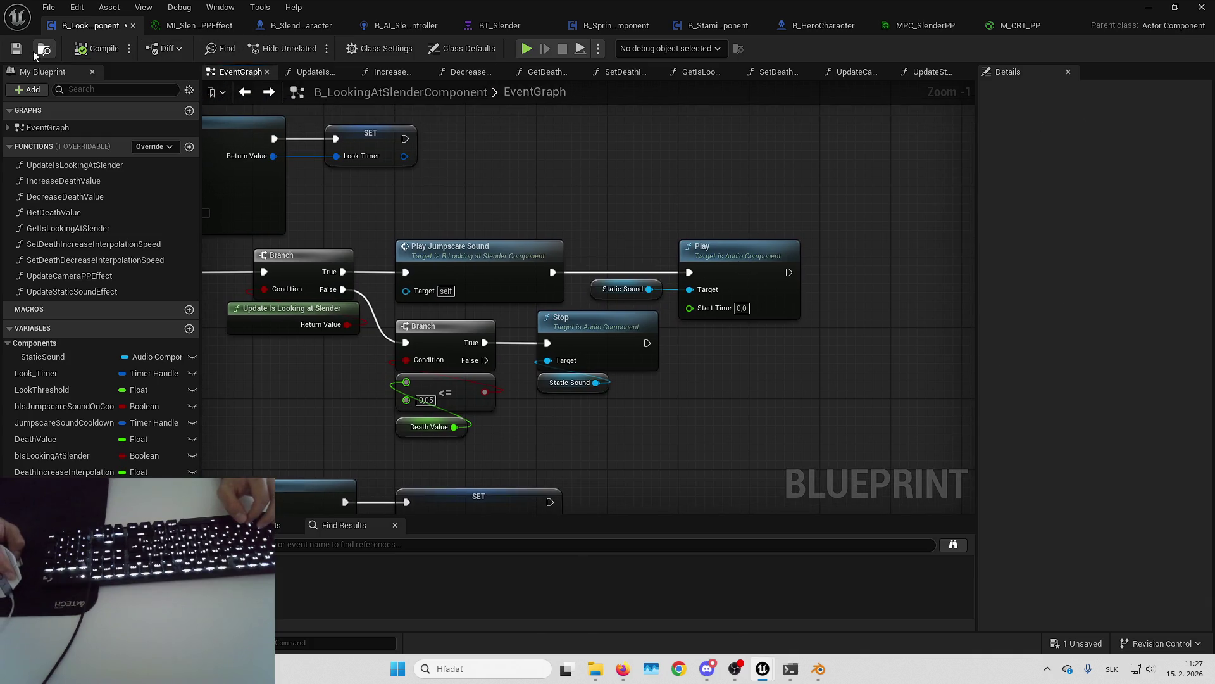
click(19, 50)
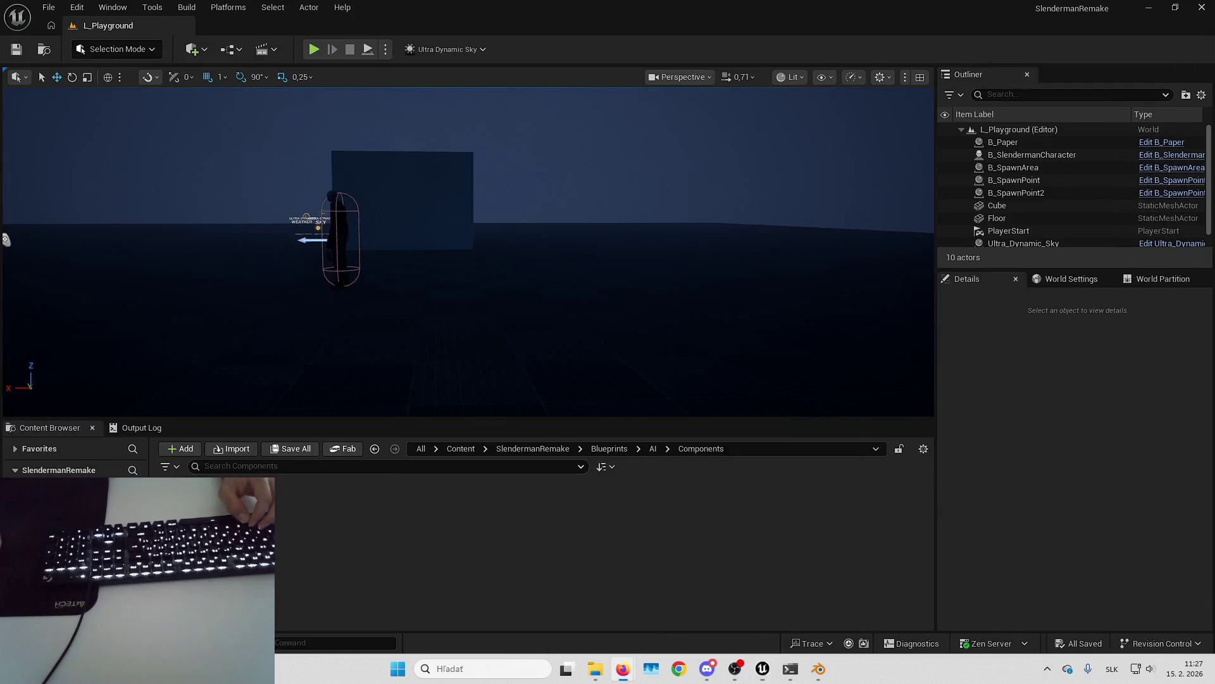
Step: Play the level fullscreen and watch the CRT white-noise static grow
key(Left)
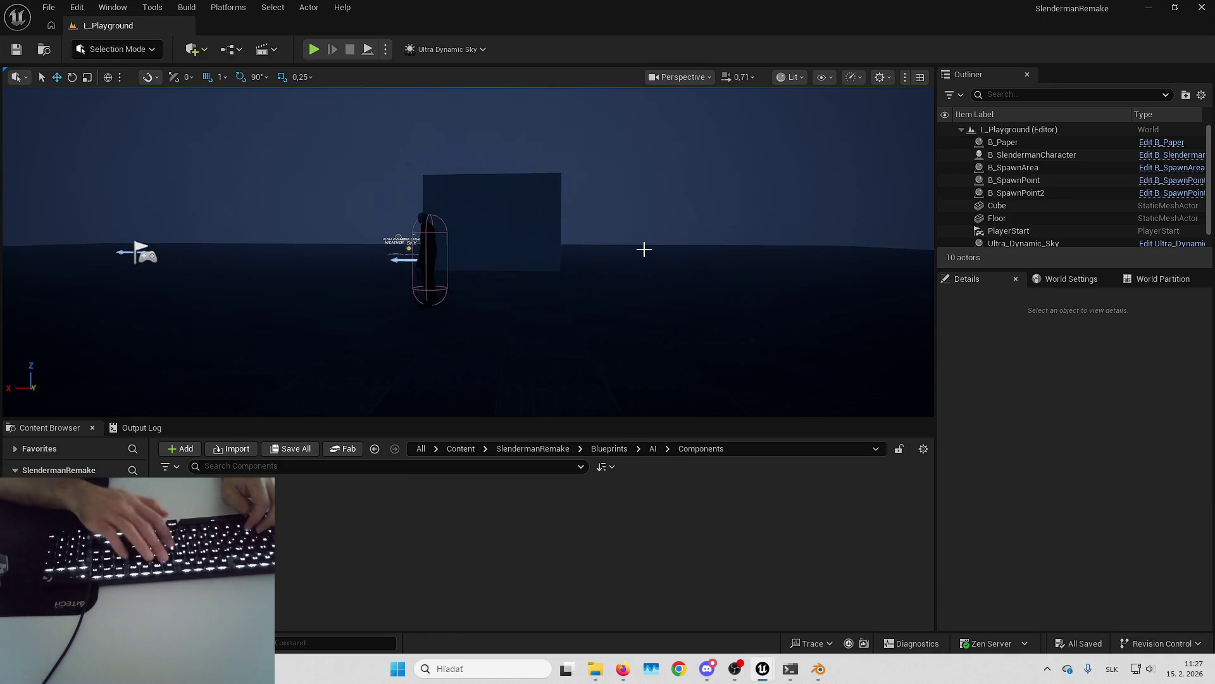
key(alt+p)
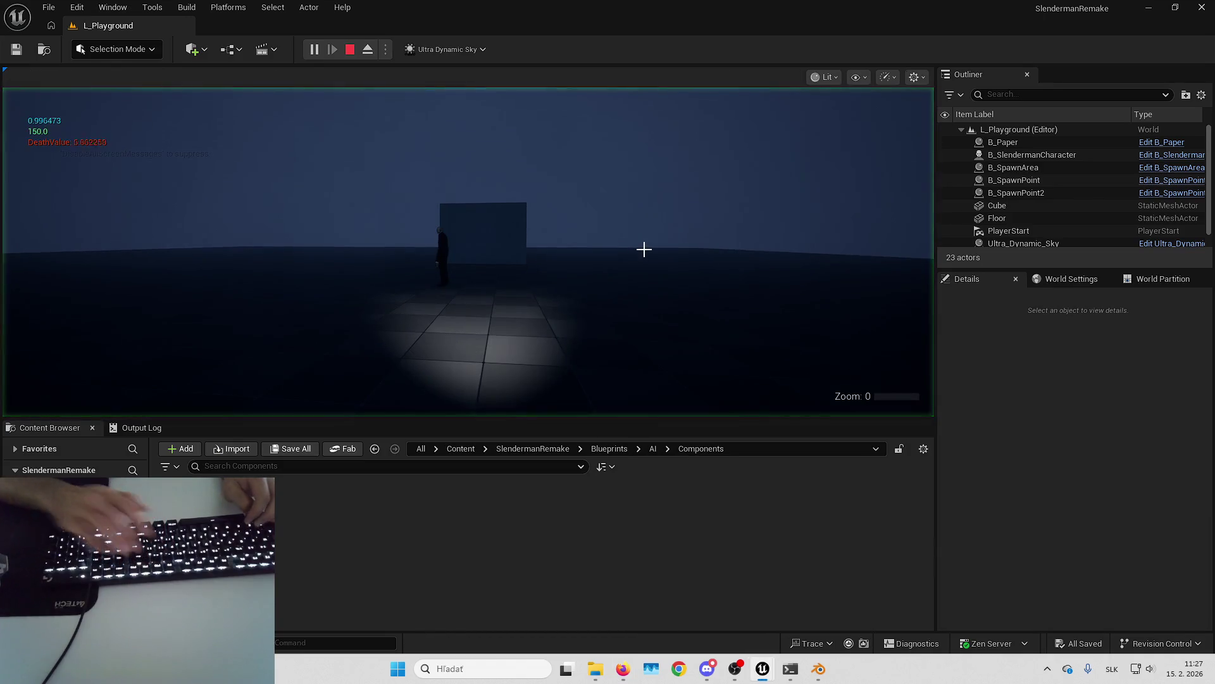
key(F11)
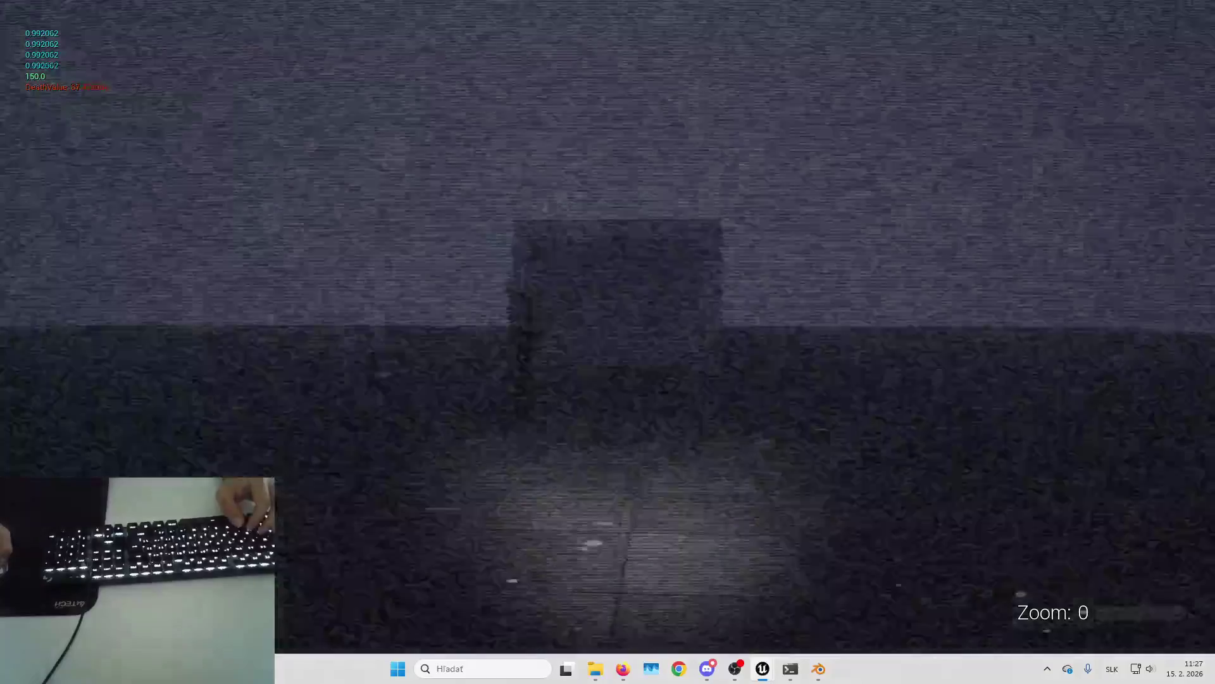
key(alt+Tab)
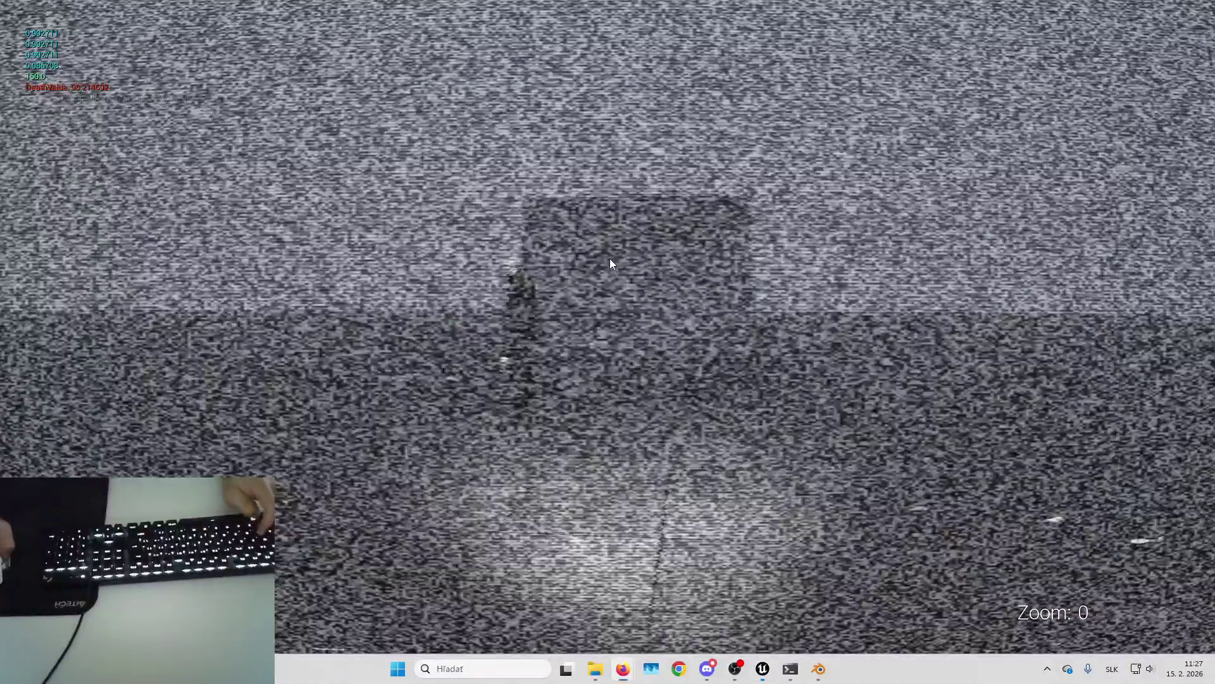
key(alt+Tab)
Step: Debug the static sound logic in the blueprint during play, then stop the session
click(676, 50)
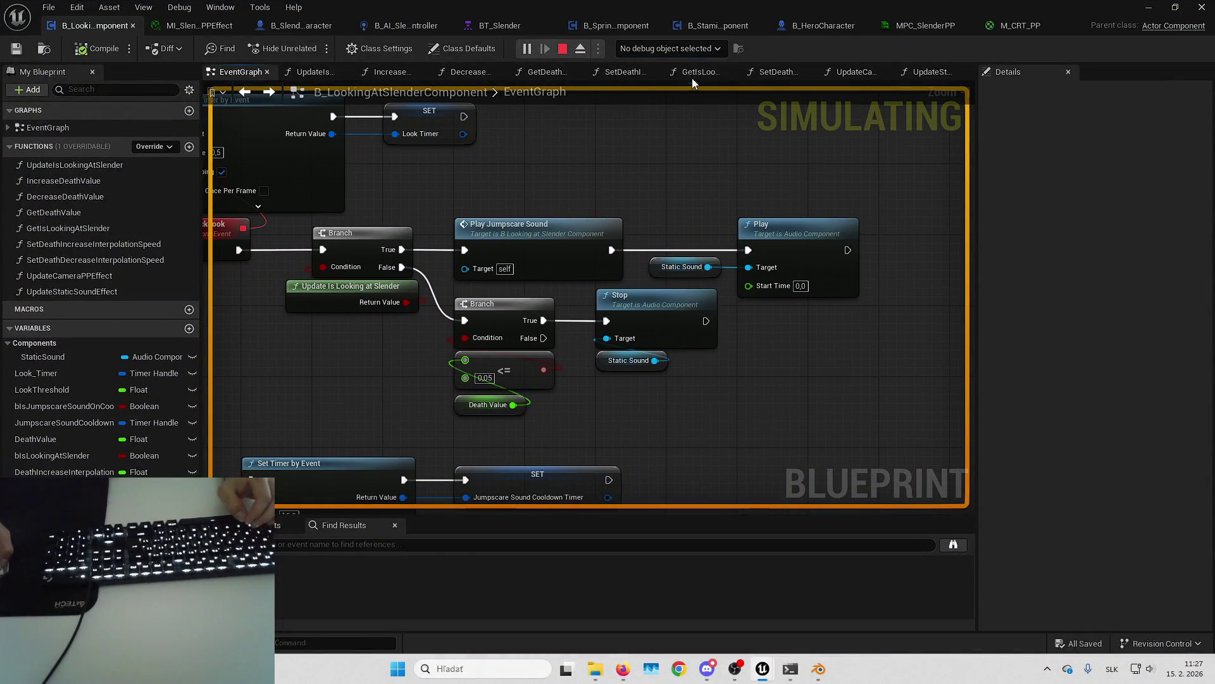
drag(652, 163, 724, 172)
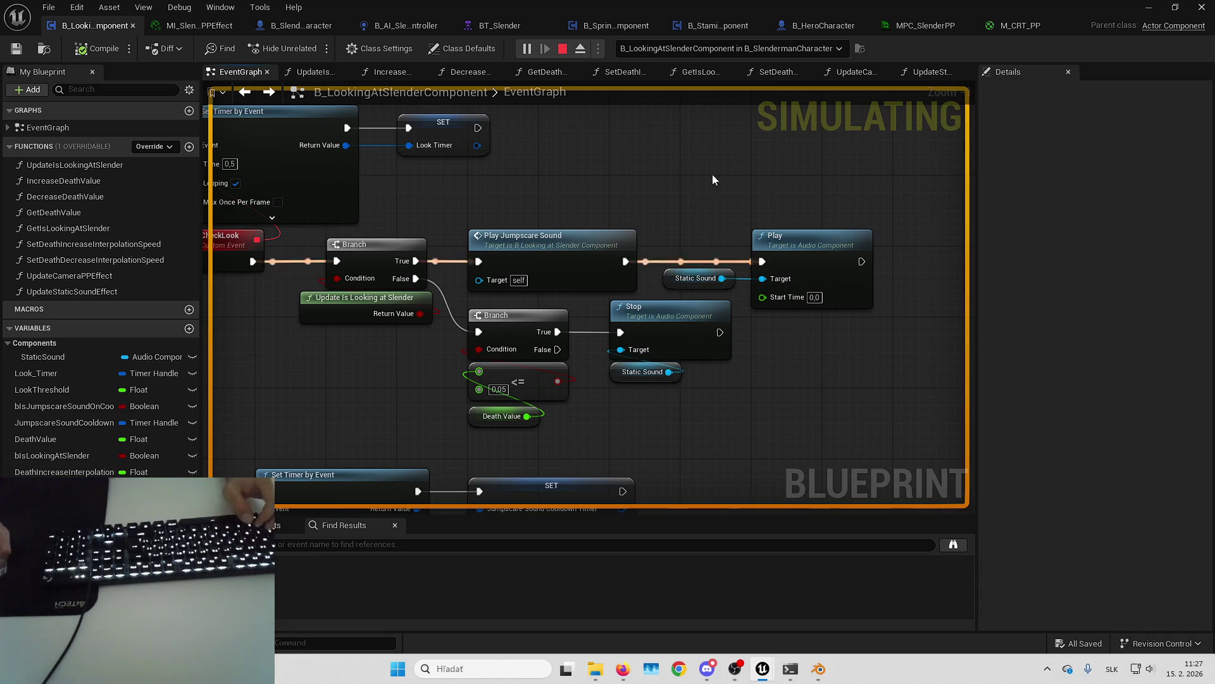
key(alt+Tab)
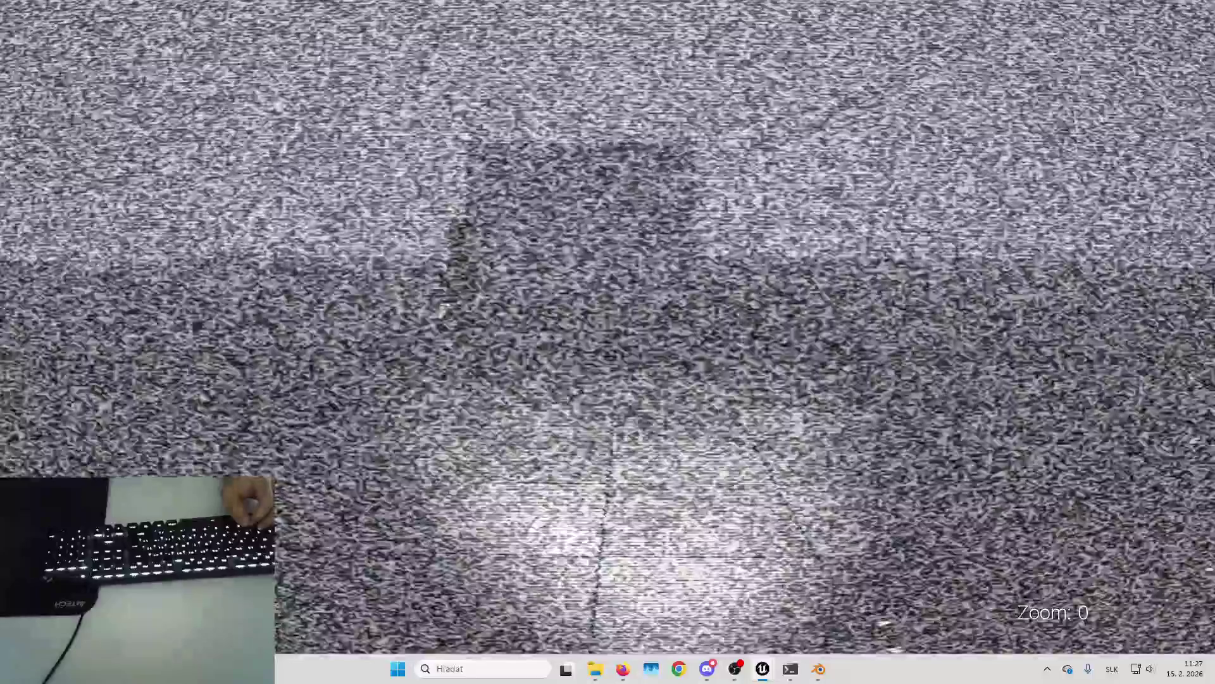
key(Escape)
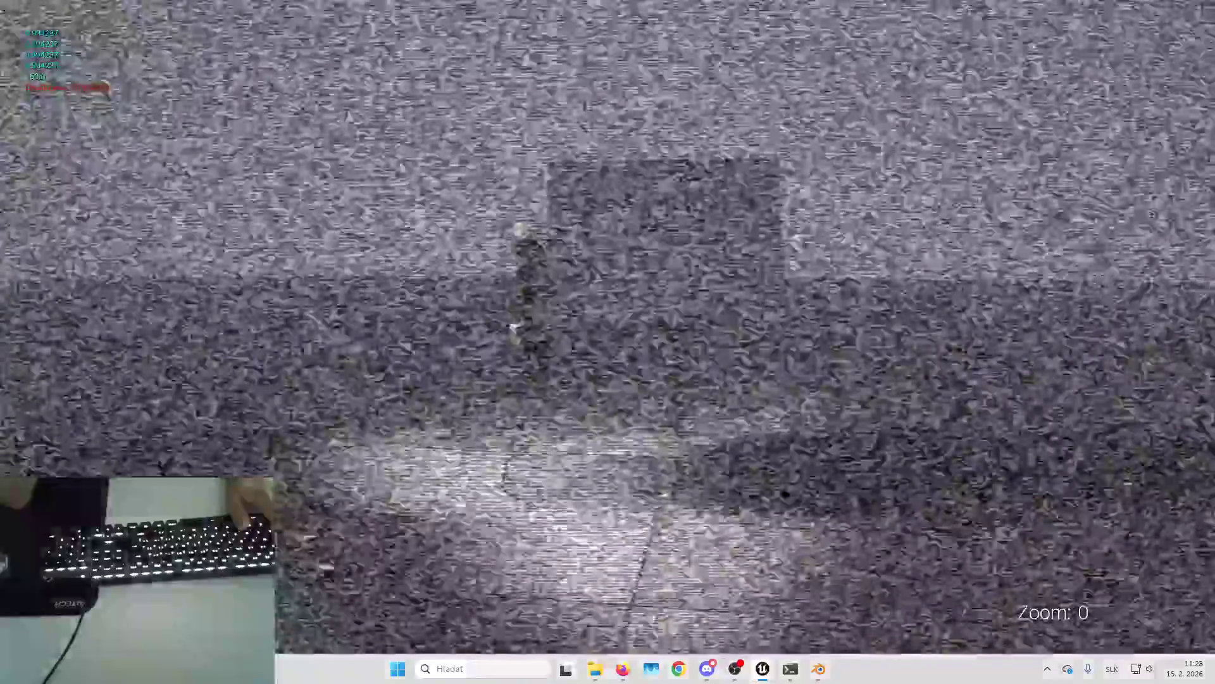
key(Escape)
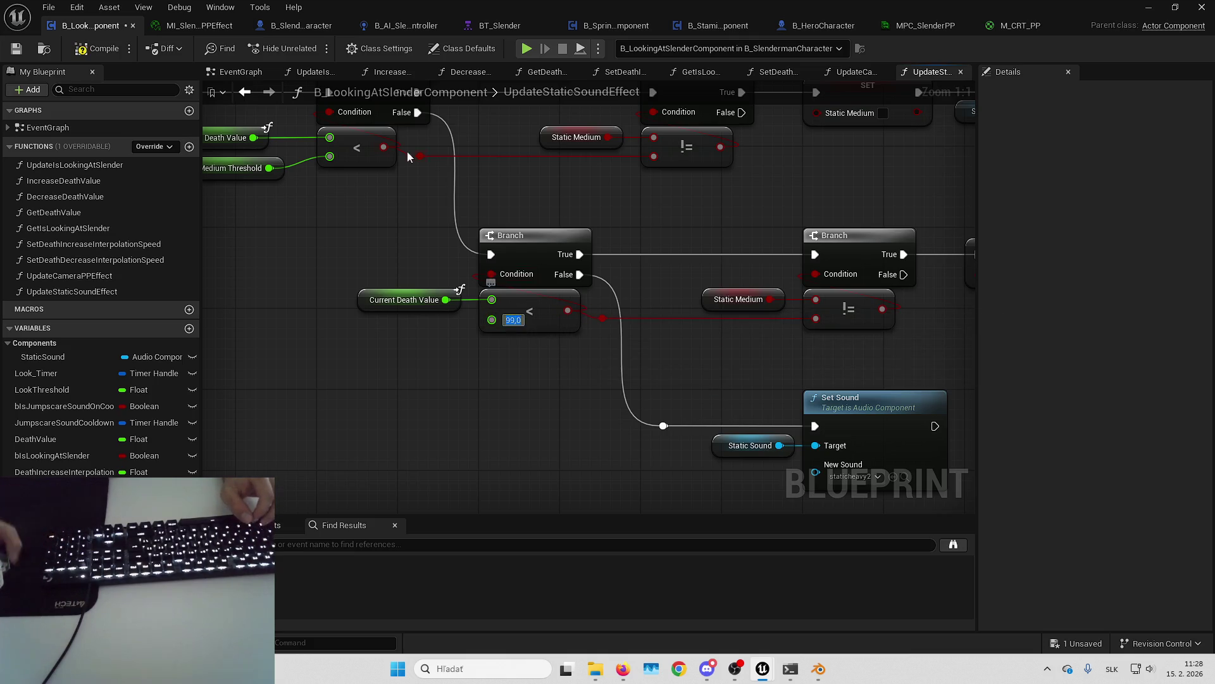
Step: Compile the blueprint and open the selected static sound waves for editing
click(98, 49)
drag(858, 348, 679, 331)
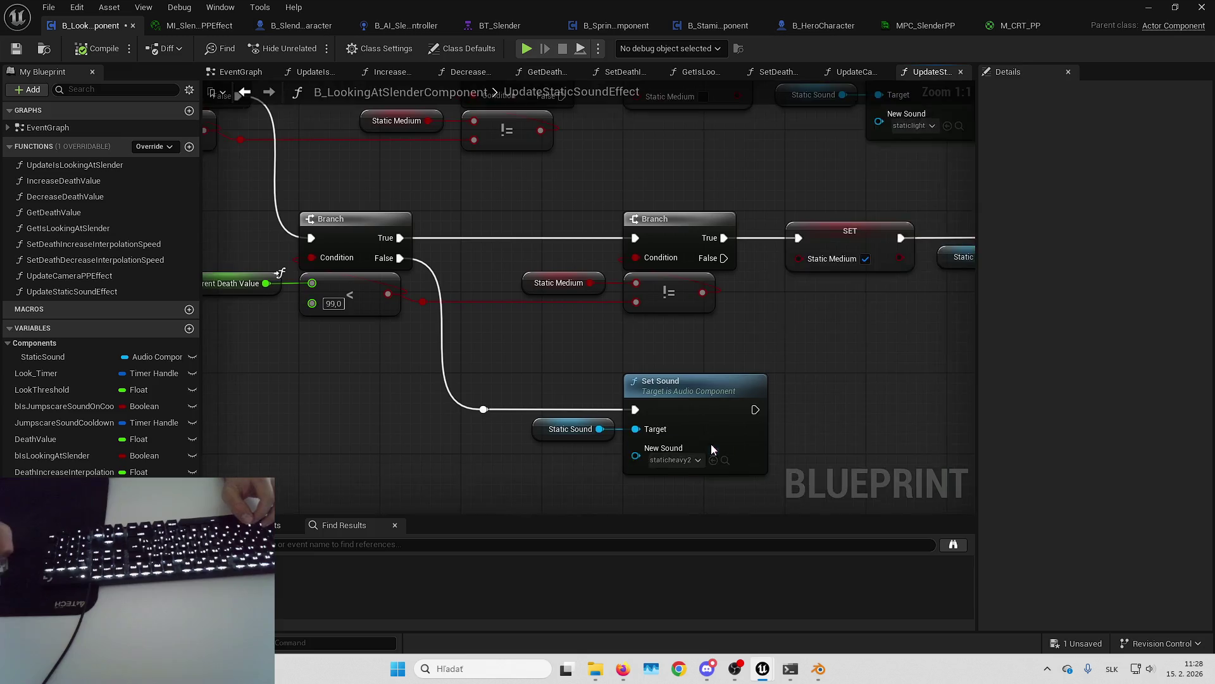
key(alt+Tab)
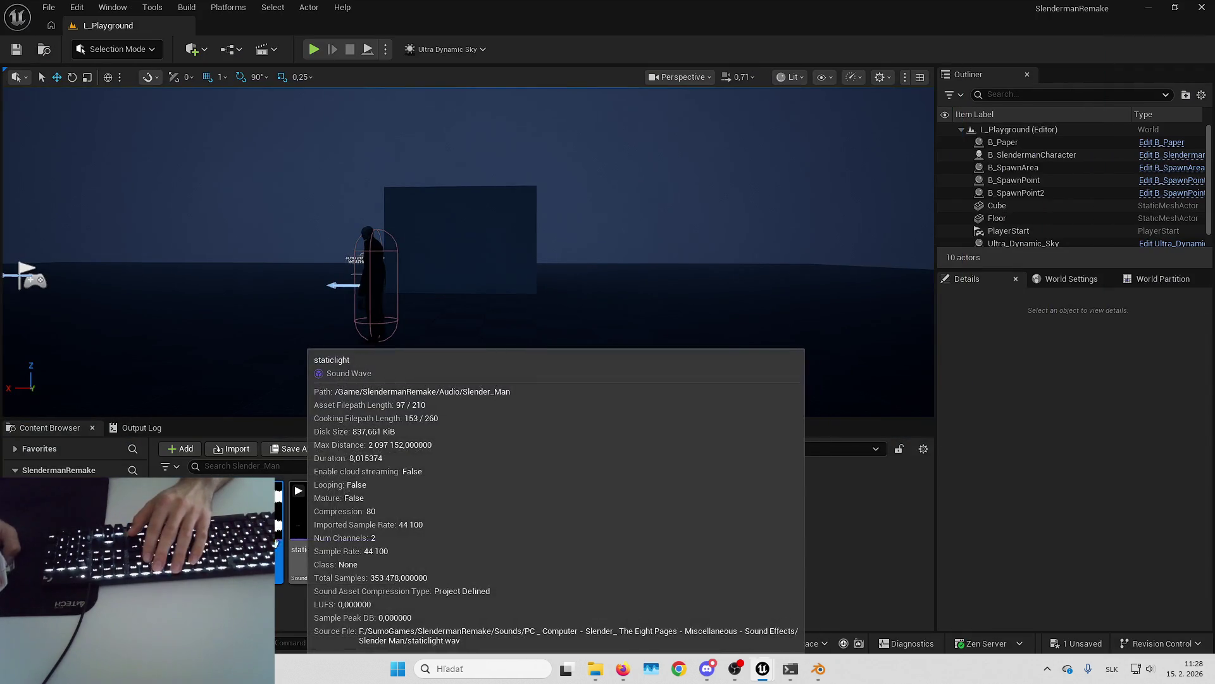
shift+click(383, 519)
right_click(383, 519)
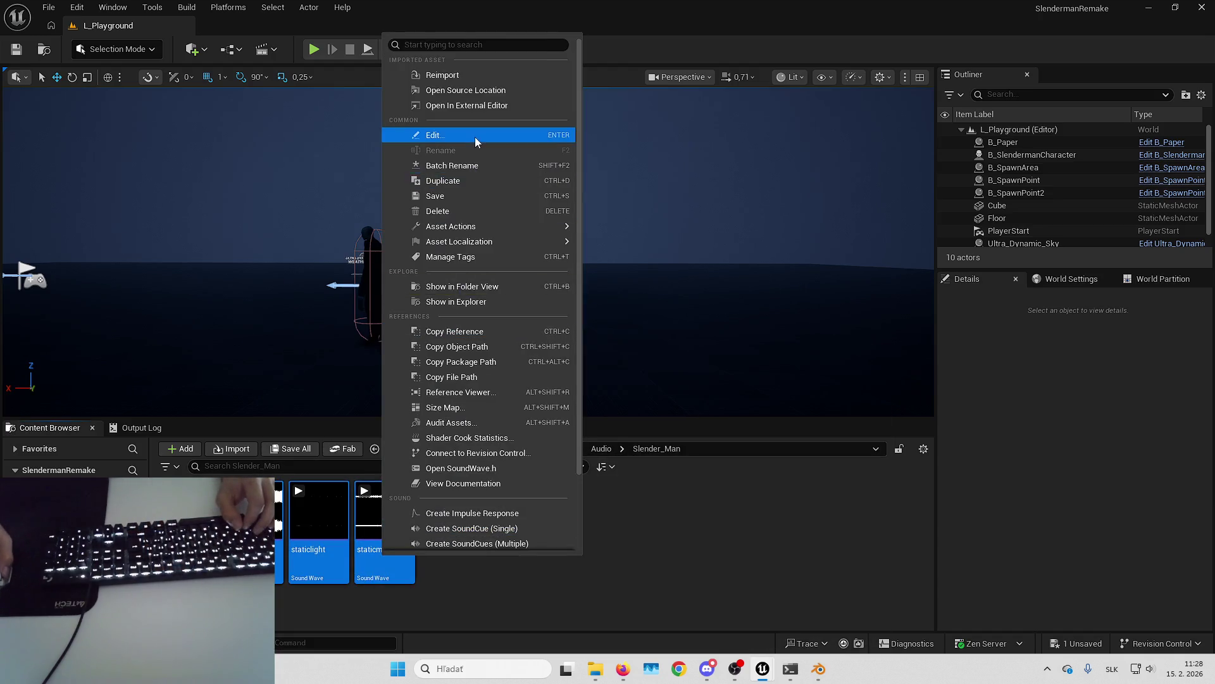
key(Escape)
key(Return)
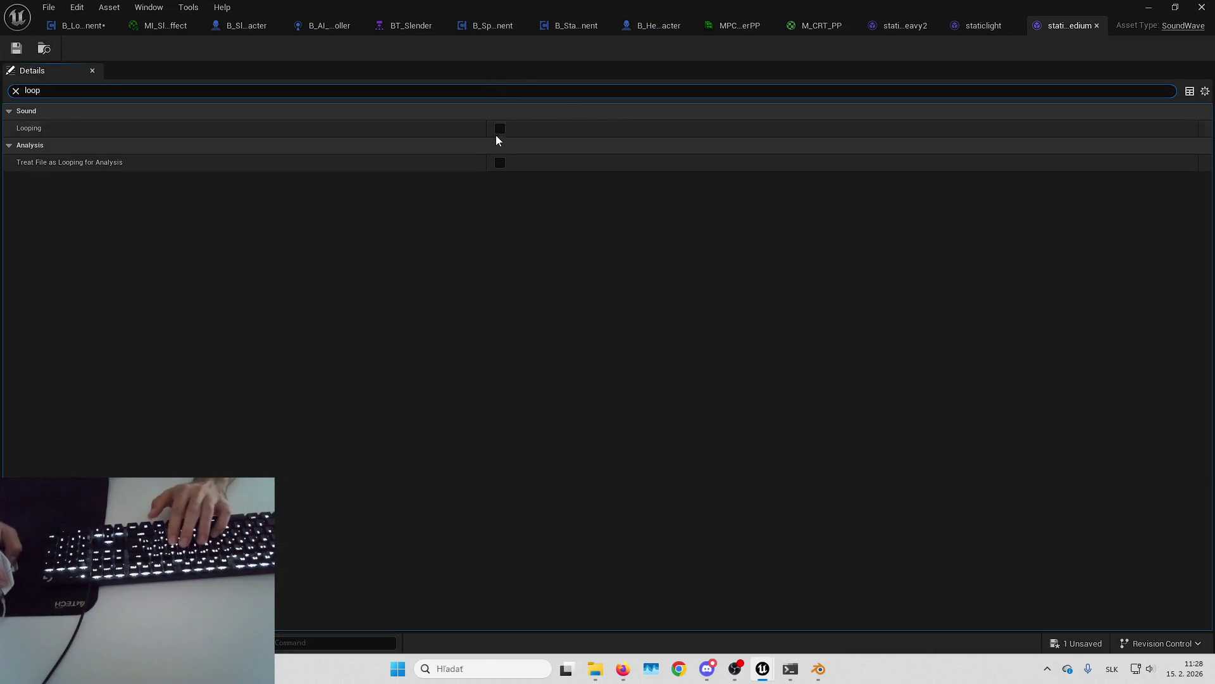
Step: Enable Looping on the staticmedium, staticlight and staticheavy2 sound waves
click(500, 129)
click(979, 24)
text(loo)
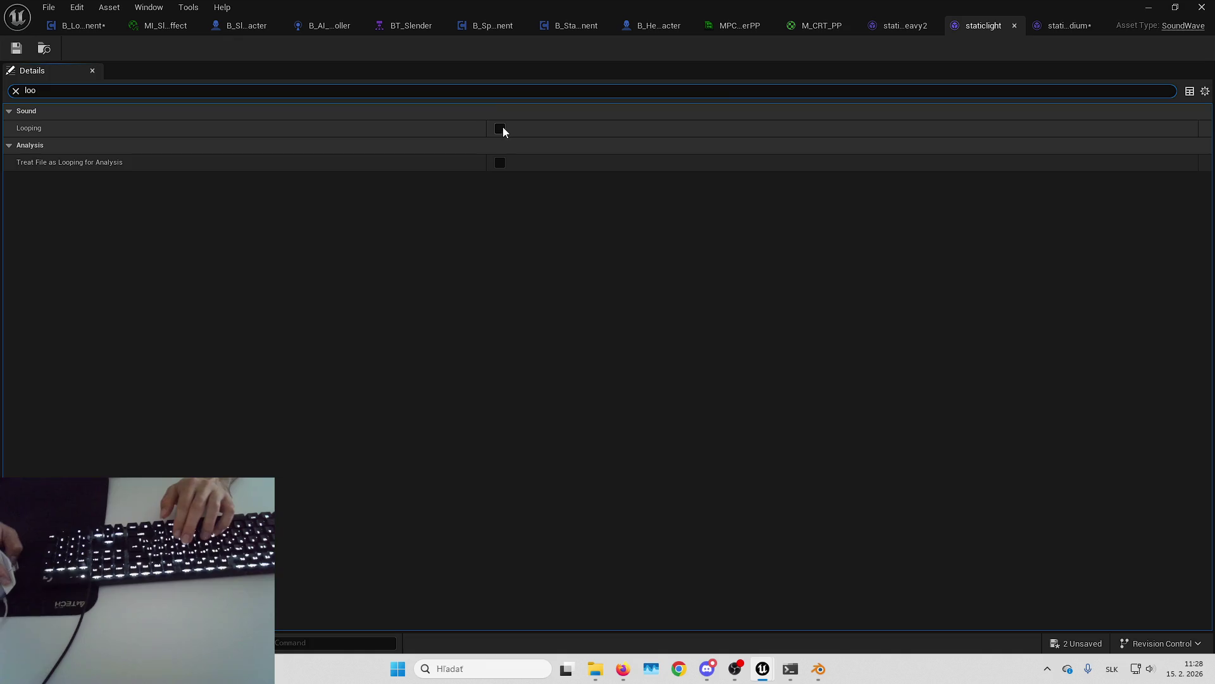
click(500, 128)
click(905, 26)
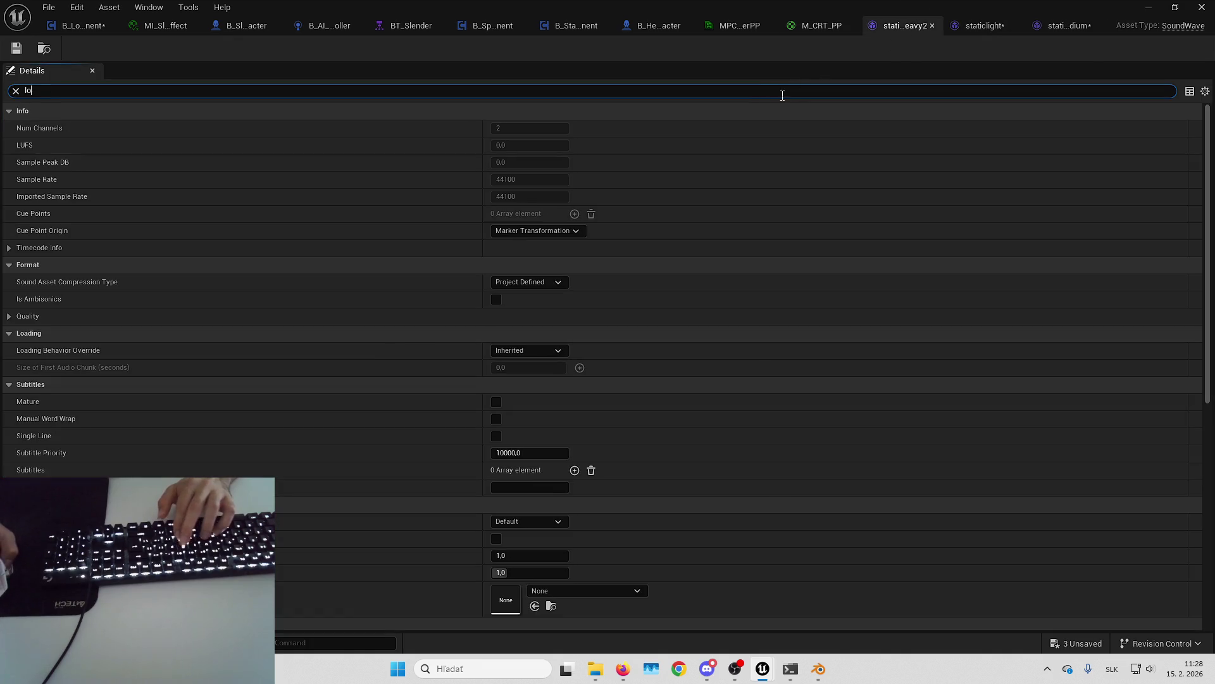
text(o)
click(500, 128)
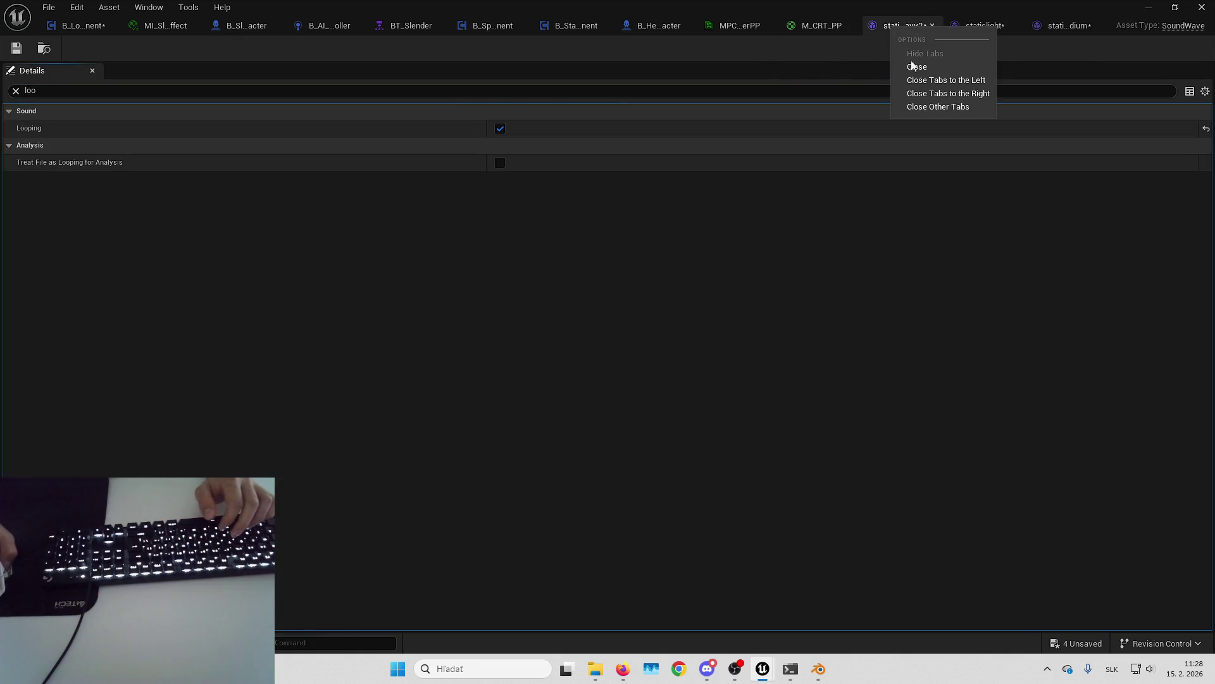
Step: Close the sound editors and save all modified assets
click(945, 91)
click(1095, 24)
click(1147, 8)
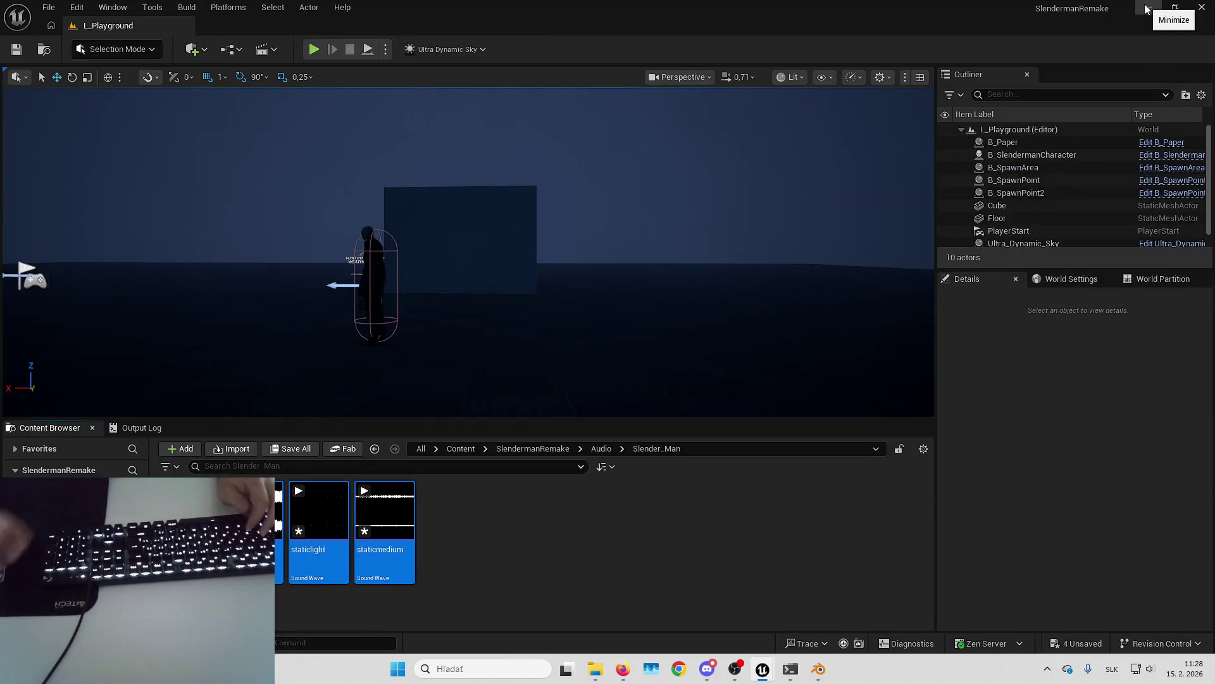
key(ctrl+shift+s)
key(Return)
Step: Playtest fullscreen to hear the looping static and see it thicken, then stop
key(alt+p)
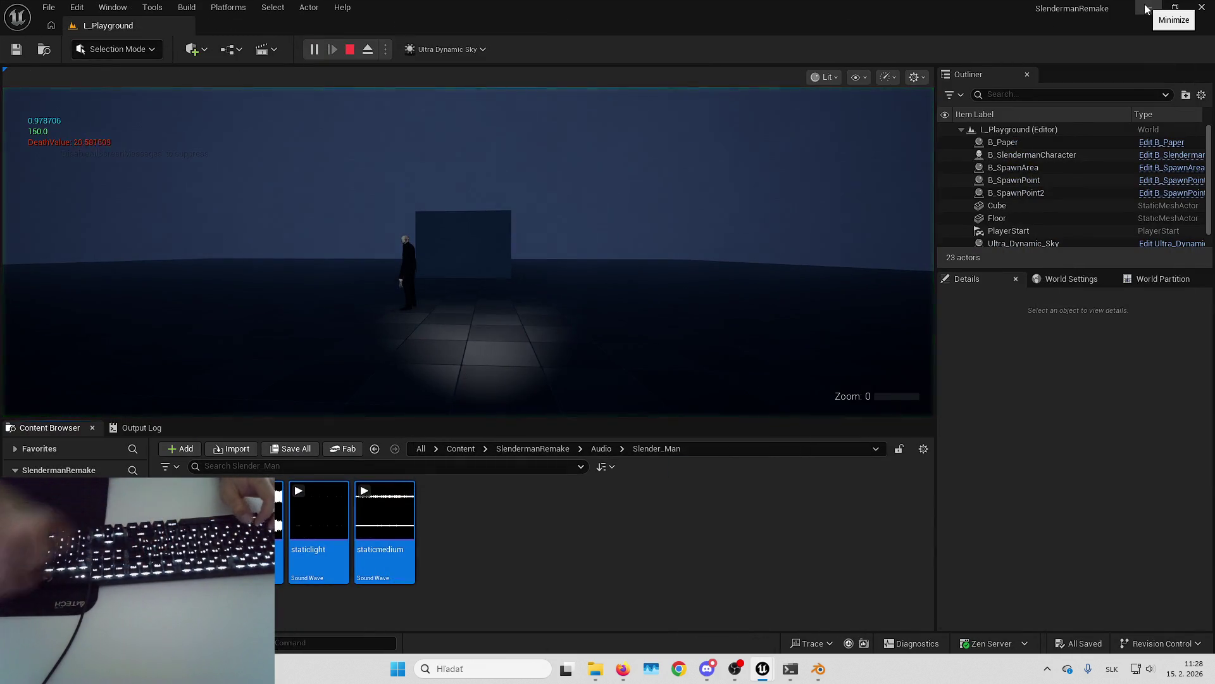
key(F11)
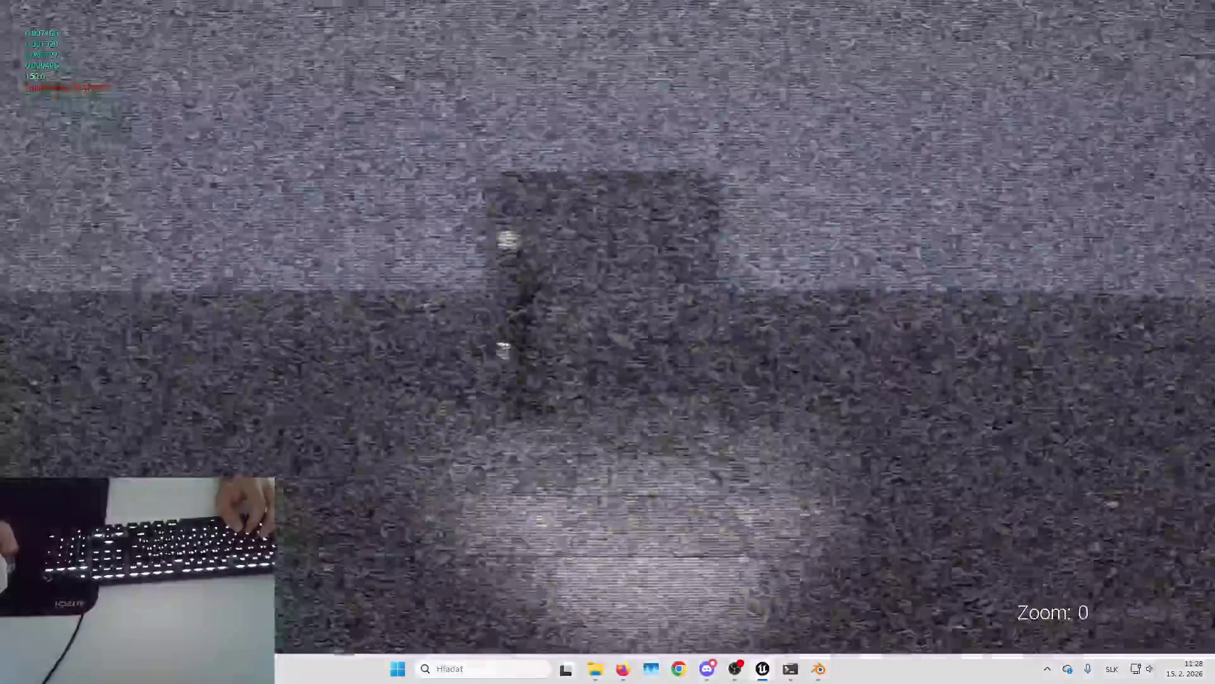
key(Escape)
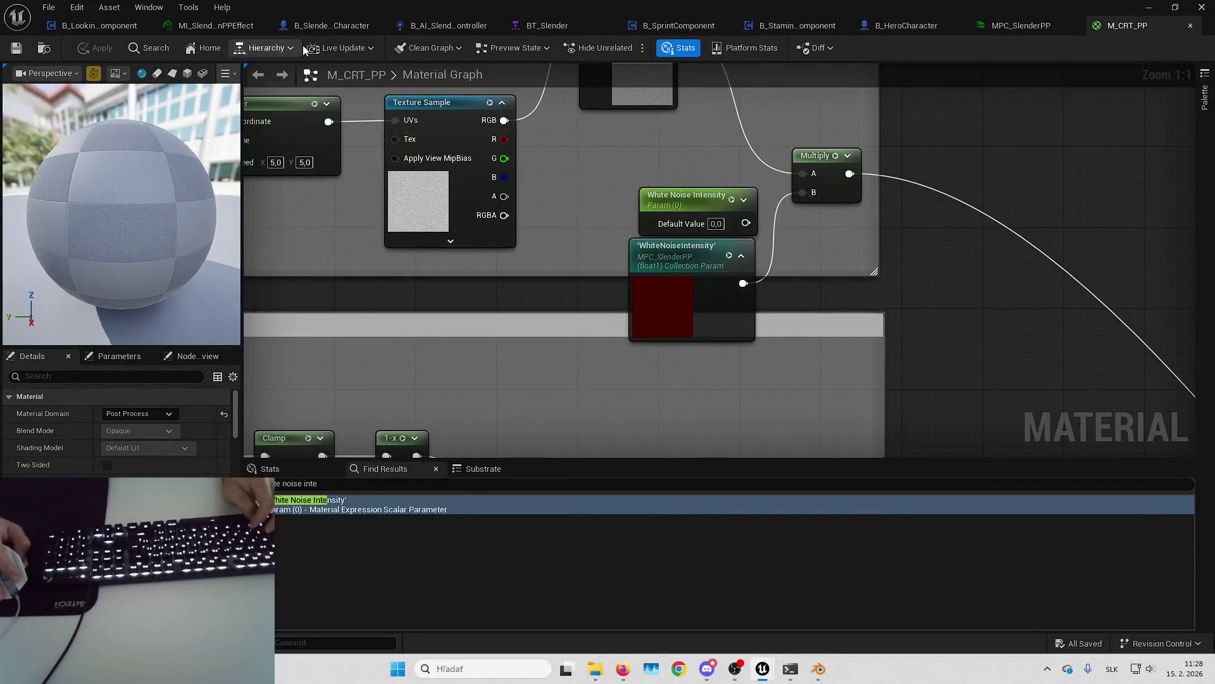
Step: Stop the simulation and shift the Set Sound and Static Sound nodes further right
click(108, 29)
drag(496, 188, 612, 186)
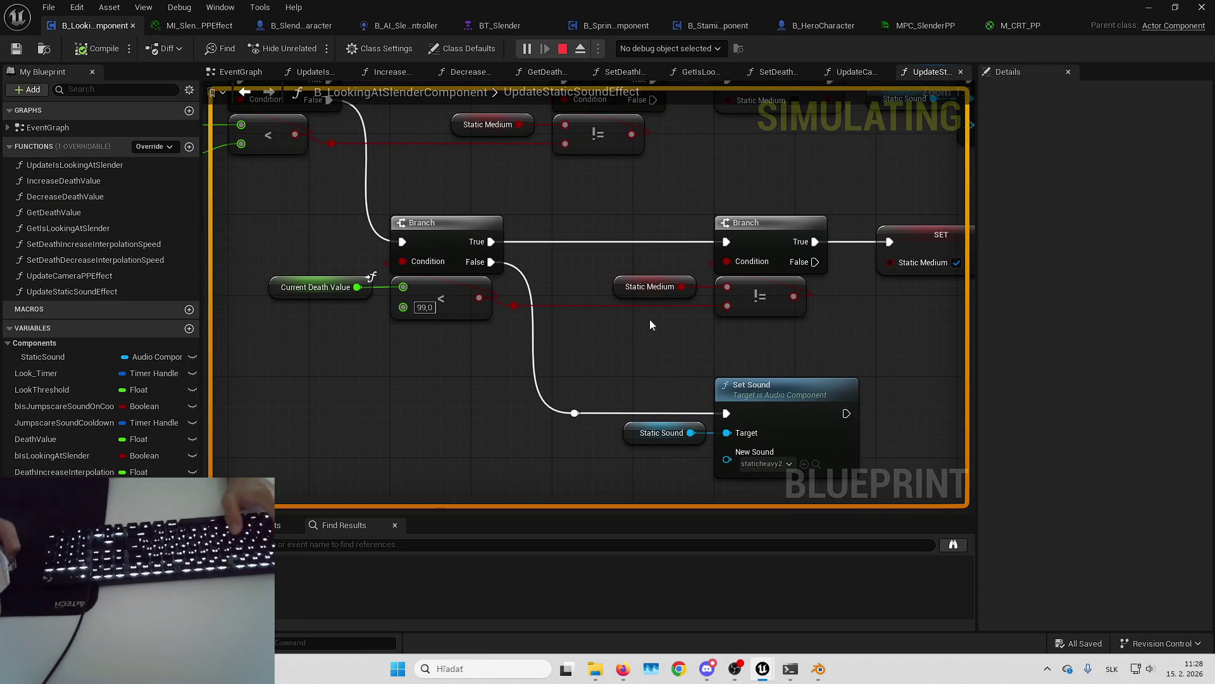
key(Escape)
drag(728, 343, 524, 231)
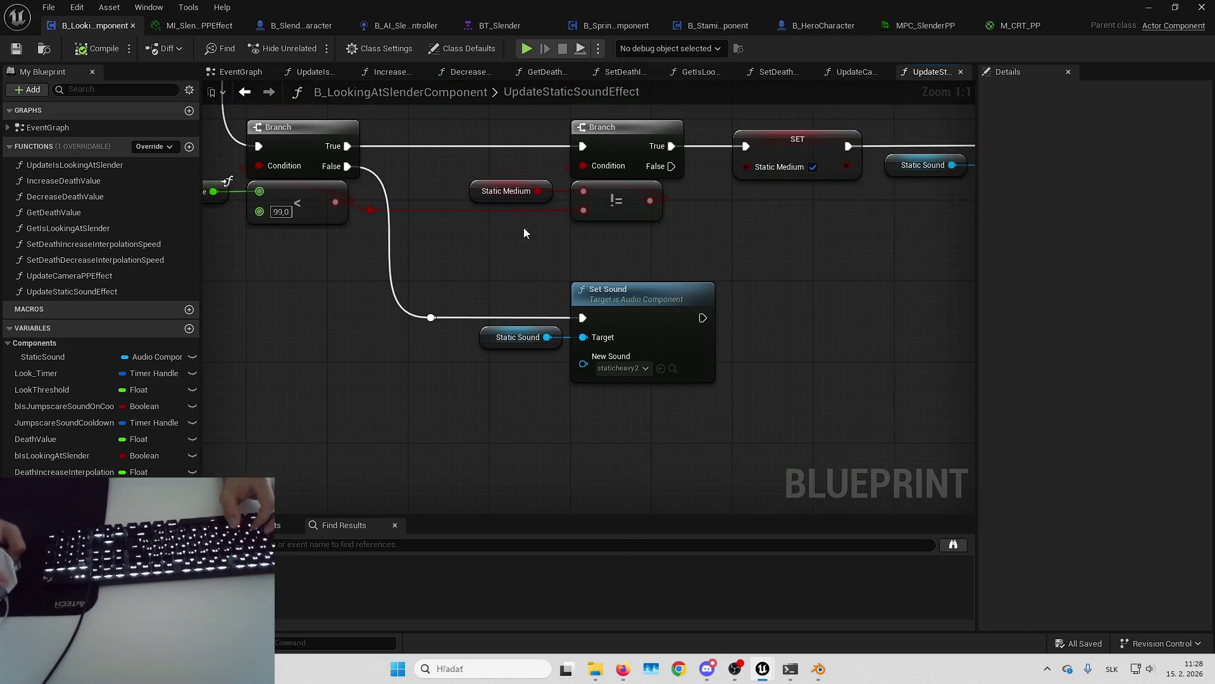
drag(631, 324, 871, 333)
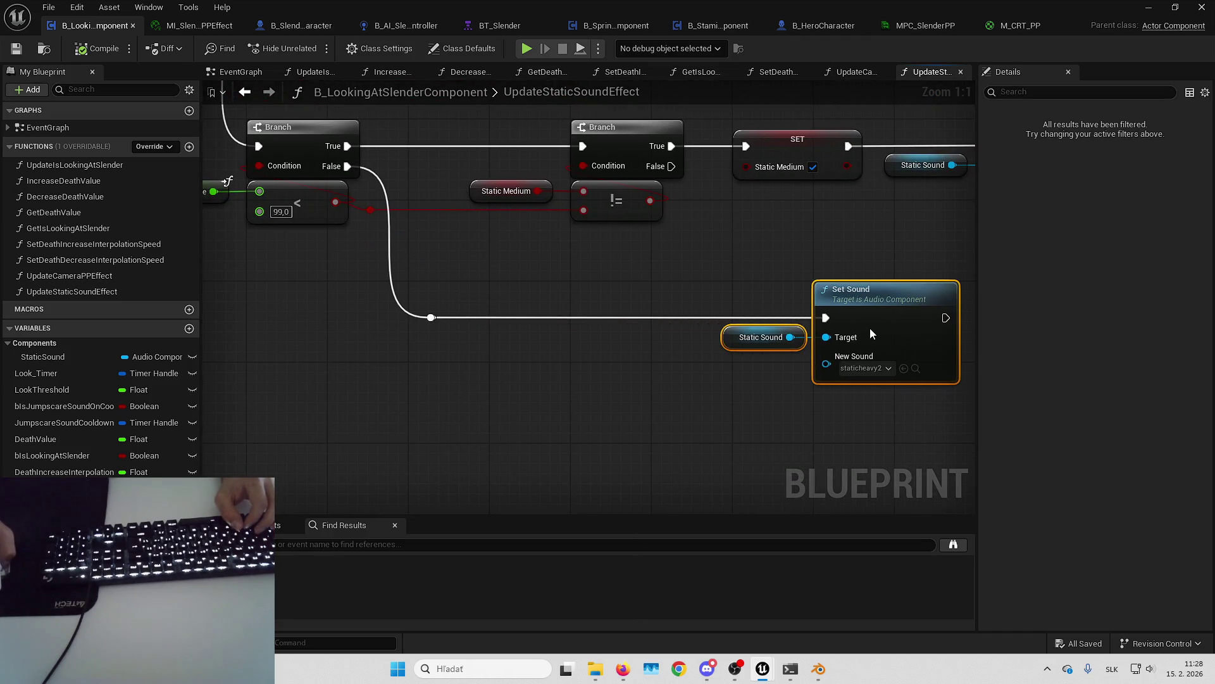
scroll(567, 409, down, 2)
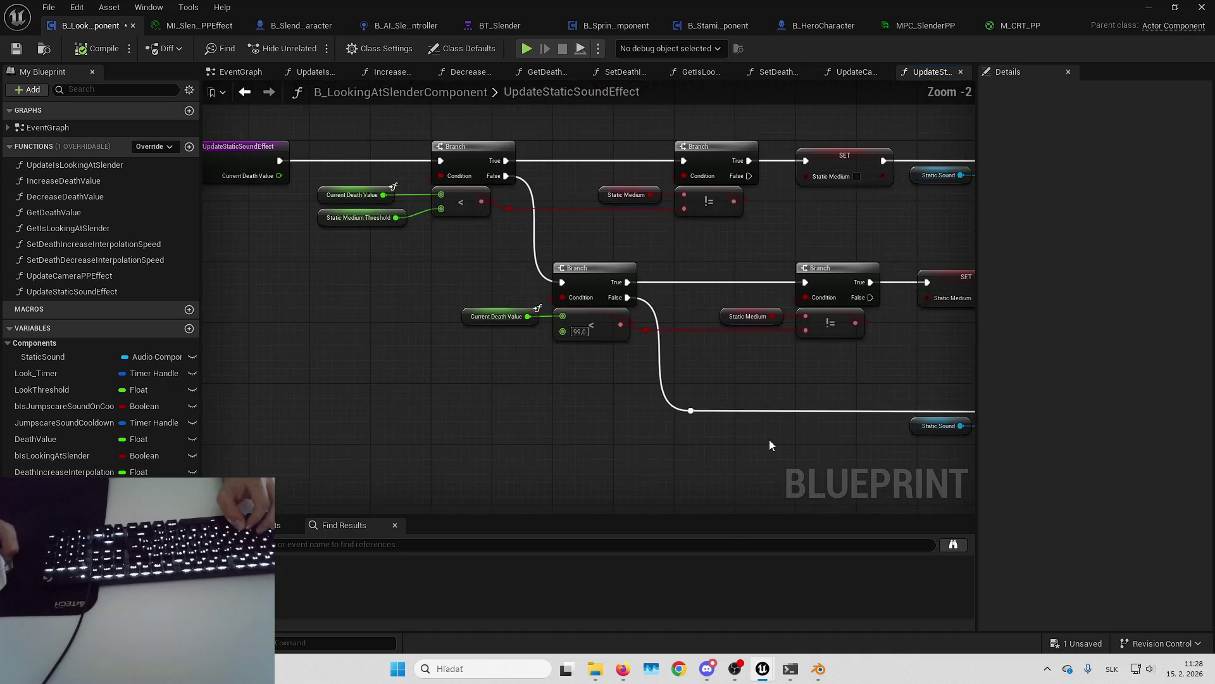
scroll(500, 311, up, 2)
Step: Add a Do Once node from the reroute exec pin ahead of the staticheavy2 Set Sound
drag(501, 312, 549, 318)
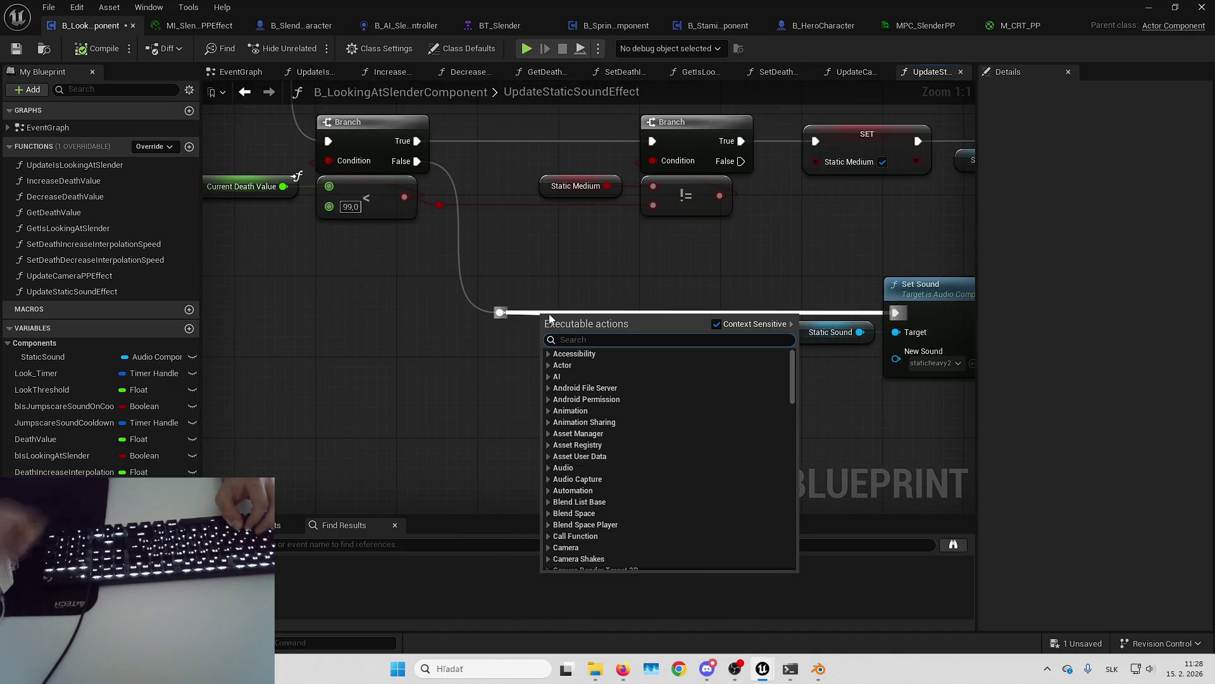
text(doonce)
key(Return)
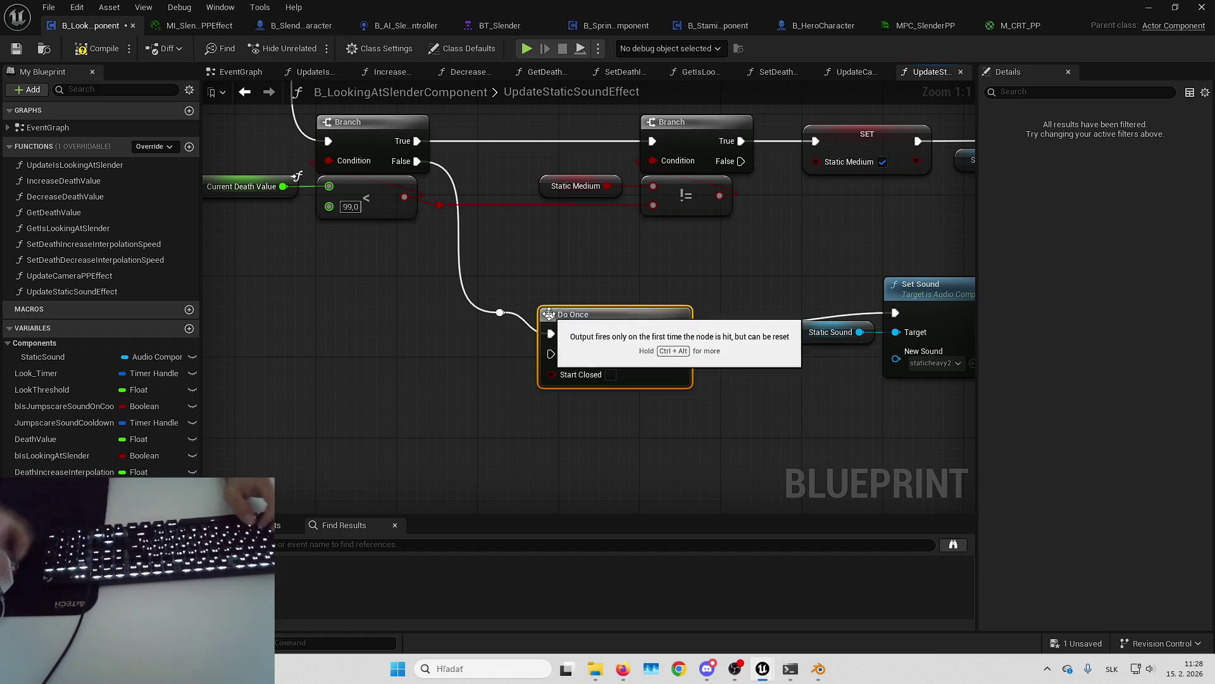
drag(625, 305, 646, 297)
key(super+Down)
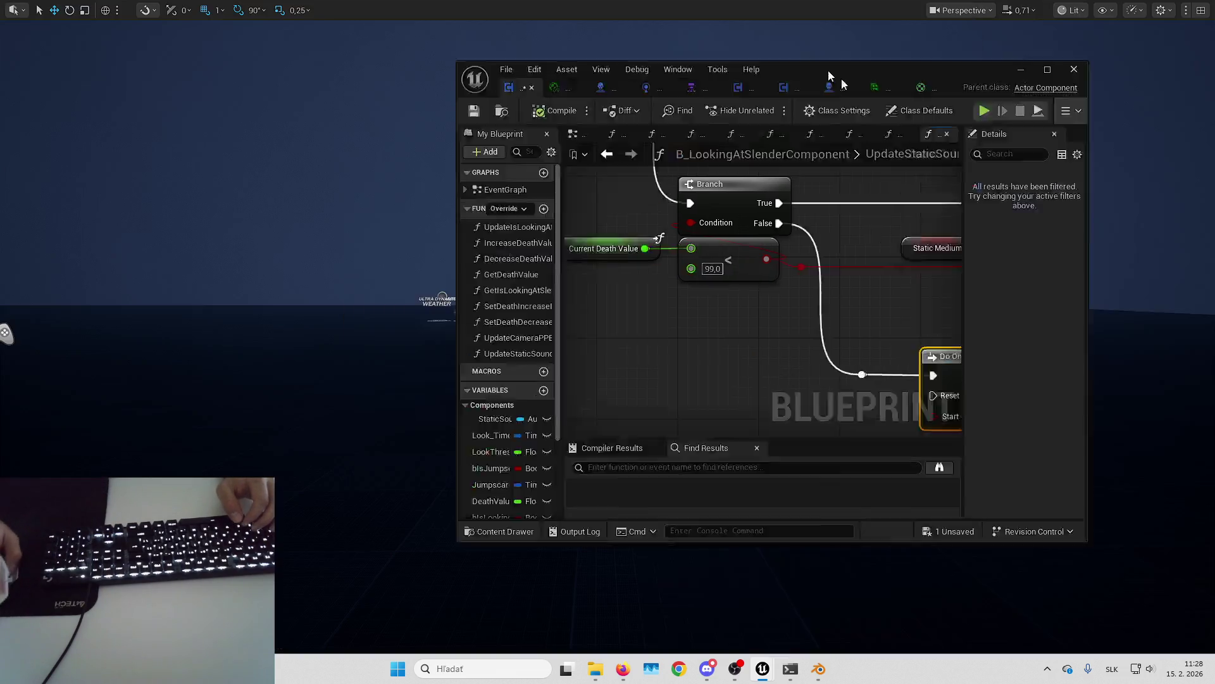
Step: Run a quick play test looking at Slender, stop it, and start another
key(alt+p)
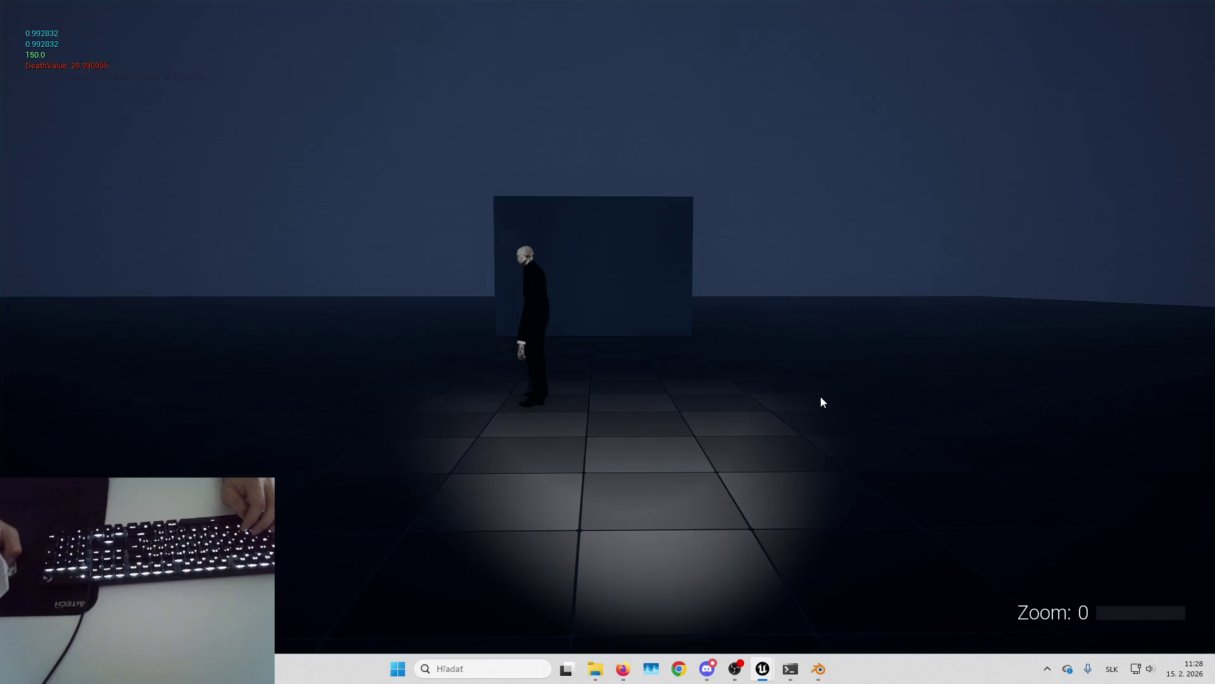
click(822, 404)
key(Escape)
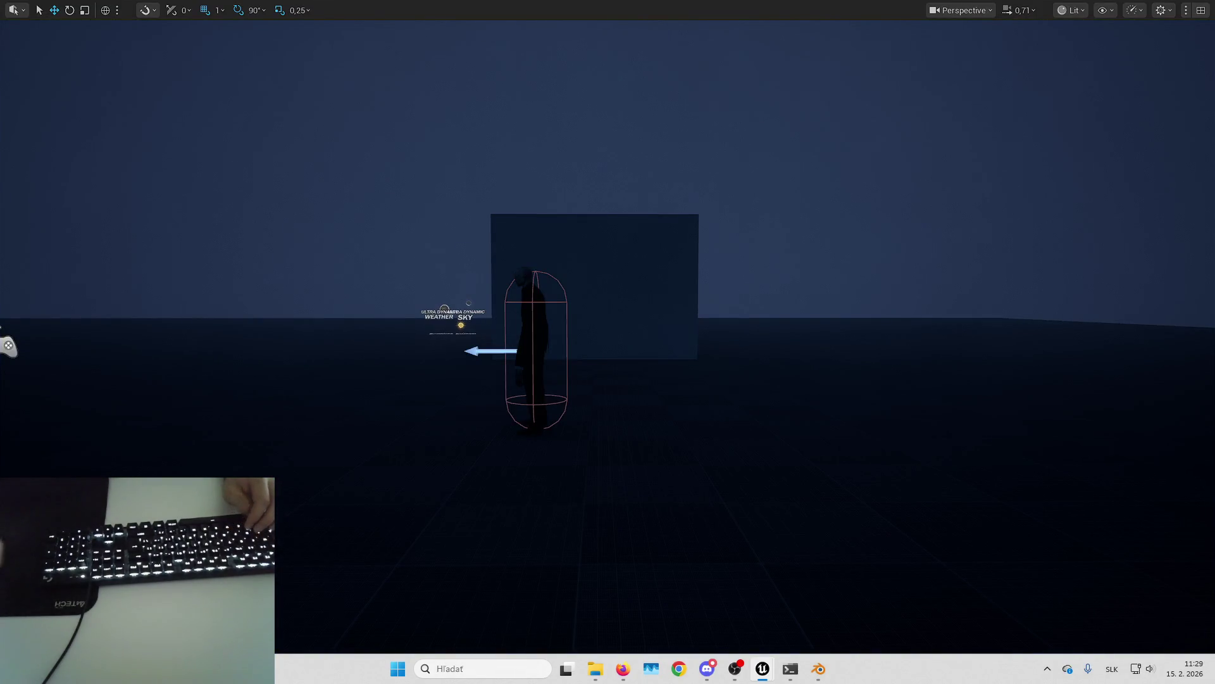
key(alt+p)
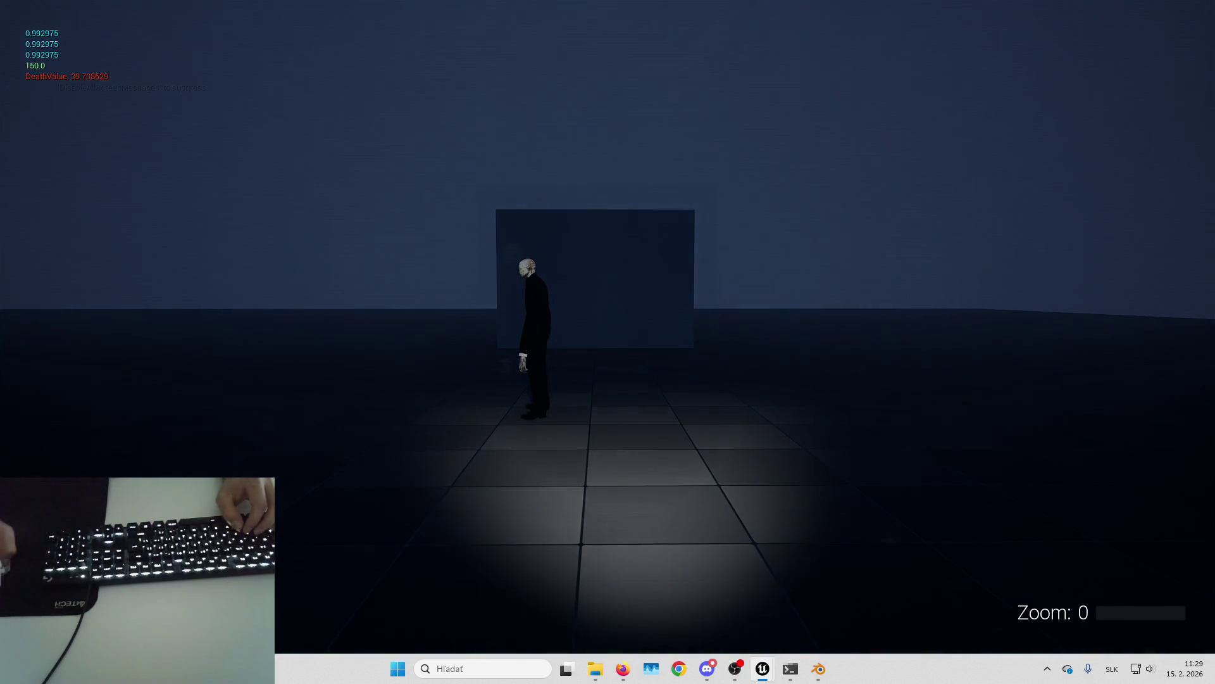